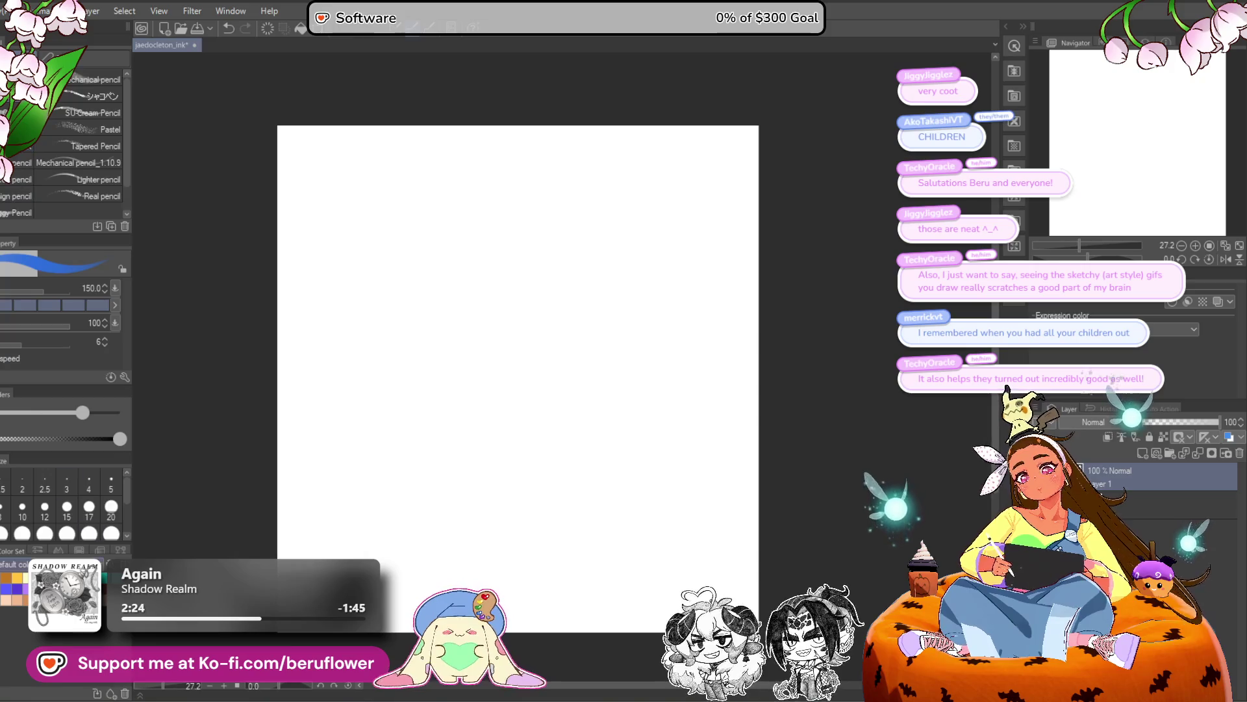
Paint a large pink head silhouette with an enlarged brush and draw the vertical face guideline.
left_click_drag(609, 312, 632, 320)
key("bracketright")
key("bracketright")
key("bracketright")
mouse_move(538, 306)
left_mouse_down()
mouse_move(560, 335)
mouse_move(507, 217)
mouse_move(615, 315)
mouse_move(548, 404)
mouse_move(440, 325)
left_mouse_up()
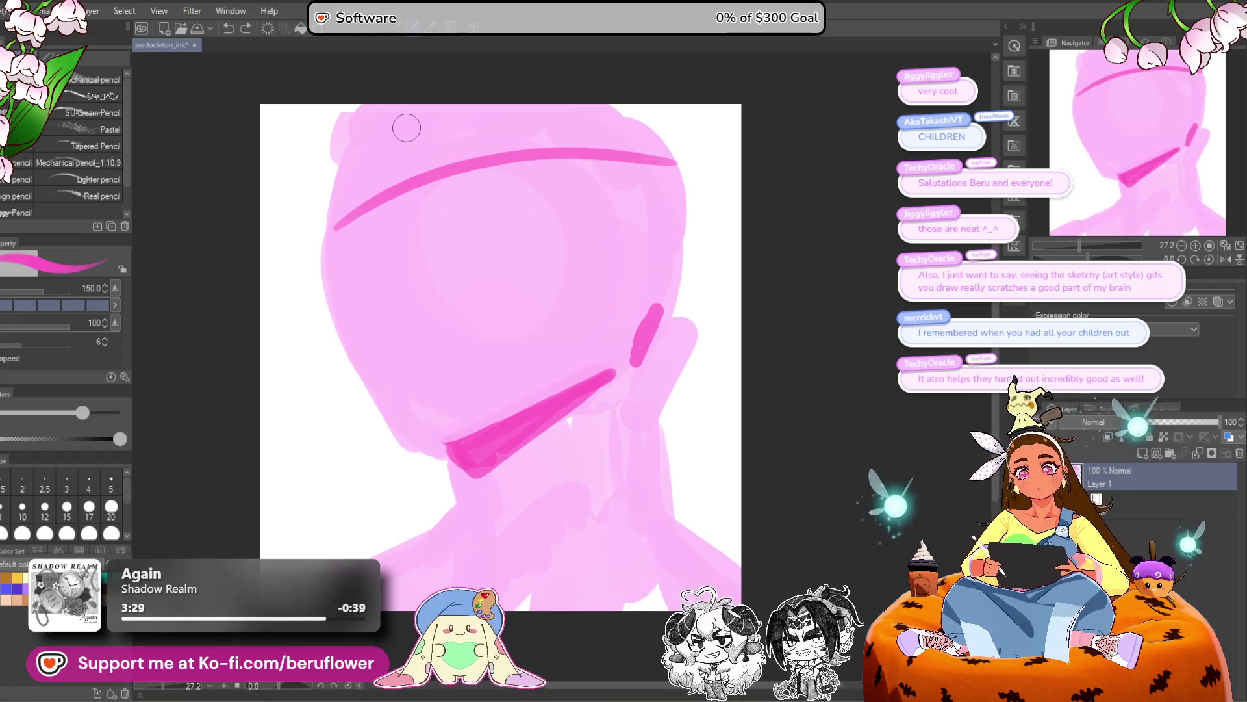
left_click_drag(407, 128, 445, 429)
left_click_drag(416, 299, 442, 445)
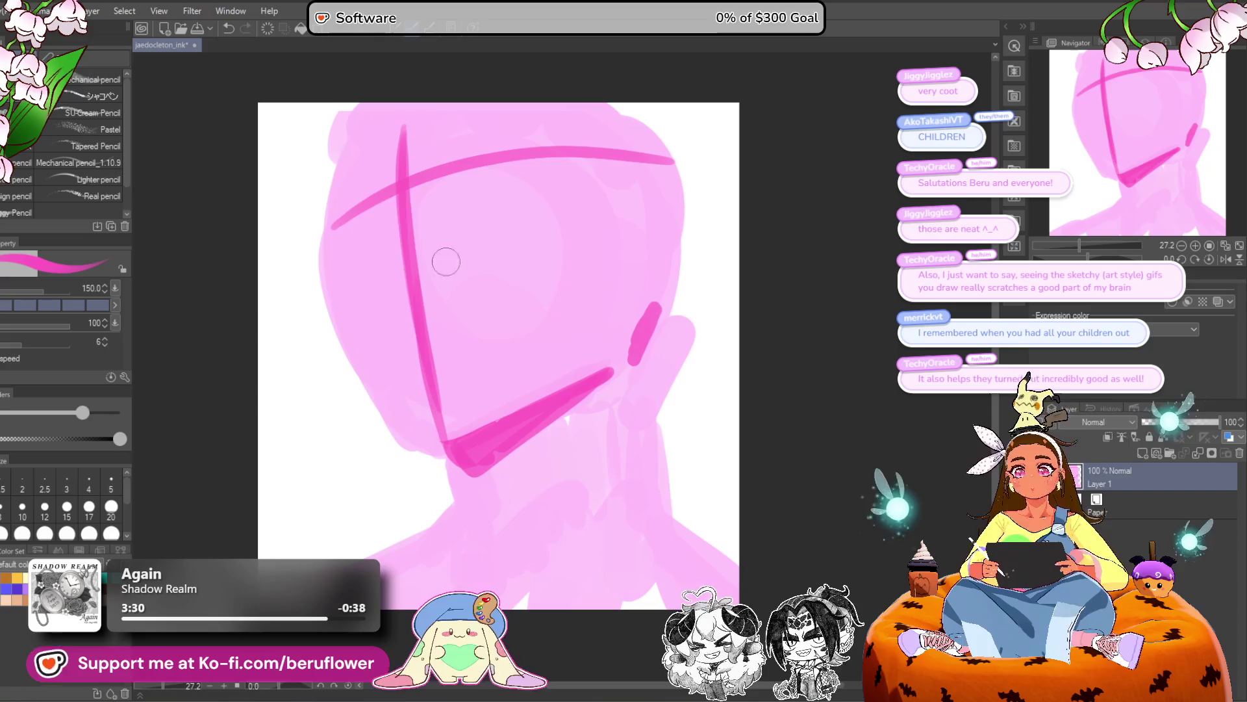
Try several versions of a short stroke at the head's top-left edge, undoing each attempt.
left_click_drag(336, 112, 313, 204)
key("ctrl+z")
key("ctrl+z")
left_click_drag(338, 109, 313, 207)
key("ctrl+z")
left_click_drag(338, 107, 315, 206)
key("ctrl+z")
key("ctrl+z")
left_click_drag(337, 109, 324, 159)
key("ctrl+z")
left_click_drag(341, 102, 321, 211)
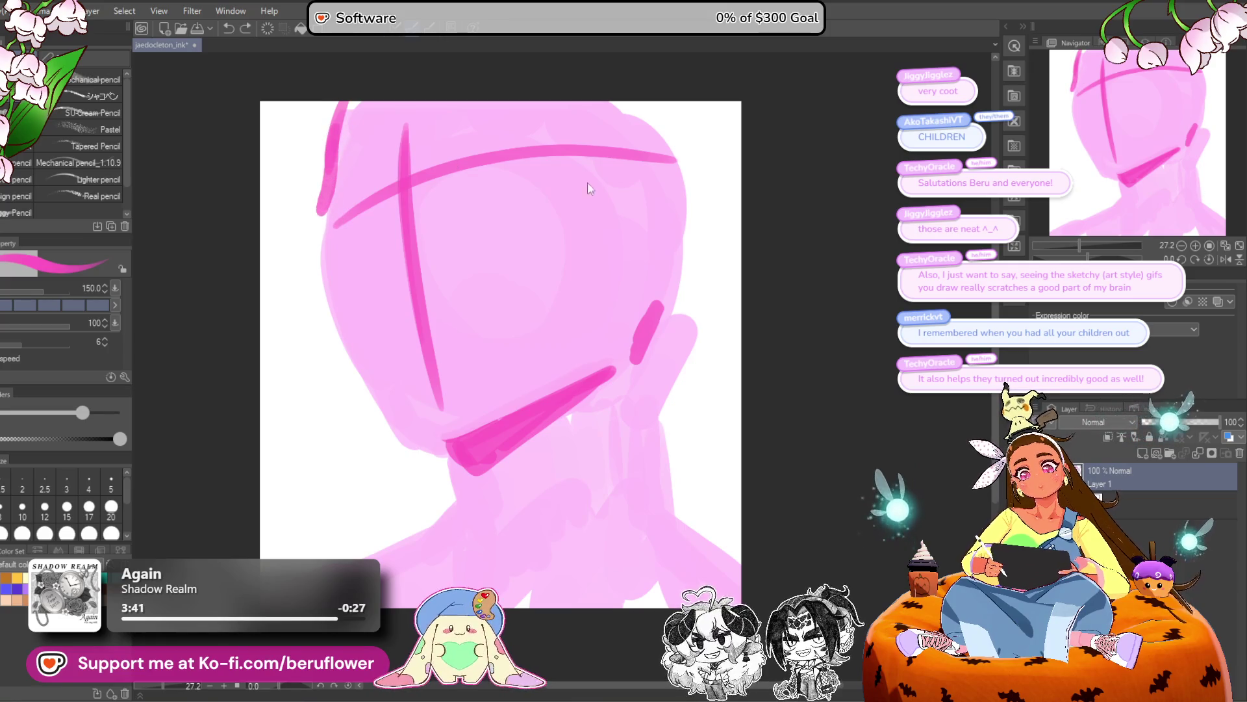
key("ctrl+z")
Scale the whole drawing down slightly with Ctrl+T.
key("ctrl+t")
left_click_drag(742, 101, 725, 136)
key("Return")
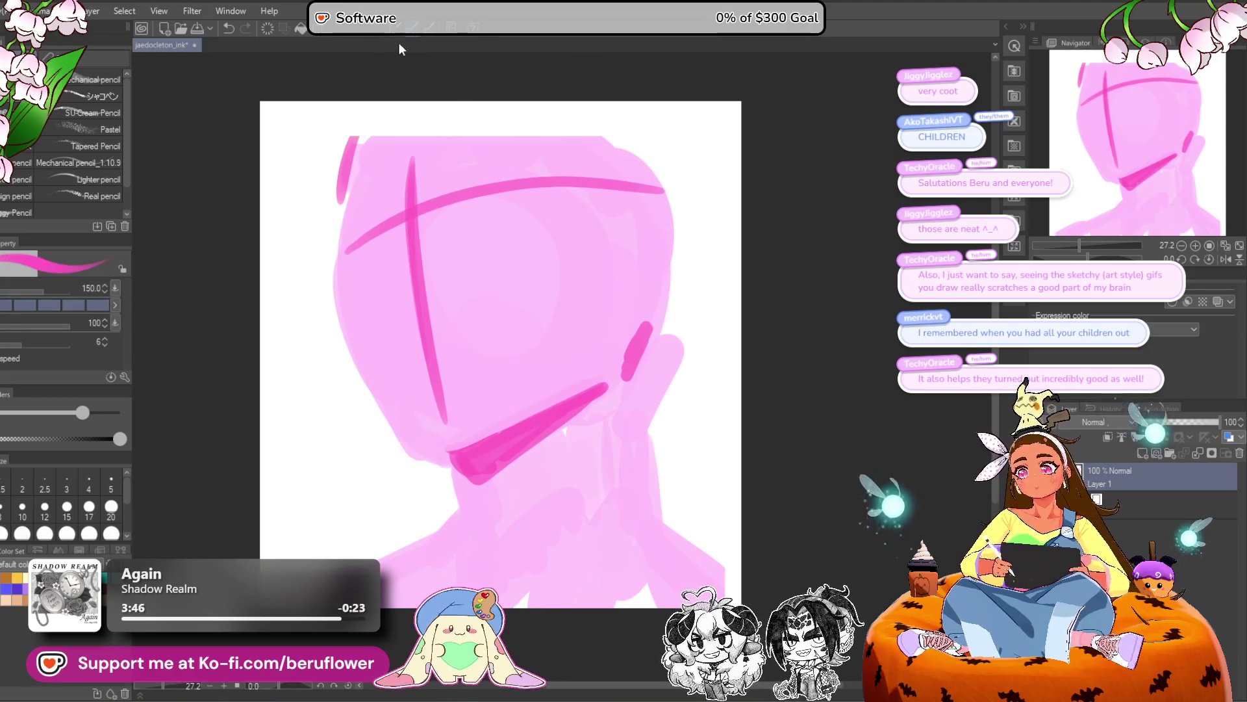
Draw the darker left head contour curving down along the jaw into the chin.
left_click_drag(353, 133, 332, 251)
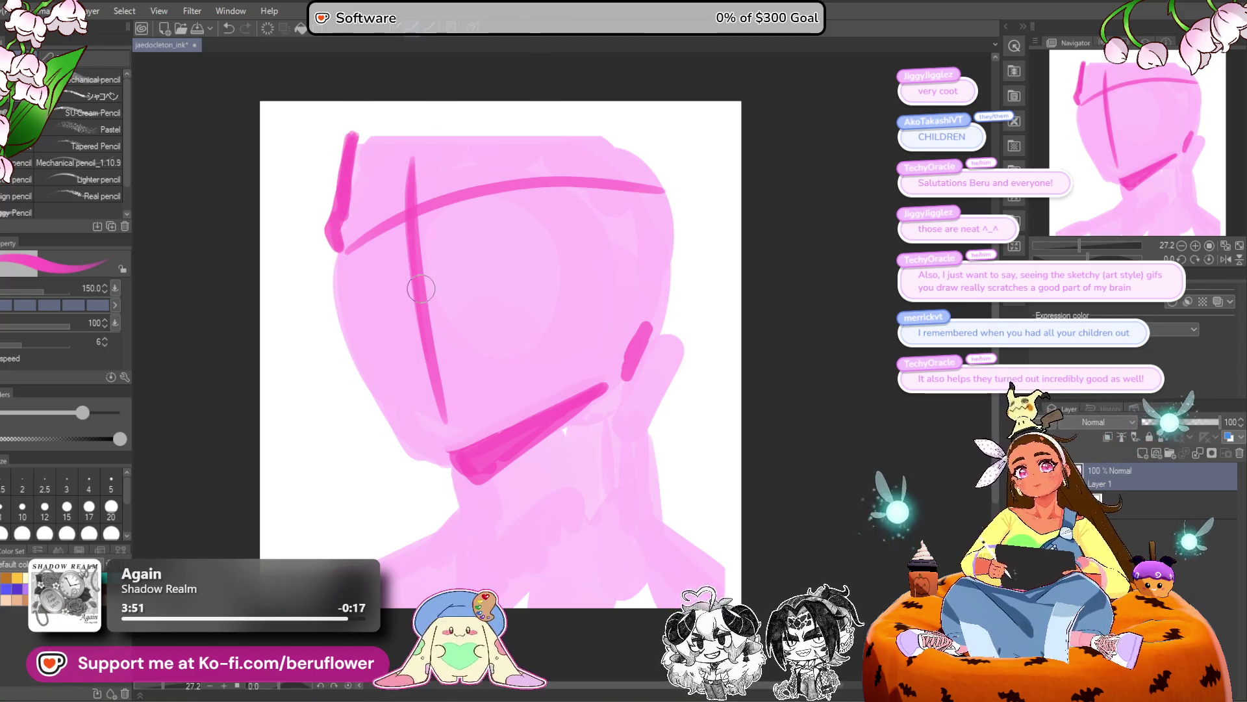
mouse_move(330, 225)
left_mouse_down()
mouse_move(348, 267)
mouse_move(351, 352)
left_mouse_up()
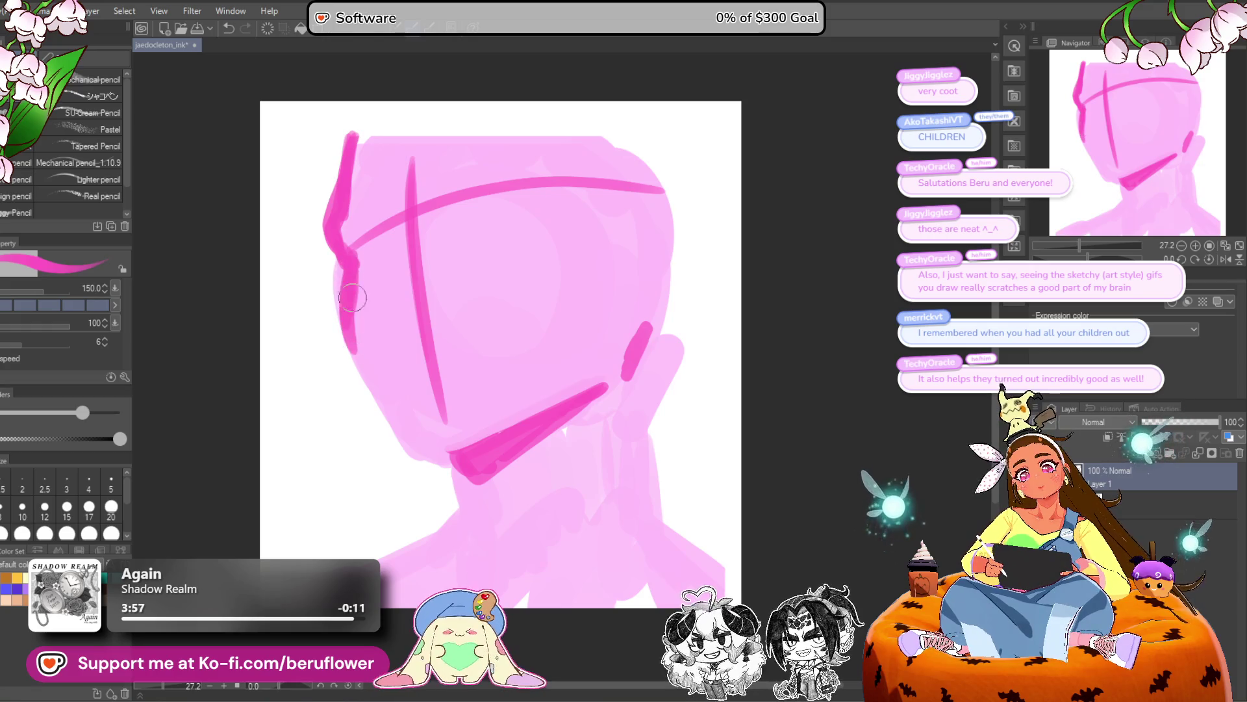
left_click_drag(351, 284, 406, 457)
key("ctrl+z")
left_click_drag(373, 389, 407, 460)
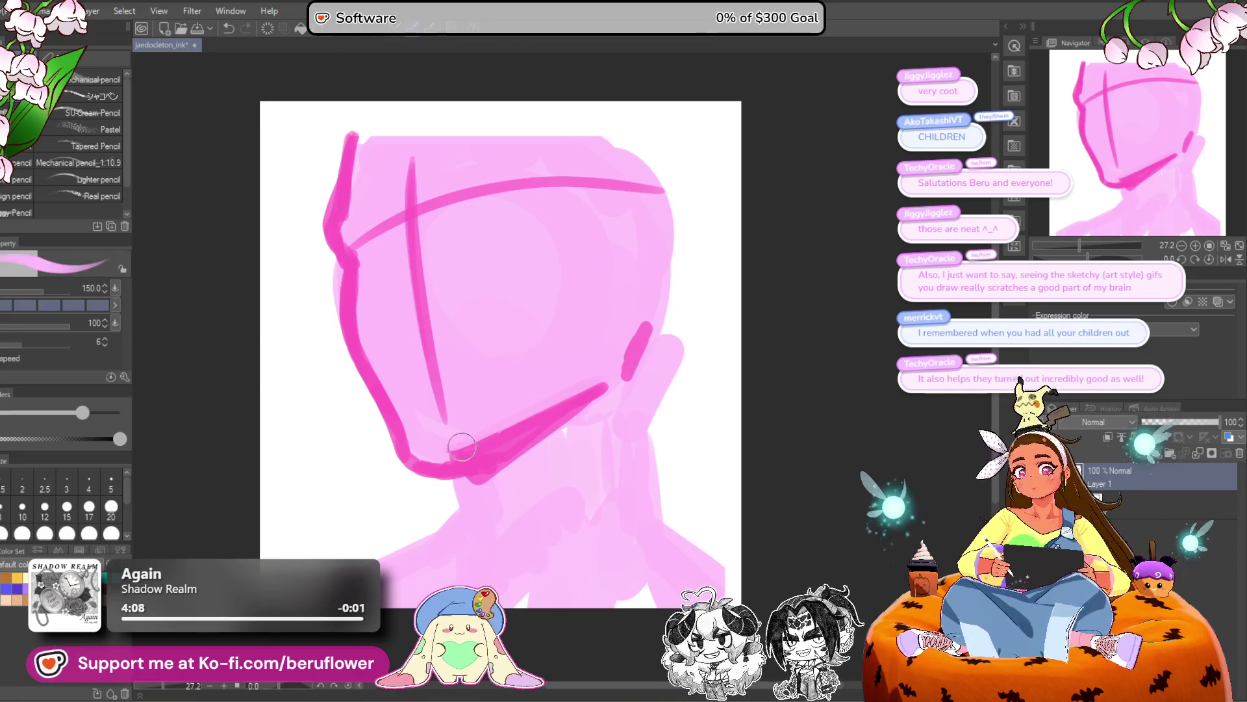
mouse_move(478, 440)
left_mouse_down()
mouse_move(590, 381)
mouse_move(477, 462)
mouse_move(614, 401)
left_mouse_up()
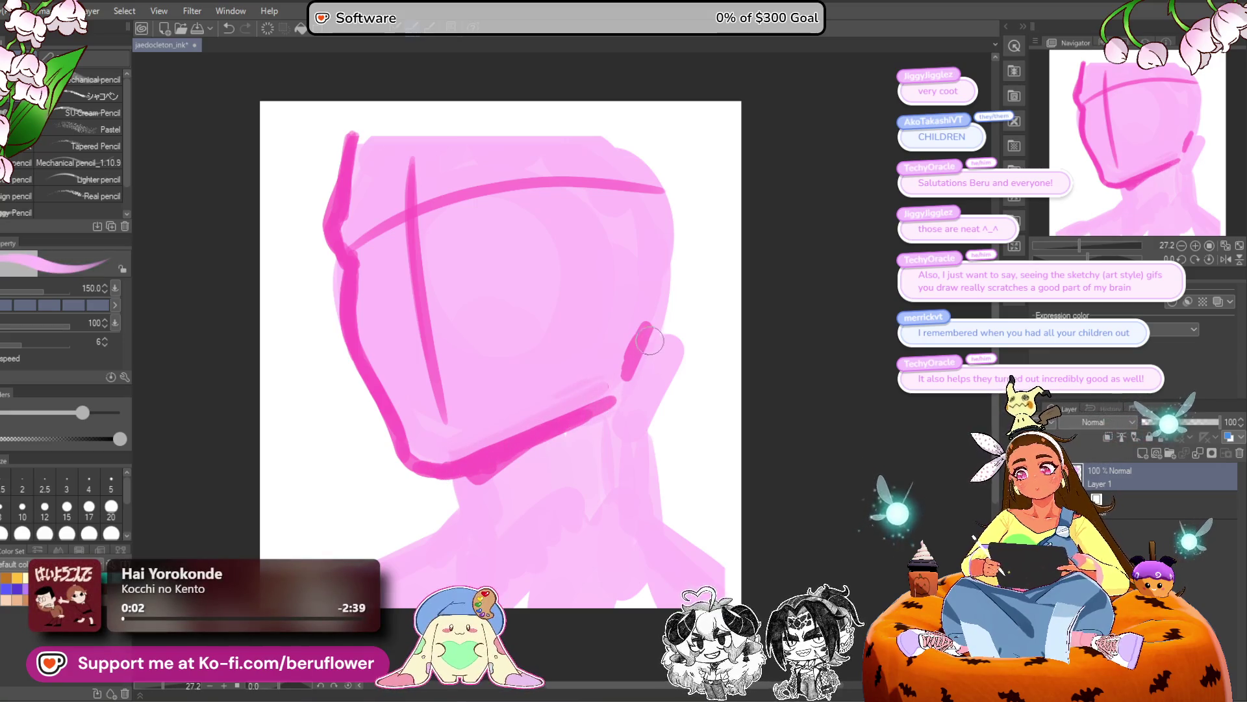
Touch up the ear mark and extend the jaw stroke toward the ear.
mouse_move(651, 343)
left_mouse_down()
mouse_move(627, 357)
mouse_move(649, 334)
left_mouse_up()
left_click_drag(625, 391, 590, 409)
left_click_drag(666, 323, 650, 367)
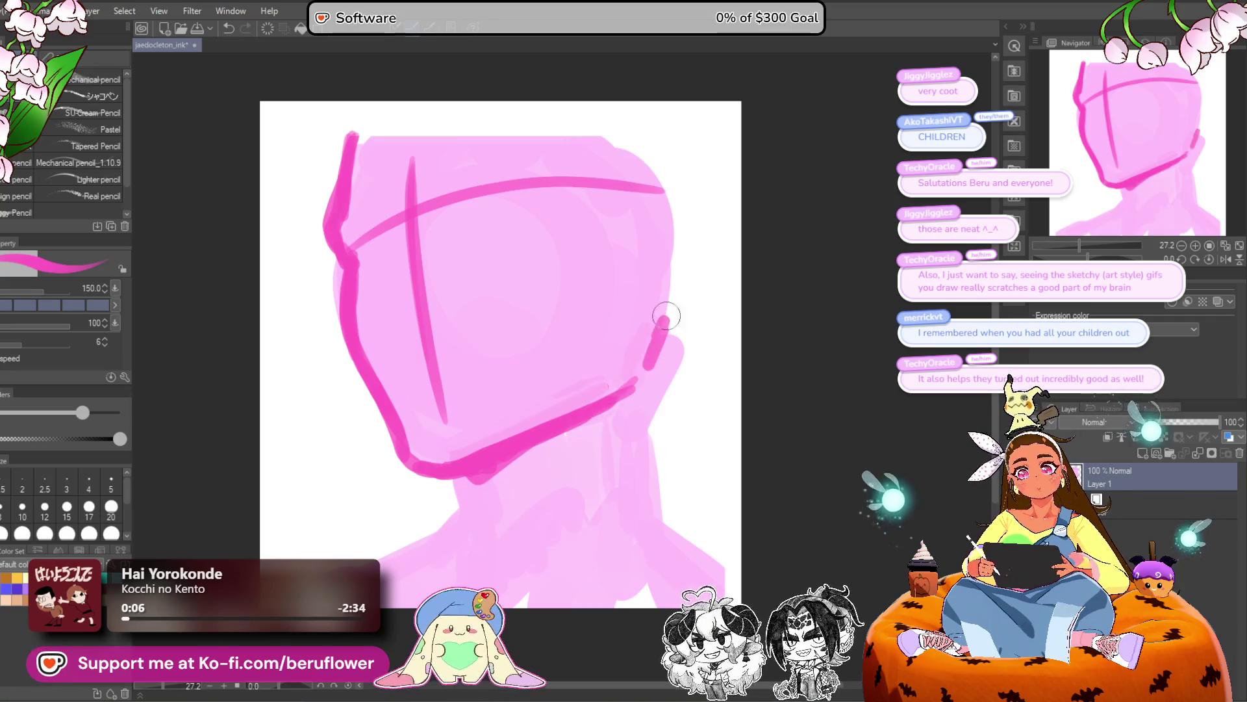
Shrink the drawing and shift it down-left, then thicken the stroke beside the jaw.
key("ctrl+t")
left_click_drag(717, 133, 704, 172)
key("Return")
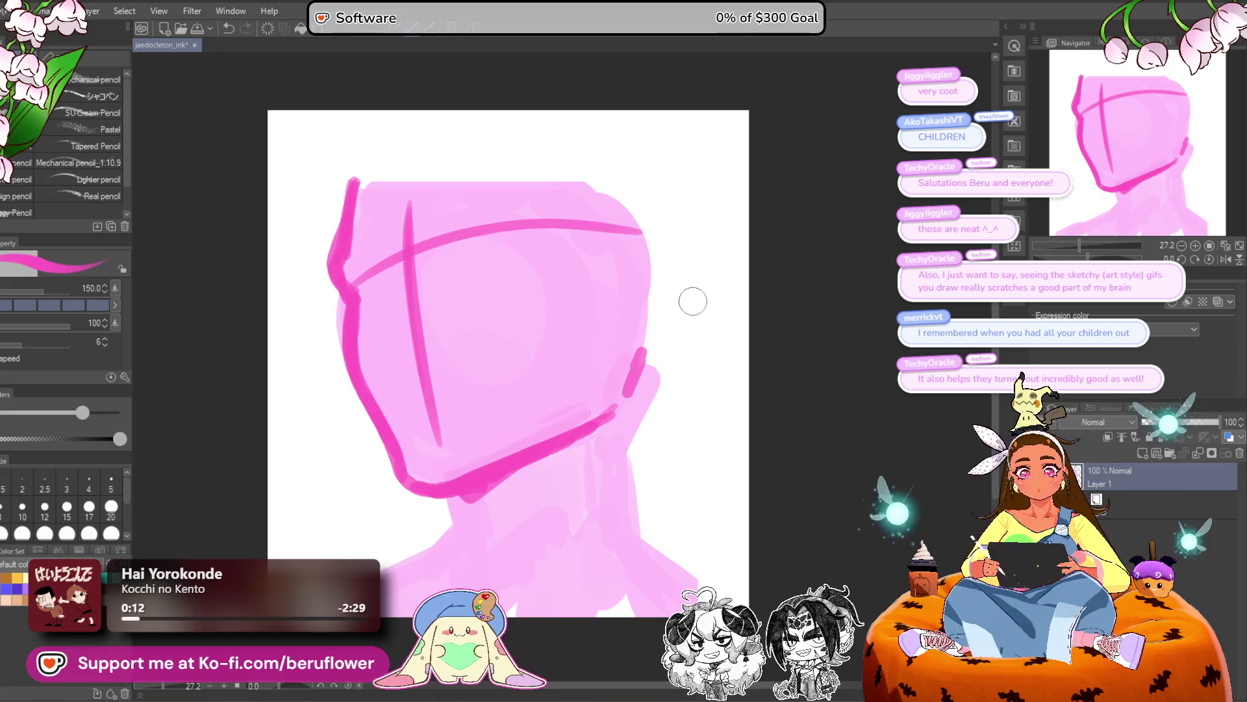
left_click_drag(629, 380, 646, 339)
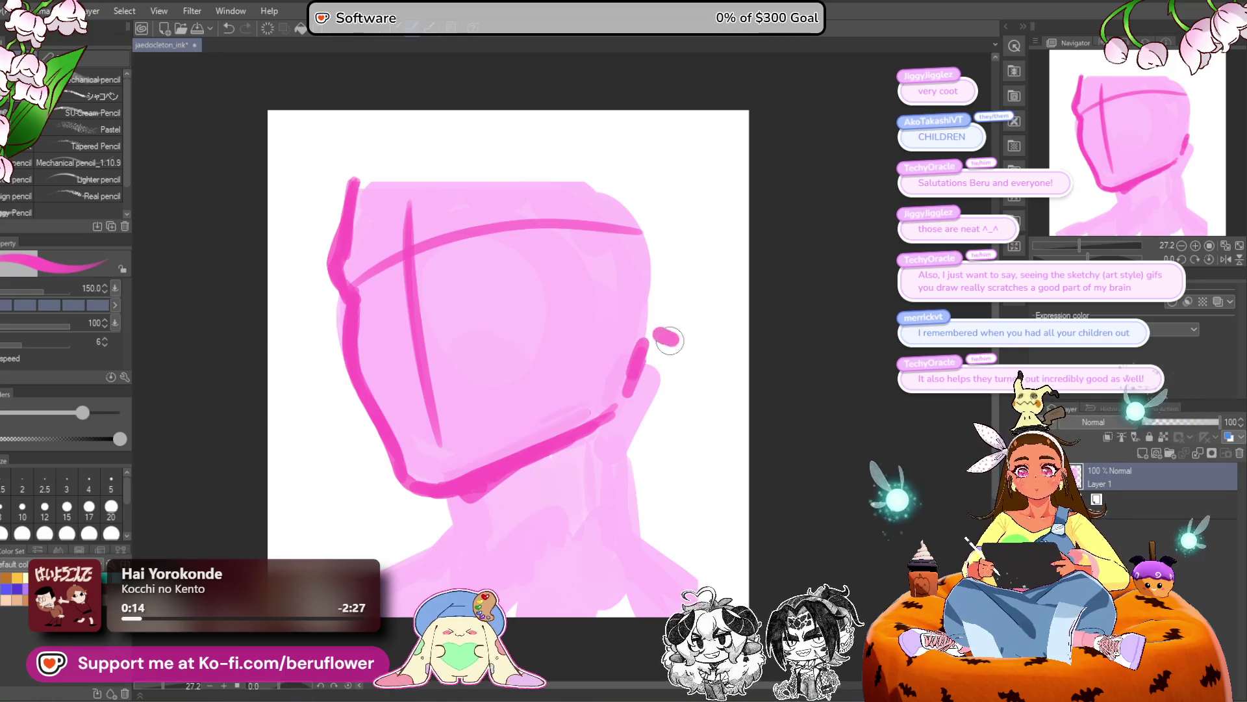
left_click_drag(689, 260, 672, 260)
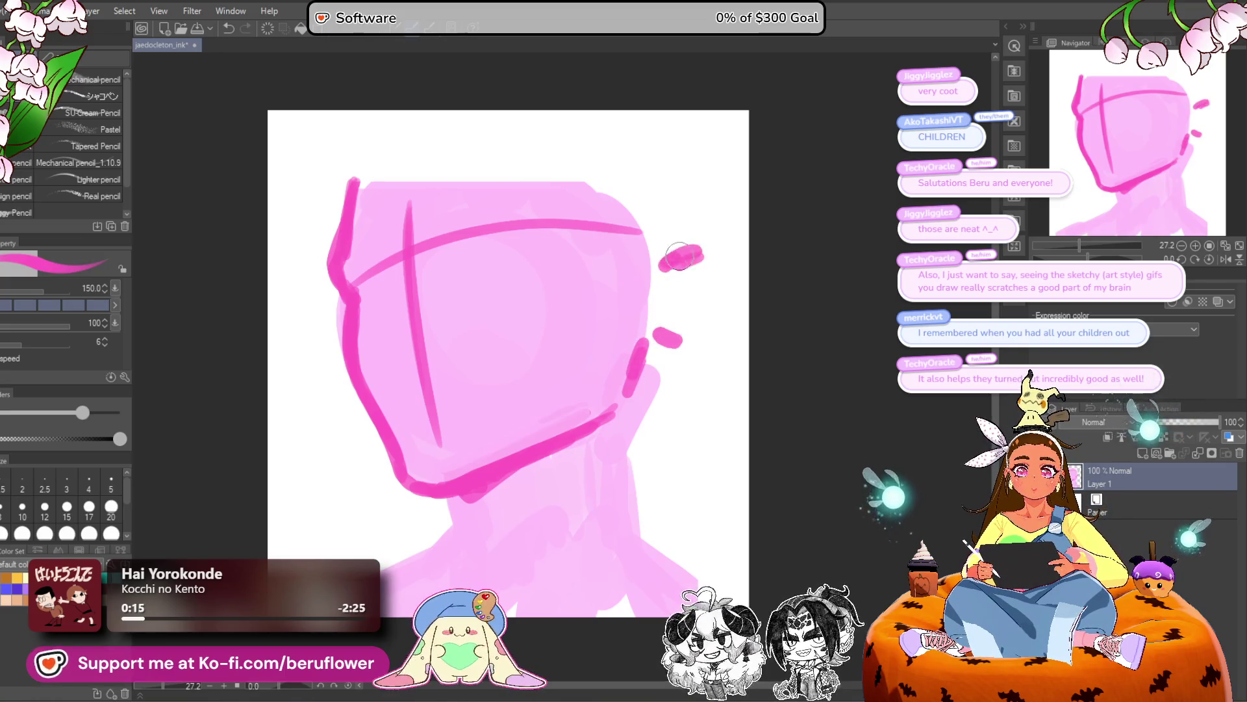
Nudge the drawing slightly left and erase the short stroke at the head's top right.
key("ctrl+shift+t")
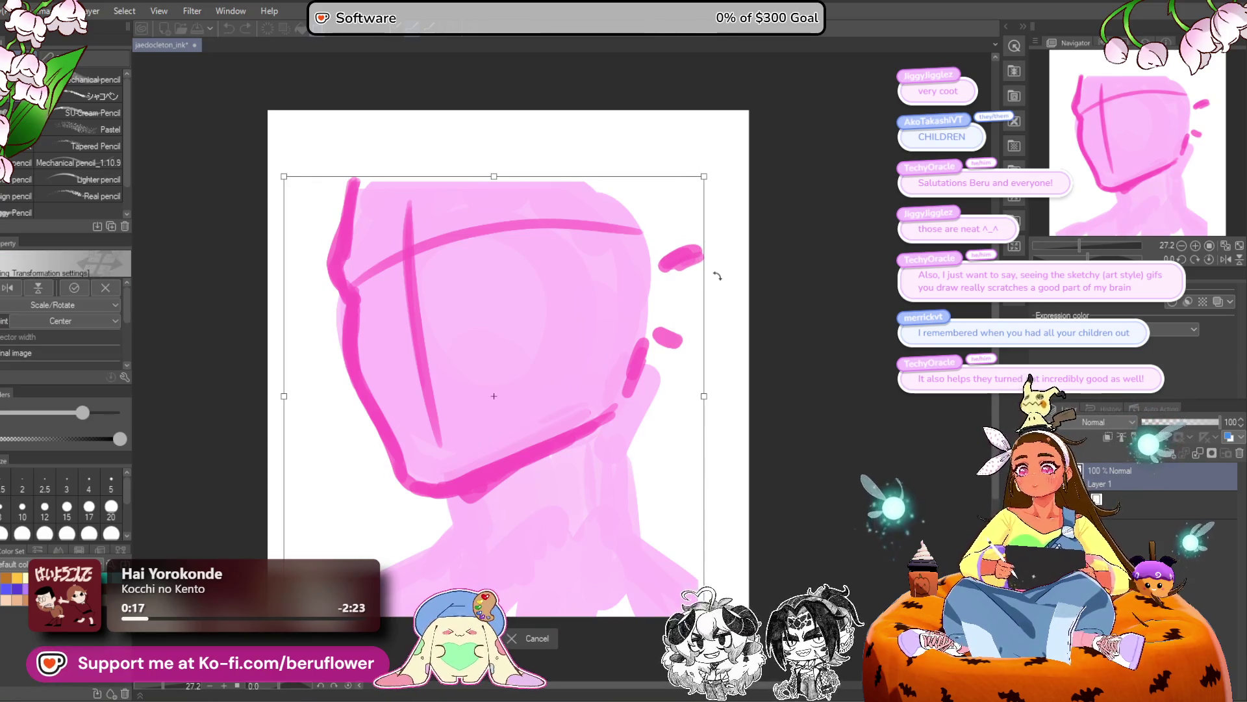
key("Left")
key("Left")
key("Left")
key("Return")
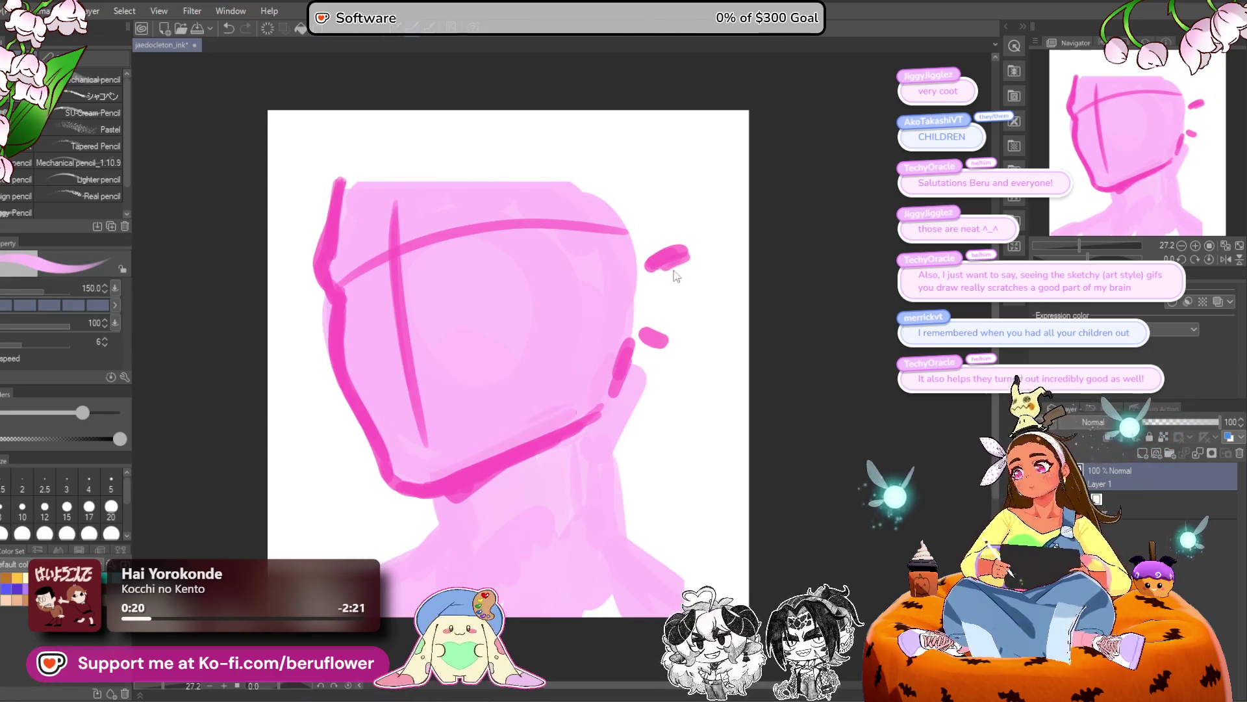
key("ctrl+z")
key("ctrl+shift+t")
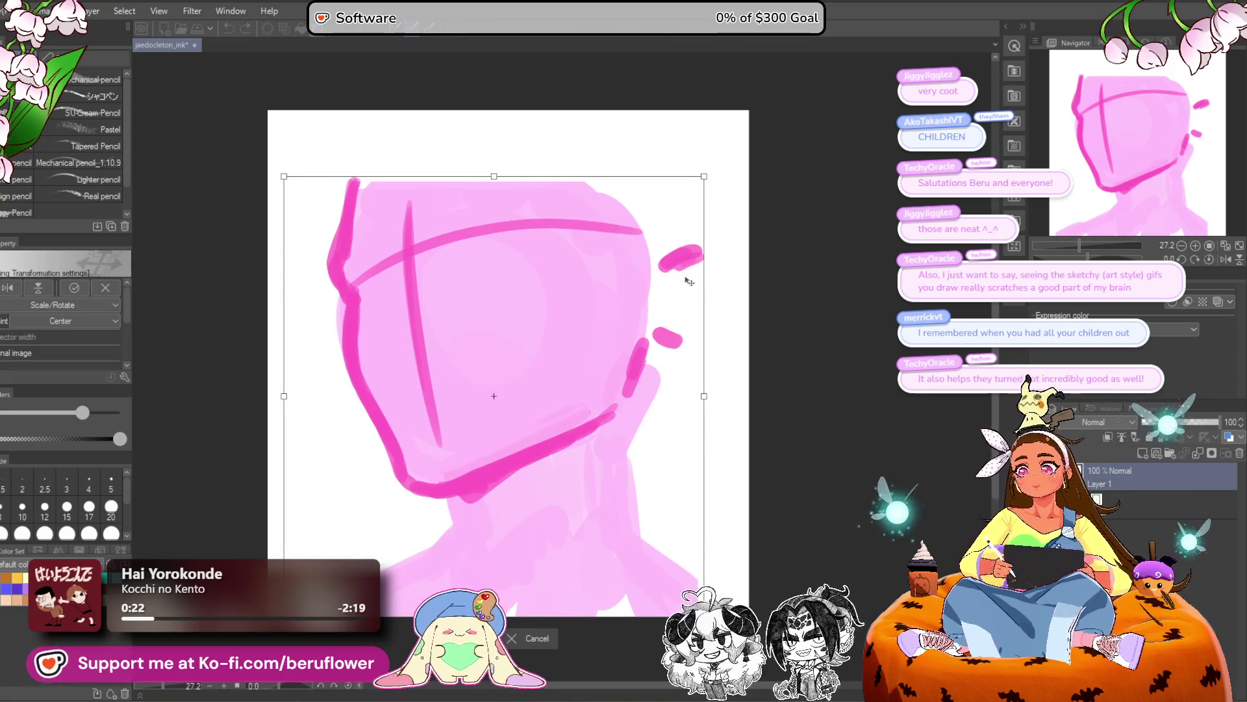
key("Left")
key("Left")
key("Left")
key("Return")
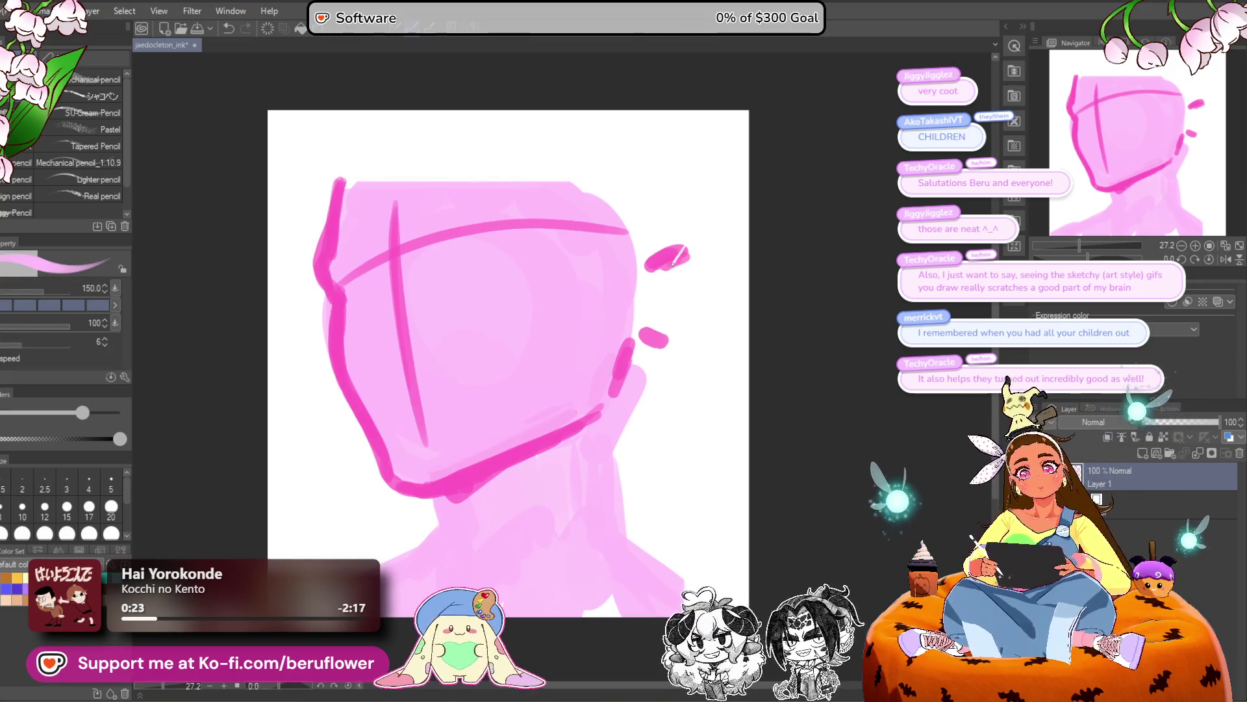
mouse_move(683, 258)
left_mouse_down()
mouse_move(657, 263)
mouse_move(708, 276)
mouse_move(718, 305)
left_mouse_up()
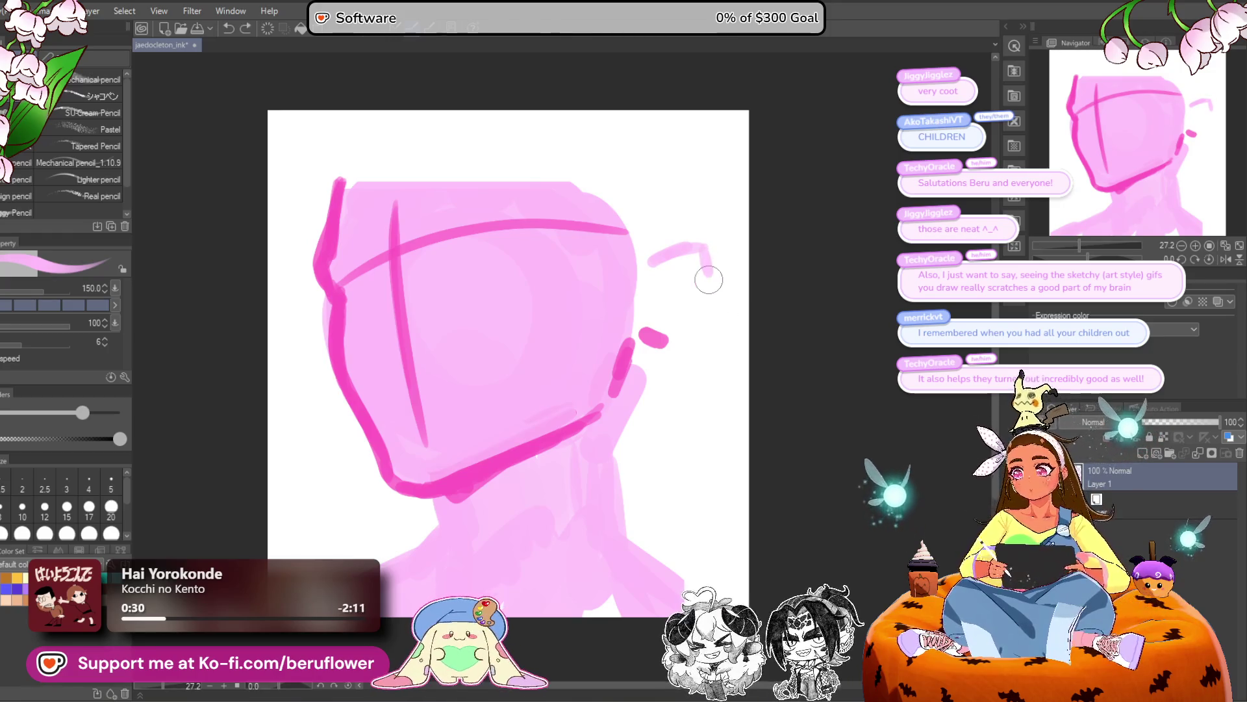
Draw the darker ear loop connecting to the jaw and the neck line below it.
mouse_move(648, 264)
left_mouse_down()
mouse_move(705, 250)
mouse_move(716, 303)
mouse_move(663, 348)
mouse_move(640, 337)
left_mouse_up()
left_click_drag(722, 295, 720, 260)
left_click_drag(657, 412, 654, 388)
left_click_drag(652, 333, 634, 461)
Draw a taller top-left skull outline curving upward, after several undone attempts.
mouse_move(337, 175)
left_mouse_down()
mouse_move(342, 130)
mouse_move(454, 87)
mouse_move(565, 106)
left_mouse_up()
key("ctrl+z")
key("ctrl+z")
mouse_move(359, 120)
left_mouse_down()
mouse_move(504, 104)
mouse_move(588, 152)
left_mouse_up()
key("ctrl+z")
mouse_move(367, 127)
left_mouse_down()
mouse_move(448, 88)
mouse_move(474, 94)
left_mouse_up()
key("ctrl+z")
mouse_move(341, 148)
left_mouse_down()
mouse_move(354, 123)
mouse_move(417, 80)
left_mouse_up()
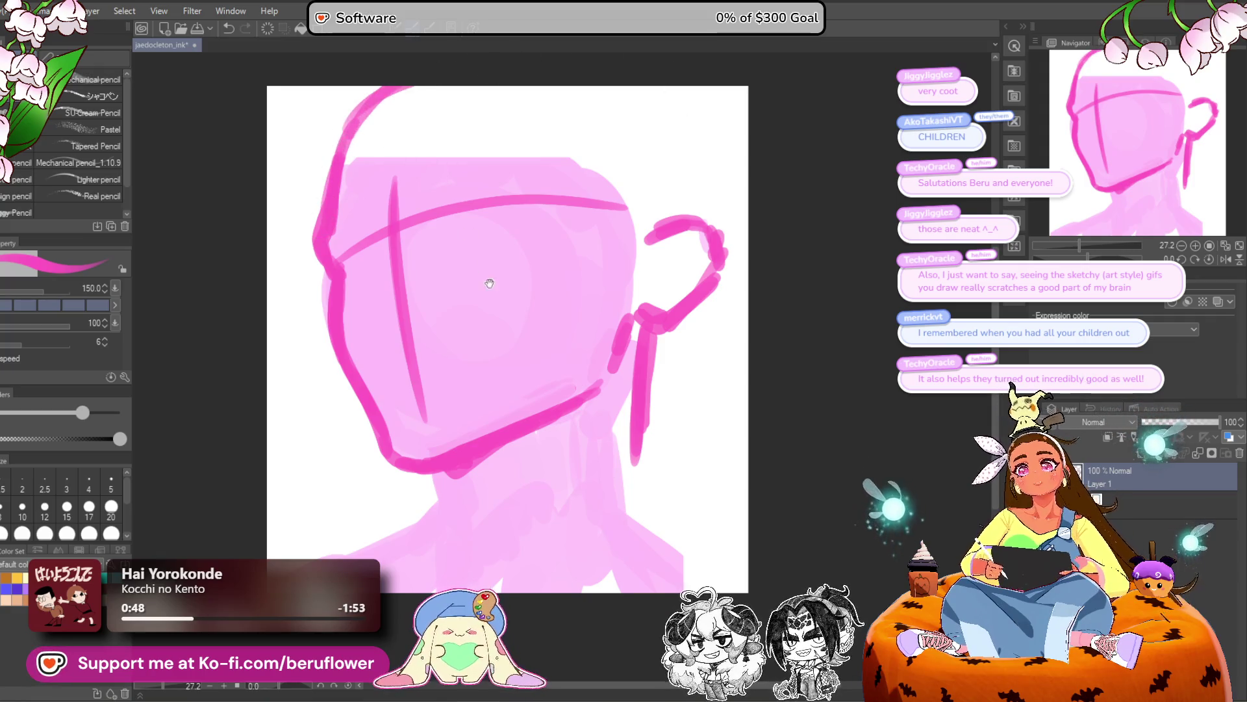
Bolden the head's left outline and upper-left strokes and extend the horizontal guideline.
left_click_drag(488, 280, 492, 281)
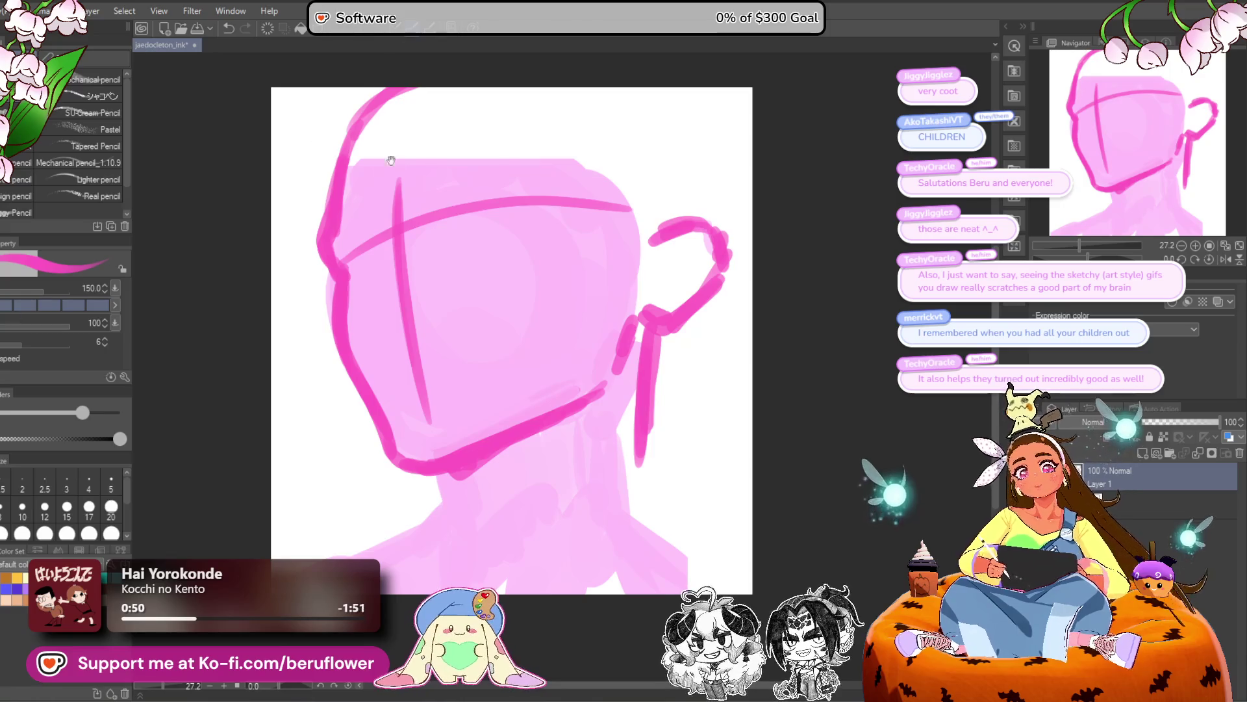
left_click_drag(327, 144, 329, 158)
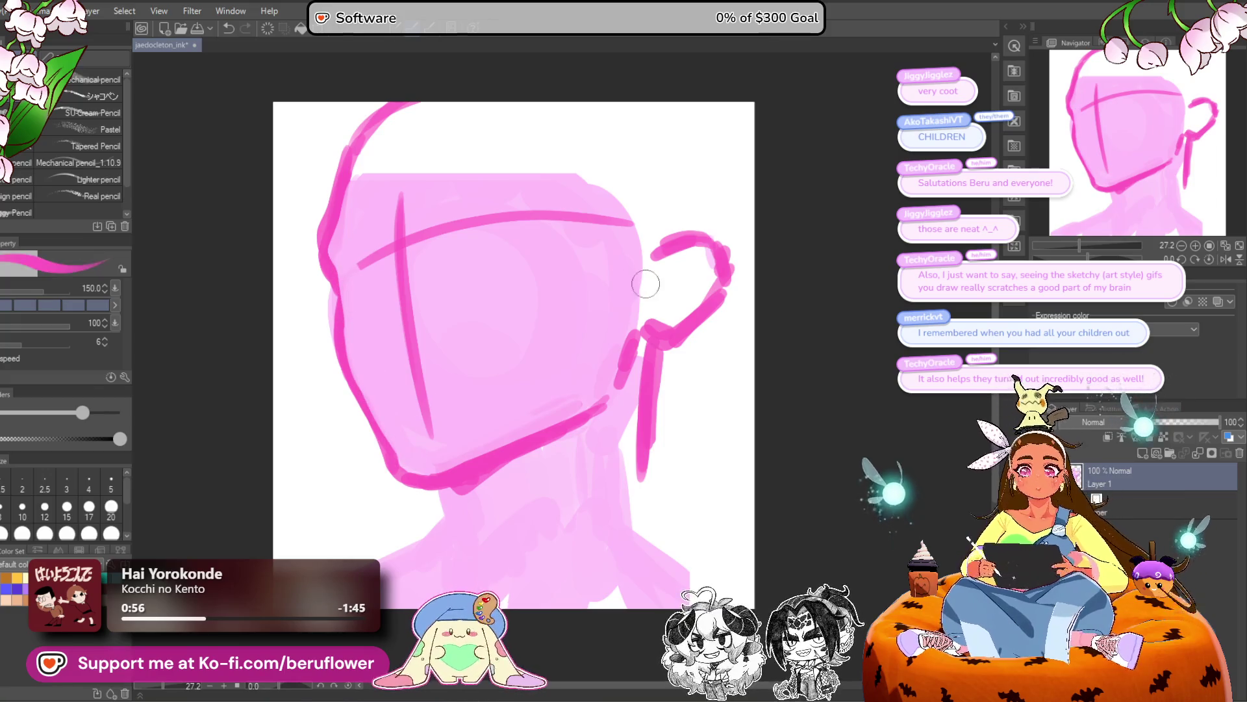
mouse_move(339, 279)
left_mouse_down()
mouse_move(325, 260)
mouse_move(329, 203)
left_mouse_up()
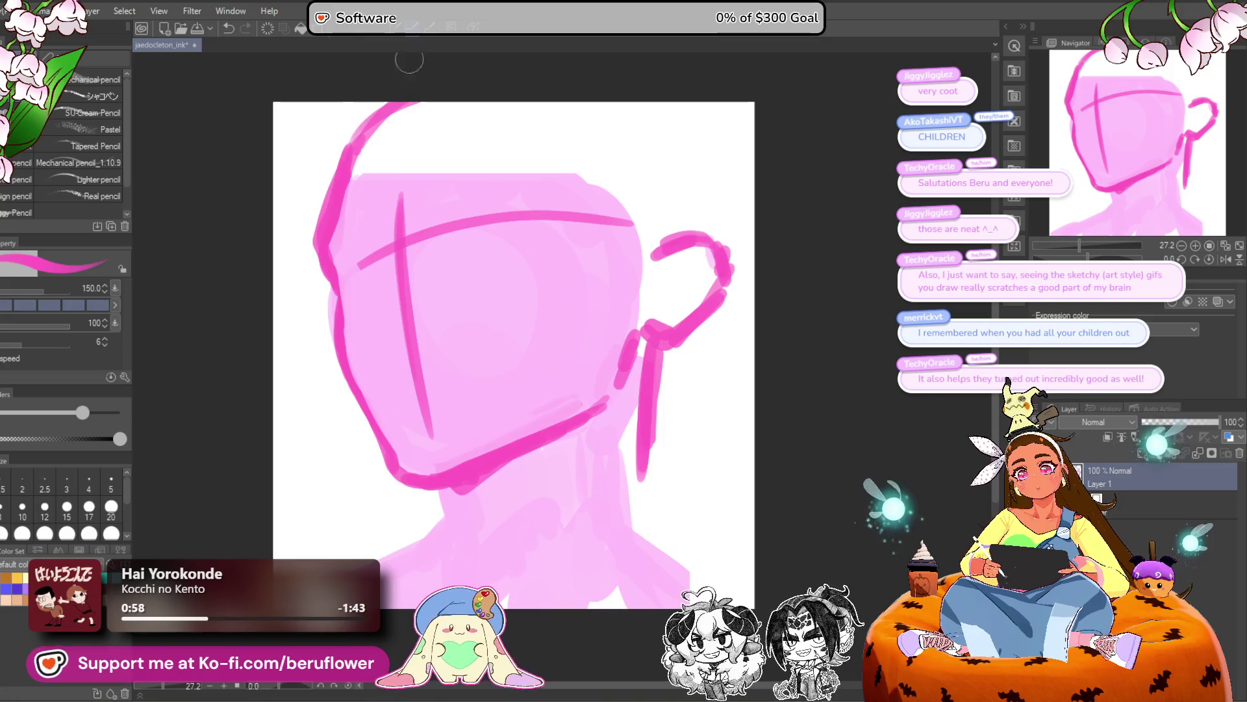
mouse_move(325, 290)
left_mouse_down()
mouse_move(396, 246)
mouse_move(343, 286)
mouse_move(421, 253)
left_mouse_up()
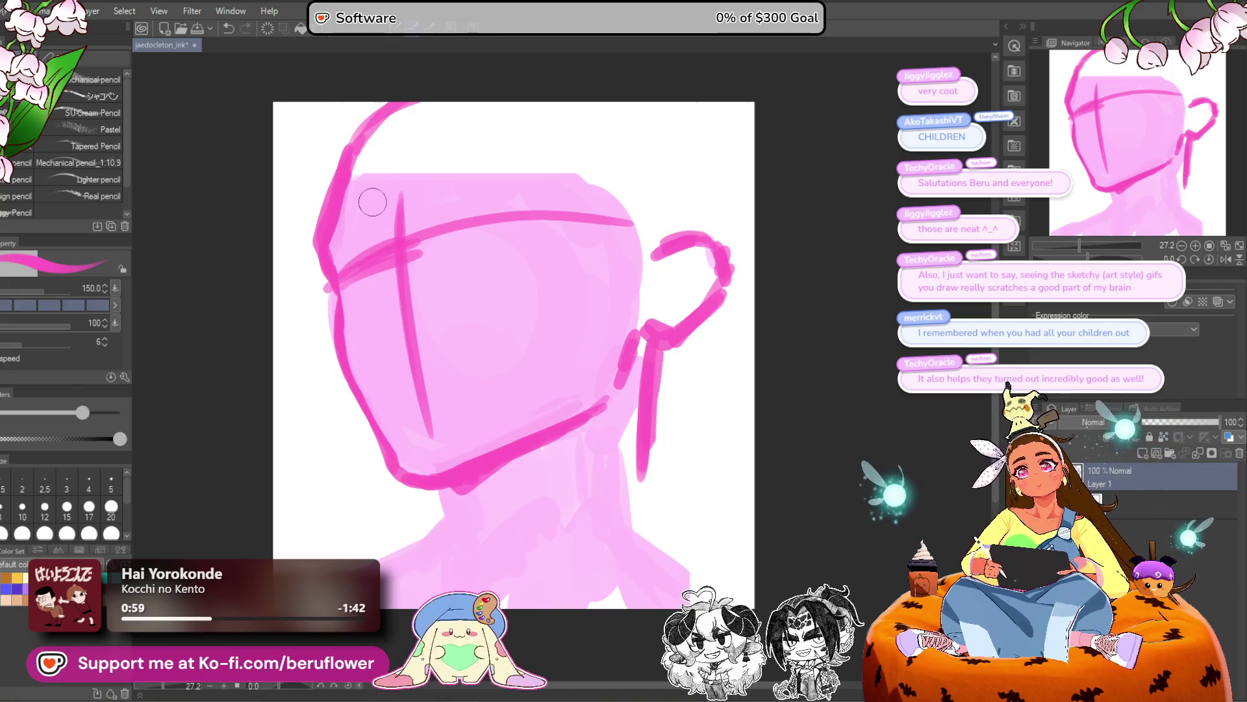
left_click_drag(330, 242, 400, 195)
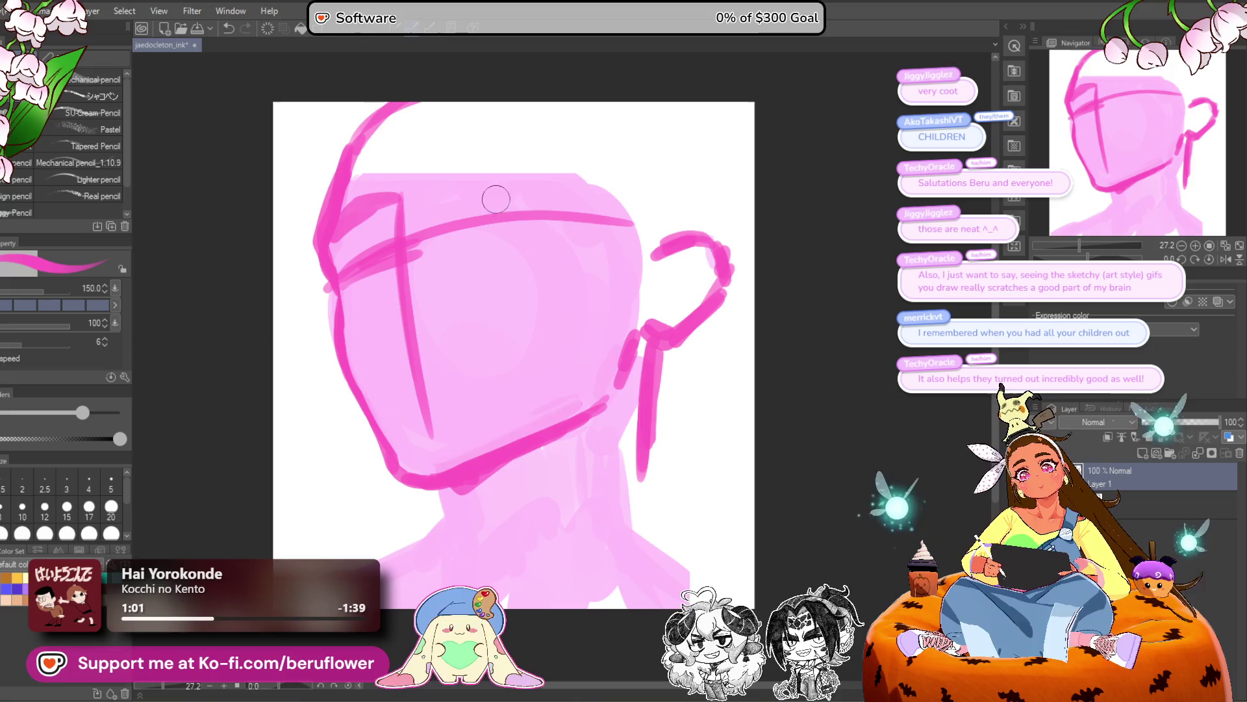
mouse_move(398, 228)
left_mouse_down()
mouse_move(394, 280)
mouse_move(367, 307)
left_mouse_up()
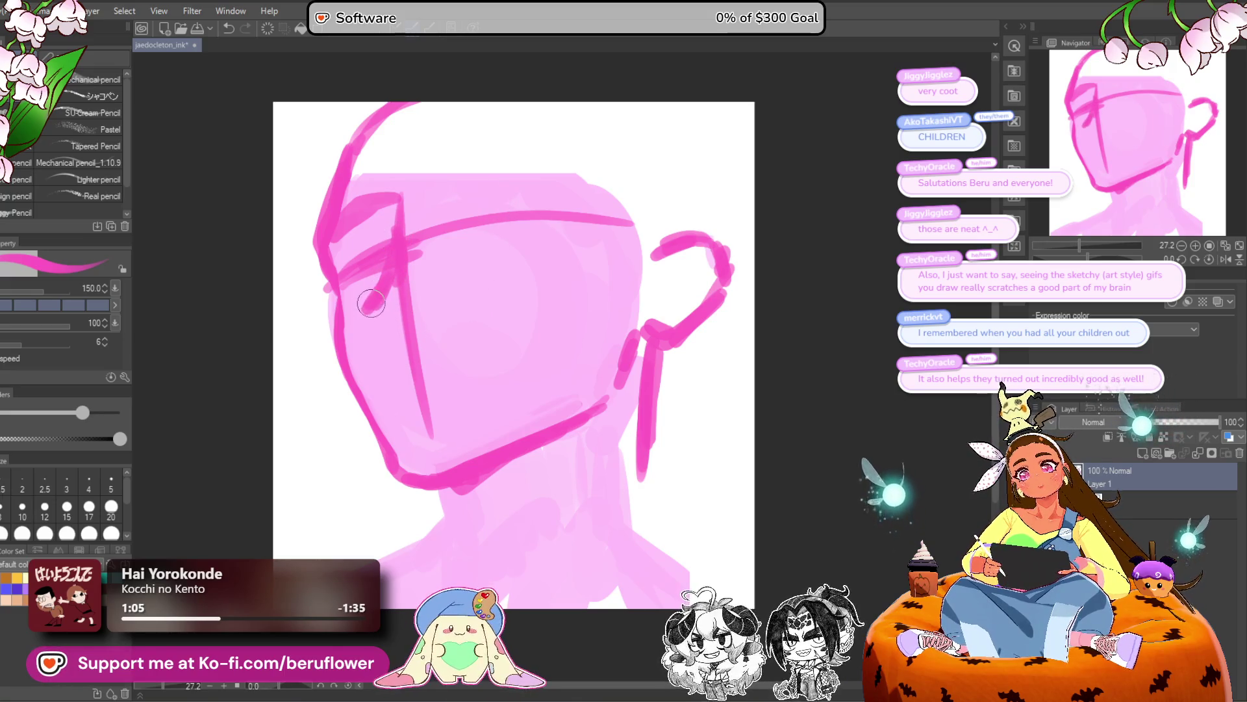
key("ctrl+z")
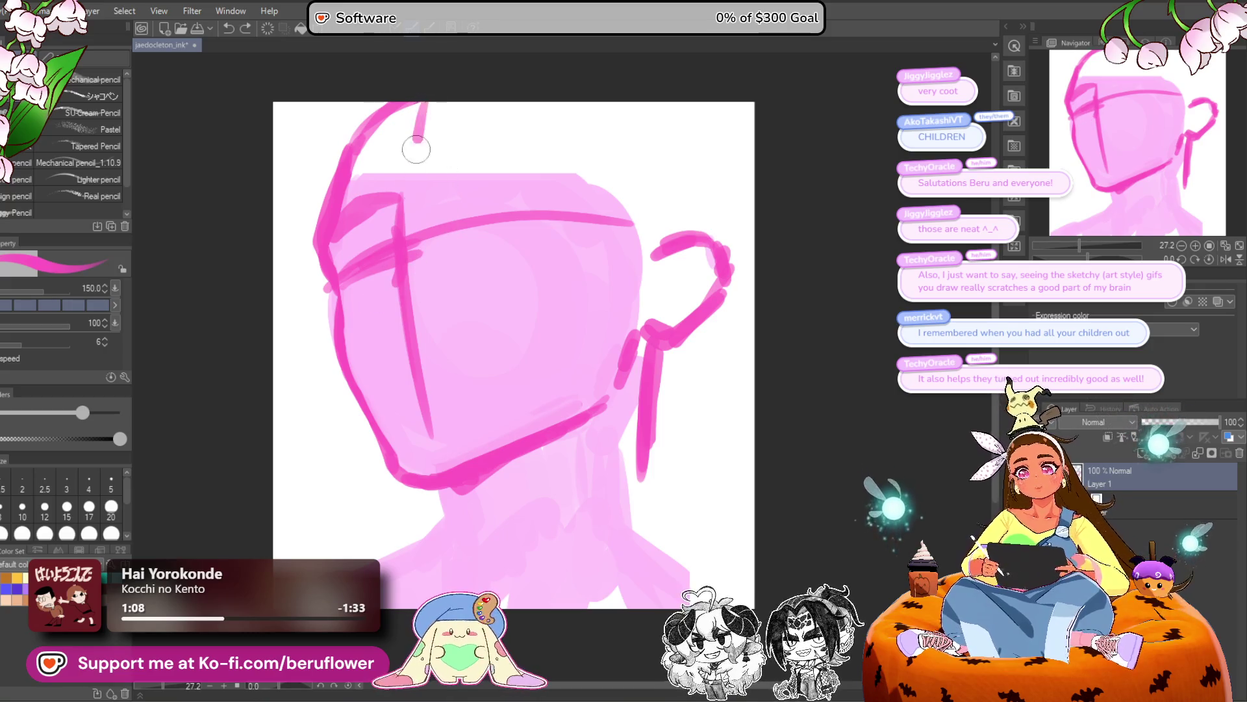
Redraw the vertical guide down to the chin, reset canvas rotation, and remove the thick jaw tail.
left_click_drag(419, 124, 440, 448)
left_click_drag(422, 335, 443, 451)
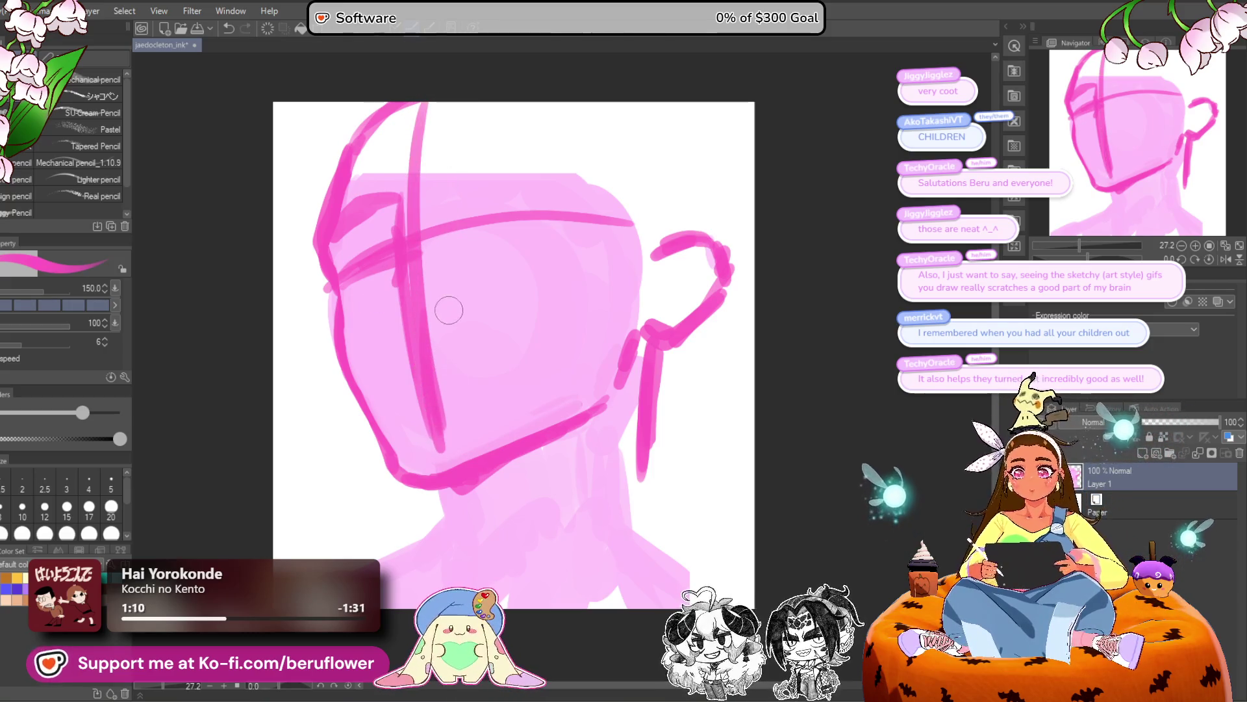
key("ctrl+space")
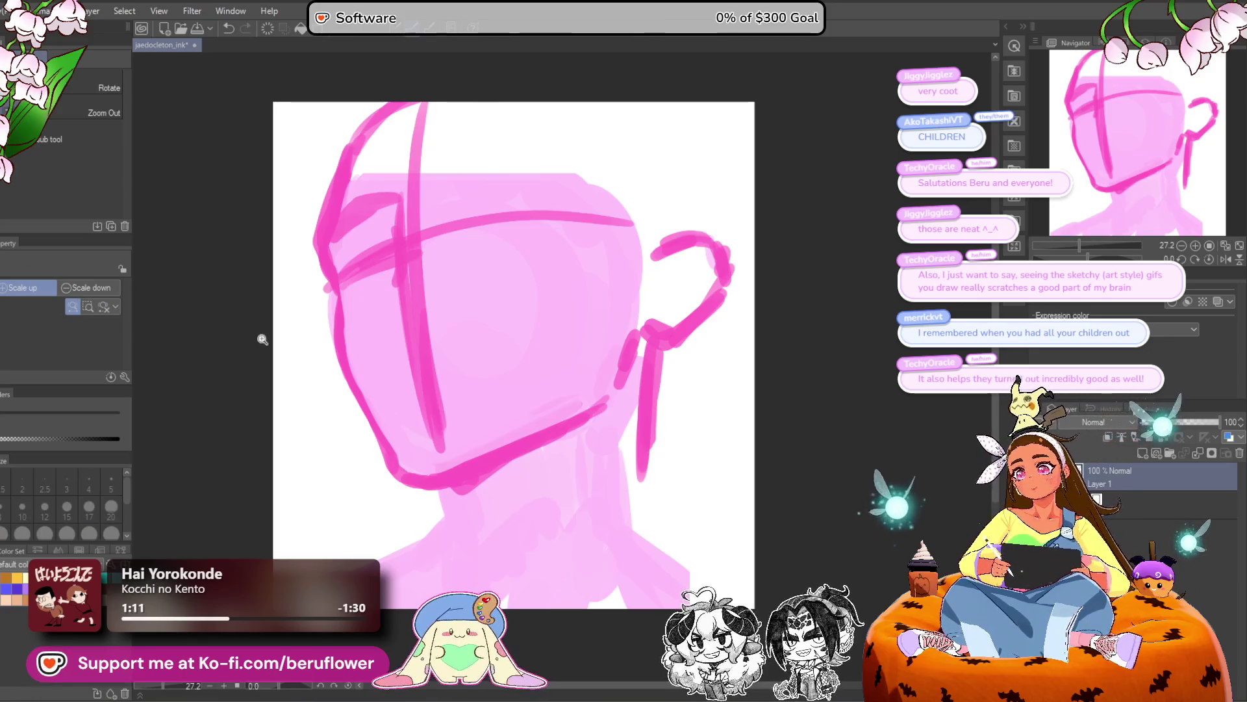
key("minus")
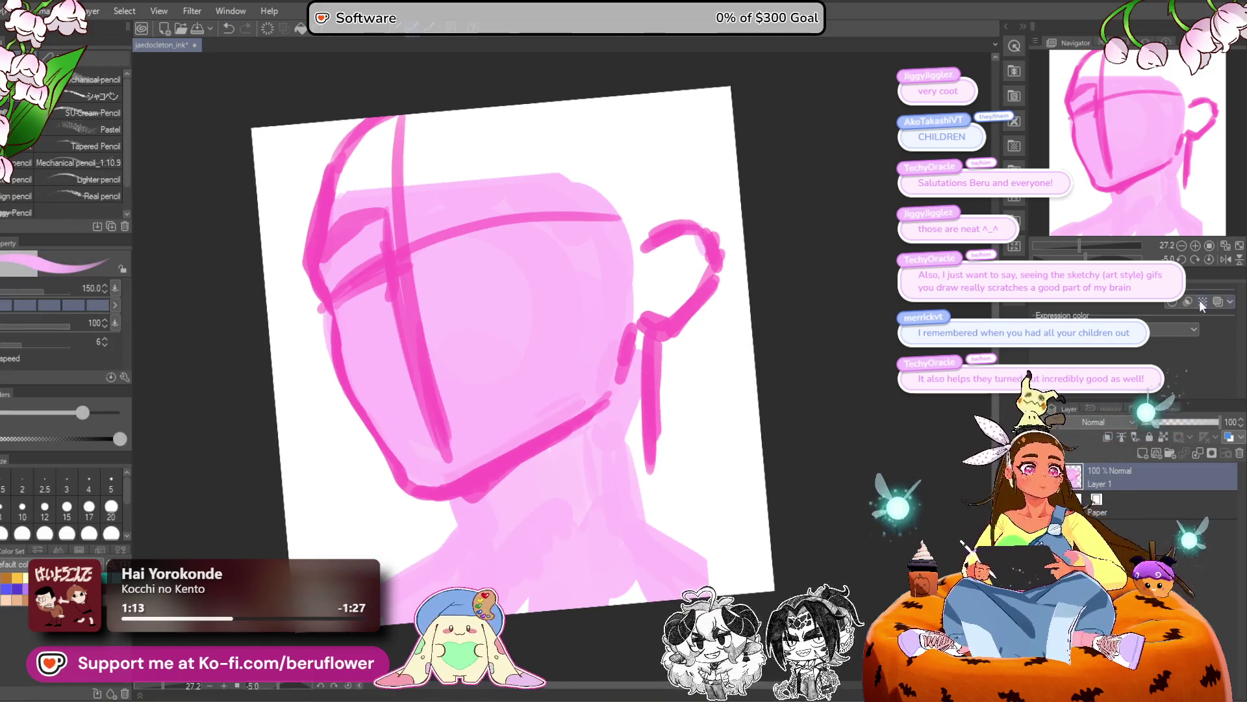
left_click(1210, 260)
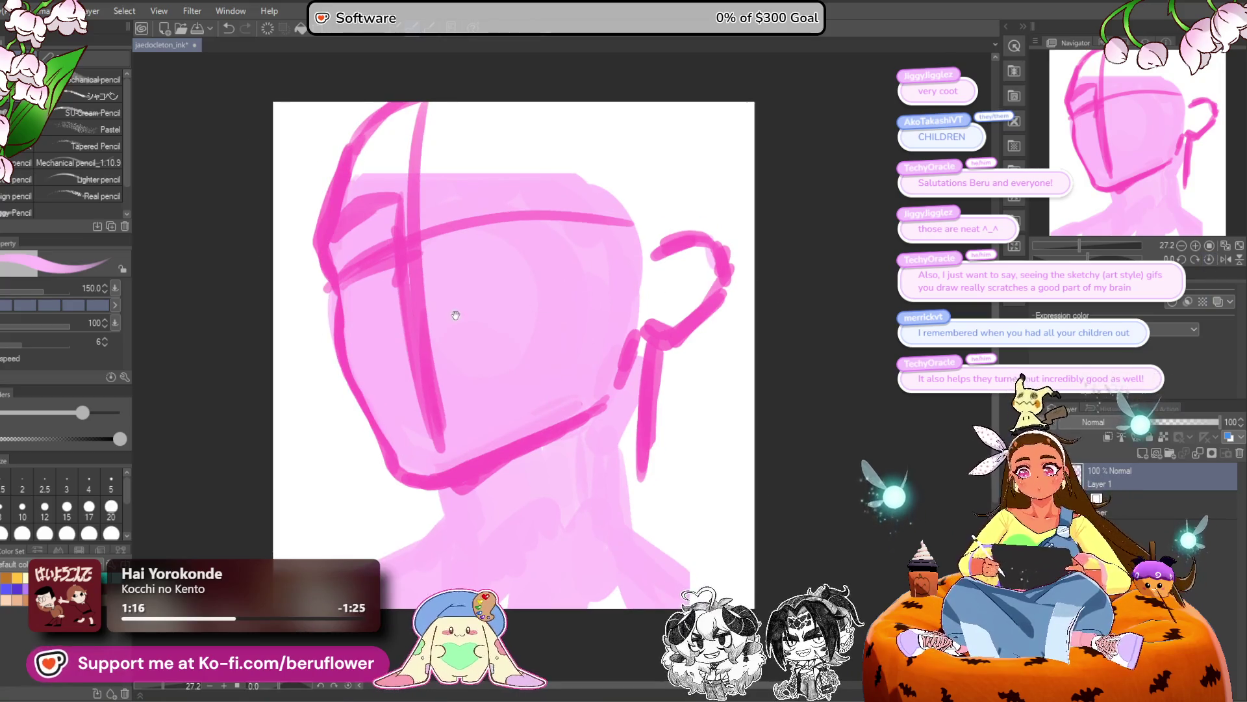
left_click_drag(459, 313, 471, 313)
left_click_drag(419, 202, 423, 357)
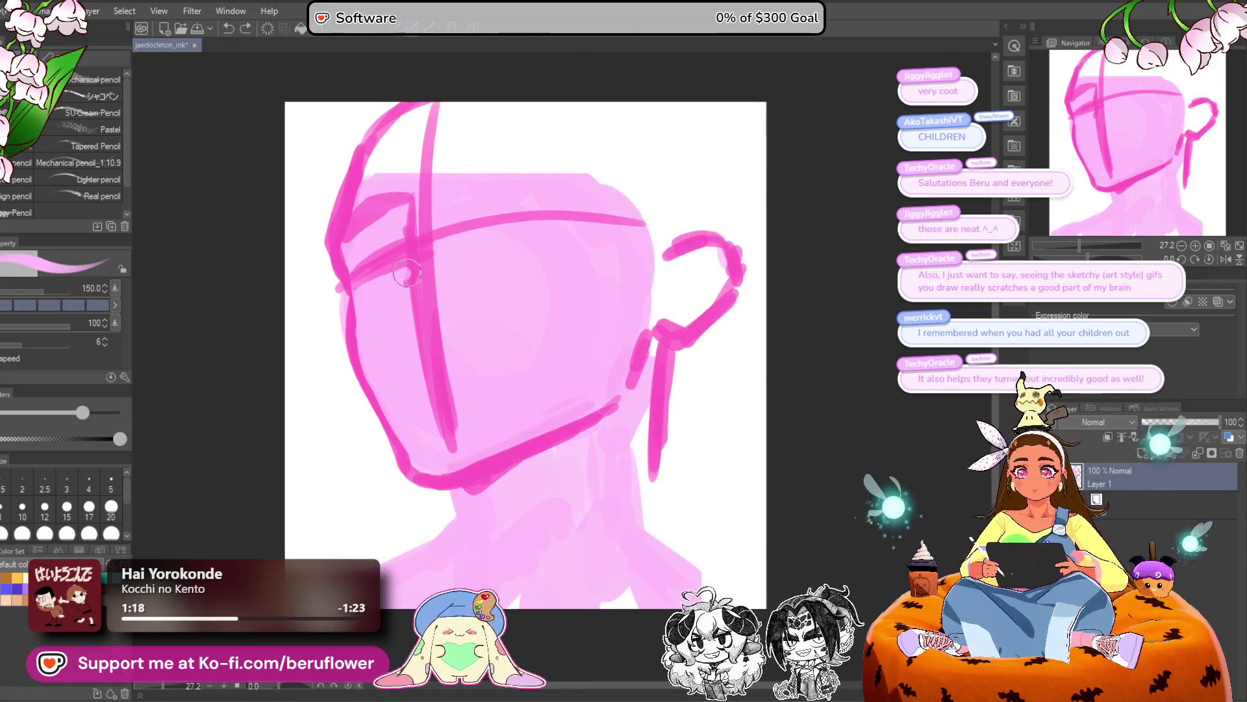
key("ctrl+z")
left_click_drag(411, 269, 444, 445)
key("ctrl+z")
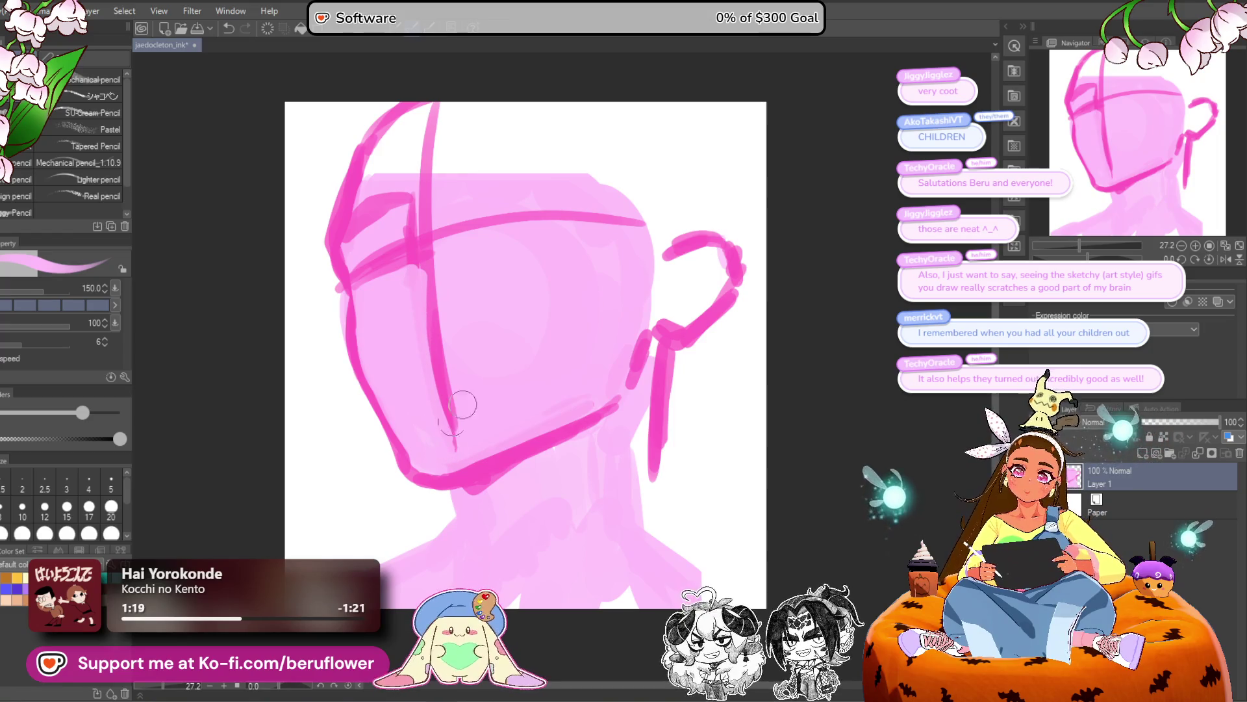
Fill the upper-left head, crown and ear area with light pink.
left_click_drag(469, 298, 459, 291)
left_click_drag(413, 248, 339, 279)
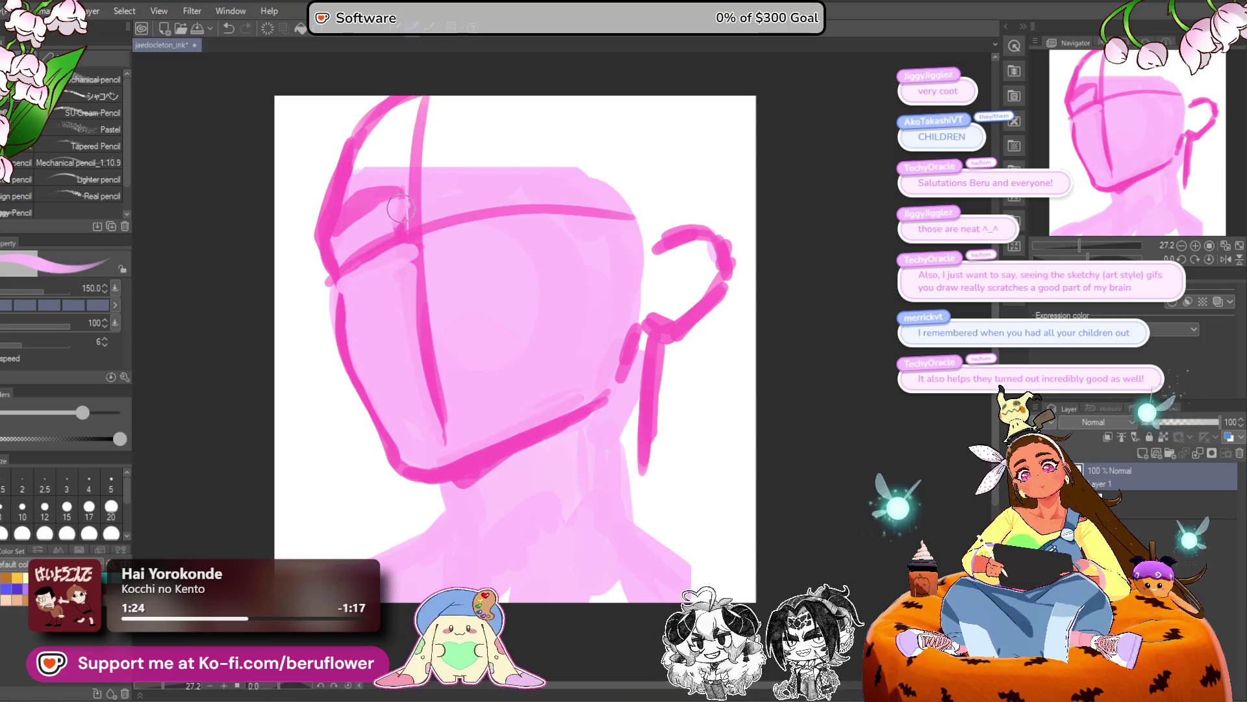
mouse_move(401, 184)
left_mouse_down()
mouse_move(400, 130)
mouse_move(386, 124)
mouse_move(367, 162)
mouse_move(360, 156)
left_mouse_up()
mouse_move(459, 115)
left_mouse_down()
mouse_move(442, 143)
mouse_move(465, 187)
mouse_move(500, 127)
mouse_move(559, 136)
mouse_move(601, 167)
mouse_move(635, 145)
mouse_move(643, 185)
left_mouse_up()
mouse_move(688, 239)
left_mouse_down()
mouse_move(653, 269)
mouse_move(705, 296)
mouse_move(649, 305)
mouse_move(695, 267)
mouse_move(651, 278)
mouse_move(659, 259)
mouse_move(714, 270)
mouse_move(675, 273)
mouse_move(702, 213)
mouse_move(726, 243)
mouse_move(721, 263)
left_mouse_up()
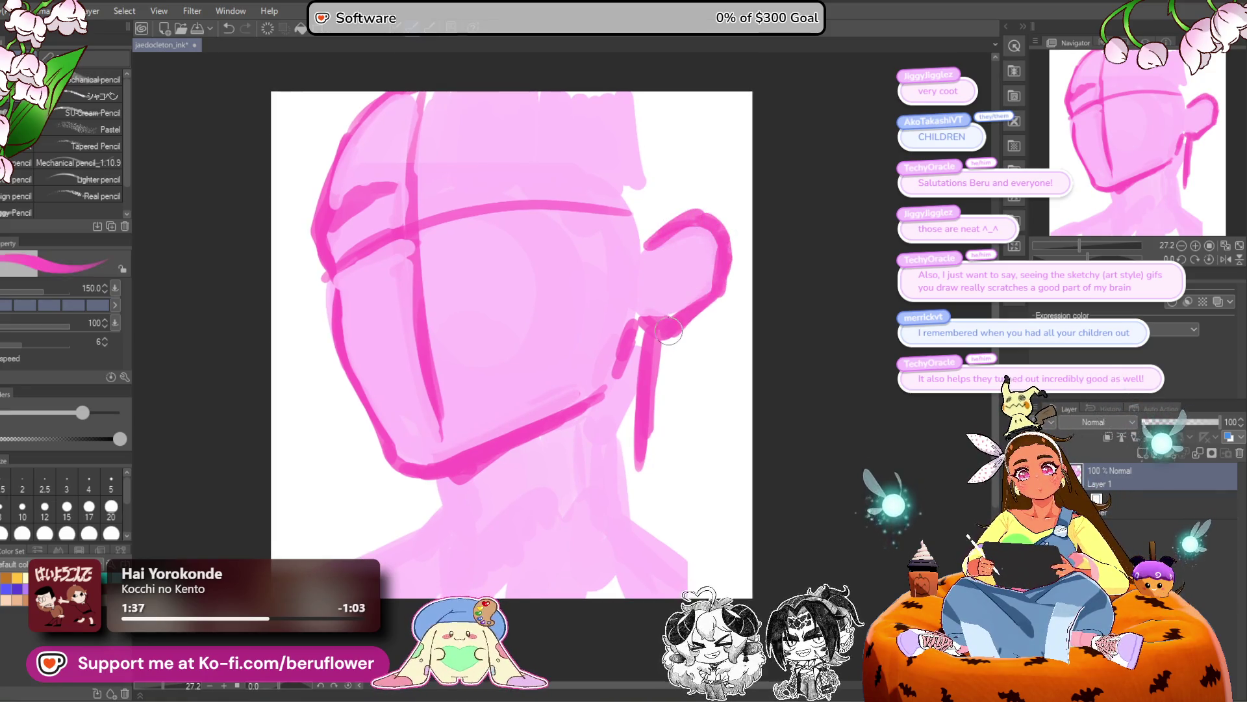
Draw the back-of-head contour and paint light pink behind the head and down the neck.
mouse_move(663, 328)
left_mouse_down()
mouse_move(649, 334)
mouse_move(701, 259)
left_mouse_up()
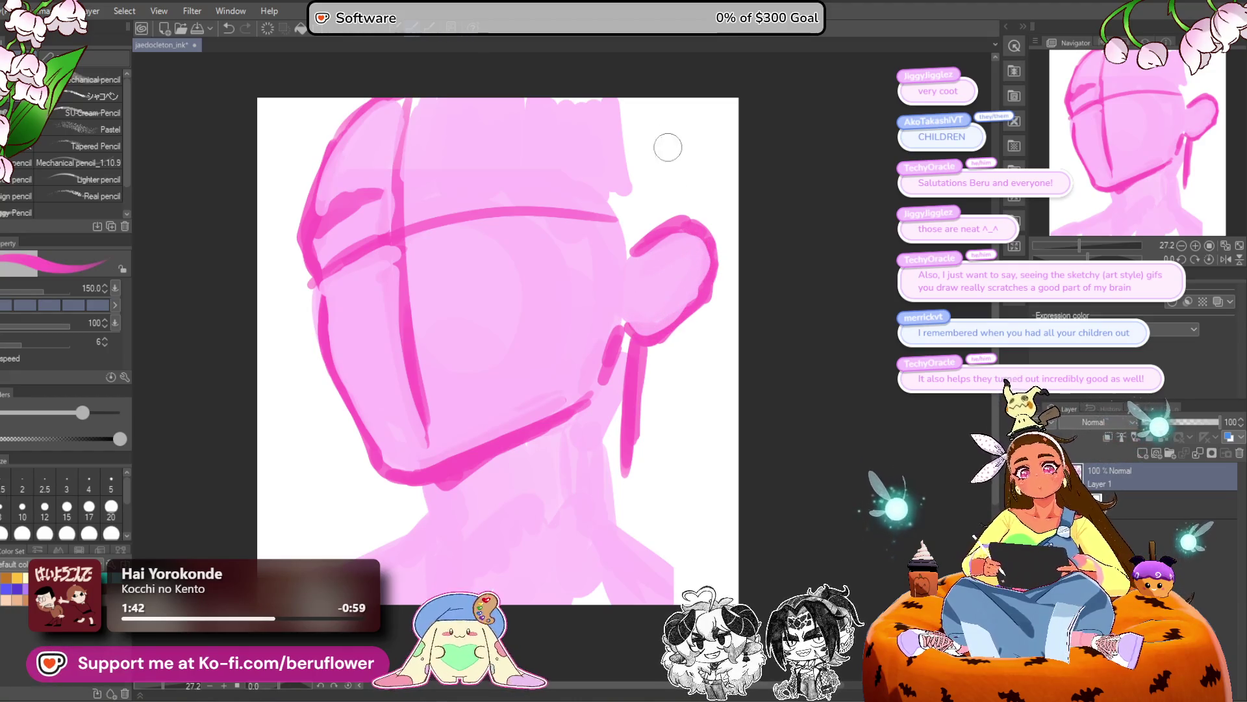
mouse_move(692, 214)
left_mouse_down()
mouse_move(639, 99)
mouse_move(689, 168)
mouse_move(676, 210)
left_mouse_up()
mouse_move(634, 250)
left_mouse_down()
mouse_move(614, 195)
mouse_move(649, 169)
mouse_move(626, 162)
left_mouse_up()
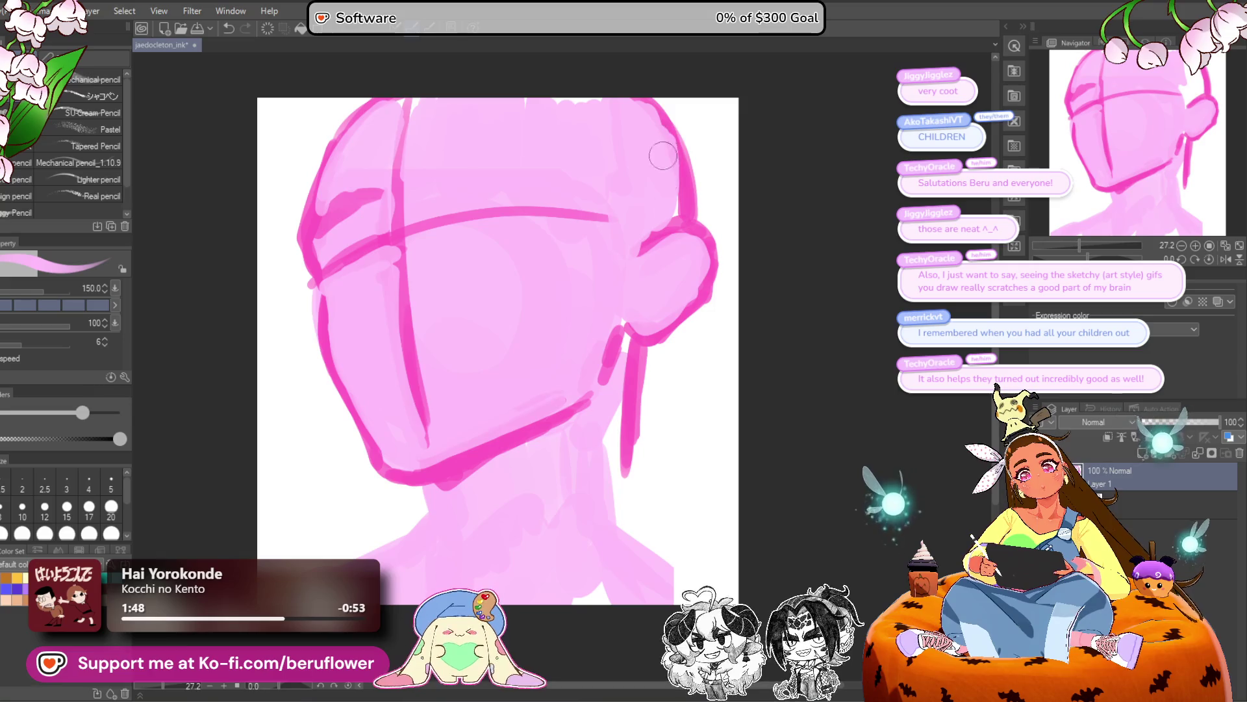
left_click_drag(623, 351, 620, 520)
Eyedrop the dark pink and draw the neck lines from the chin and on the right side.
left_click(447, 483, "alt")
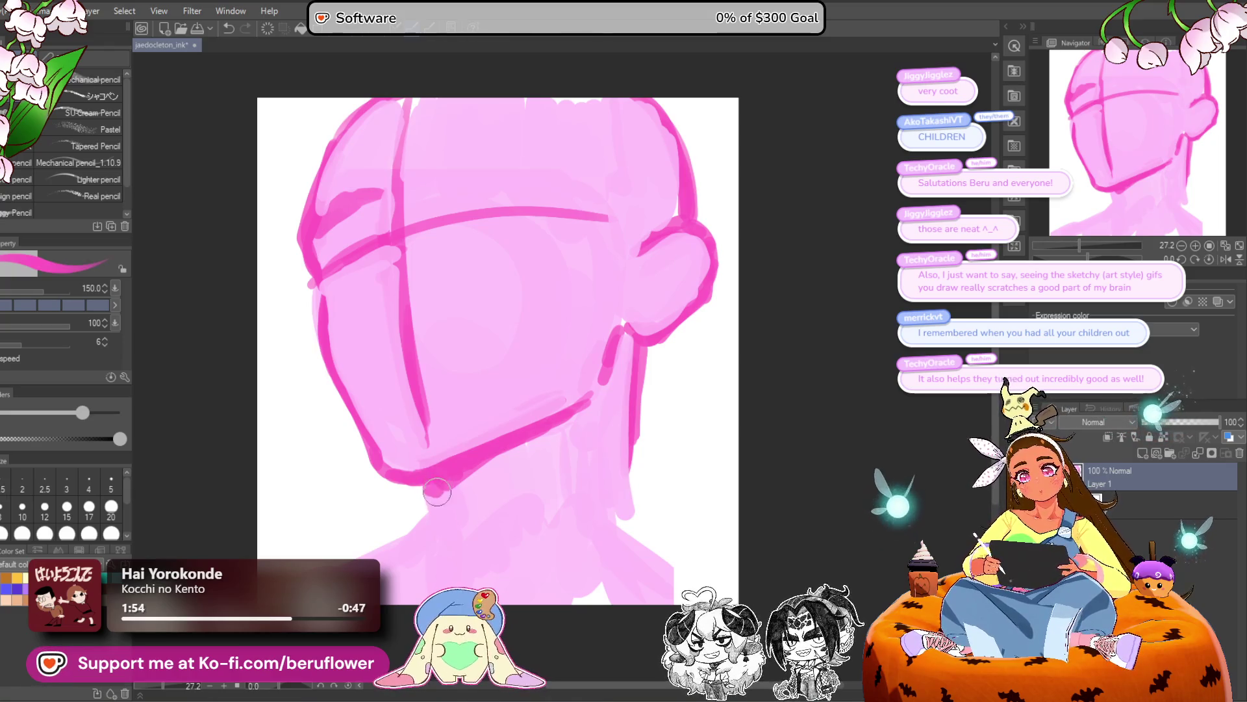
left_click_drag(432, 496, 439, 540)
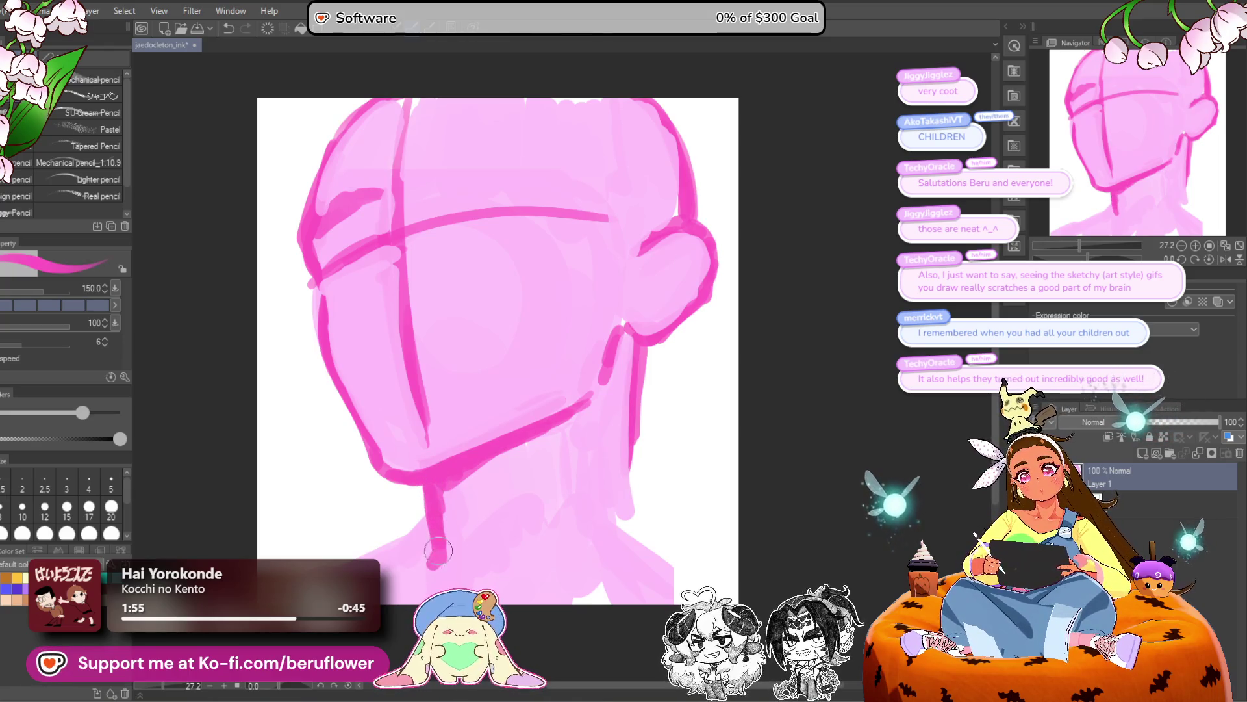
mouse_move(642, 344)
left_mouse_down()
mouse_move(638, 514)
mouse_move(650, 555)
mouse_move(640, 520)
mouse_move(672, 569)
mouse_move(652, 559)
left_mouse_up()
mouse_move(624, 497)
left_mouse_down()
mouse_move(656, 539)
mouse_move(660, 518)
mouse_move(629, 501)
mouse_move(640, 539)
mouse_move(689, 581)
left_mouse_up()
key("ctrl+z")
left_click_drag(672, 523, 832, 460)
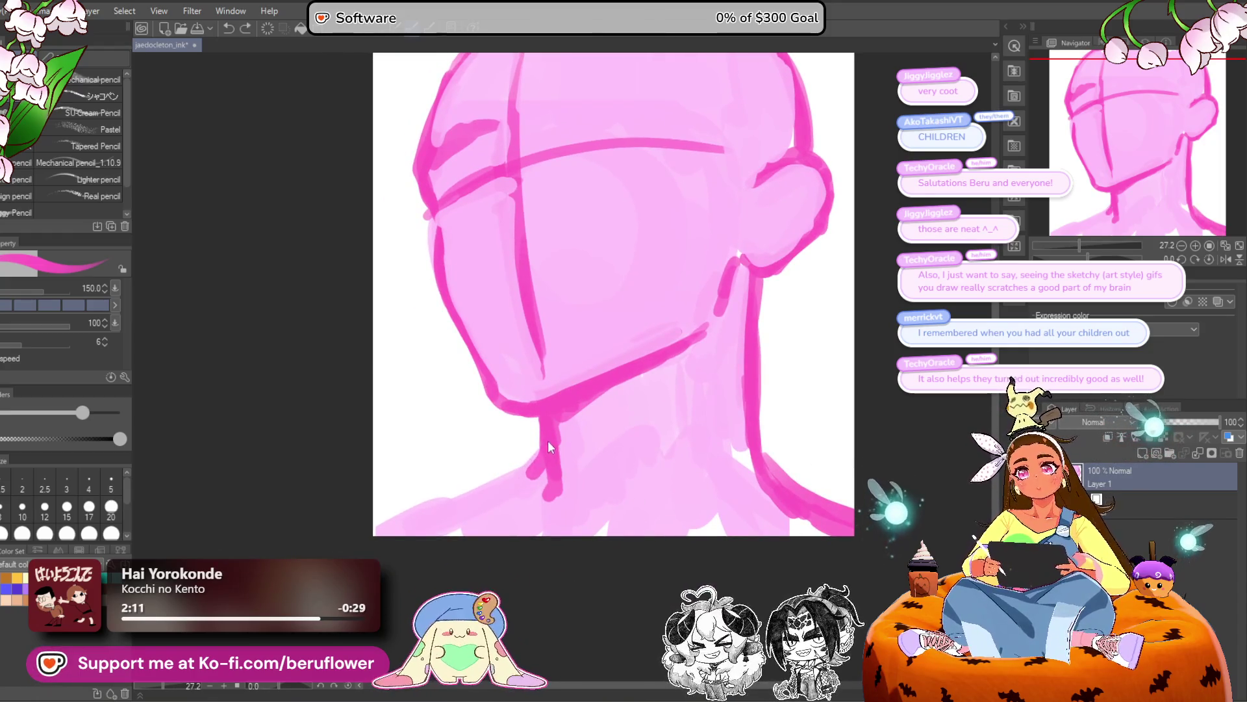
Draw the left neck and shoulder lines, then paint light pink over the vertical face guide.
left_click_drag(549, 480, 538, 508)
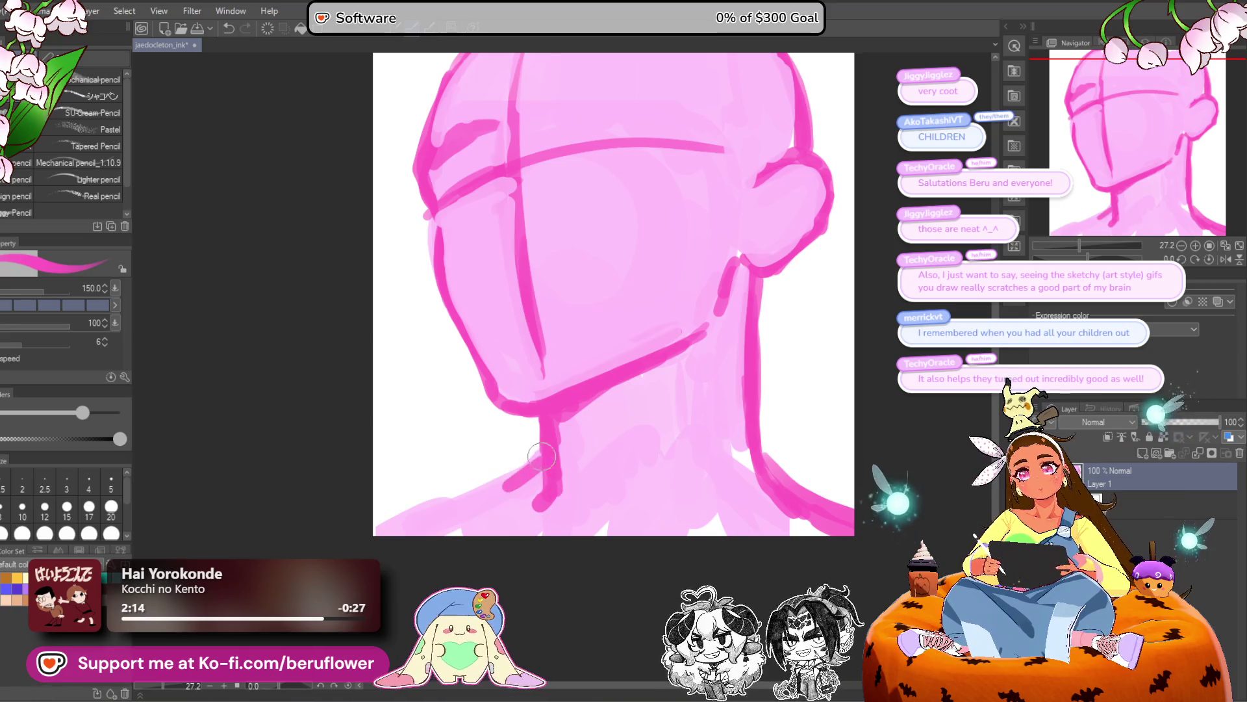
mouse_move(545, 458)
left_mouse_down()
mouse_move(501, 500)
mouse_move(380, 532)
left_mouse_up()
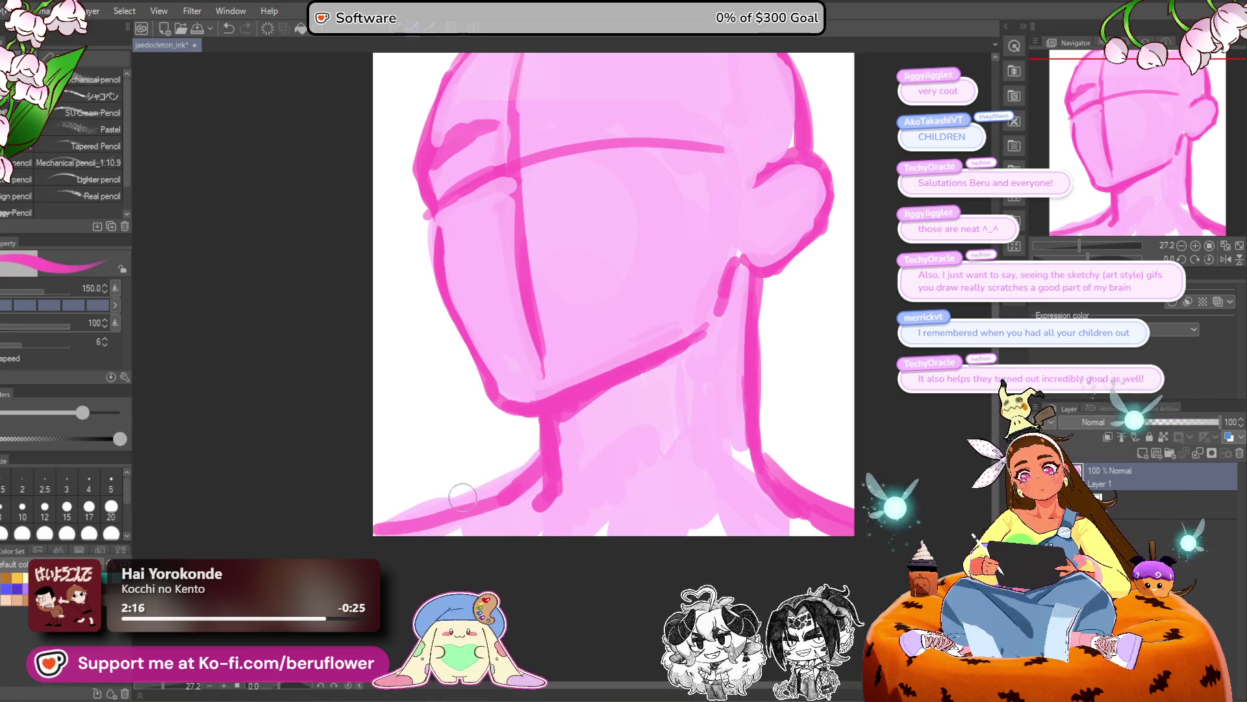
left_click_drag(545, 477, 517, 524)
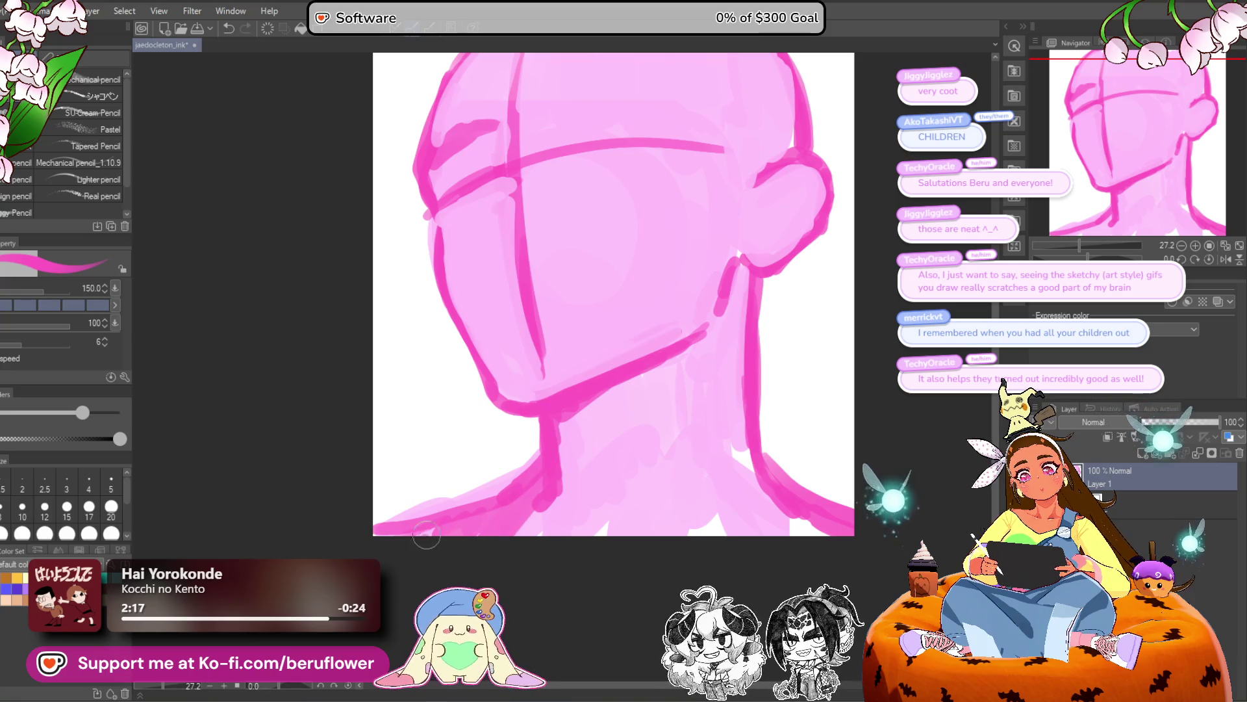
left_click_drag(721, 417, 690, 424)
left_click_drag(508, 488, 468, 524)
left_click_drag(762, 497, 710, 524)
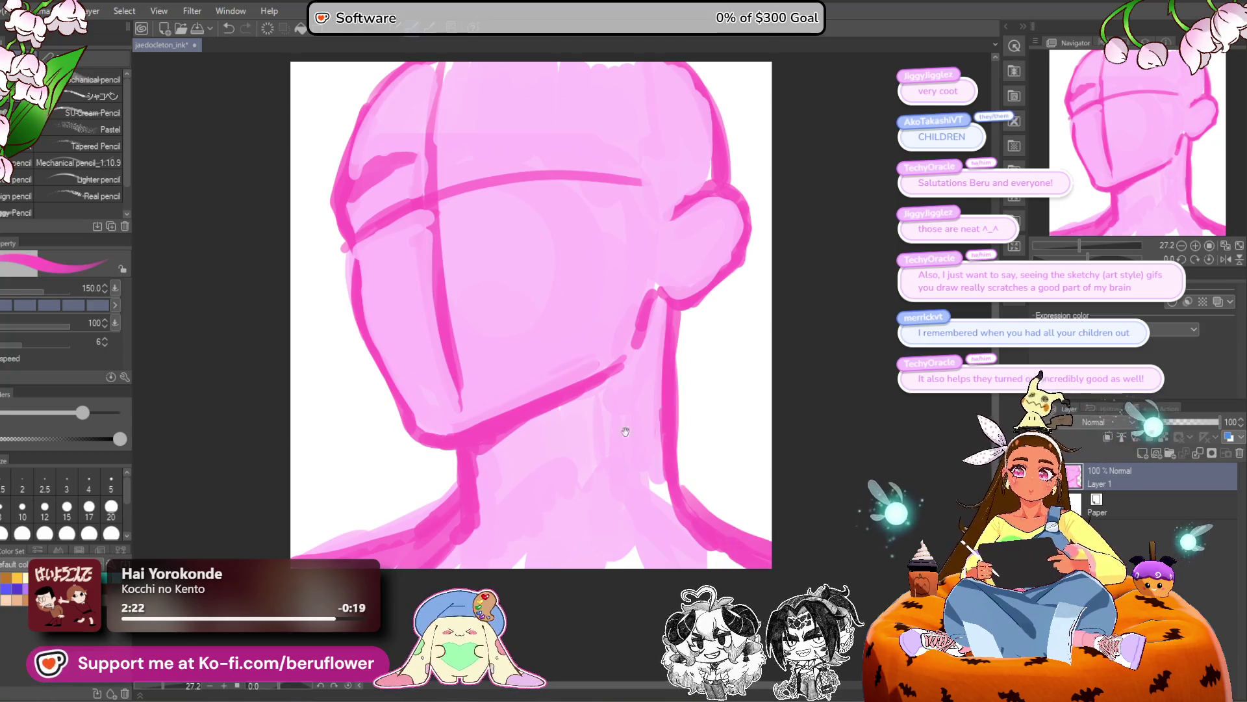
left_click(591, 315, "alt")
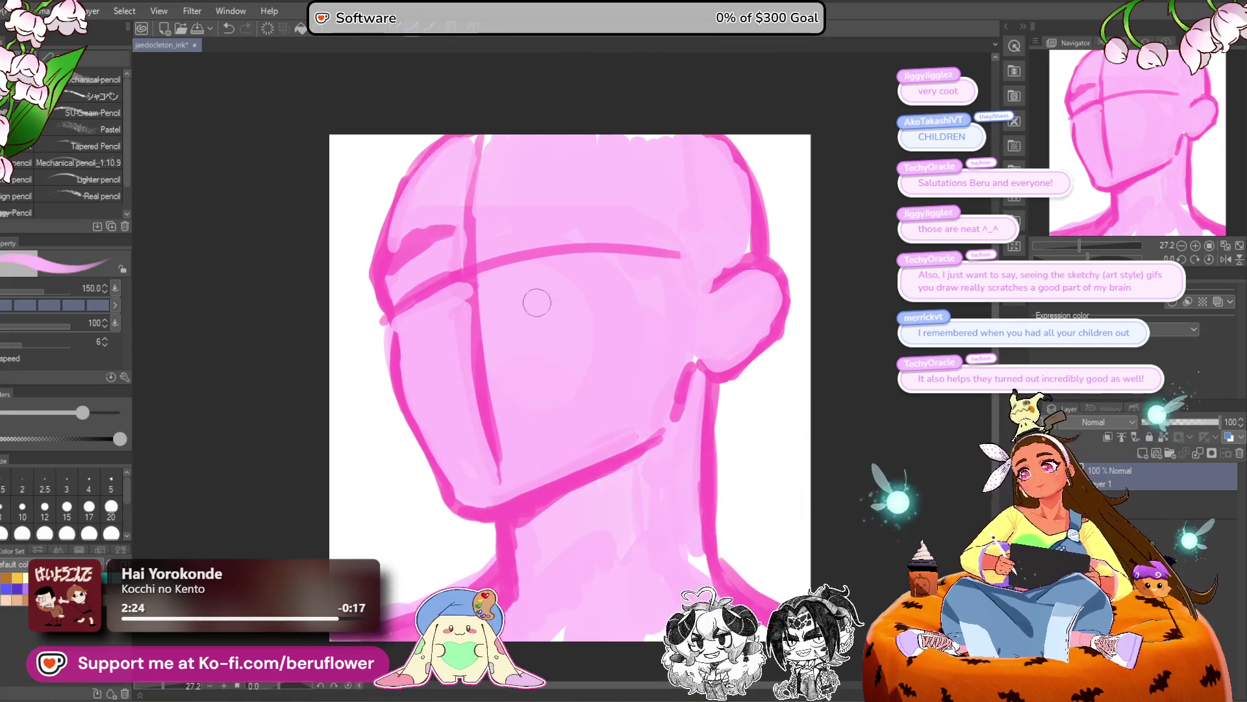
left_click_drag(479, 304, 512, 470)
Cover the forehead part of the guide line with light pink.
left_click_drag(482, 138, 469, 250)
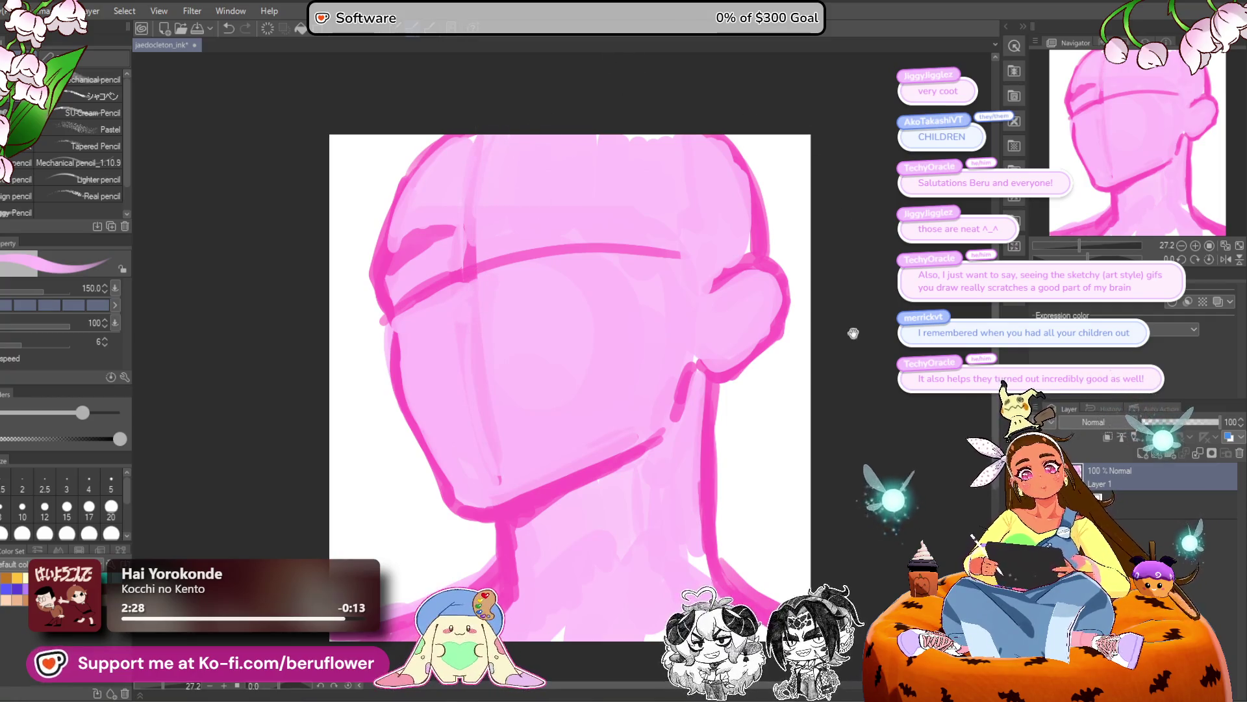
left_click_drag(857, 330, 826, 337)
left_click_drag(261, 175, 309, 203)
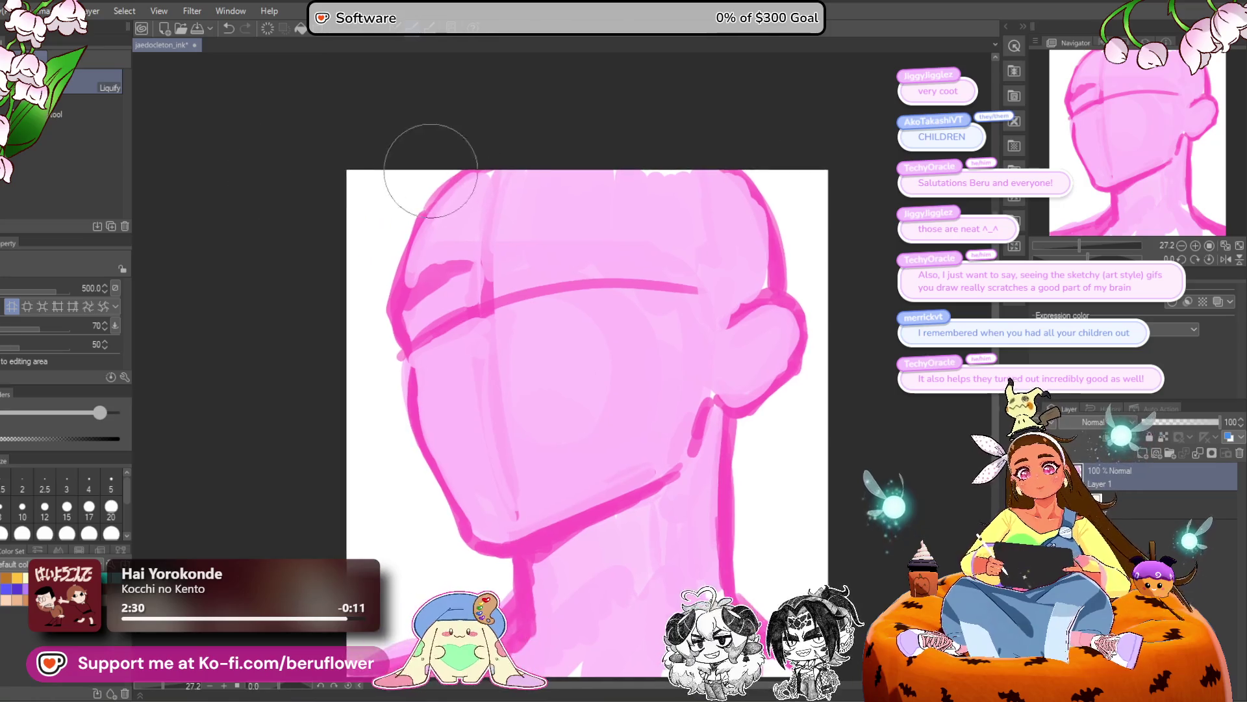
Liquify the head's upper-left edge outward with a 1500 brush, then return it to 500.
key("bracketright")
key("bracketright")
key("bracketright")
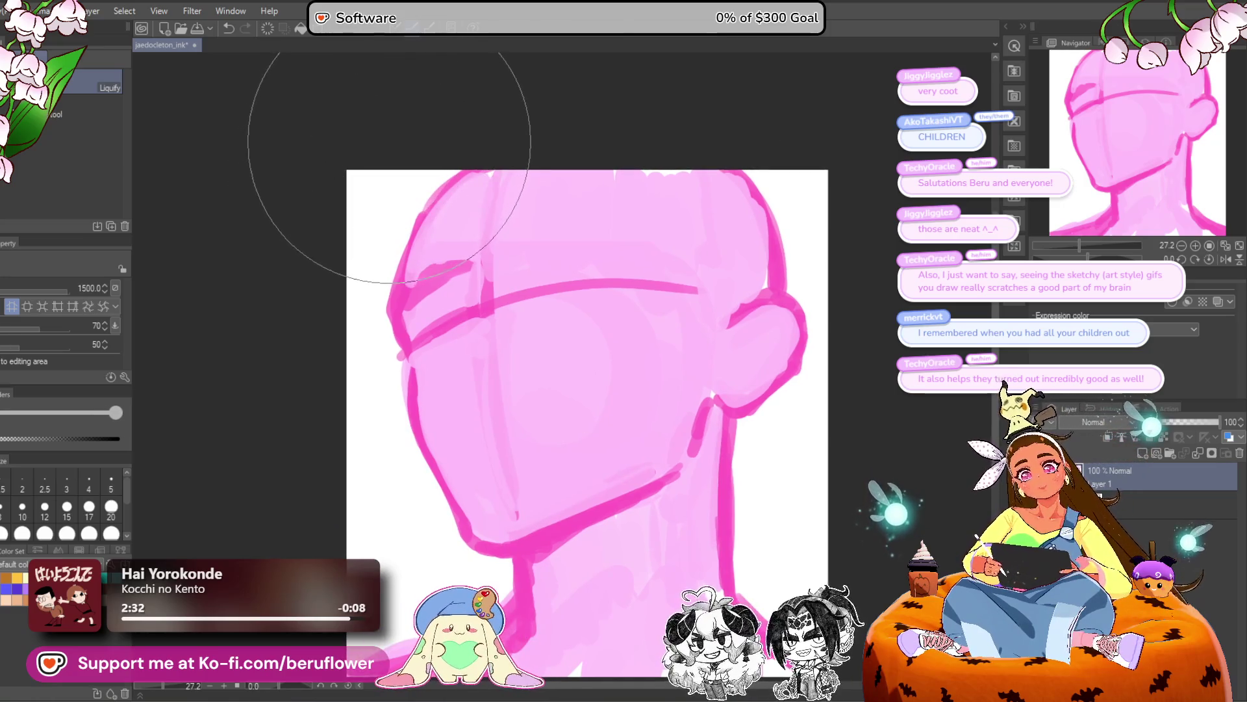
key("bracketright")
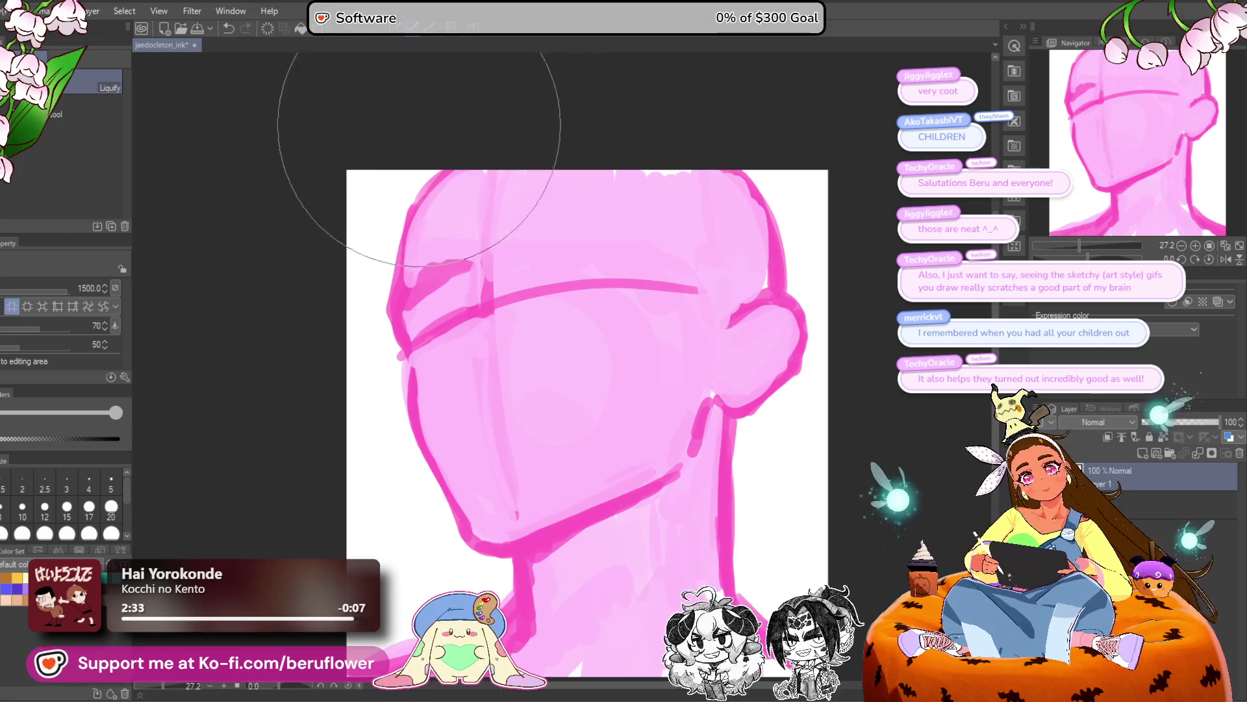
left_click_drag(284, 242, 251, 292)
key("bracketleft")
key("bracketleft")
key("bracketleft")
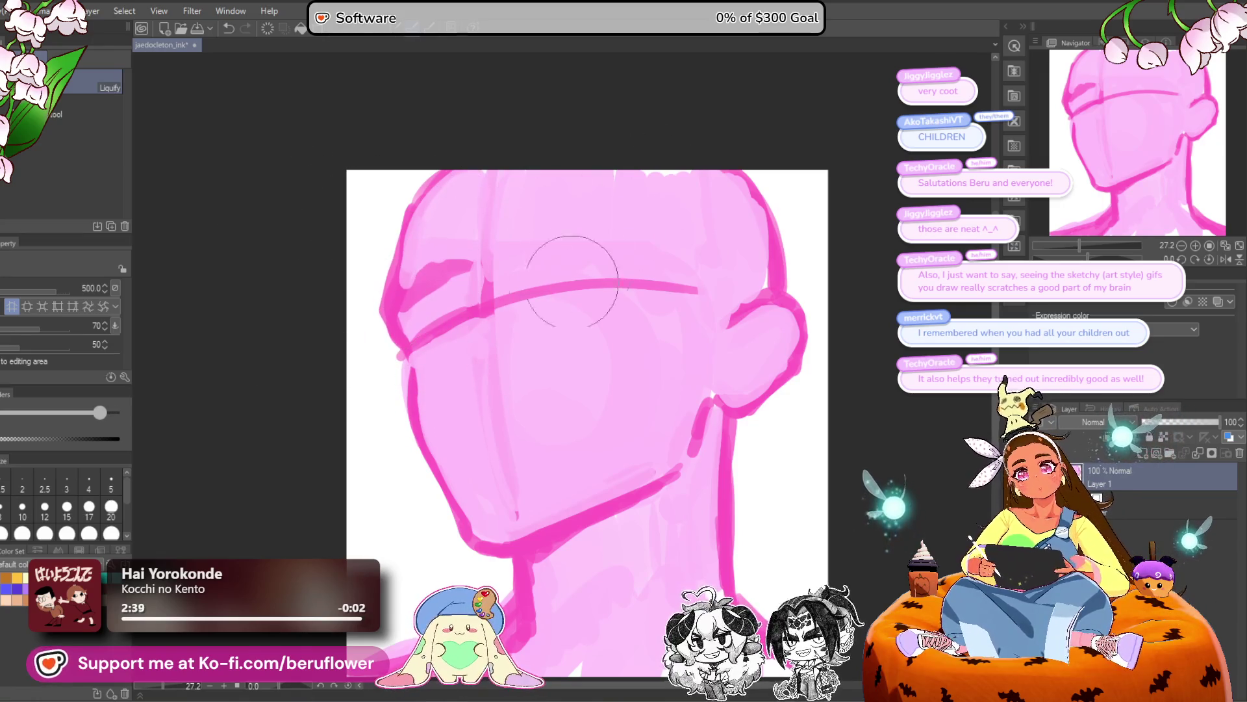
Redraw the upper-left head contour with the pencil.
left_click_drag(579, 259, 557, 264)
key("p")
mouse_move(416, 164)
left_mouse_down()
mouse_move(377, 221)
mouse_move(367, 277)
left_mouse_up()
left_click_drag(760, 321, 741, 312)
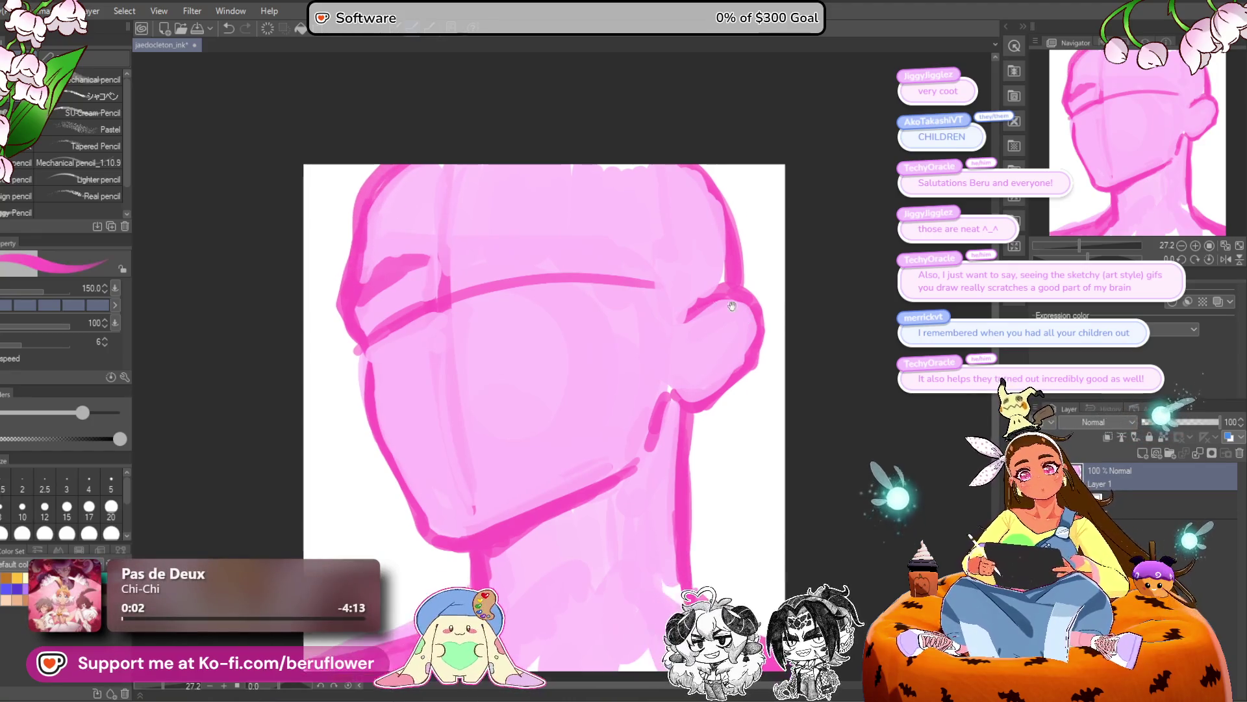
Sketch a curved nose line under the brow, undoing stray marks.
mouse_move(478, 326)
left_mouse_down()
mouse_move(490, 320)
mouse_move(448, 260)
mouse_move(438, 334)
left_mouse_up()
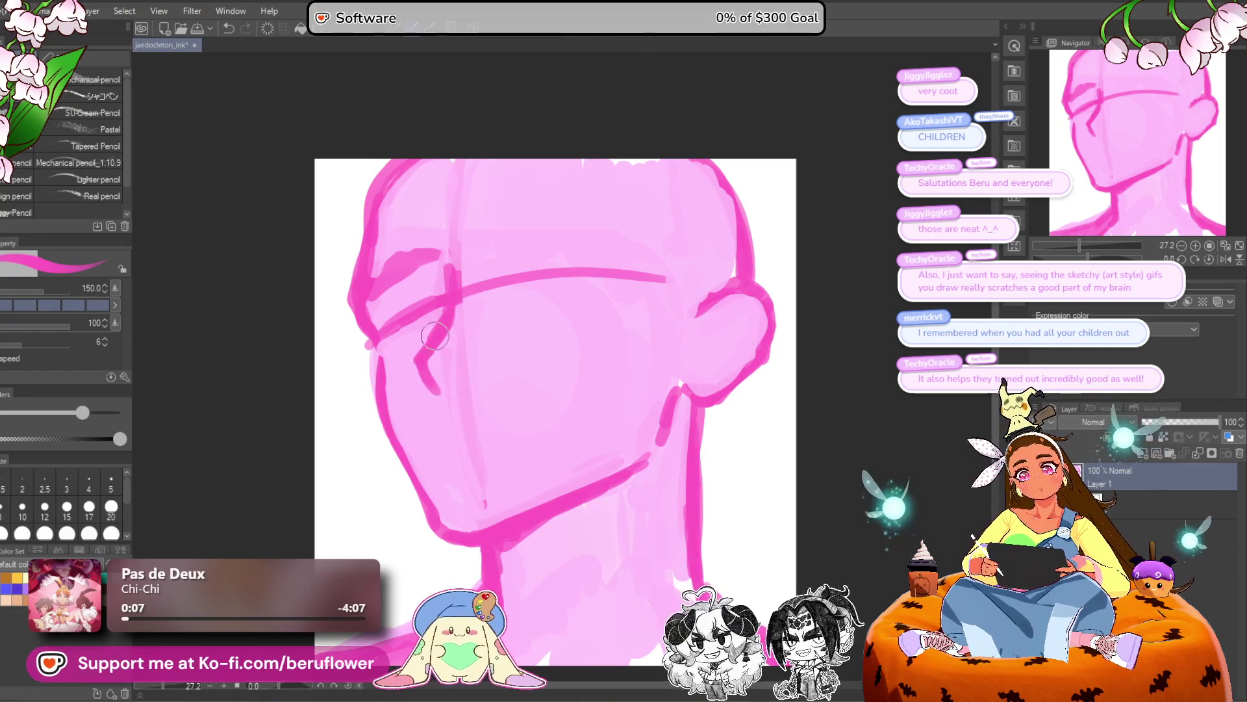
key("ctrl+z")
key("ctrl+z")
key("ctrl+z")
left_click_drag(454, 273, 415, 351)
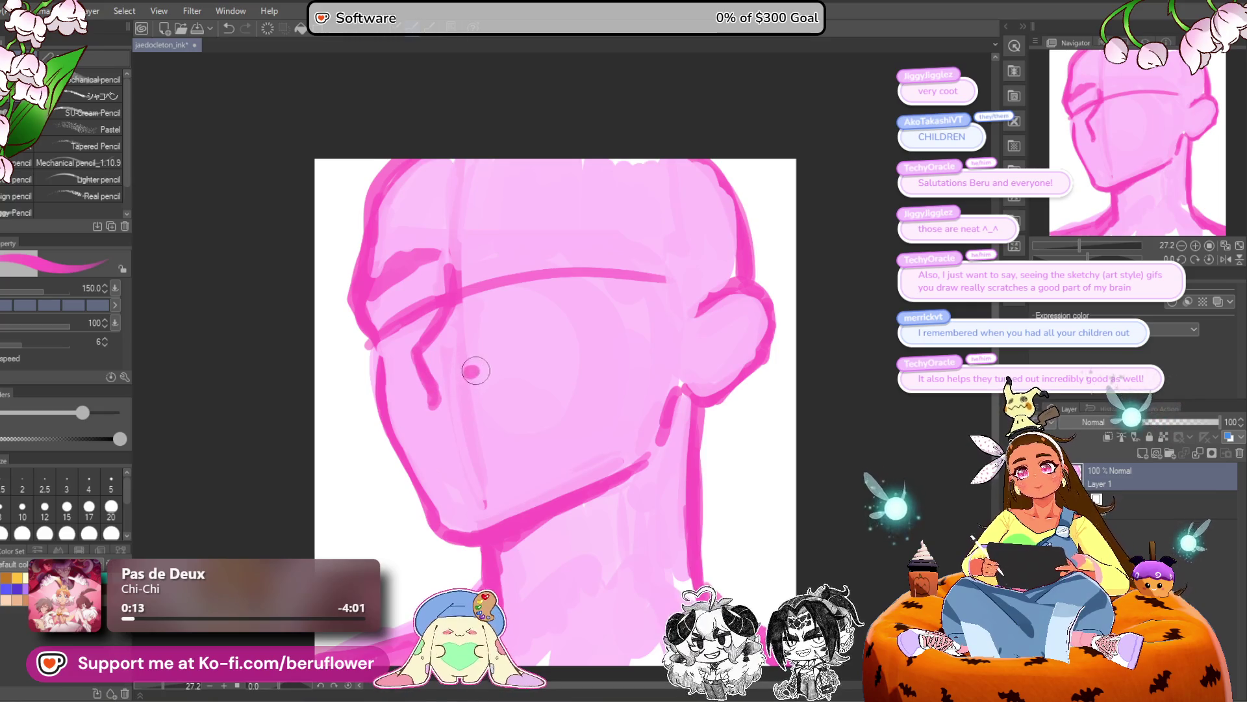
key("ctrl+z")
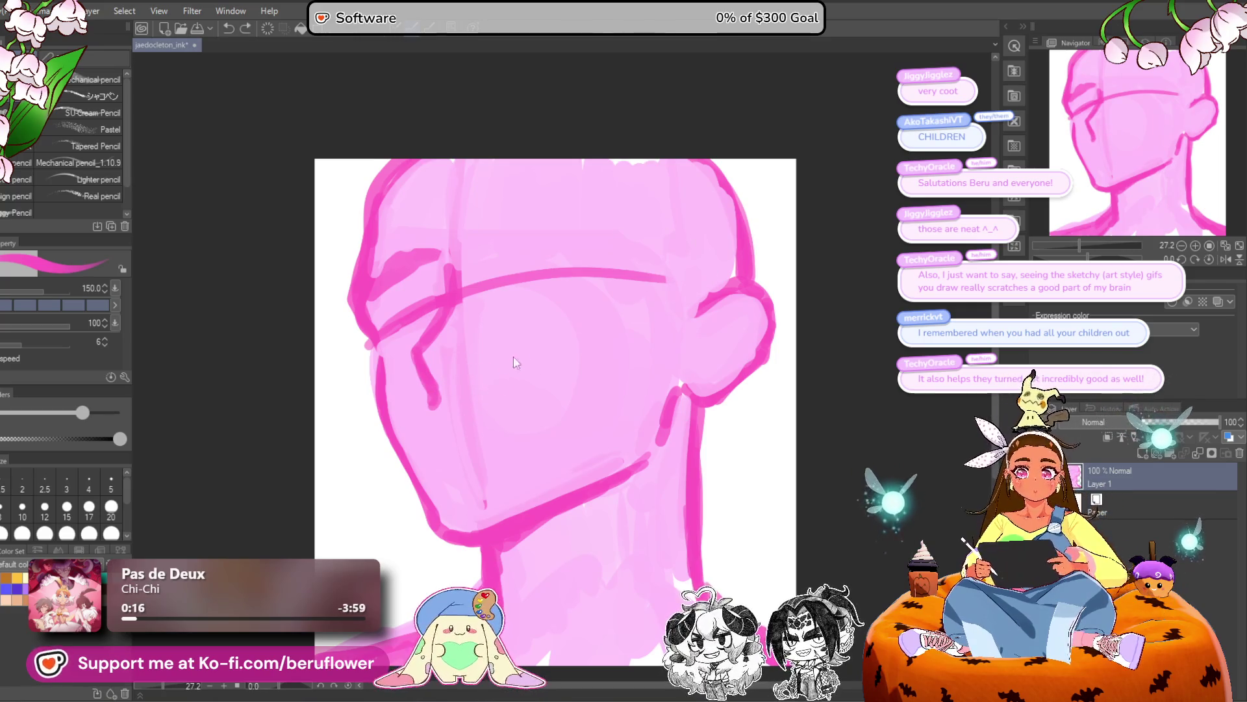
Draw a short eye stroke, discarding a second horizontal eye line.
left_click_drag(465, 374, 501, 388)
left_click_drag(677, 450, 648, 355)
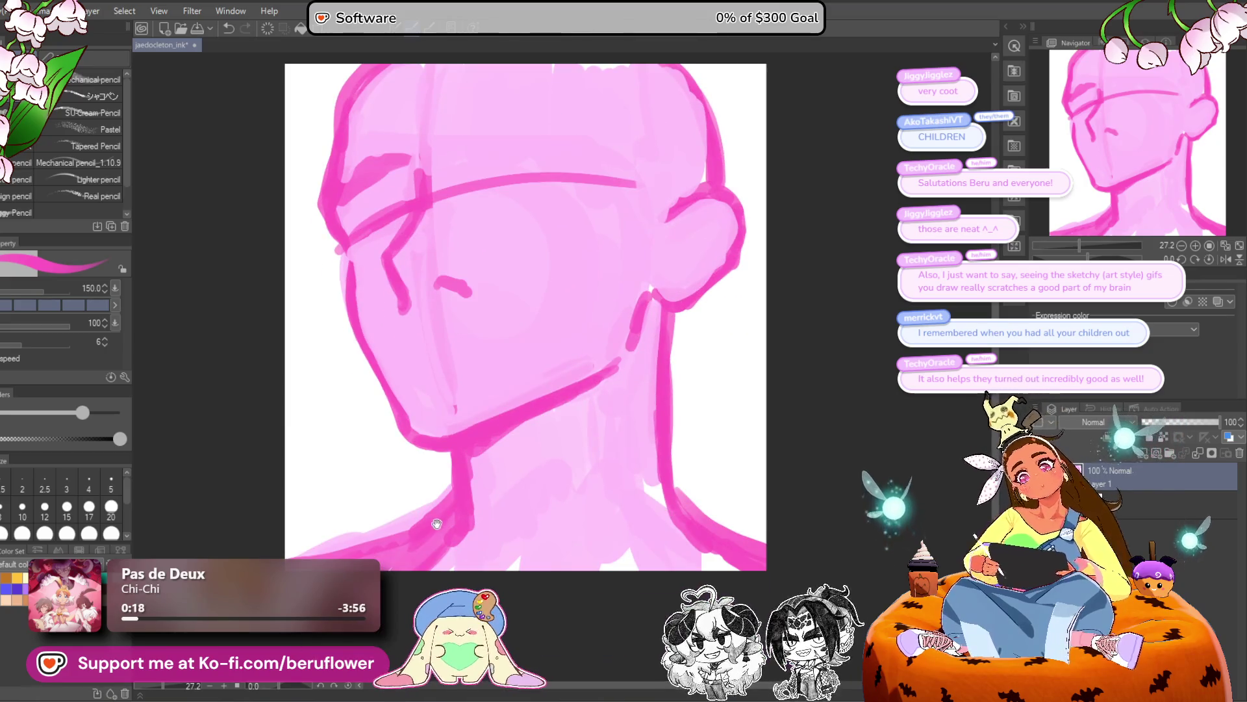
left_click_drag(434, 523, 446, 571)
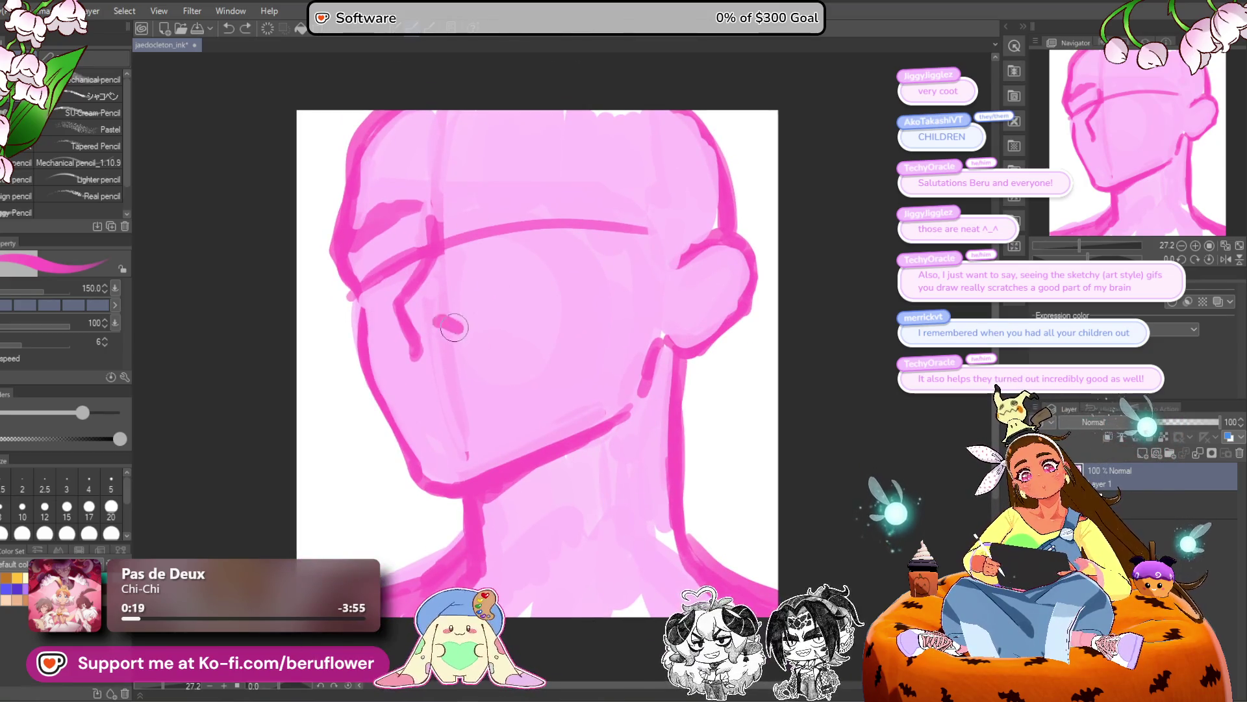
left_click_drag(408, 320, 463, 328)
key("ctrl+z")
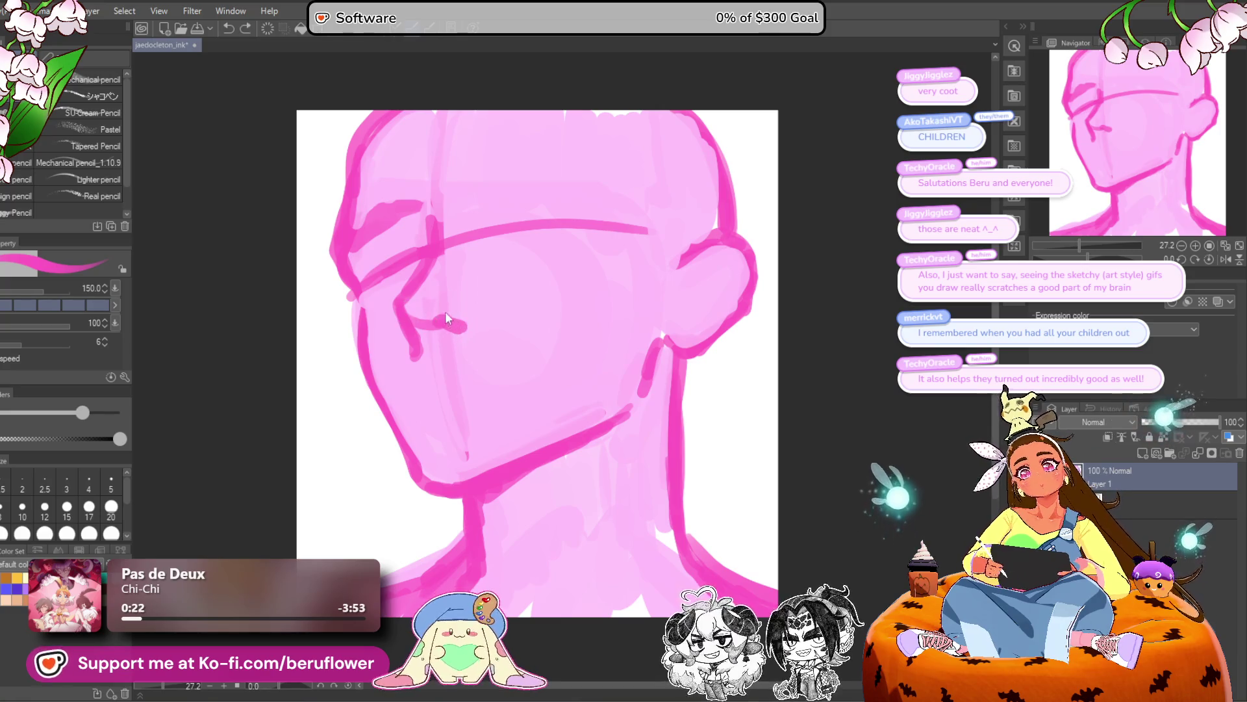
Add two short nostril marks and remove the old mouth stroke.
left_click_drag(450, 372, 457, 373)
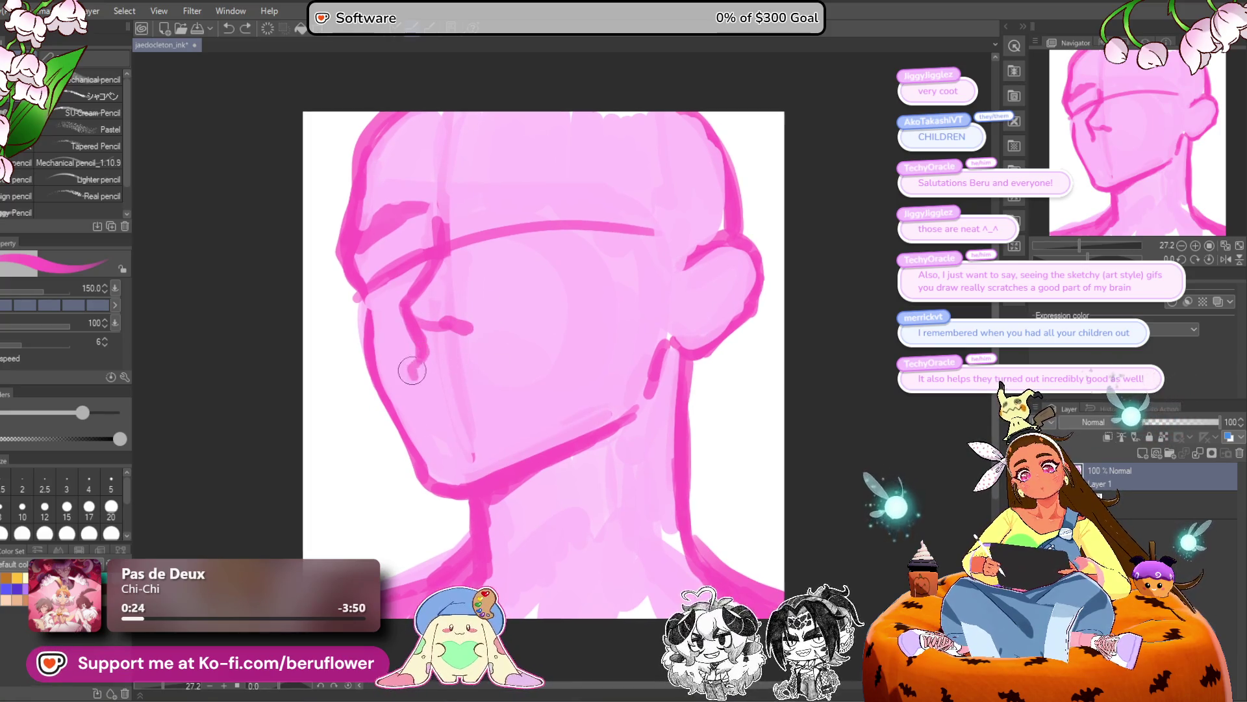
key("ctrl+z")
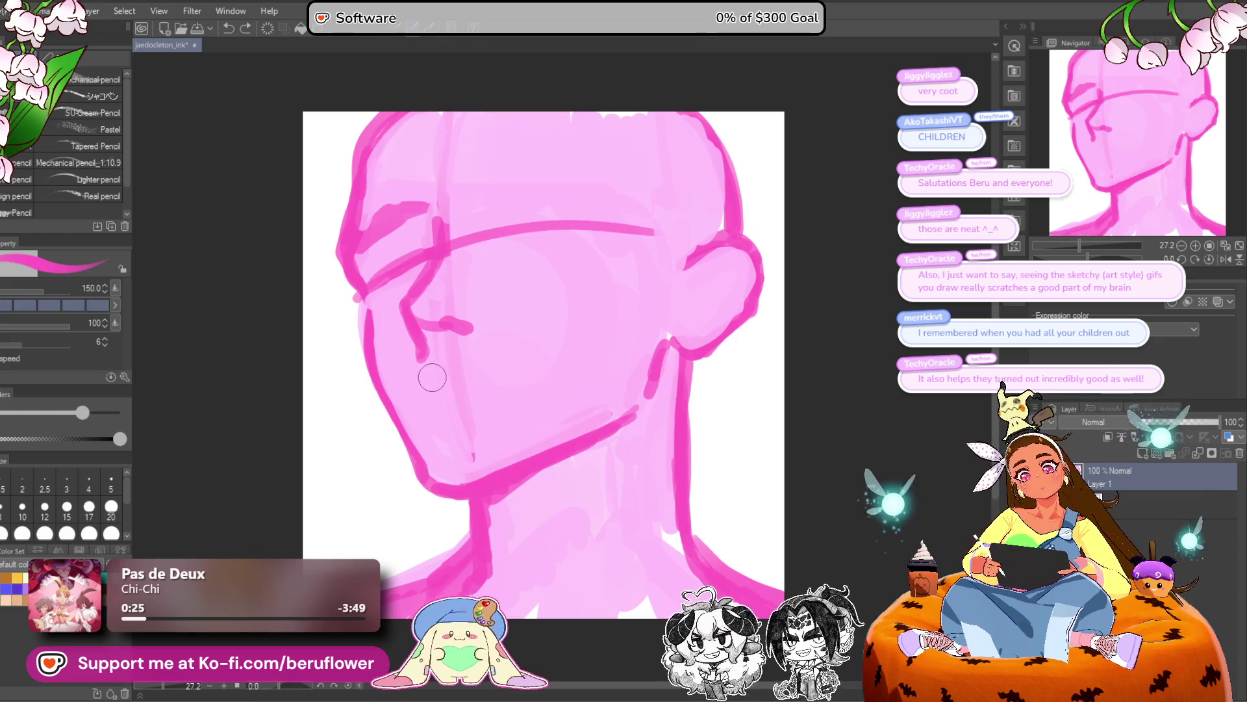
left_click_drag(418, 362, 434, 379)
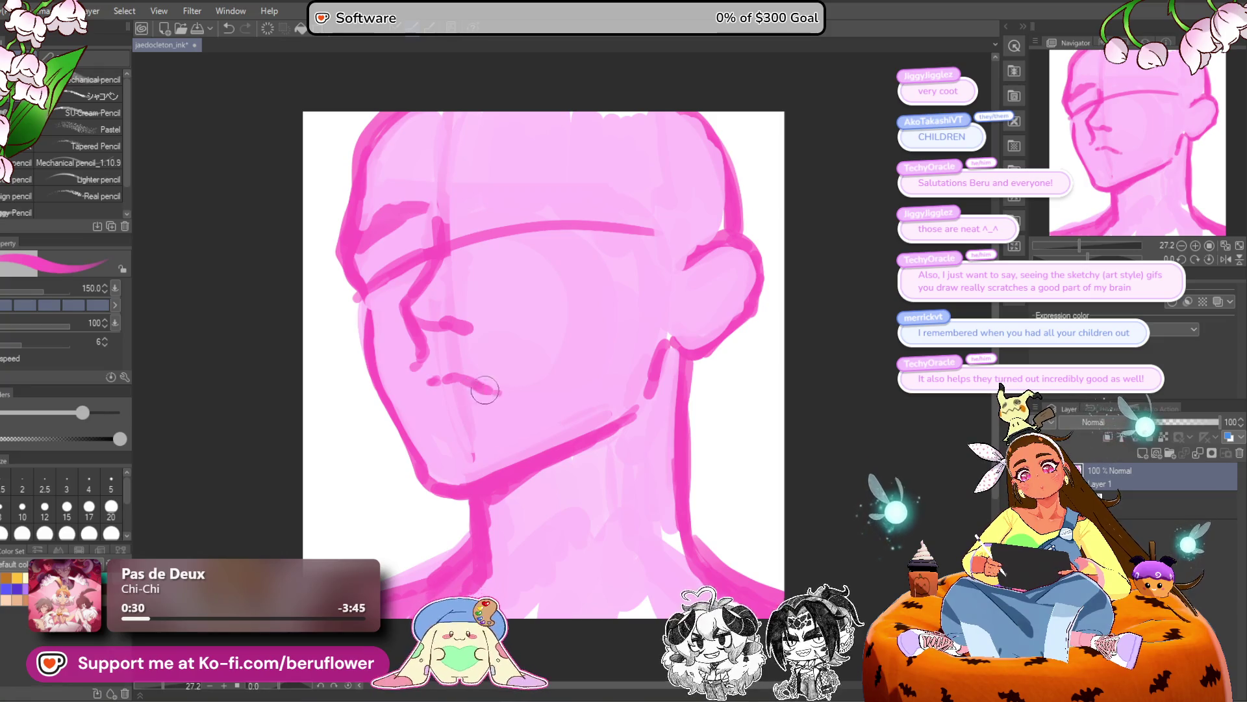
key("ctrl+z")
Draw a downward-sloping mouth line and the lower lip, removing a stray jaw stroke.
left_click_drag(451, 377, 499, 394)
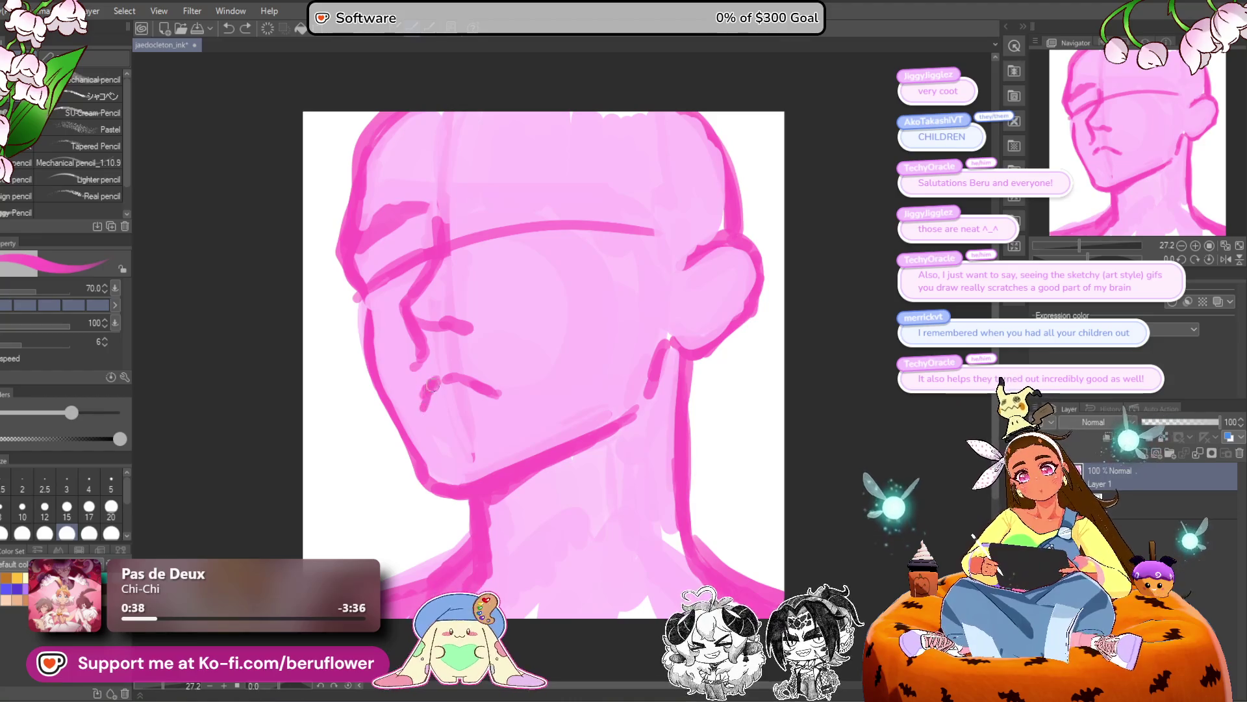
left_click_drag(421, 414, 500, 394)
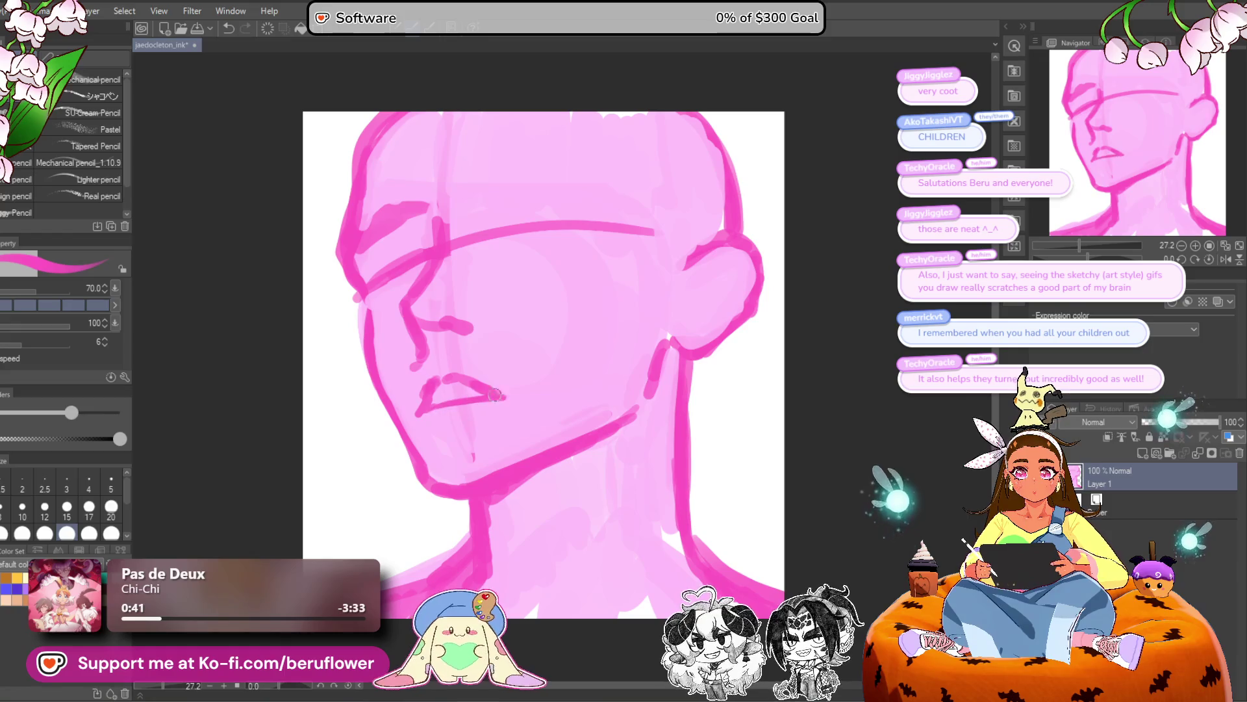
left_click_drag(416, 451, 408, 494)
key("ctrl+z")
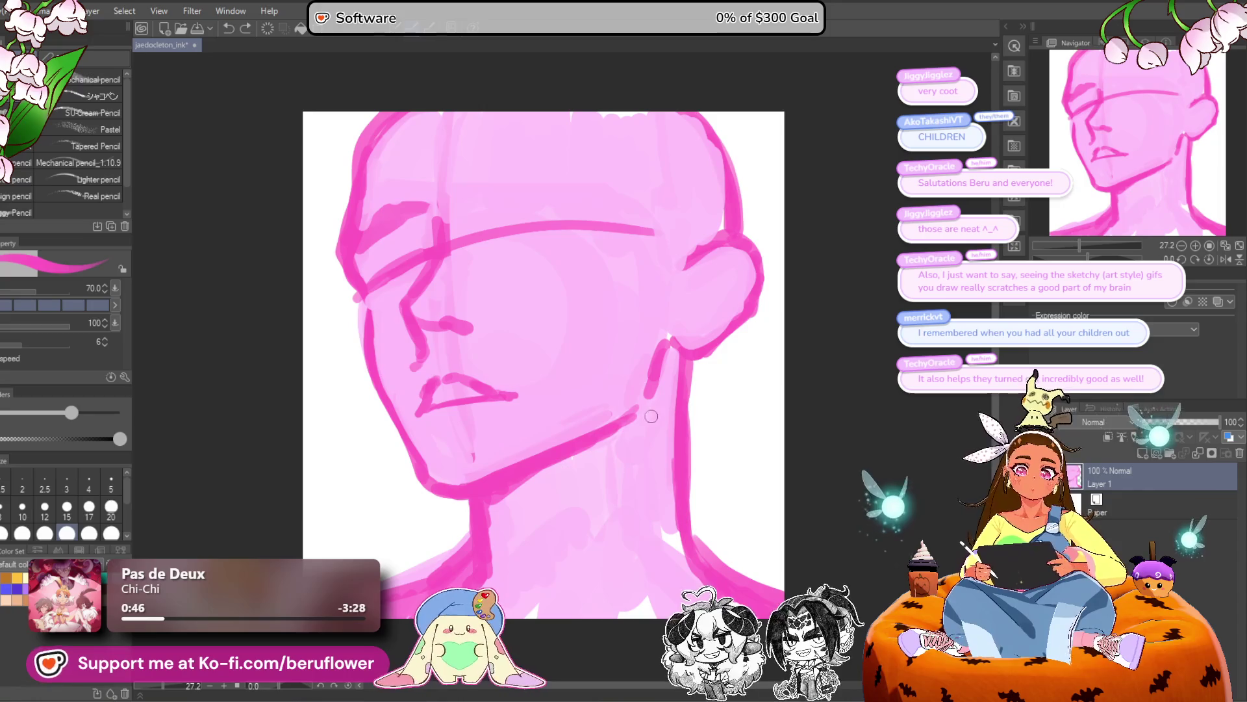
Paint light pink over the dark jawline and left jaw edge.
left_click_drag(389, 382, 374, 369)
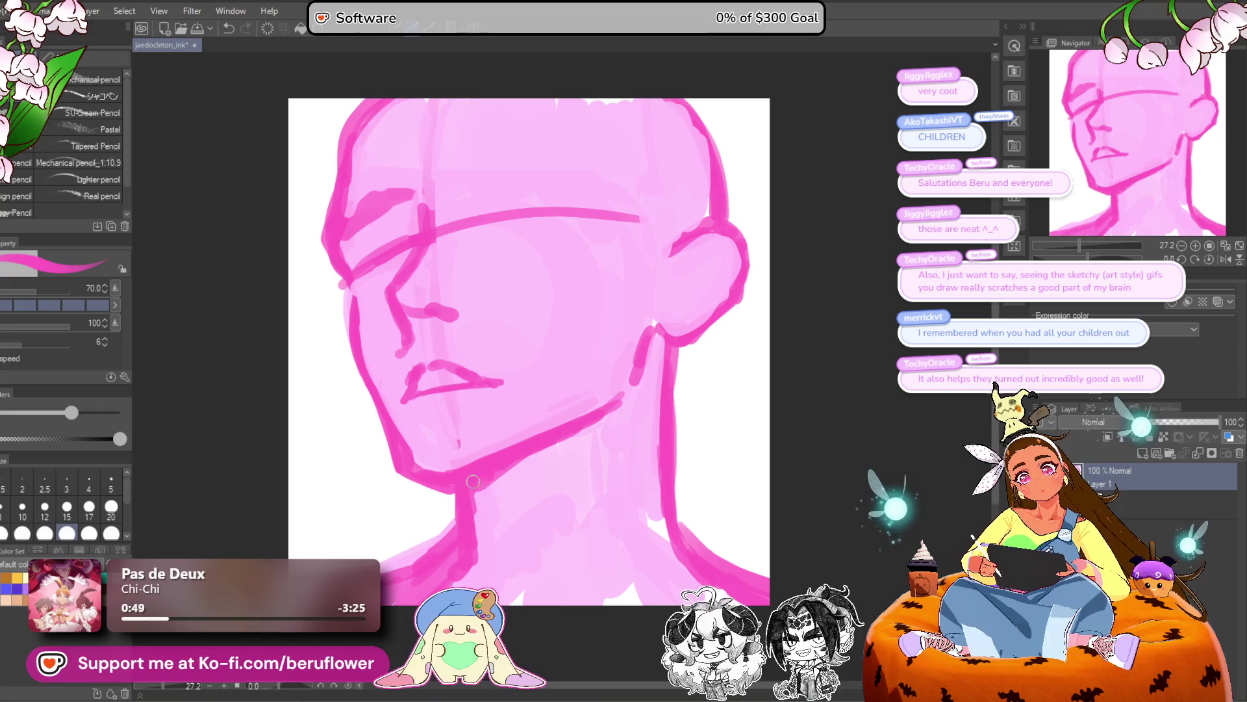
left_click(426, 407, "alt")
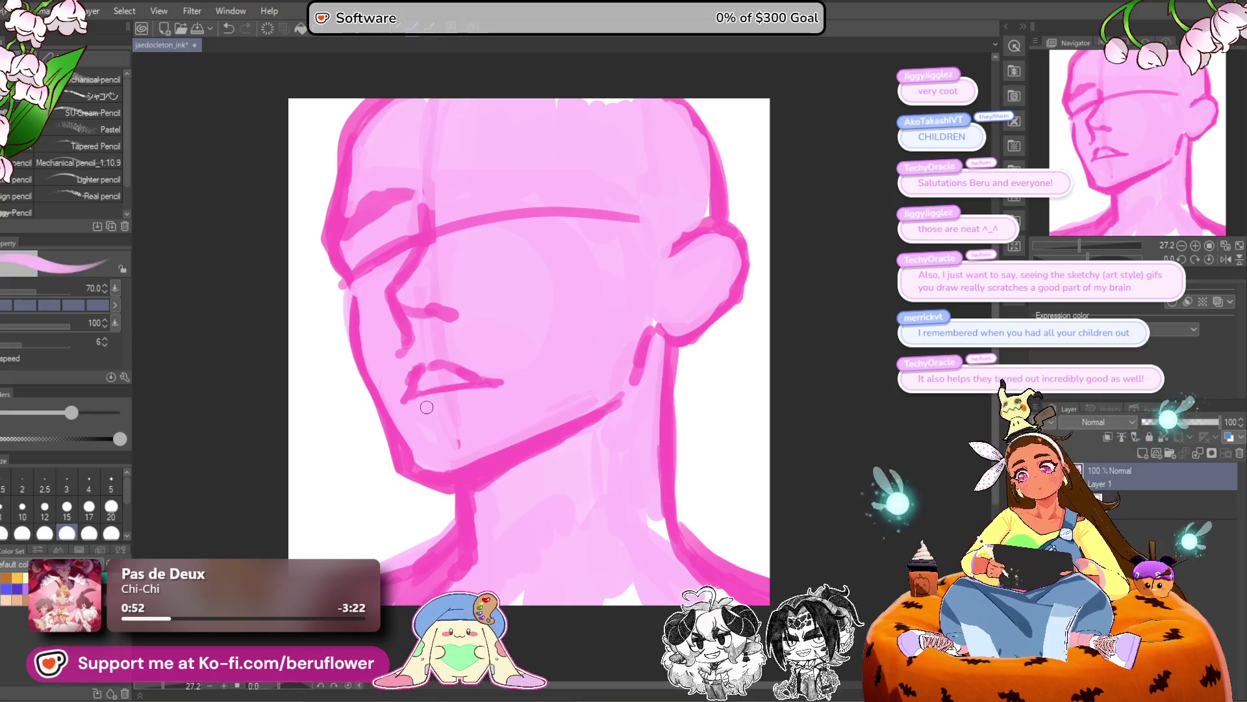
left_click_drag(380, 388, 393, 416)
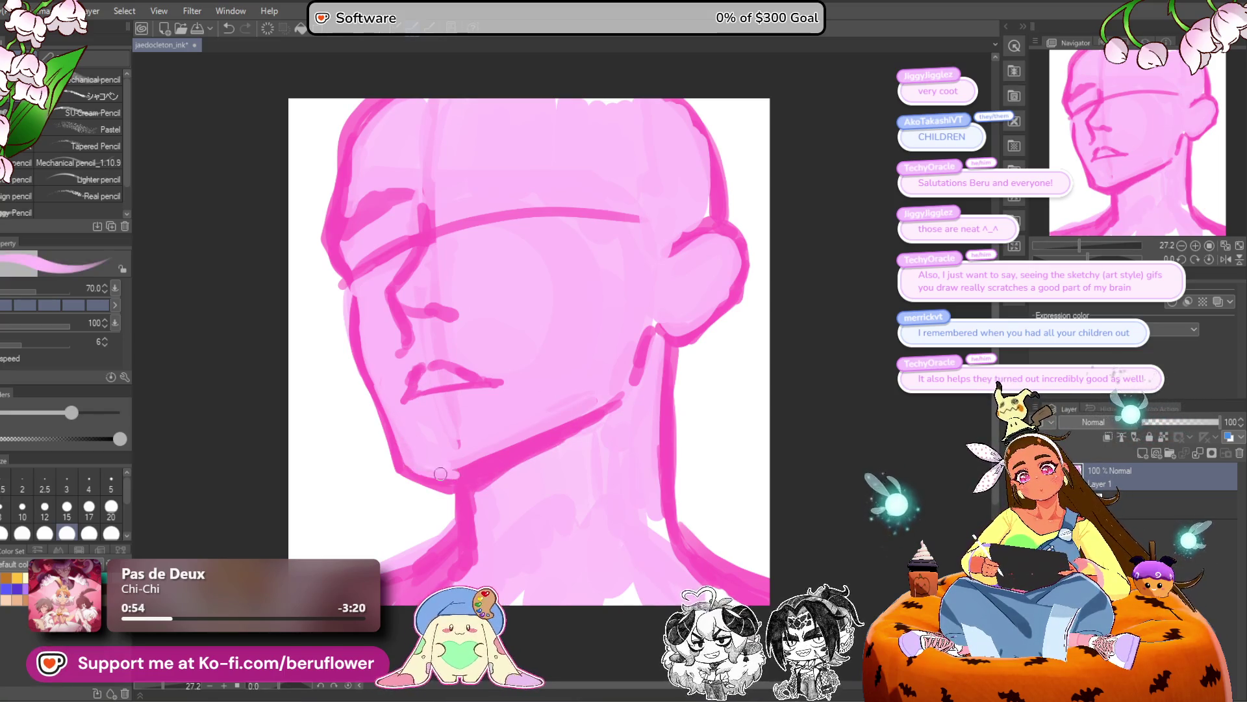
mouse_move(463, 474)
left_mouse_down()
mouse_move(542, 434)
mouse_move(527, 439)
left_mouse_up()
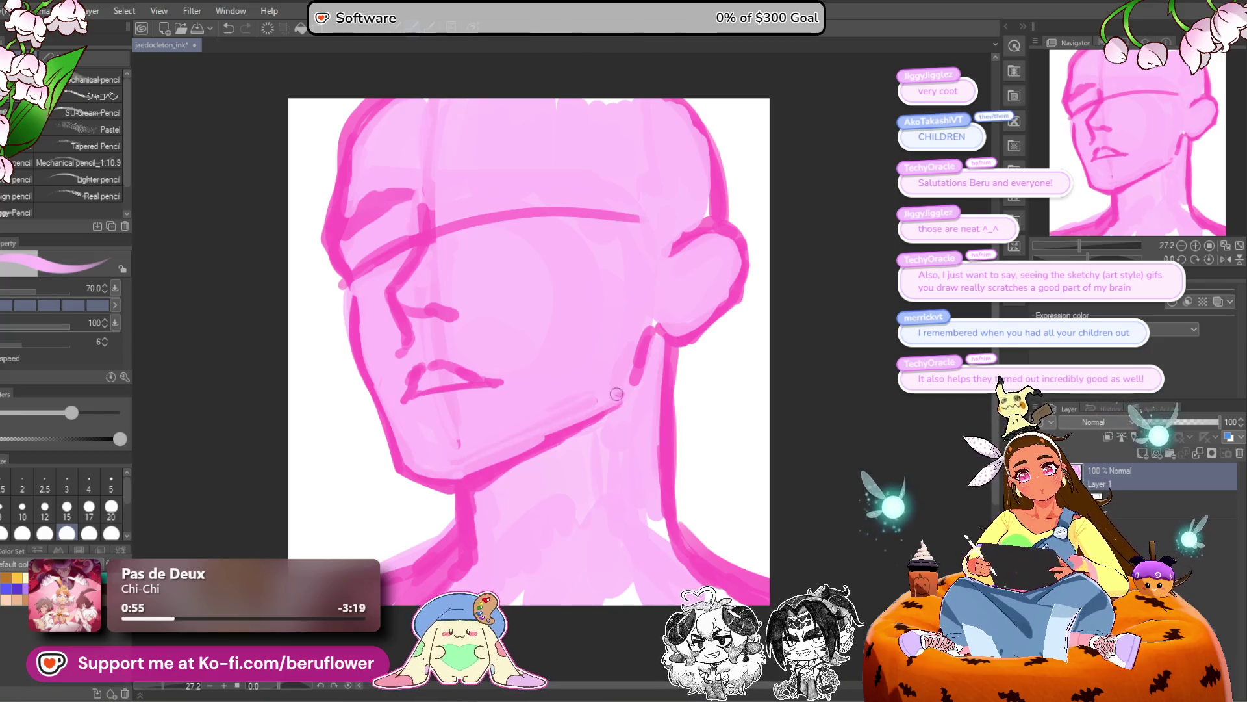
mouse_move(452, 444)
left_mouse_down()
mouse_move(523, 430)
mouse_move(513, 454)
mouse_move(464, 475)
left_mouse_up()
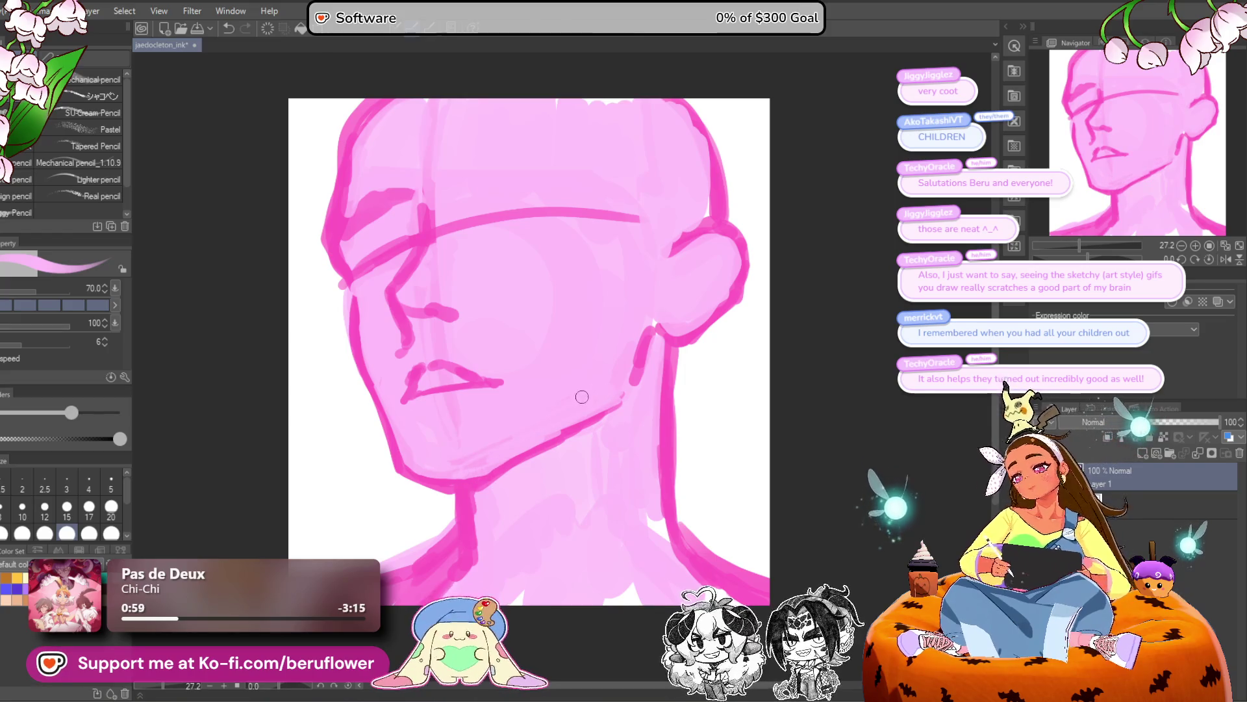
In hot pink, sketch goatee strokes below the lip and a nose-to-chin line with a 100 brush.
left_click(569, 416, "alt")
mouse_move(449, 427)
left_mouse_down()
mouse_move(432, 419)
mouse_move(461, 416)
left_mouse_up()
left_click_drag(430, 457, 442, 429)
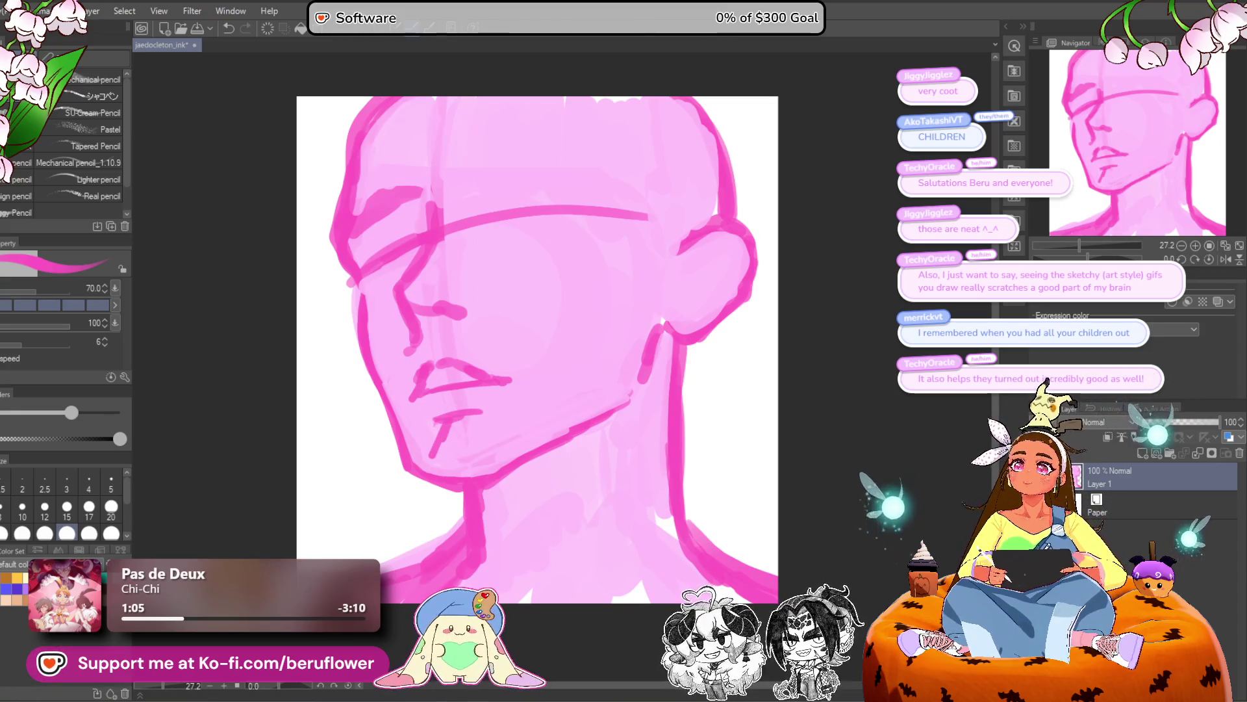
mouse_move(458, 421)
left_mouse_down()
mouse_move(503, 434)
mouse_move(423, 453)
left_mouse_up()
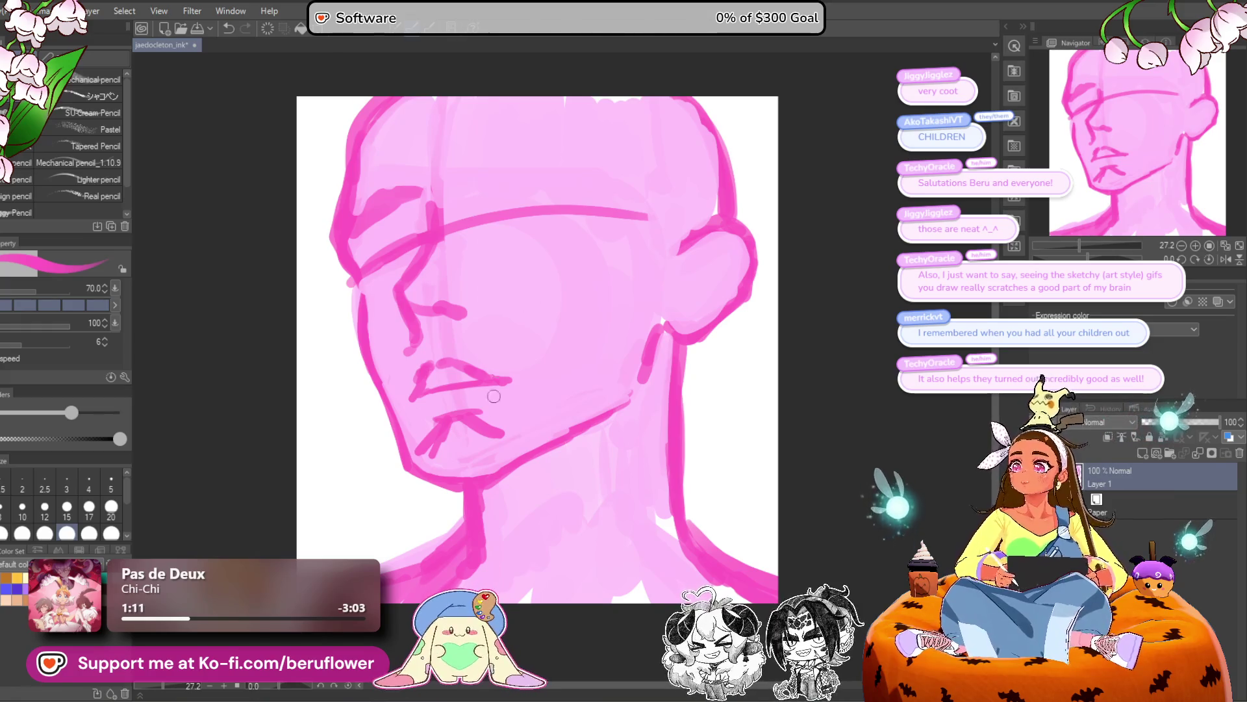
left_click_drag(533, 433, 524, 466)
key("bracketright")
key("bracketright")
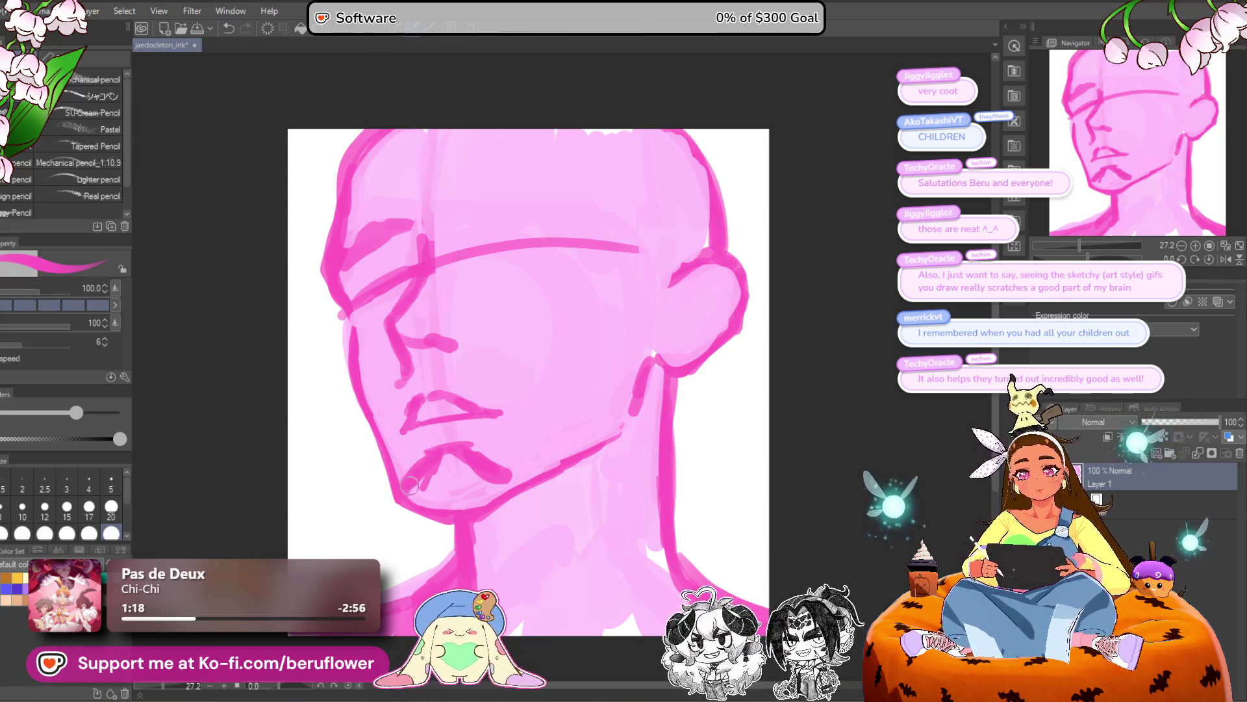
left_click_drag(425, 442, 429, 446)
mouse_move(416, 368)
left_mouse_down()
mouse_move(458, 366)
mouse_move(381, 429)
left_mouse_up()
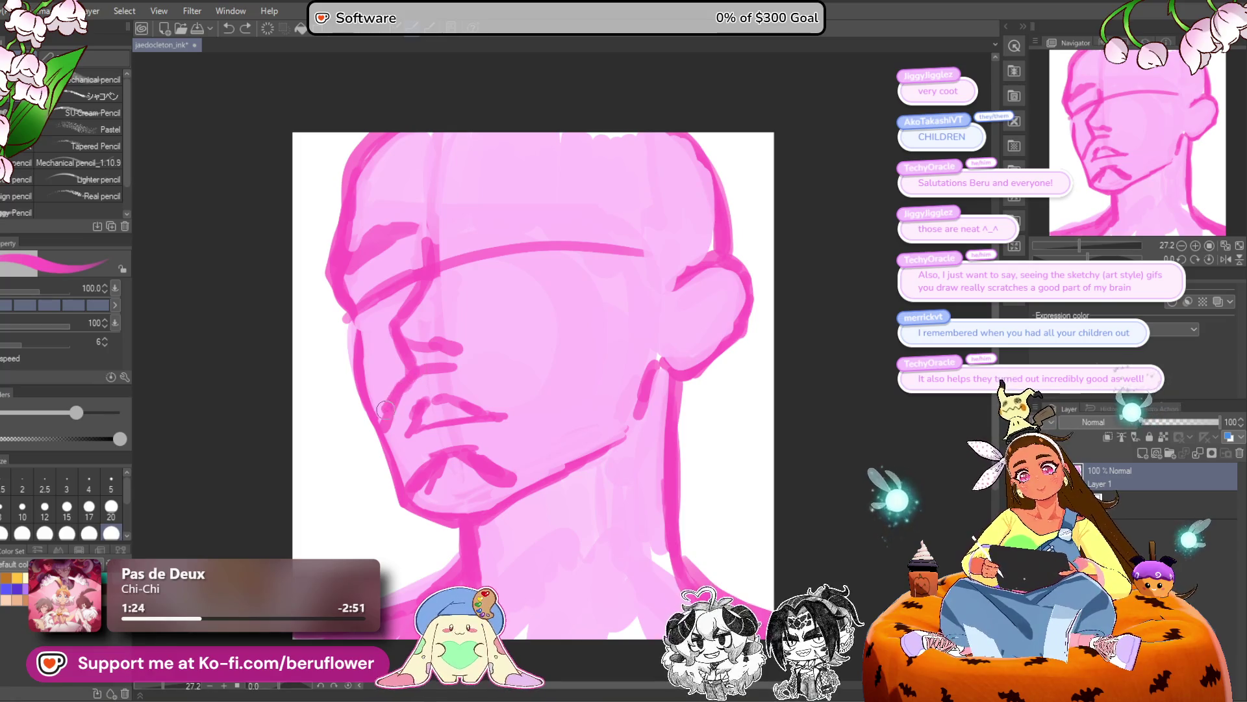
Fill the goatee, darken beard lines from mouth corner along the jaw, and paint white teeth.
mouse_move(409, 492)
left_mouse_down()
mouse_move(429, 474)
mouse_move(448, 506)
mouse_move(474, 493)
mouse_move(422, 455)
left_mouse_up()
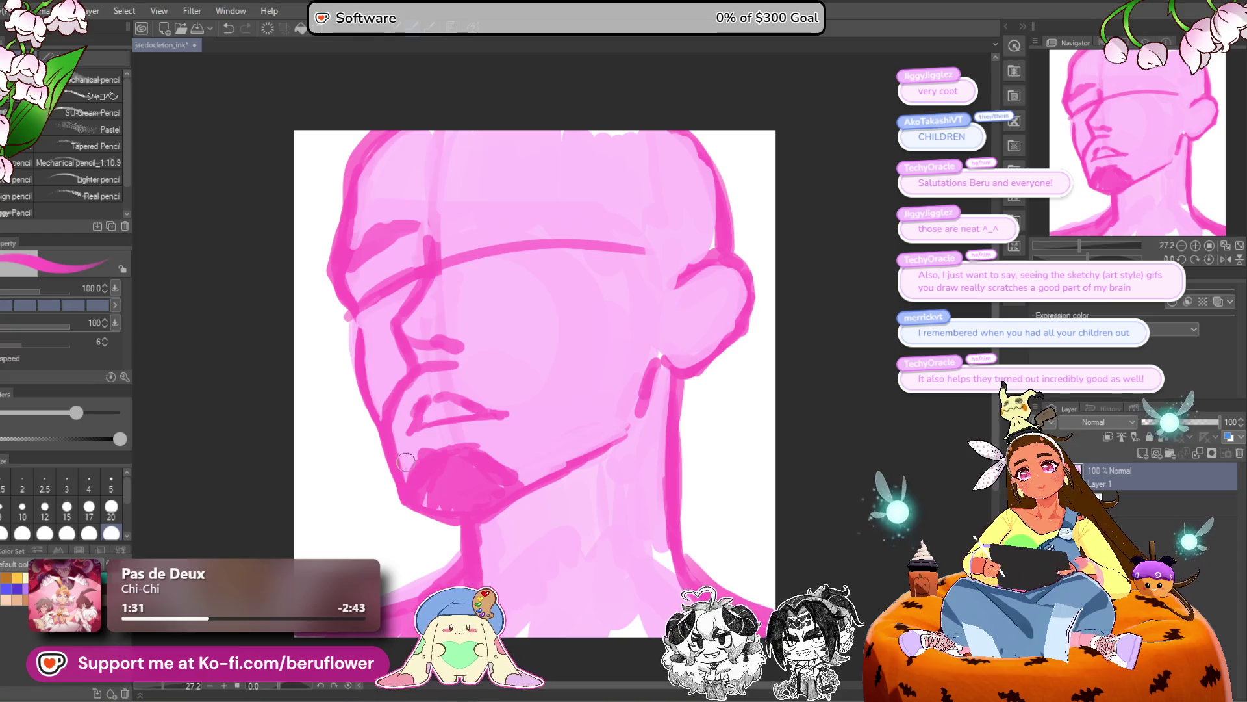
mouse_move(390, 423)
left_mouse_down()
mouse_move(401, 515)
mouse_move(470, 520)
mouse_move(532, 496)
left_mouse_up()
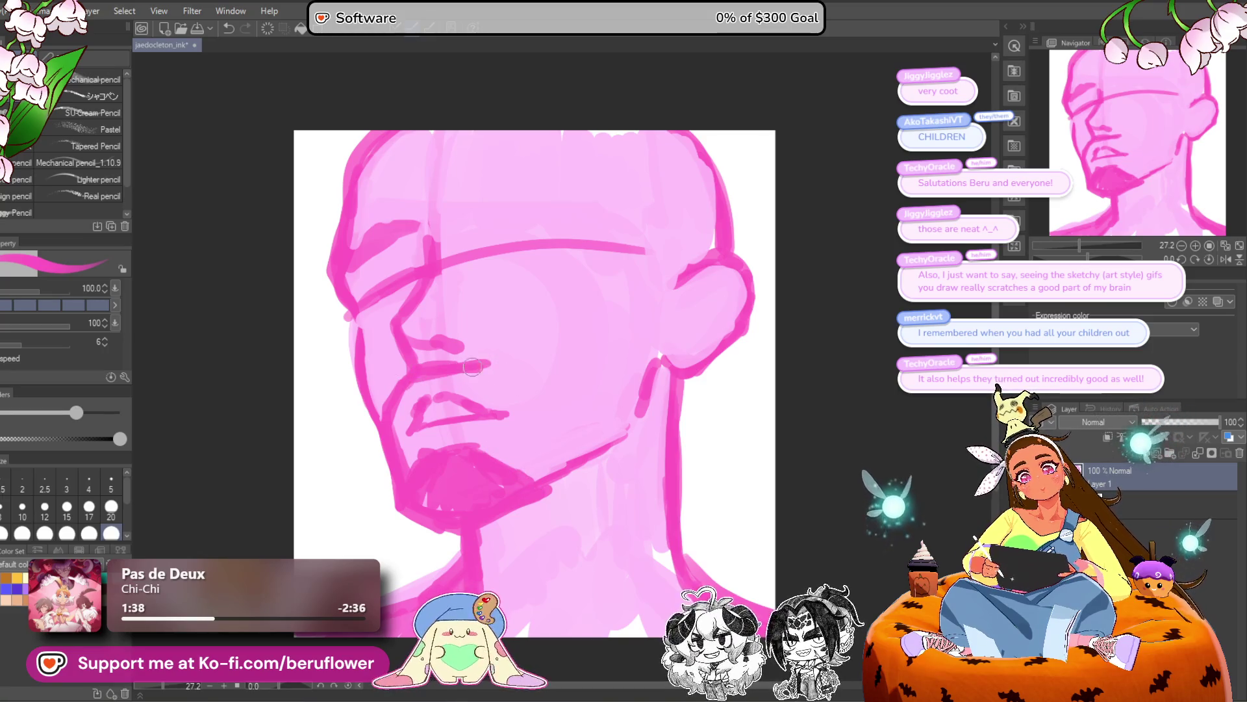
mouse_move(486, 364)
left_mouse_down()
mouse_move(536, 394)
mouse_move(557, 451)
left_mouse_up()
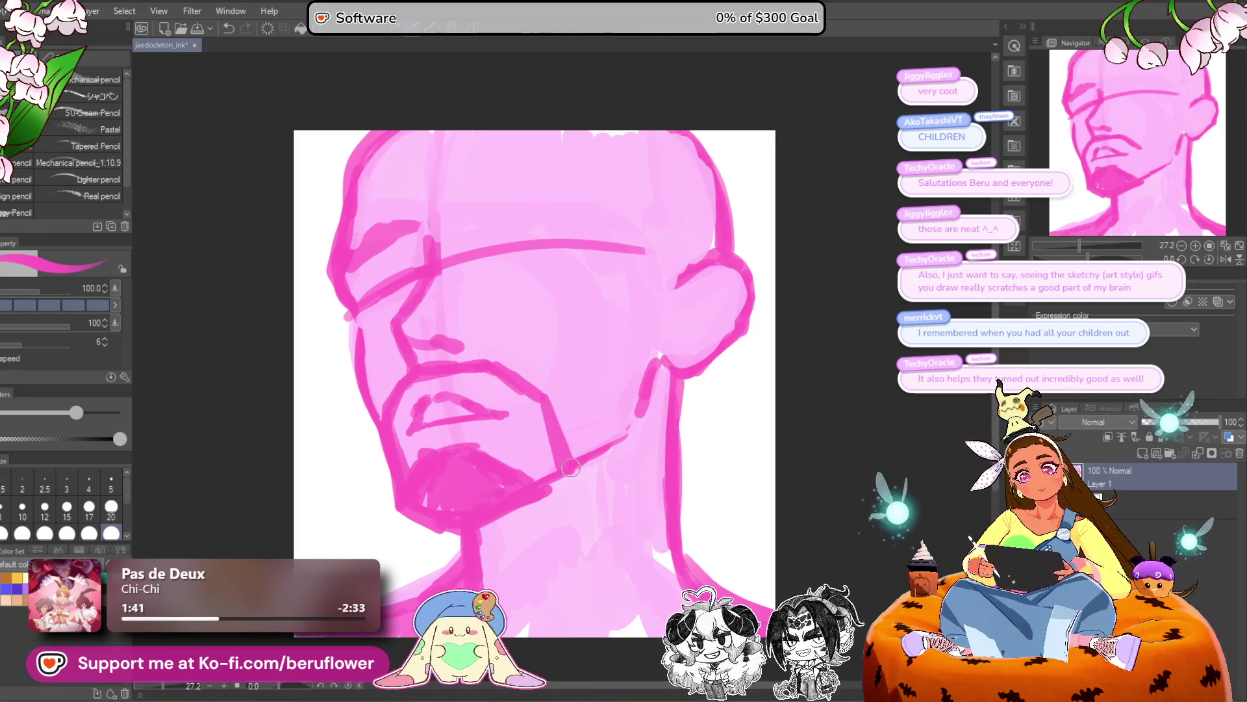
mouse_move(531, 422)
left_mouse_down()
mouse_move(536, 478)
mouse_move(552, 454)
mouse_move(556, 468)
mouse_move(529, 491)
left_mouse_up()
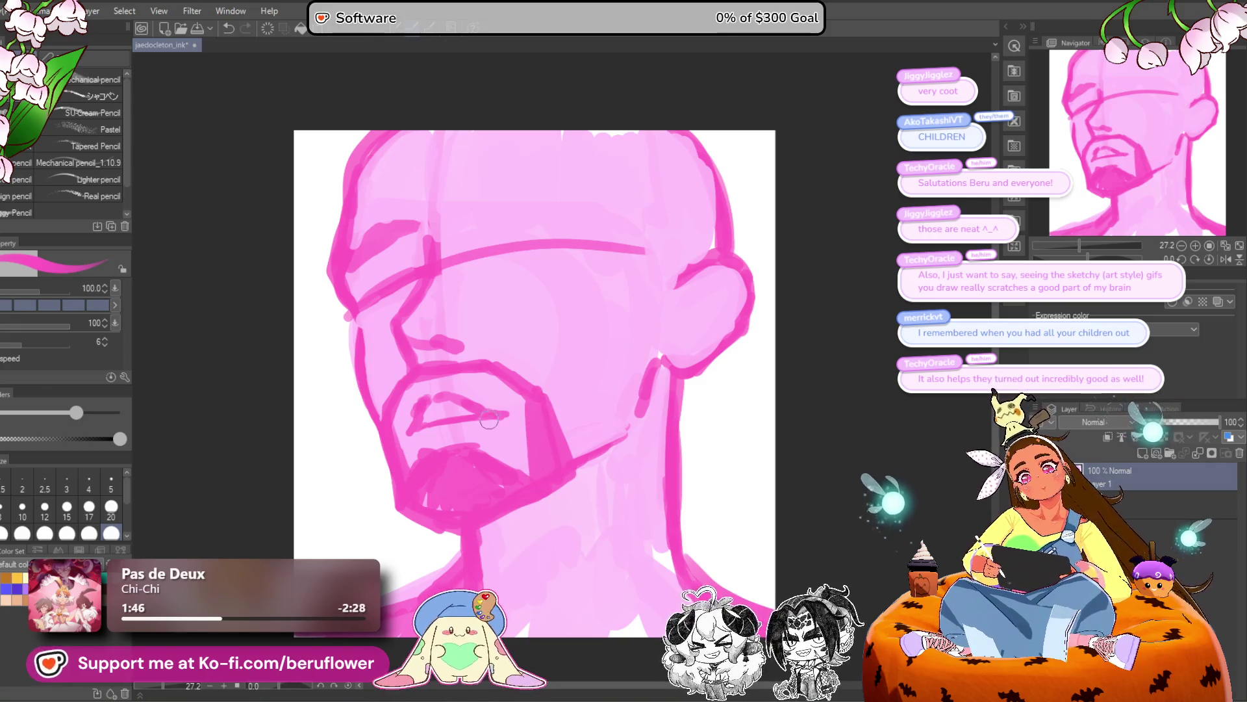
mouse_move(427, 417)
left_mouse_down()
mouse_move(454, 408)
mouse_move(439, 410)
left_mouse_up()
scroll(476, 405, "down", 3)
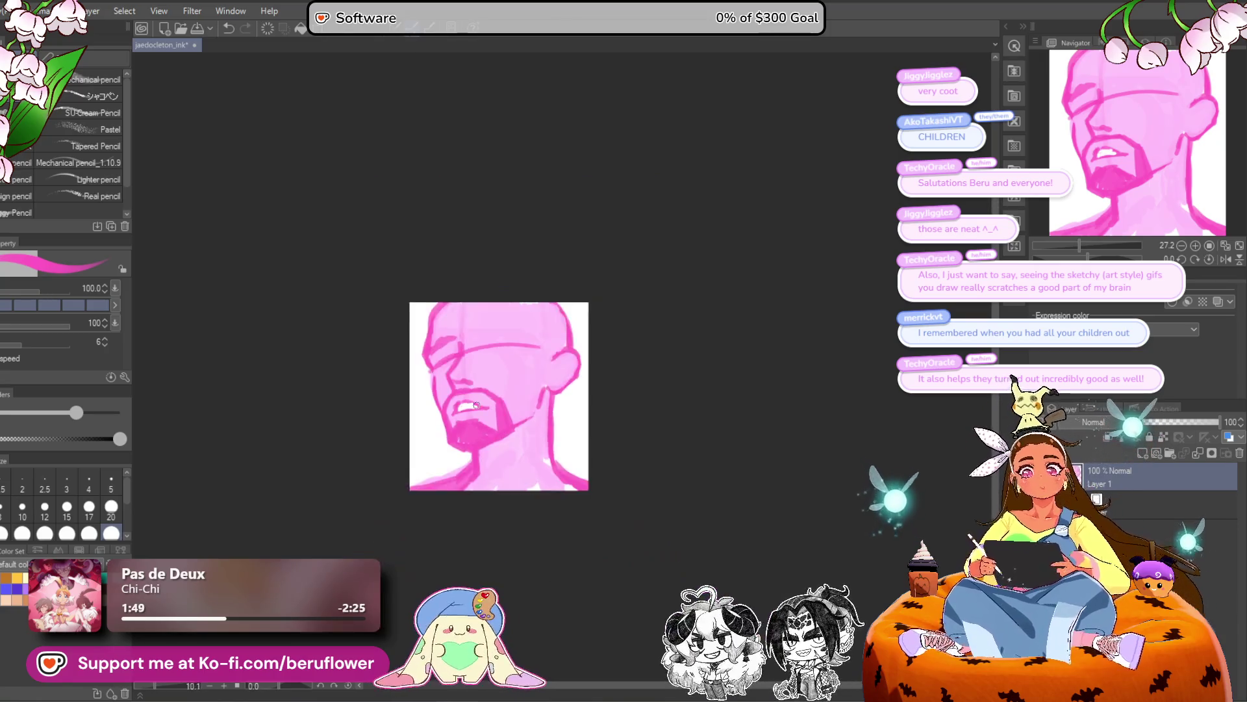
Reshape the white teeth, then paint the left eye in lavender and white, undoing one overlong highlight.
scroll(463, 406, "up", 4)
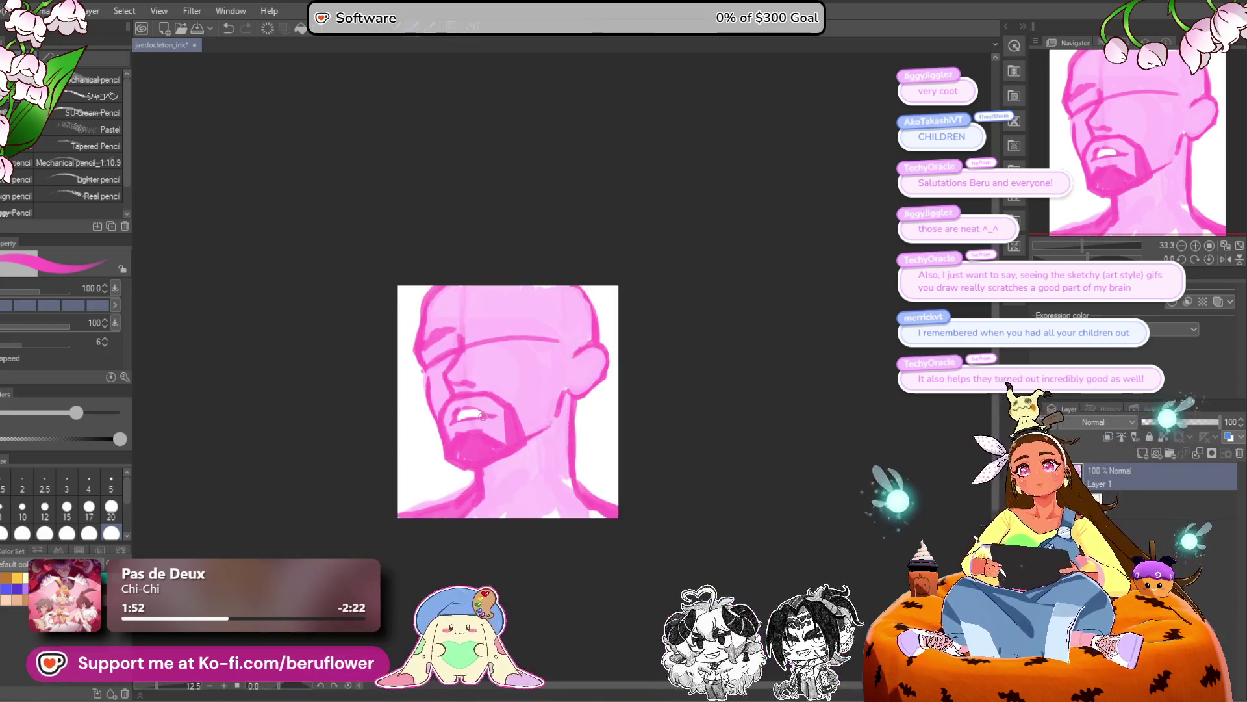
left_click_drag(432, 408, 482, 416)
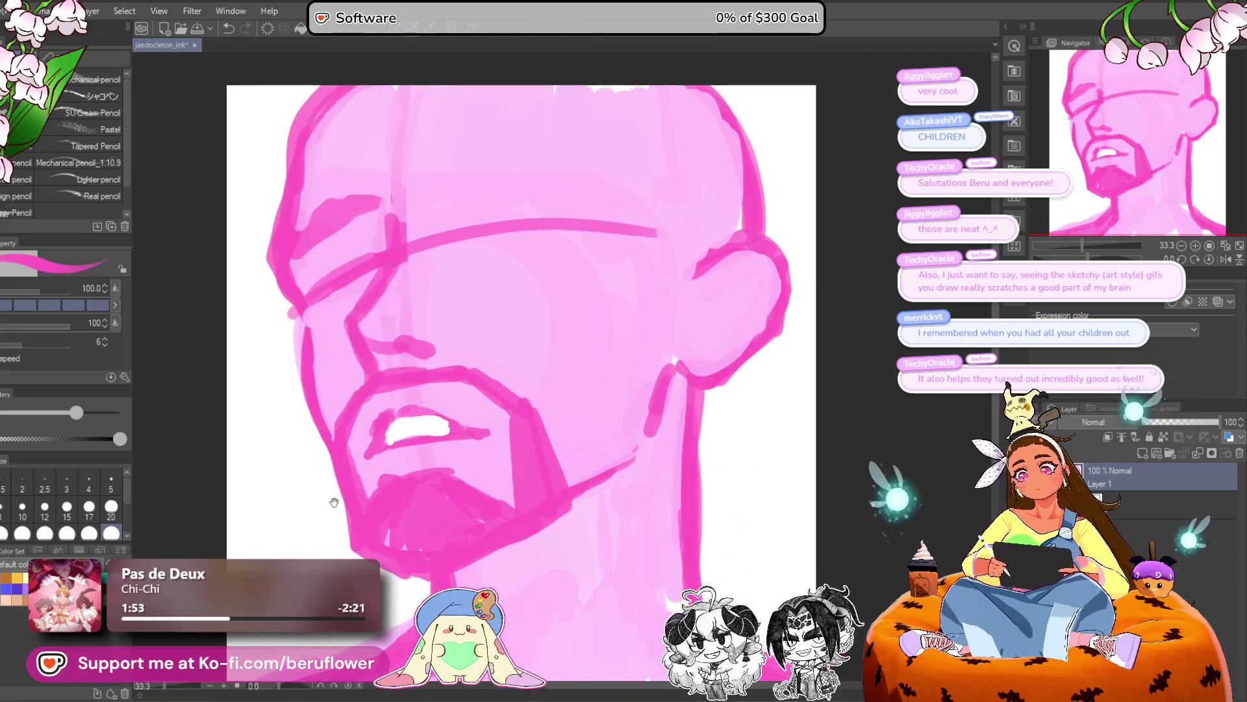
scroll(442, 364, "up", 1)
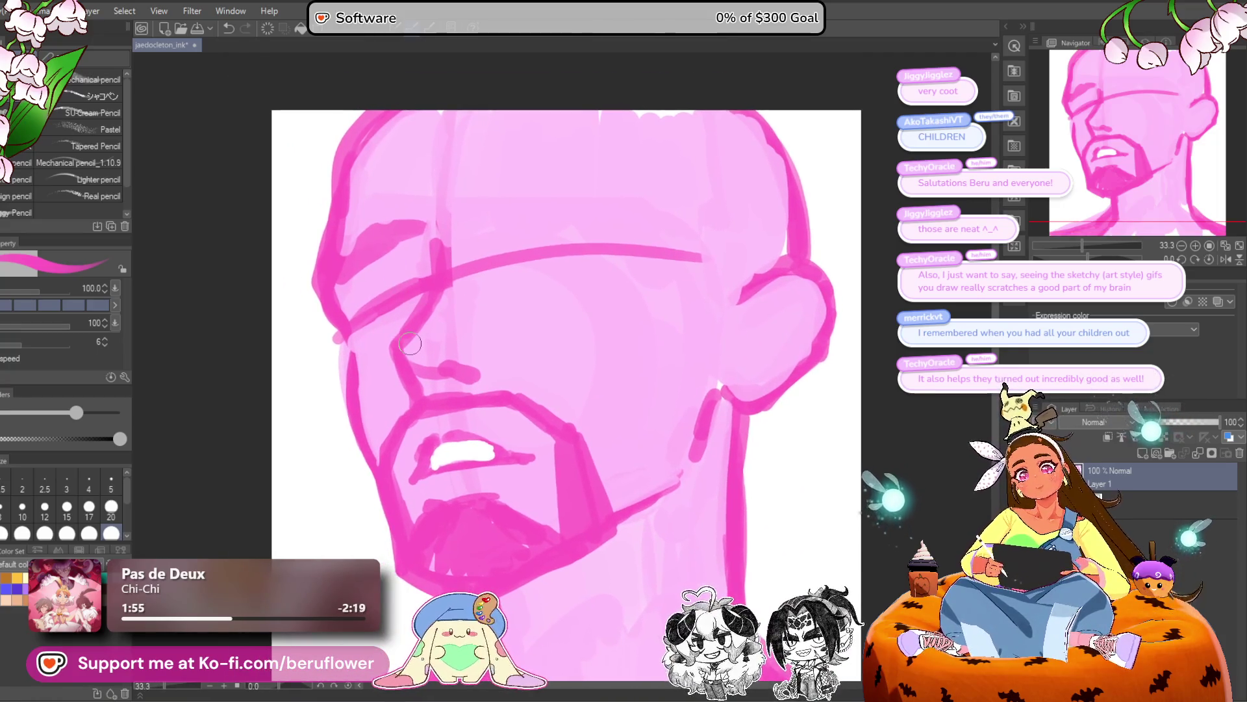
left_click_drag(375, 299, 413, 290)
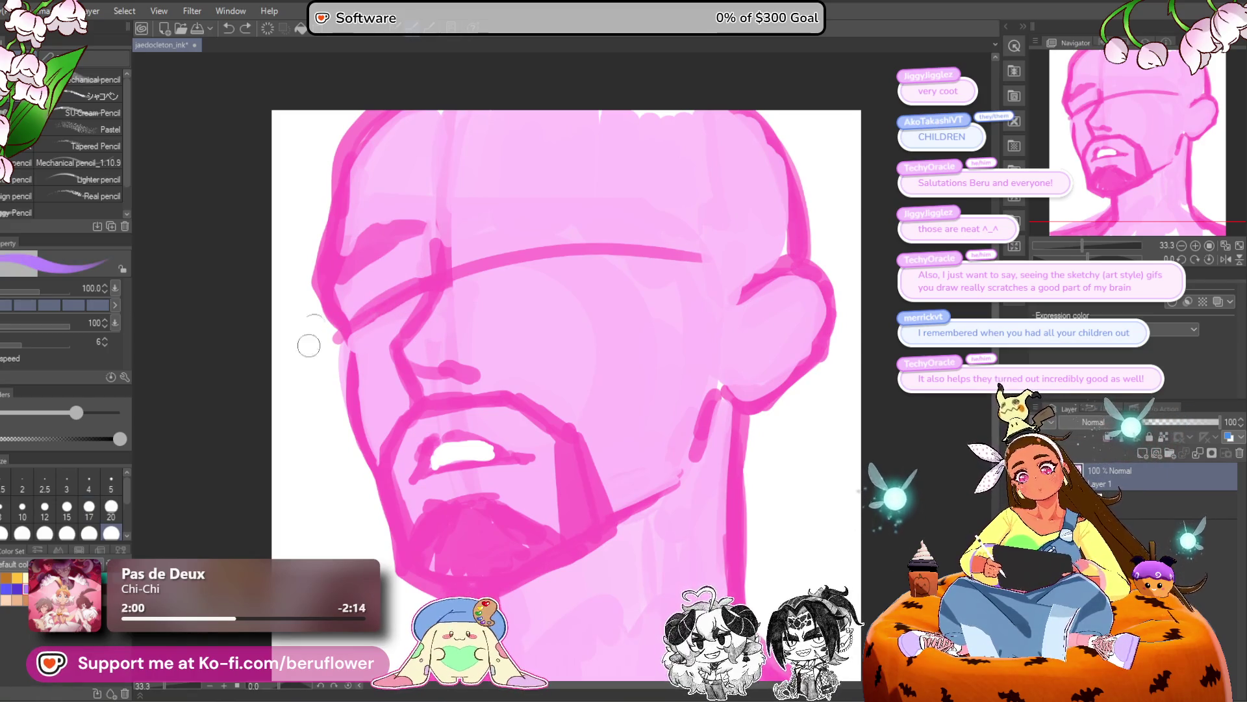
left_click_drag(394, 296, 406, 297)
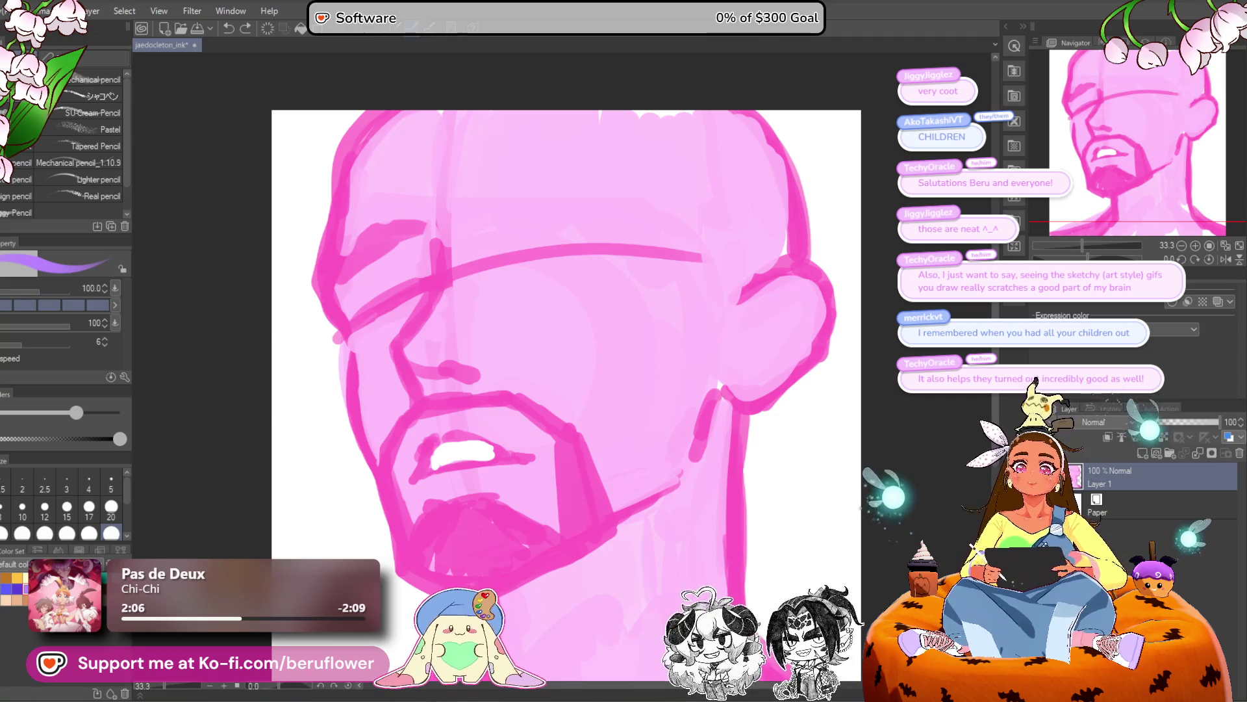
mouse_move(413, 292)
left_mouse_down()
mouse_move(390, 280)
mouse_move(348, 325)
left_mouse_up()
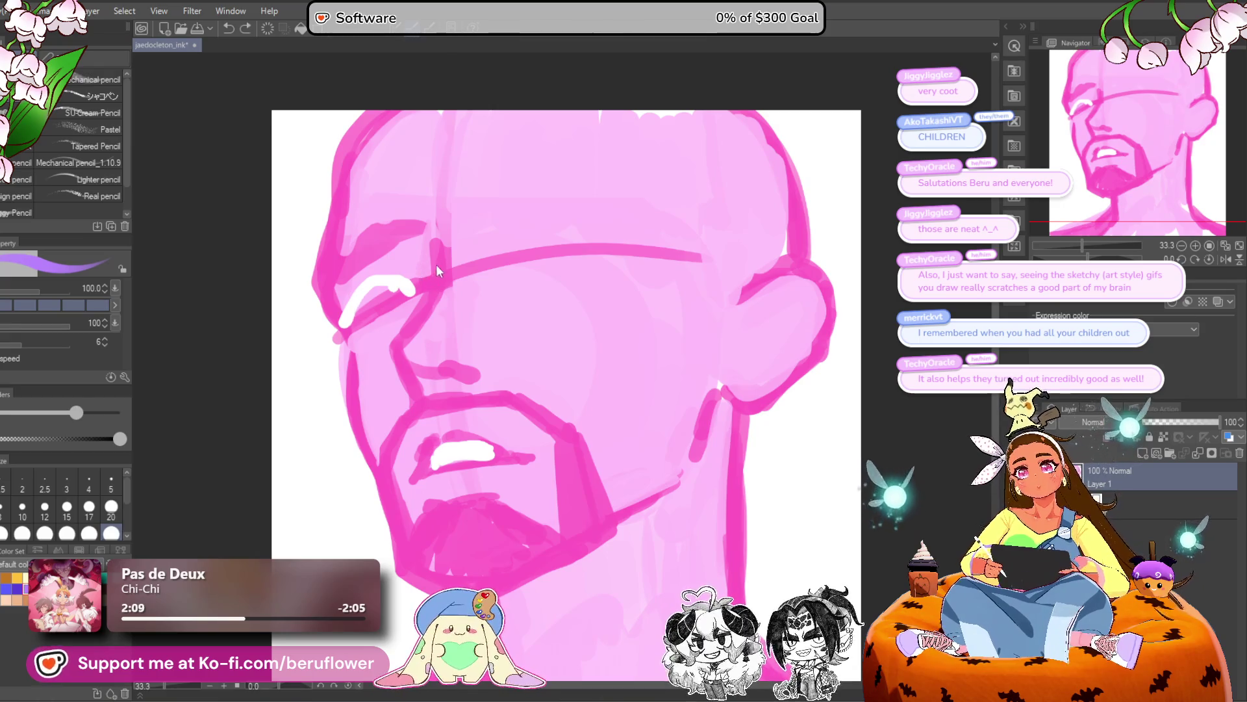
key("ctrl+z")
mouse_move(426, 286)
left_mouse_down()
mouse_move(385, 273)
mouse_move(341, 321)
mouse_move(389, 325)
mouse_move(354, 329)
mouse_move(421, 282)
left_mouse_up()
Outline the underside of the white left eye with a pink stroke.
scroll(421, 281, "up", 3)
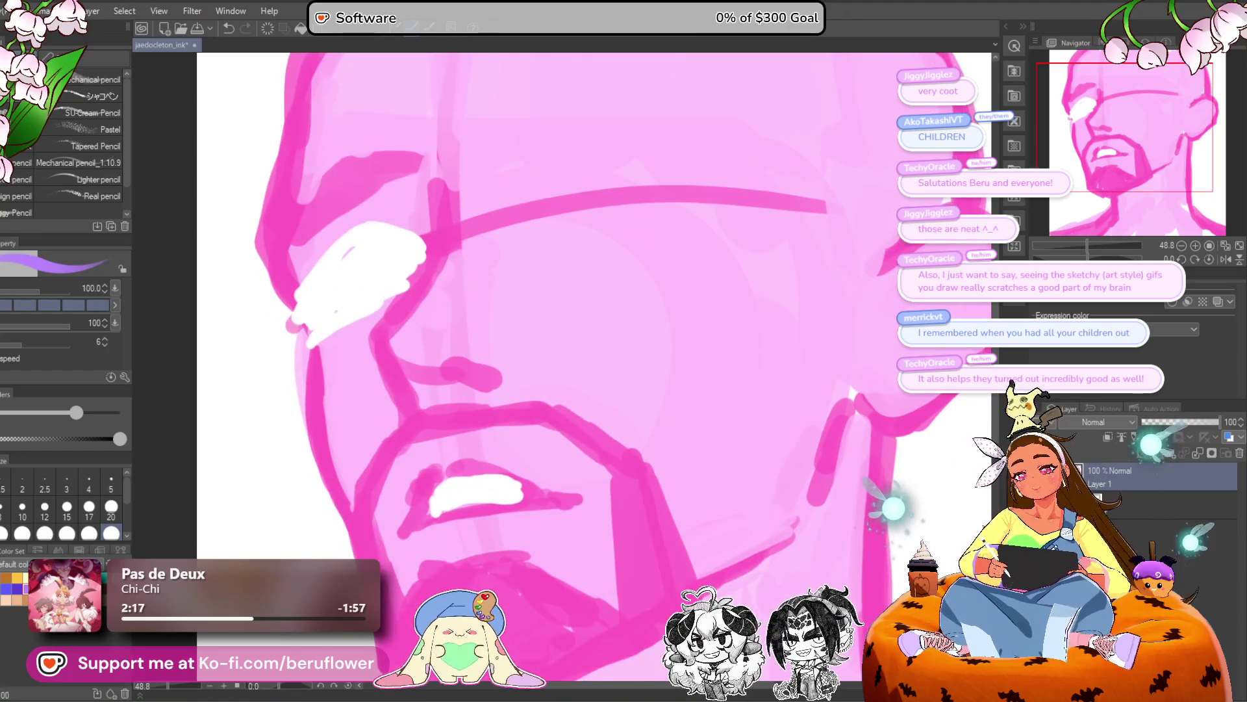
left_click_drag(307, 293, 364, 333)
mouse_move(364, 374)
left_mouse_down()
mouse_move(456, 335)
mouse_move(419, 287)
mouse_move(362, 367)
mouse_move(406, 276)
mouse_move(484, 305)
left_mouse_up()
scroll(412, 315, "down", 1)
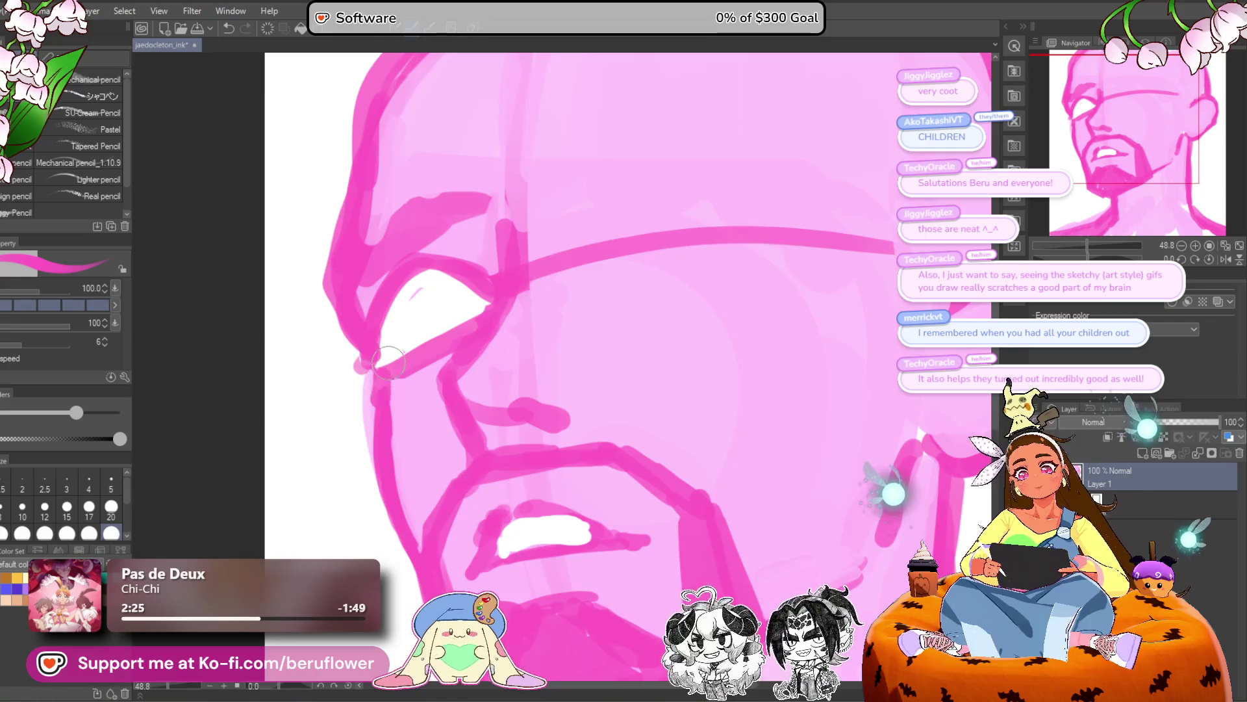
scroll(375, 356, "down", 5)
scroll(470, 292, "up", 3)
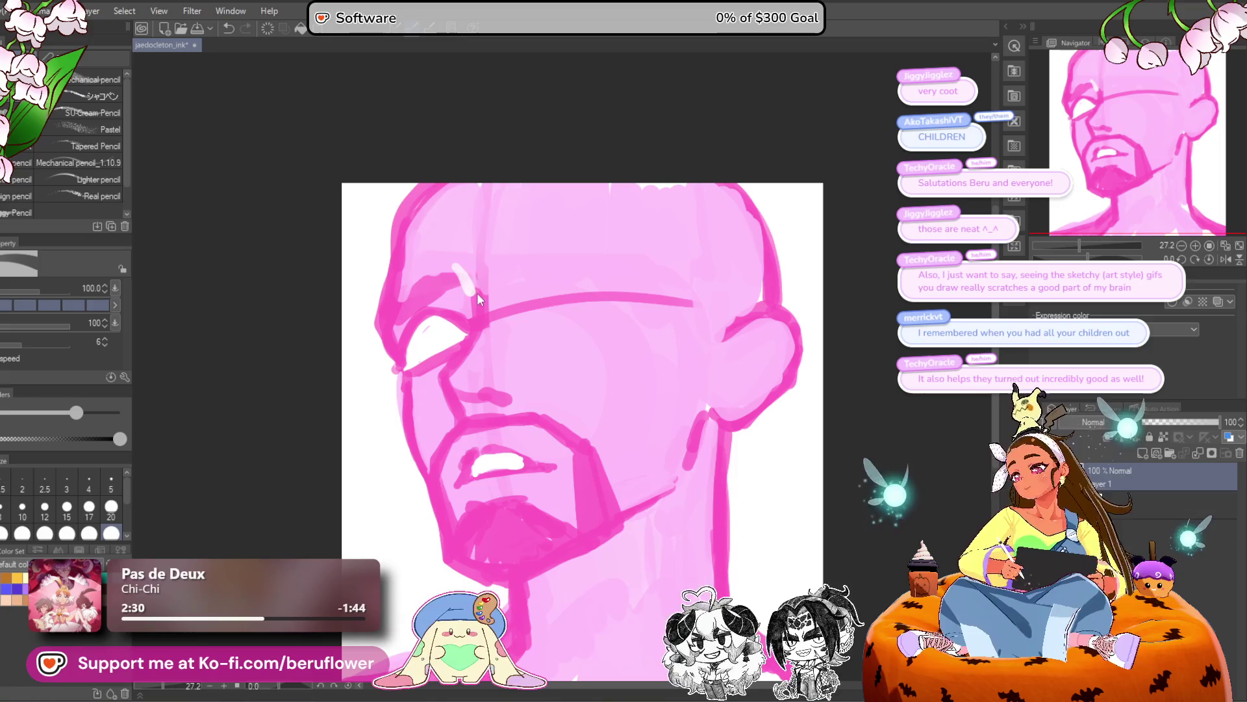
Blend light pink around the eye and forehead and draw a dark pink brow, discarding an iris stroke.
left_click_drag(477, 296, 479, 286)
mouse_move(448, 241)
left_mouse_down()
mouse_move(434, 267)
mouse_move(453, 300)
mouse_move(405, 315)
mouse_move(403, 263)
left_mouse_up()
left_click_drag(432, 185, 400, 289)
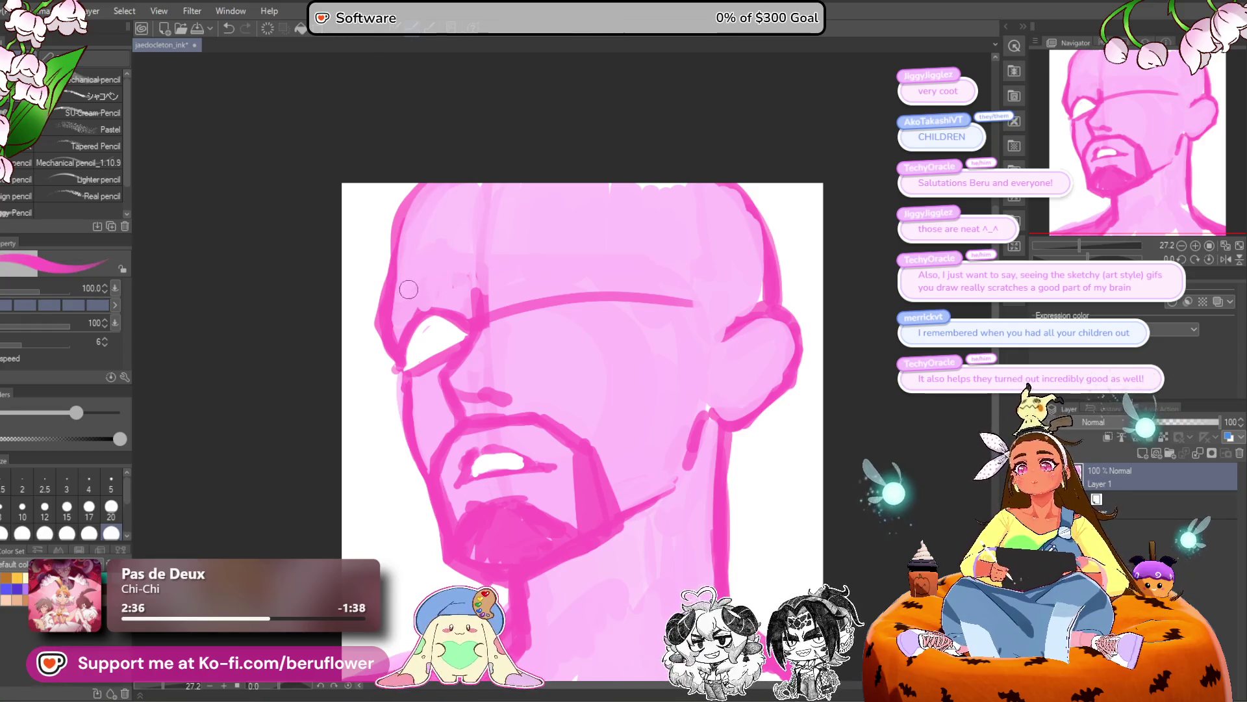
mouse_move(429, 273)
left_mouse_down()
mouse_move(399, 294)
mouse_move(487, 286)
left_mouse_up()
left_click_drag(455, 329, 450, 334)
key("ctrl+z")
Liquify at size 700 to push the mouth corner, jaw, neck line and ear into shape.
mouse_move(344, 487)
left_mouse_down()
mouse_move(281, 395)
mouse_move(268, 415)
left_mouse_up()
key("j")
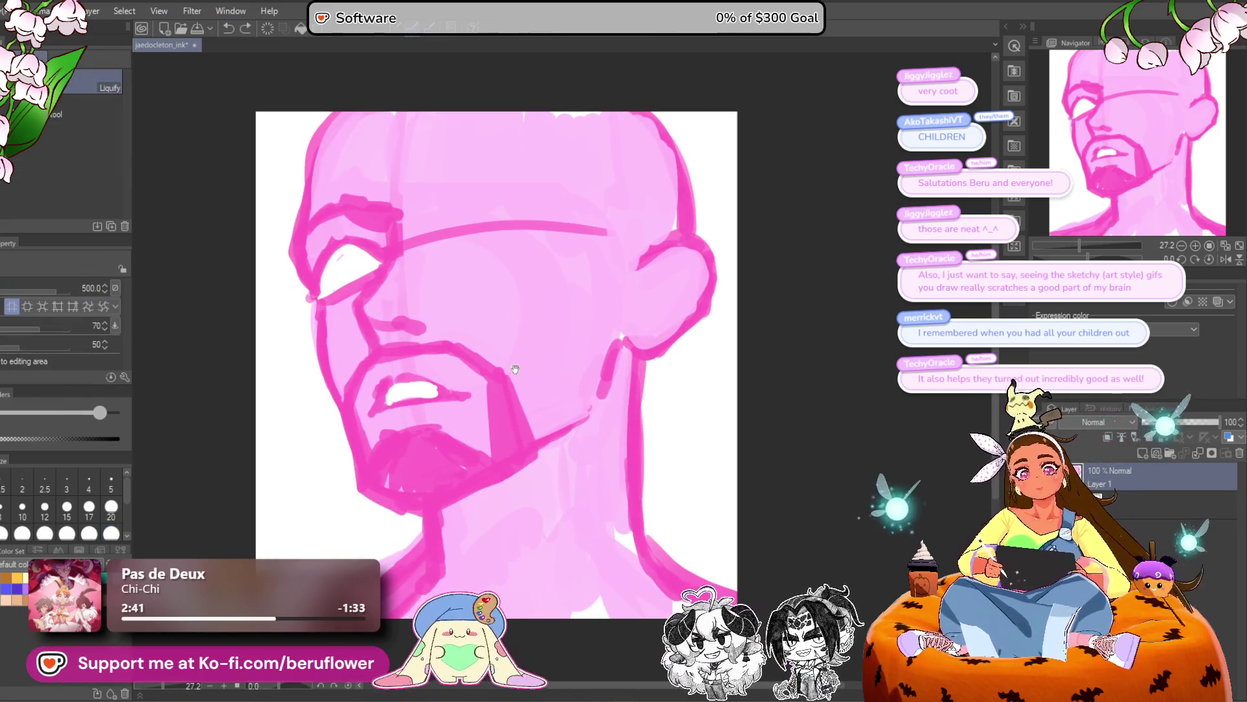
left_click_drag(481, 386, 543, 361)
key("bracketright")
mouse_move(612, 389)
left_mouse_down()
mouse_move(607, 400)
mouse_move(649, 412)
left_mouse_up()
left_click_drag(675, 293, 669, 311)
left_click_drag(610, 539, 616, 537)
Rotate the whole drawing layer slightly clockwise with Ctrl+T.
key("ctrl+t")
left_click_drag(854, 279, 853, 293)
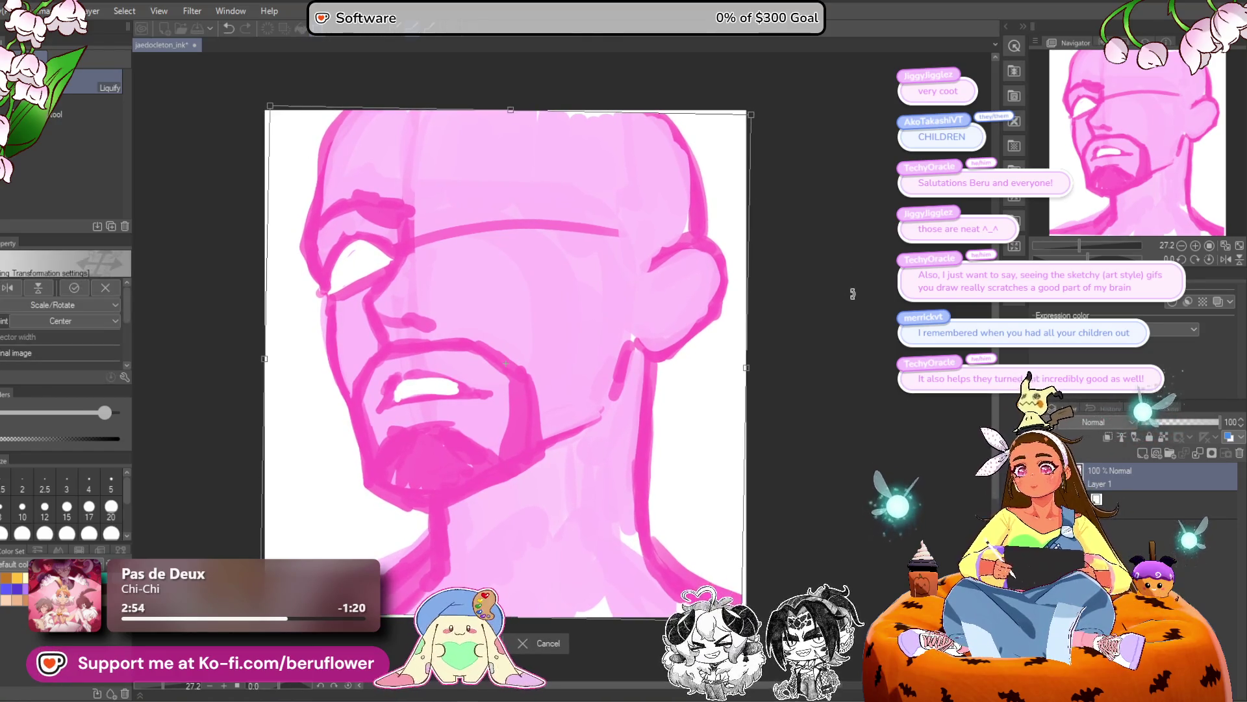
key("Return")
left_click_drag(487, 543, 529, 487)
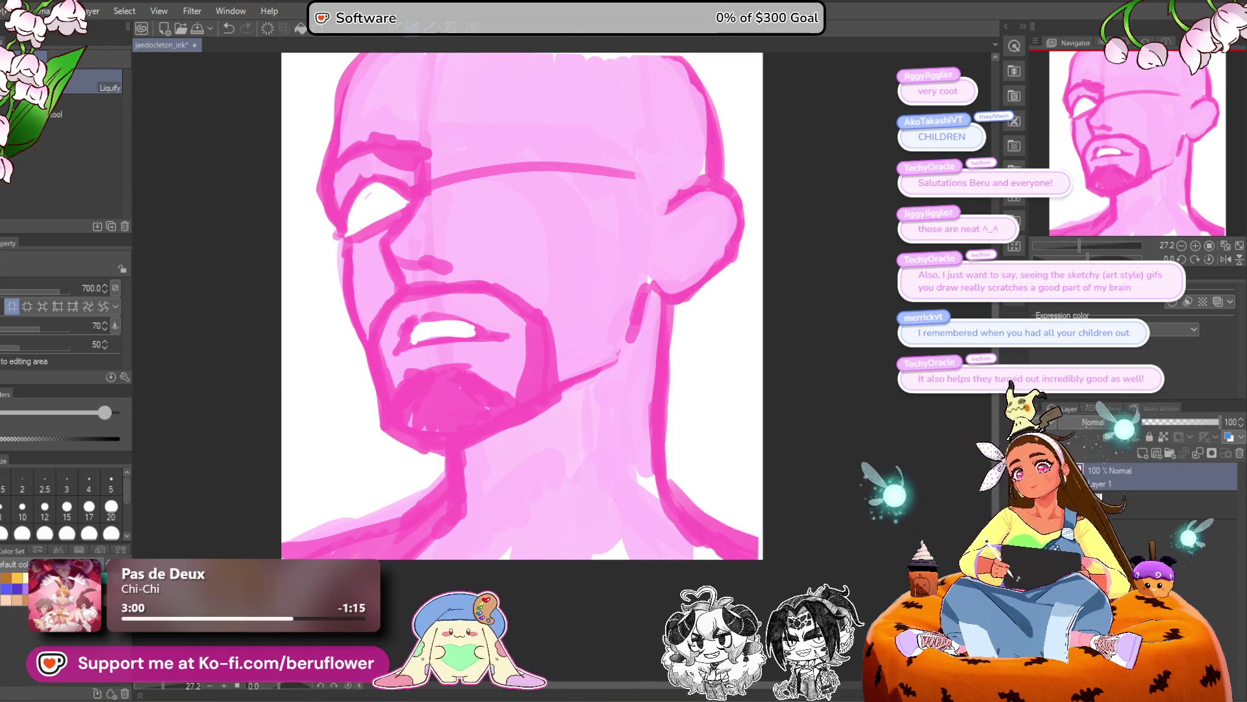
Lighten the pink neck stroke with the pencil.
key("p")
left_click_drag(370, 473, 393, 485)
left_click_drag(536, 537, 563, 492)
mouse_move(498, 445)
left_mouse_down()
mouse_move(463, 508)
mouse_move(411, 513)
left_mouse_up()
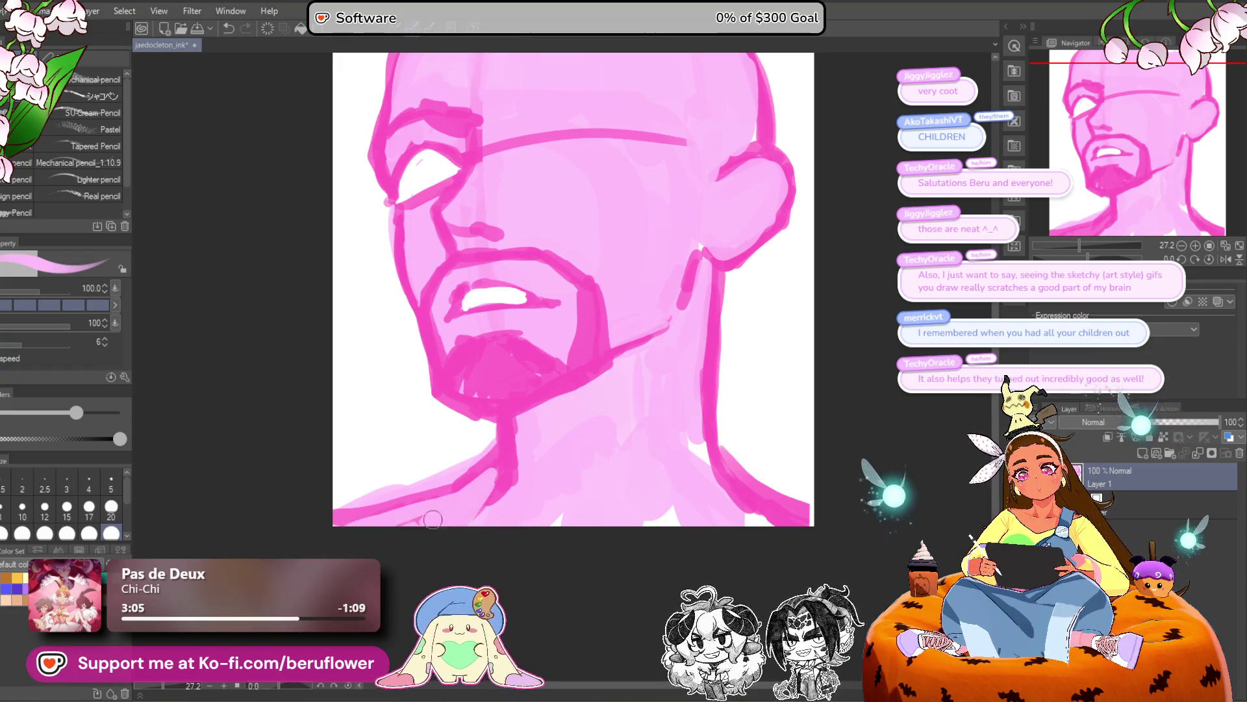
left_click_drag(782, 411, 668, 474)
left_click_drag(634, 470, 594, 466)
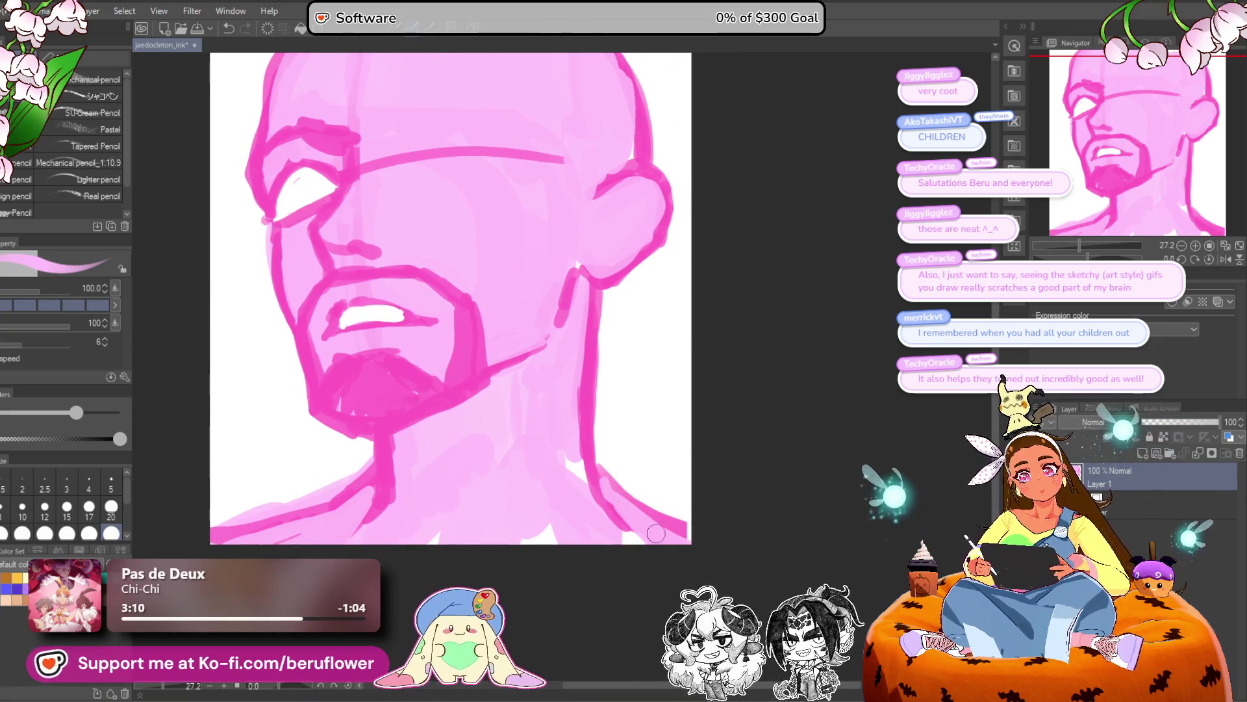
left_click_drag(732, 494, 733, 492)
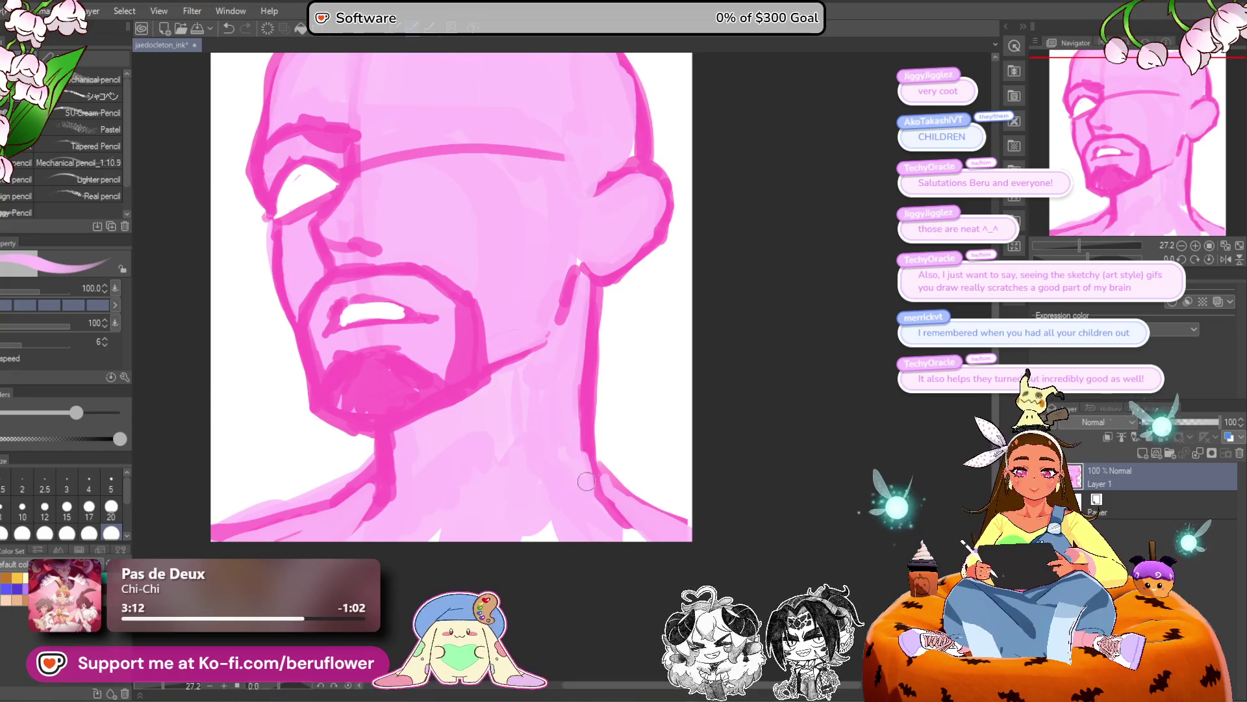
mouse_move(390, 198)
left_mouse_down()
mouse_move(453, 198)
mouse_move(482, 270)
left_mouse_up()
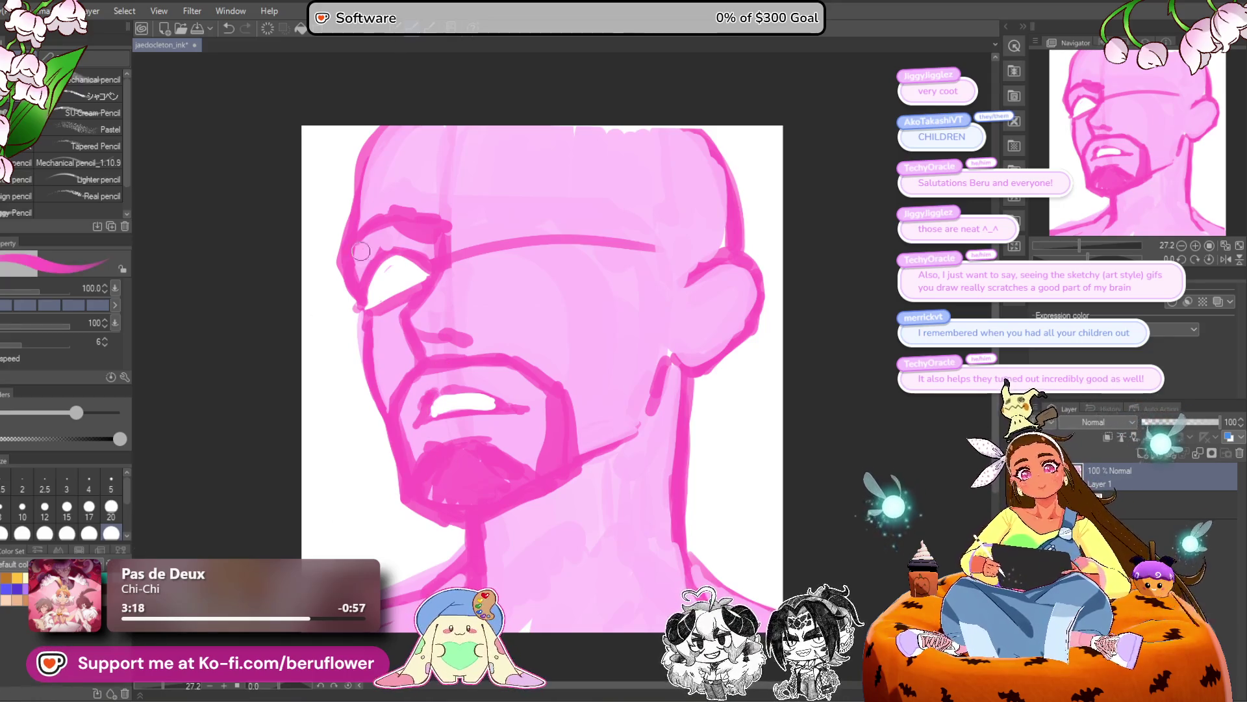
Thicken the left eye's upper lid, discarding trial hatching, and redraw the upper lip line darker.
left_click_drag(445, 290, 380, 390)
mouse_move(400, 309)
left_mouse_down()
mouse_move(386, 383)
mouse_move(400, 380)
left_mouse_up()
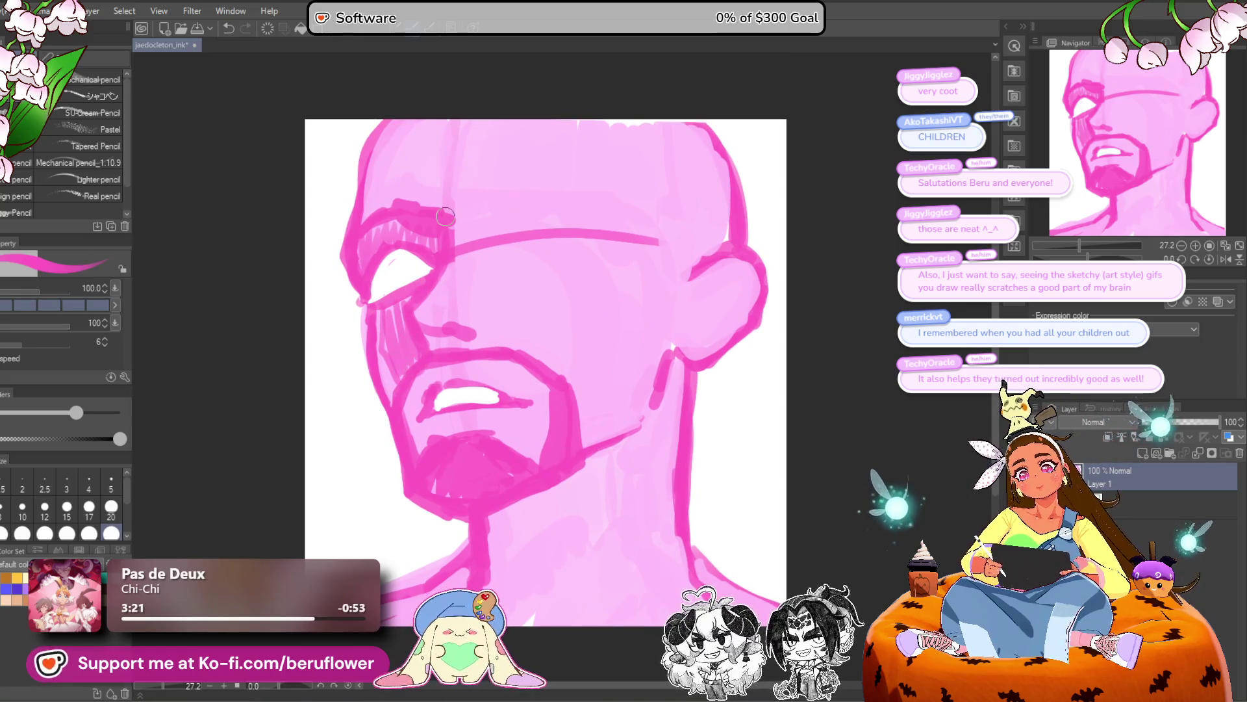
key("ctrl+z")
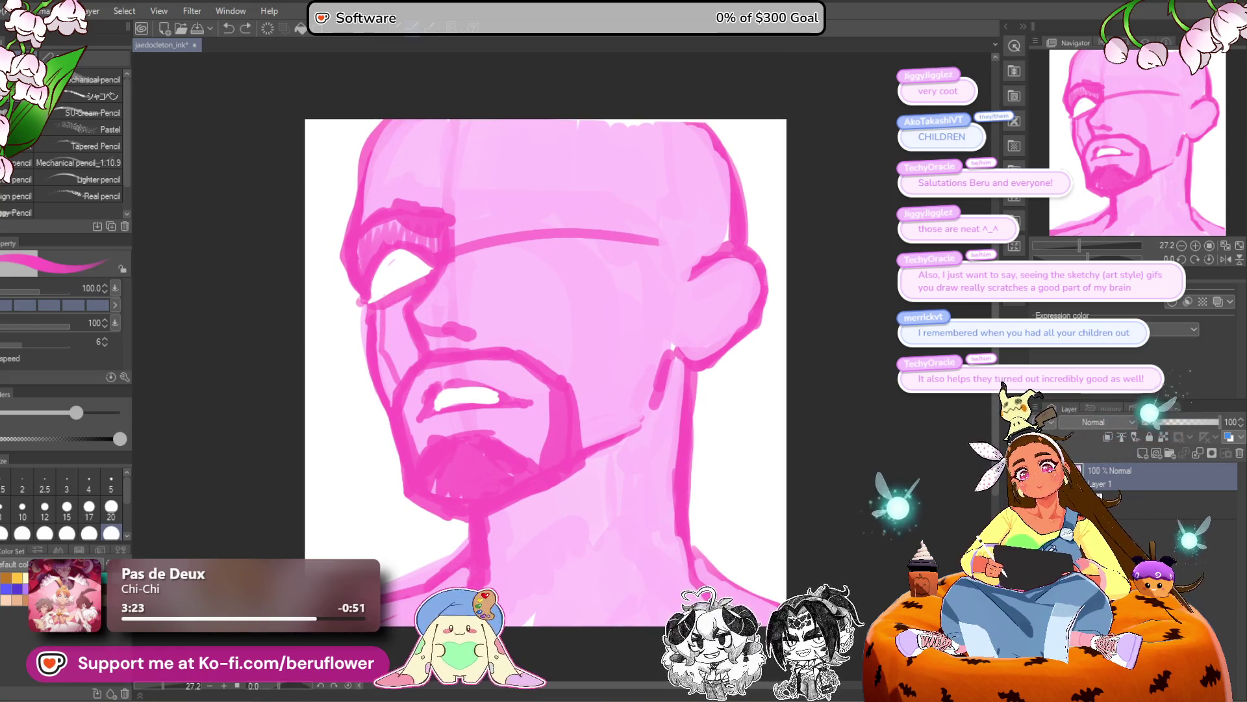
left_click_drag(419, 266, 390, 286)
mouse_move(406, 244)
left_mouse_down()
mouse_move(370, 280)
mouse_move(415, 257)
left_mouse_up()
scroll(442, 227, "down", 5)
scroll(458, 388, "up", 6)
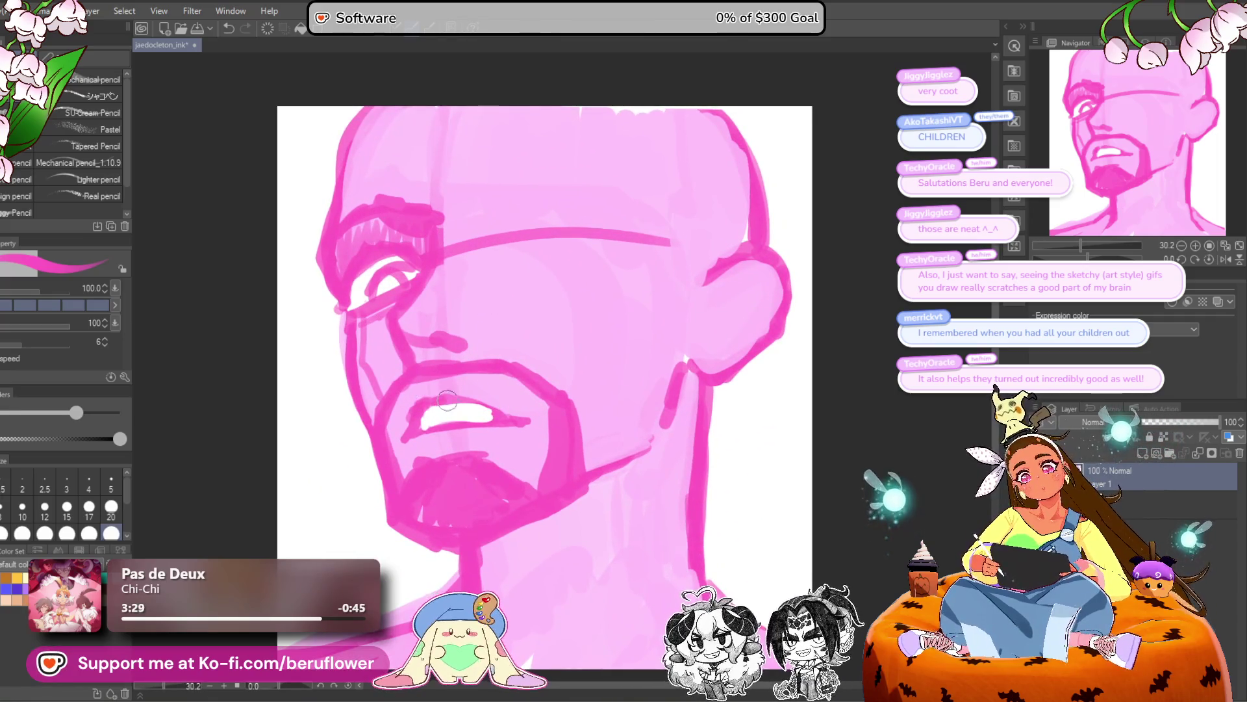
mouse_move(422, 410)
left_mouse_down()
mouse_move(489, 396)
mouse_move(537, 415)
left_mouse_up()
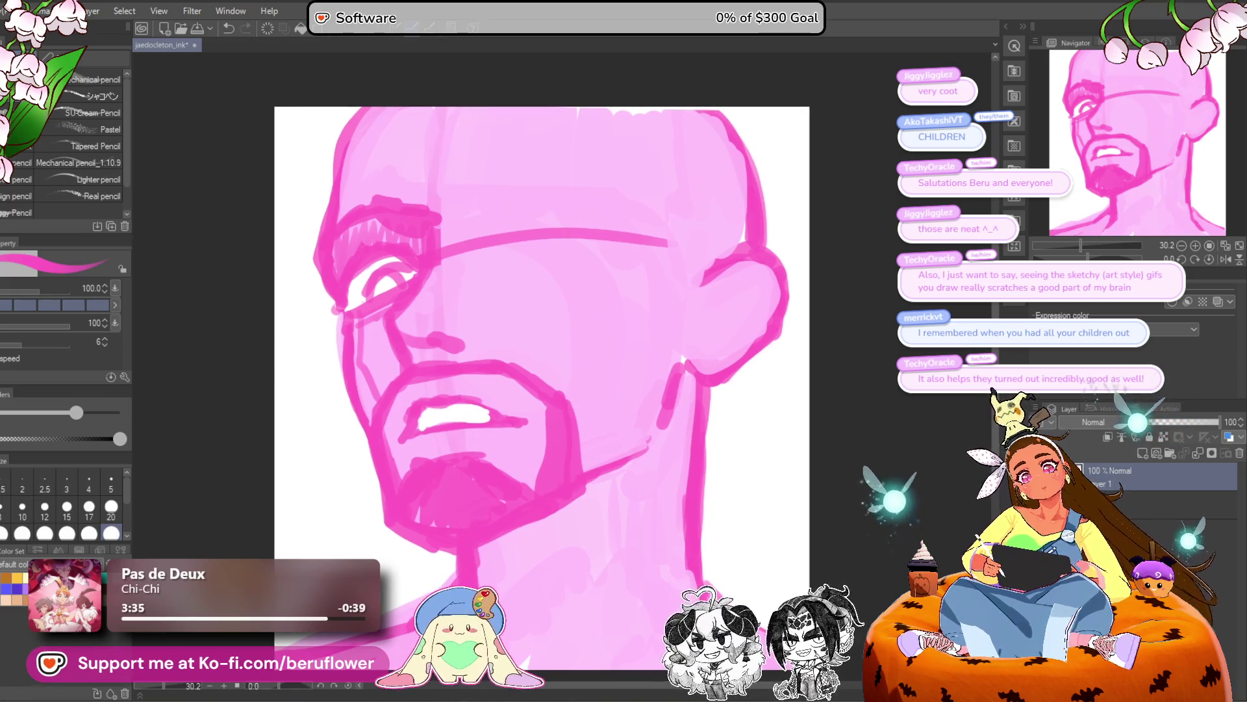
Sketch the second eye's brow and lower lid, then fill the eye shape white.
left_click_drag(572, 299, 538, 324)
mouse_move(460, 266)
left_mouse_down()
mouse_move(494, 237)
mouse_move(546, 231)
mouse_move(578, 245)
left_mouse_up()
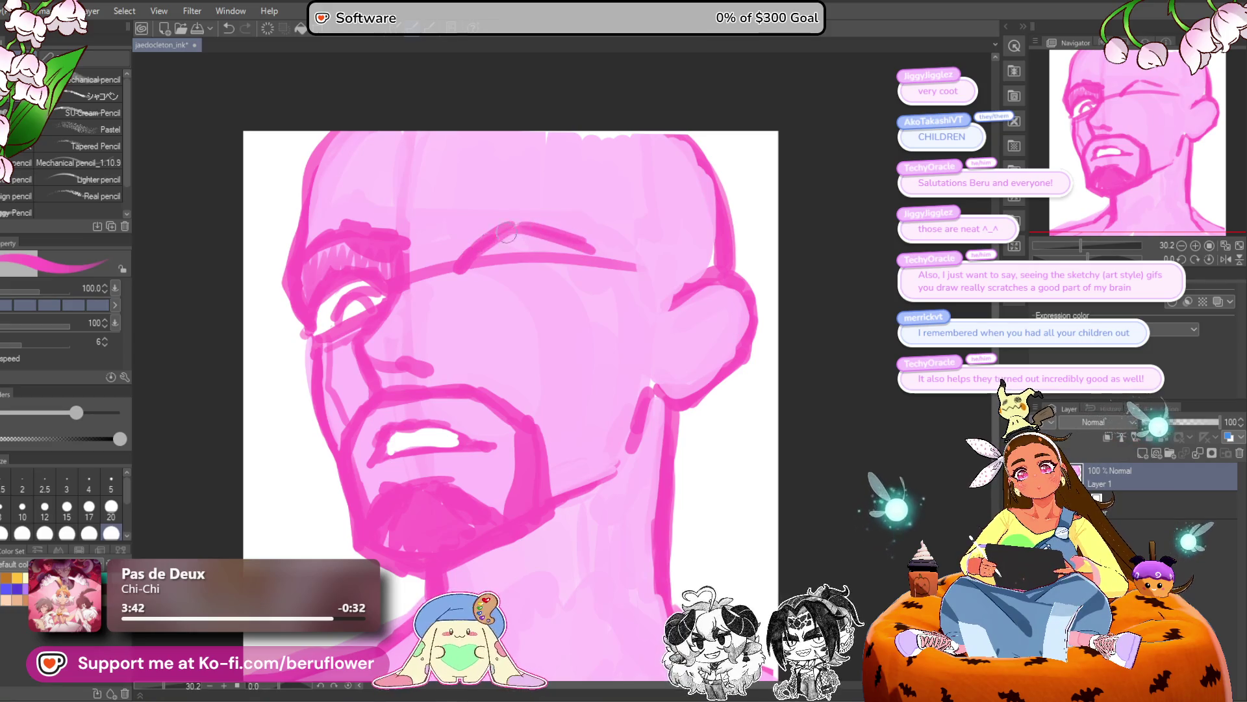
mouse_move(457, 271)
left_mouse_down()
mouse_move(448, 283)
mouse_move(586, 274)
left_mouse_up()
mouse_move(494, 277)
left_mouse_down()
mouse_move(590, 268)
mouse_move(554, 258)
left_mouse_up()
scroll(578, 247, "down", 2)
scroll(578, 239, "up", 3)
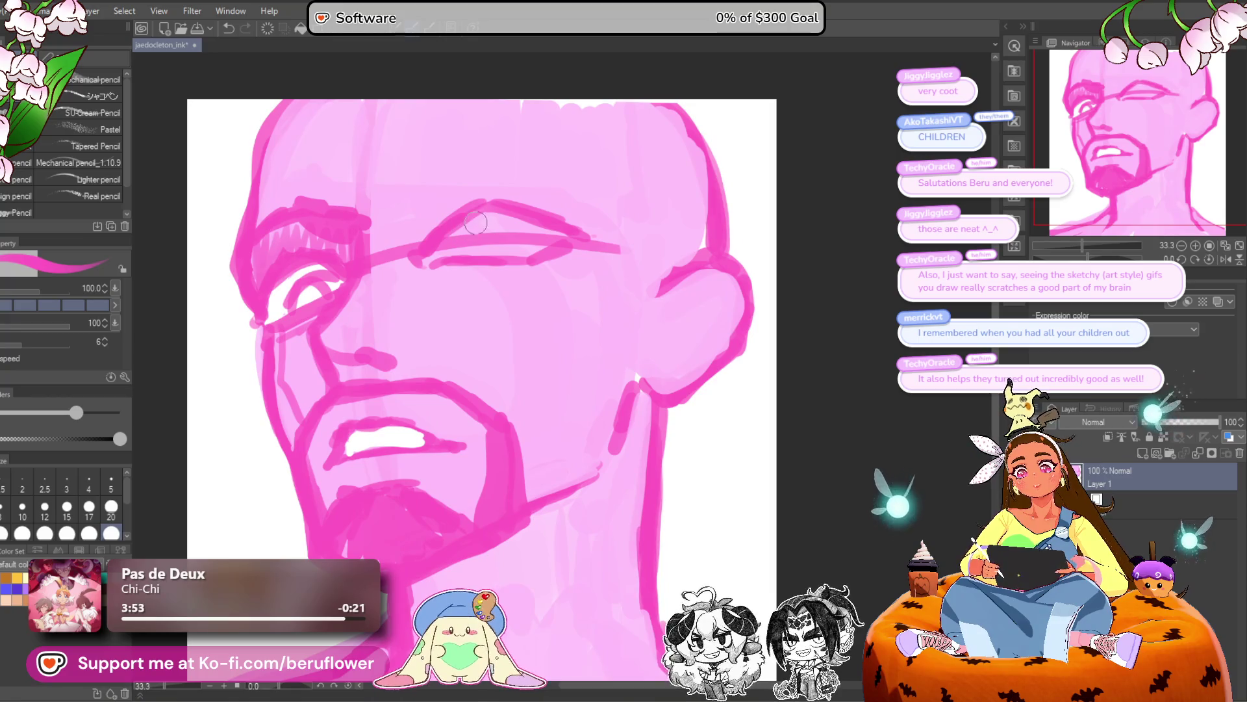
mouse_move(448, 249)
left_mouse_down()
mouse_move(549, 246)
mouse_move(496, 236)
left_mouse_up()
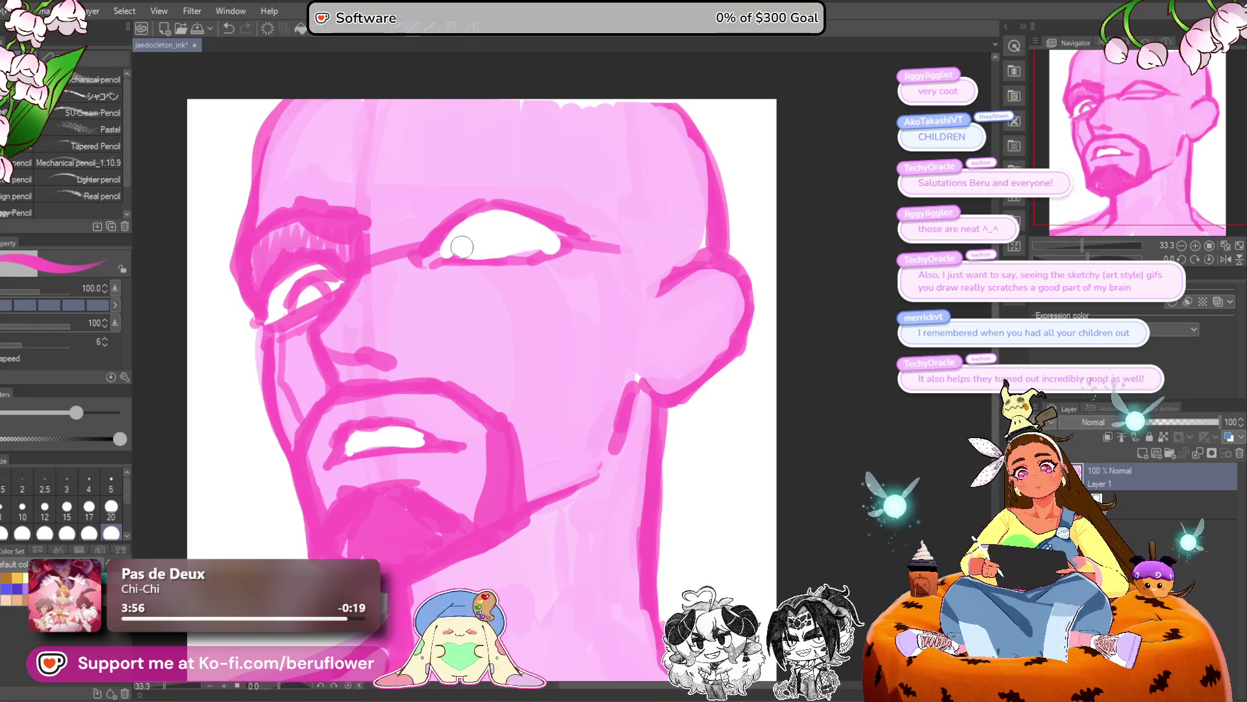
Draw a magenta brow arching above the second eye, redrawing it after undoing a long stroke.
scroll(463, 246, "down", 4)
scroll(465, 246, "up", 3)
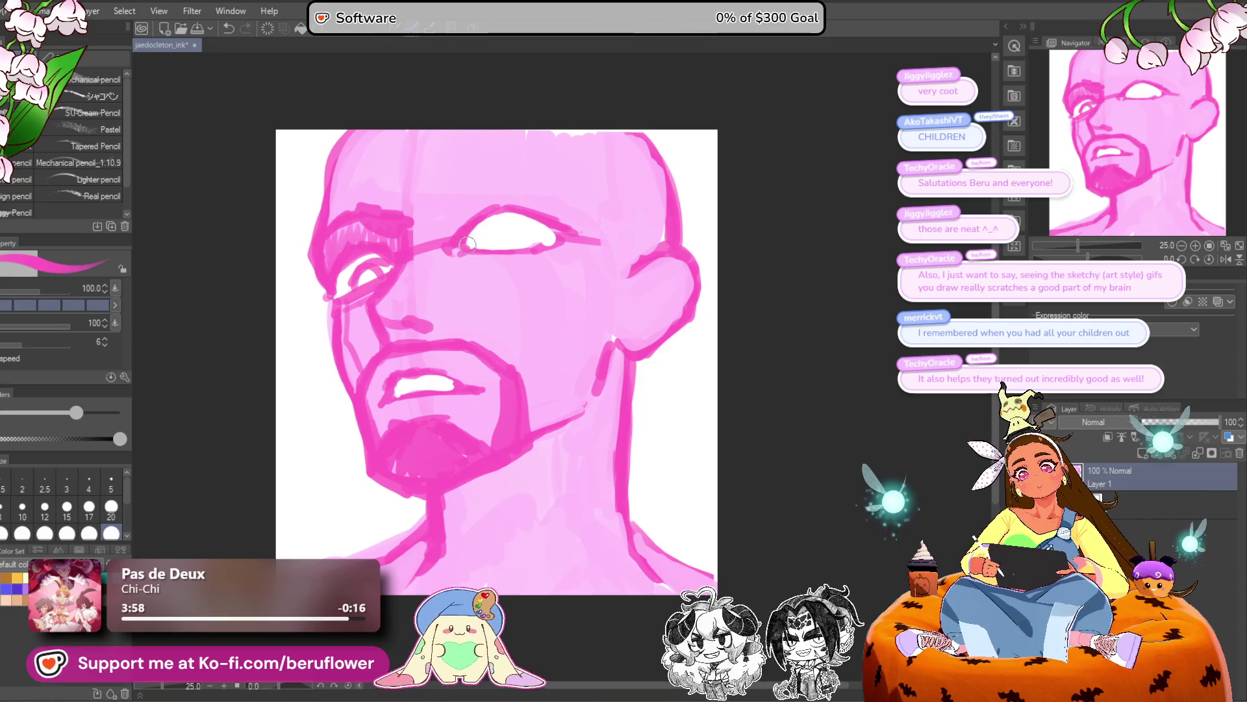
left_click_drag(527, 257, 505, 285)
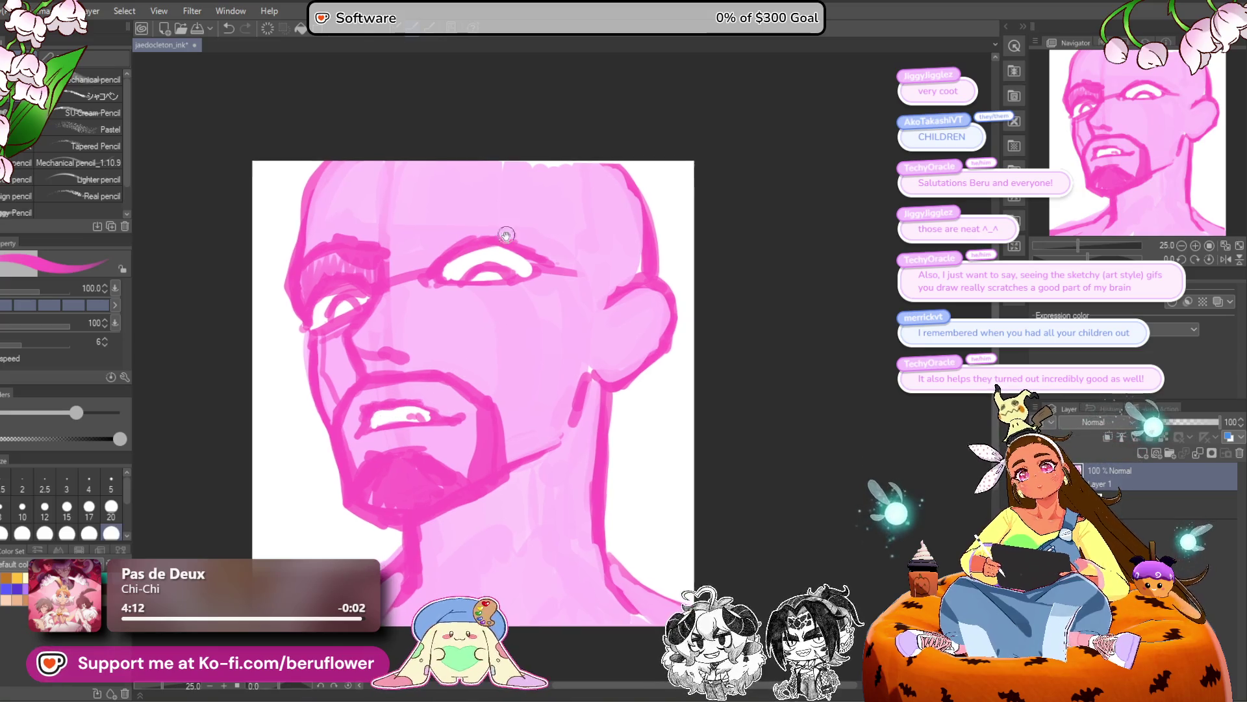
left_click_drag(484, 184, 486, 204)
left_click_drag(431, 254, 578, 212)
mouse_move(487, 251)
left_mouse_down()
mouse_move(585, 210)
mouse_move(503, 239)
mouse_move(515, 219)
left_mouse_up()
key("ctrl+z")
key("ctrl+z")
key("ctrl+z")
mouse_move(421, 255)
left_mouse_down()
mouse_move(491, 219)
mouse_move(517, 221)
left_mouse_up()
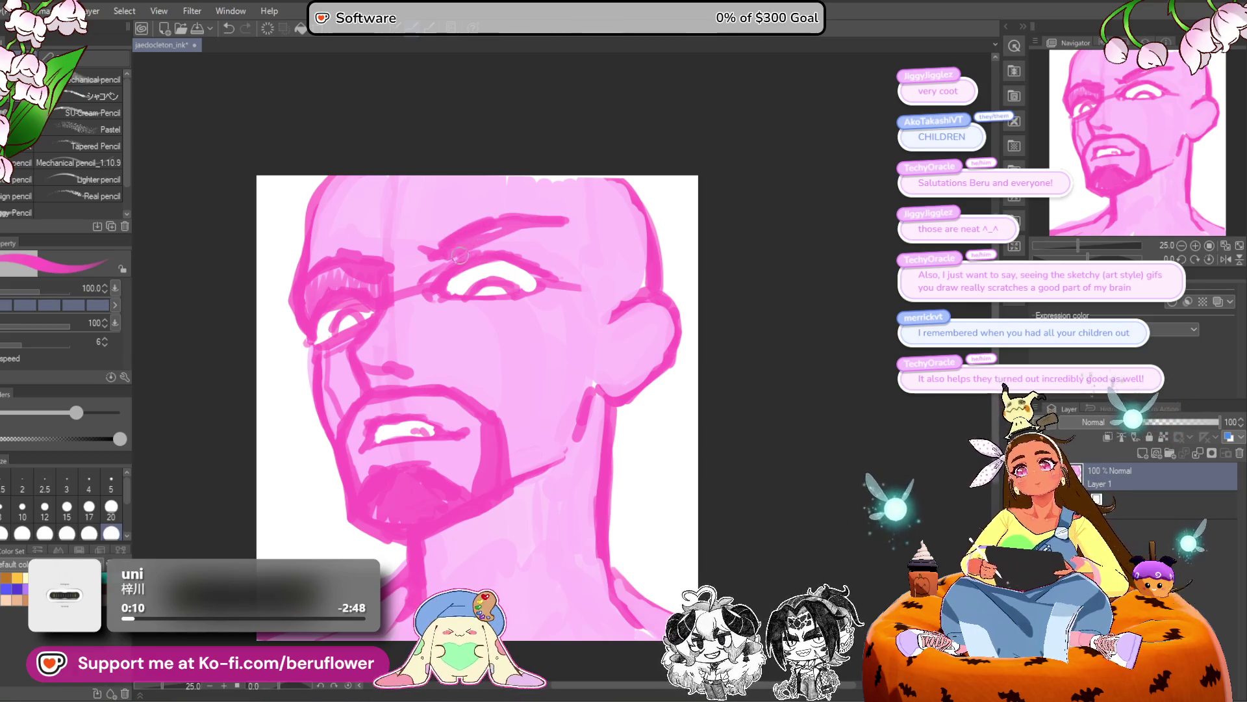
Pick the light skin pink and paint over the teeth and the dark dashes beside the mouth.
mouse_move(602, 397)
left_mouse_down()
mouse_move(586, 358)
mouse_move(604, 362)
left_mouse_up()
scroll(387, 413, "up", 1)
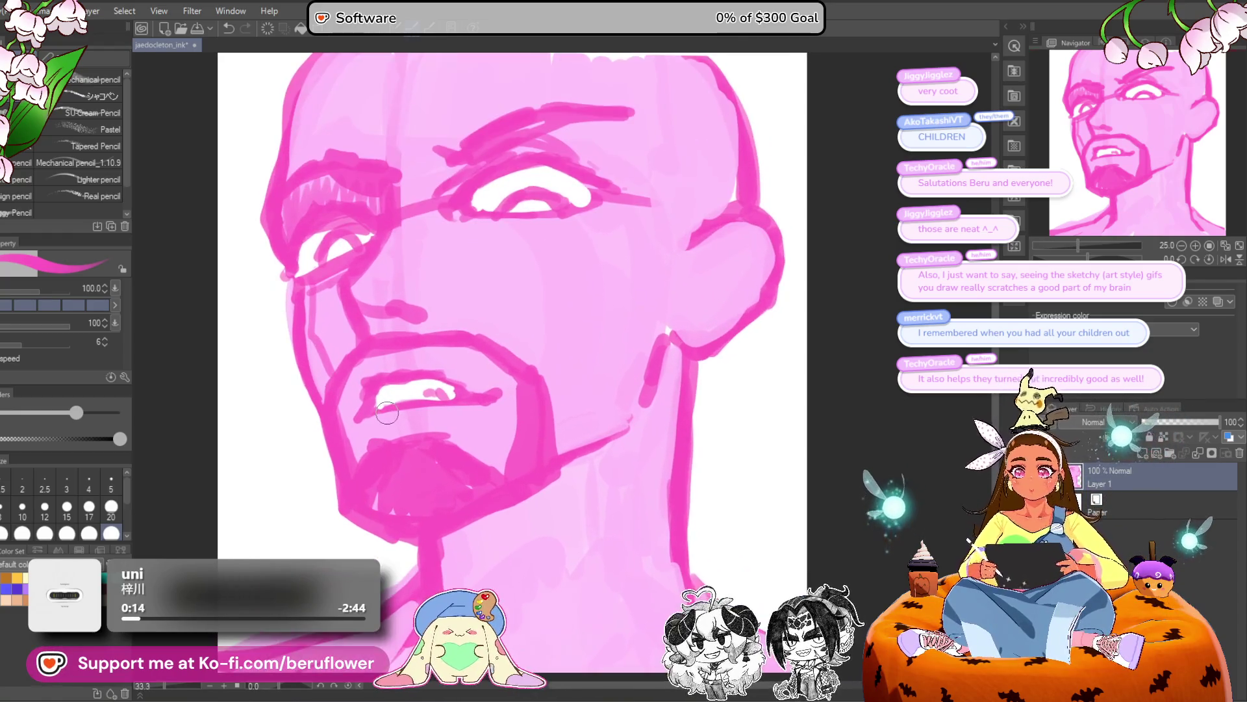
left_click(478, 375, "alt")
mouse_move(466, 382)
left_mouse_down()
mouse_move(429, 374)
mouse_move(439, 373)
mouse_move(377, 396)
mouse_move(409, 400)
mouse_move(414, 371)
left_mouse_up()
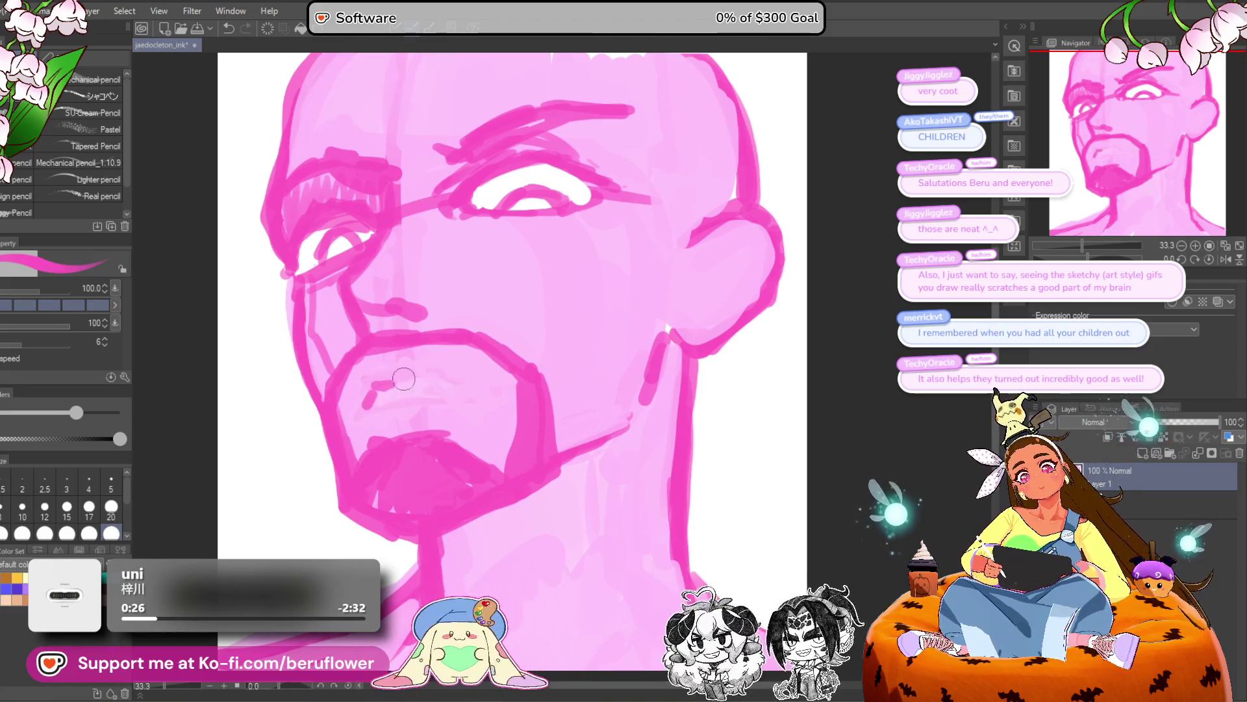
mouse_move(474, 382)
left_mouse_down()
mouse_move(423, 382)
mouse_move(455, 382)
left_mouse_up()
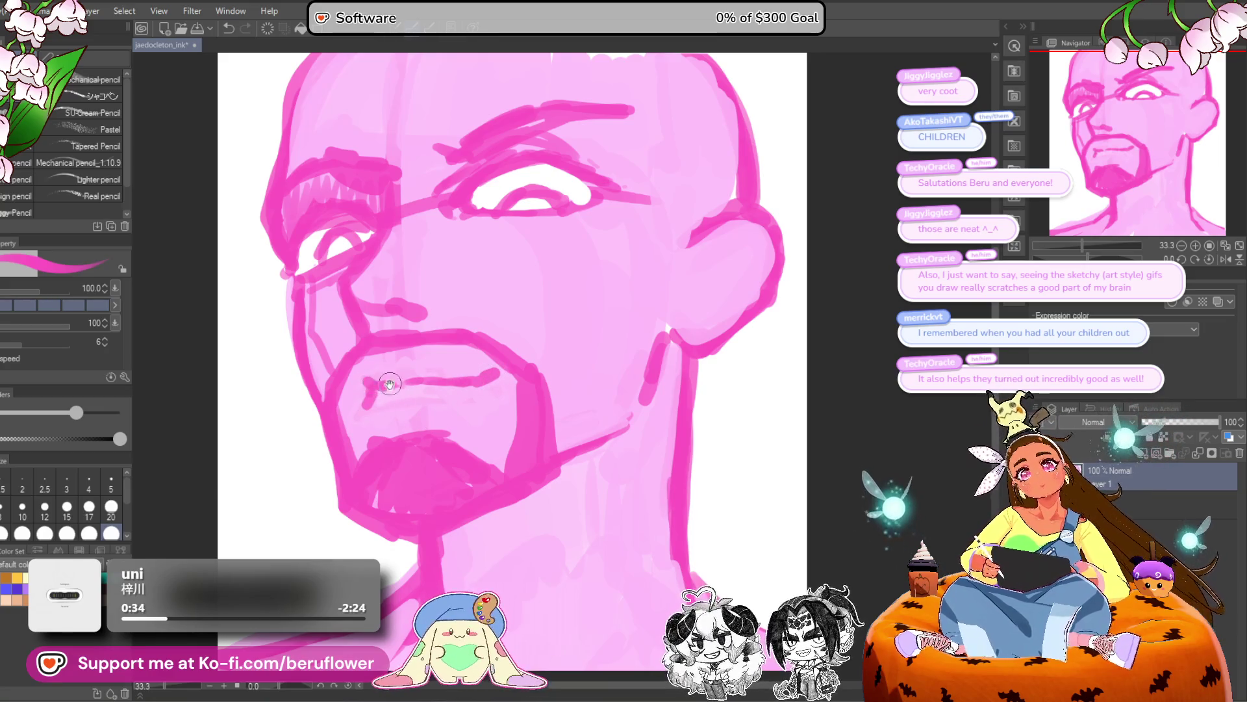
Rework the mustache's left end and paint out the dark mustache stroke over the lip.
left_click_drag(356, 364, 390, 383)
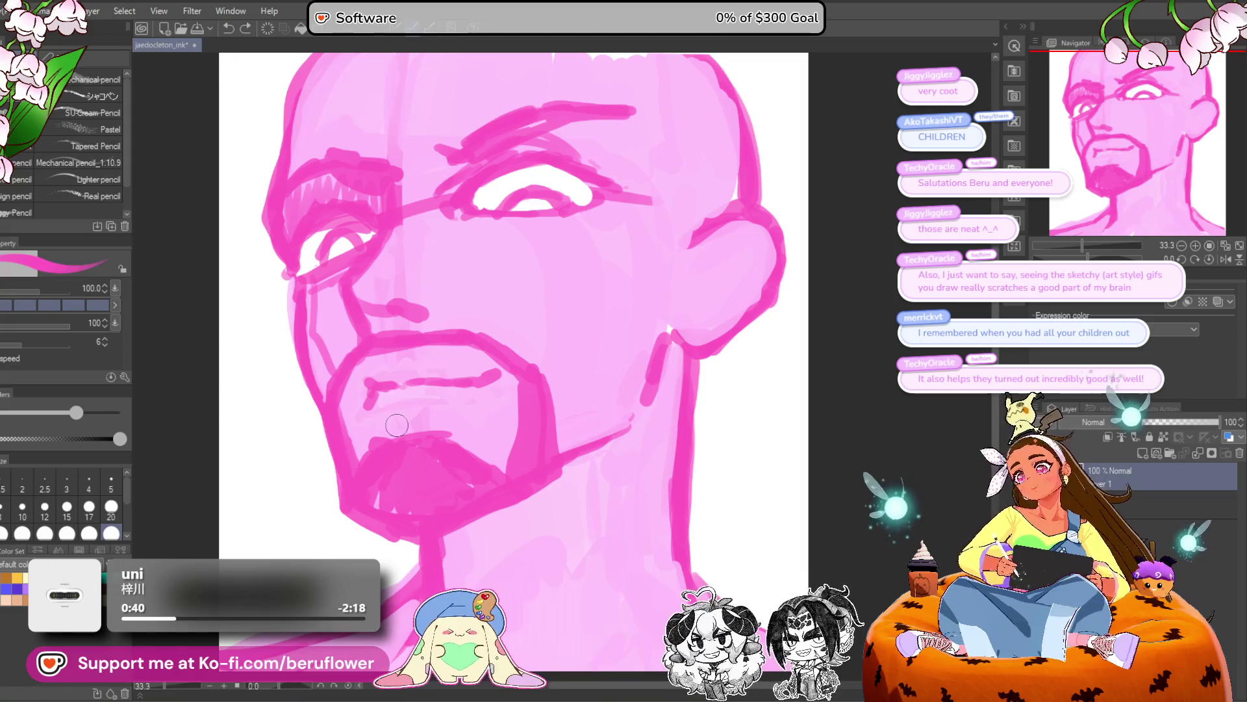
key("c")
left_click_drag(367, 415, 384, 391)
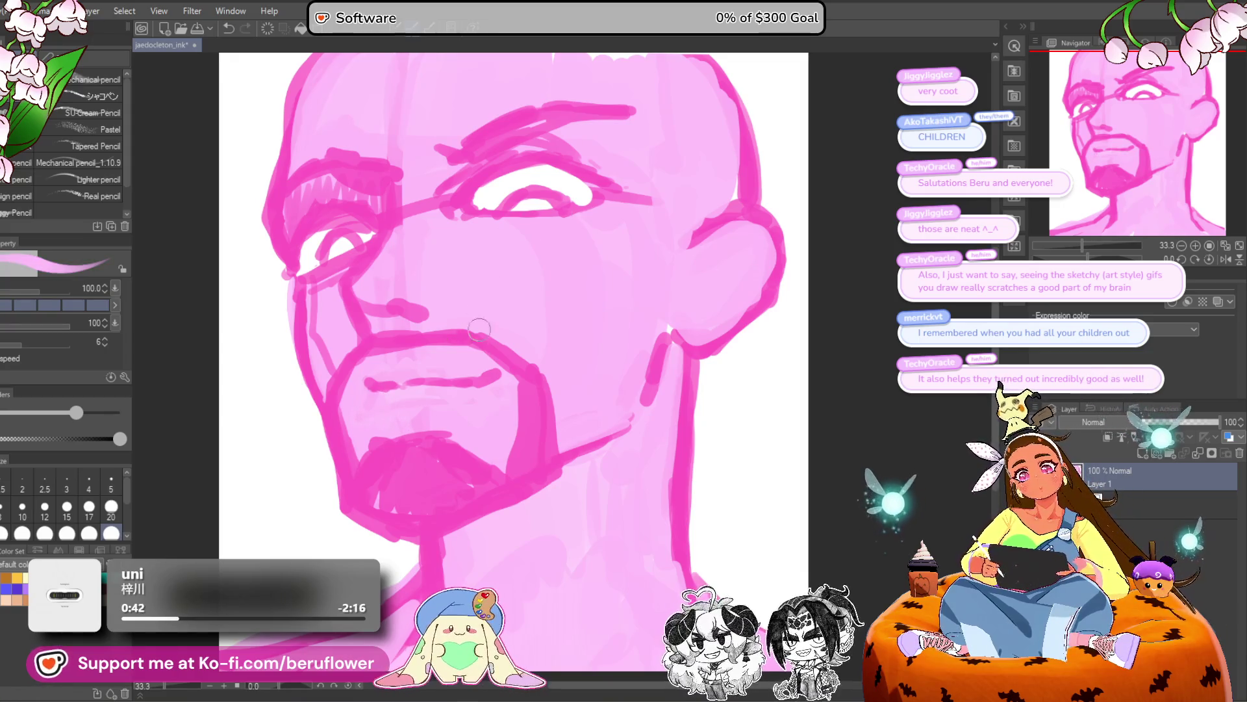
key("c")
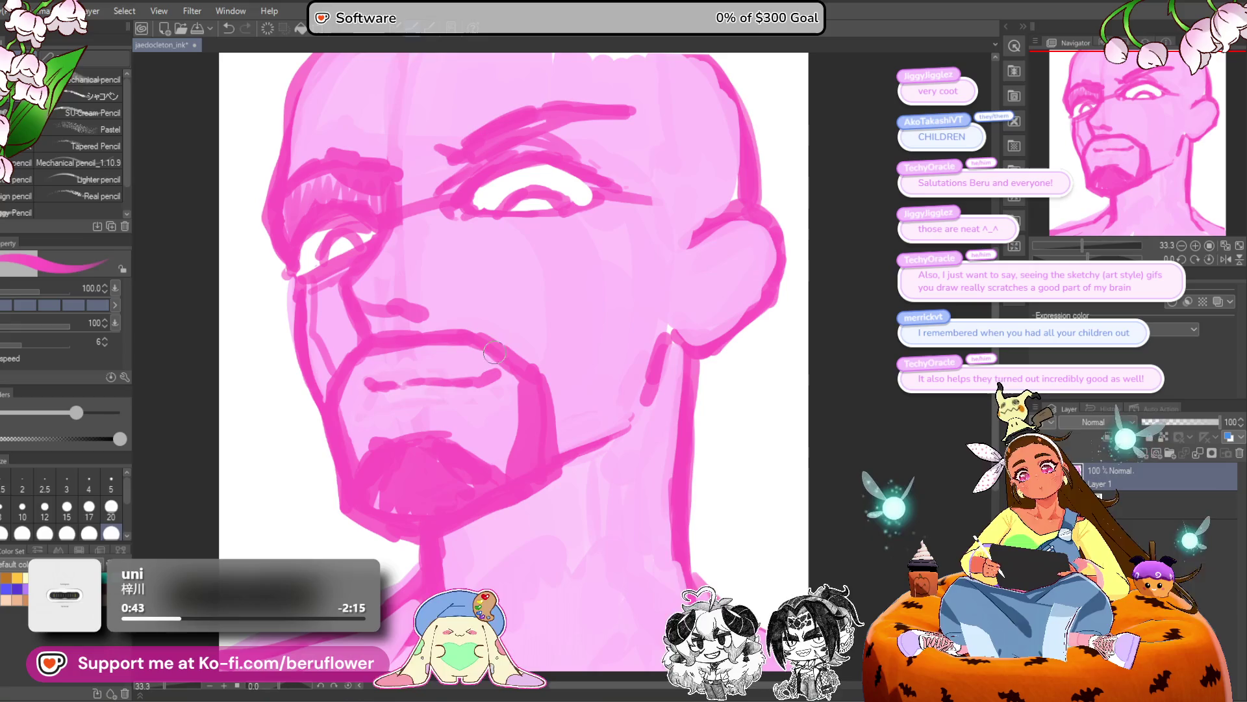
mouse_move(516, 371)
left_mouse_down()
mouse_move(403, 383)
mouse_move(365, 406)
mouse_move(493, 396)
left_mouse_up()
mouse_move(351, 367)
left_mouse_down()
mouse_move(361, 390)
mouse_move(370, 357)
mouse_move(335, 405)
mouse_move(354, 351)
left_mouse_up()
Darken the left cheek and jaw contour.
left_click_drag(299, 303, 325, 435)
scroll(342, 516, "down", 4)
scroll(492, 442, "up", 2)
scroll(492, 442, "up", 2)
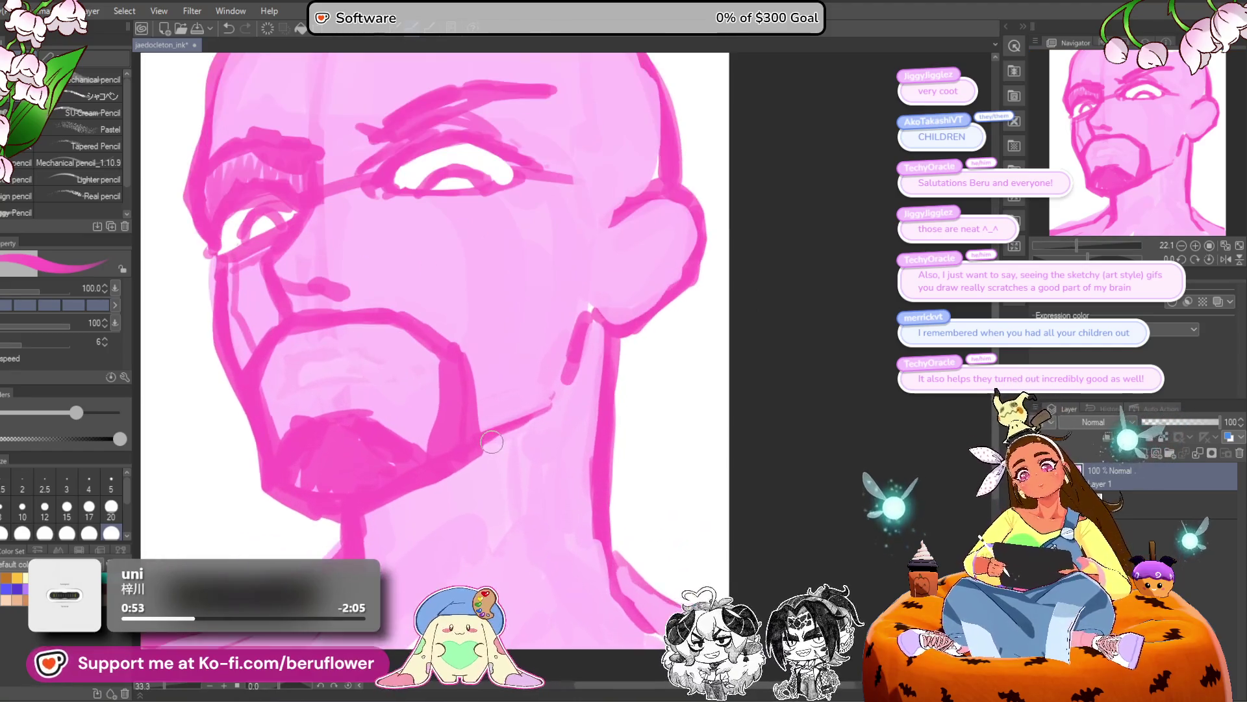
left_click_drag(506, 290, 562, 354)
mouse_move(410, 200)
left_mouse_down()
mouse_move(459, 267)
mouse_move(397, 323)
left_mouse_up()
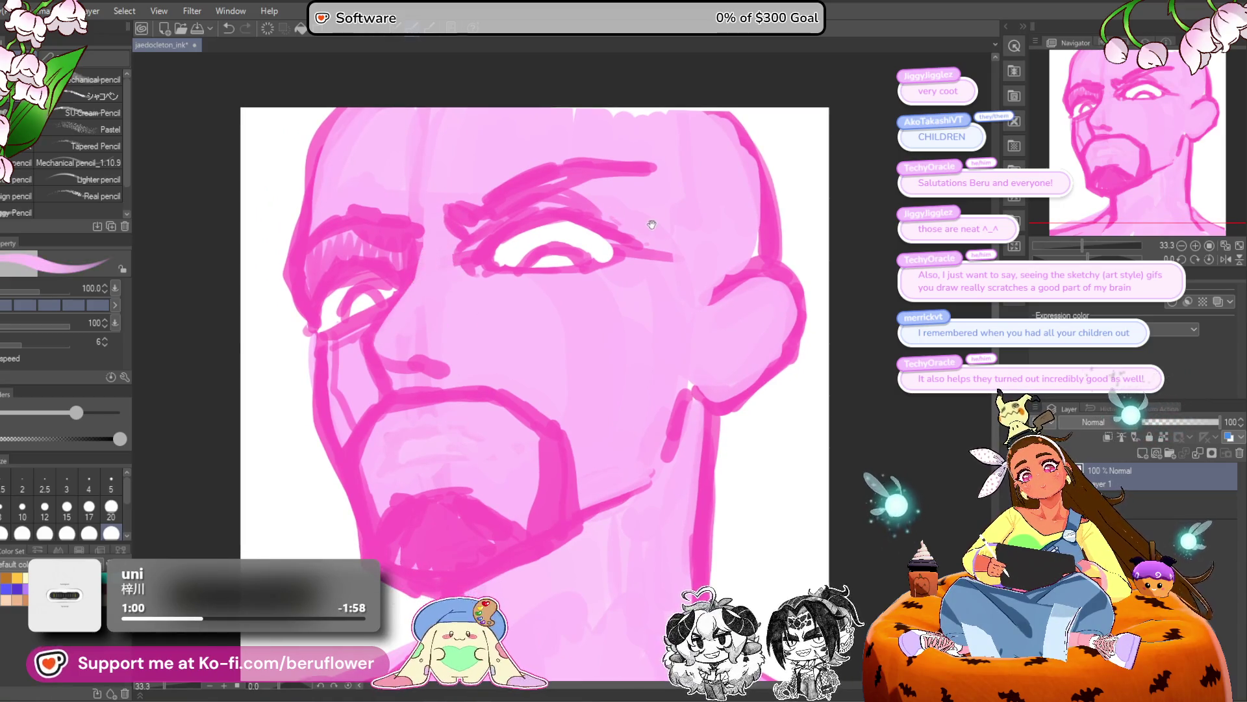
left_click_drag(697, 229, 716, 230)
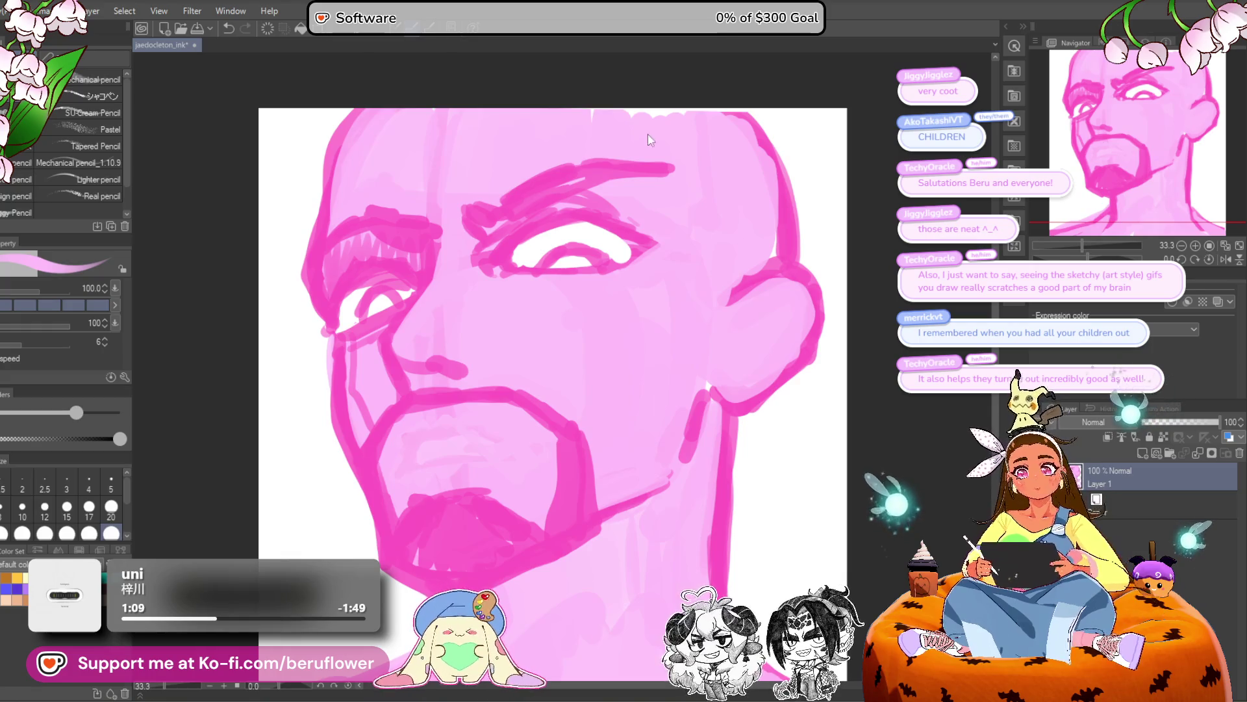
scroll(676, 117, "down", 5)
scroll(675, 117, "up", 3)
left_click_drag(746, 400, 665, 439)
Flip the whole drawing horizontally, nudge it slightly, and apply.
key("ctrl+t")
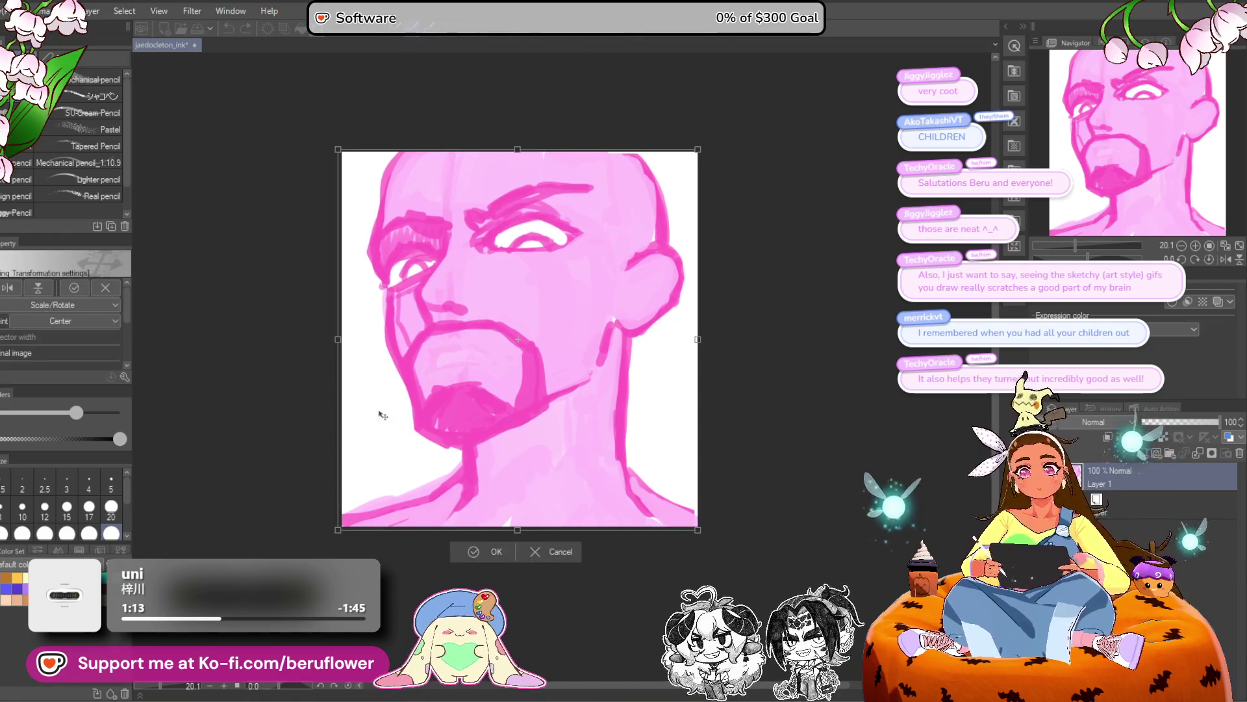
left_click(48, 291)
left_click(38, 288)
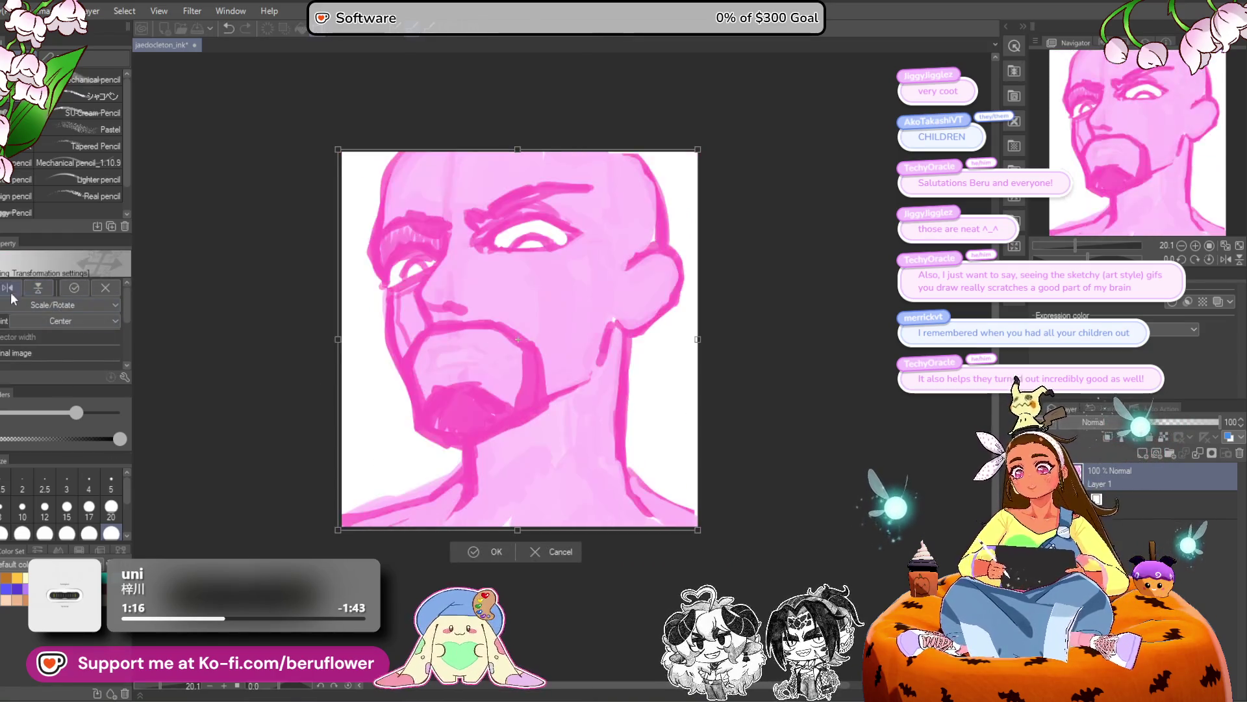
left_click(7, 288)
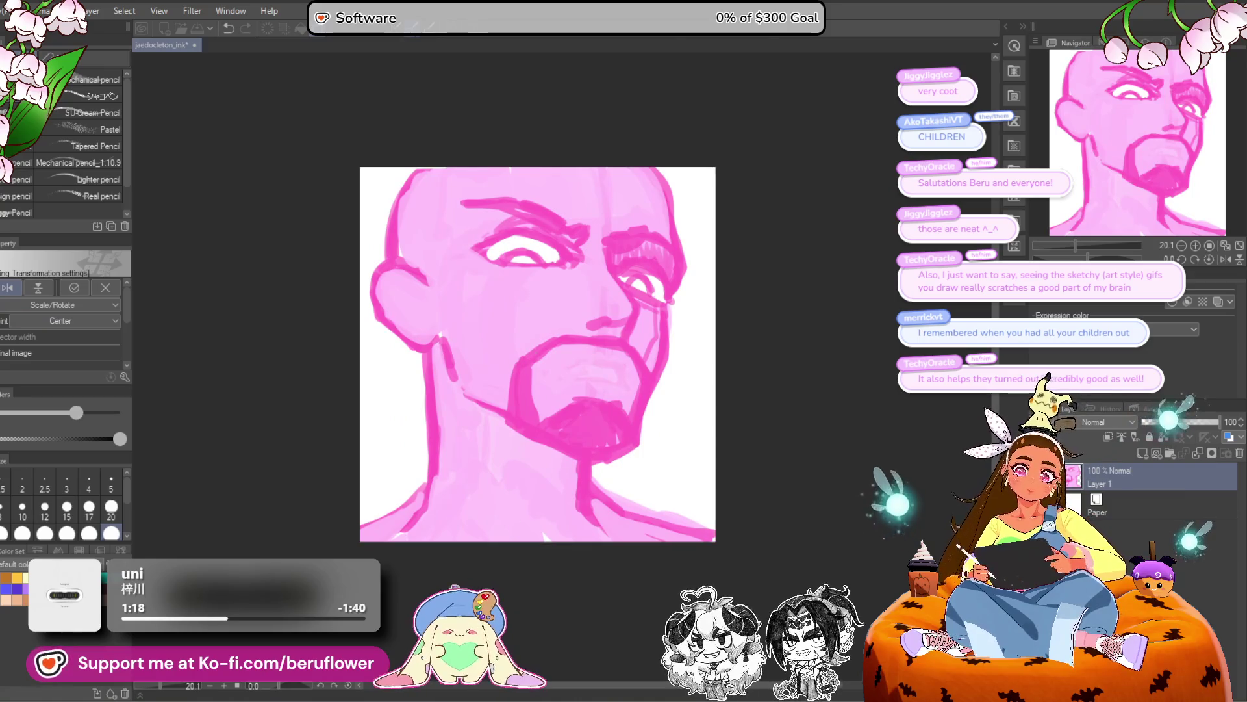
left_click_drag(536, 354, 539, 365)
key("Return")
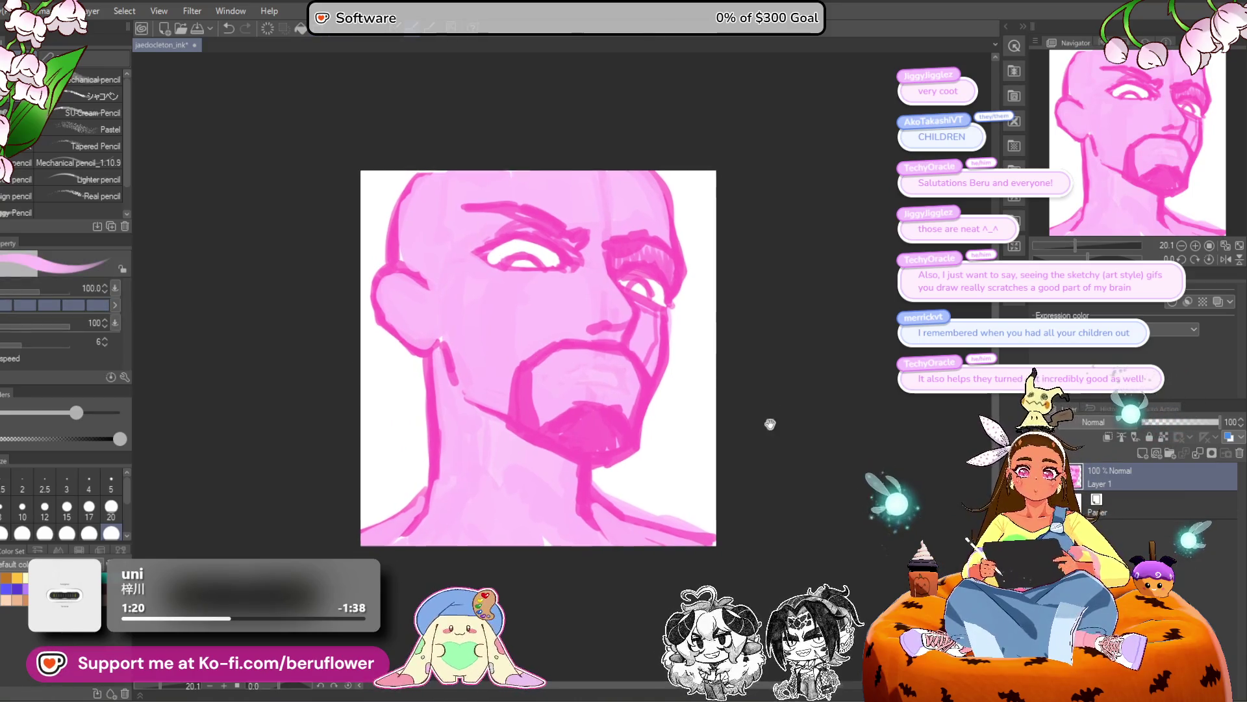
scroll(732, 412, "up", 2)
scroll(734, 411, "down", 1)
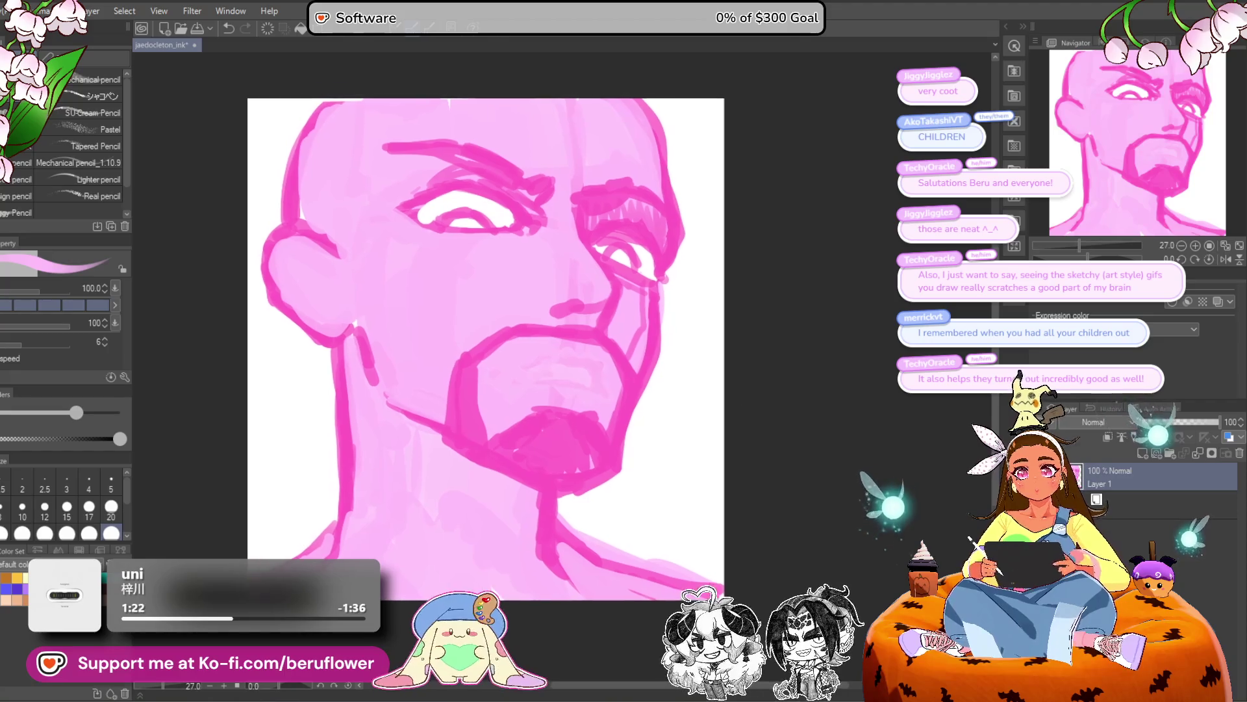
Rotate the drawing slightly clockwise and enlarge it a little.
key("ctrl+t")
left_click_drag(810, 180, 863, 211)
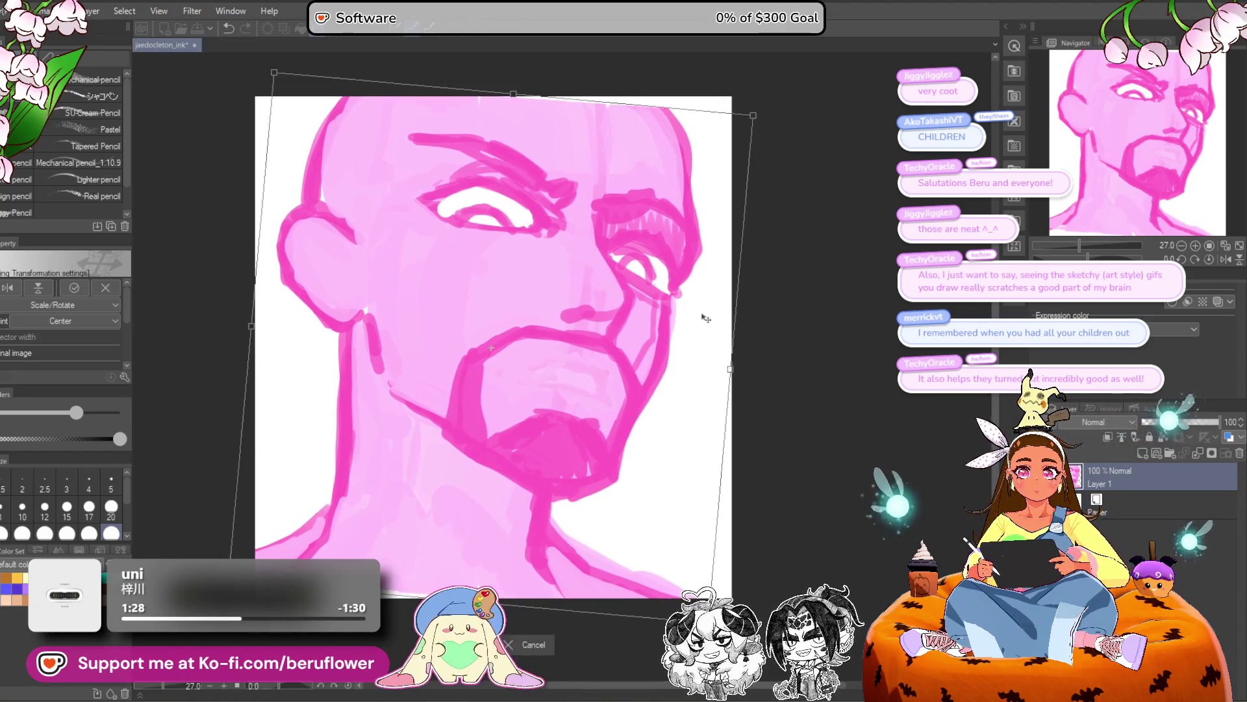
left_click_drag(751, 138, 768, 128)
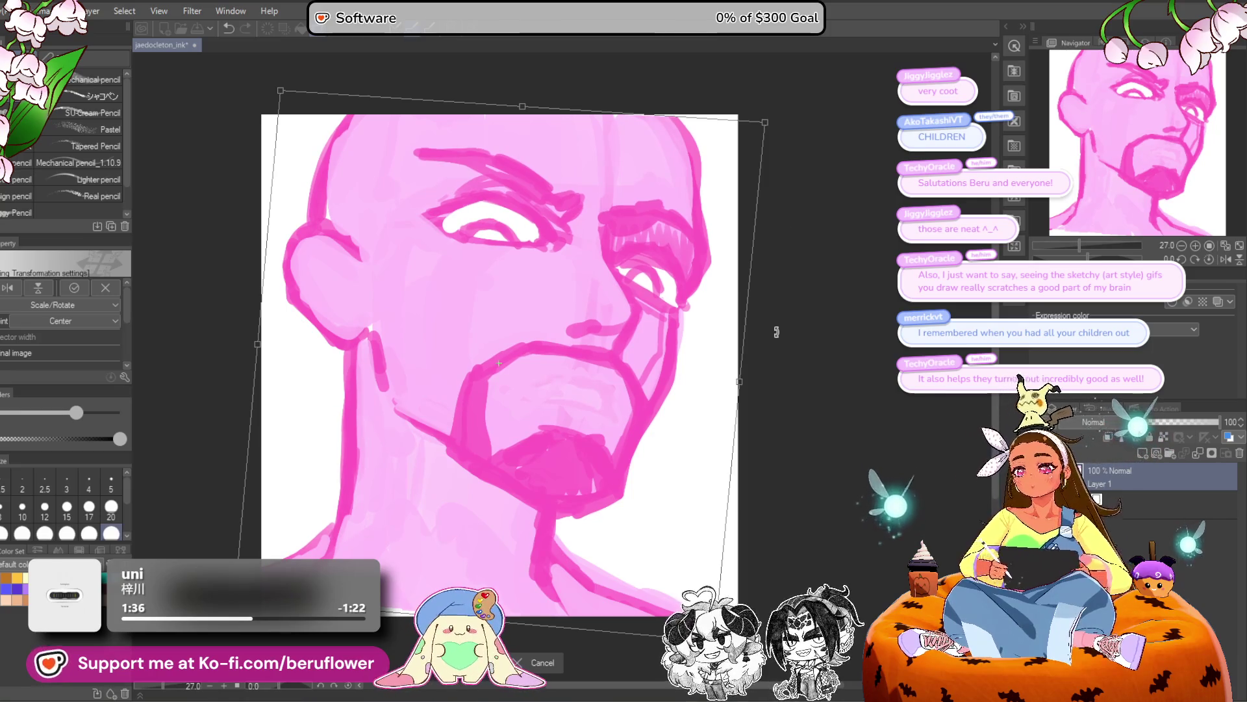
key("Return")
left_click_drag(320, 588, 360, 527)
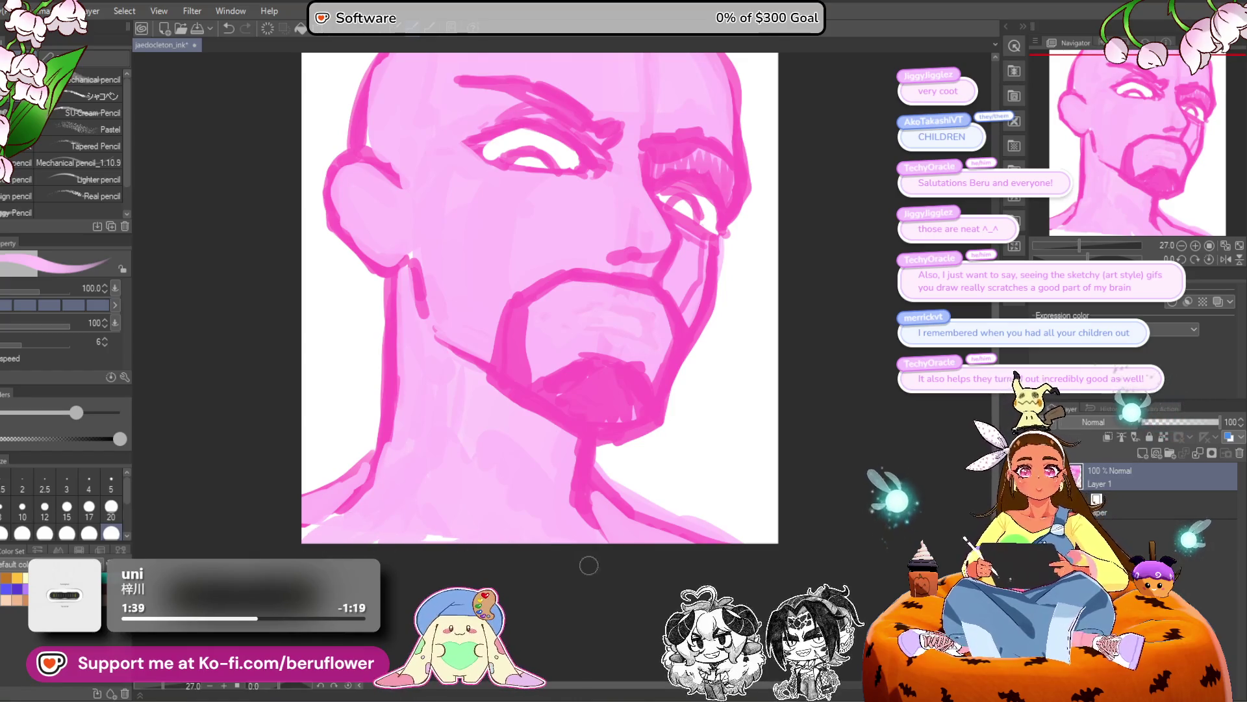
scroll(589, 564, "up", 3)
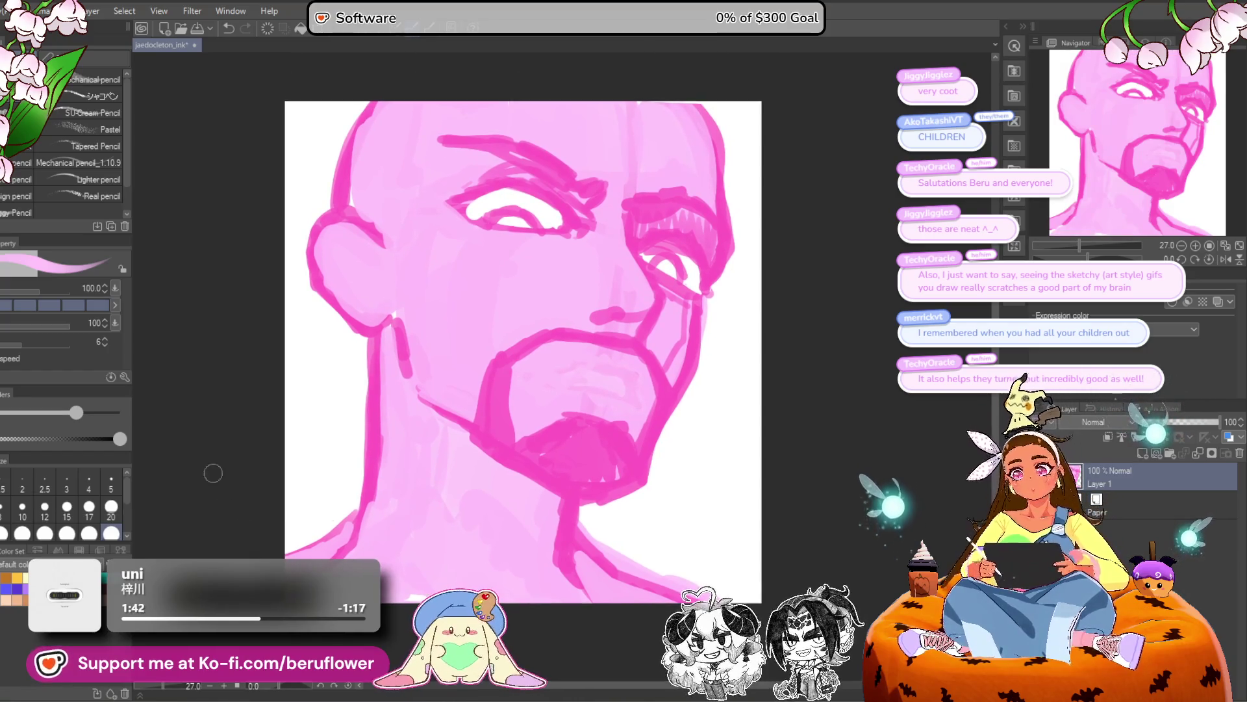
Lasso the eye area, nudge it slightly left, and paint over the white line near the brow.
key("m")
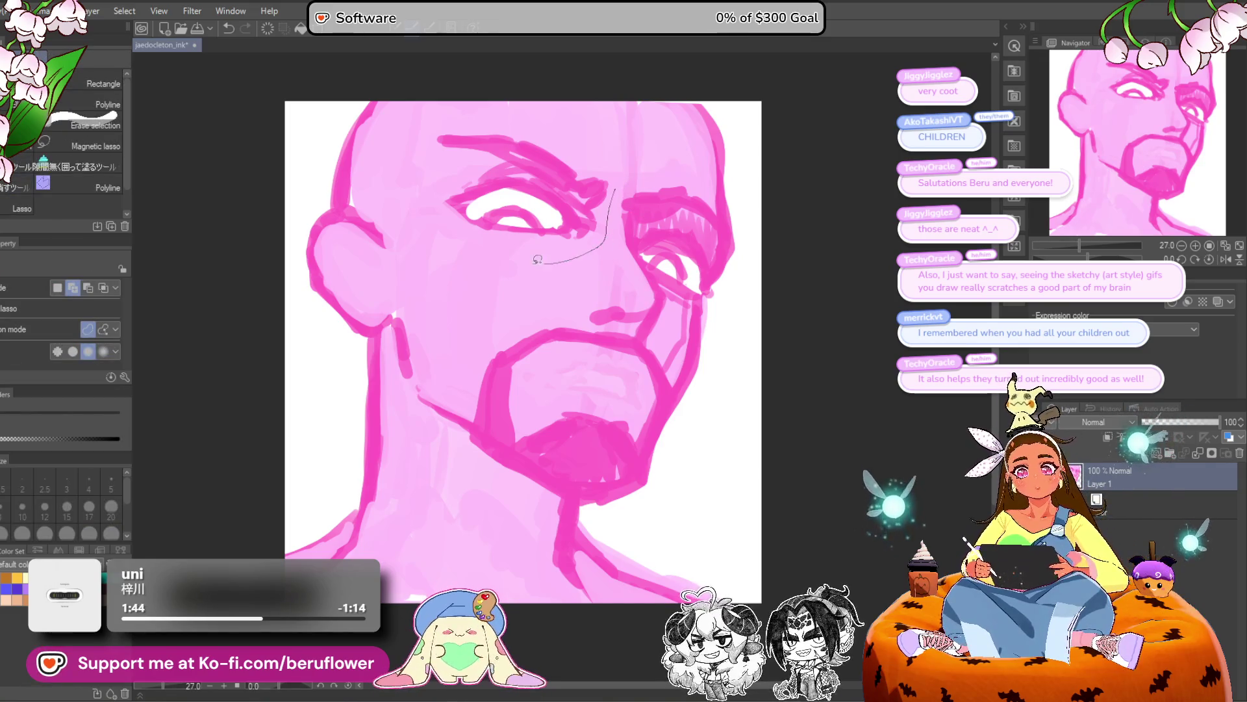
mouse_move(543, 114)
left_mouse_down()
mouse_move(633, 159)
mouse_move(619, 192)
mouse_move(723, 130)
left_mouse_up()
key("ctrl+t")
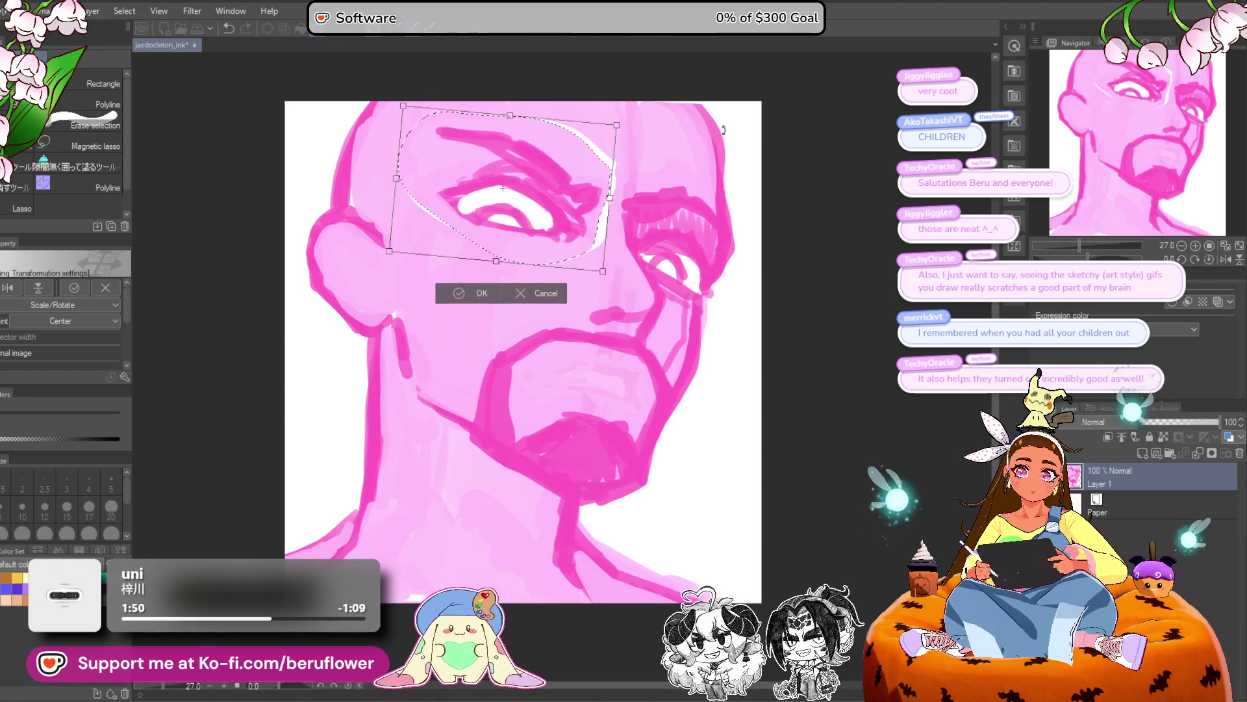
left_click_drag(587, 221, 585, 221)
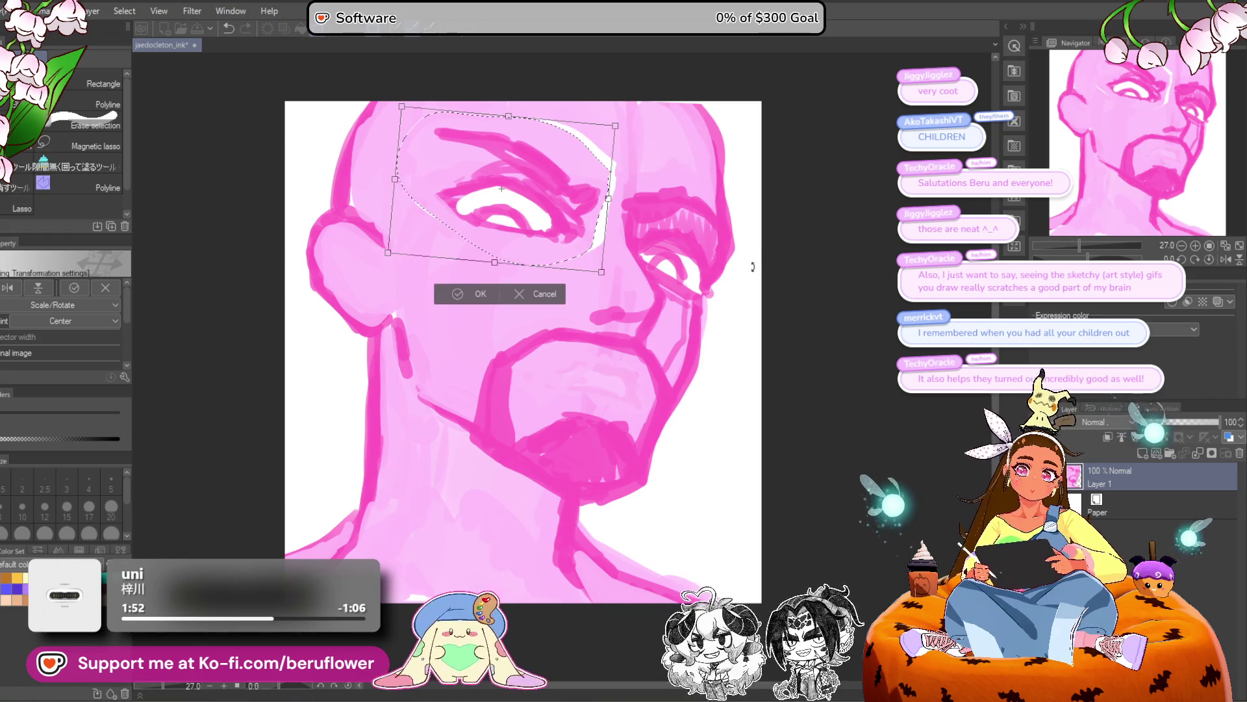
key("Return")
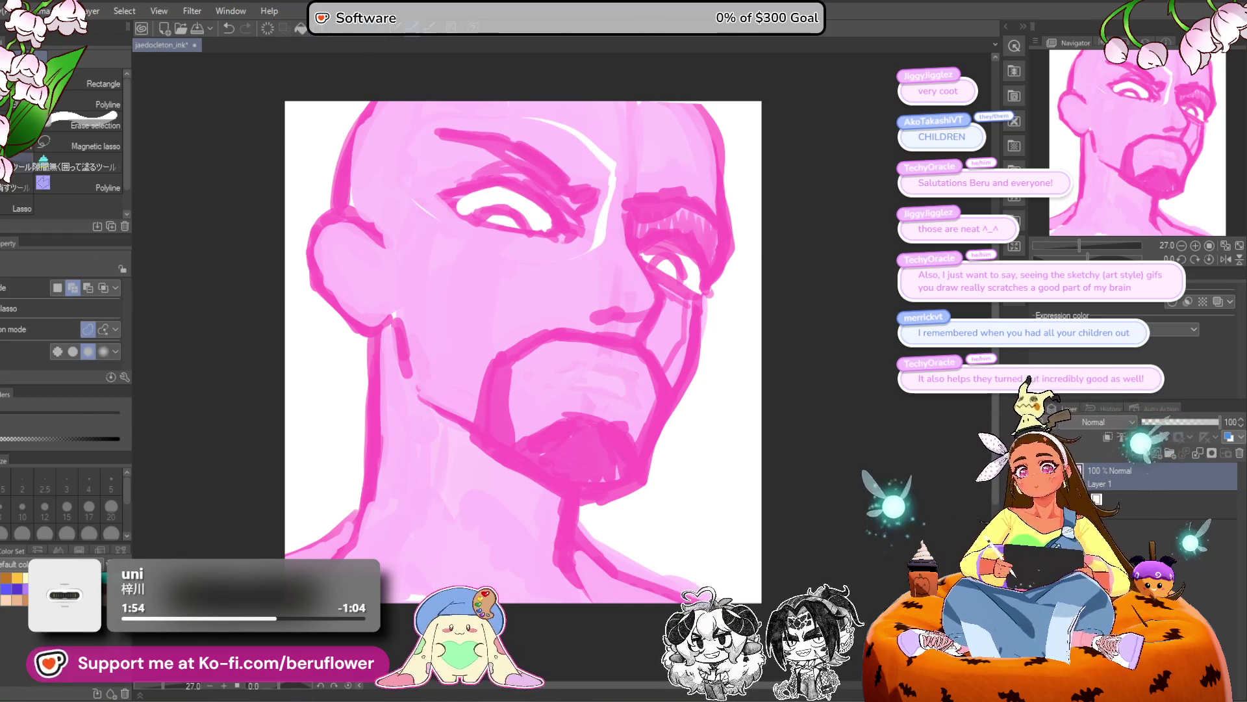
key("p")
left_click_drag(549, 124, 560, 122)
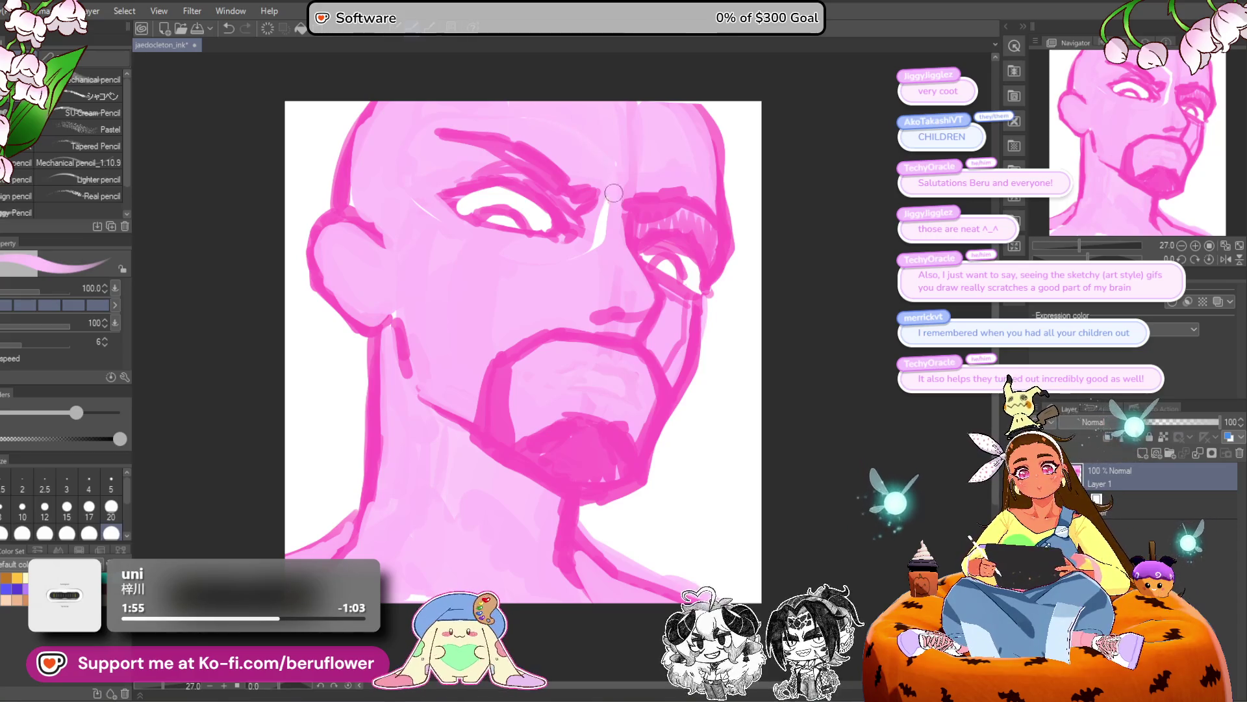
Undo the last head-outline strokes and nudge the whole drawing to the right.
scroll(461, 247, "down", 3)
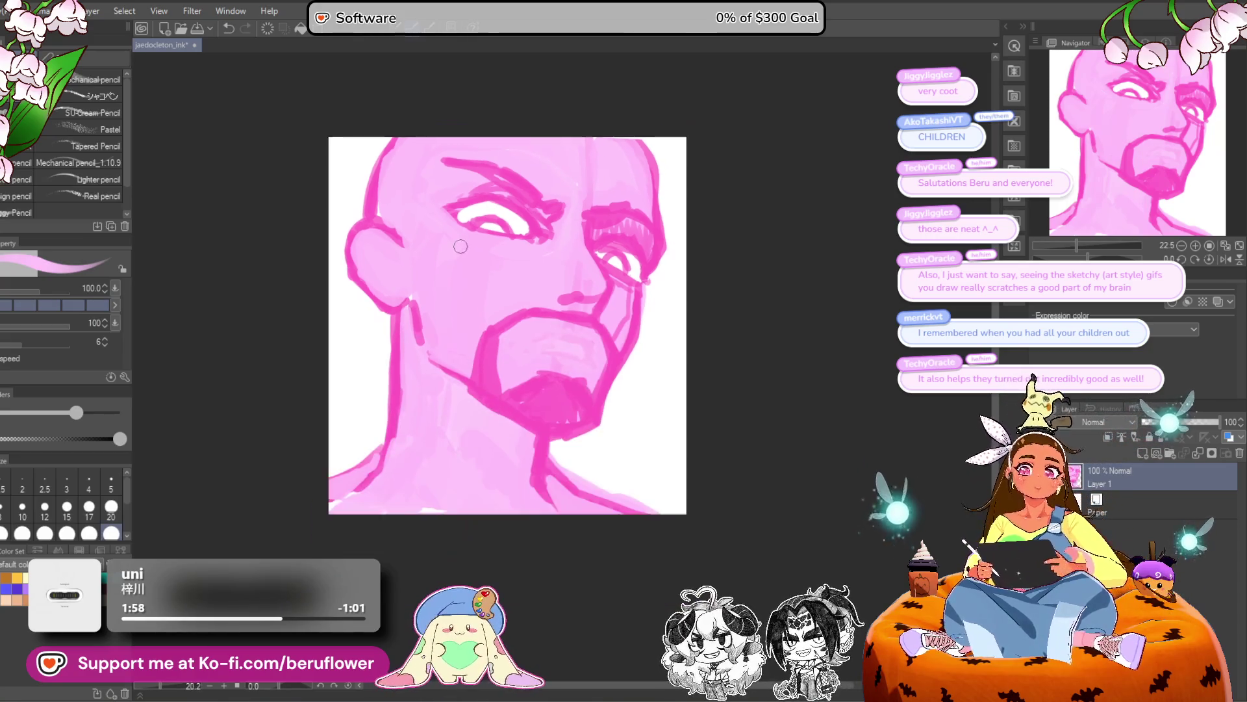
scroll(733, 442, "up", 5)
left_click_drag(733, 442, 723, 454)
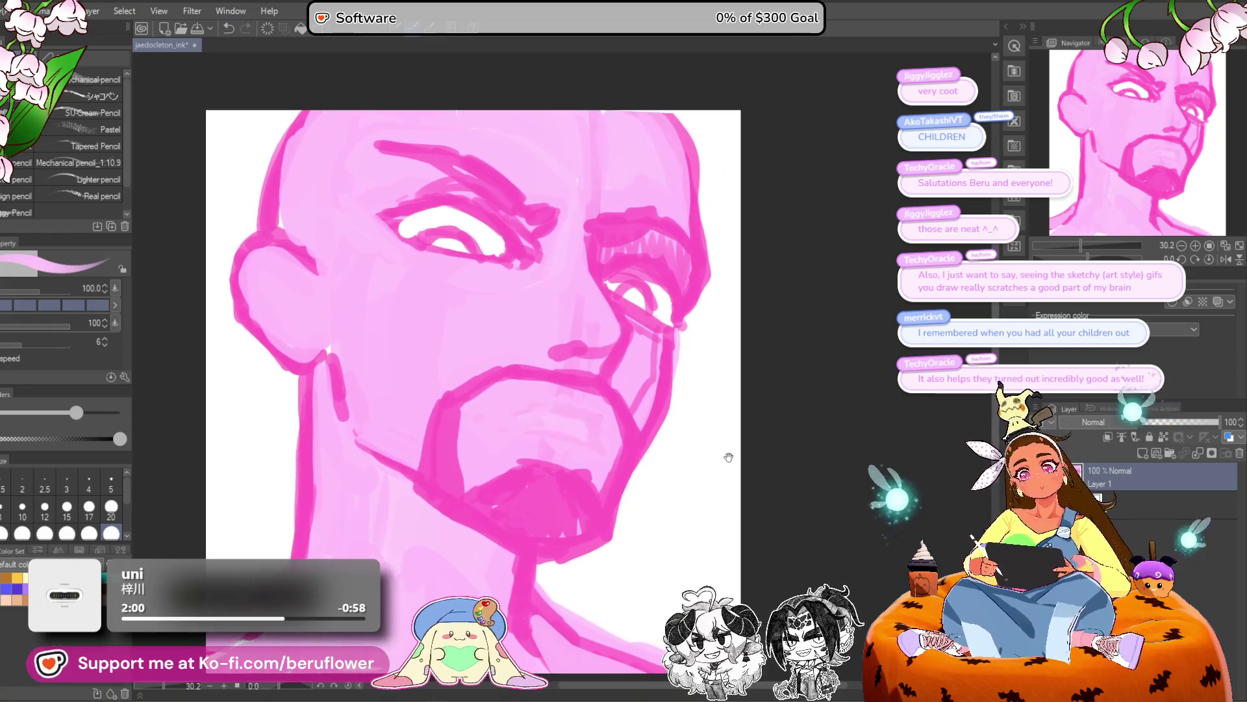
left_click_drag(693, 398, 718, 411)
key("ctrl+z")
key("ctrl+z")
key("ctrl+z")
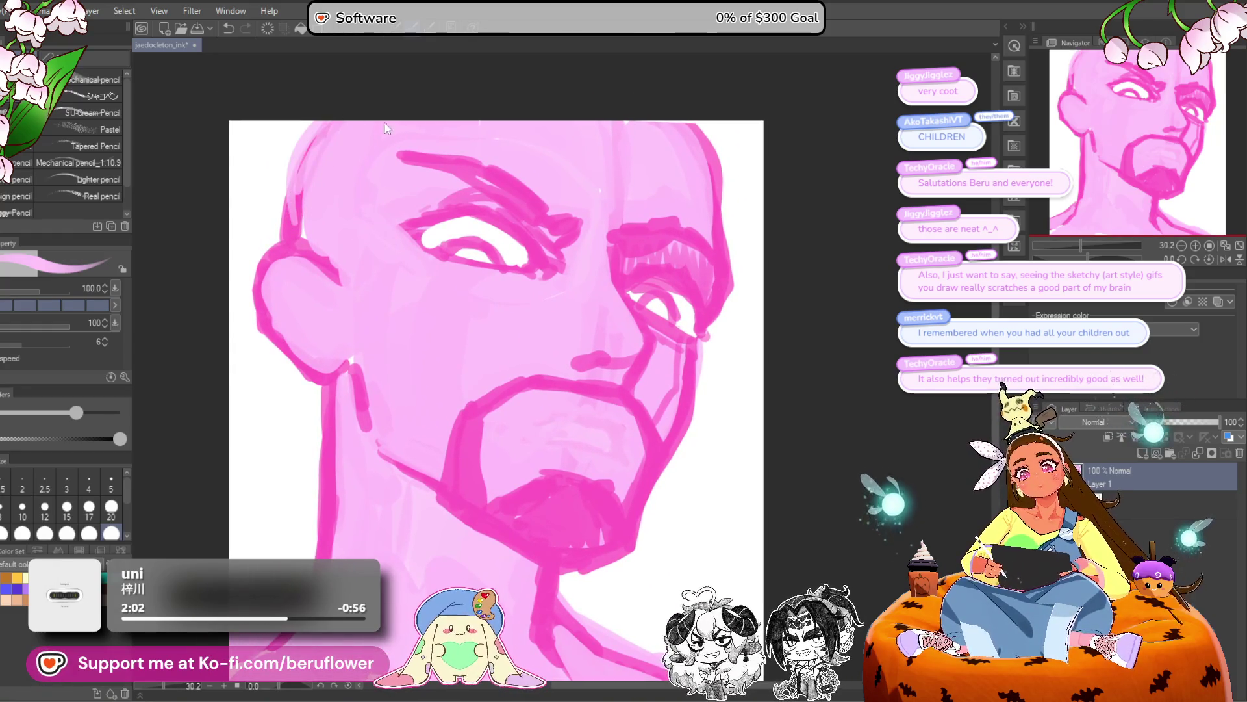
left_click_drag(720, 478, 699, 416)
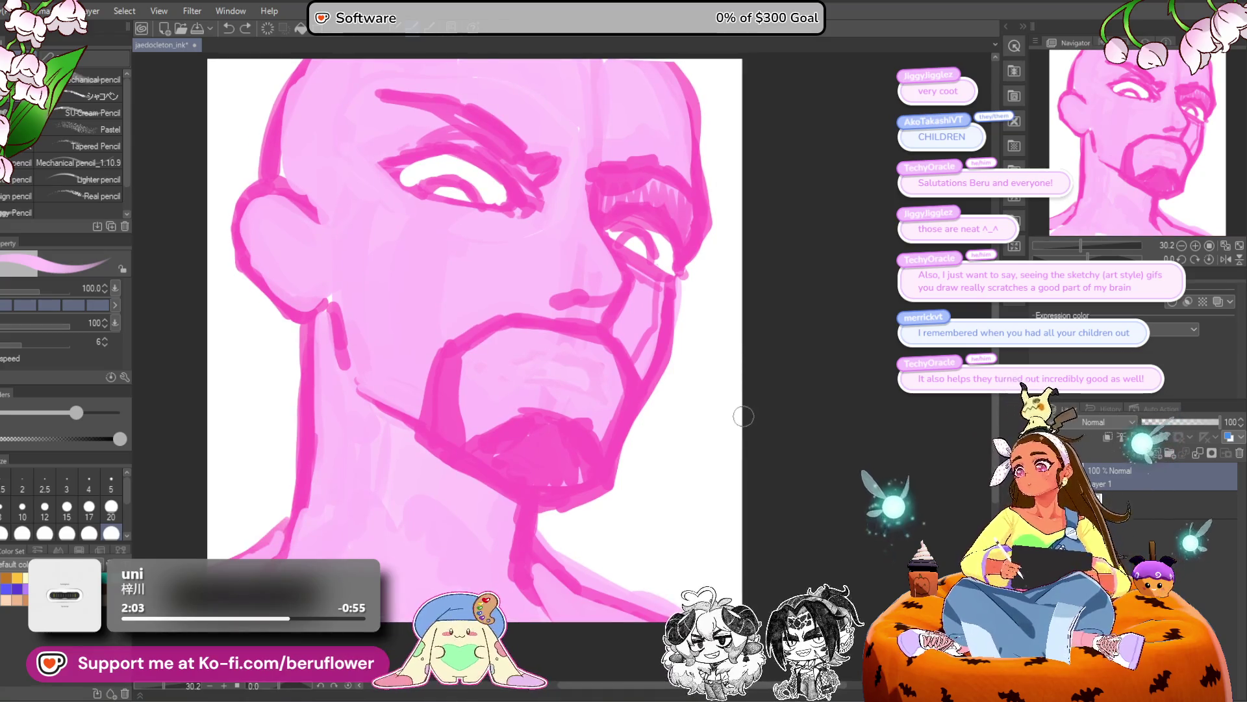
key("ctrl+t")
scroll(537, 356, "down", 3)
scroll(523, 369, "up", 1)
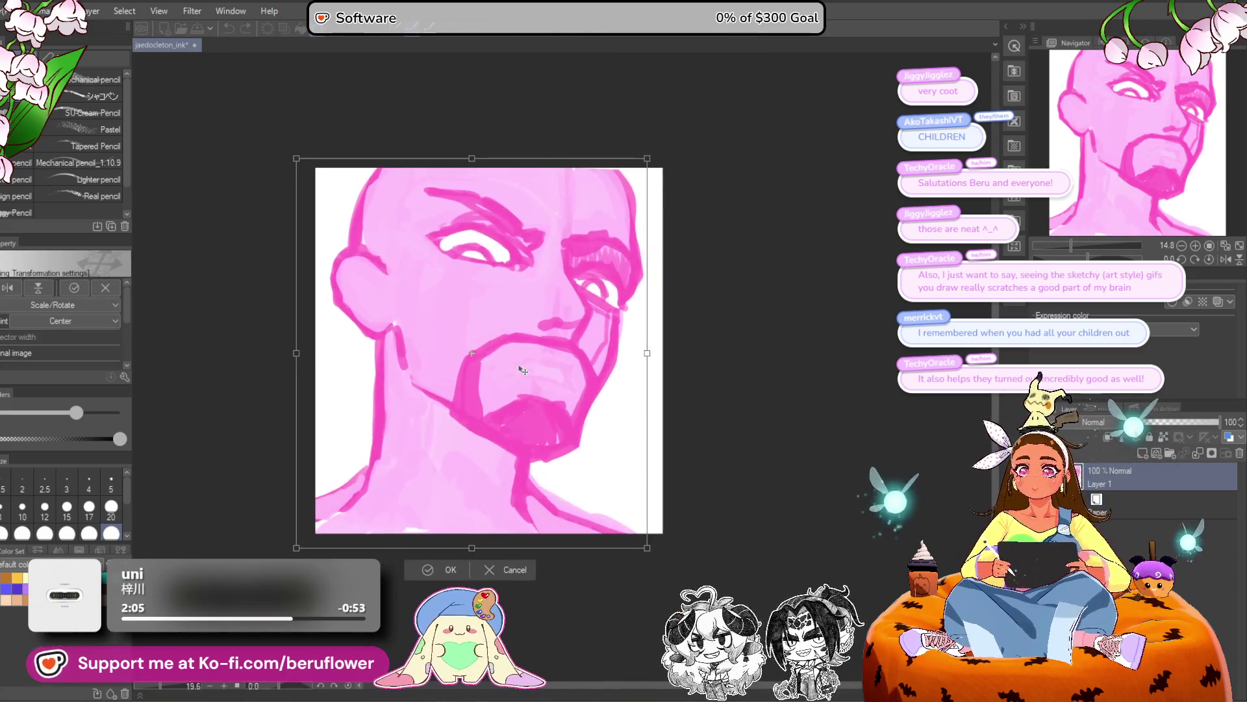
key("Right")
key("Right")
key("Right")
key("Right")
key("Right")
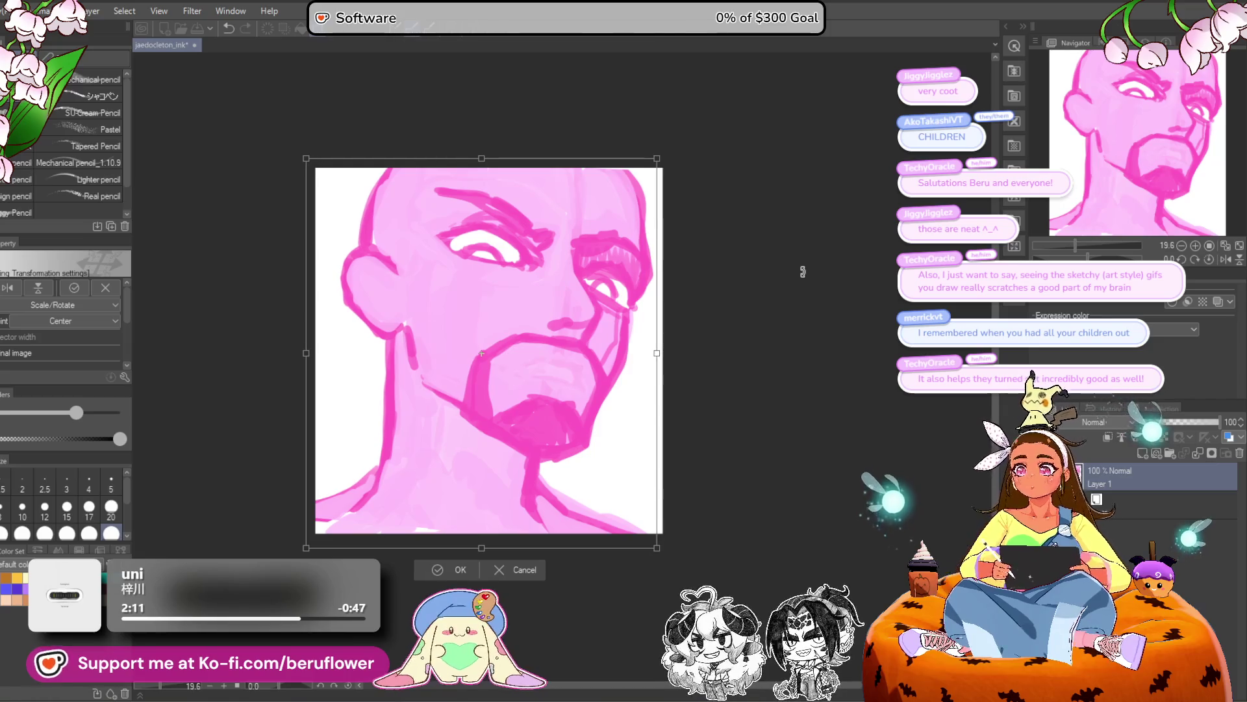
key("Return")
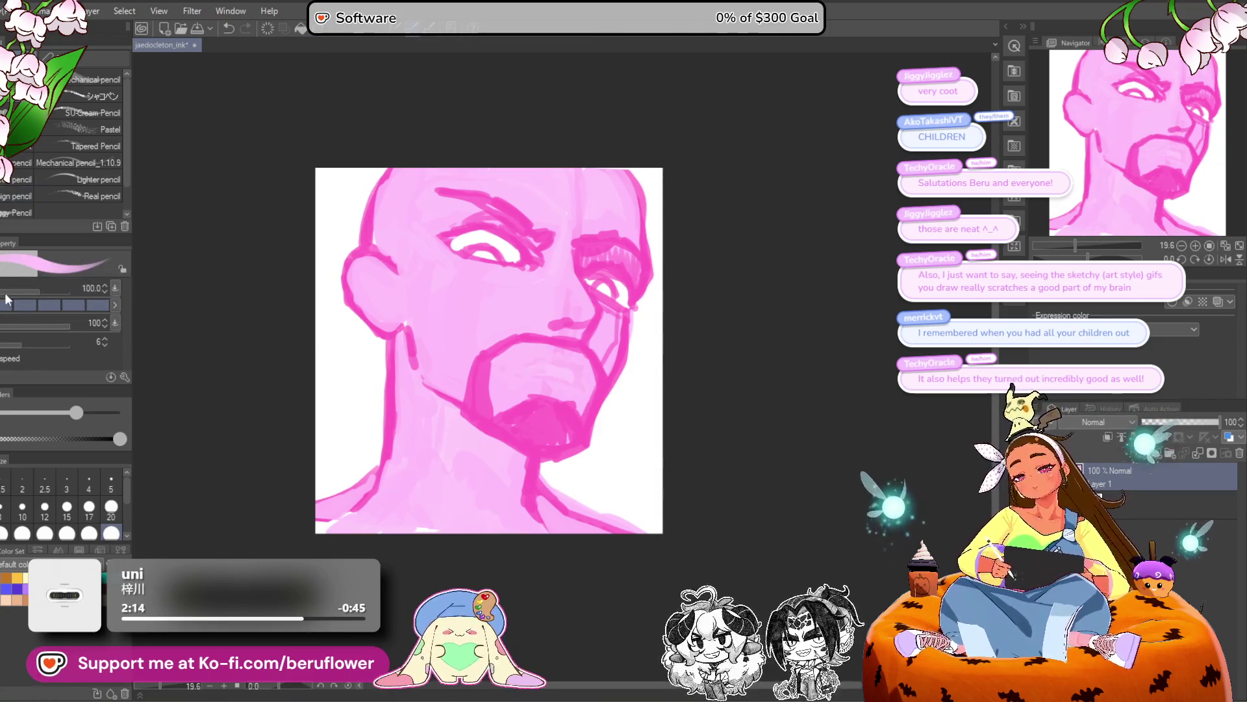
Switch to blue and draw a curved collar stroke across the neck.
left_click(7, 588)
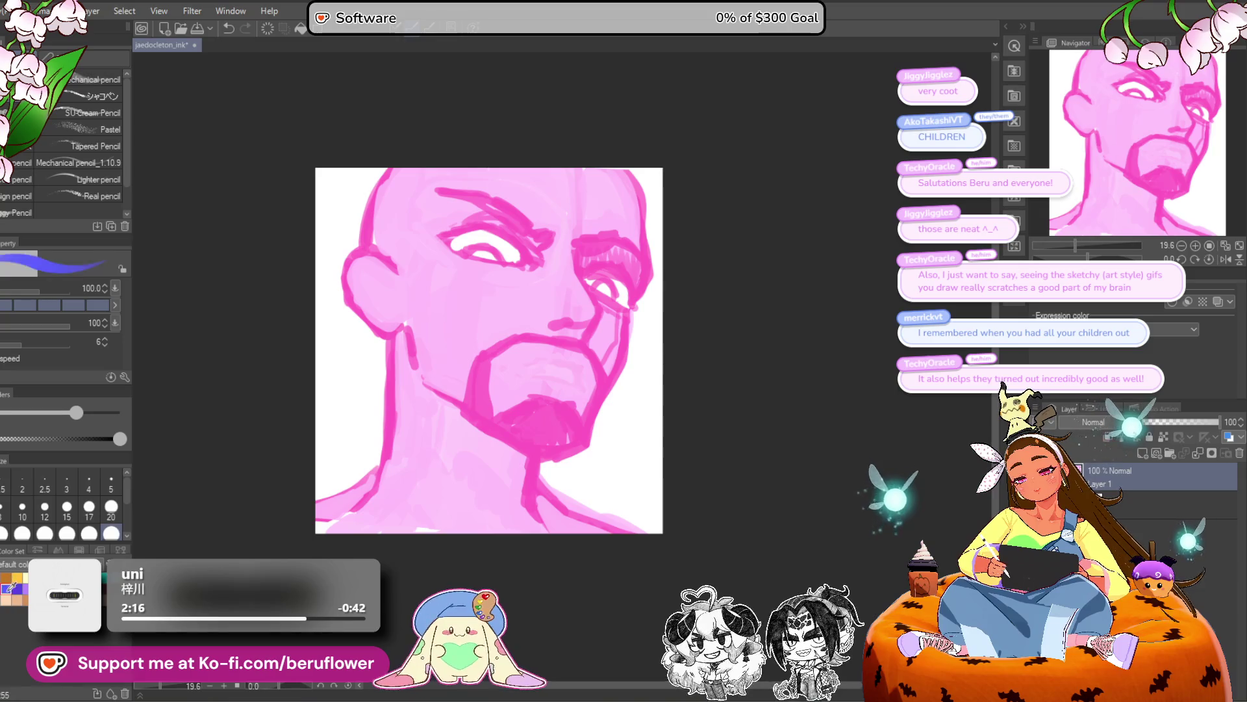
scroll(441, 444, "up", 2)
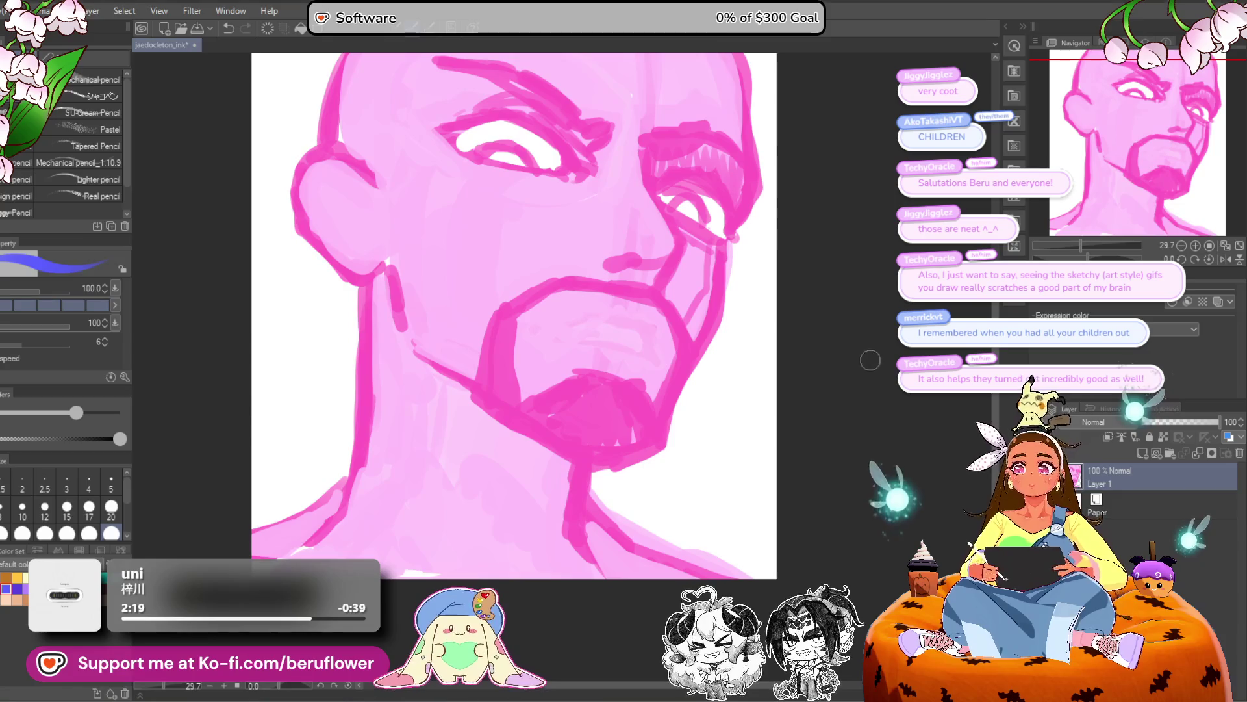
left_click_drag(674, 451, 651, 379)
left_click_drag(338, 335, 469, 423)
mouse_move(369, 362)
left_mouse_down()
mouse_move(516, 432)
mouse_move(545, 475)
left_mouse_up()
scroll(455, 397, "down", 1)
Outline the collar's upper-left and left edges in blue and hatch its lower area.
left_click_drag(378, 413, 372, 396)
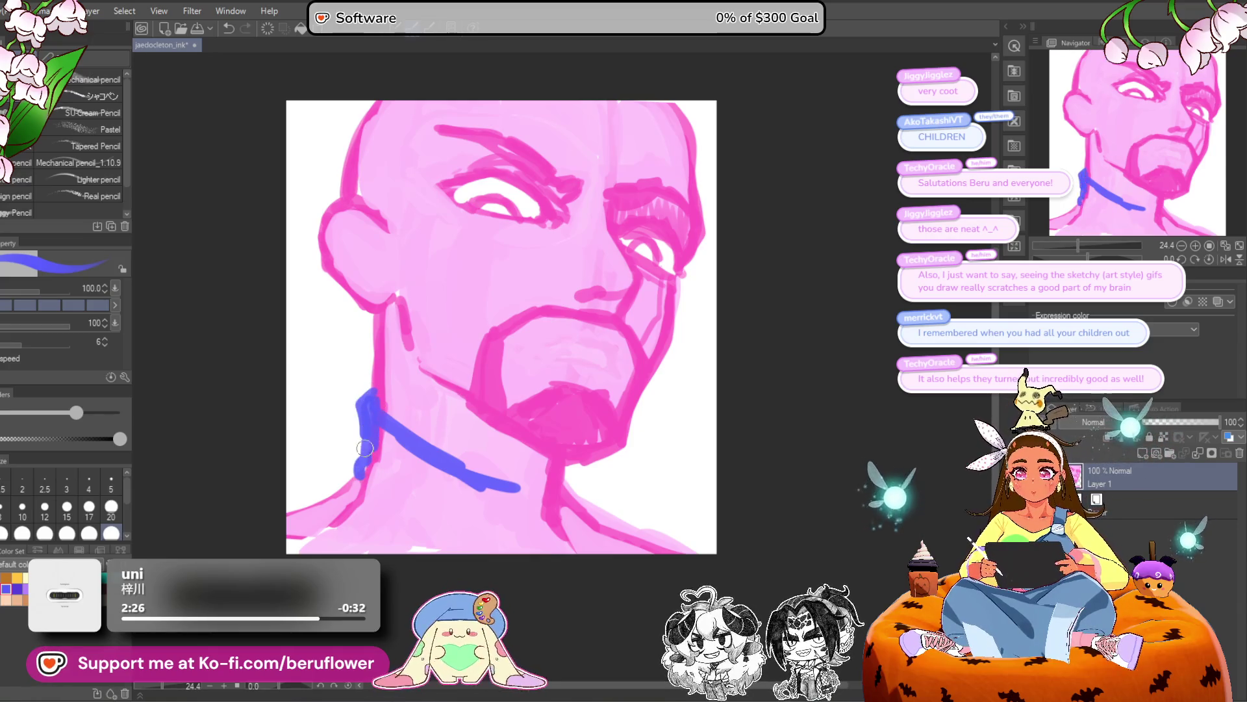
left_click_drag(367, 479, 494, 519)
mouse_move(557, 472)
left_mouse_down()
mouse_move(573, 467)
mouse_move(564, 510)
mouse_move(513, 523)
mouse_move(509, 486)
mouse_move(429, 500)
mouse_move(416, 468)
mouse_move(383, 449)
mouse_move(363, 454)
left_mouse_up()
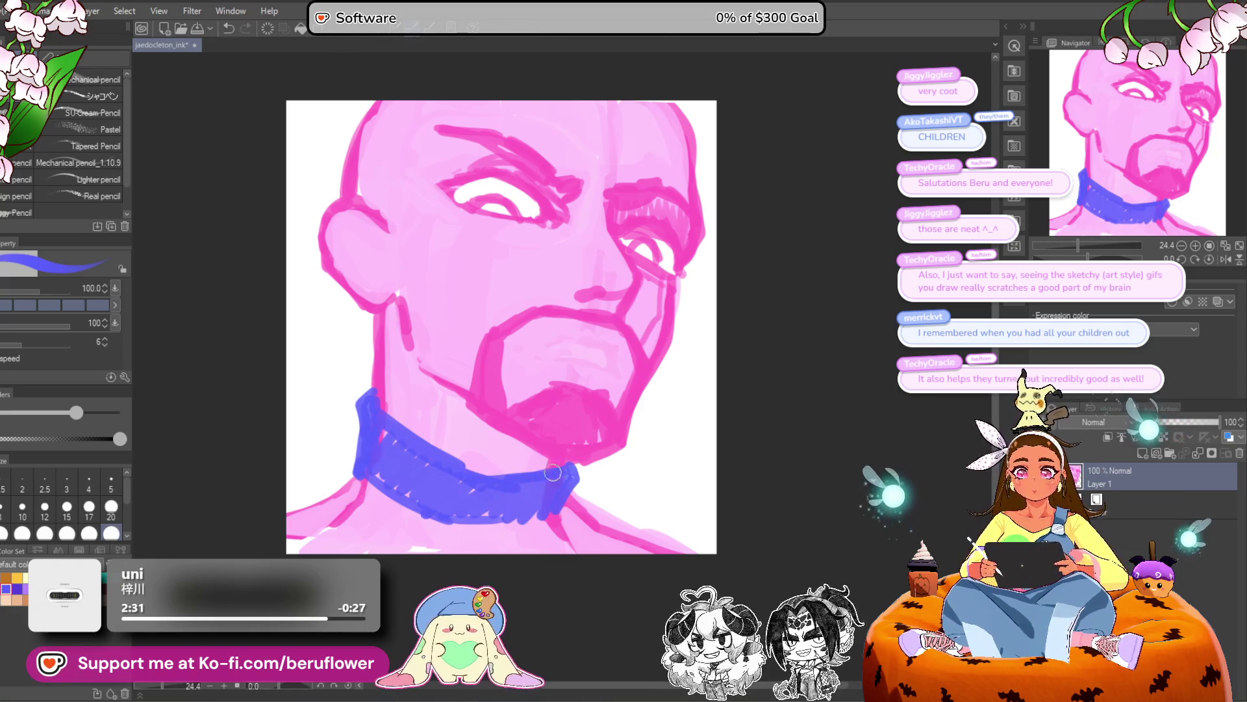
mouse_move(530, 558)
left_mouse_down()
mouse_move(500, 516)
mouse_move(449, 520)
mouse_move(409, 494)
mouse_move(359, 506)
mouse_move(383, 546)
mouse_move(422, 513)
mouse_move(558, 533)
left_mouse_up()
left_click_drag(416, 432, 434, 436)
left_click_drag(368, 487, 362, 505)
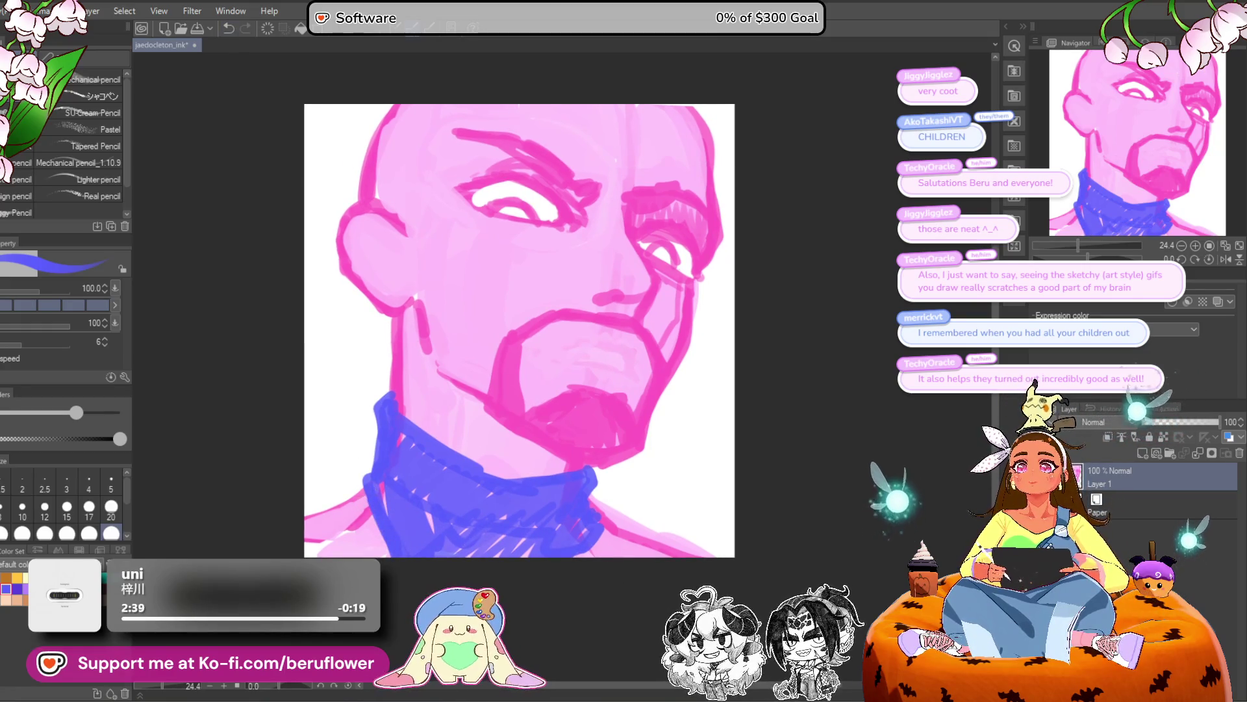
left_click_drag(386, 452, 358, 494)
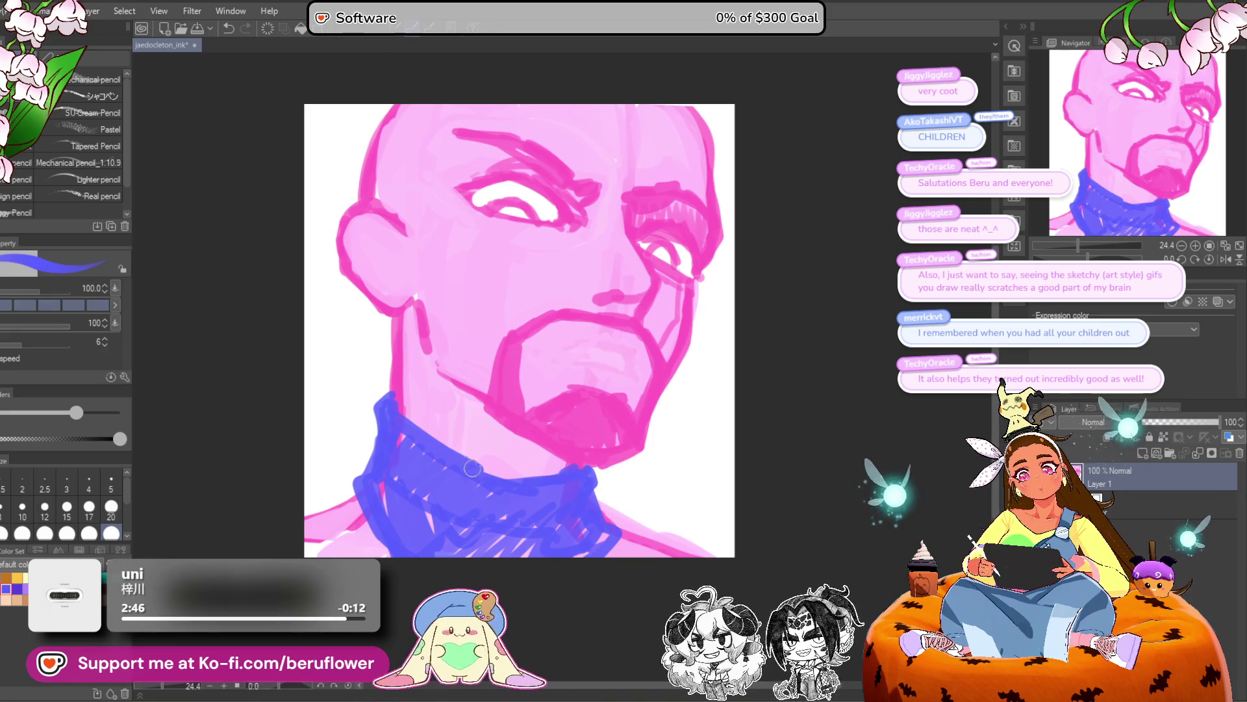
Hatch the collar's right side, discarding a stray lower-left edge stroke.
mouse_move(594, 488)
left_mouse_down()
mouse_move(617, 532)
mouse_move(603, 533)
left_mouse_up()
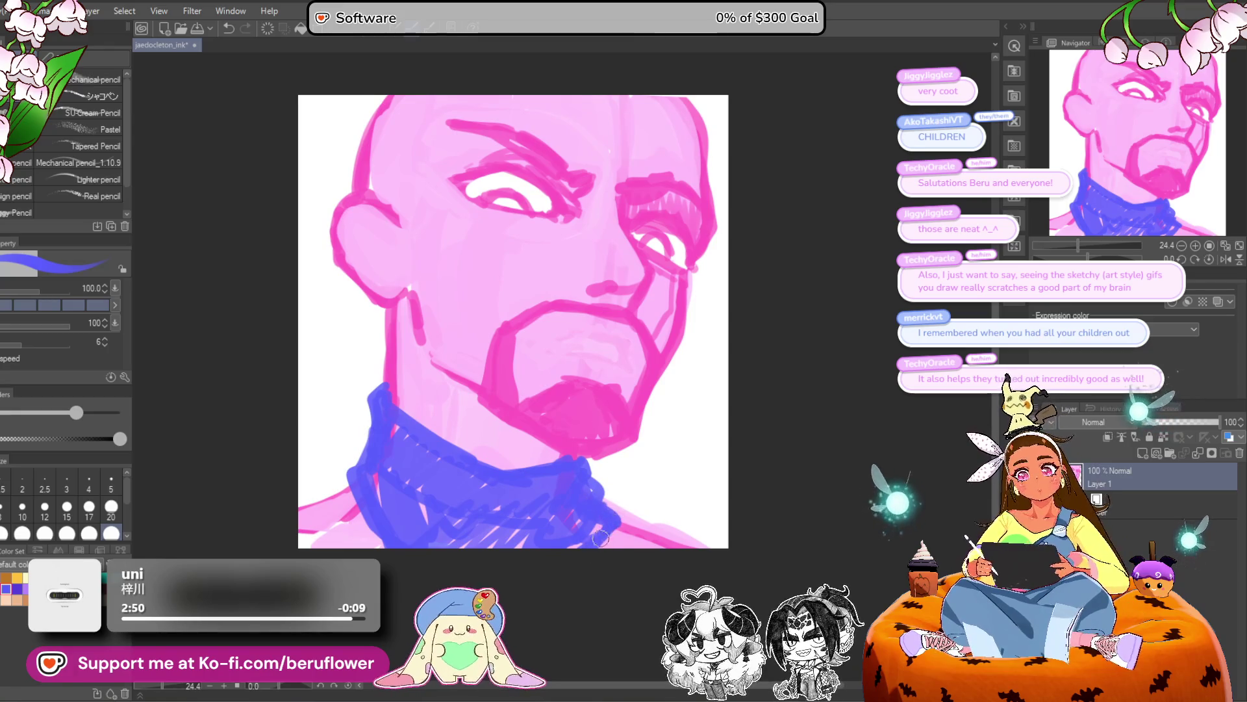
left_click_drag(350, 429, 452, 417)
left_click_drag(455, 464, 403, 490)
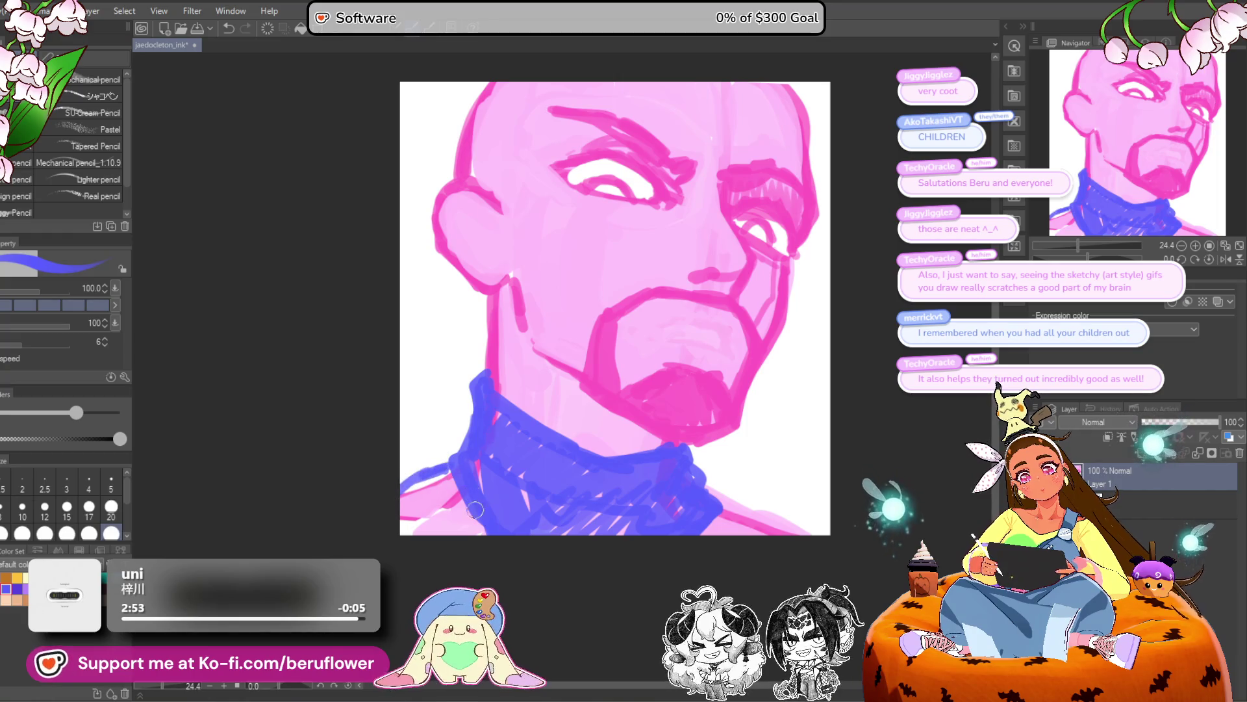
key("ctrl+z")
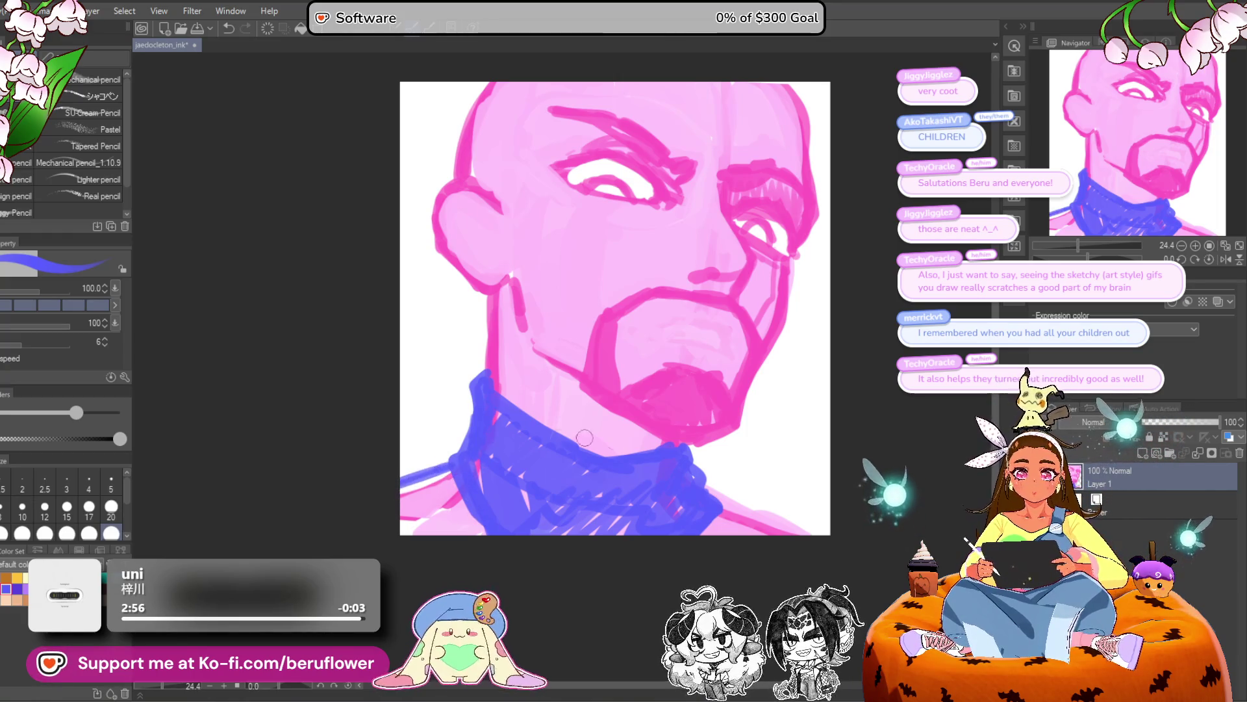
scroll(559, 438, "right", 5)
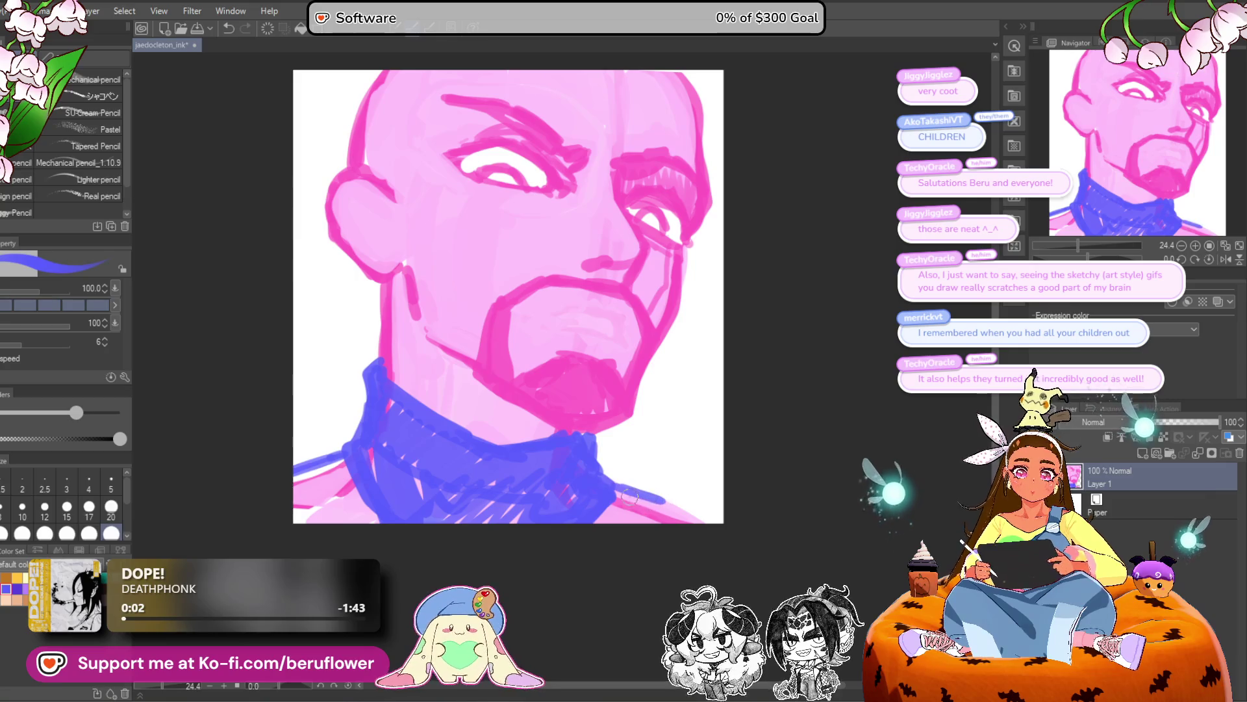
scroll(684, 536, "right", 1)
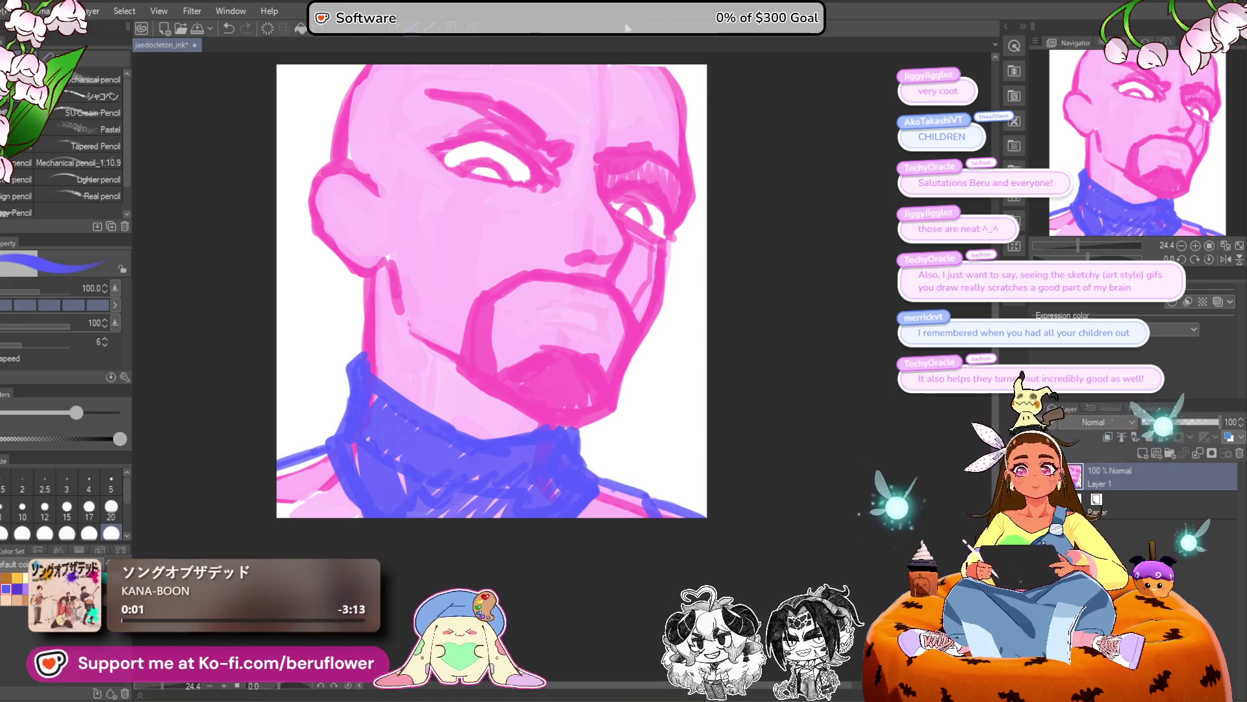
Paint white across the top of the right eye, then switch the brush back to pink.
scroll(594, 234, "down", 1)
scroll(585, 216, "down", 1)
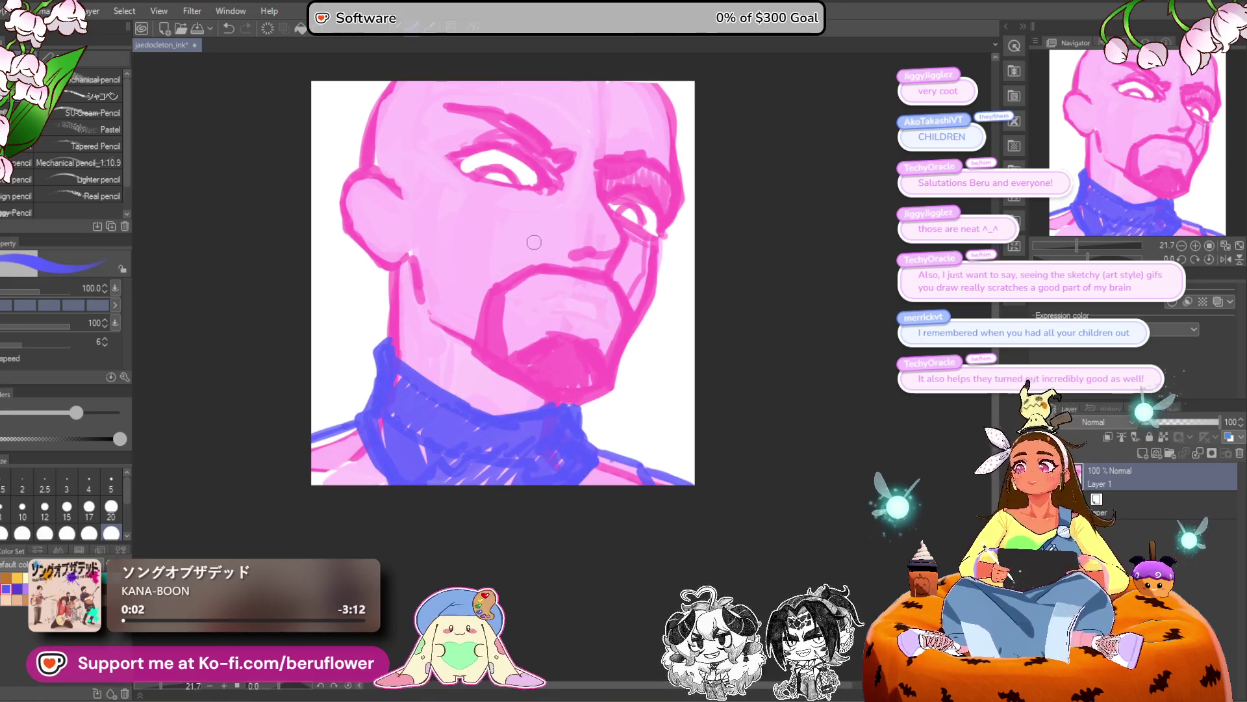
scroll(516, 214, "up", 1)
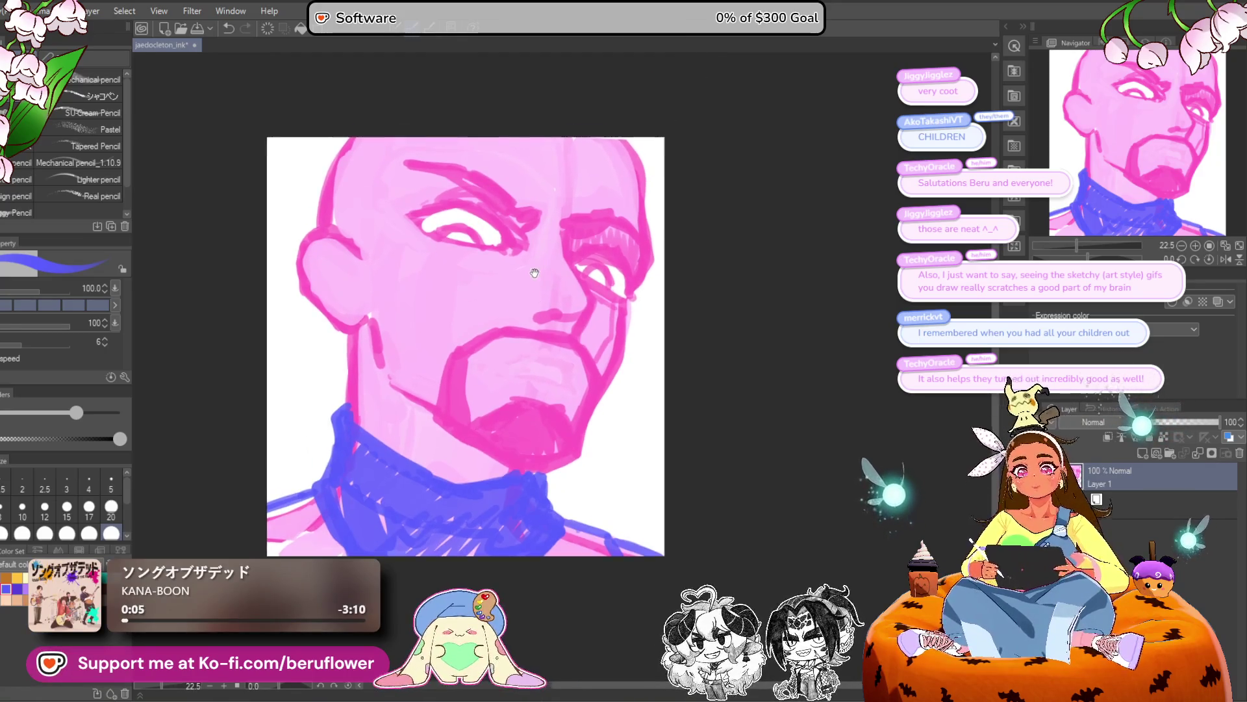
scroll(505, 281, "up", 3)
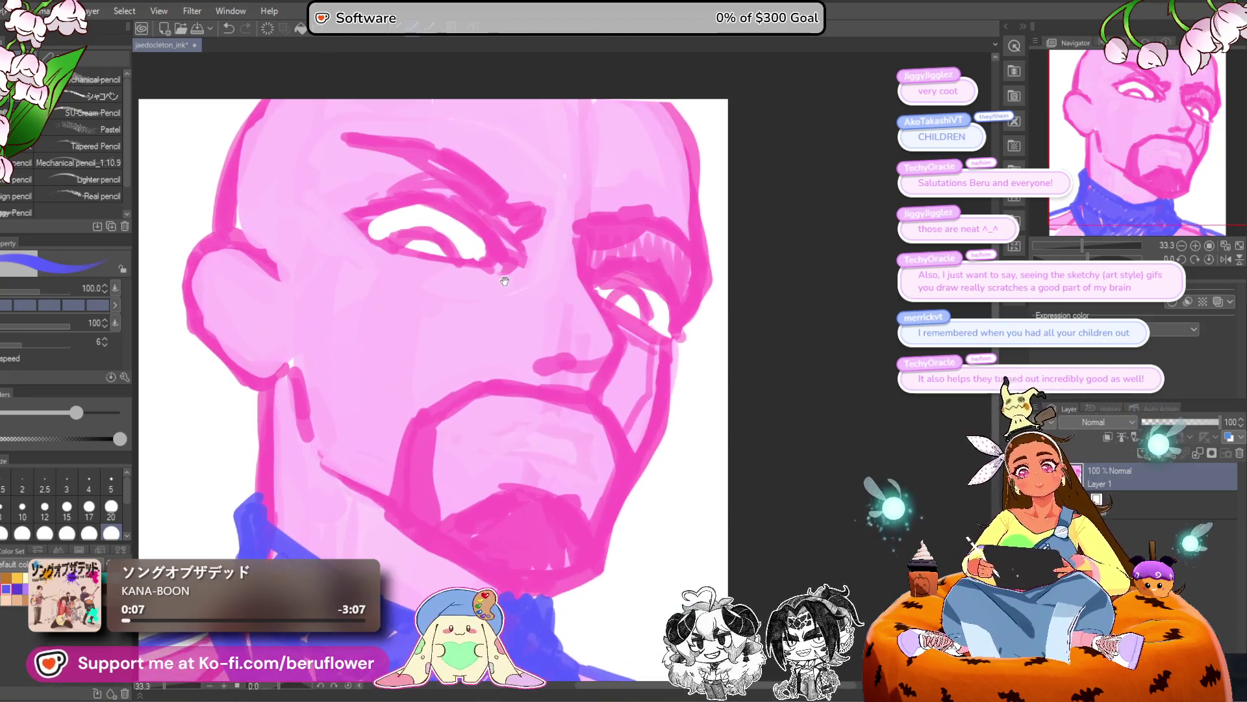
mouse_move(574, 297)
left_mouse_down()
mouse_move(601, 295)
mouse_move(585, 317)
mouse_move(630, 292)
mouse_move(639, 321)
left_mouse_up()
scroll(624, 351, "down", 4)
scroll(604, 331, "up", 3)
left_click(586, 316, "alt")
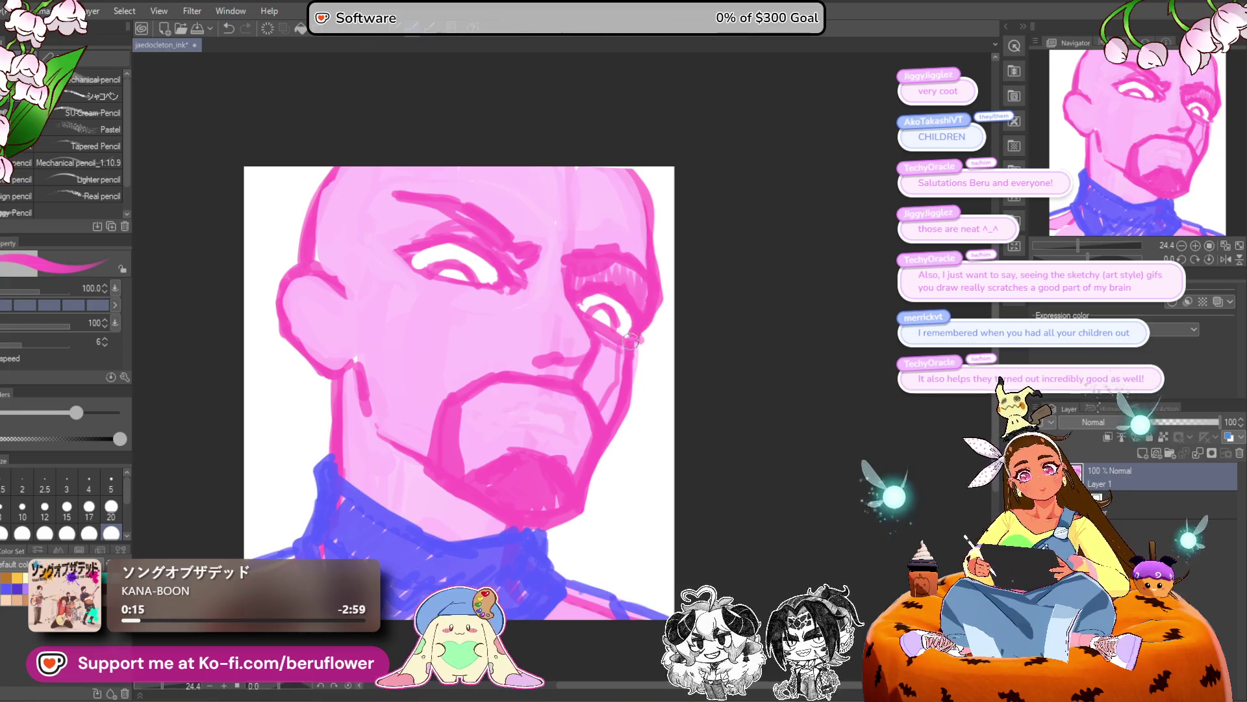
Push the chin and beard into shape with an enlarged Liquify brush.
scroll(592, 453, "down", 1)
scroll(592, 453, "up", 2)
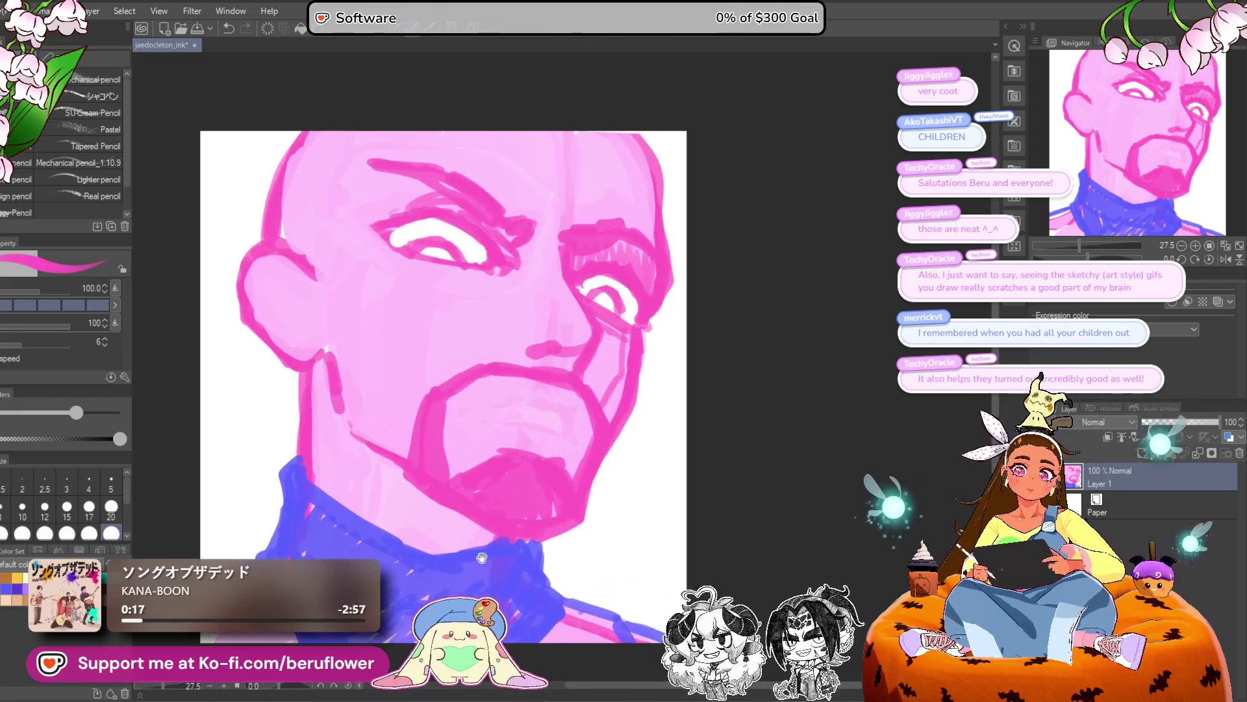
left_click_drag(592, 452, 572, 437)
key("j")
left_click_drag(354, 439, 397, 417)
mouse_move(572, 402)
left_mouse_down()
mouse_move(557, 480)
mouse_move(528, 473)
mouse_move(557, 488)
mouse_move(676, 418)
mouse_move(596, 498)
mouse_move(591, 483)
mouse_move(688, 415)
mouse_move(720, 435)
left_mouse_up()
Undo the previous jaw warp and liquify the chin and collar into a better shape.
key("ctrl+z")
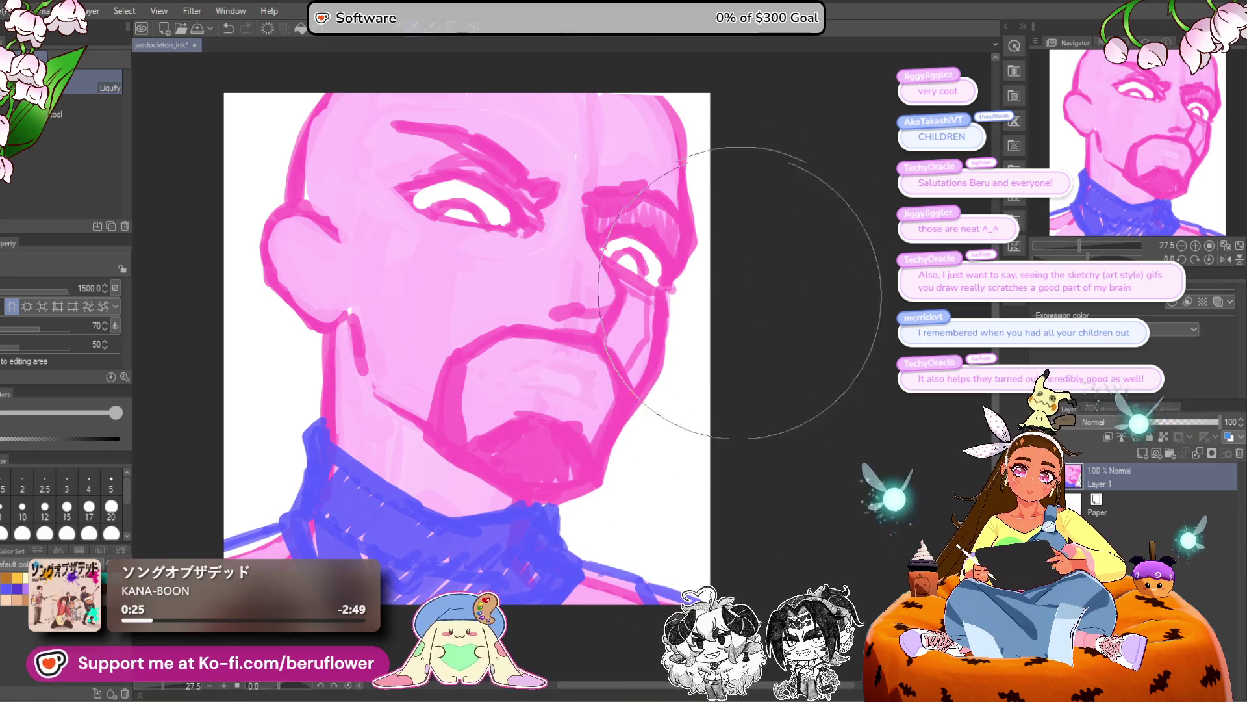
scroll(715, 338, "up", 1)
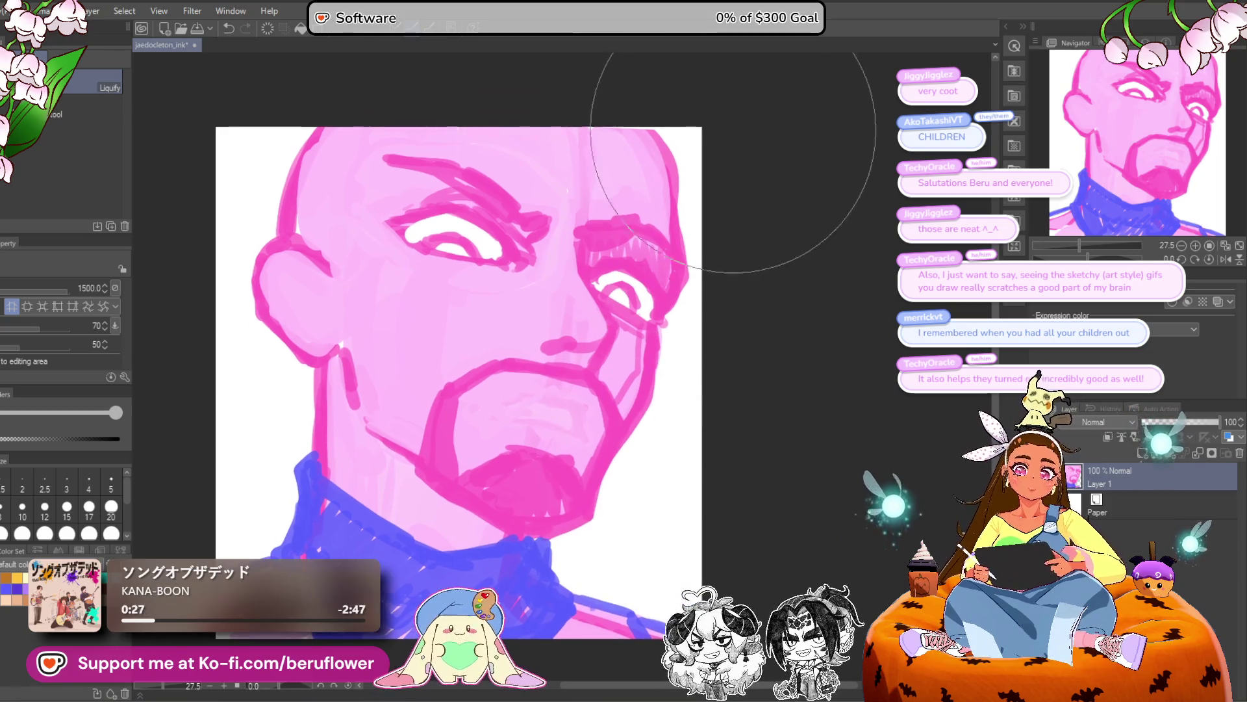
scroll(701, 65, "up", 1)
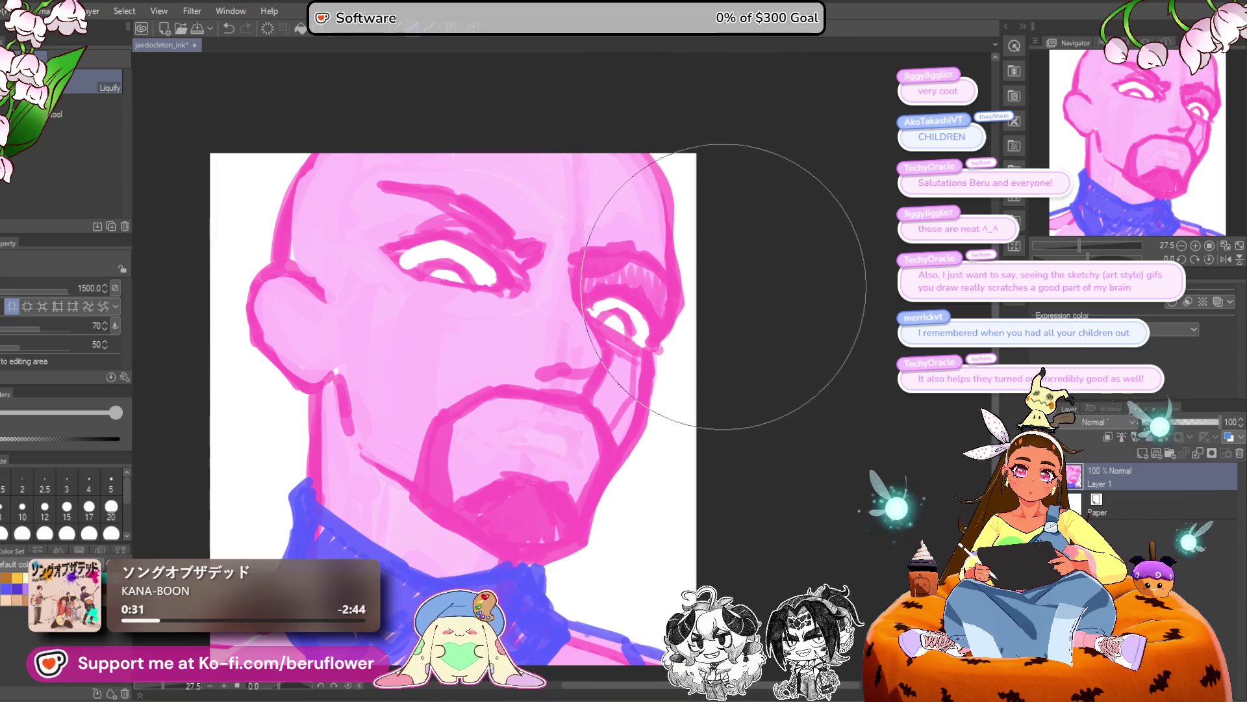
left_click_drag(653, 514, 701, 414)
scroll(416, 364, "up", 2)
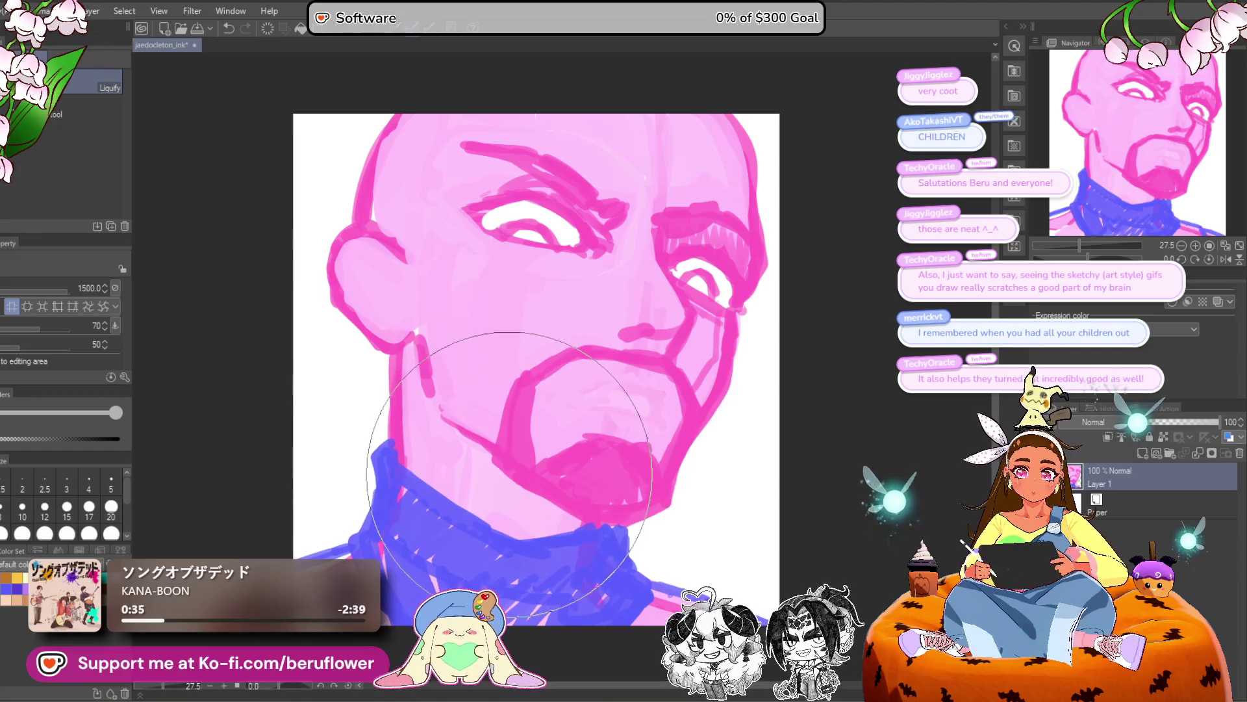
scroll(573, 471, "down", 1)
mouse_move(573, 471)
left_mouse_down()
mouse_move(572, 455)
mouse_move(597, 462)
left_mouse_up()
mouse_move(538, 530)
left_mouse_down()
mouse_move(553, 540)
mouse_move(533, 532)
mouse_move(507, 569)
left_mouse_up()
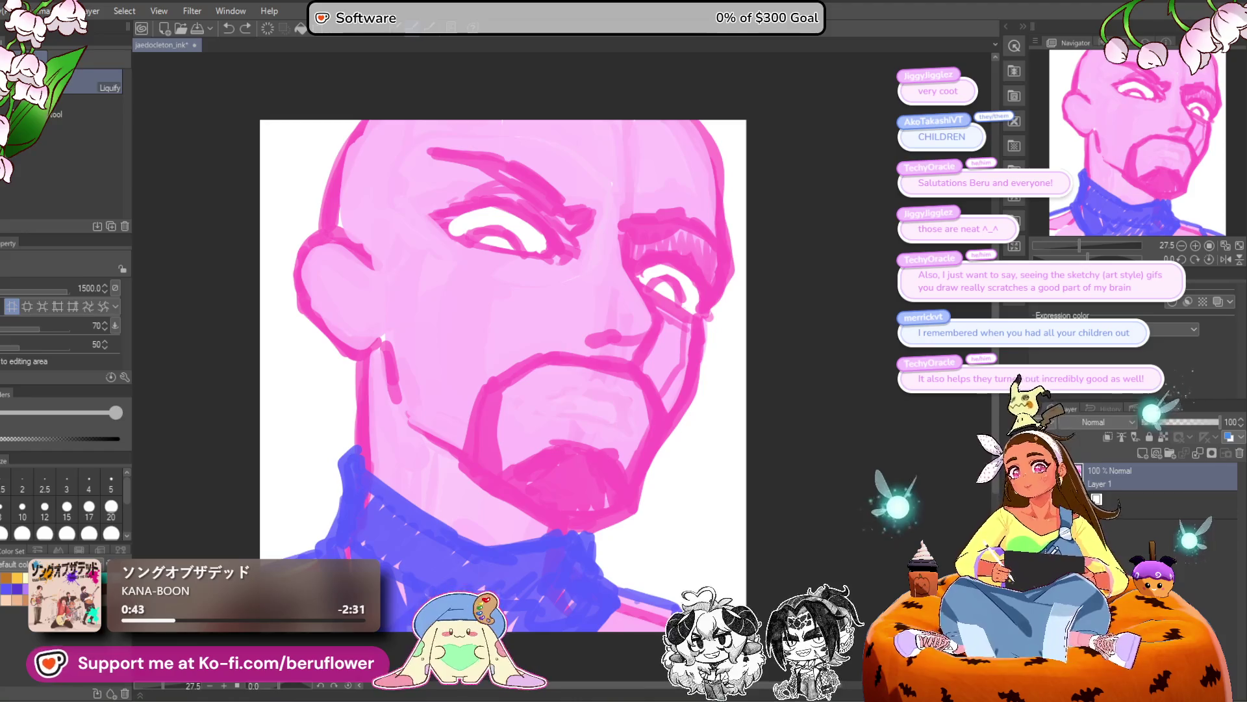
key("p")
left_click_drag(605, 479, 615, 433)
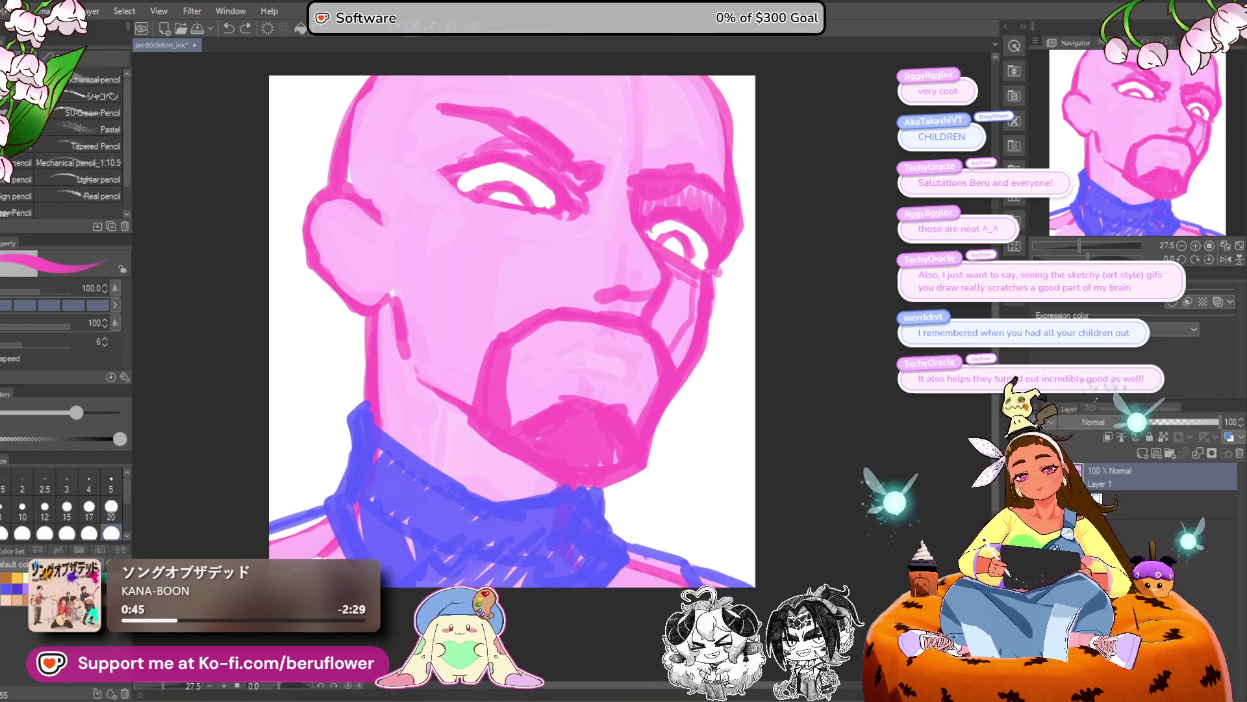
Select the ear with a freehand lasso outline.
left_click_drag(538, 336, 530, 401)
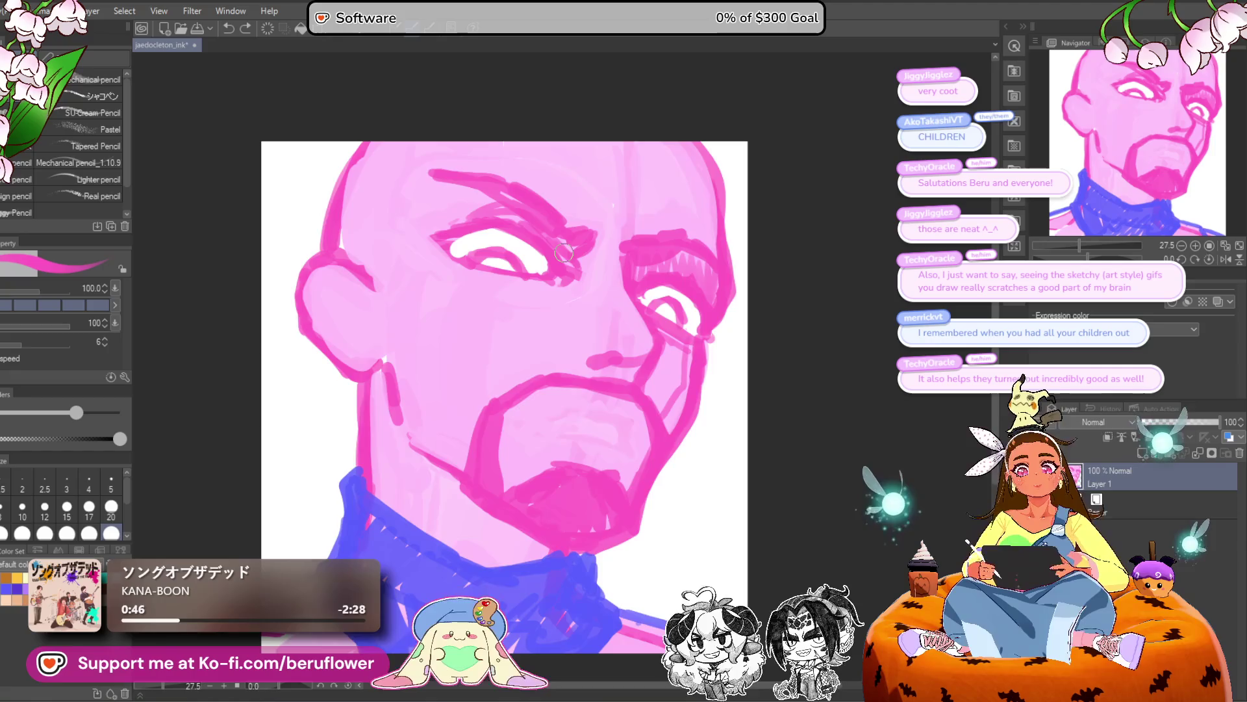
scroll(564, 252, "down", 4)
scroll(564, 252, "up", 3)
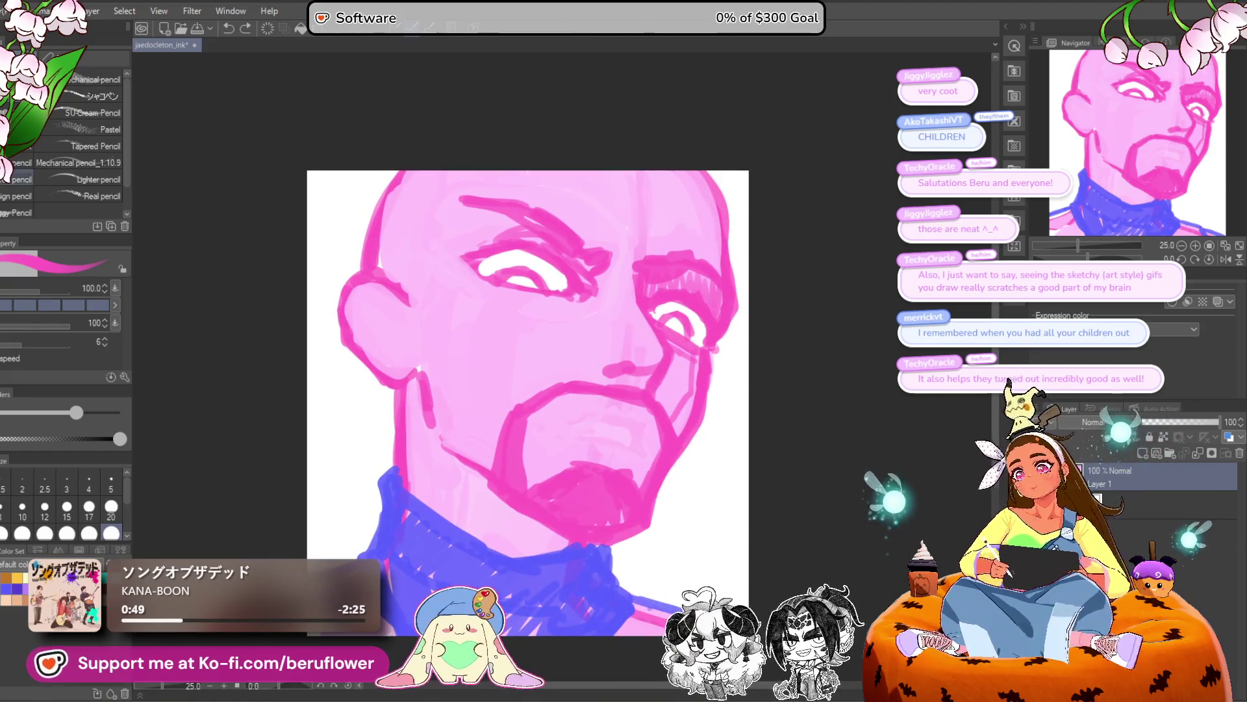
key("m")
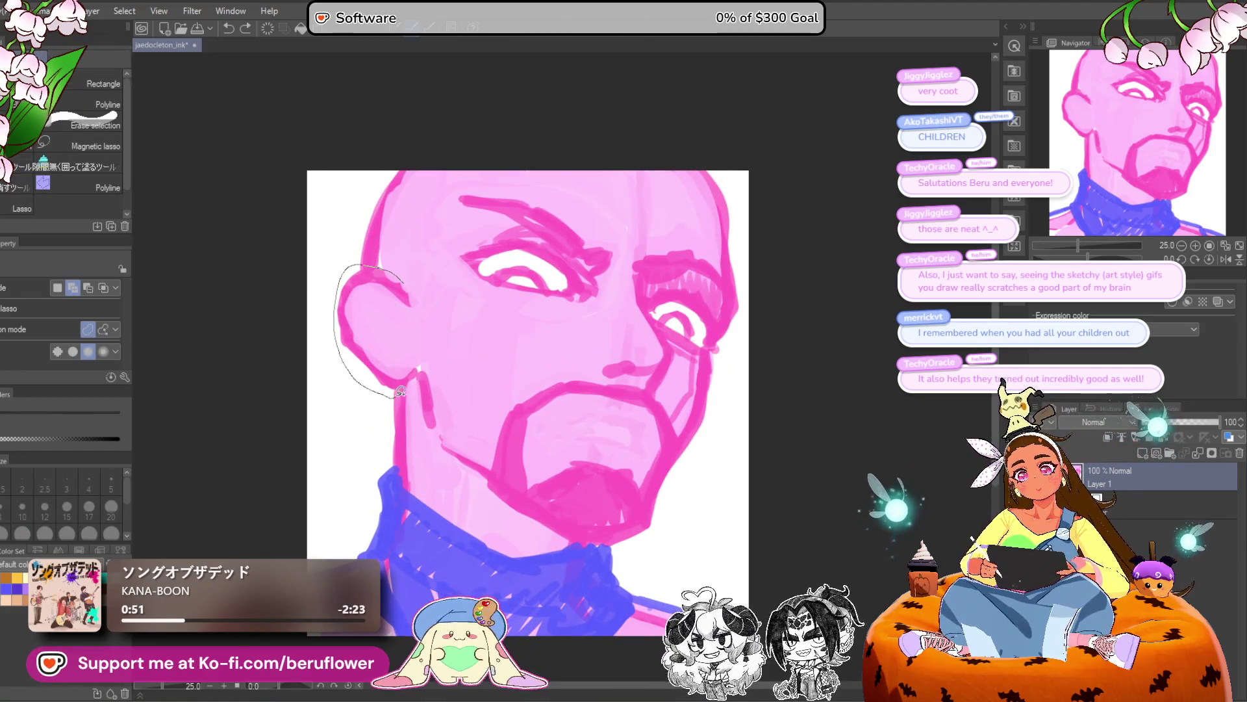
left_click_drag(425, 310, 416, 279)
Nudge the ear left and up, rotate it counter-clockwise, narrow it, and apply the transform.
key("ctrl+t")
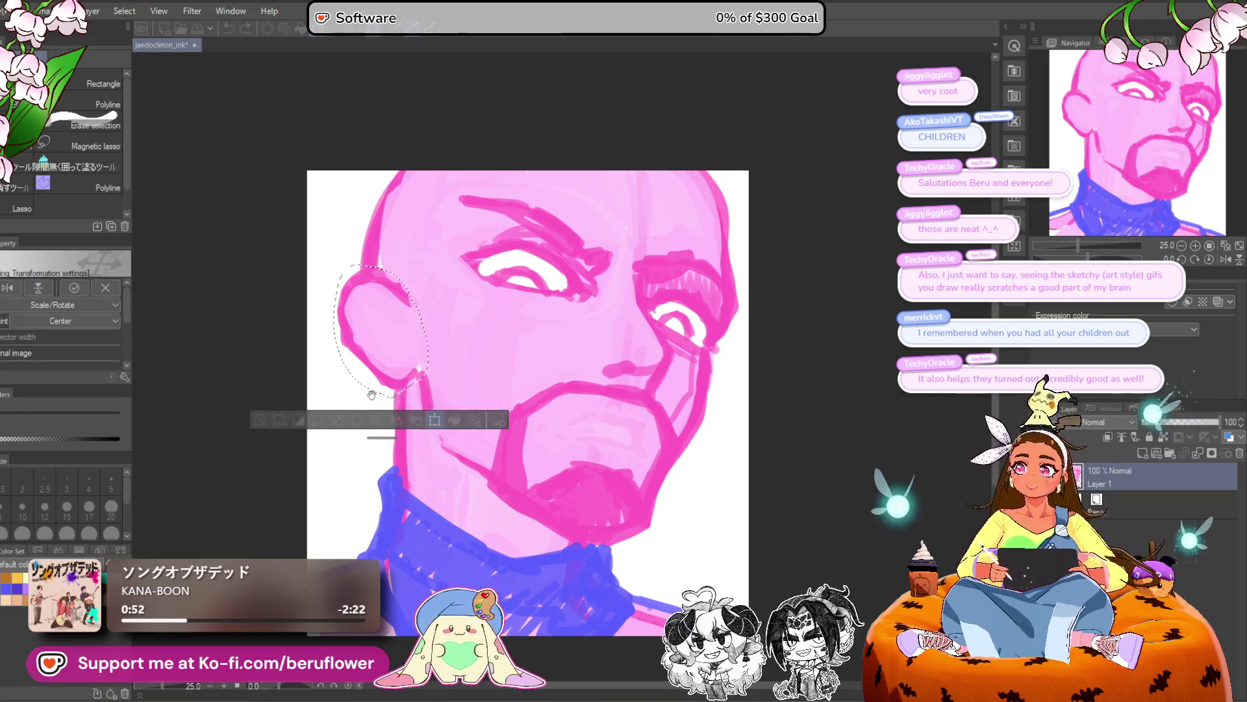
left_click_drag(385, 378, 354, 342)
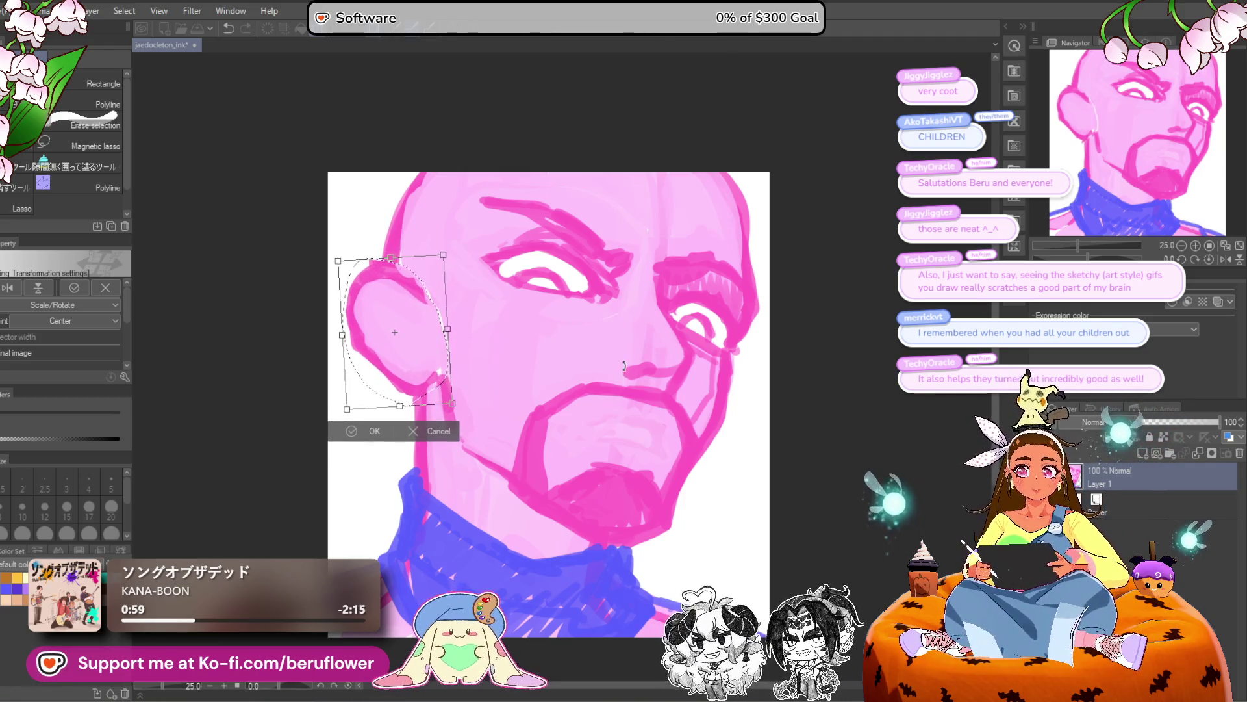
left_click_drag(444, 405, 434, 393)
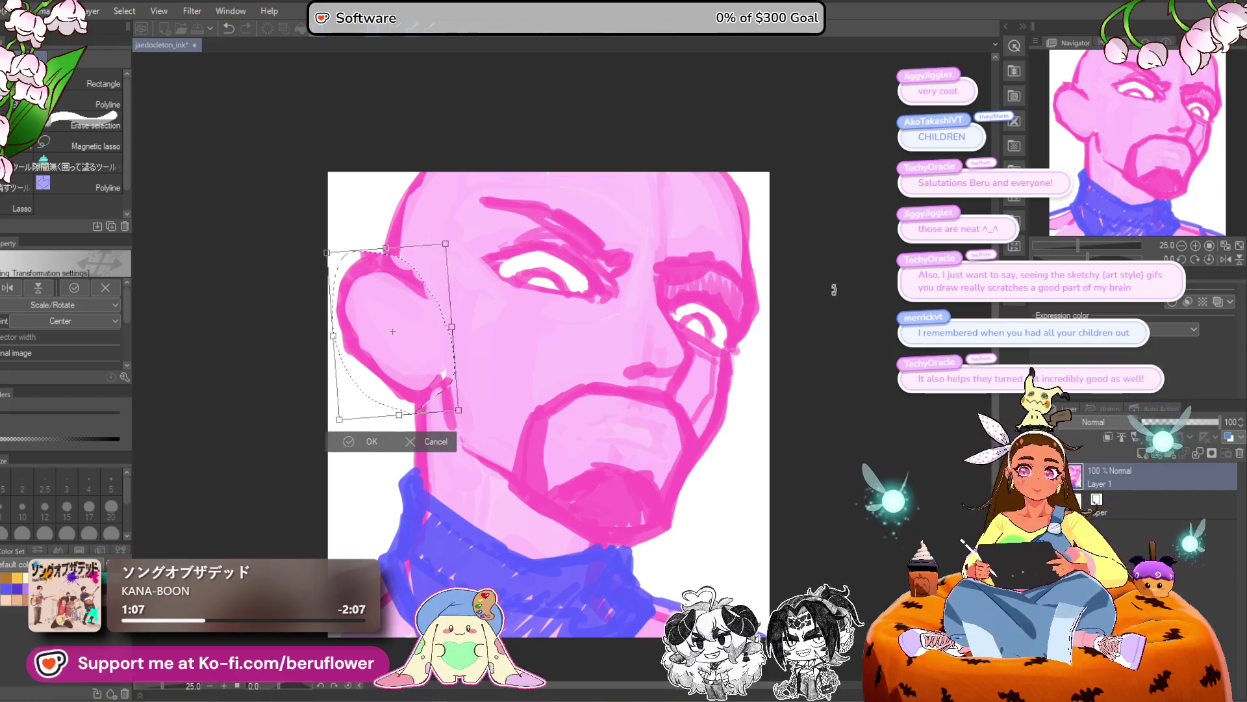
mouse_move(490, 402)
left_mouse_down()
mouse_move(496, 411)
mouse_move(434, 351)
left_mouse_up()
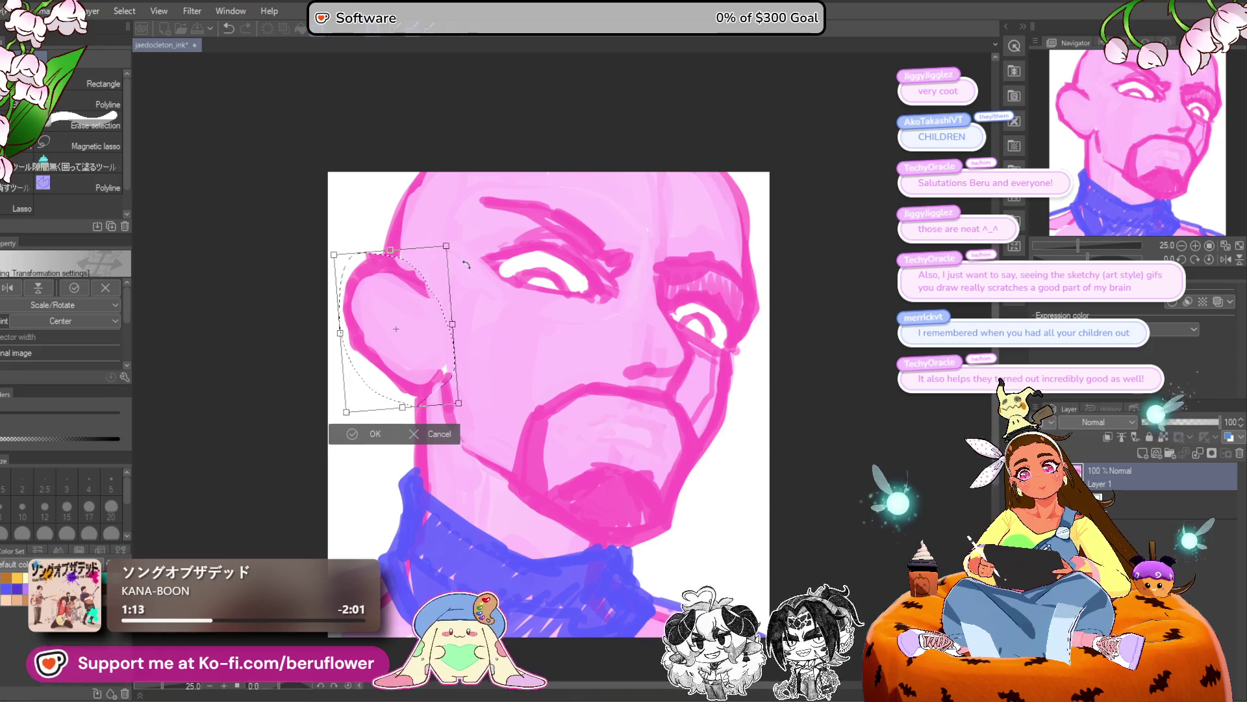
left_click_drag(446, 246, 439, 254)
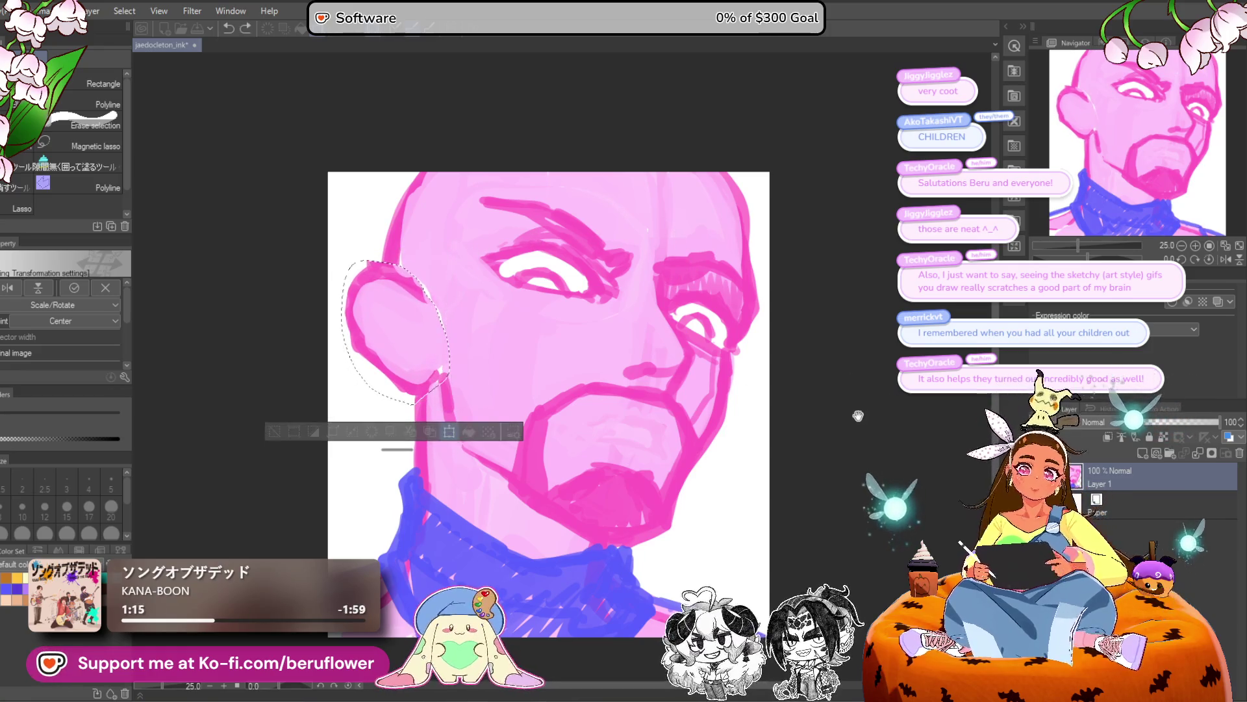
scroll(799, 403, "right", 1)
key("Return")
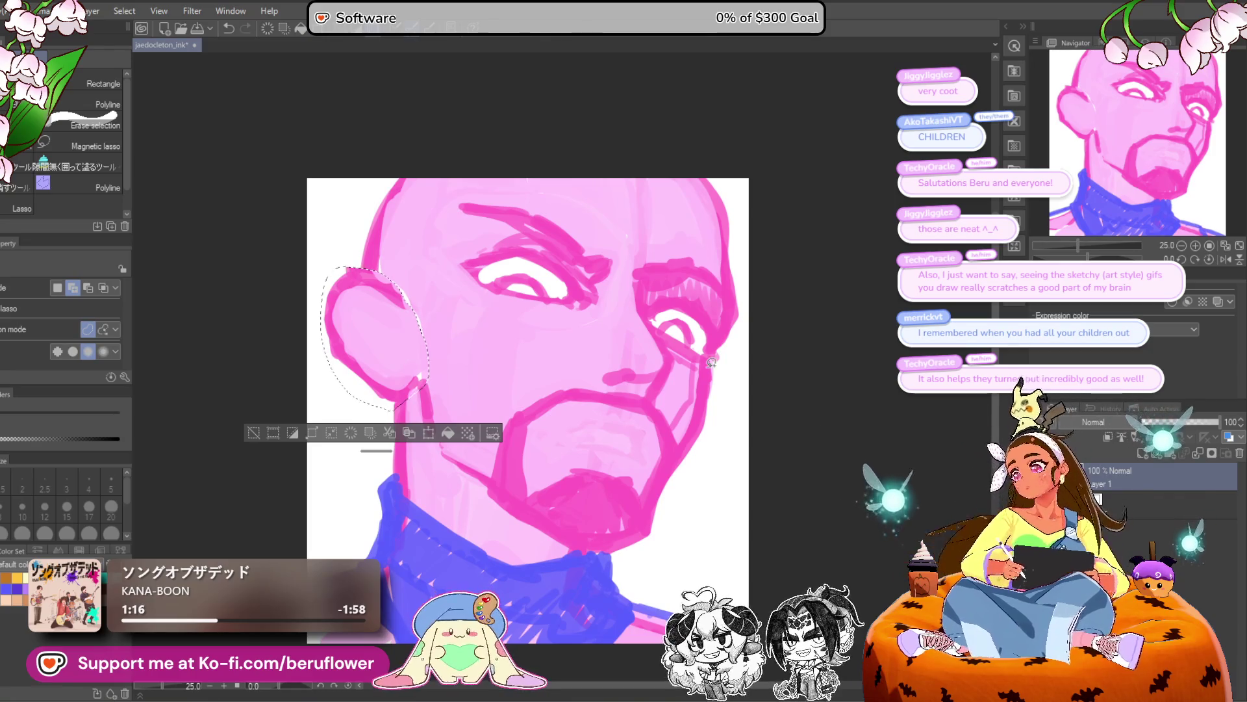
key("ctrl+d")
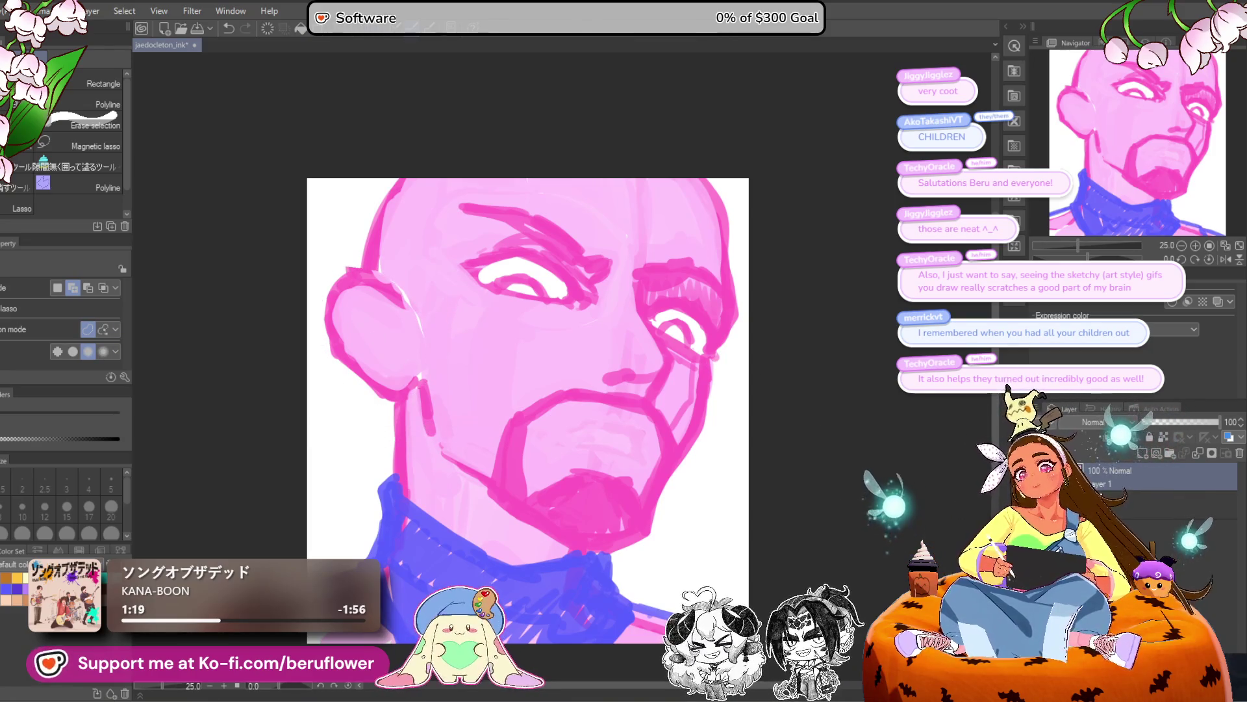
Paint over the light seam behind the ear and add short pink strokes beside it.
key("p")
left_click_drag(427, 317, 408, 313)
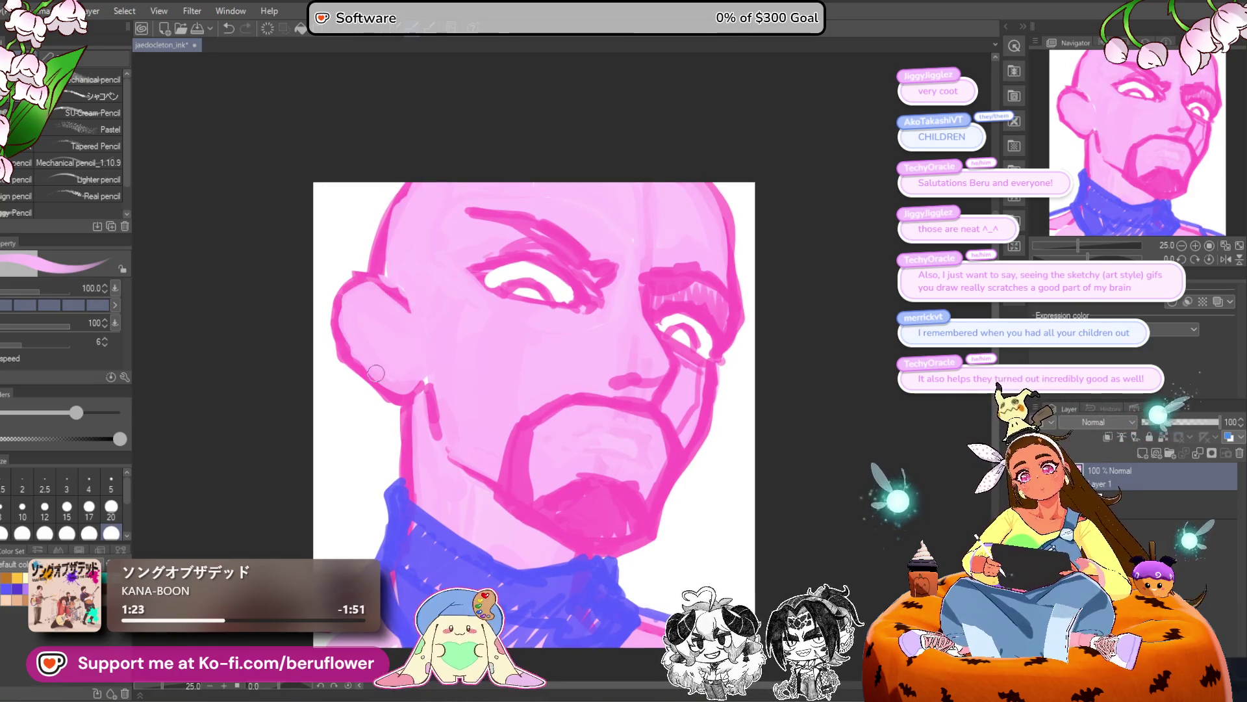
left_click_drag(742, 515, 702, 485)
left_click(513, 415, "alt")
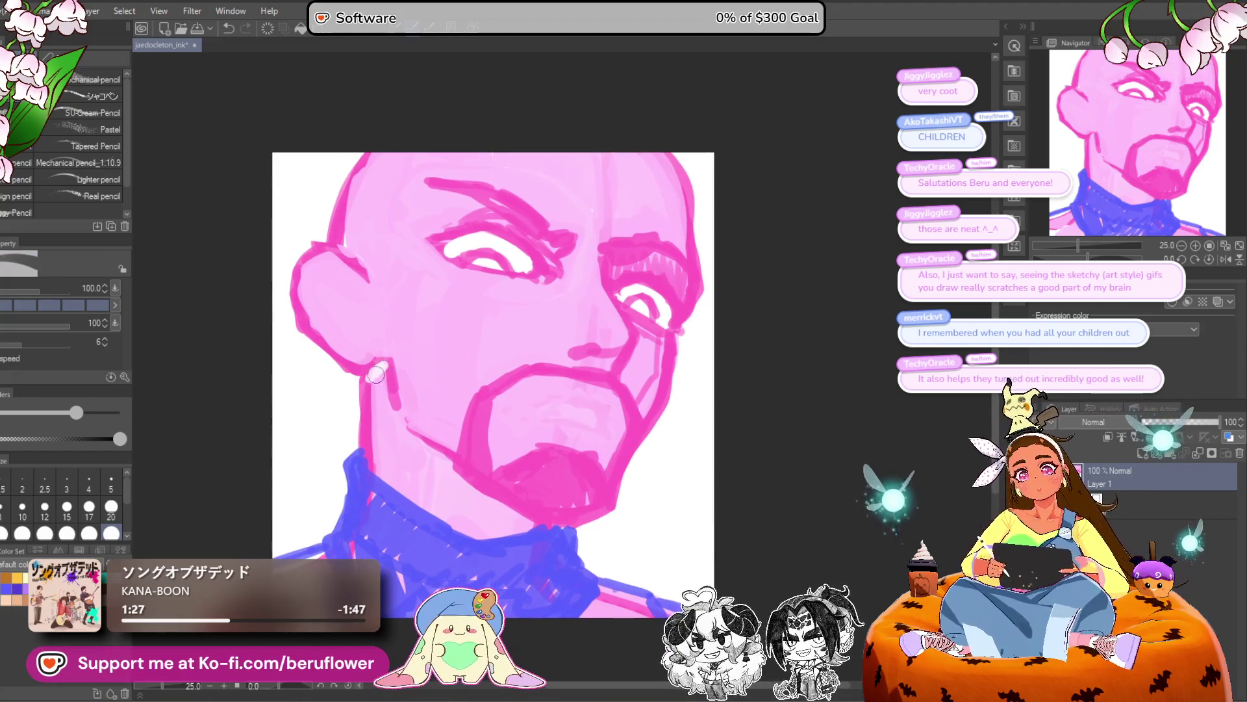
left_click(398, 398, "alt")
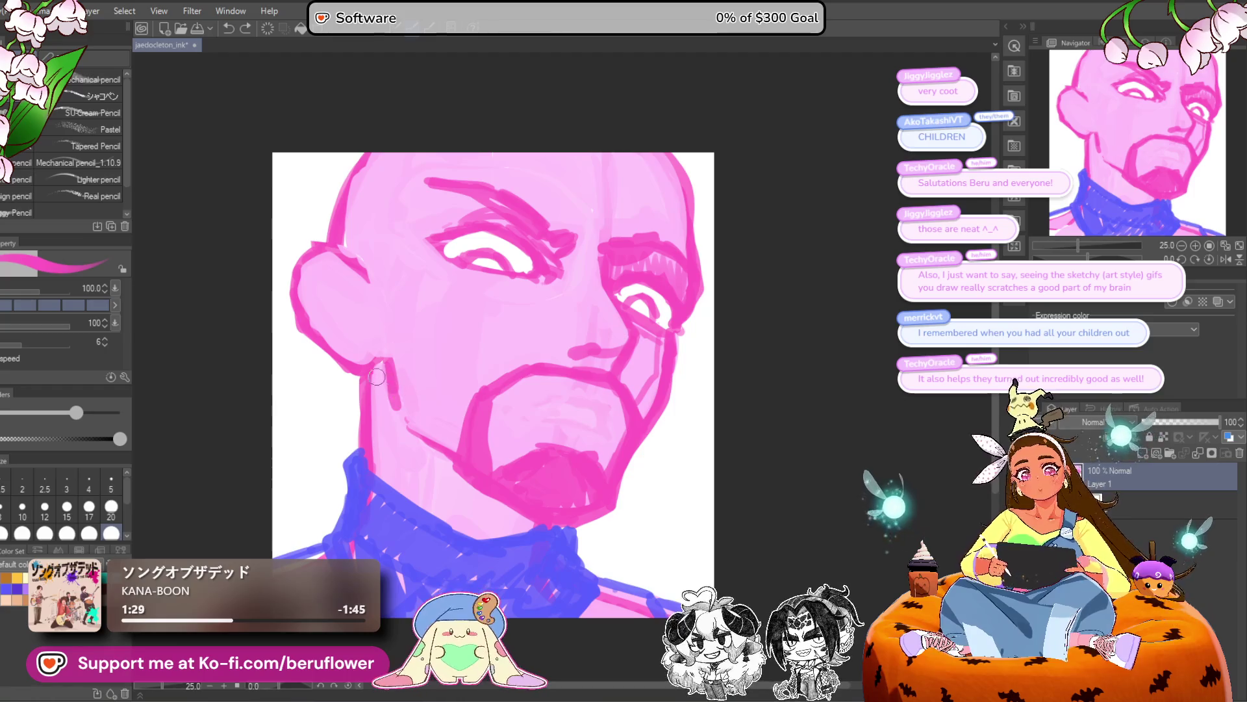
left_click_drag(376, 385, 383, 405)
left_click_drag(428, 577, 433, 578)
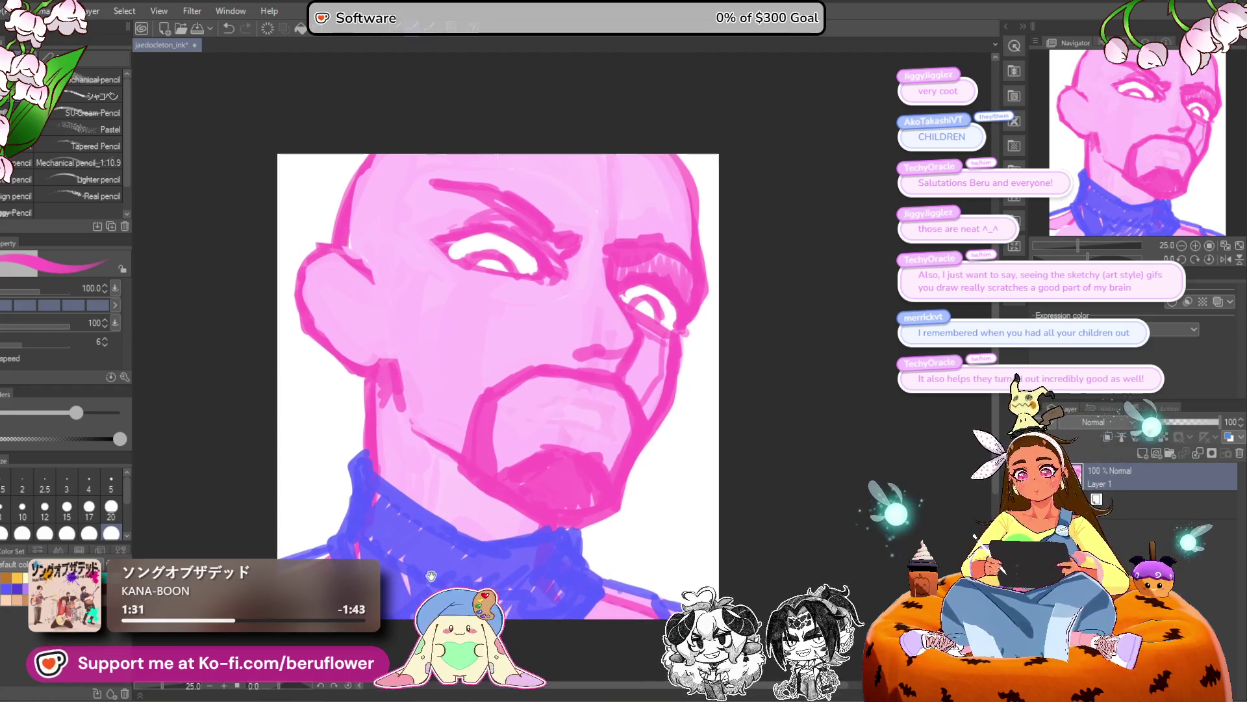
Add a blue collar stroke, hot-pink neck line and hatching, and inner-ear detail.
left_click(361, 516, "alt")
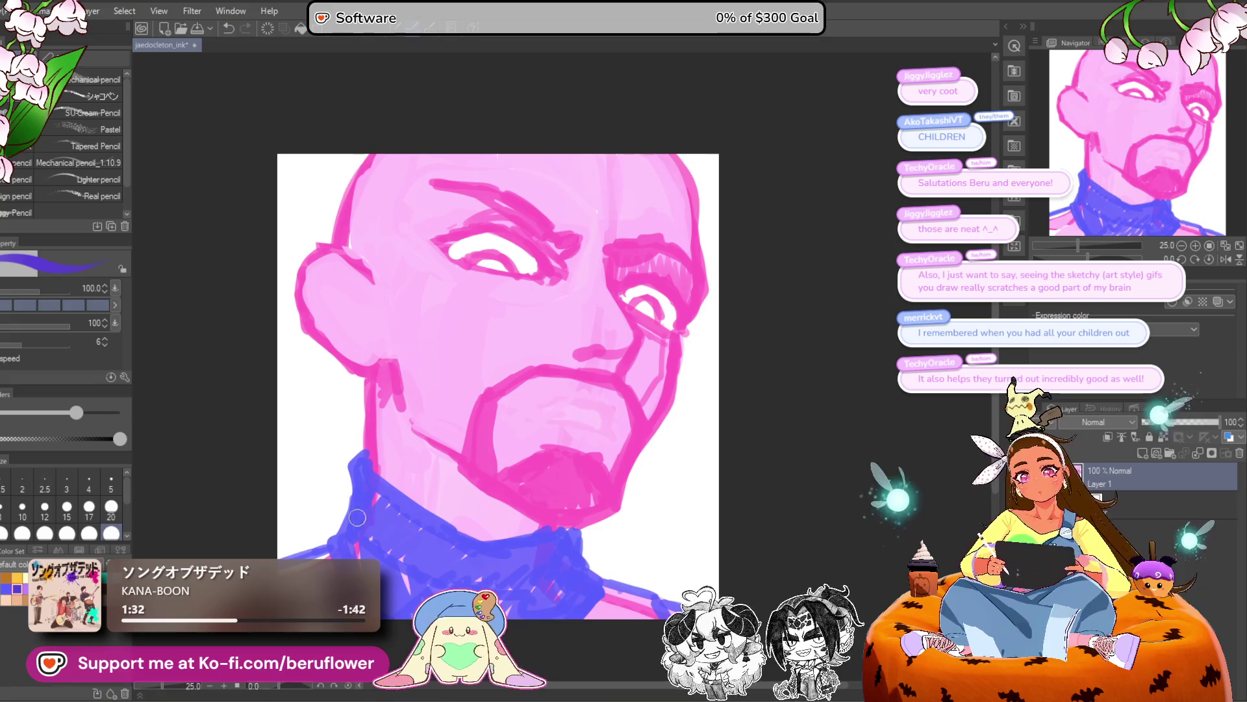
left_click_drag(361, 516, 442, 571)
key("ctrl+z")
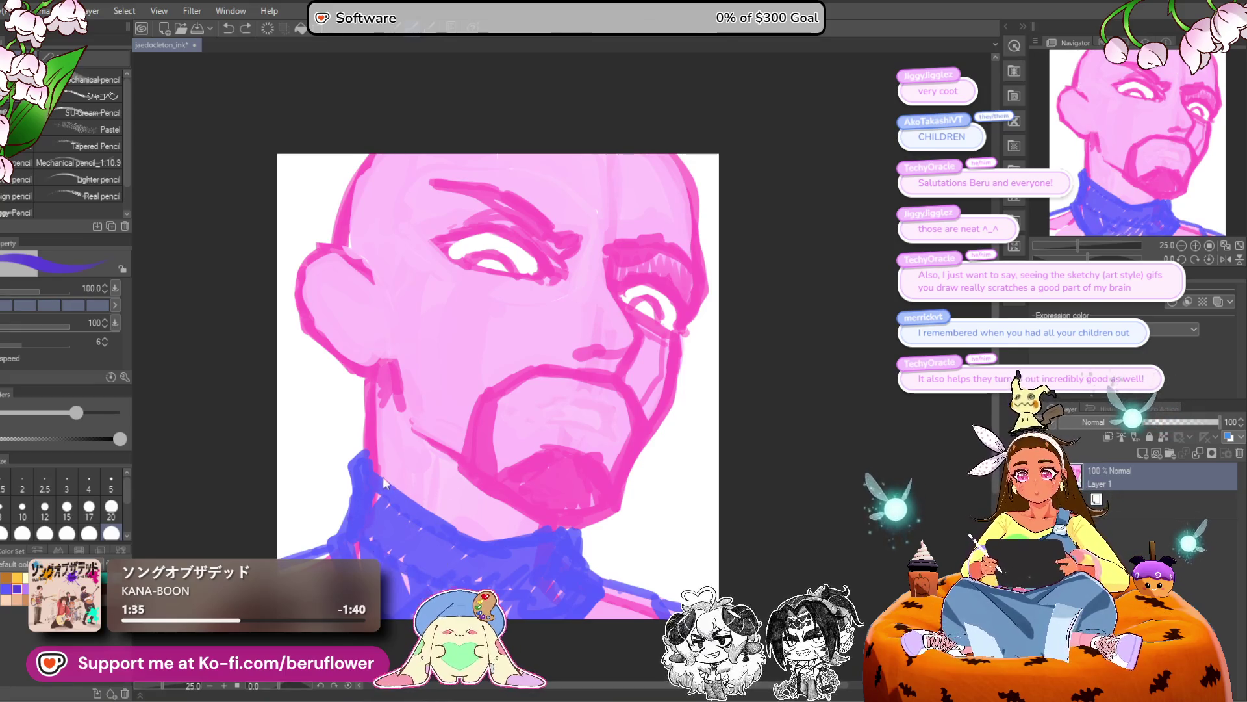
mouse_move(385, 484)
left_mouse_down()
mouse_move(396, 540)
mouse_move(455, 504)
mouse_move(488, 543)
mouse_move(481, 536)
mouse_move(540, 534)
mouse_move(494, 526)
left_mouse_up()
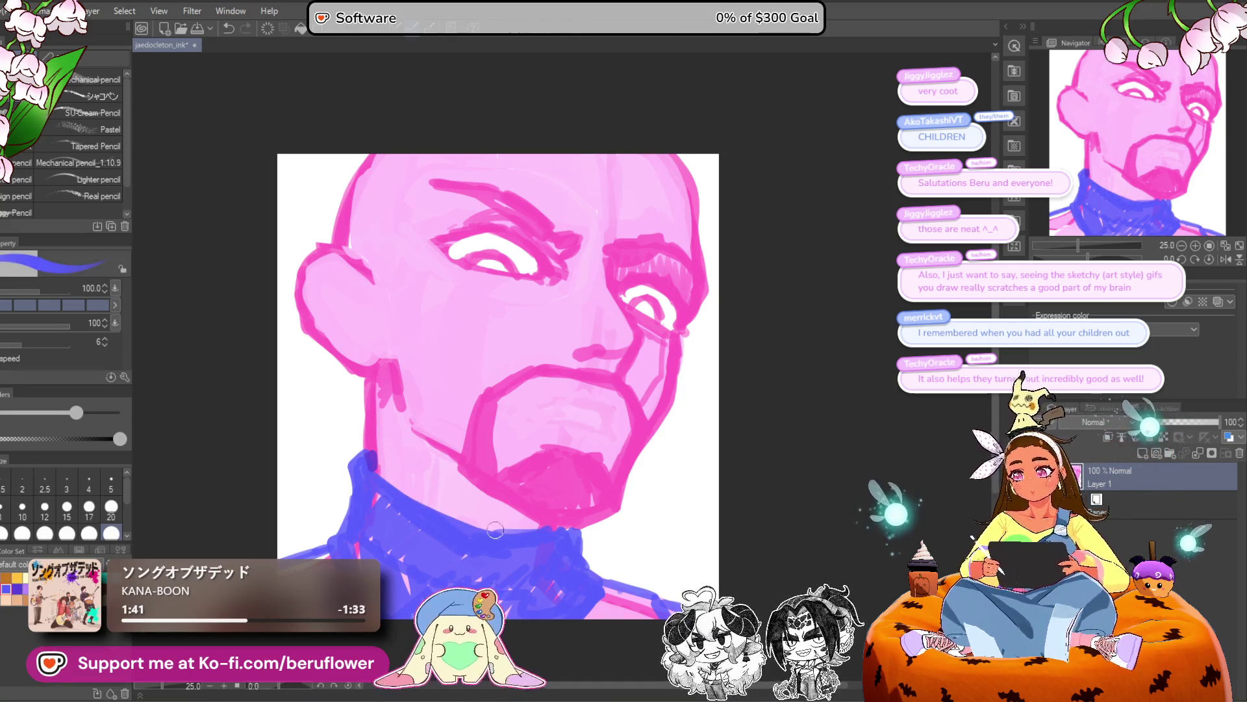
key("x")
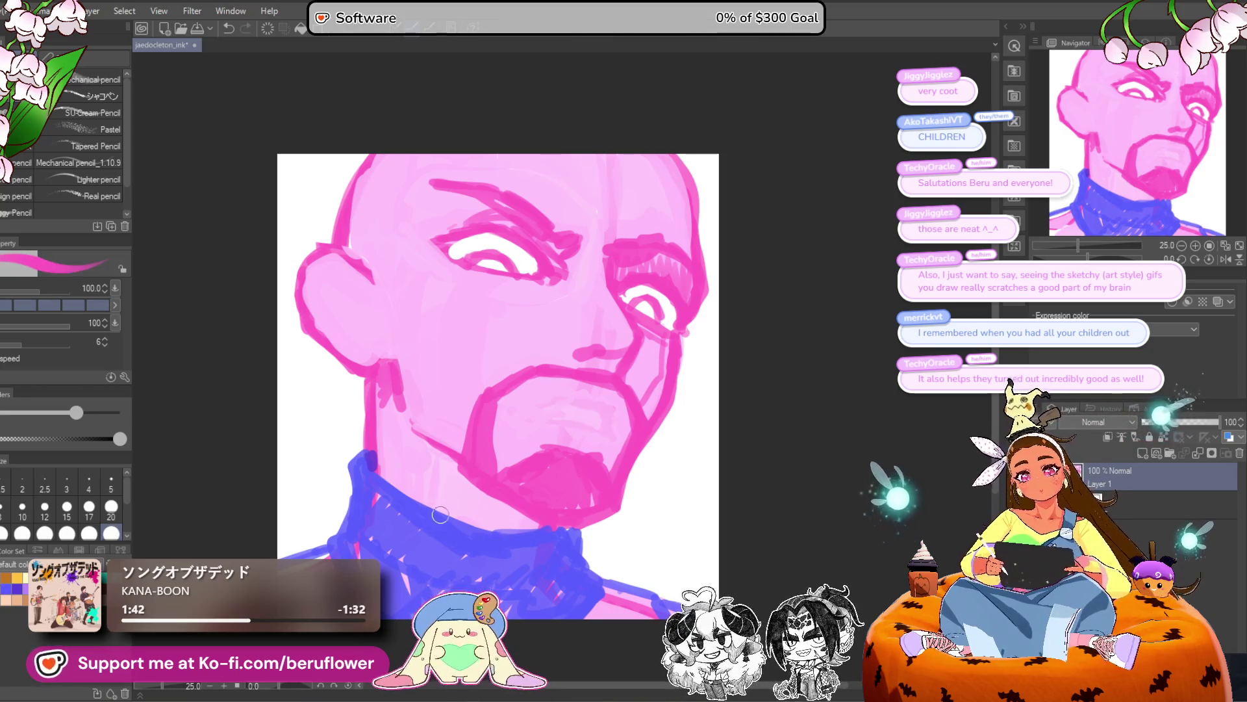
mouse_move(458, 523)
left_mouse_down()
mouse_move(406, 427)
mouse_move(393, 436)
left_mouse_up()
left_click_drag(400, 387, 380, 443)
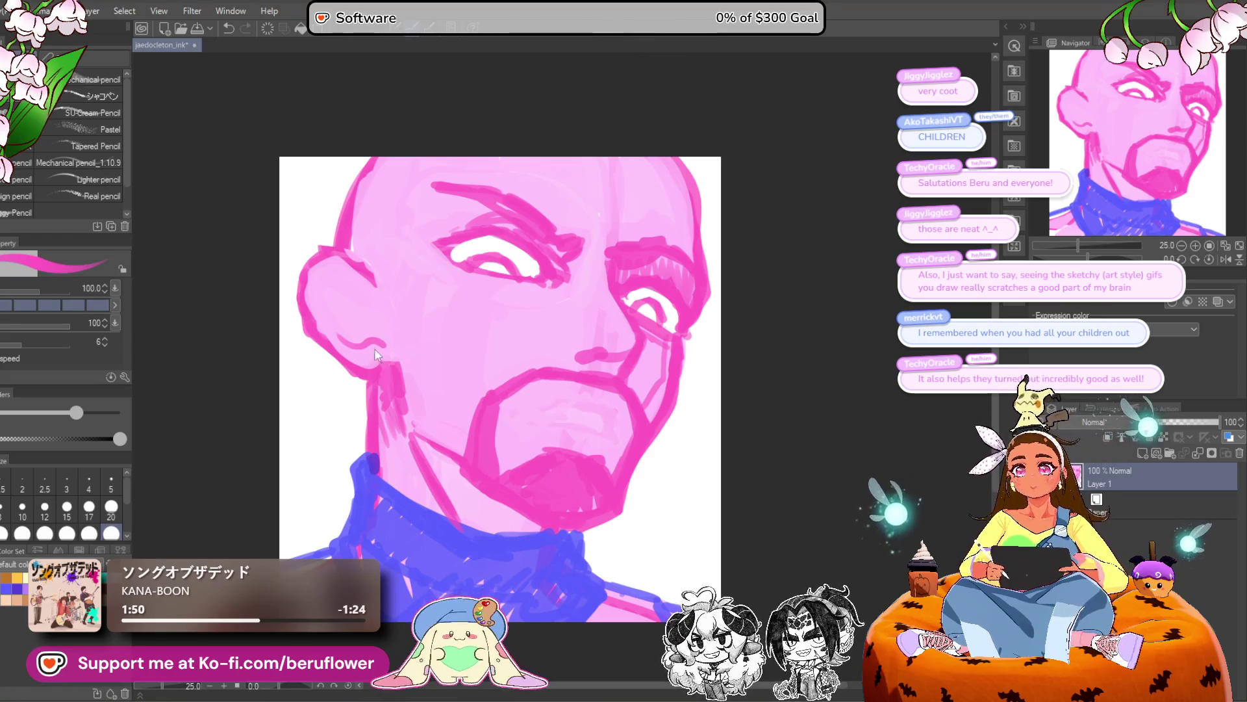
mouse_move(353, 294)
left_mouse_down()
mouse_move(380, 344)
mouse_move(331, 308)
mouse_move(328, 290)
left_mouse_up()
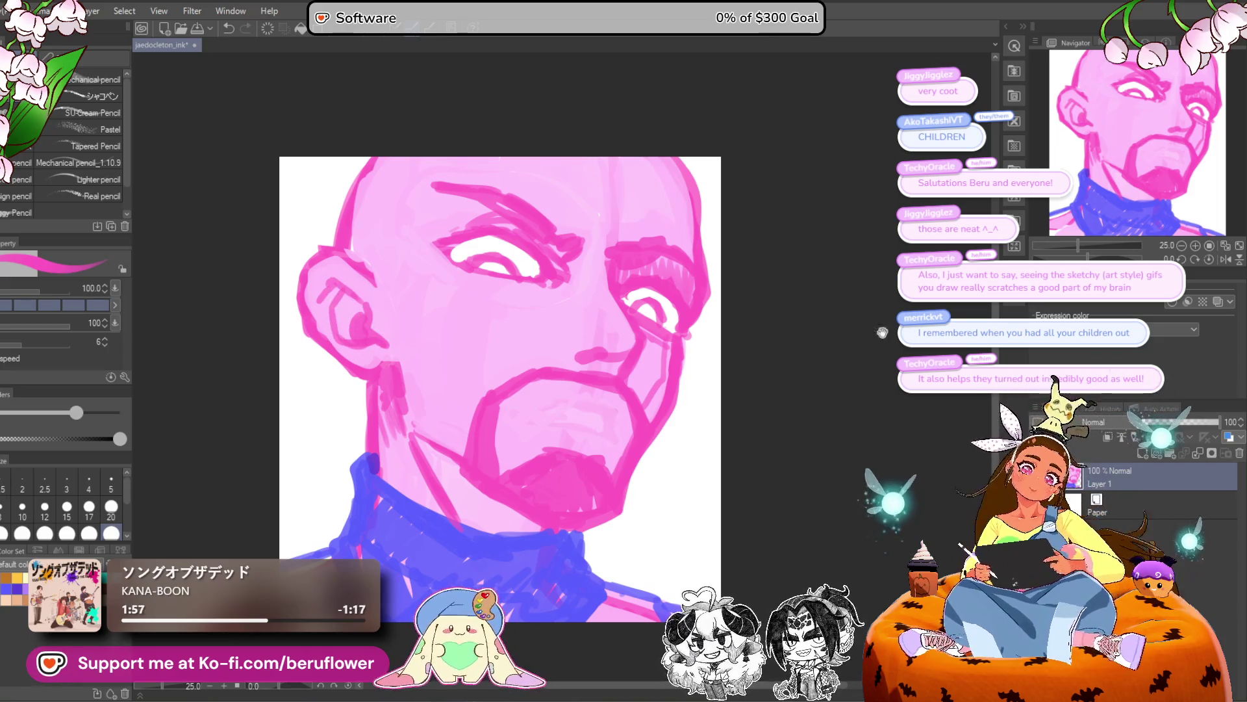
Redraw the mouth: strengthen the lower lip, cover the old outline, and redraw the upper lip.
left_click_drag(888, 322, 879, 324)
left_click_drag(861, 368, 853, 369)
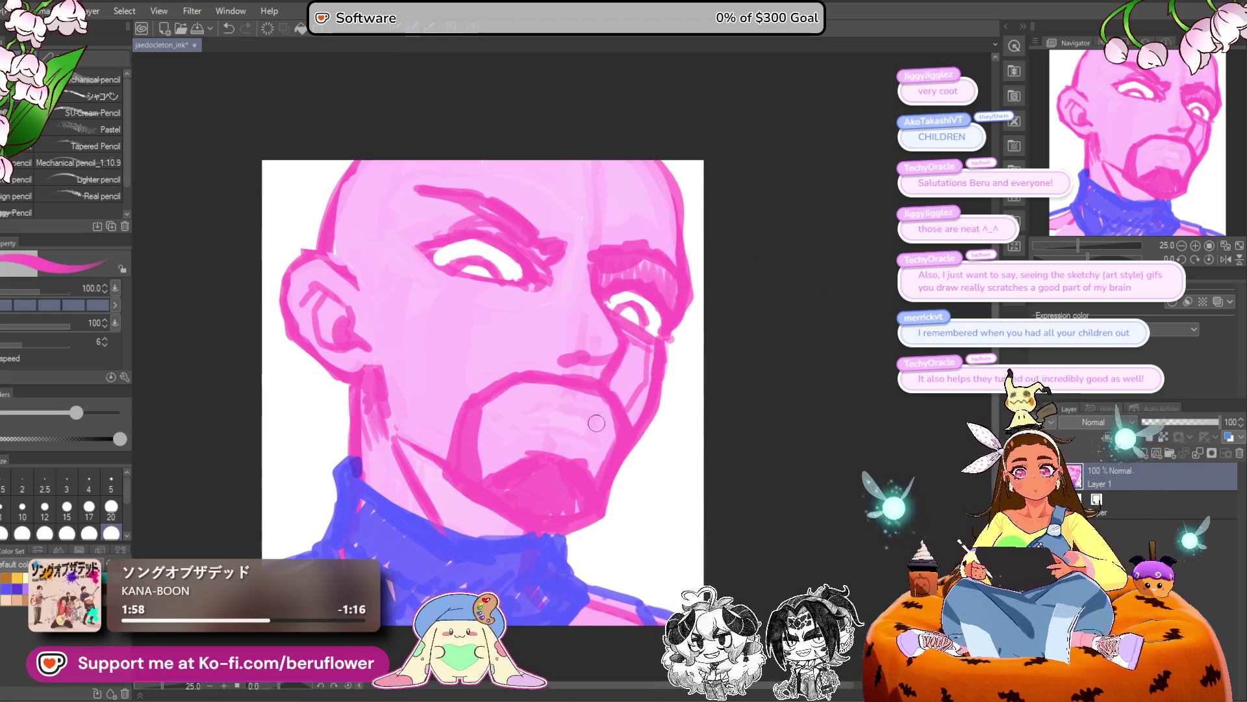
left_click_drag(591, 415, 543, 407)
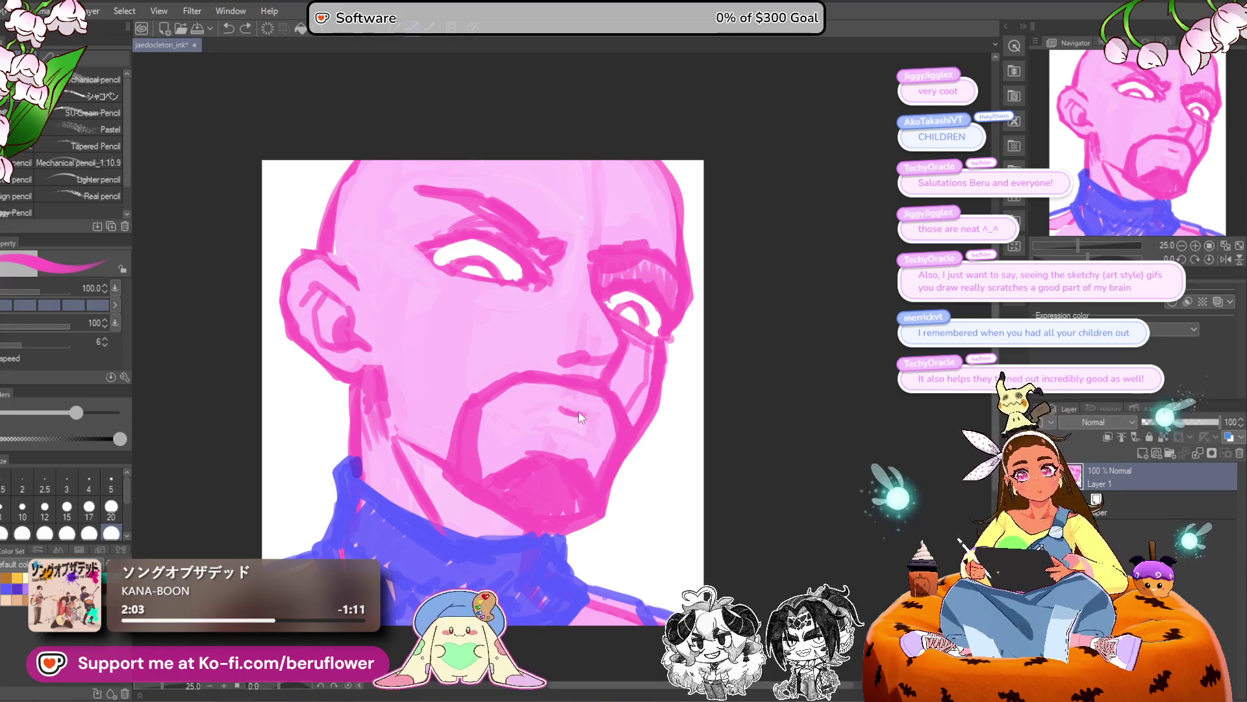
left_click_drag(523, 421, 598, 439)
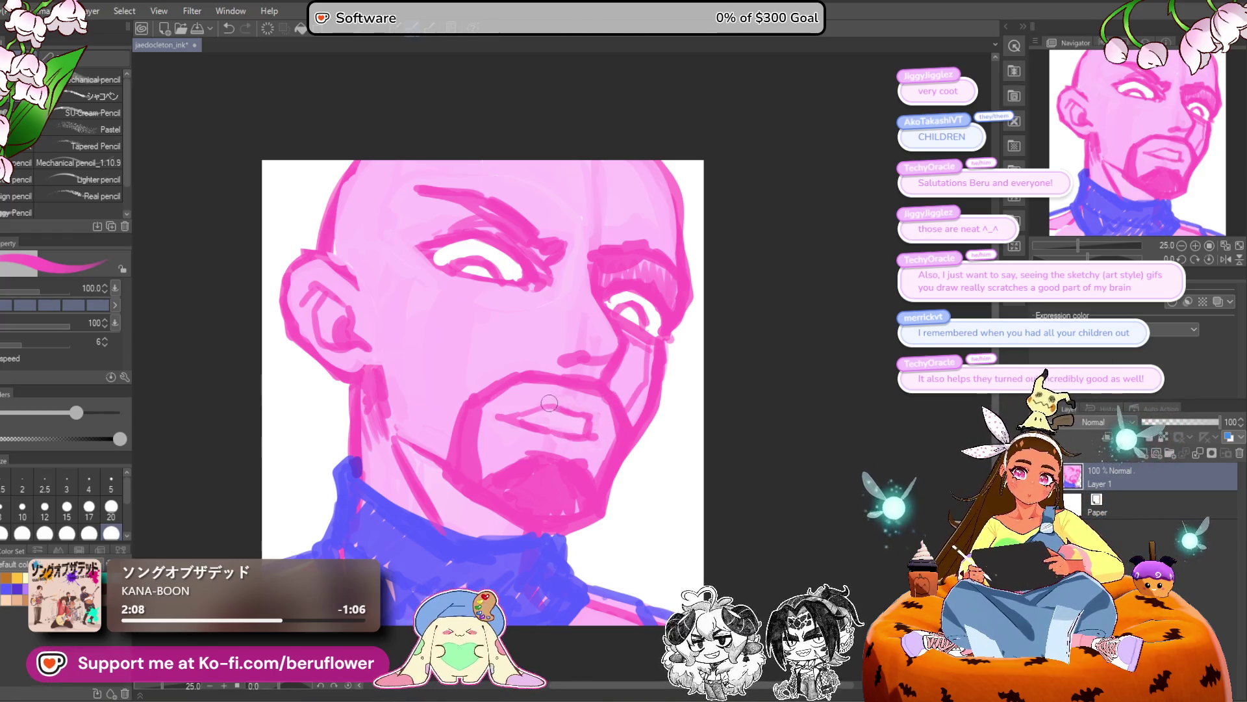
left_click_drag(580, 456, 577, 449)
mouse_move(599, 404)
left_mouse_down()
mouse_move(556, 434)
mouse_move(497, 430)
mouse_move(605, 402)
left_mouse_up()
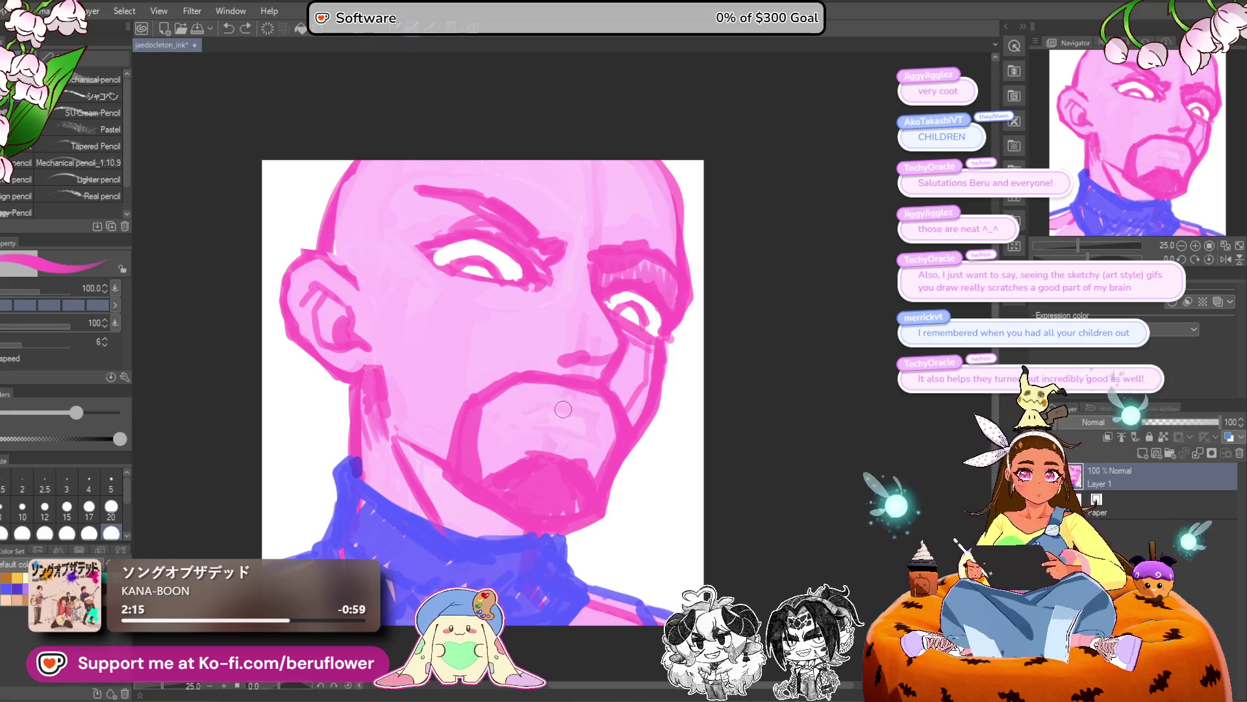
mouse_move(556, 405)
left_mouse_down()
mouse_move(523, 414)
mouse_move(594, 436)
left_mouse_up()
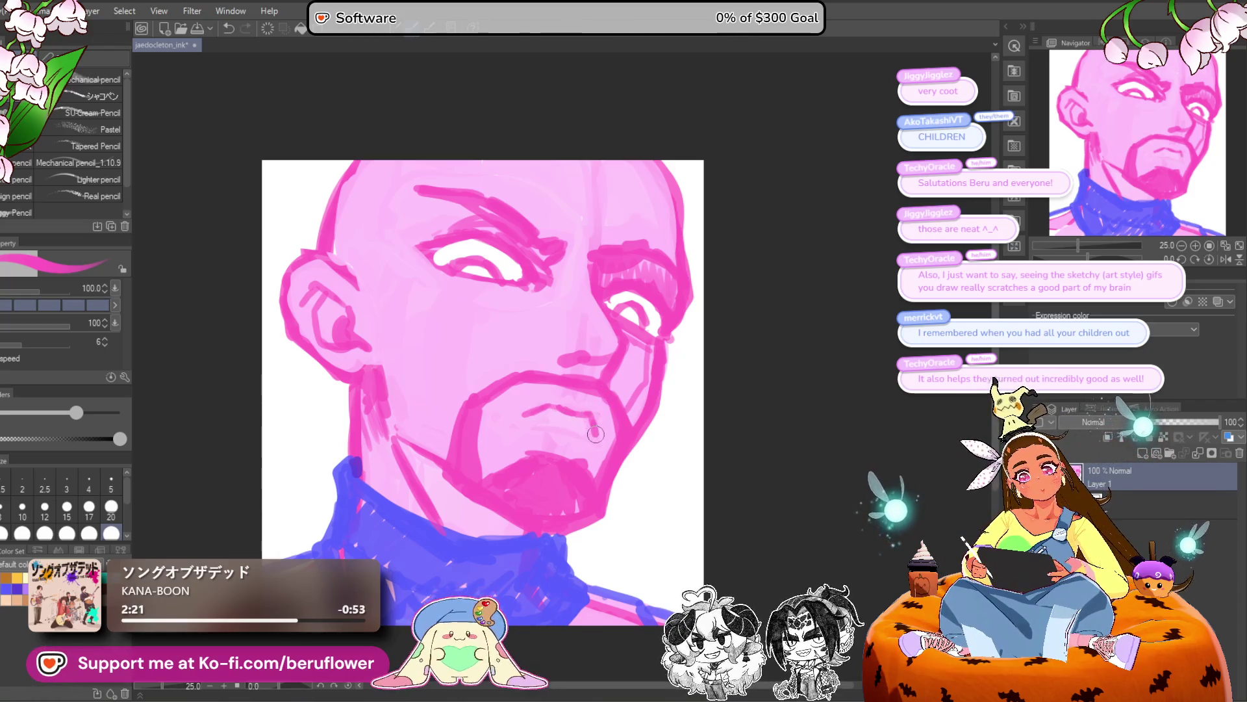
left_click_drag(521, 423, 597, 440)
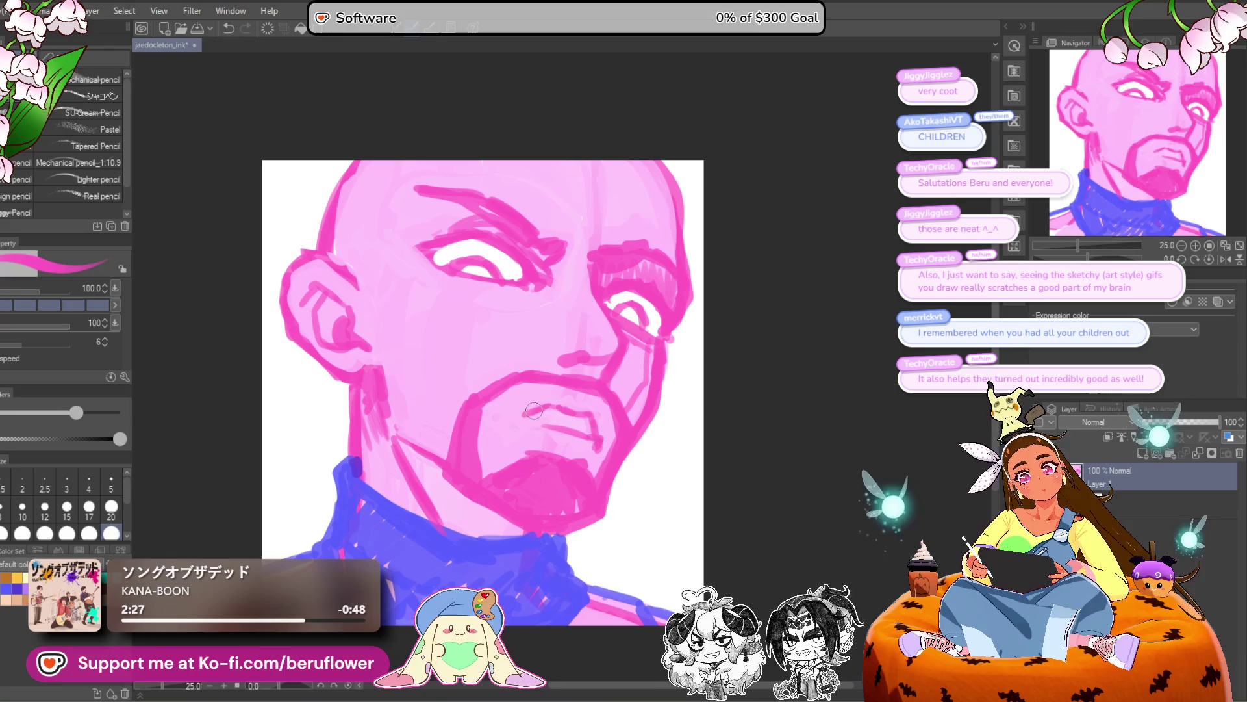
left_click_drag(516, 422, 575, 442)
key("ctrl+z")
left_click_drag(507, 420, 564, 425)
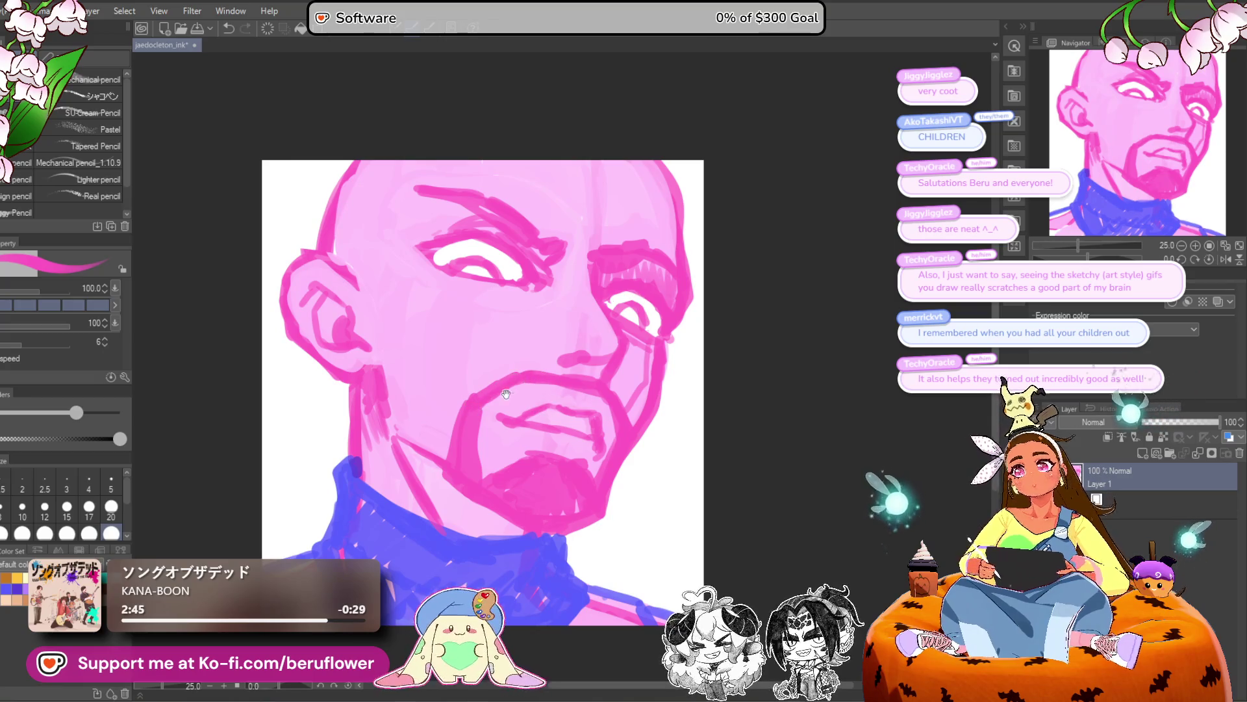
Darken the right cheek, goatee and left jaw lines in pink.
left_click_drag(506, 392, 512, 386)
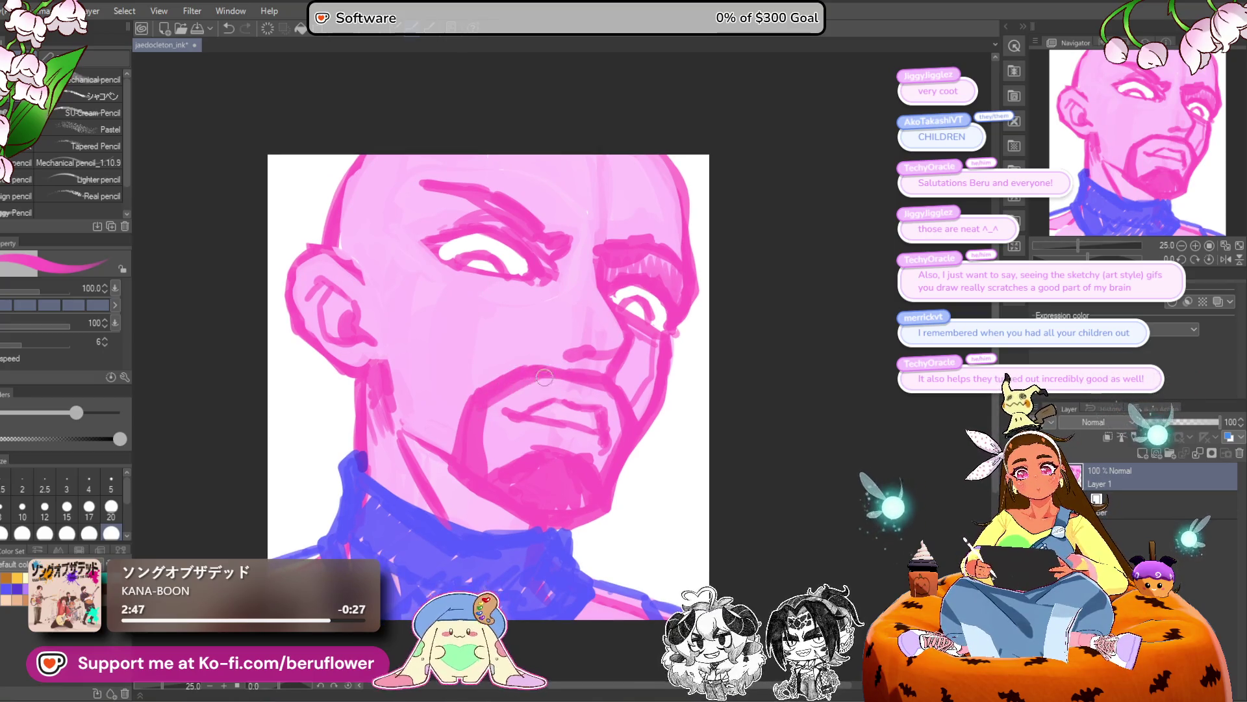
left_click_drag(644, 377, 648, 378)
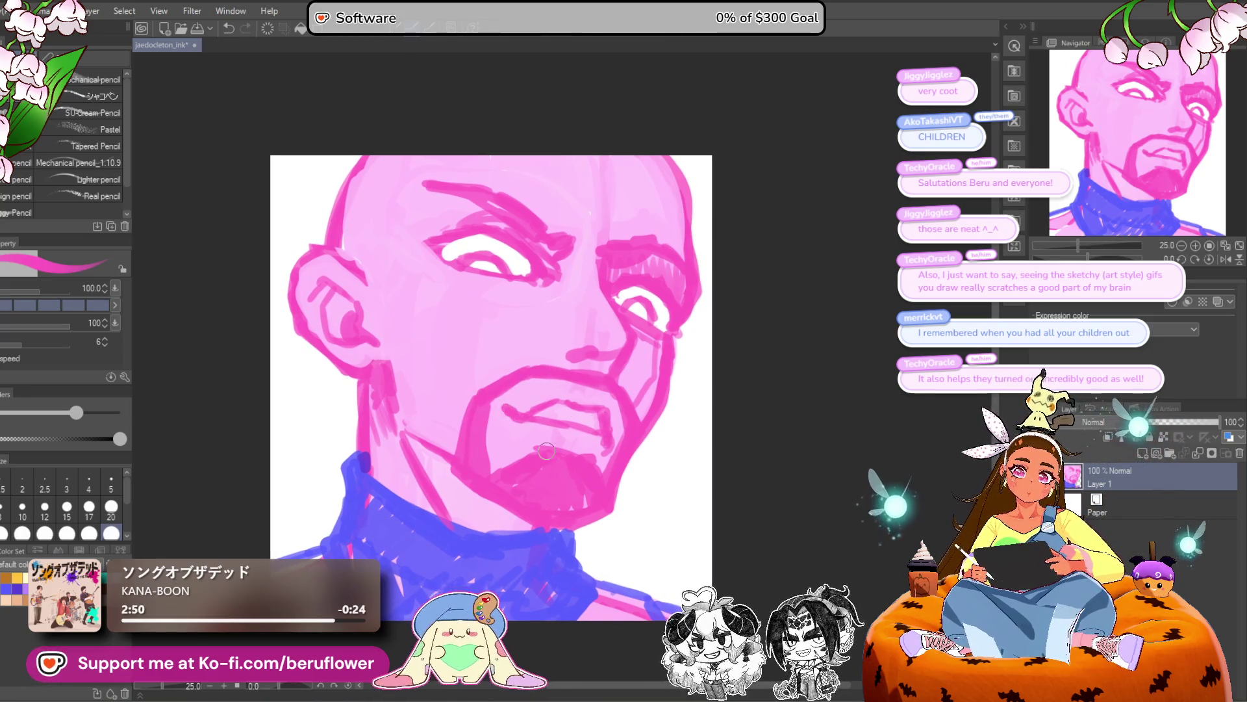
scroll(545, 450, "down", 5)
scroll(545, 450, "up", 4)
mouse_move(779, 459)
left_mouse_down()
mouse_move(765, 474)
mouse_move(701, 423)
mouse_move(669, 454)
left_mouse_up()
mouse_move(630, 407)
left_mouse_down()
mouse_move(604, 487)
mouse_move(623, 441)
left_mouse_up()
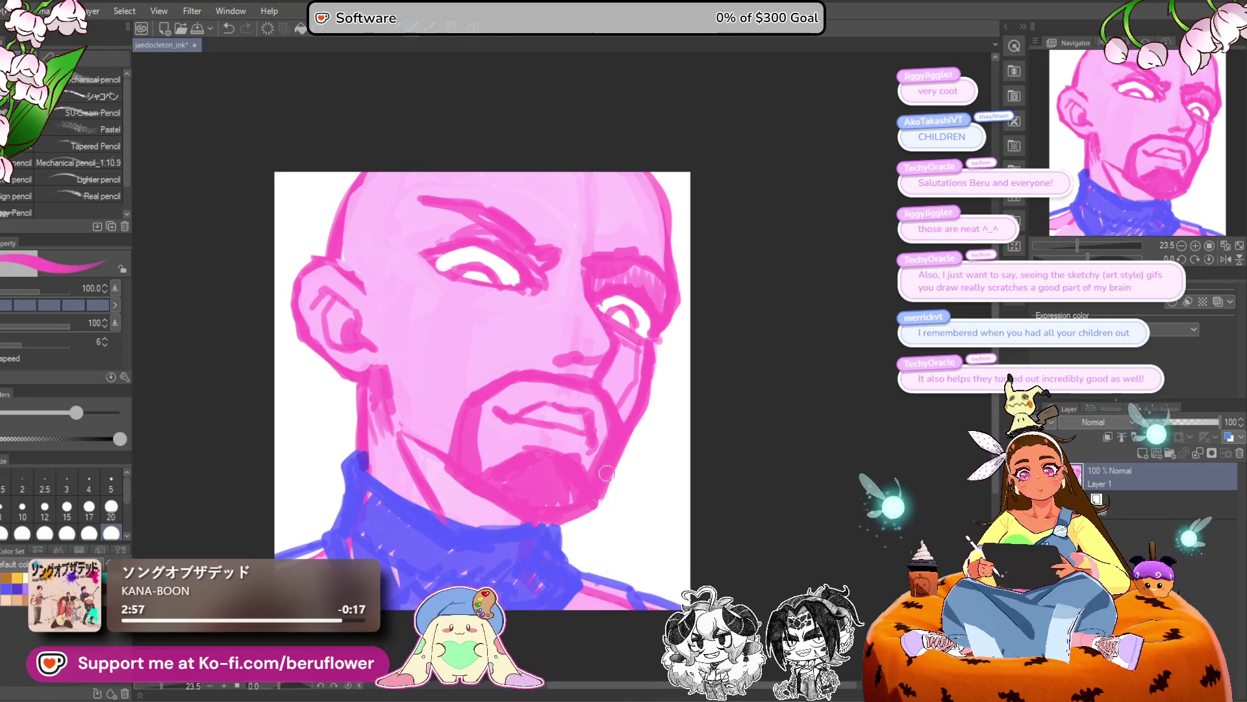
left_click_drag(461, 479, 476, 491)
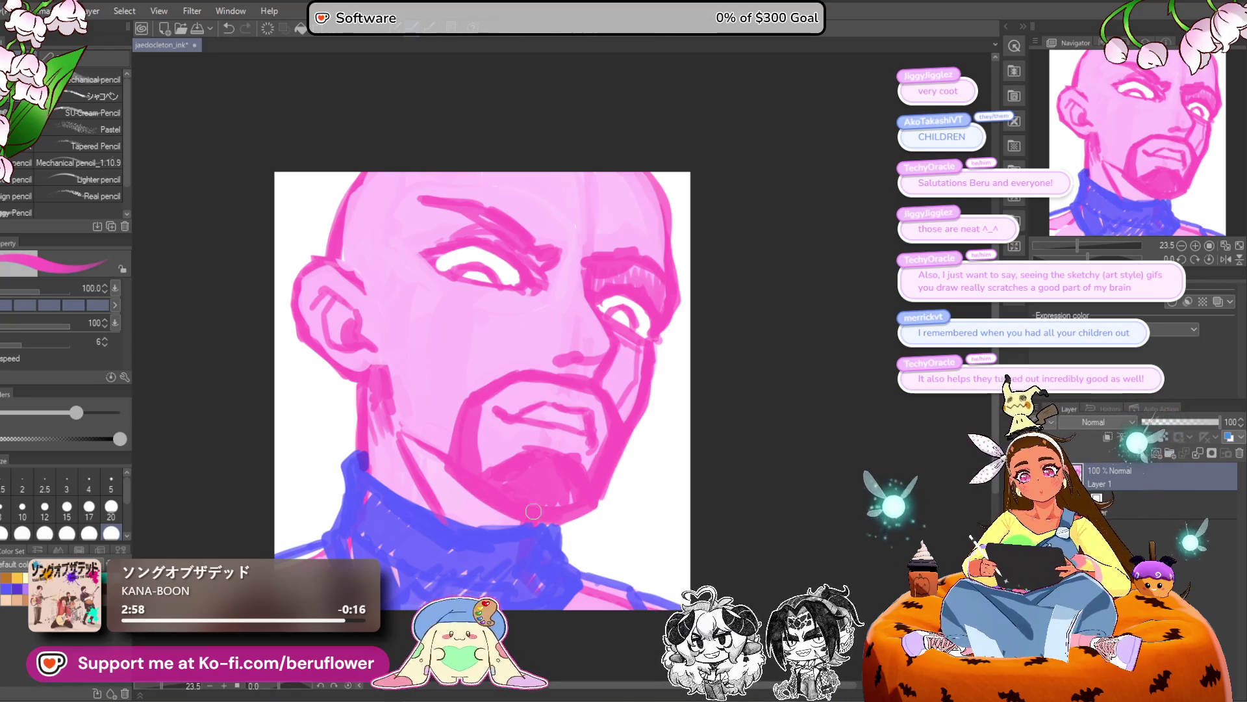
mouse_move(388, 419)
left_mouse_down()
mouse_move(384, 369)
mouse_move(406, 430)
mouse_move(451, 471)
left_mouse_up()
key("ctrl+z")
left_click_drag(673, 380, 669, 382)
left_click_drag(442, 467, 403, 390)
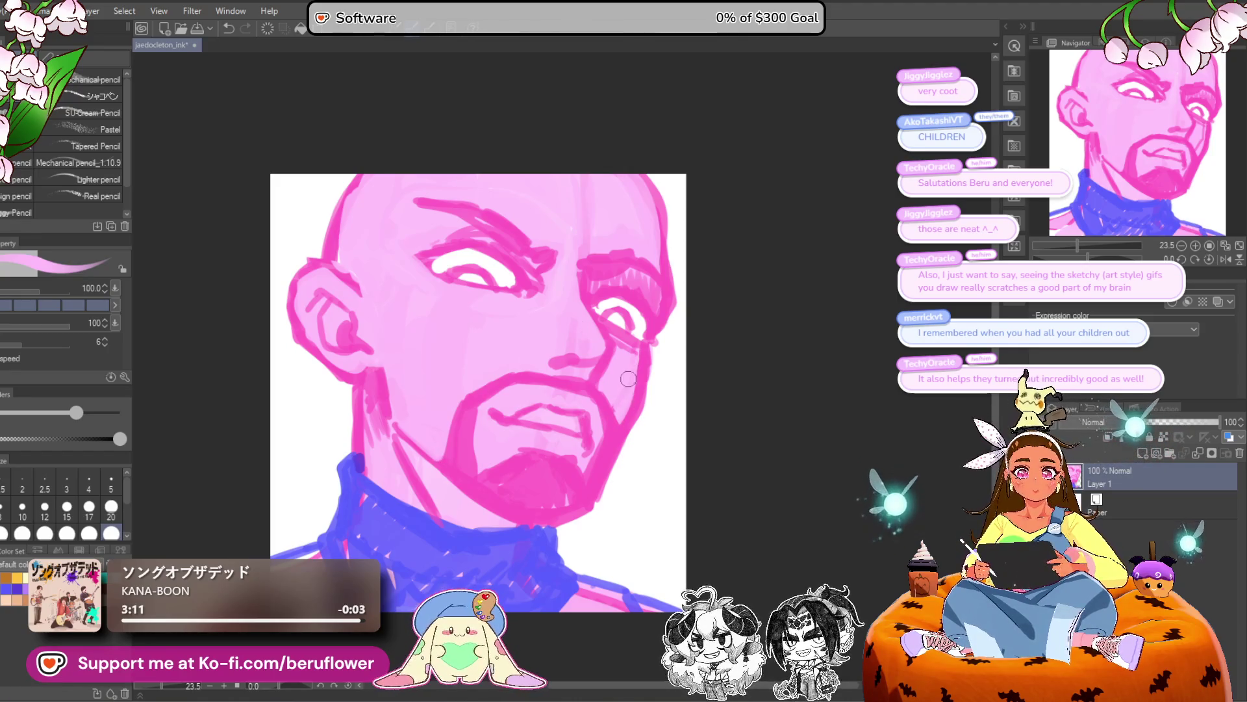
Switch the brush colour to purple and test a short stroke near the right brow.
left_click_drag(625, 432, 626, 425)
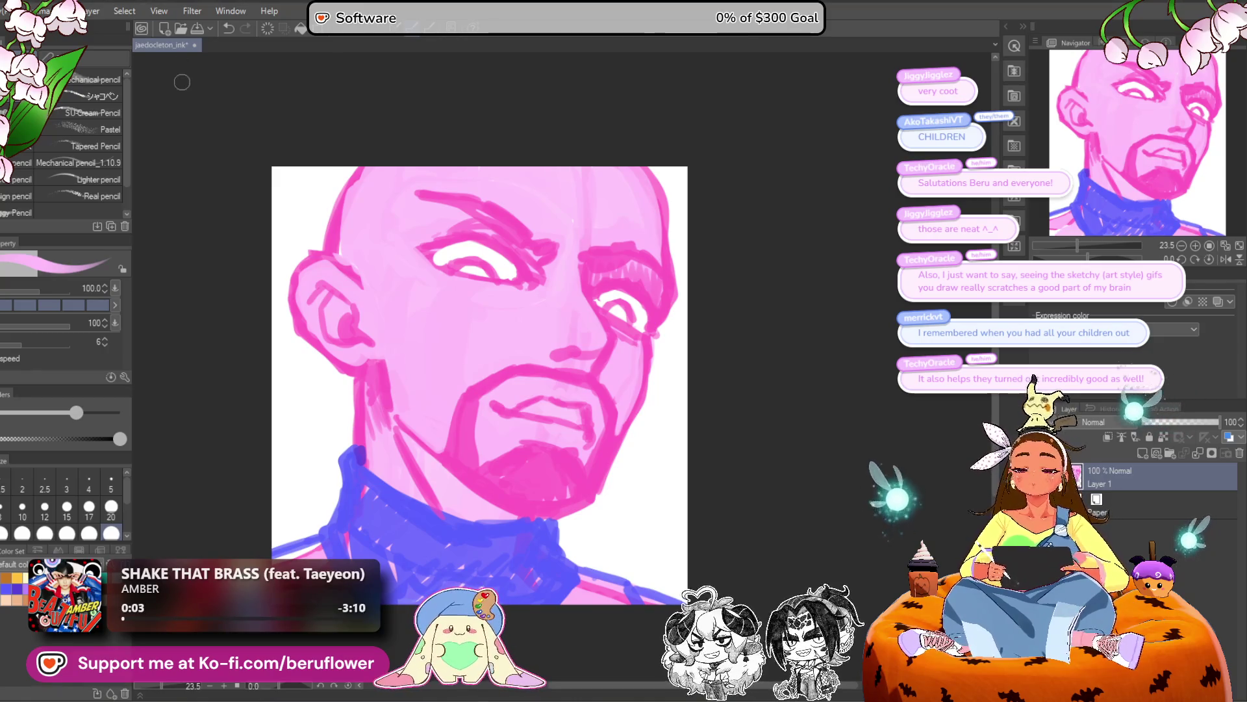
scroll(505, 381, "down", 2)
scroll(507, 345, "up", 2)
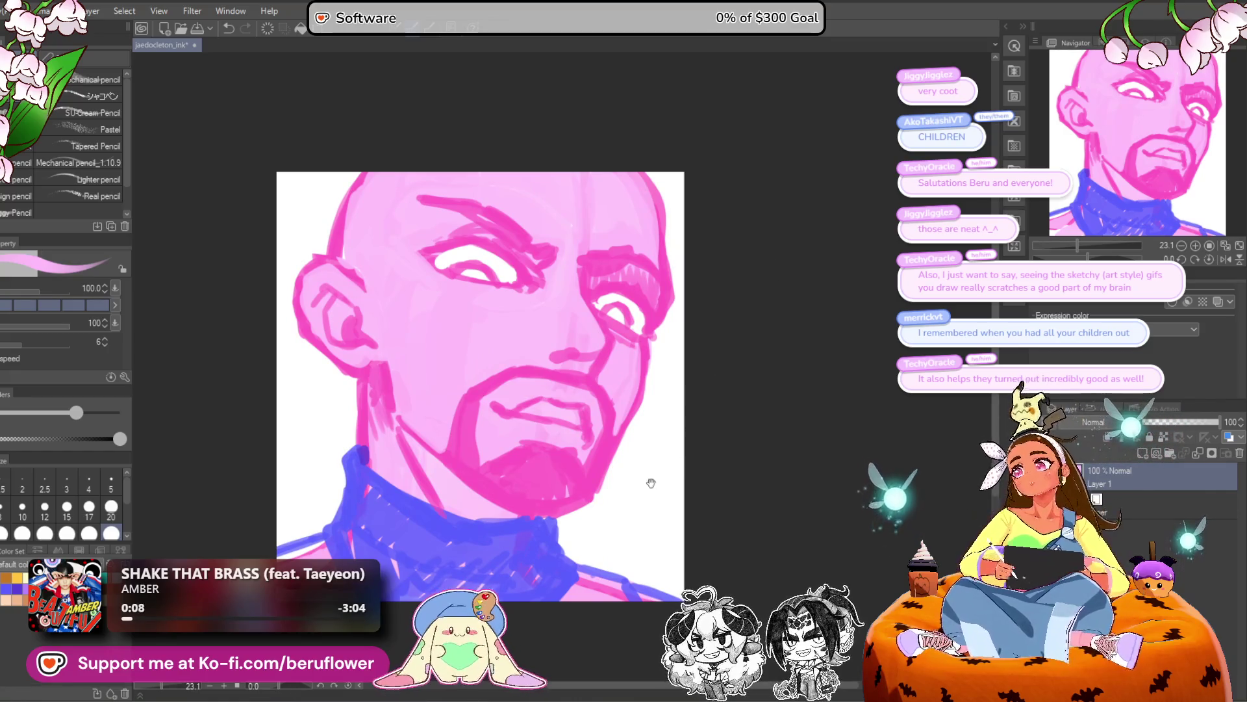
left_click_drag(416, 451, 380, 400)
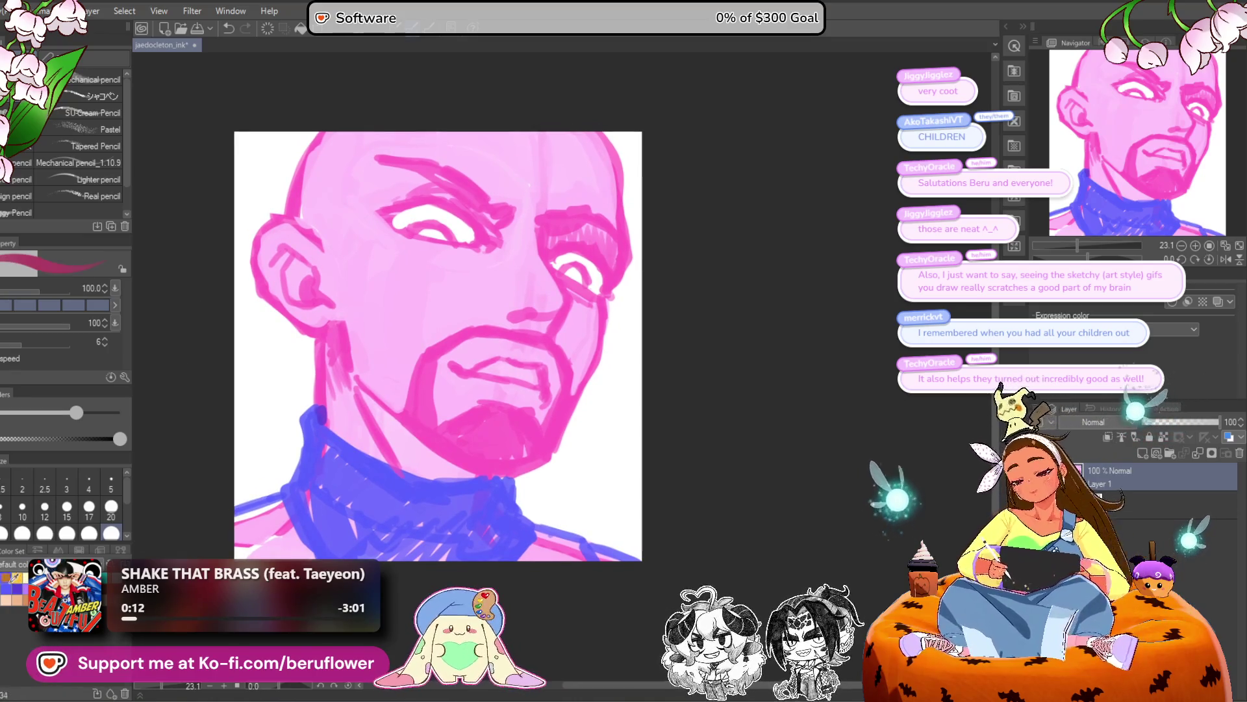
left_click(24, 572)
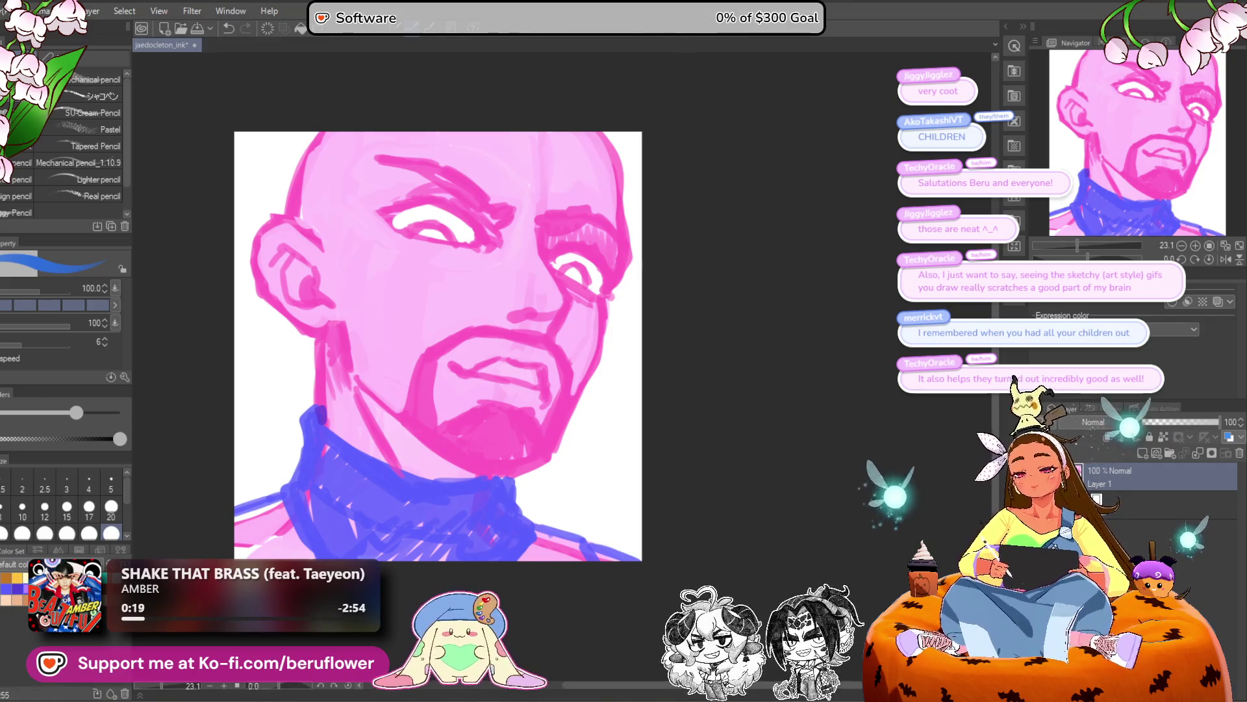
left_click(25, 588)
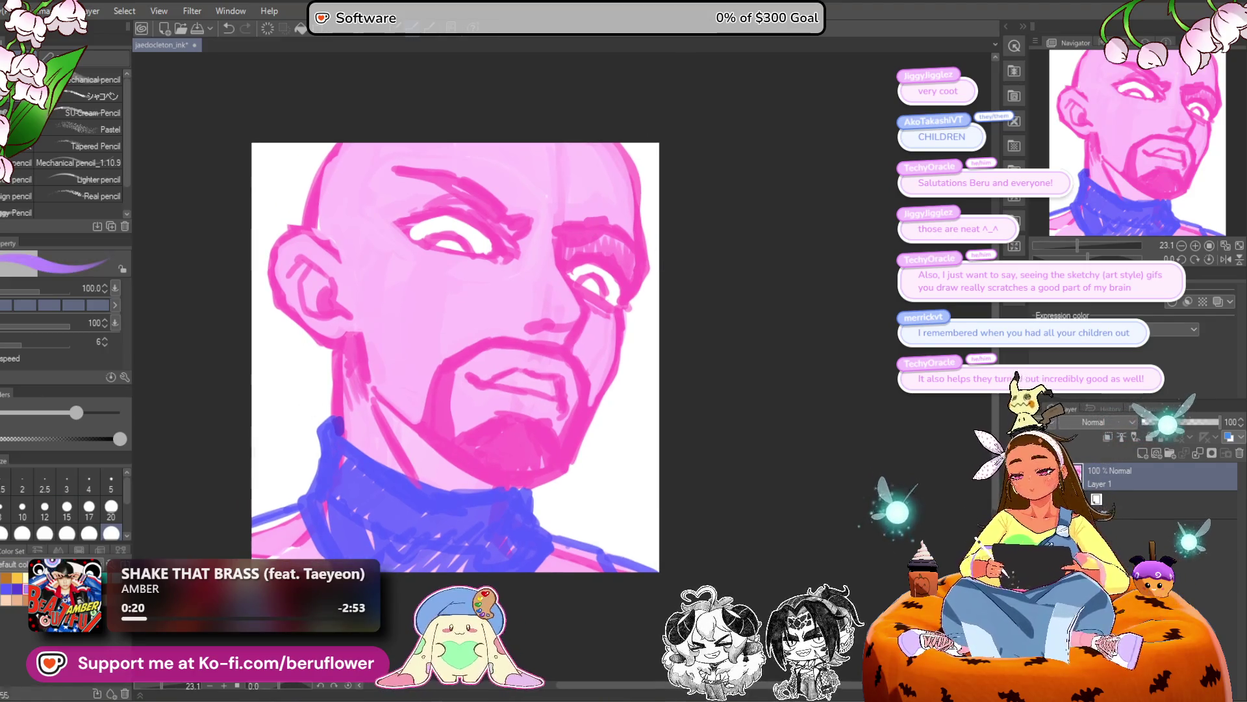
left_click_drag(588, 149, 529, 244)
Try several purple strands from the head top toward the left eye, undoing each one.
key("ctrl+z")
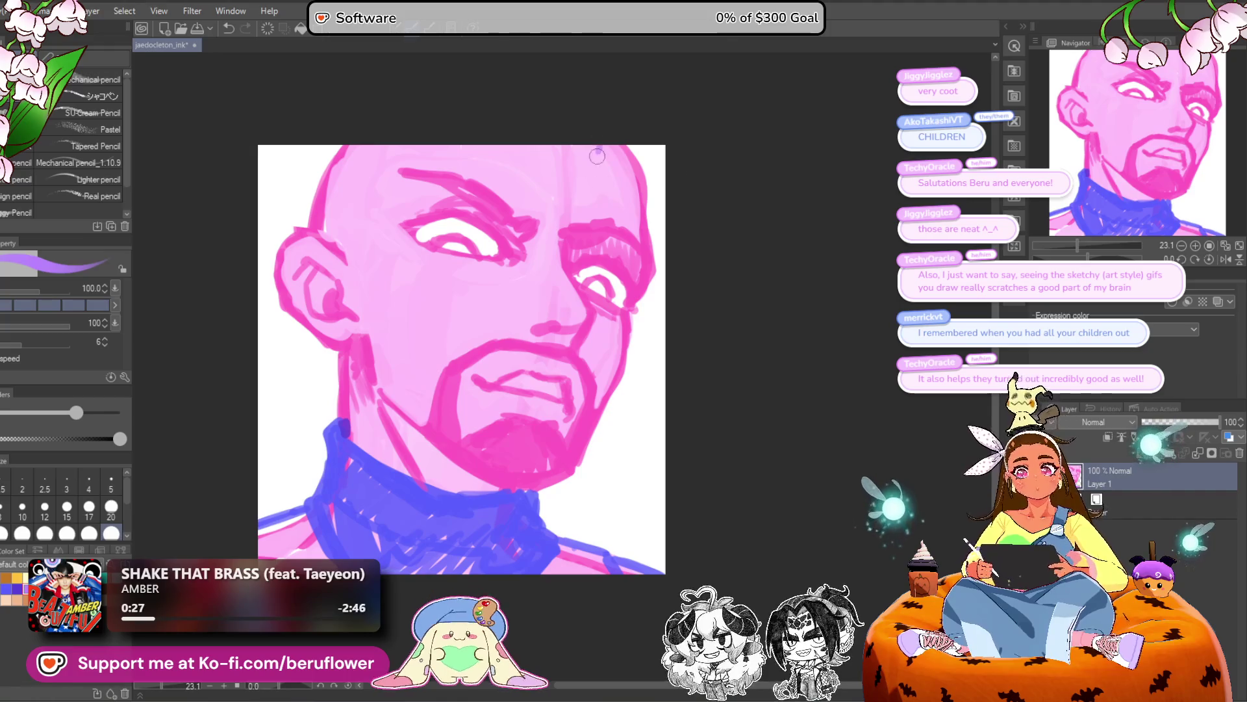
left_click_drag(604, 149, 406, 334)
key("ctrl+z")
mouse_move(608, 147)
left_mouse_down()
mouse_move(497, 230)
mouse_move(390, 273)
left_mouse_up()
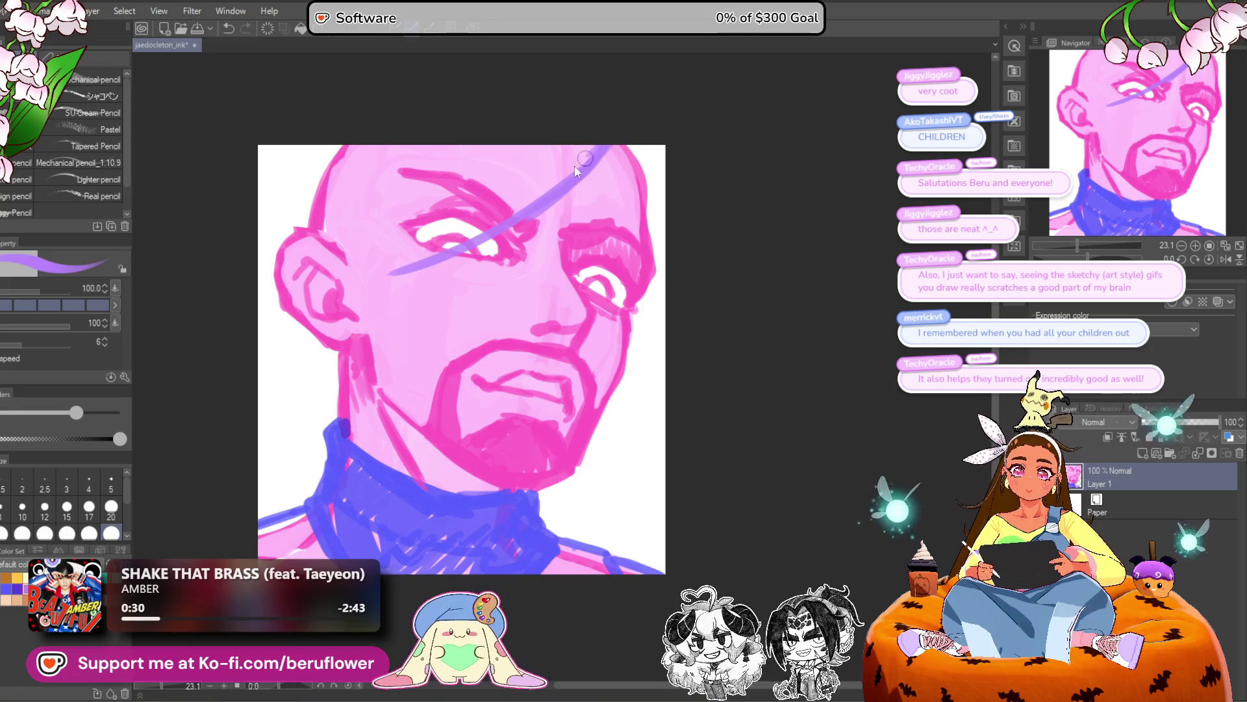
key("ctrl+z")
left_click_drag(605, 147, 442, 241)
key("ctrl+z")
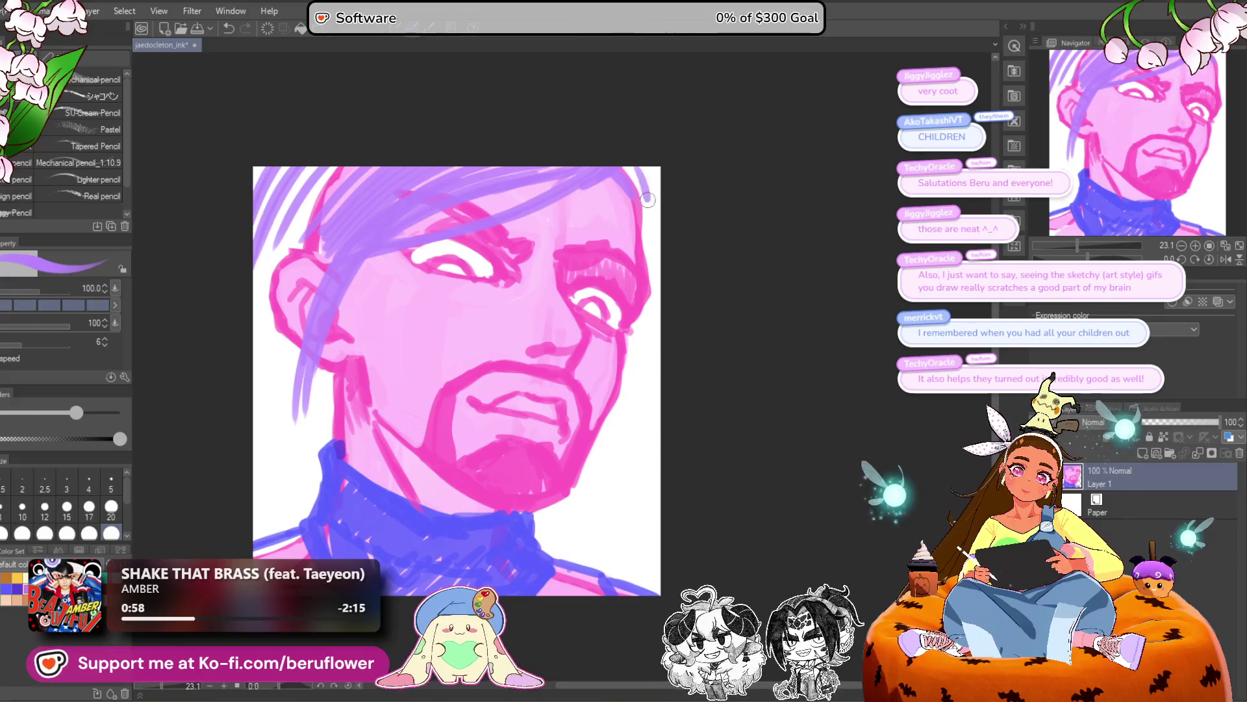
key("ctrl+z")
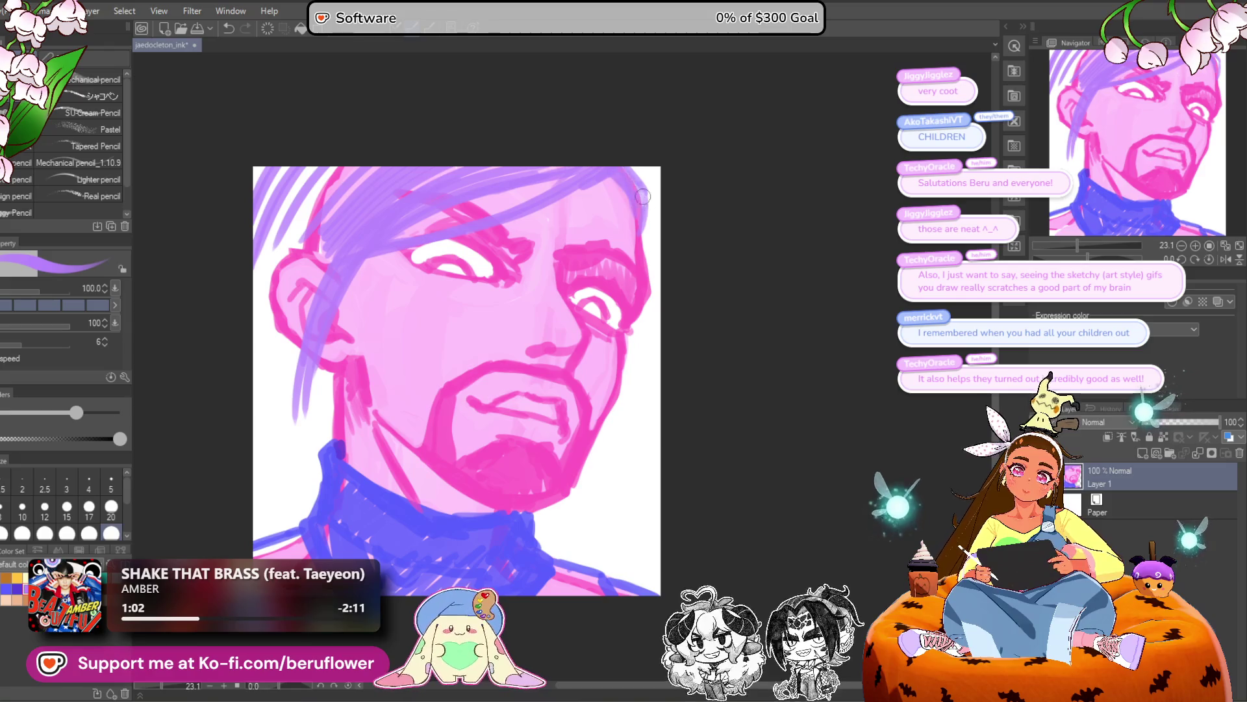
Sketch purple hair strands over the top-left and left side of the head.
left_click_drag(703, 204, 735, 194)
left_click_drag(403, 172, 406, 170)
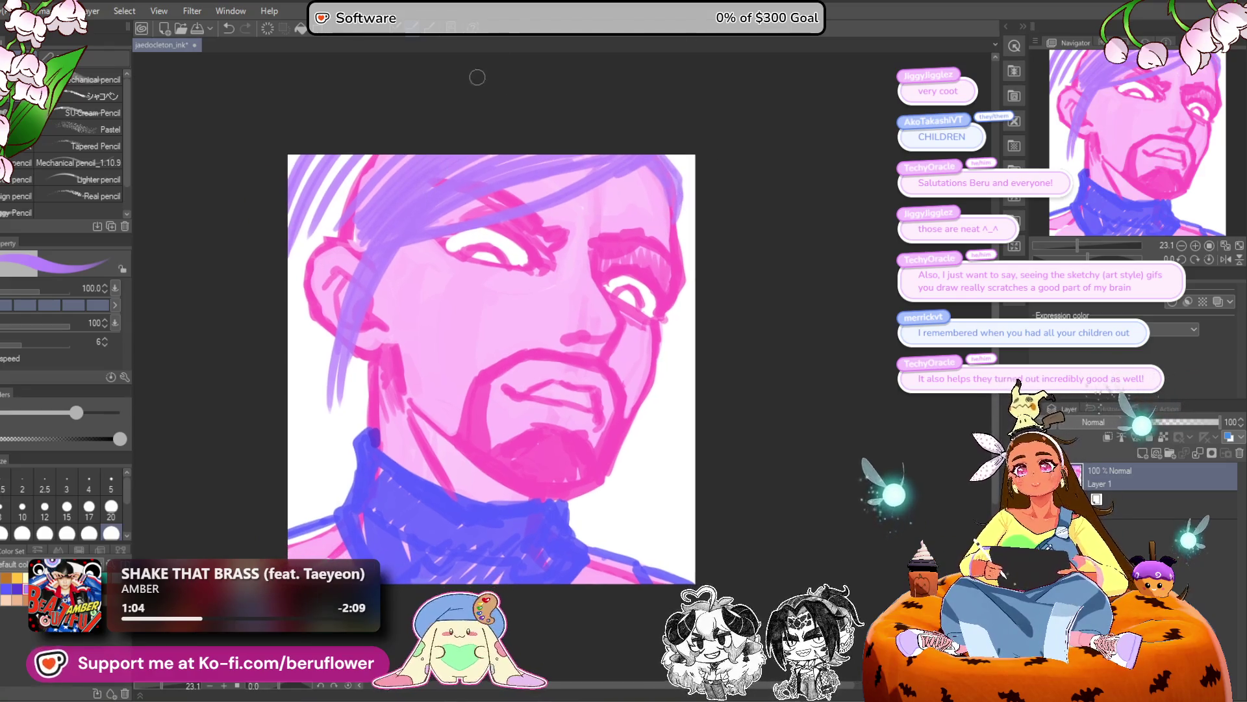
left_click_drag(322, 156, 295, 247)
left_click_drag(363, 159, 339, 224)
left_click_drag(476, 150, 480, 151)
left_click_drag(381, 205, 344, 396)
left_click_drag(375, 239, 354, 276)
mouse_move(358, 186)
left_mouse_down()
mouse_move(315, 177)
mouse_move(301, 260)
left_mouse_up()
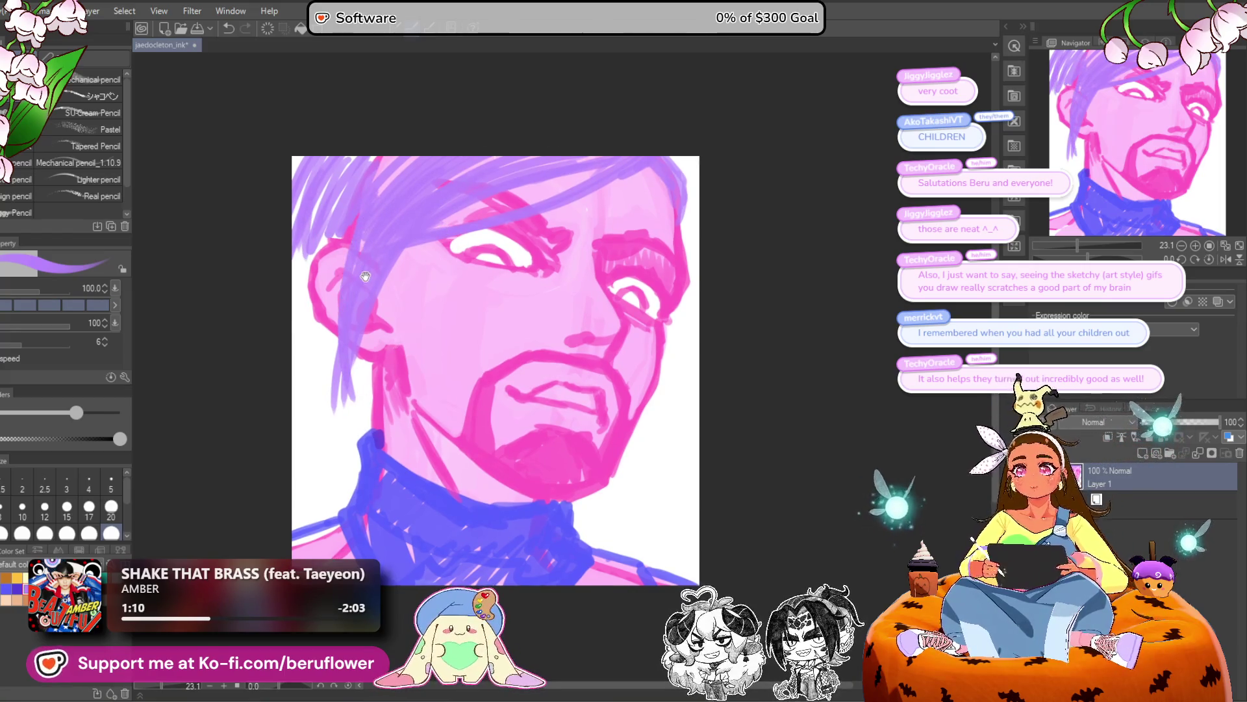
left_click_drag(617, 182, 607, 191)
Transform the whole drawing and nudge it to the right.
key("ctrl+z")
key("ctrl+z")
key("ctrl+z")
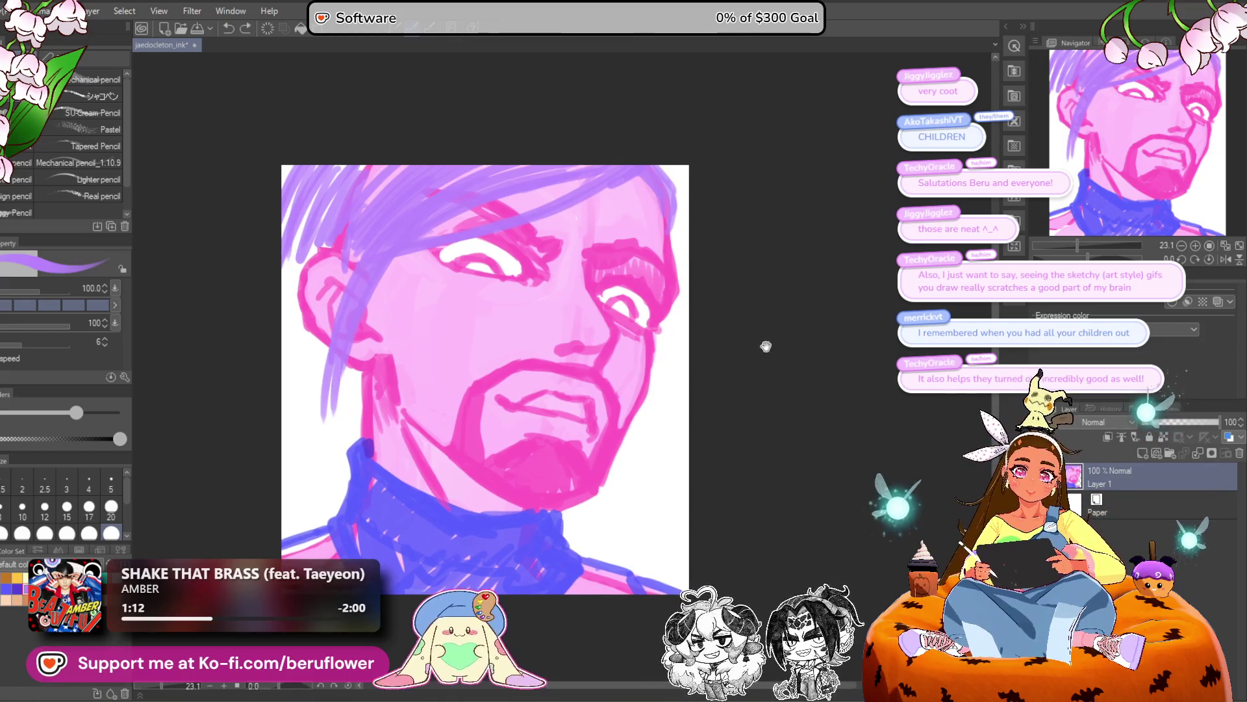
left_click_drag(766, 341, 737, 350)
key("ctrl+t")
key("Right")
key("Right")
key("Right")
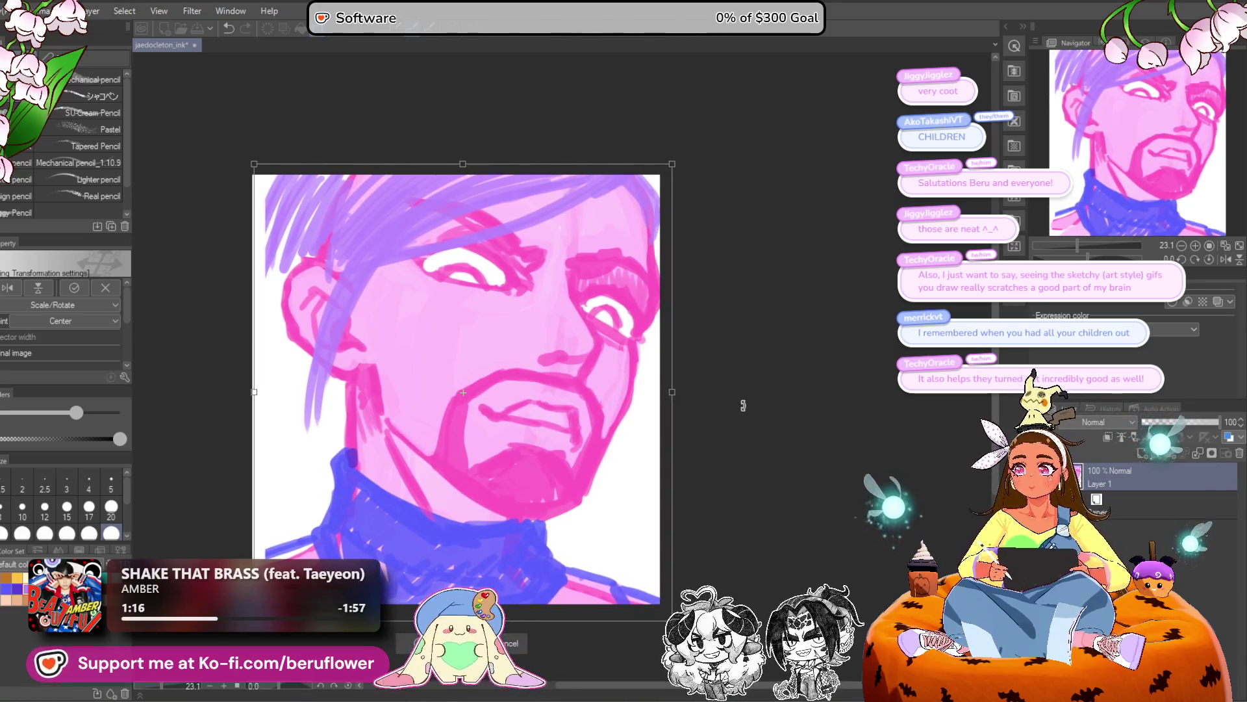
Apply the right nudge, then try a left nudge and undo it.
key("Return")
key("ctrl+t")
key("Left")
key("Left")
key("Left")
key("Return")
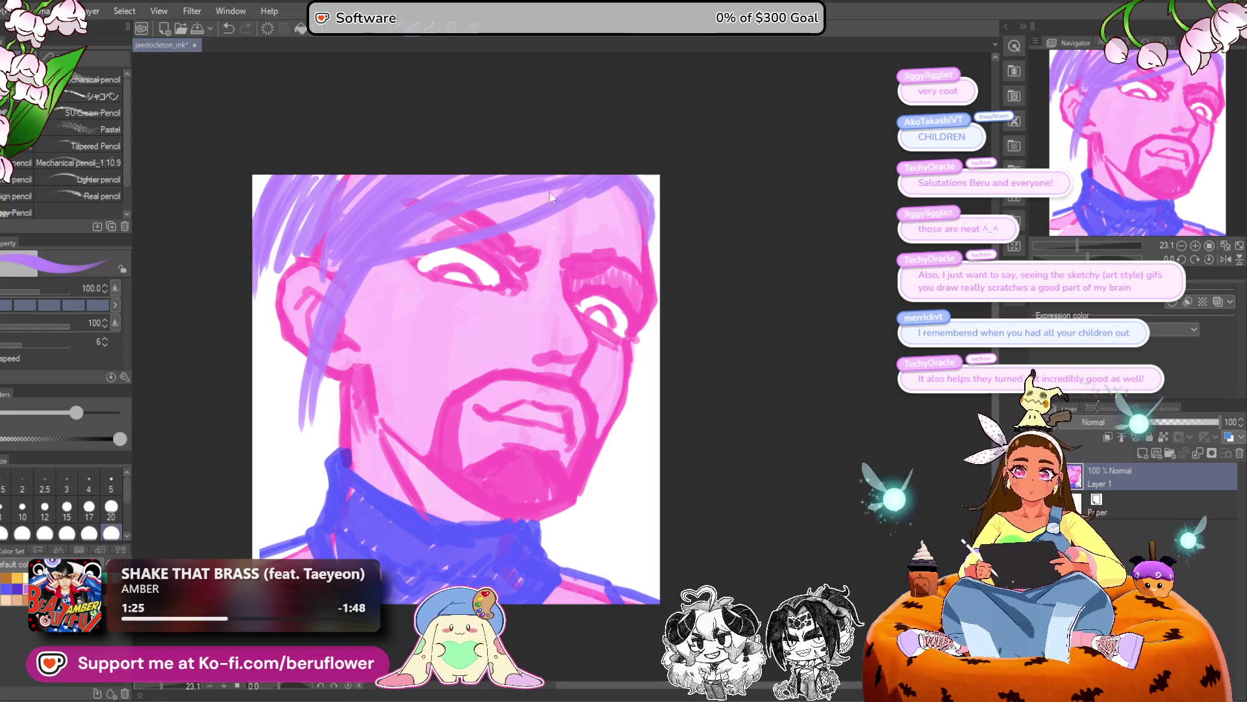
key("ctrl+z")
key("ctrl+z")
key("ctrl+z")
key("ctrl+z")
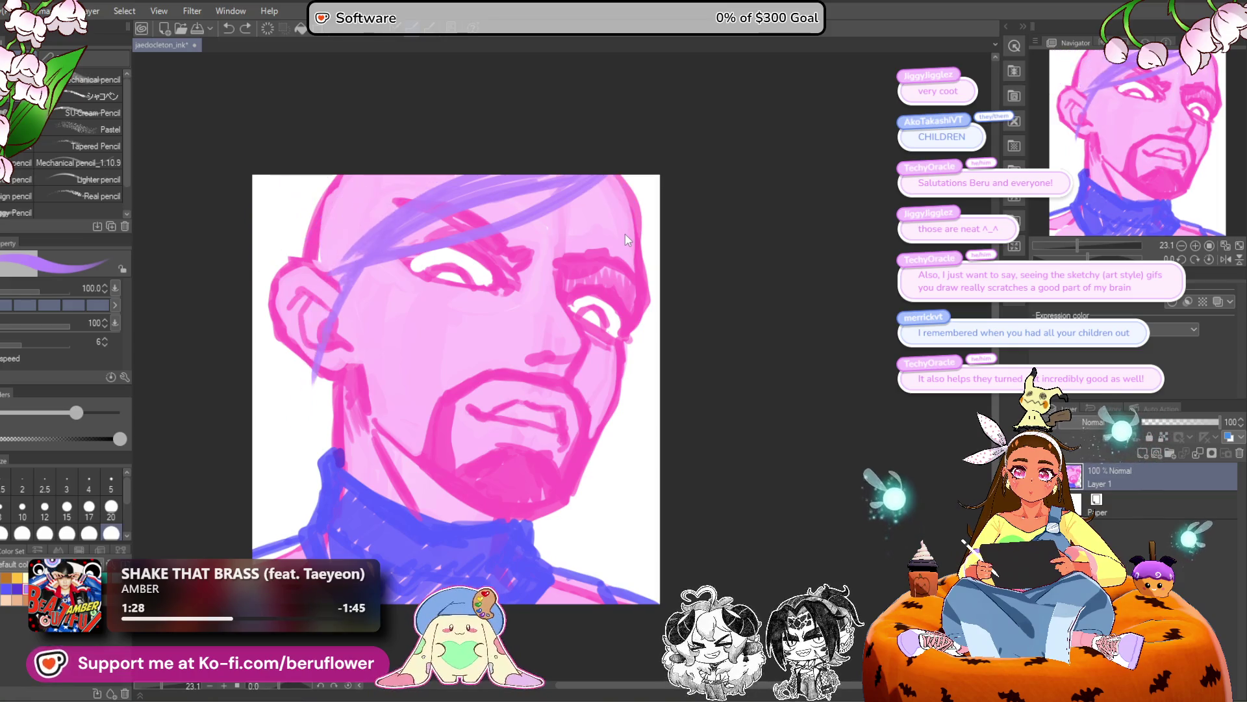
Undo the purple hair and flip the portrait horizontally, shifted slightly right.
key("ctrl+z")
key("ctrl+z")
key("ctrl+z")
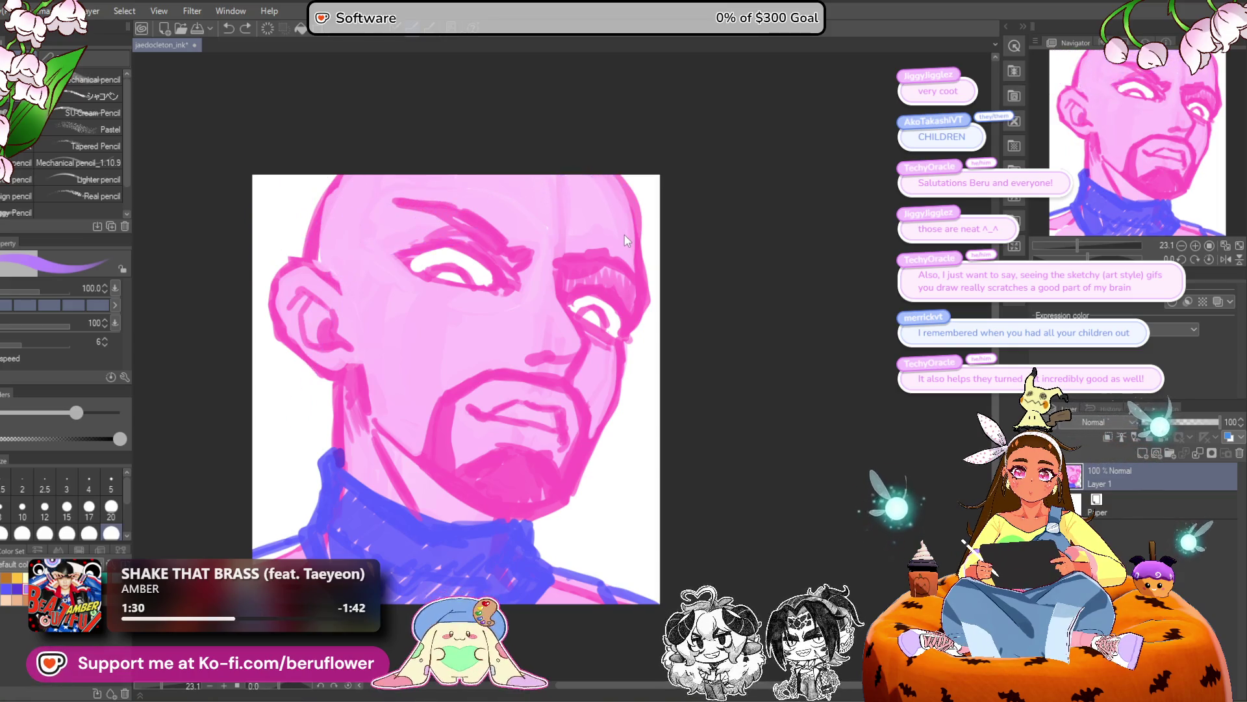
key("ctrl+t")
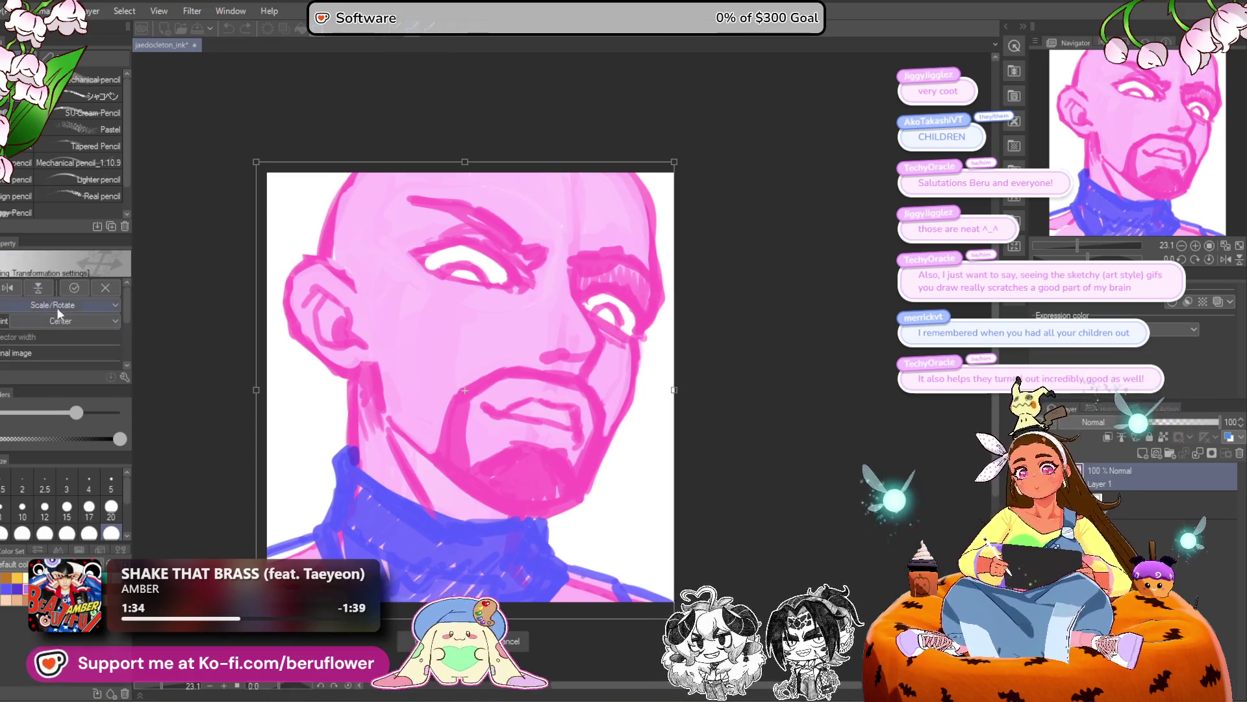
left_click(9, 290)
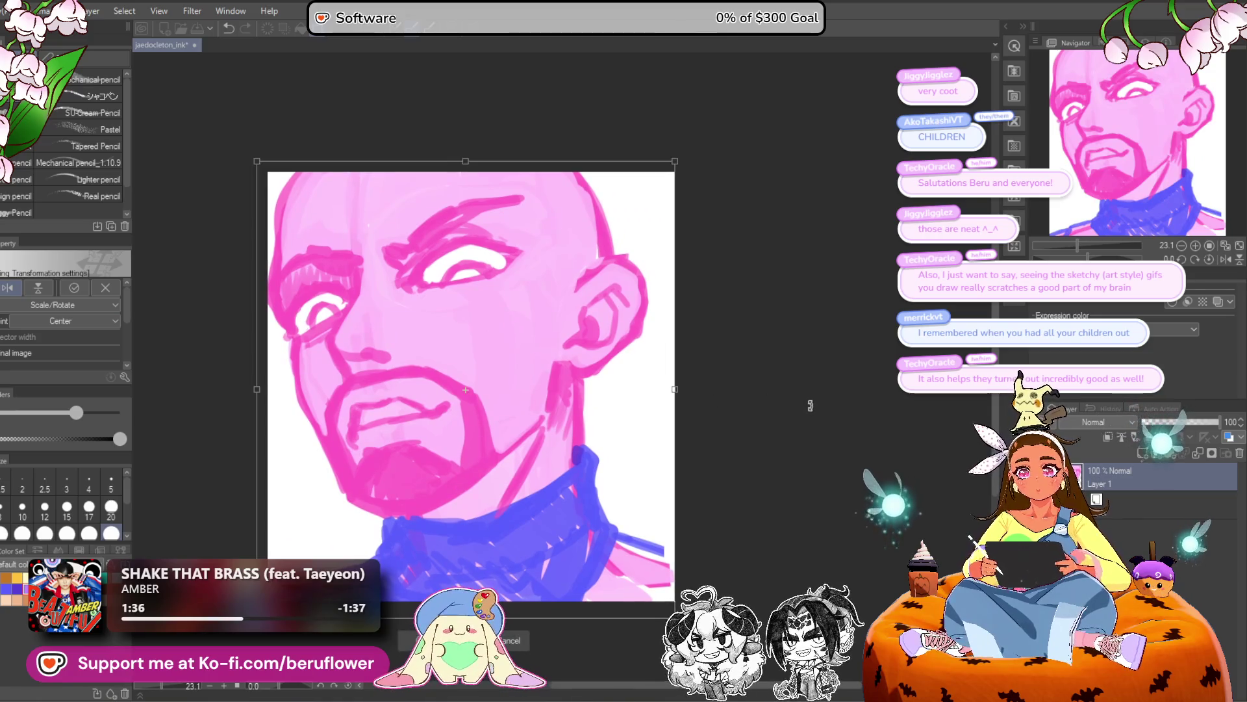
key("Right")
key("Right")
key("Right")
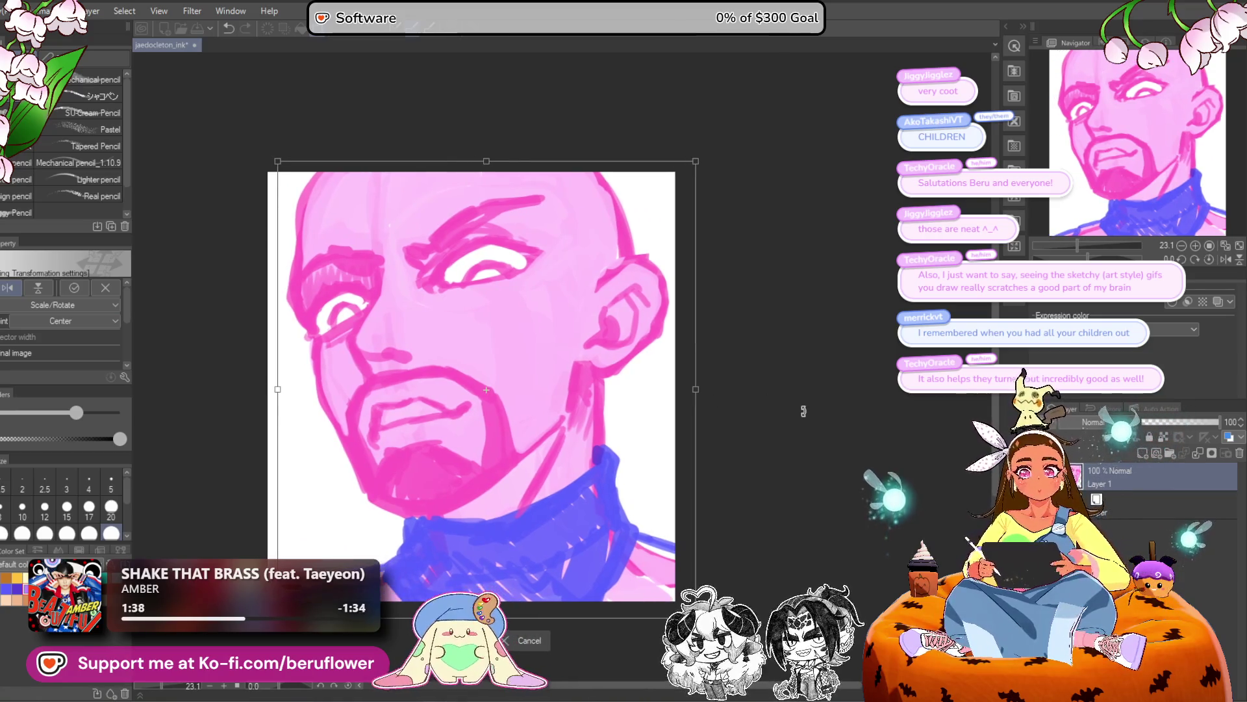
key("Return")
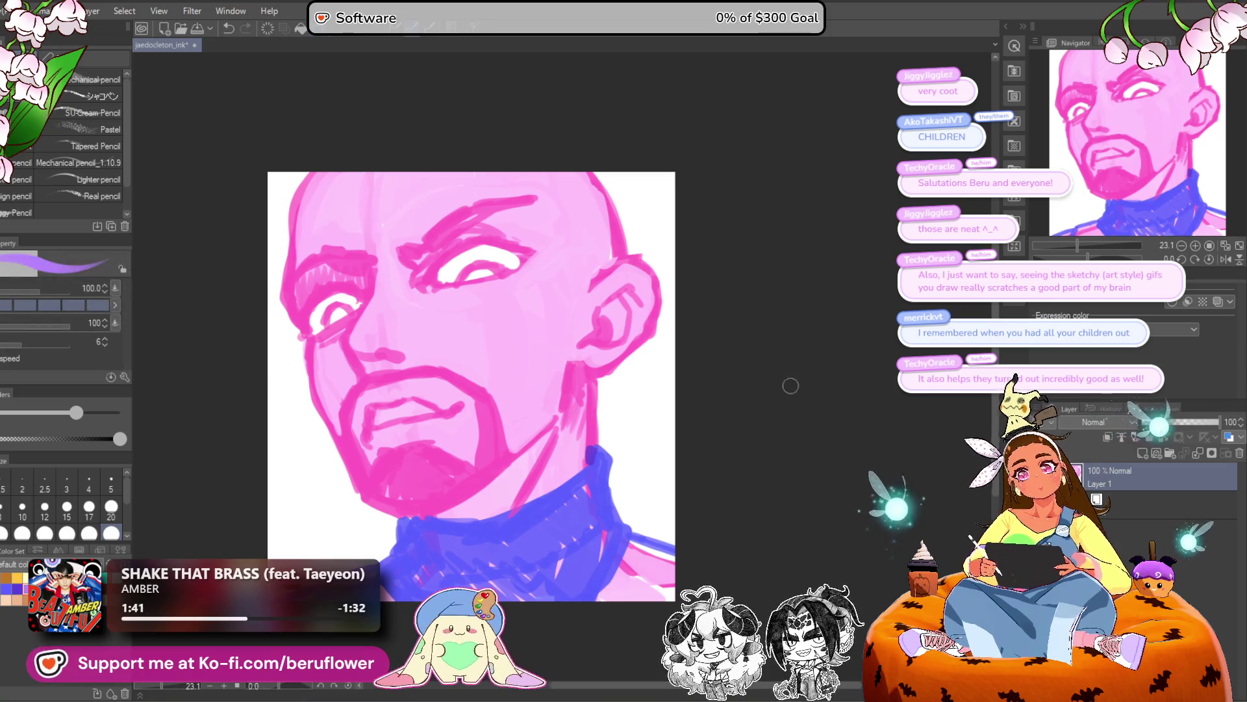
left_click_drag(542, 170, 585, 235)
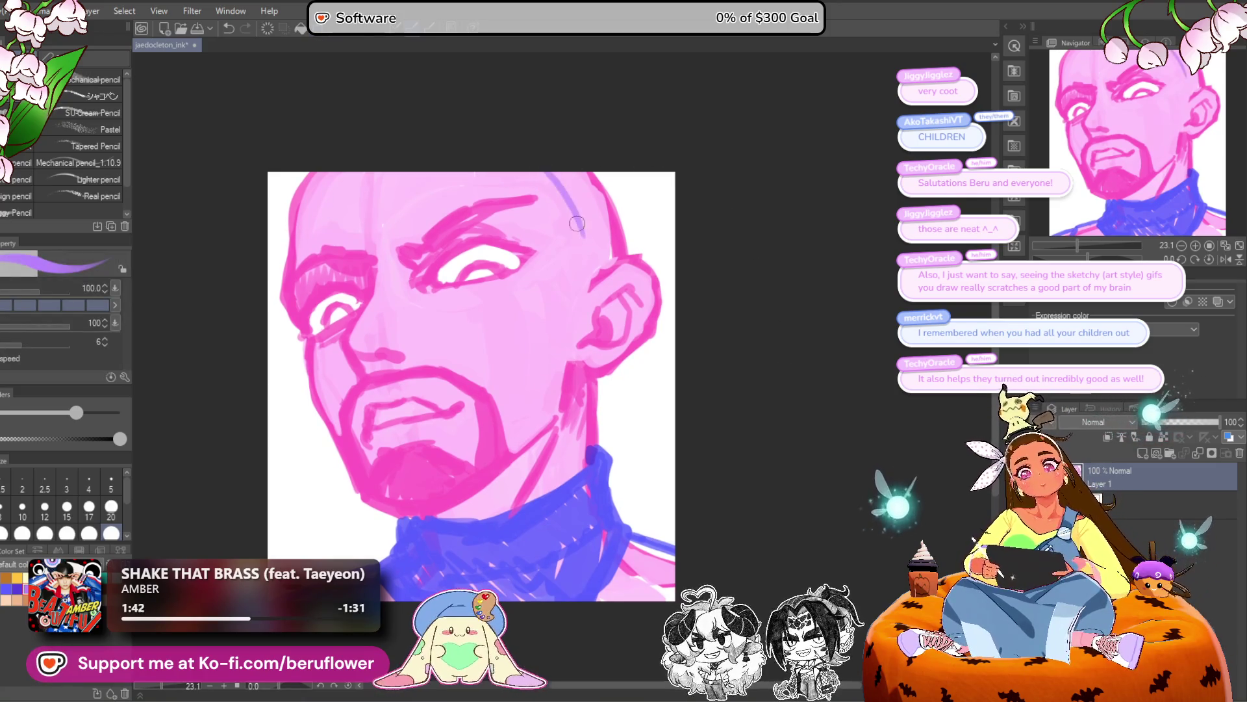
Sketch lavender hair over the top-right of the head and its right edge, redoing one stroke.
left_click_drag(549, 170, 577, 300)
mouse_move(590, 252)
left_mouse_down()
mouse_move(574, 279)
mouse_move(556, 182)
mouse_move(582, 214)
mouse_move(615, 185)
mouse_move(629, 231)
left_mouse_up()
left_click_drag(617, 170, 635, 256)
key("ctrl+z")
key("ctrl+z")
mouse_move(616, 174)
left_mouse_down()
mouse_move(634, 256)
mouse_move(630, 231)
mouse_move(628, 247)
left_mouse_up()
mouse_move(582, 280)
left_mouse_down()
mouse_move(611, 215)
mouse_move(588, 168)
mouse_move(633, 242)
left_mouse_up()
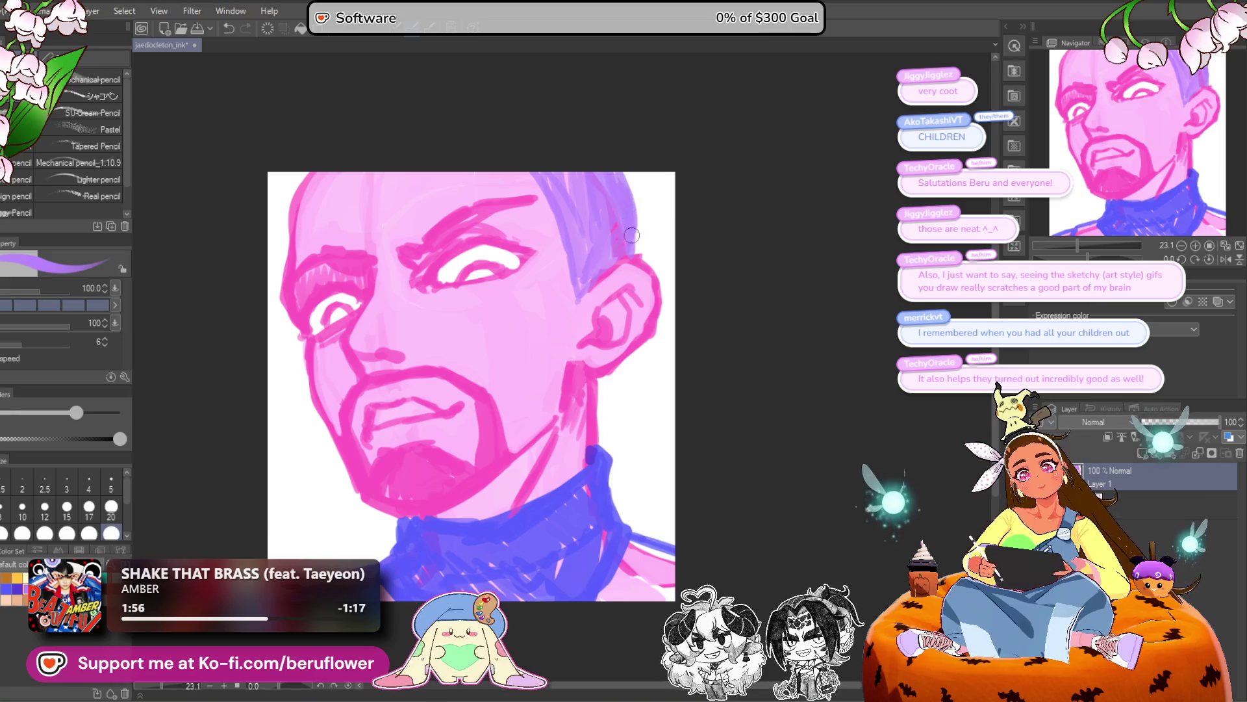
mouse_move(634, 339)
left_mouse_down()
mouse_move(630, 315)
mouse_move(599, 383)
left_mouse_up()
Run a quick transform on the whole drawing and lighten the area near the neck.
mouse_move(785, 260)
left_mouse_down()
mouse_move(855, 279)
mouse_move(799, 301)
left_mouse_up()
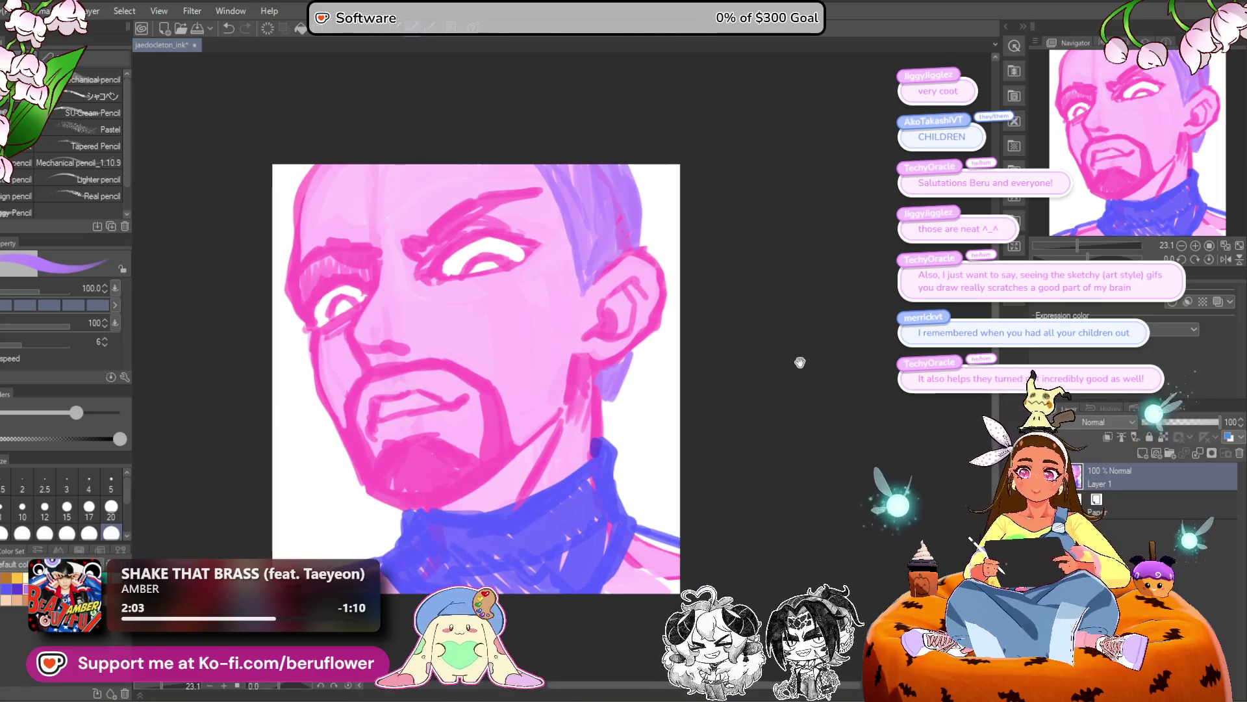
mouse_move(777, 415)
left_mouse_down()
mouse_move(774, 389)
mouse_move(779, 401)
left_mouse_up()
key("ctrl+t")
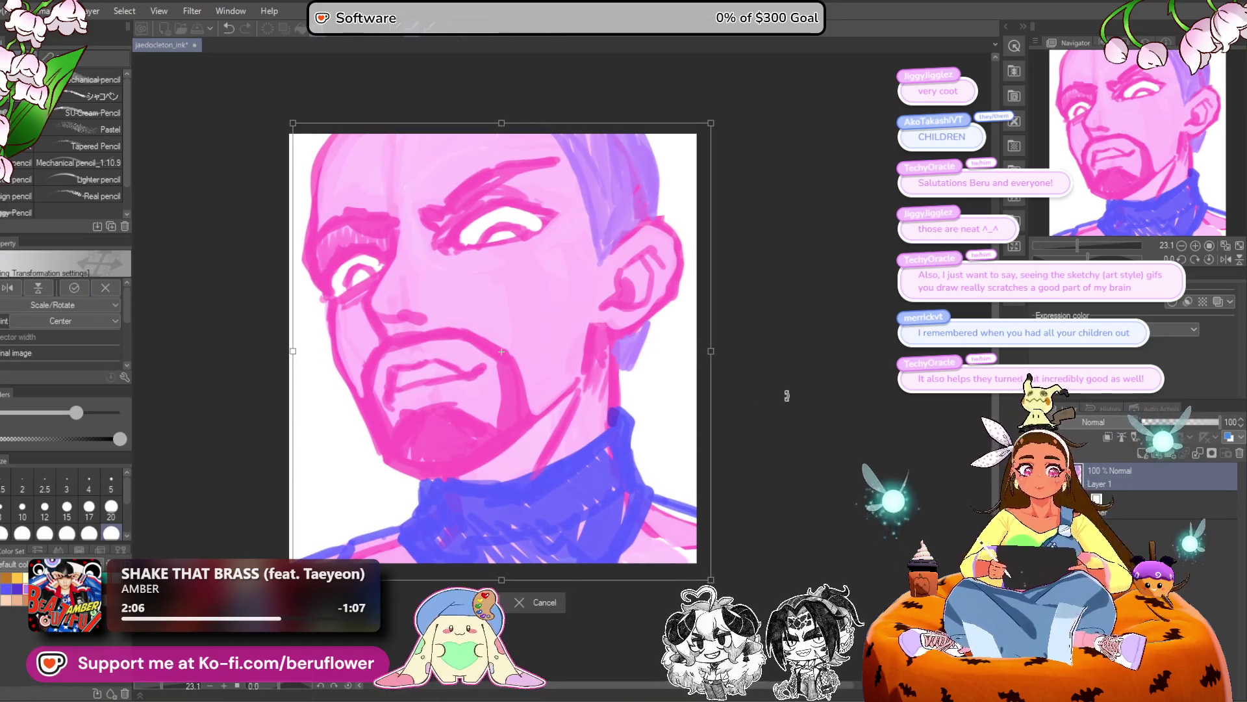
key("Return")
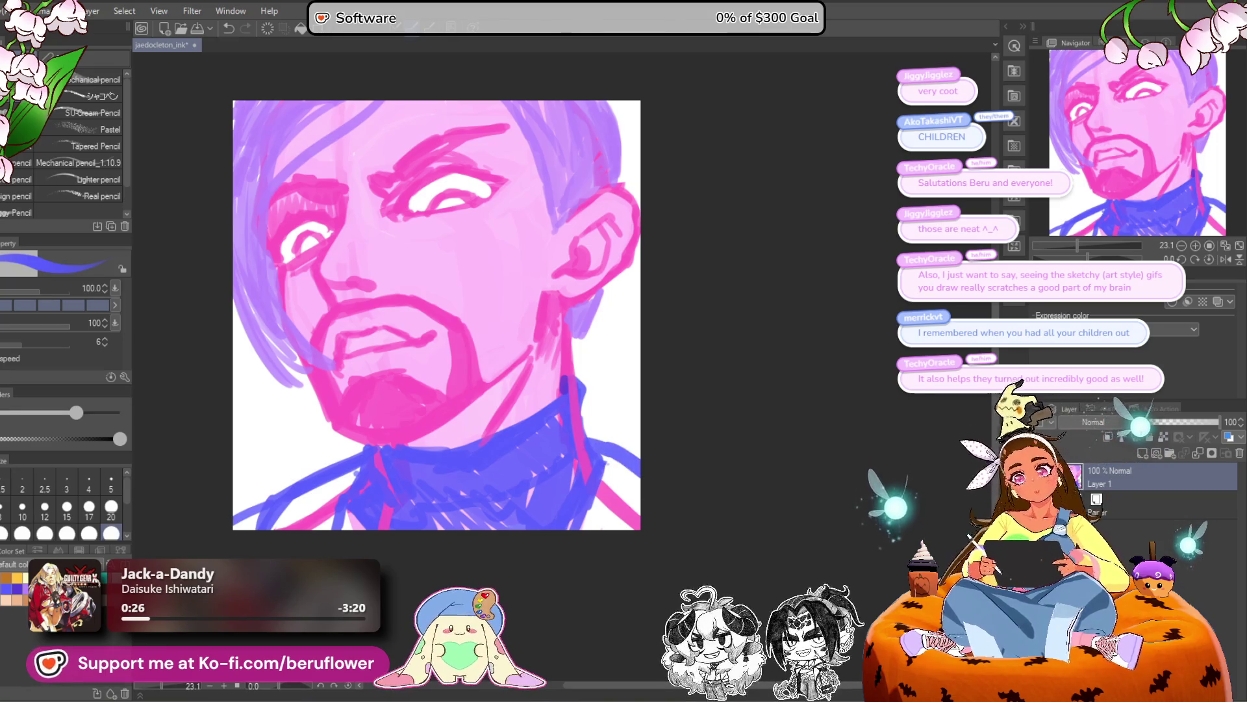
left_click_drag(305, 510, 313, 518)
left_click_drag(616, 449, 603, 438)
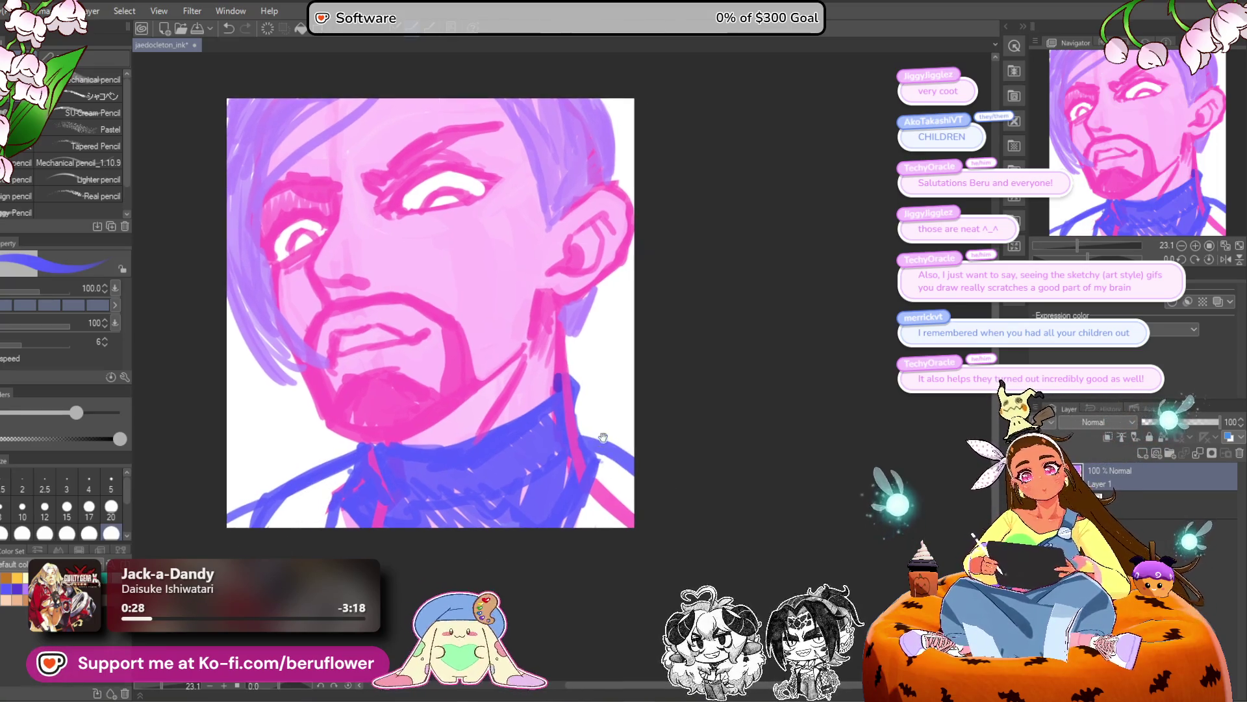
left_click_drag(604, 481, 626, 522)
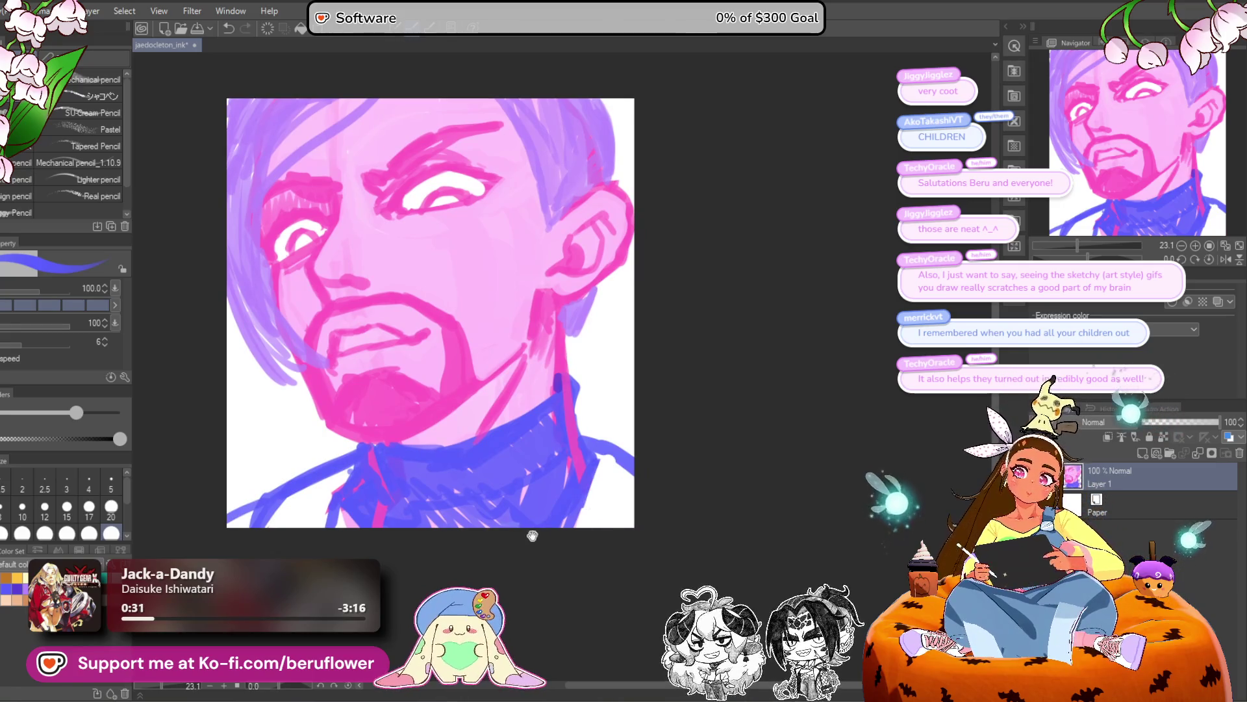
left_click_drag(539, 531, 550, 532)
left_click_drag(653, 435, 663, 460)
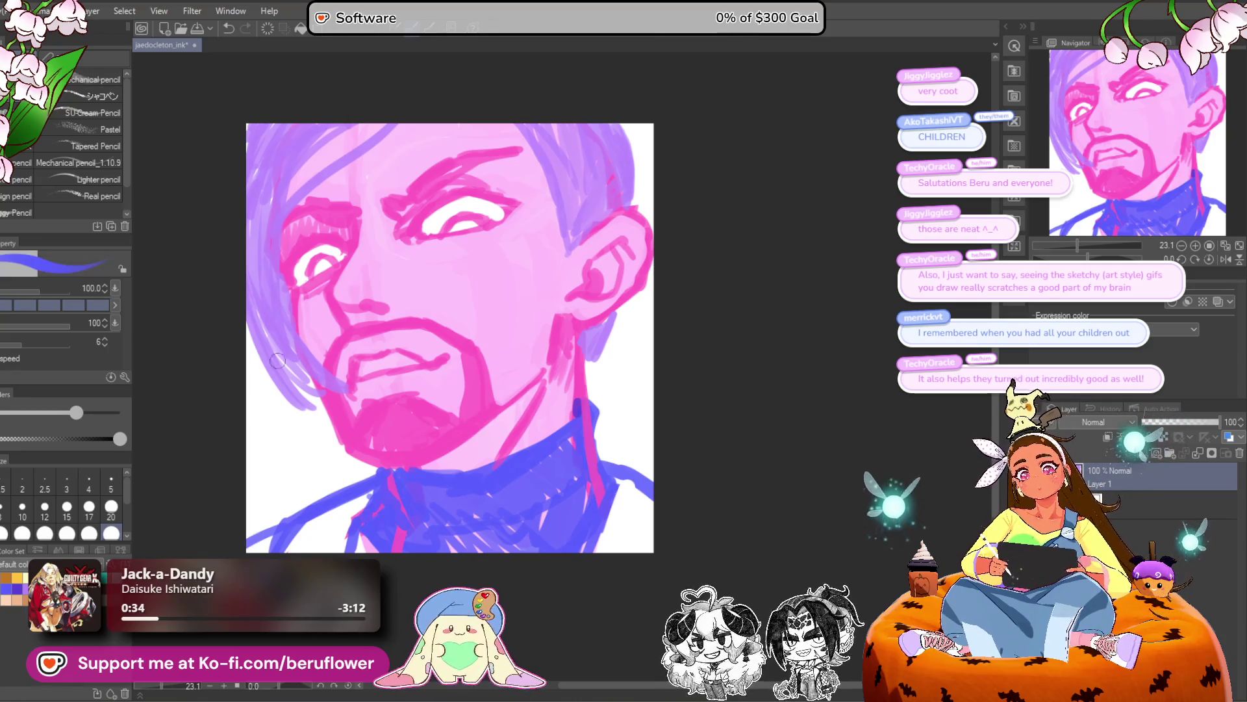
Add pink along the hair's top-right edge and a purple stroke along the jaw and hair.
key("x")
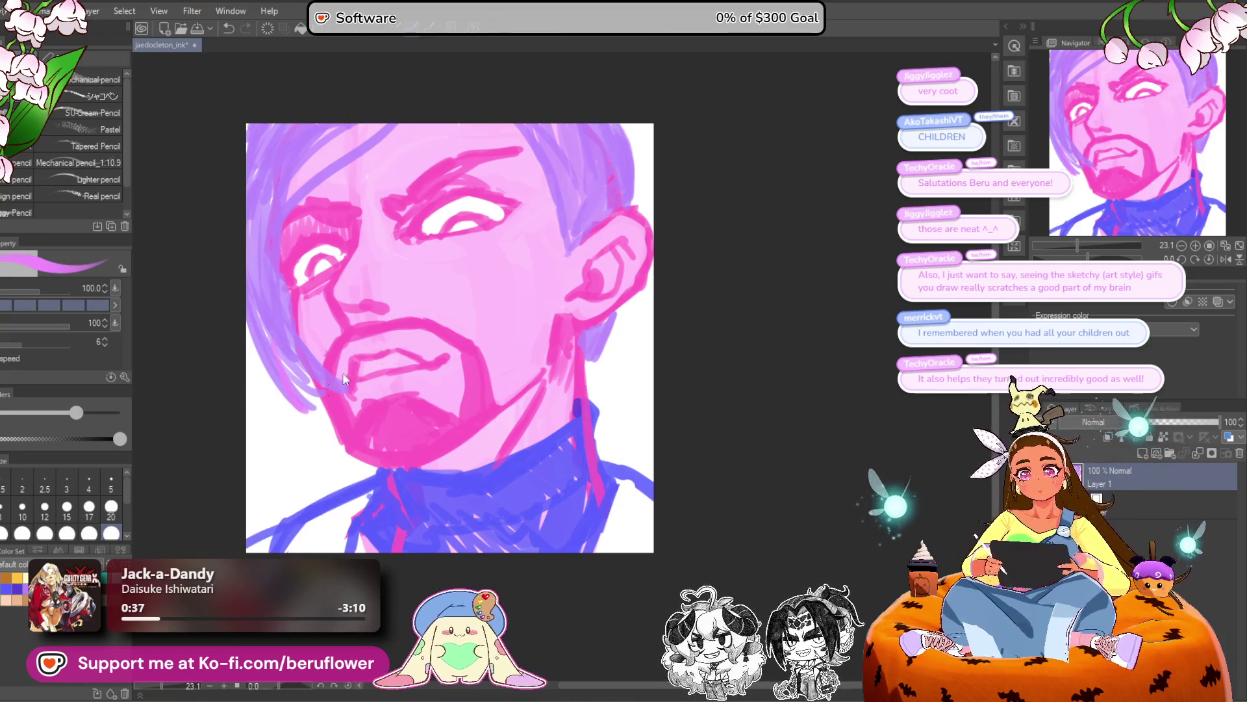
left_click_drag(714, 252, 703, 262)
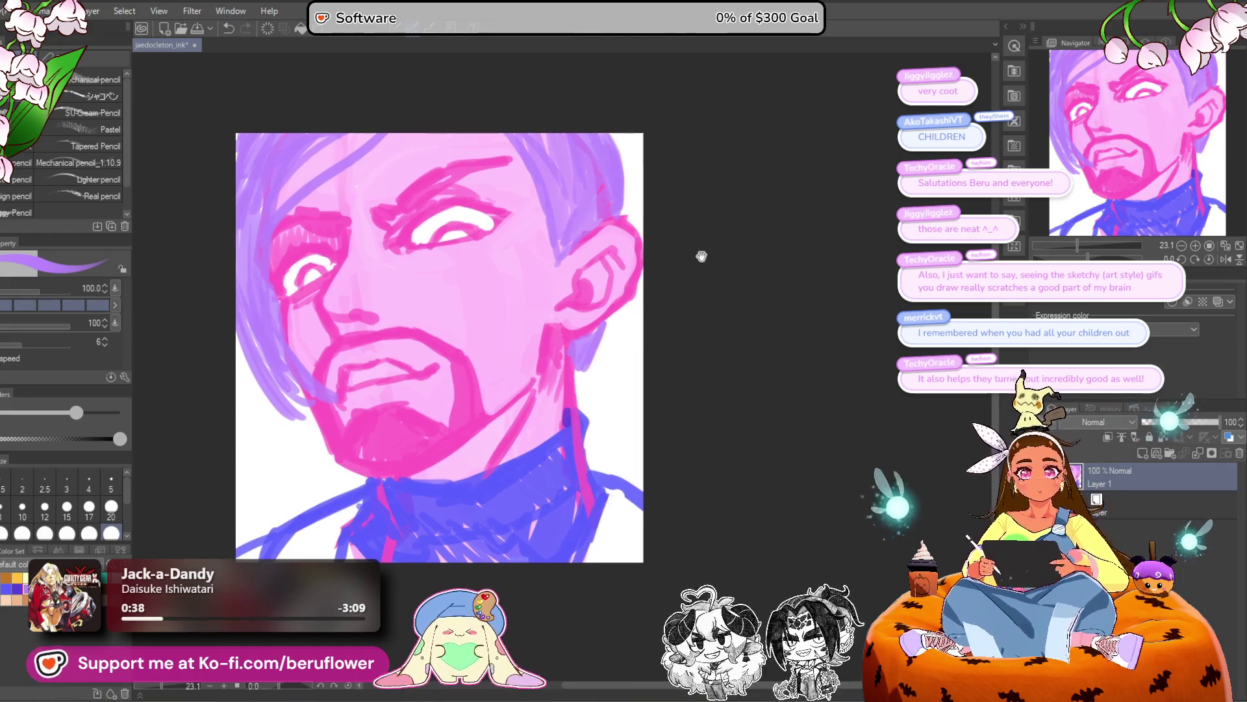
left_click_drag(601, 123, 620, 205)
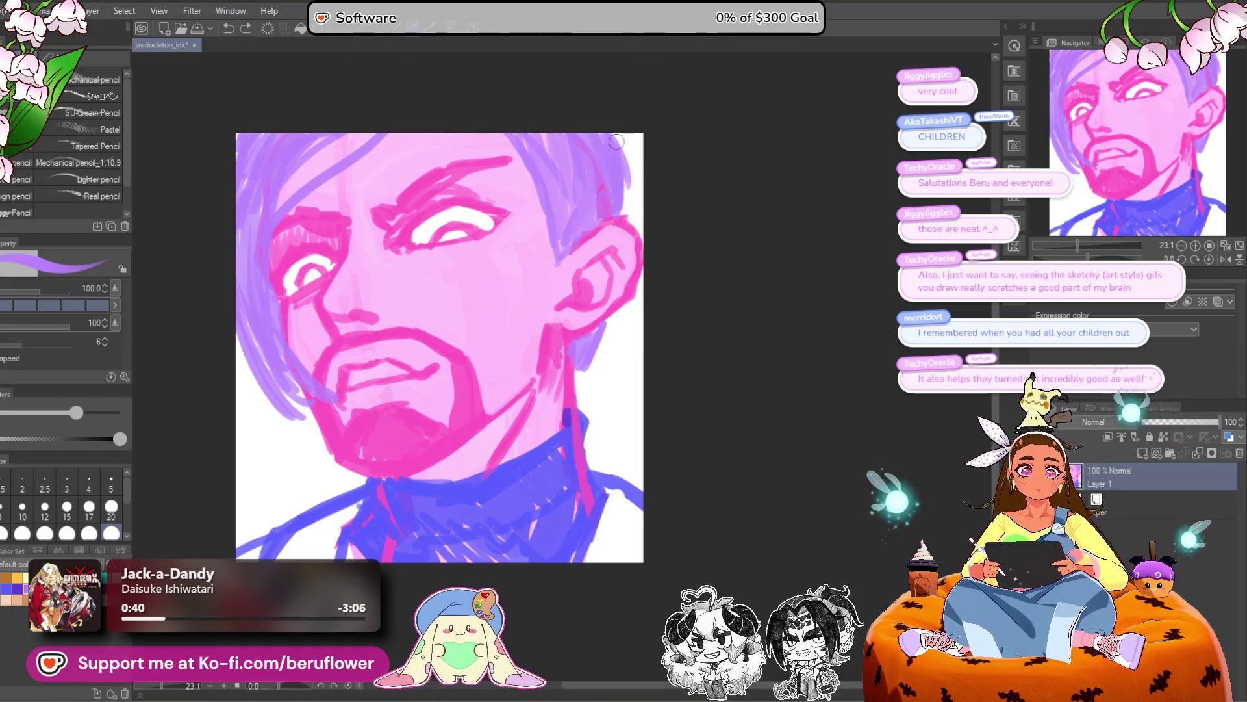
left_click_drag(610, 322, 652, 309)
left_click_drag(349, 402, 354, 393)
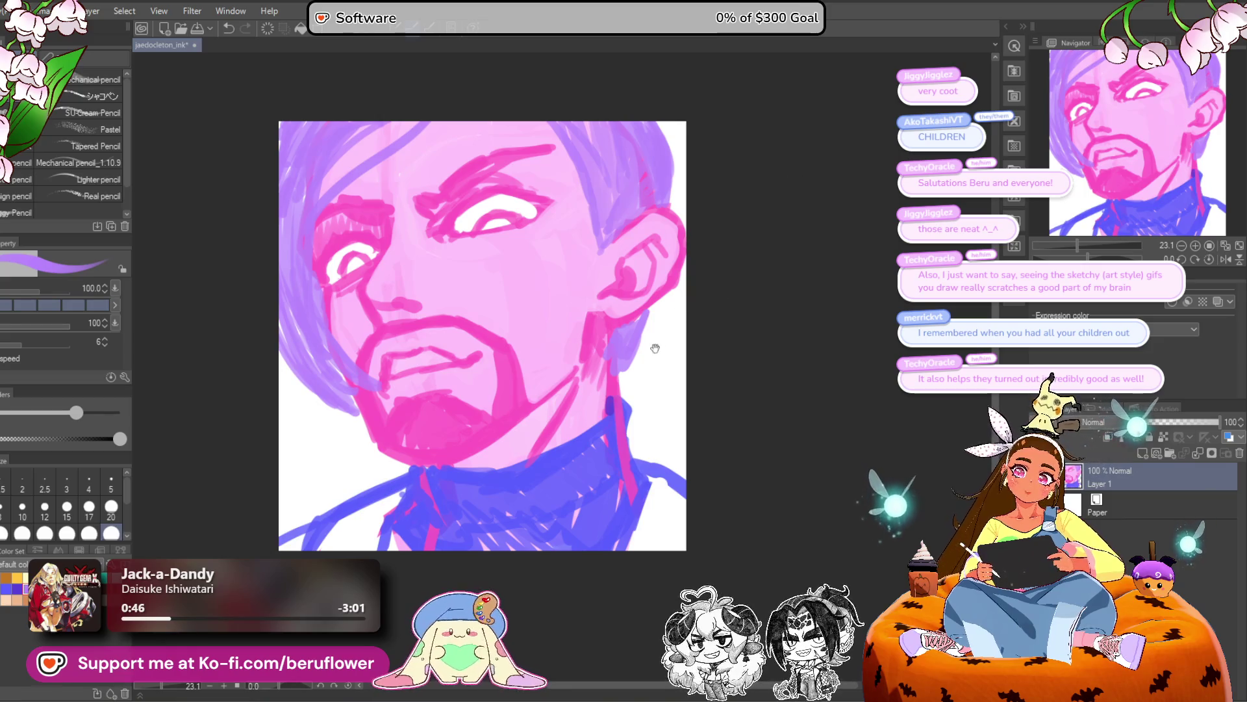
left_click_drag(657, 347, 658, 354)
left_click_drag(387, 532, 385, 534)
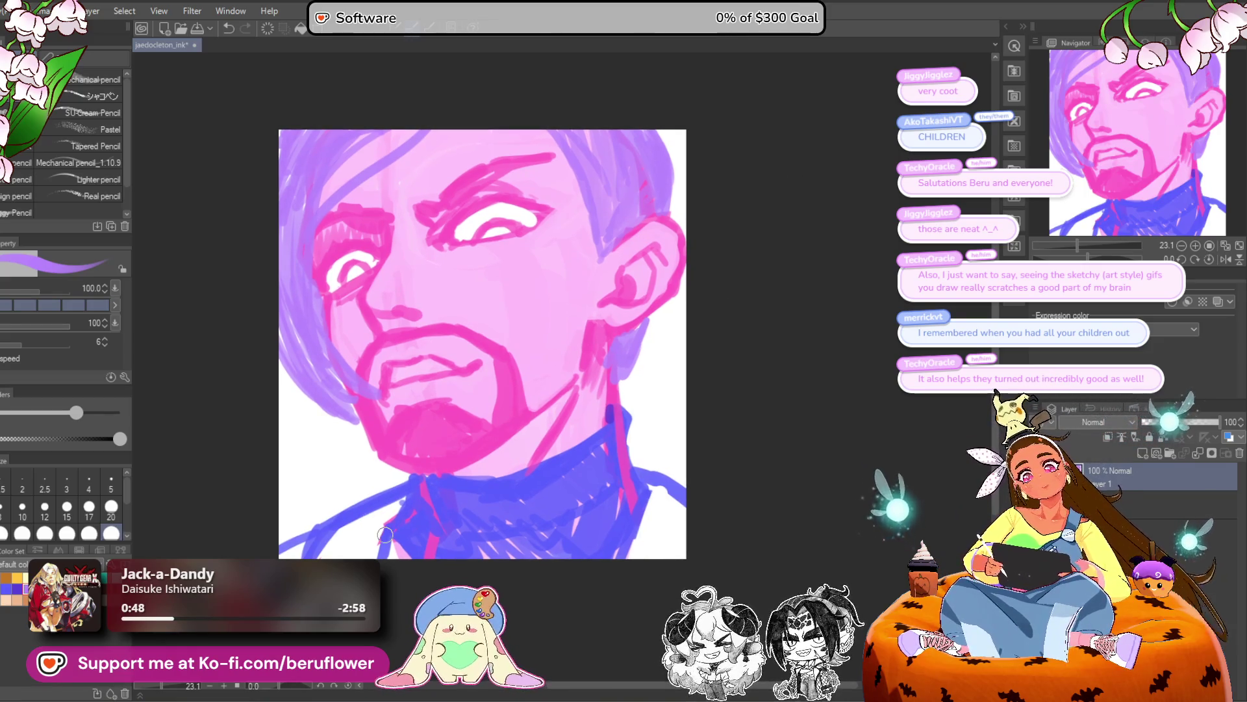
scroll(385, 532, "up", 2)
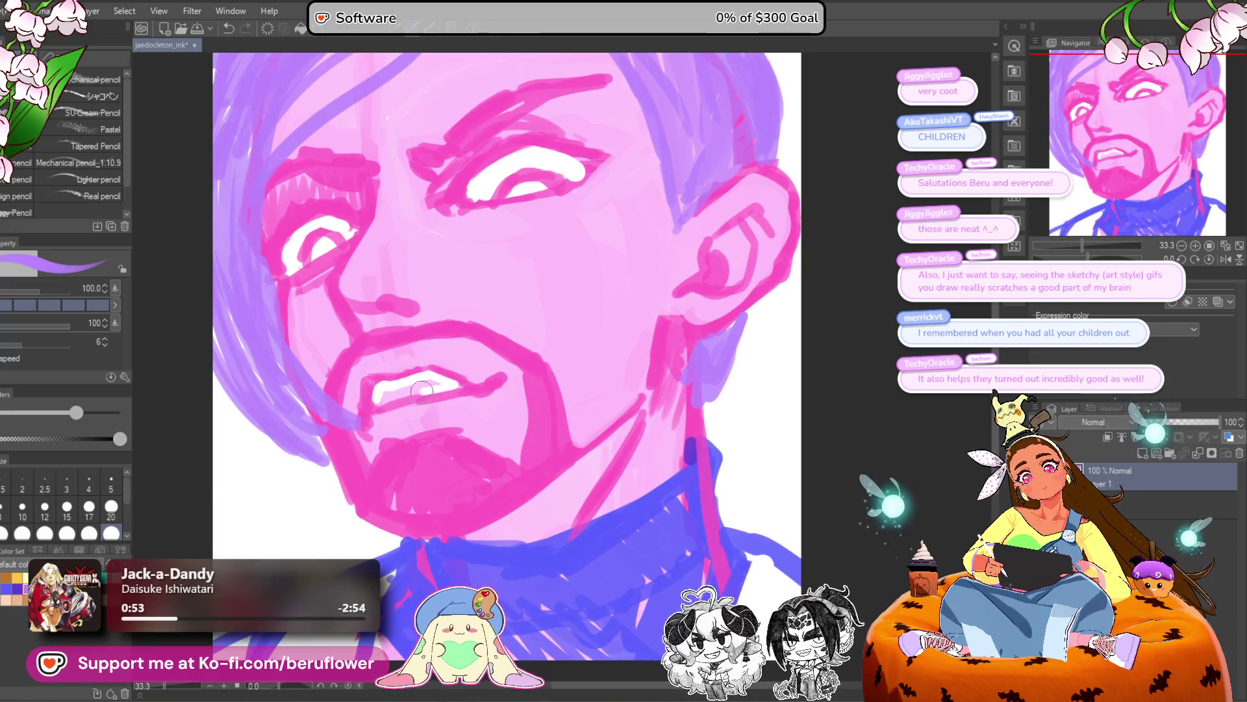
scroll(426, 386, "down", 3)
scroll(427, 386, "up", 3)
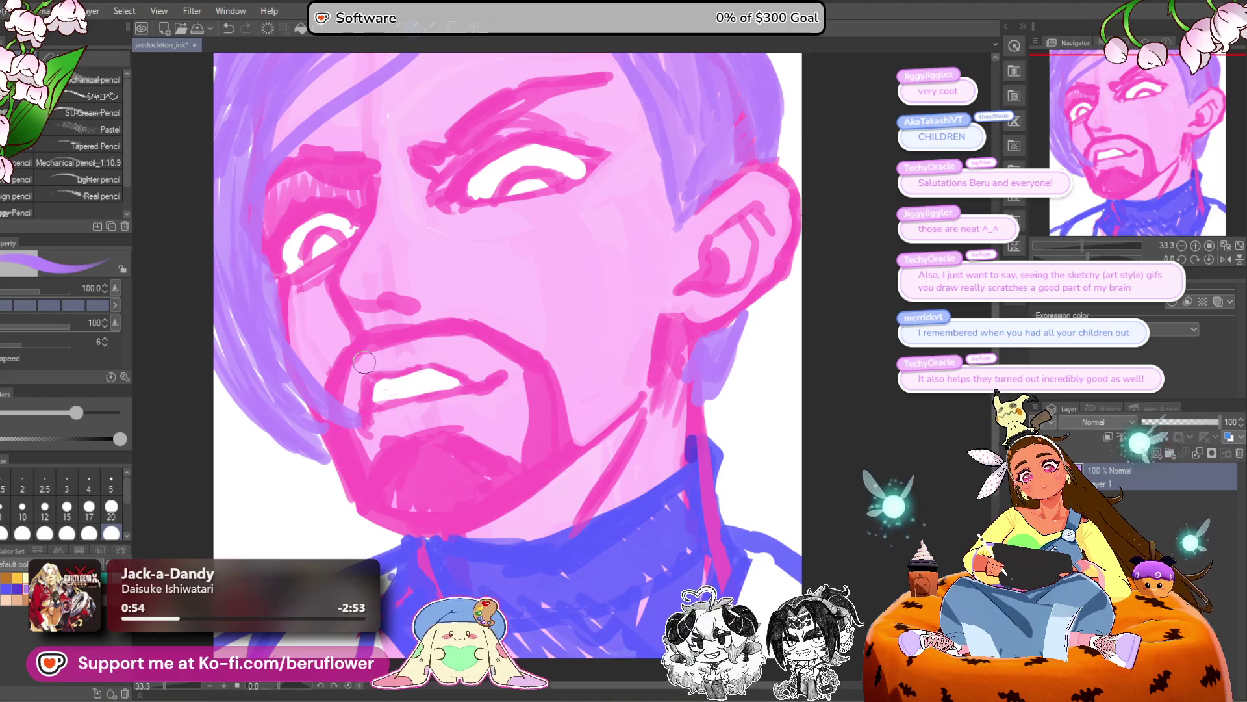
left_click_drag(364, 362, 365, 358)
Shade the upper and lower teeth and the mouth in pink.
key("x")
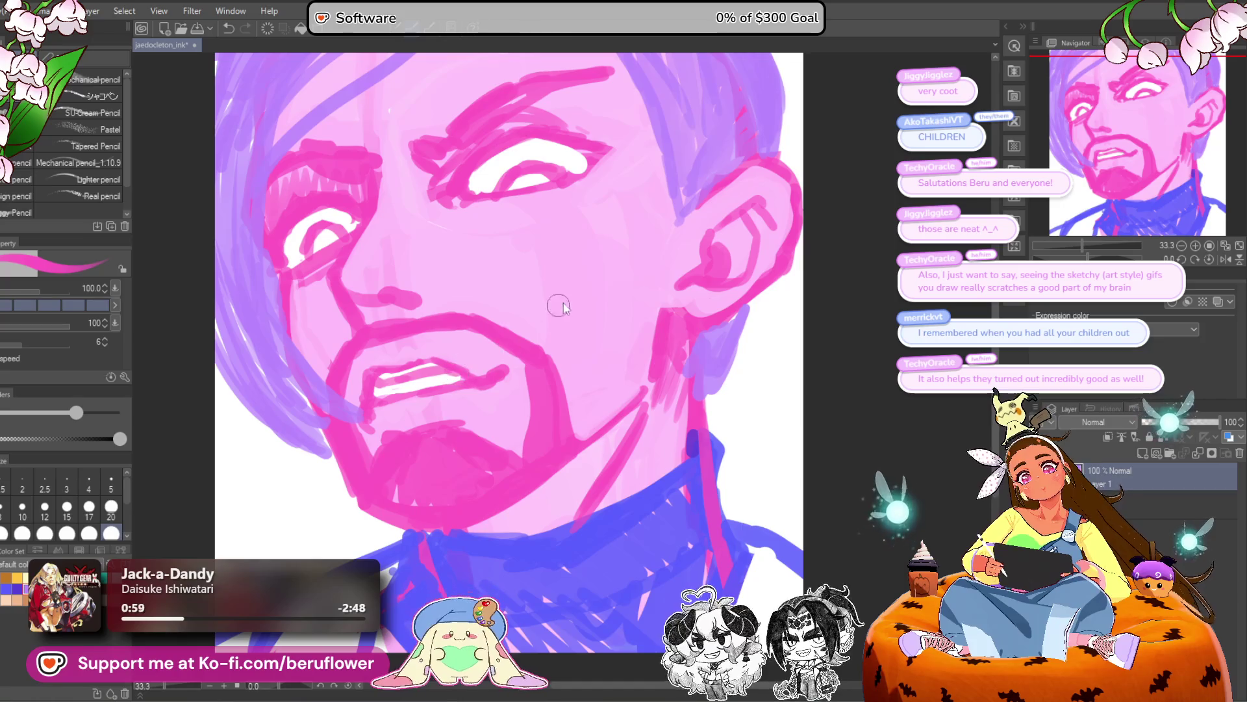
mouse_move(422, 372)
left_mouse_down()
mouse_move(460, 379)
mouse_move(374, 404)
mouse_move(380, 390)
mouse_move(464, 376)
left_mouse_up()
scroll(577, 339, "up", 1)
mouse_move(344, 410)
left_mouse_down()
mouse_move(445, 390)
mouse_move(451, 408)
mouse_move(394, 402)
left_mouse_up()
scroll(450, 408, "down", 4)
scroll(450, 408, "up", 1)
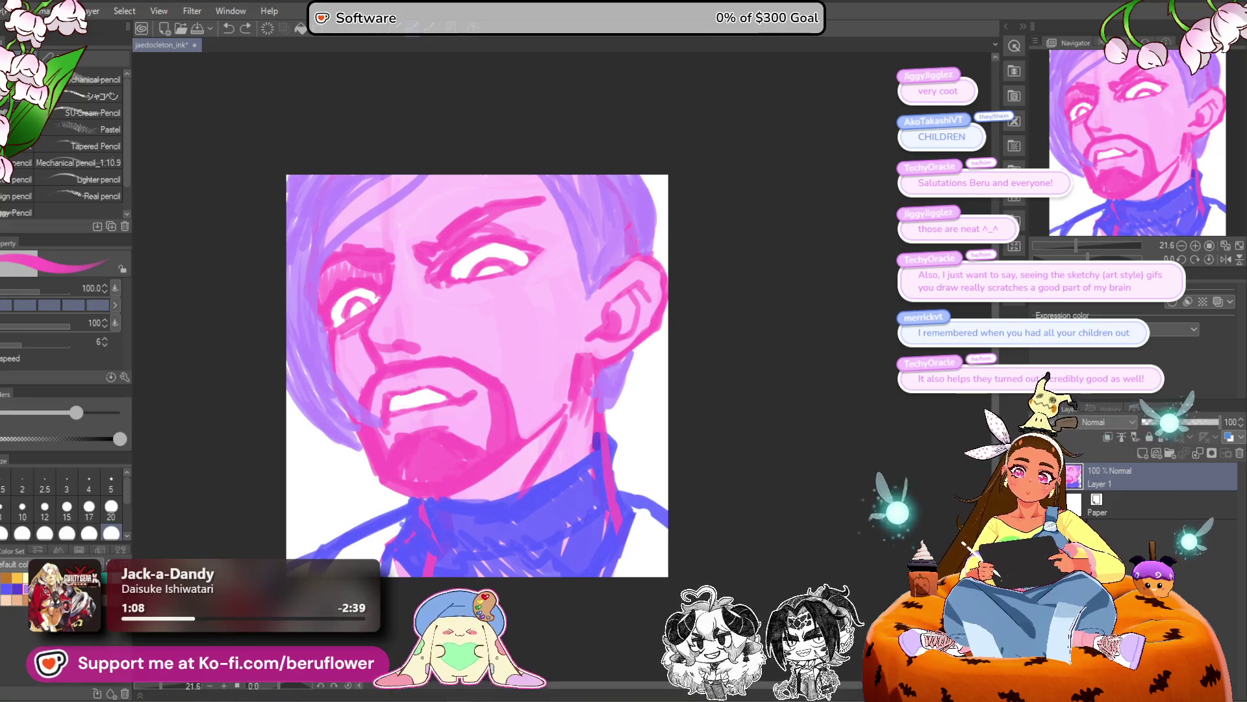
scroll(392, 404, "down", 1)
scroll(391, 404, "up", 2)
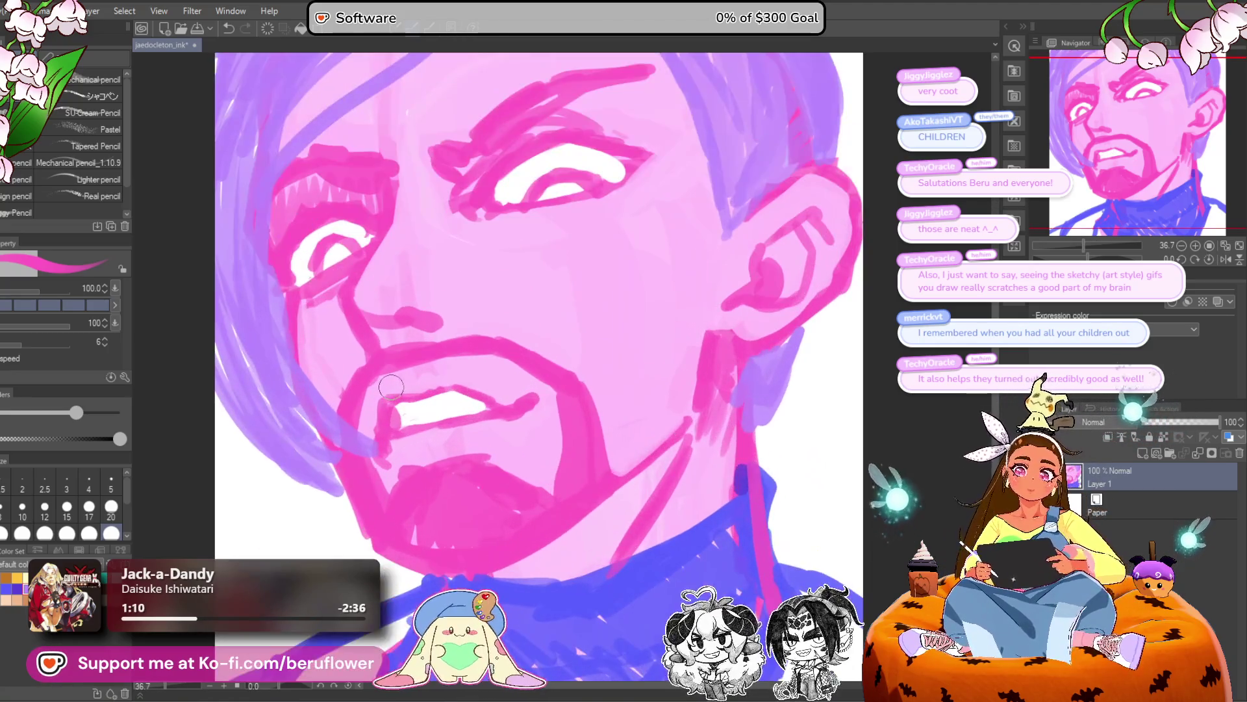
scroll(391, 390, "down", 1)
scroll(485, 429, "up", 3)
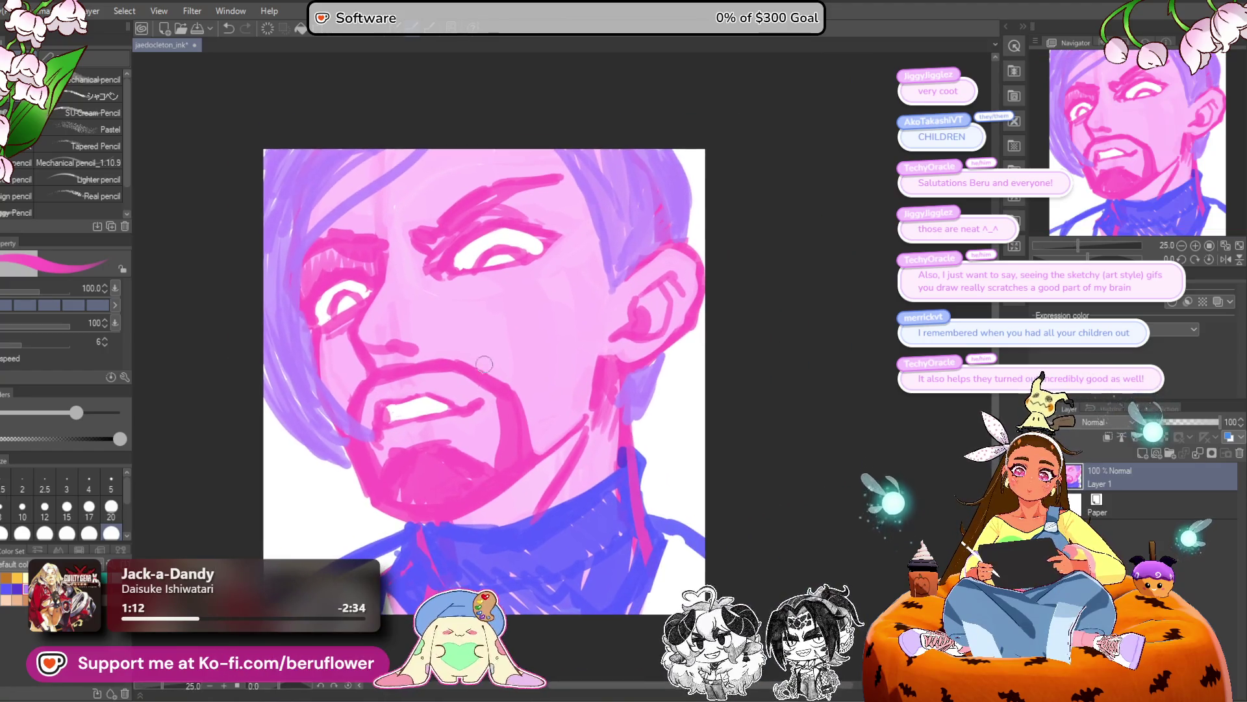
scroll(493, 415, "down", 1)
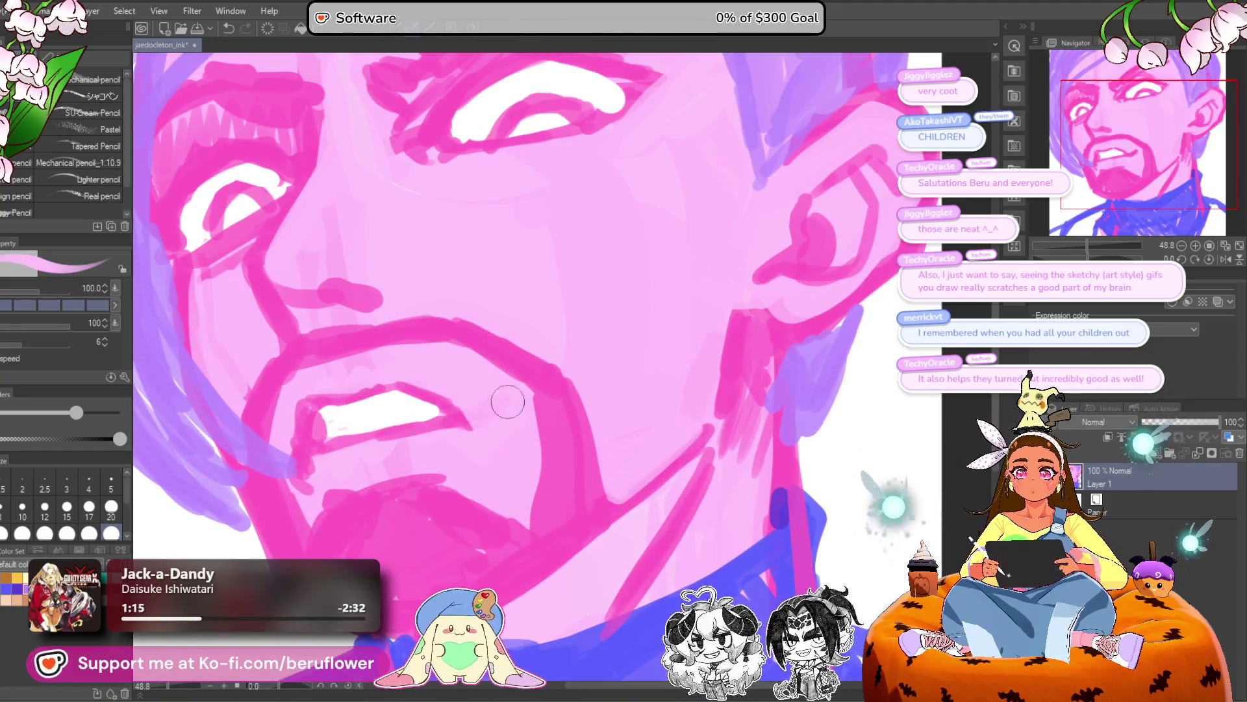
scroll(523, 423, "down", 3)
scroll(526, 424, "up", 2)
scroll(523, 425, "up", 1)
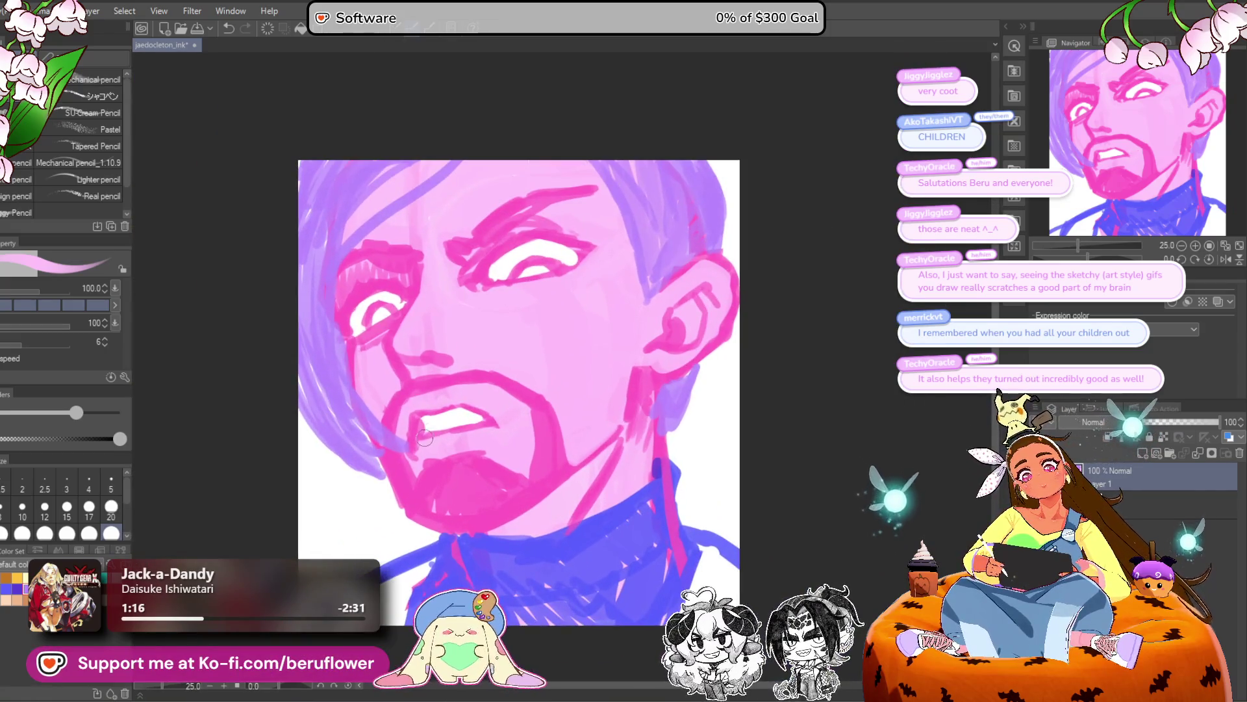
scroll(508, 403, "up", 1)
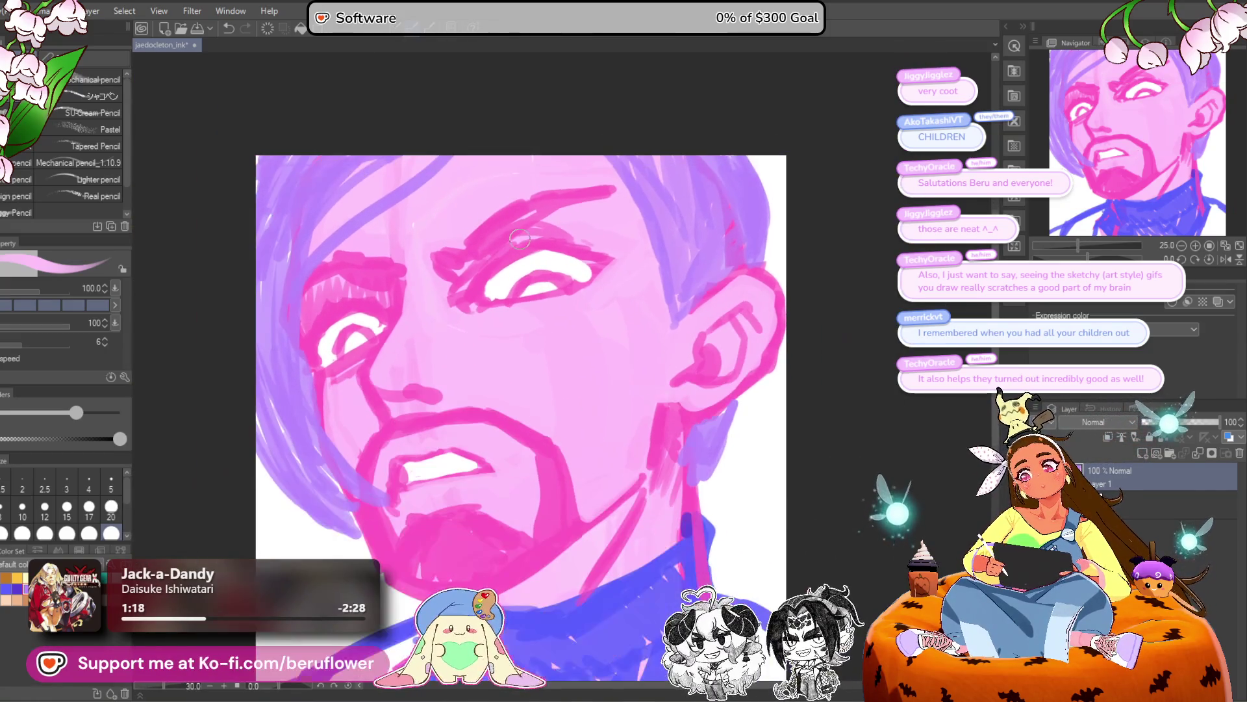
Strengthen both upper eyelid lines in pink, replacing a trial stroke done in darker pink.
left_click(308, 376, "alt")
left_click_drag(478, 278, 539, 250)
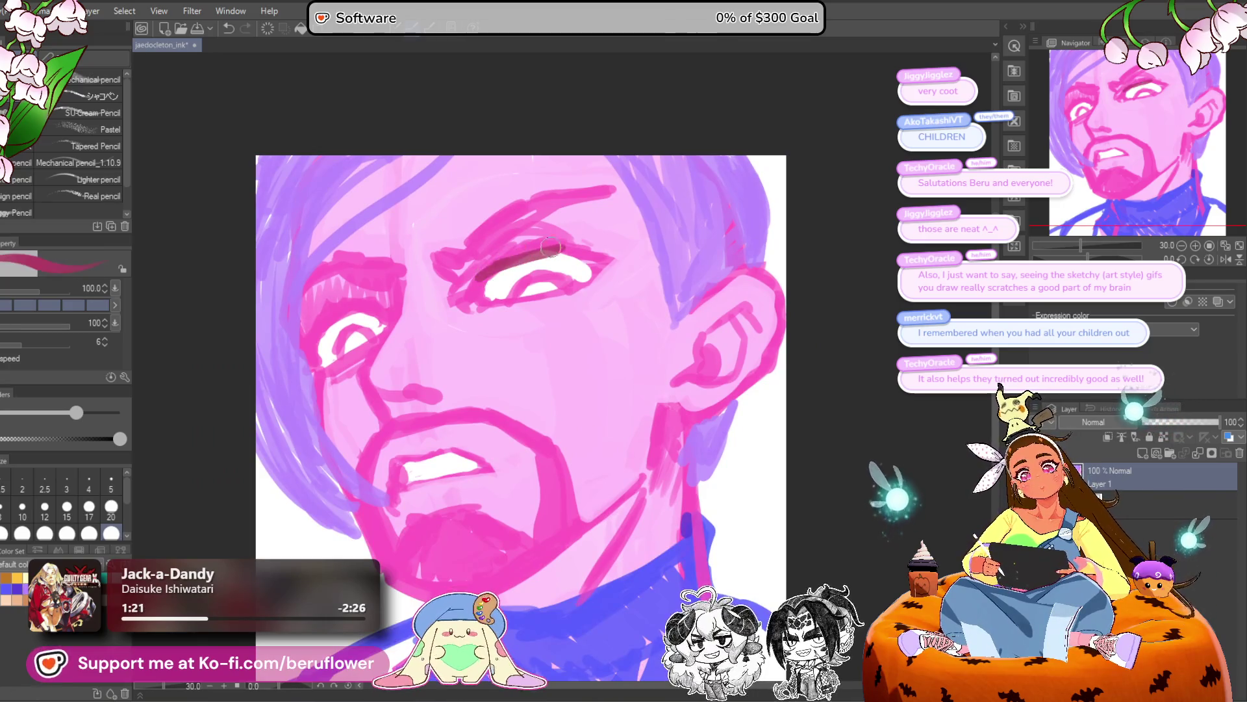
key("ctrl+z")
key("x")
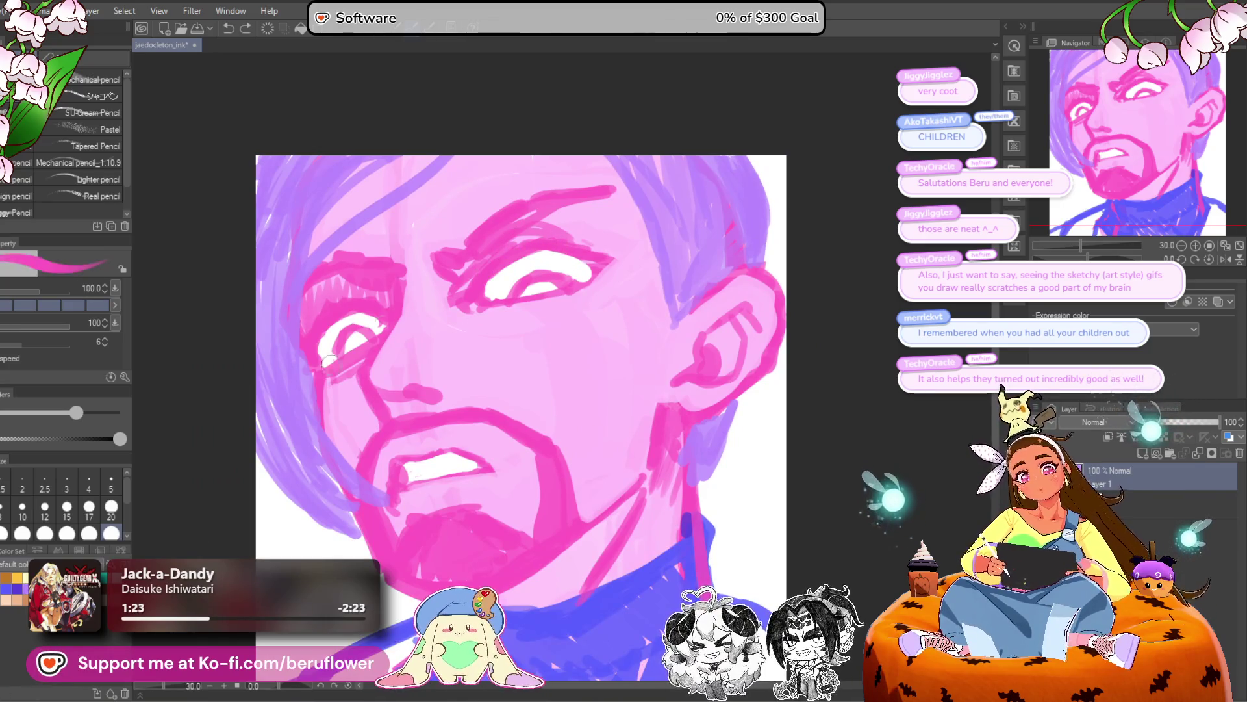
mouse_move(484, 276)
left_mouse_down()
mouse_move(554, 251)
mouse_move(625, 254)
mouse_move(571, 293)
left_mouse_up()
left_click_drag(404, 302, 337, 327)
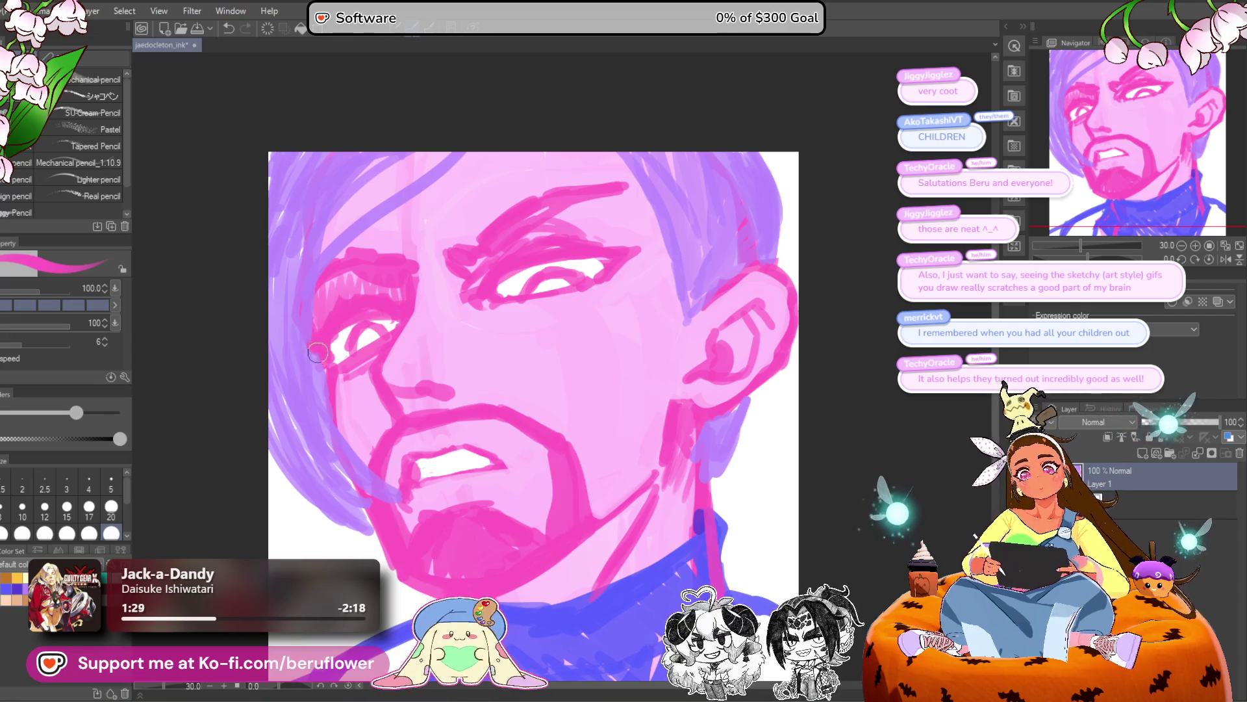
scroll(599, 321, "down", 5)
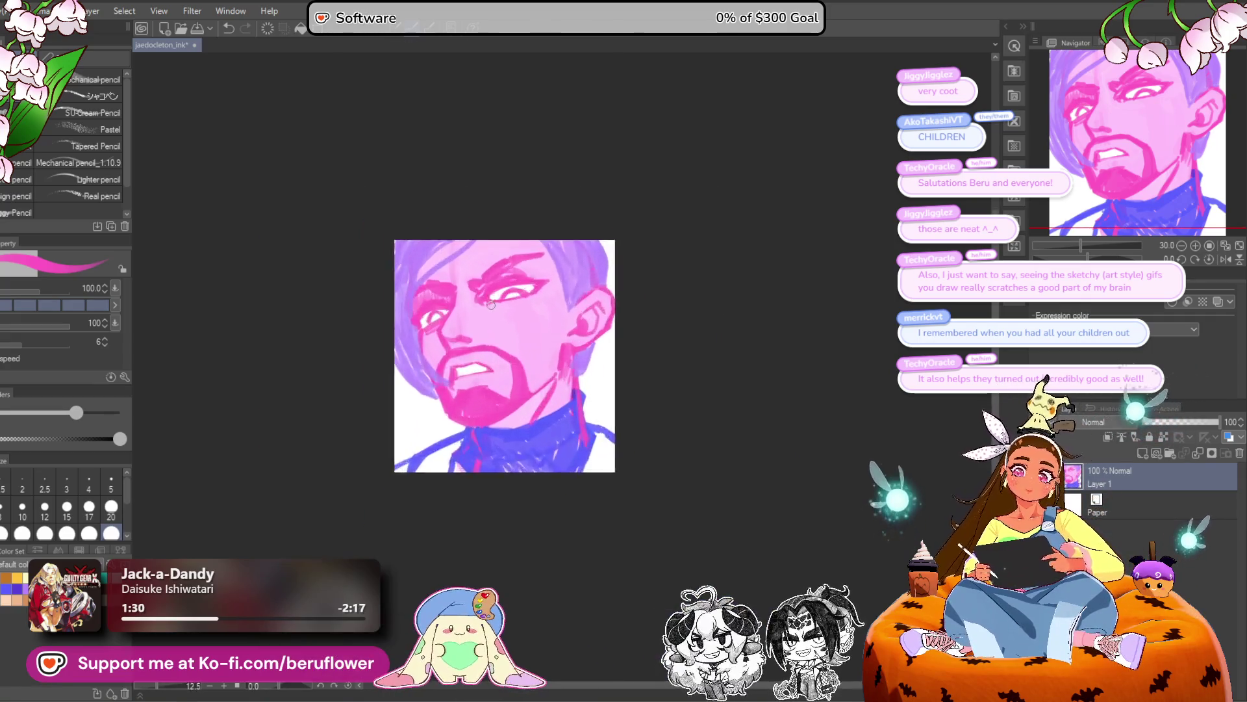
Hatch pink shading under the right eye, on the cheek, and at the mouth corner and lower lip.
scroll(777, 334, "up", 3)
scroll(509, 345, "up", 1)
scroll(376, 474, "up", 3)
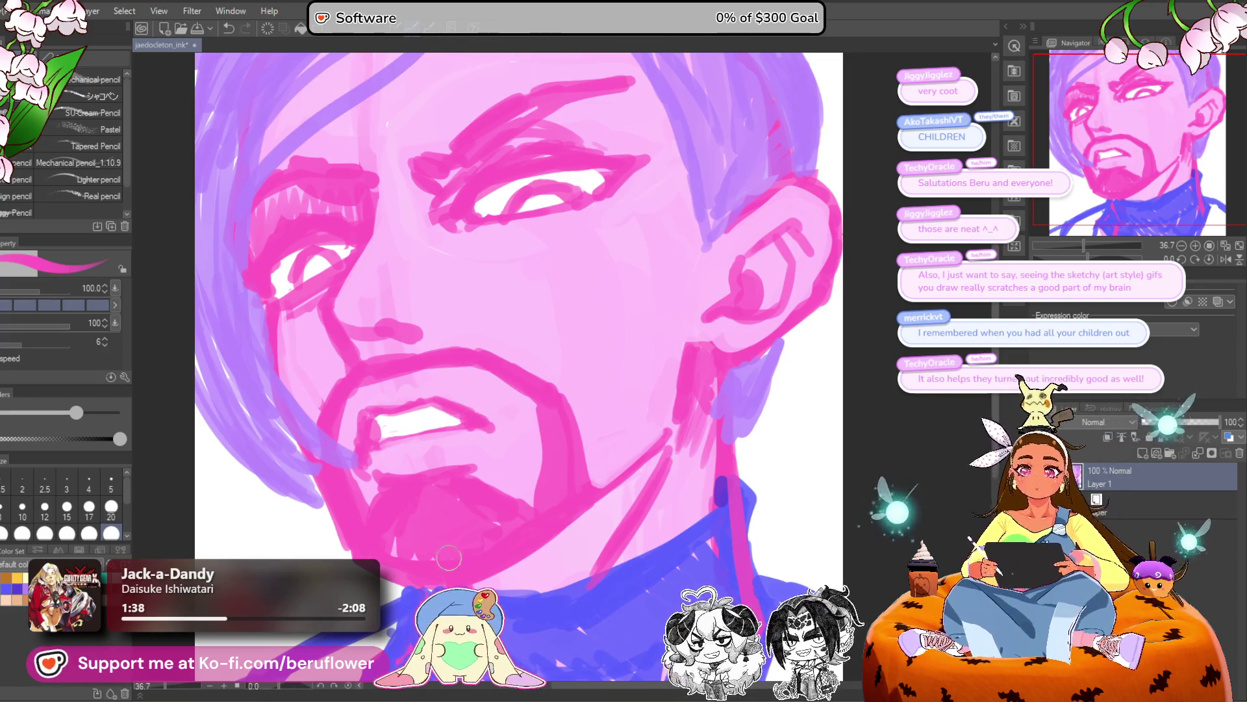
scroll(445, 558, "down", 4)
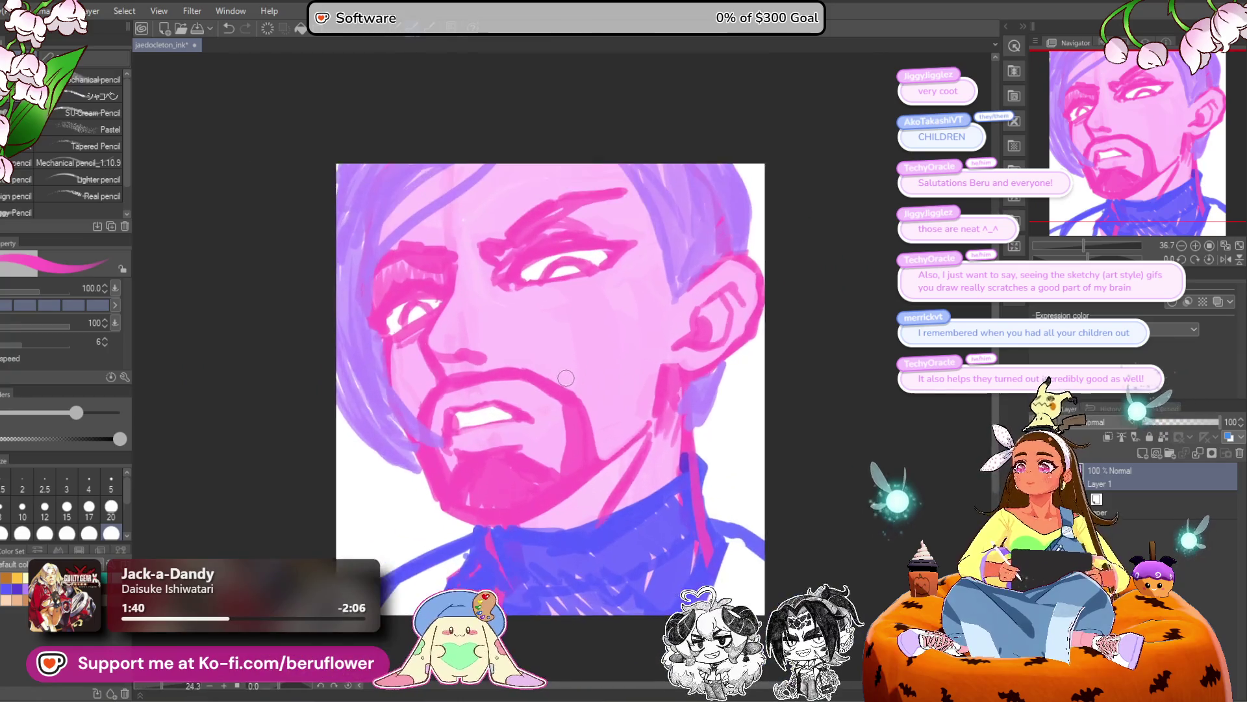
scroll(566, 377, "up", 2)
left_click_drag(505, 287, 567, 299)
left_click_drag(386, 354, 422, 419)
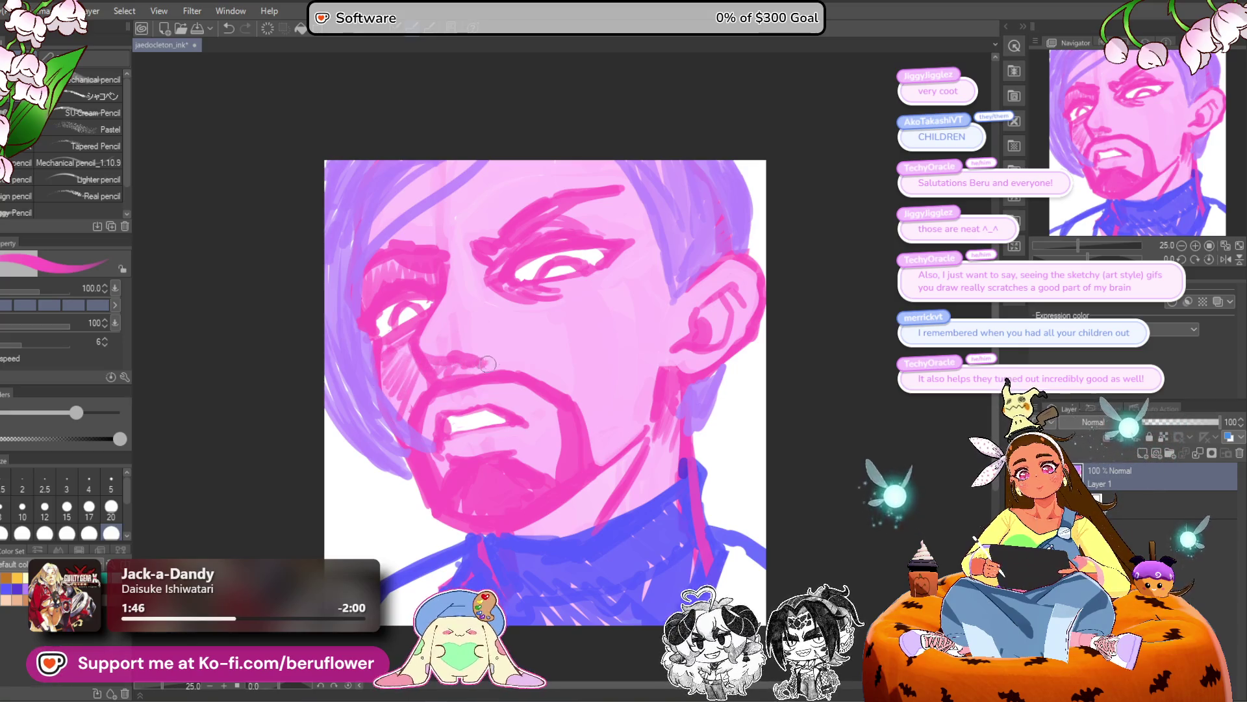
mouse_move(426, 419)
left_mouse_down()
mouse_move(439, 443)
mouse_move(478, 456)
mouse_move(468, 449)
left_mouse_up()
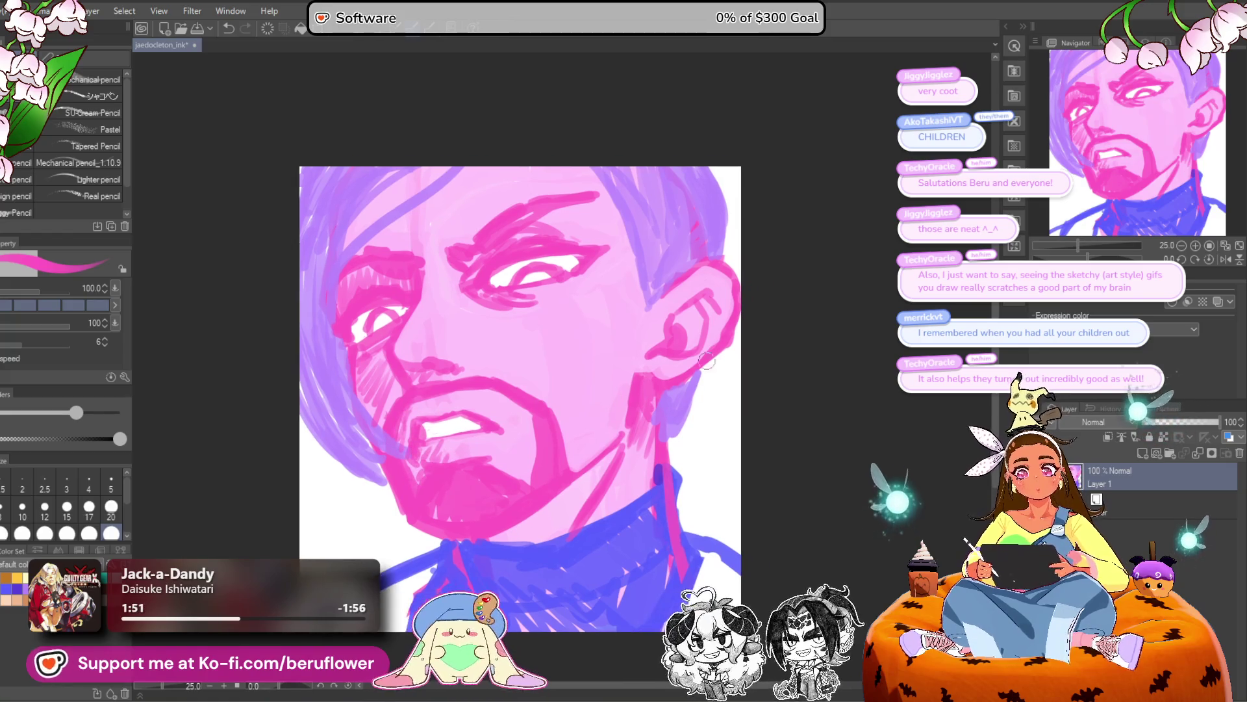
Sample a darker pink for a shadow line under the chin, then pick light blue.
left_click(538, 515, "alt")
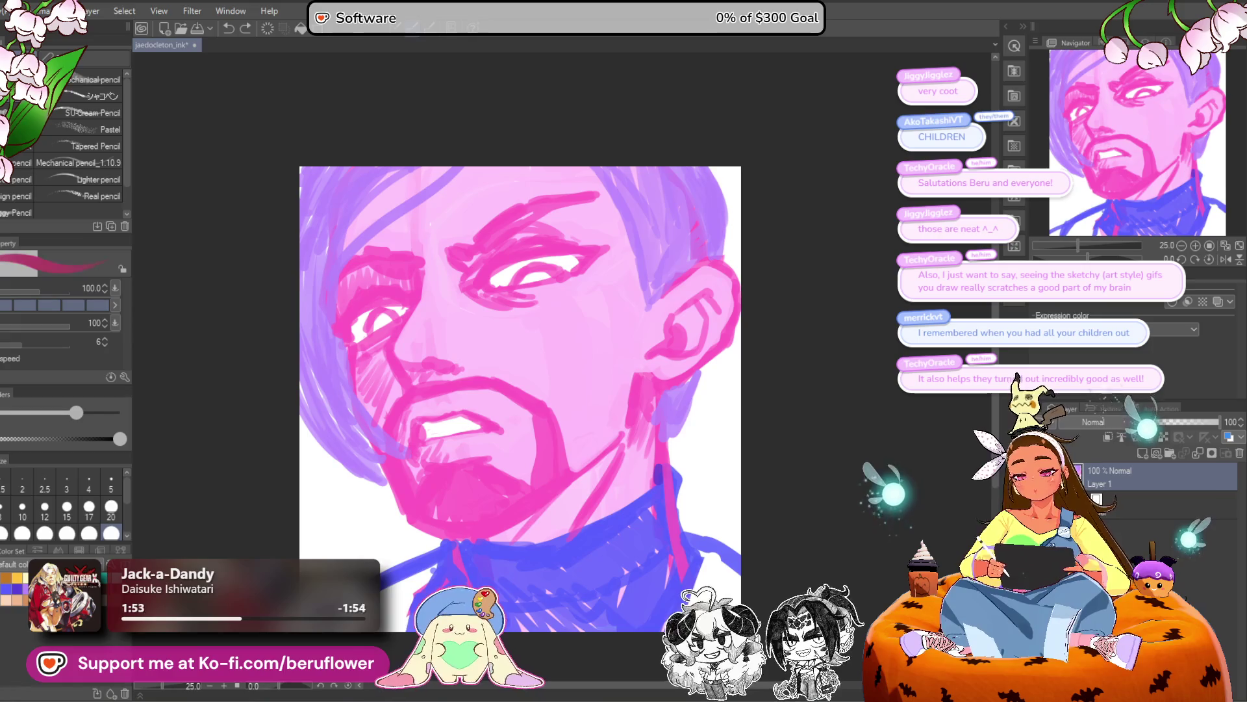
mouse_move(550, 502)
left_mouse_down()
mouse_move(500, 536)
mouse_move(562, 498)
left_mouse_up()
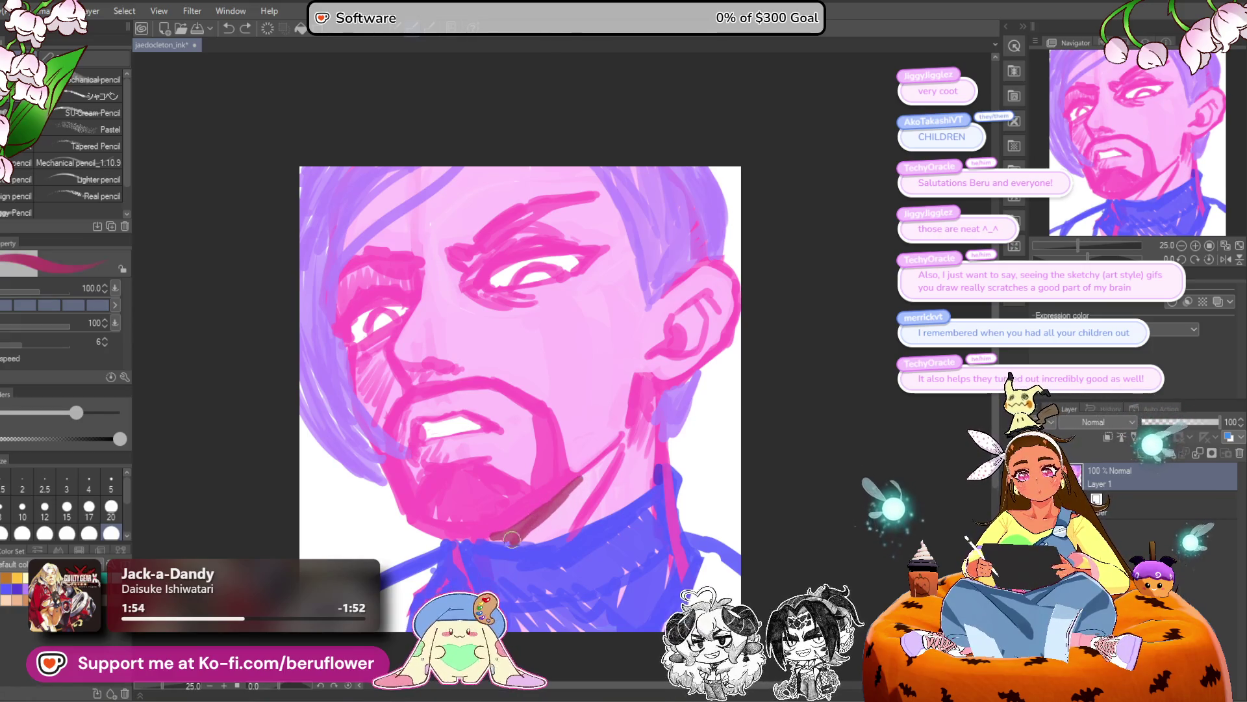
left_click_drag(687, 592, 682, 545)
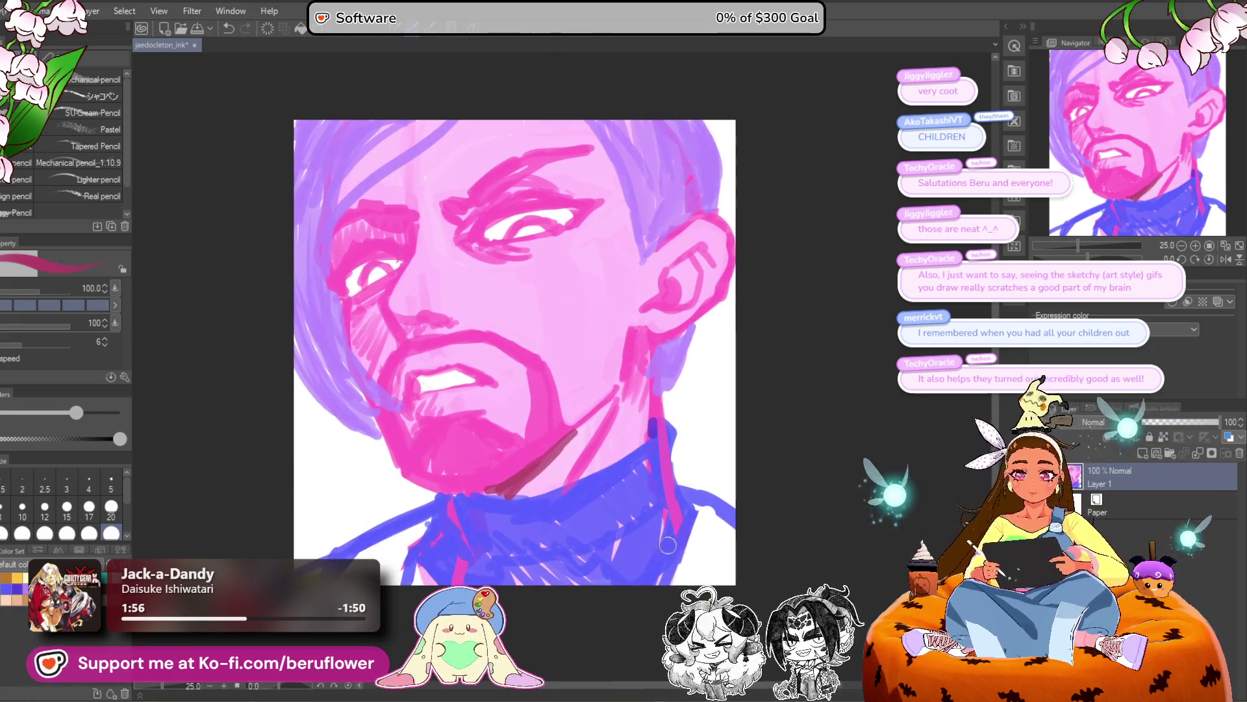
left_click(16, 588)
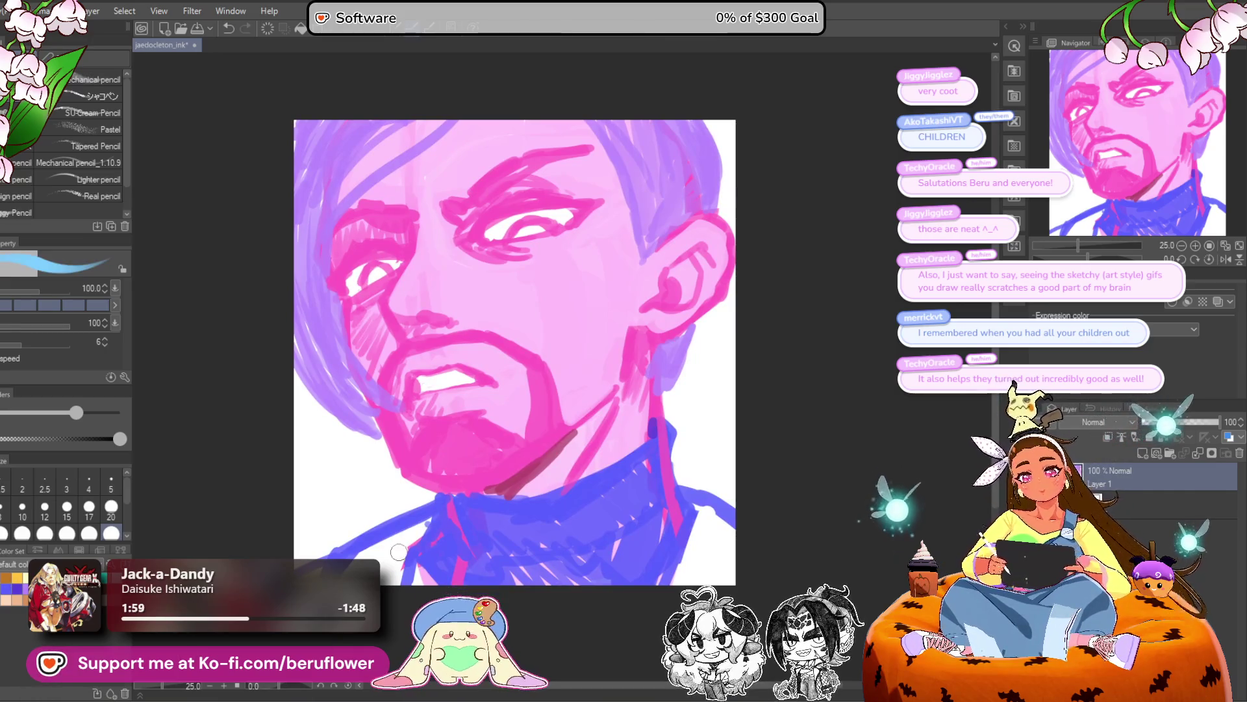
Paint the collar and lower-right shoulder in sampled light blue, enlarging the brush to 150.
key("ctrl+z")
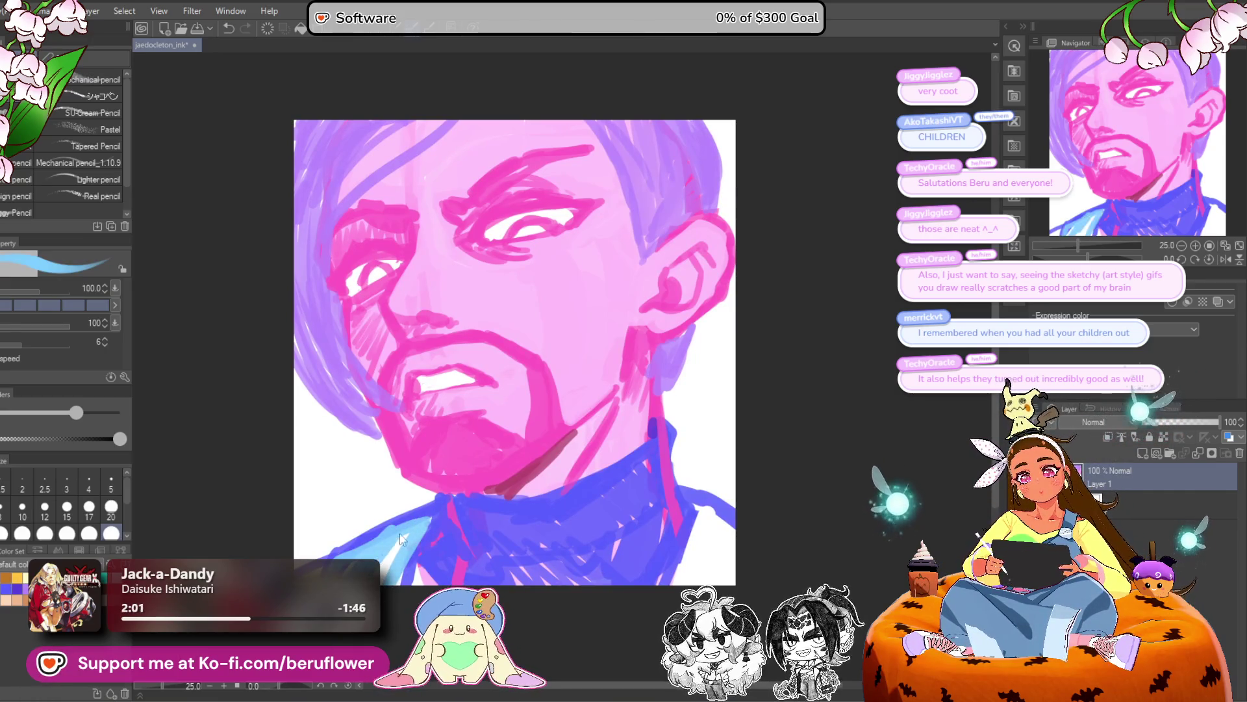
mouse_move(427, 523)
left_mouse_down()
mouse_move(416, 520)
mouse_move(393, 578)
mouse_move(305, 494)
left_mouse_up()
mouse_move(617, 552)
left_mouse_down()
mouse_move(649, 510)
mouse_move(676, 513)
mouse_move(615, 528)
left_mouse_up()
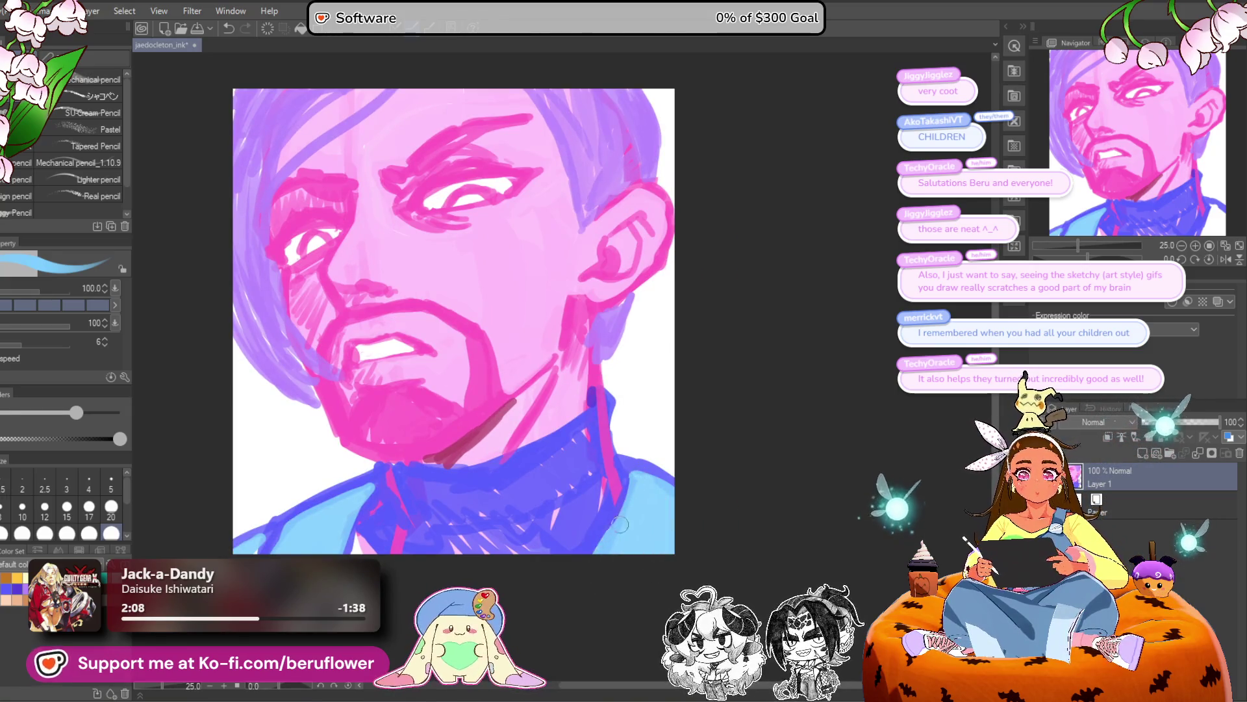
left_click_drag(468, 562, 479, 557)
left_click(389, 518, "alt")
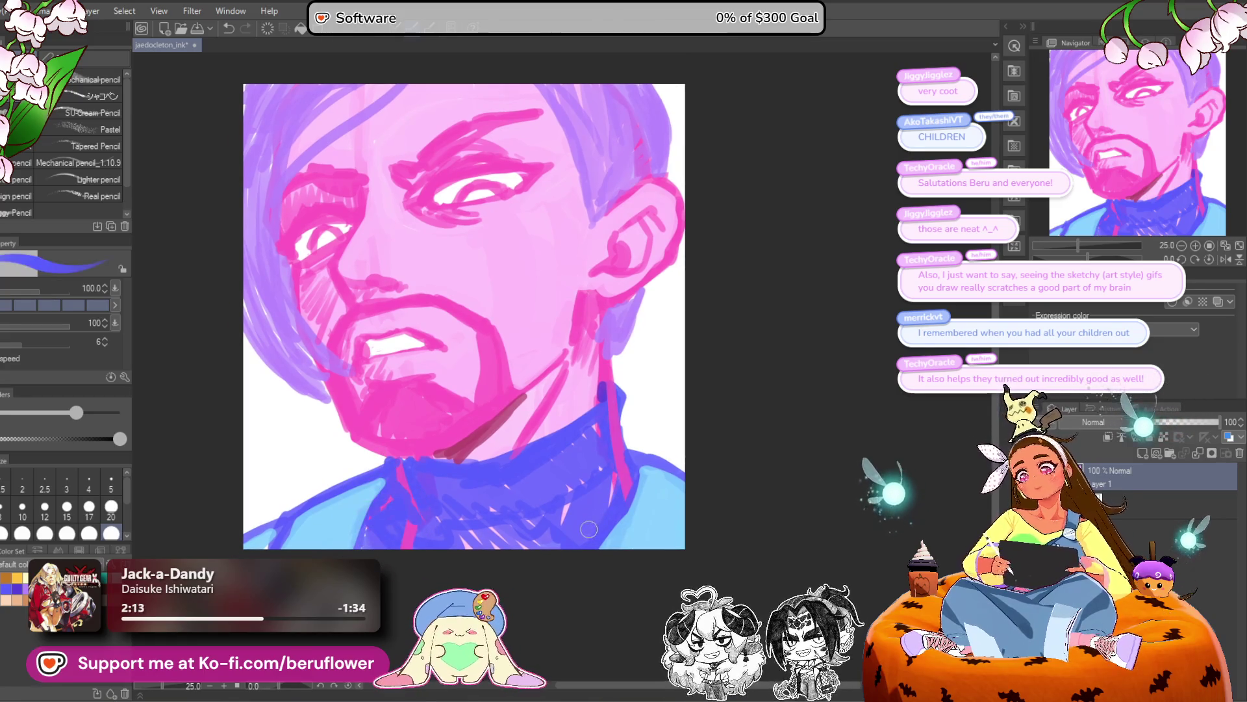
left_click(334, 510, "alt")
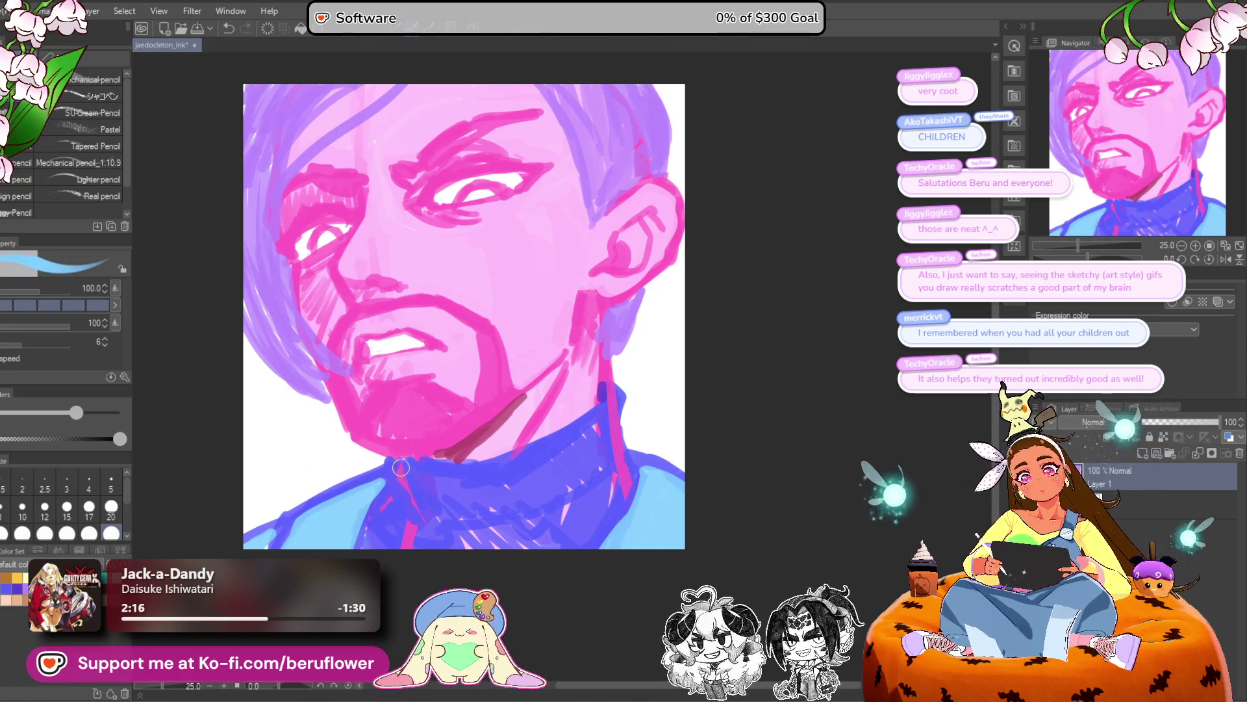
mouse_move(425, 469)
left_mouse_down()
mouse_move(559, 451)
mouse_move(610, 396)
mouse_move(620, 438)
mouse_move(588, 488)
mouse_move(423, 513)
mouse_move(441, 473)
mouse_move(416, 481)
mouse_move(513, 483)
mouse_move(604, 422)
mouse_move(581, 472)
mouse_move(530, 494)
mouse_move(417, 497)
mouse_move(390, 519)
mouse_move(412, 533)
left_mouse_up()
key("bracketright")
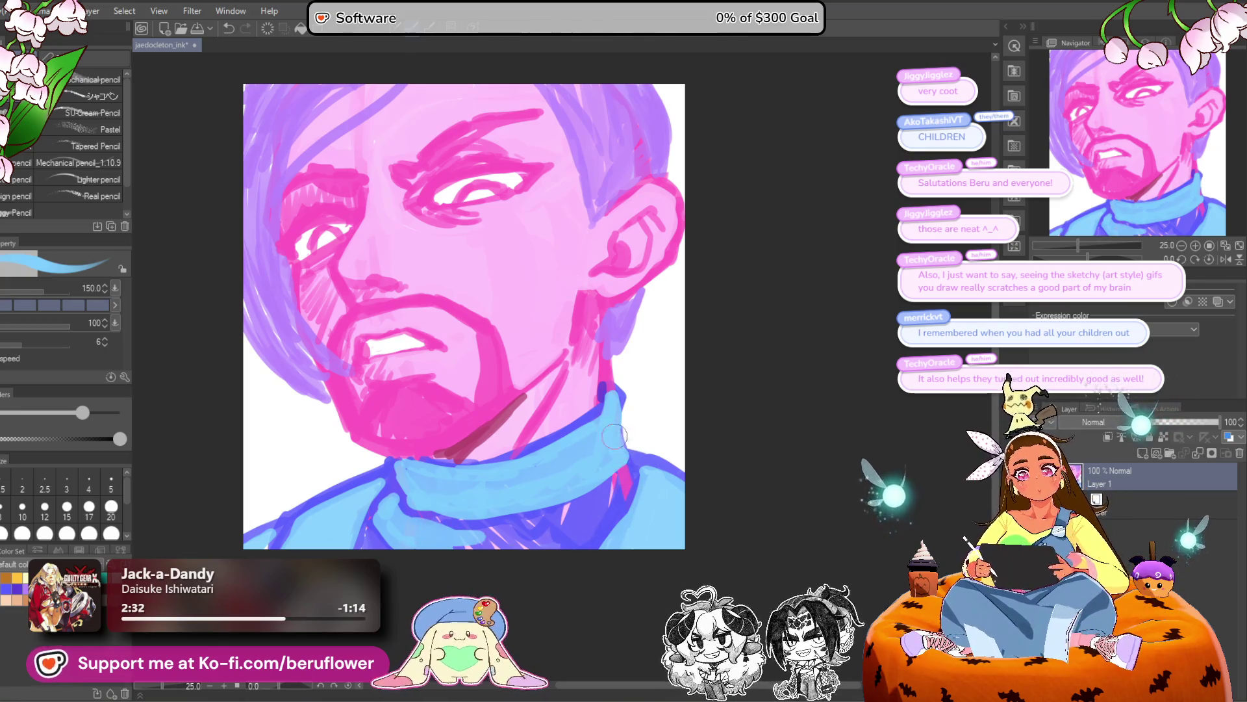
Outline the collar's right edge in dark blue and cover the lower-right collar with light blue.
left_click(649, 487, "alt")
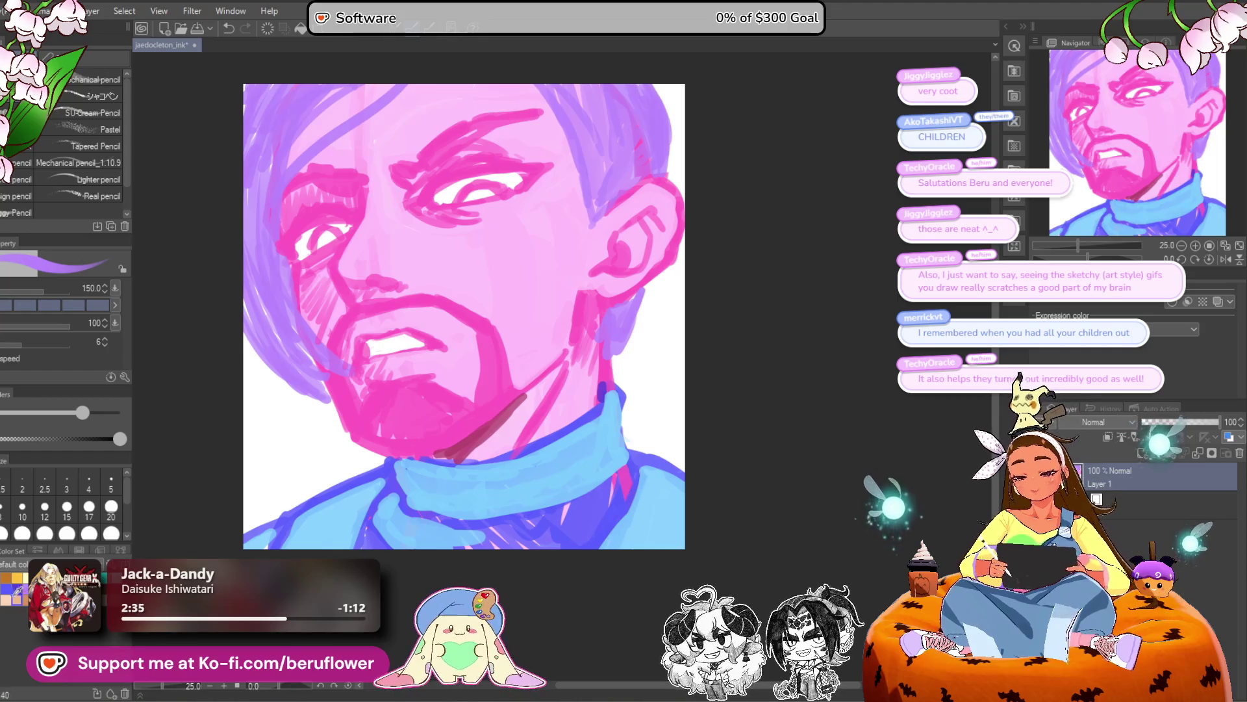
mouse_move(648, 430)
left_mouse_down()
mouse_move(634, 467)
mouse_move(625, 425)
mouse_move(617, 432)
mouse_move(611, 469)
mouse_move(640, 442)
mouse_move(647, 457)
mouse_move(578, 527)
mouse_move(596, 506)
left_mouse_up()
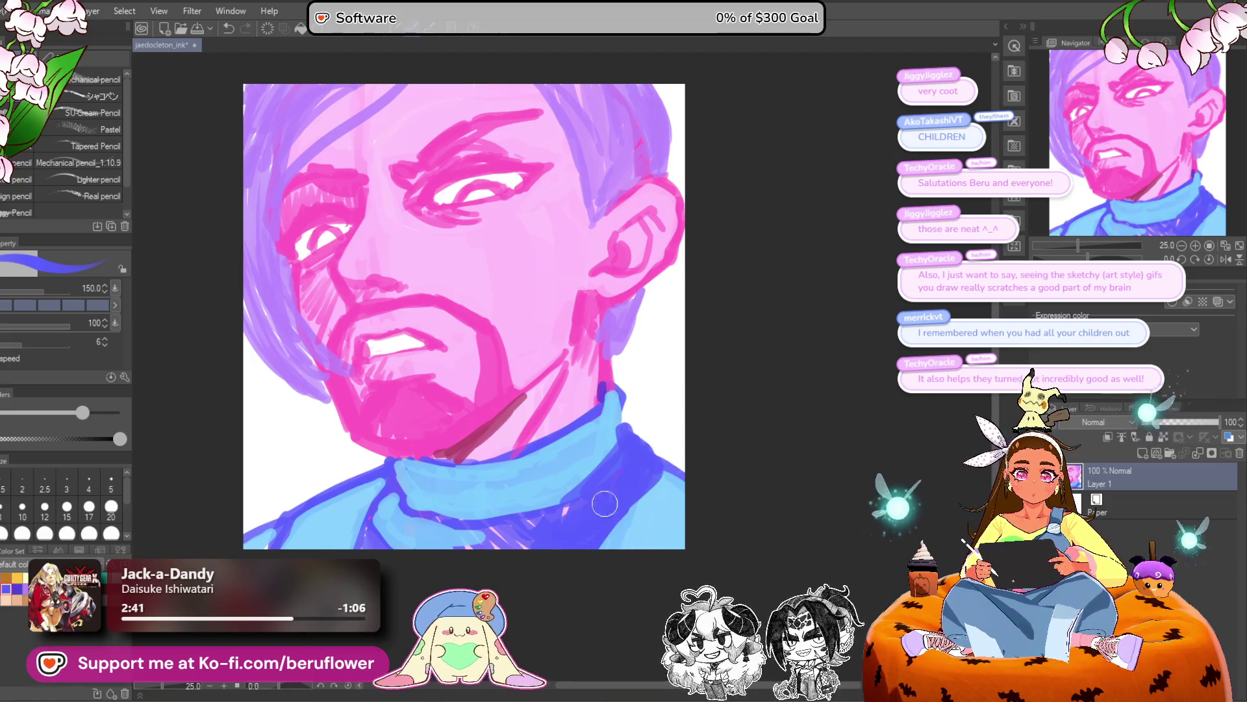
left_click(589, 450, "alt")
mouse_move(629, 465)
left_mouse_down()
mouse_move(578, 526)
mouse_move(500, 539)
mouse_move(628, 482)
mouse_move(543, 545)
mouse_move(649, 471)
mouse_move(595, 512)
left_mouse_up()
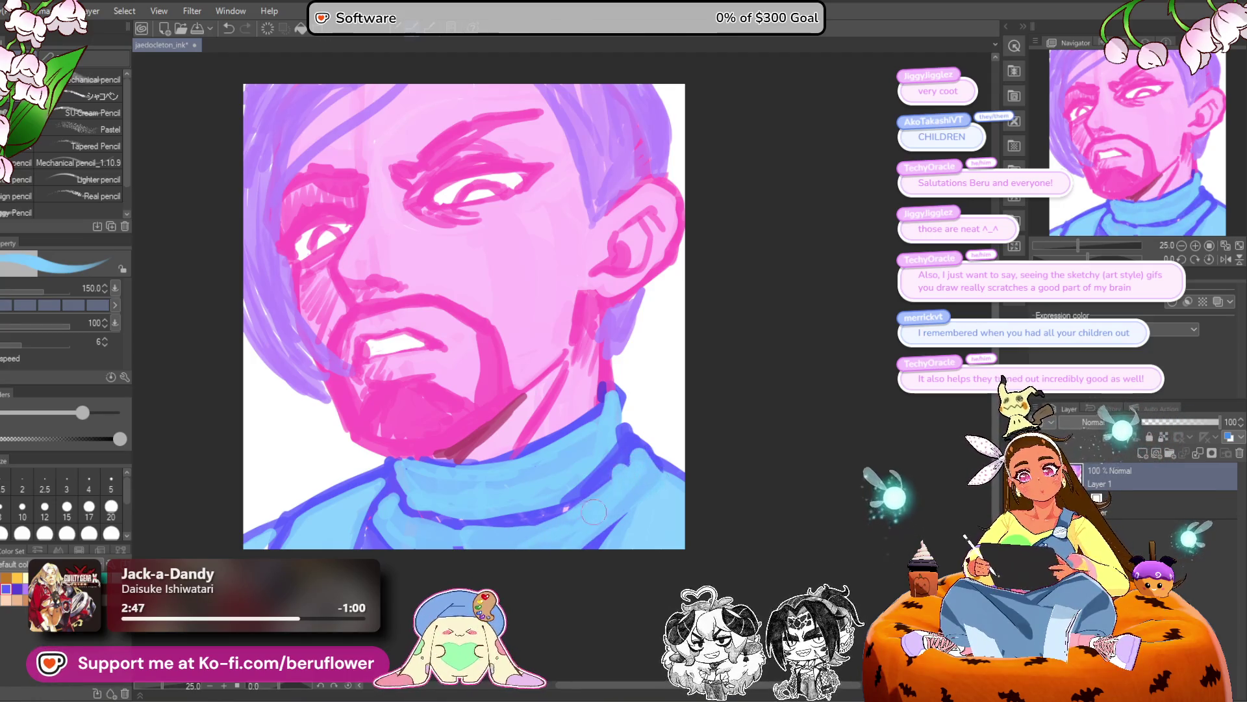
left_click(667, 450, "alt")
mouse_move(629, 430)
left_mouse_down()
mouse_move(677, 474)
mouse_move(604, 536)
left_mouse_up()
left_click(631, 450, "alt")
left_click_drag(632, 451, 640, 435)
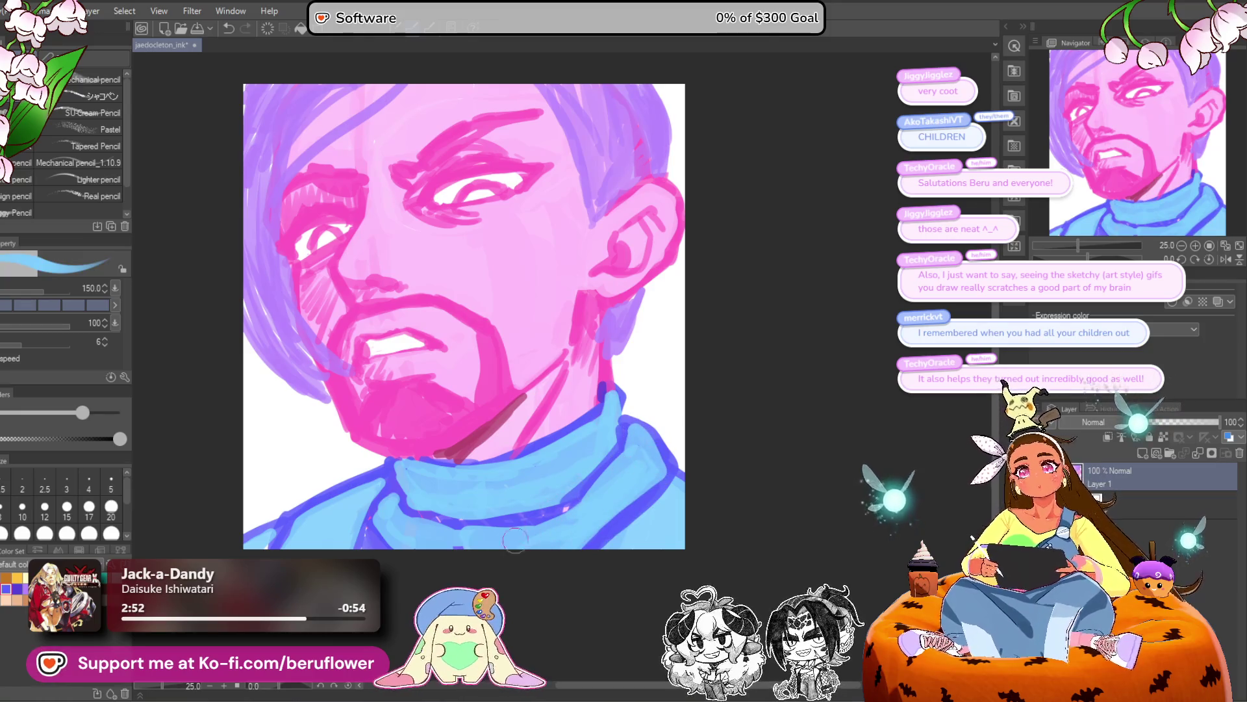
Draw a dark-blue line along the lower collar and add fold strokes, redoing mistakes.
left_click(382, 534, "alt")
left_click(497, 488, "alt")
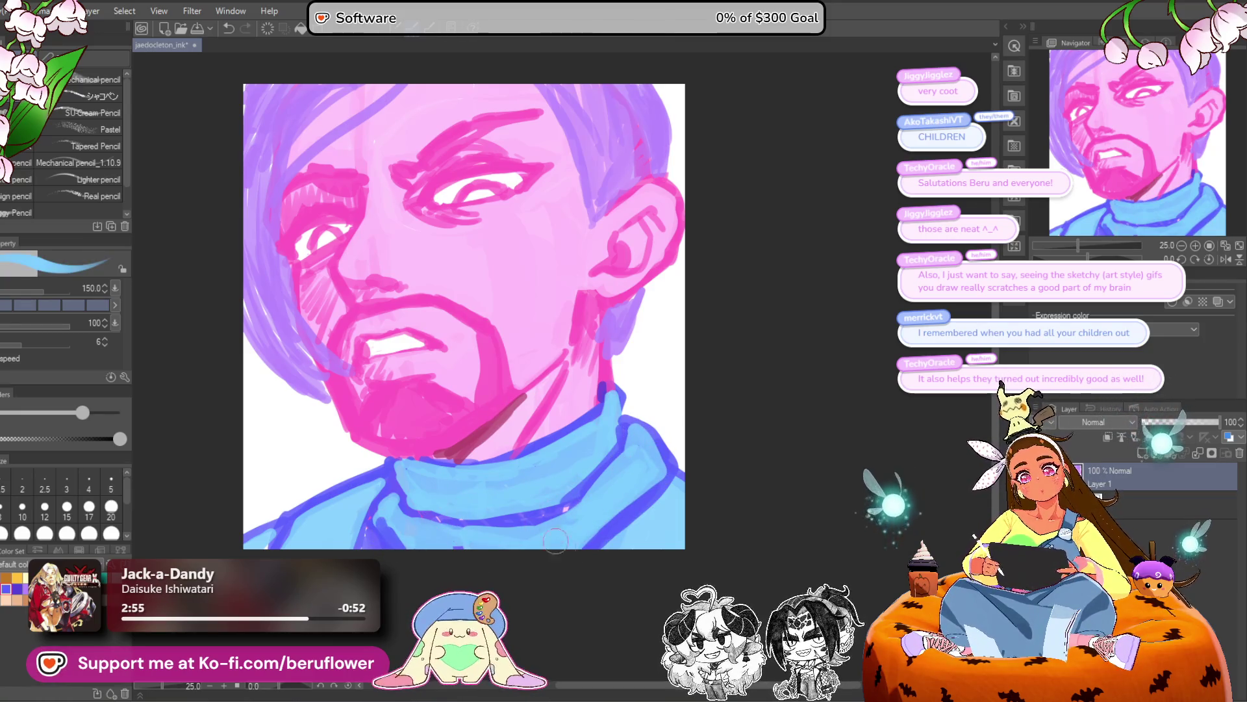
left_click(491, 529, "alt")
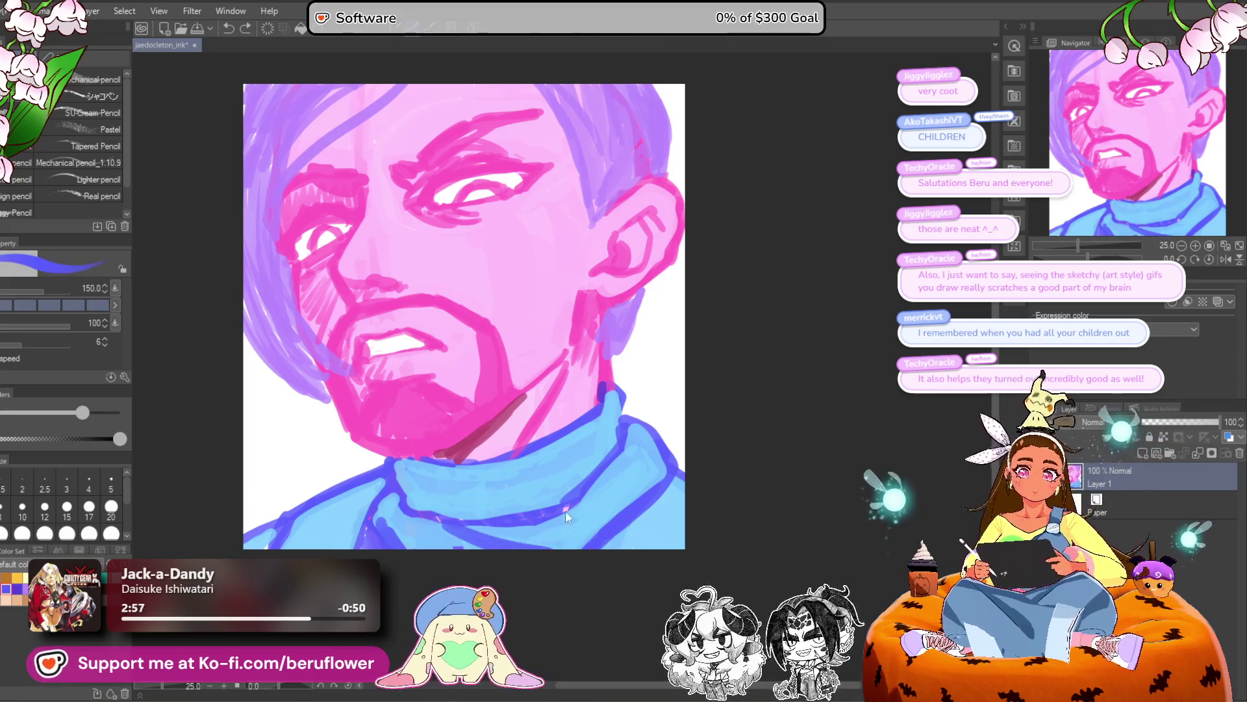
left_click_drag(490, 539, 590, 538)
key("ctrl+z")
key("ctrl+z")
left_click_drag(549, 523, 471, 525)
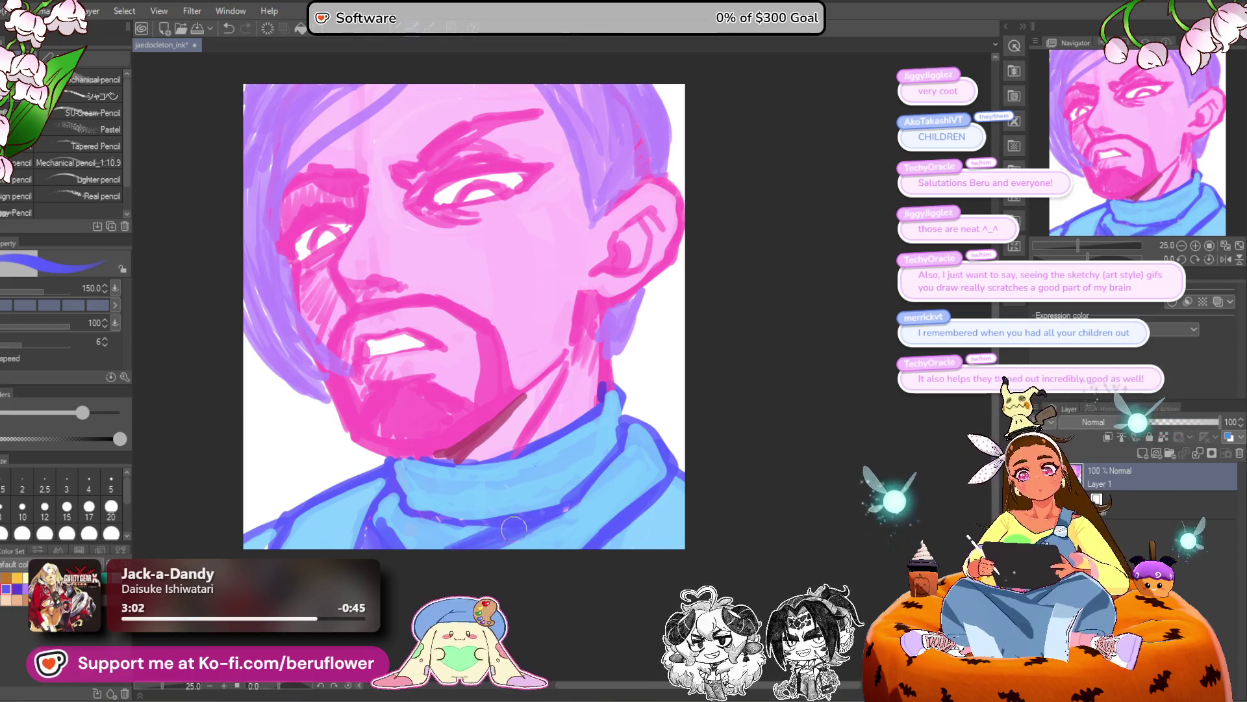
left_click_drag(481, 510, 574, 460)
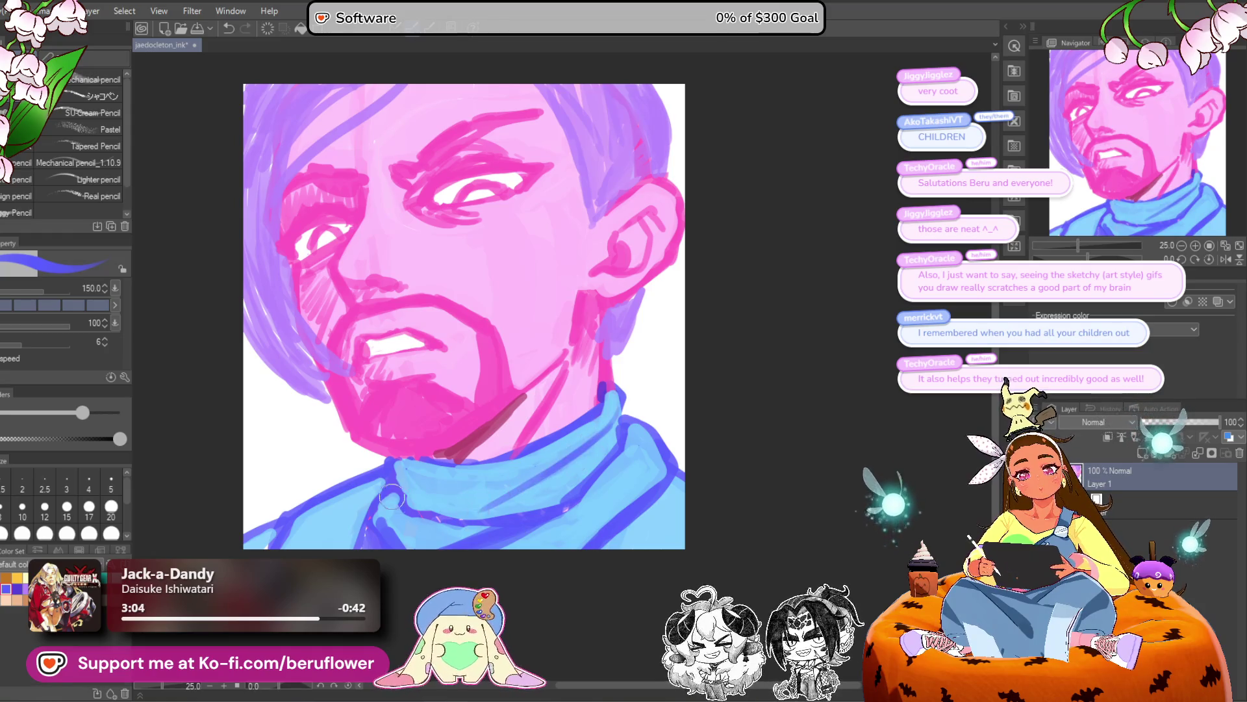
mouse_move(397, 482)
left_mouse_down()
mouse_move(513, 495)
mouse_move(545, 484)
left_mouse_up()
key("ctrl+z")
mouse_move(609, 425)
left_mouse_down()
mouse_move(449, 510)
mouse_move(527, 481)
left_mouse_up()
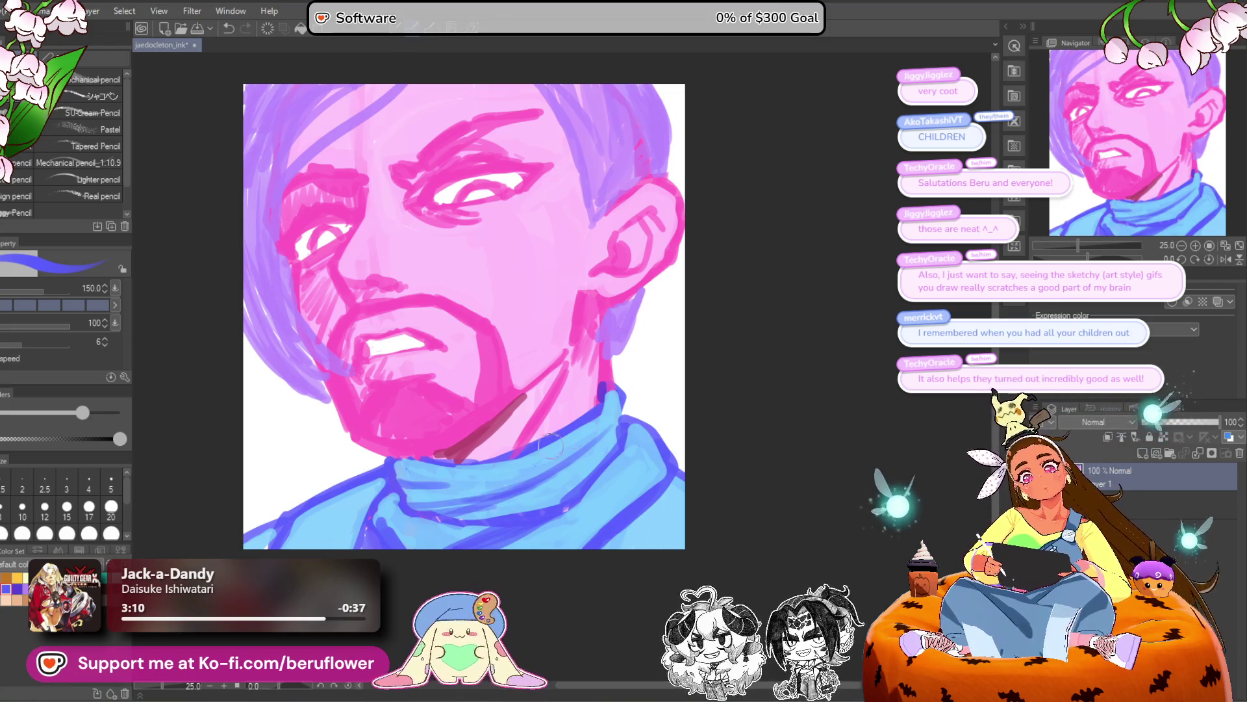
mouse_move(656, 404)
left_mouse_down()
mouse_move(601, 380)
mouse_move(640, 449)
mouse_move(643, 422)
mouse_move(666, 473)
left_mouse_up()
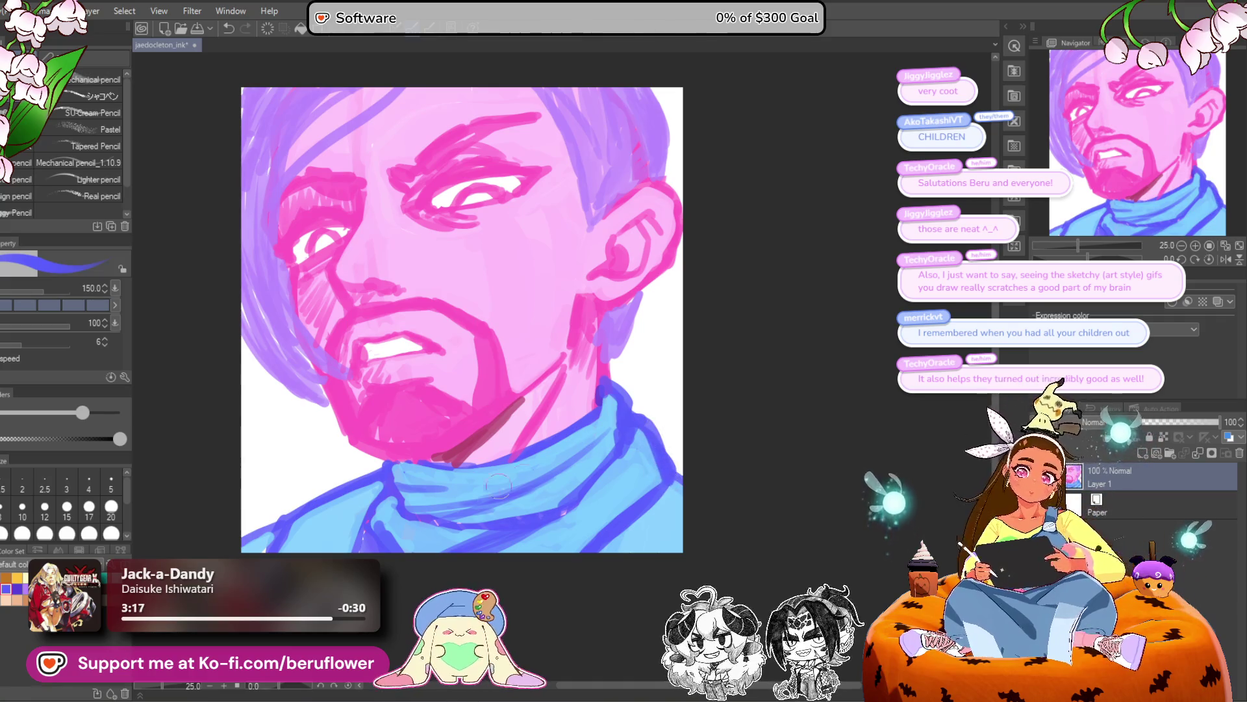
Retouch, darken and thicken the right collar outline in dark blue.
left_click(409, 532, "alt")
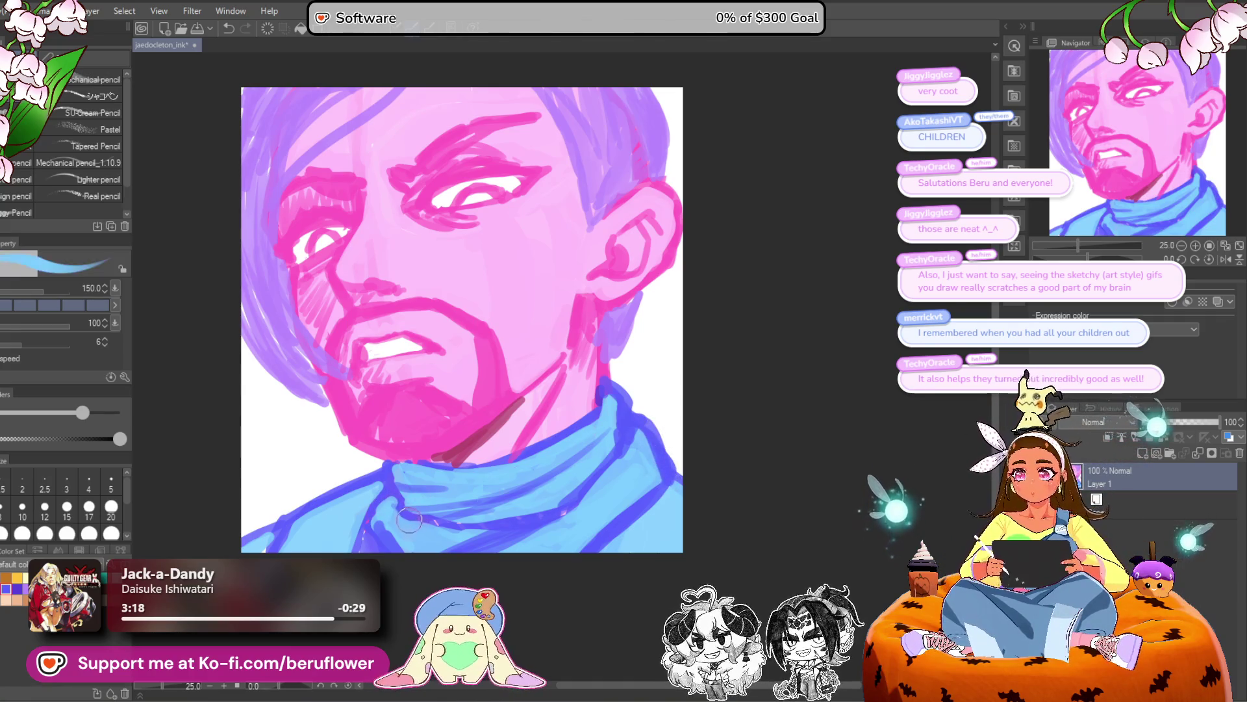
left_click(390, 520, "alt")
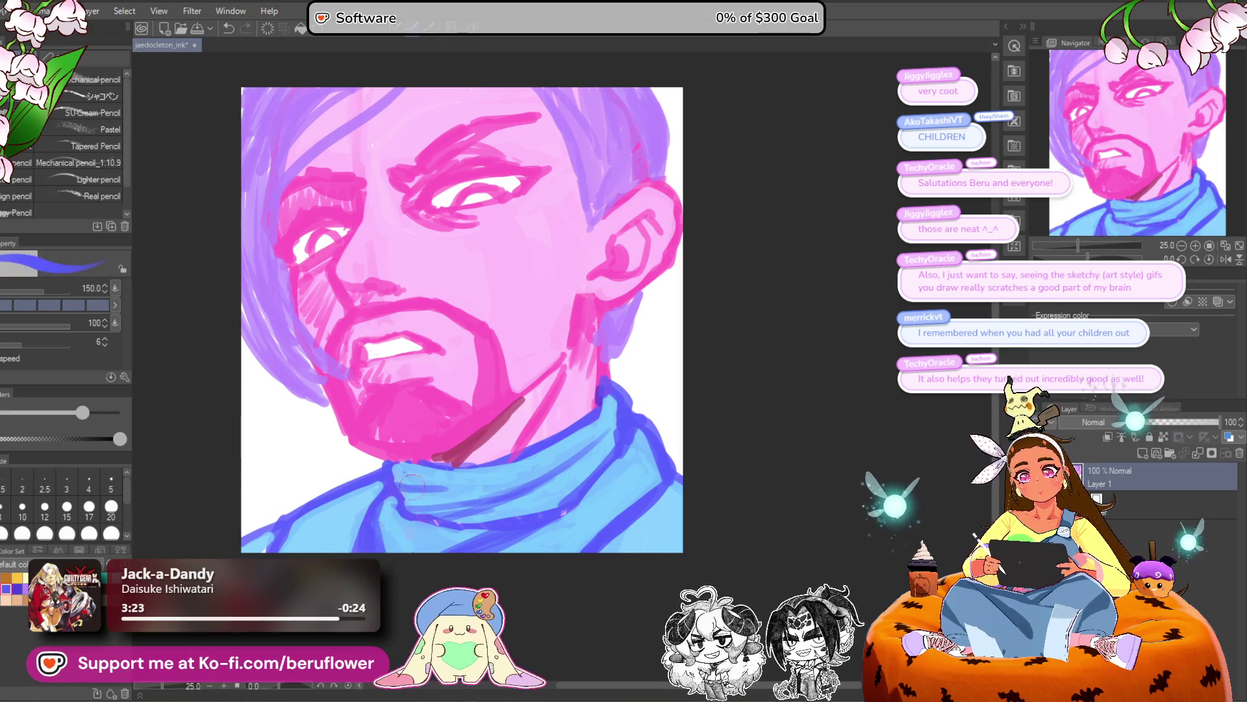
left_click(669, 462, "alt")
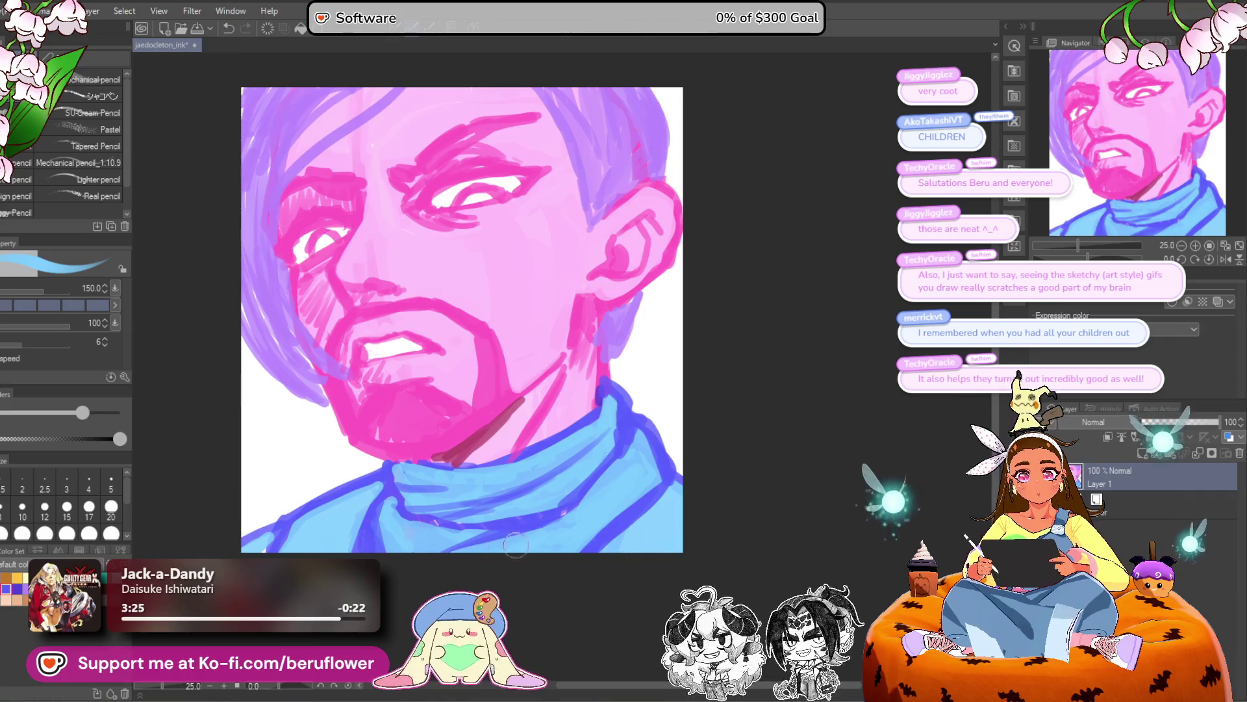
left_click(389, 519, "alt")
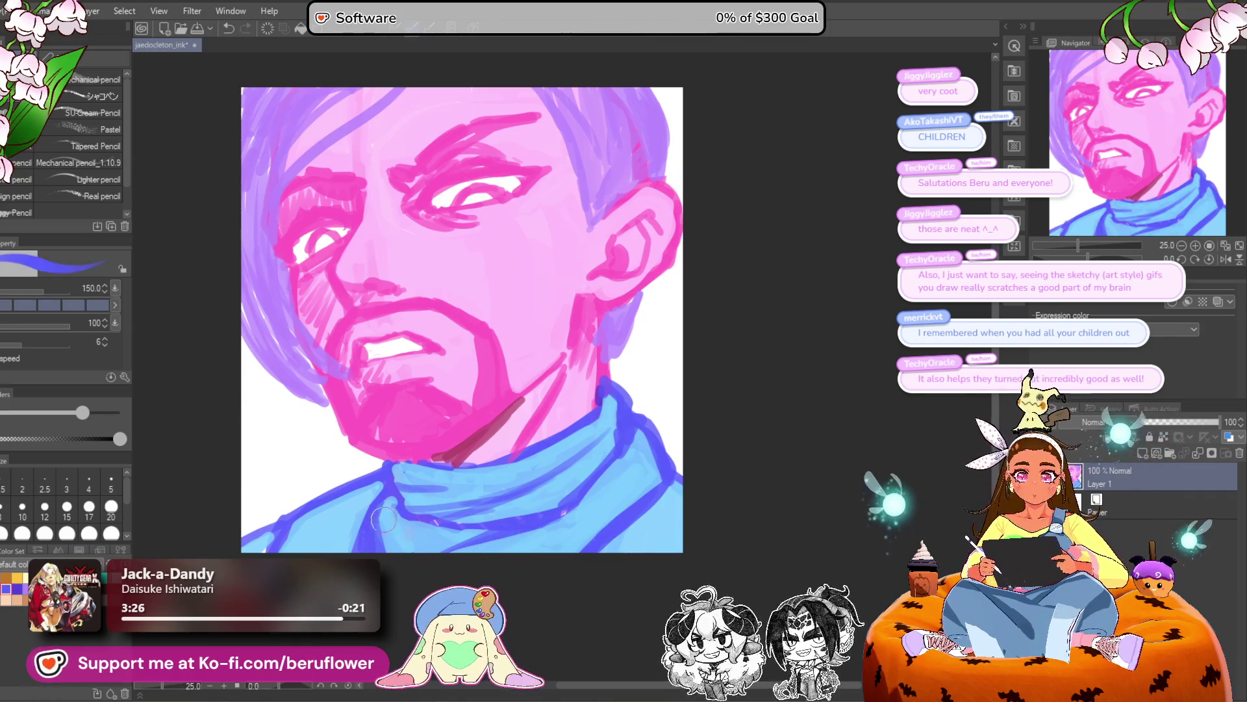
left_click(387, 512, "alt")
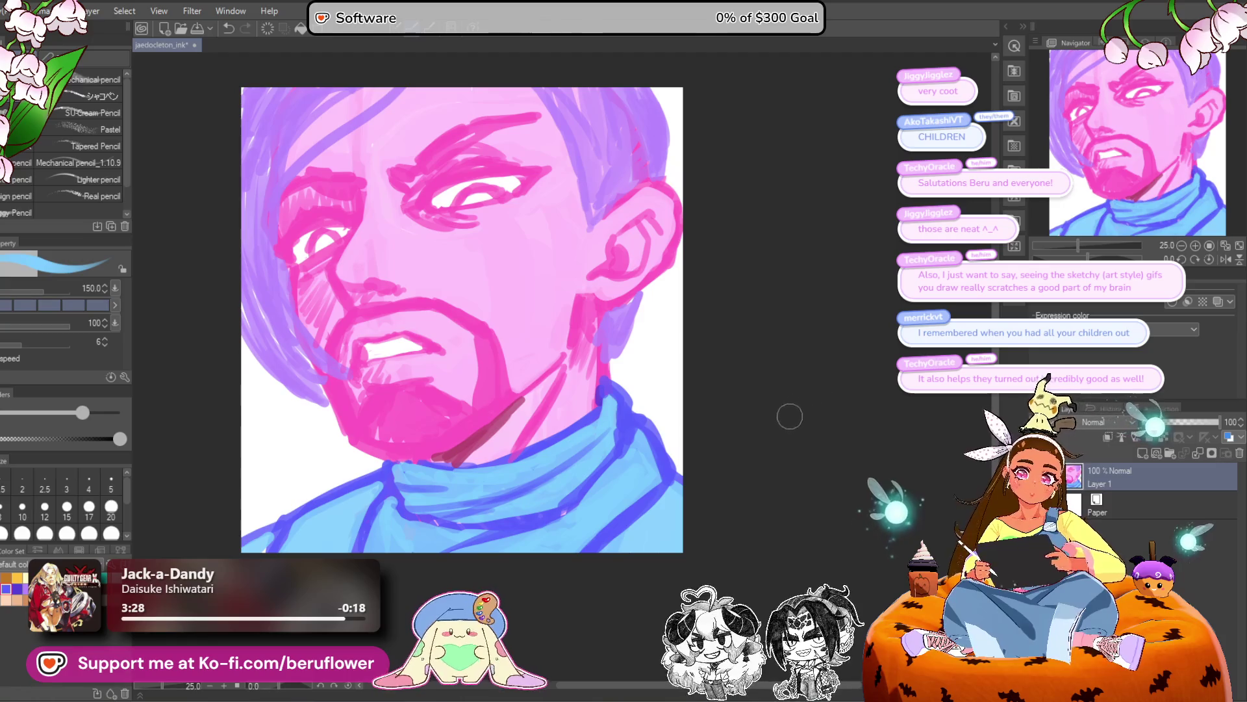
left_click(681, 476, "alt")
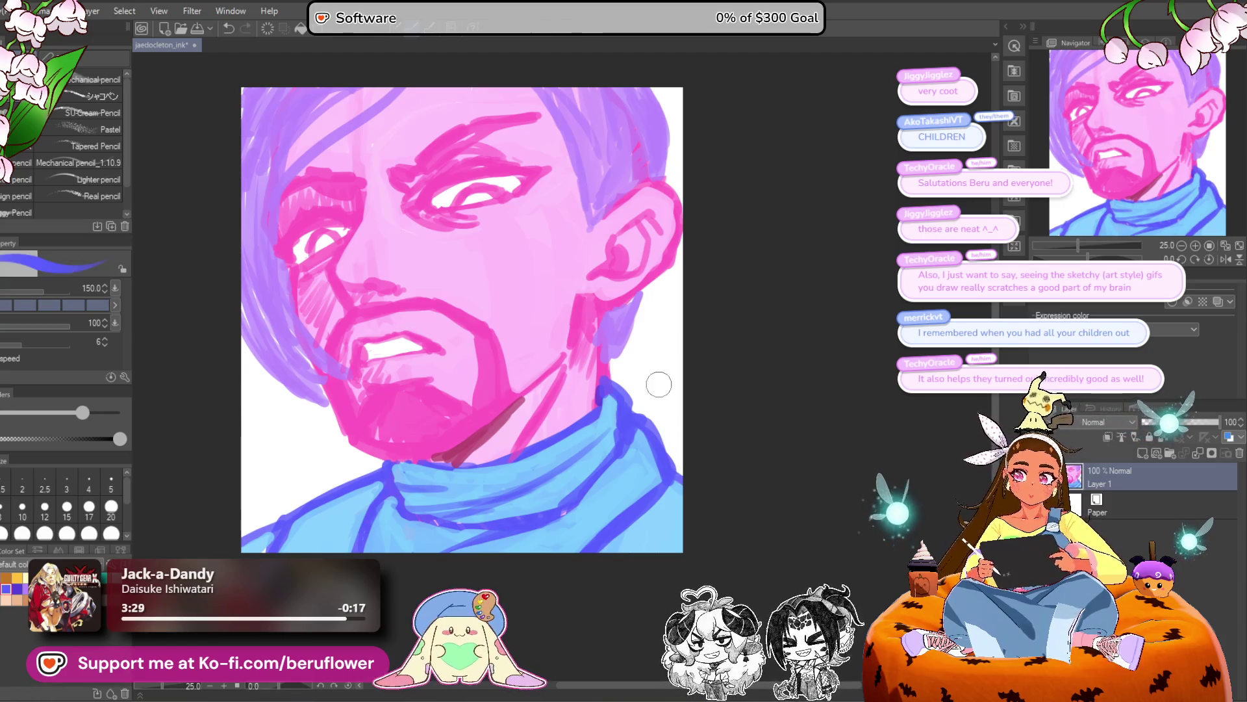
left_click(656, 457, "alt")
left_click_drag(653, 448, 642, 506)
left_click(665, 442, "alt")
mouse_move(634, 422)
left_mouse_down()
mouse_move(674, 451)
mouse_move(669, 482)
mouse_move(567, 555)
left_mouse_up()
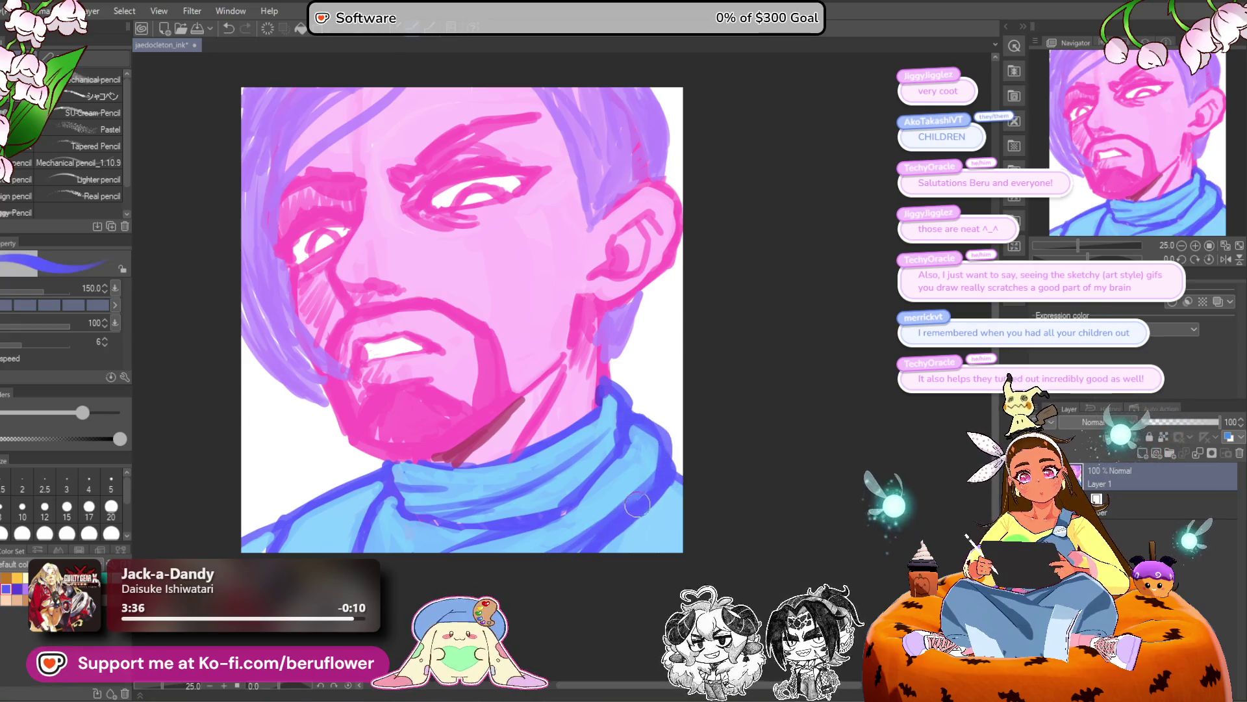
Cover the collar's upper-right dark outline in light blue and redraw a dark-blue line down its right edge.
left_click(604, 520, "alt")
left_click_drag(632, 477, 592, 534)
key("ctrl+z")
key("ctrl+z")
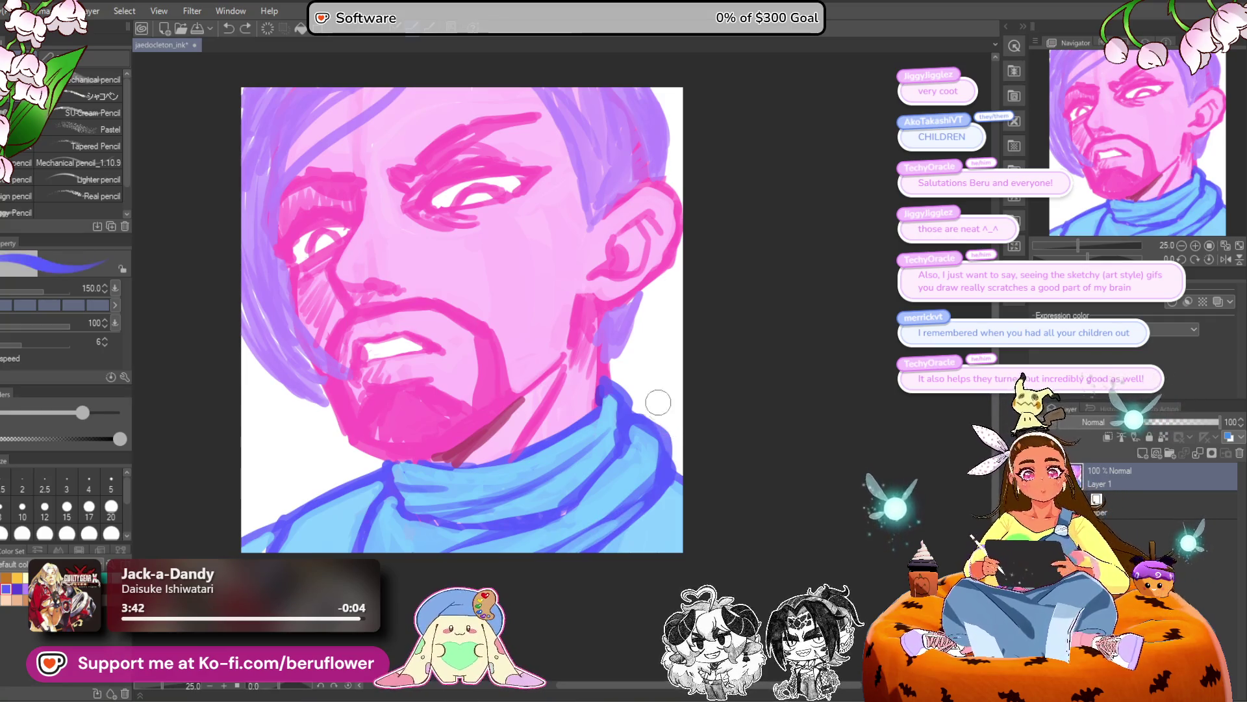
left_click_drag(664, 456, 643, 364)
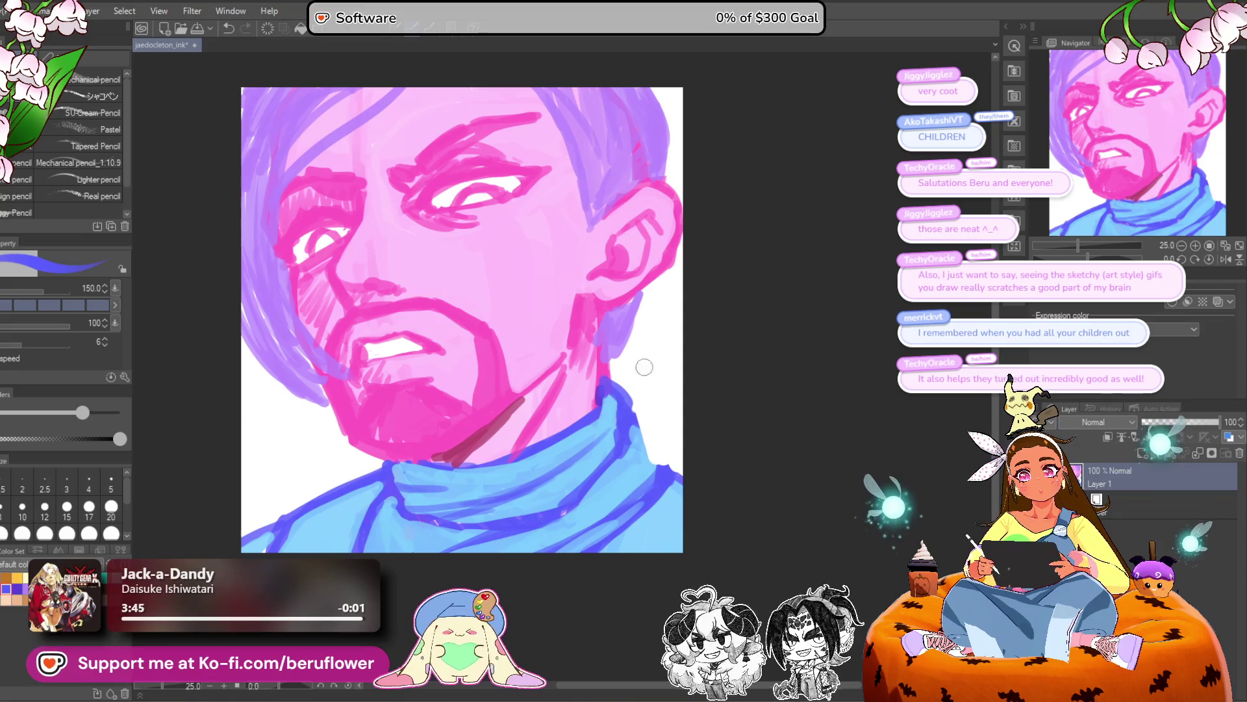
left_click(628, 417, "alt")
left_click_drag(627, 416, 670, 475)
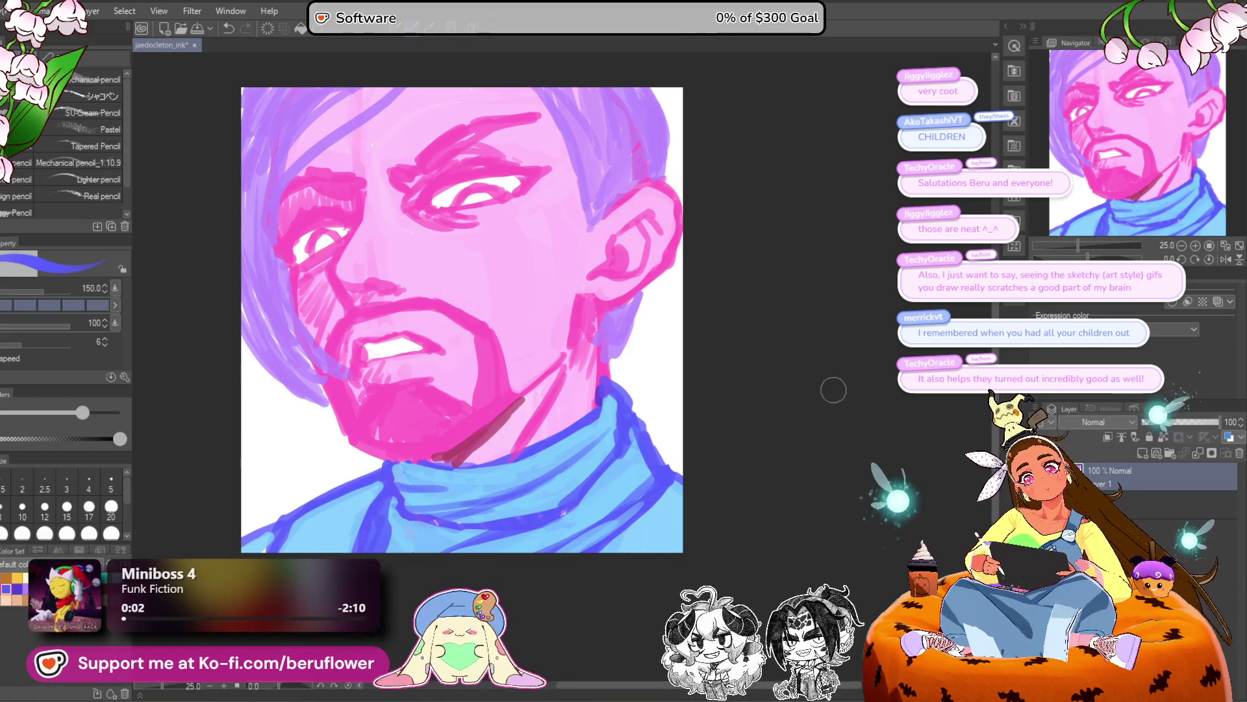
left_click_drag(434, 598, 410, 609)
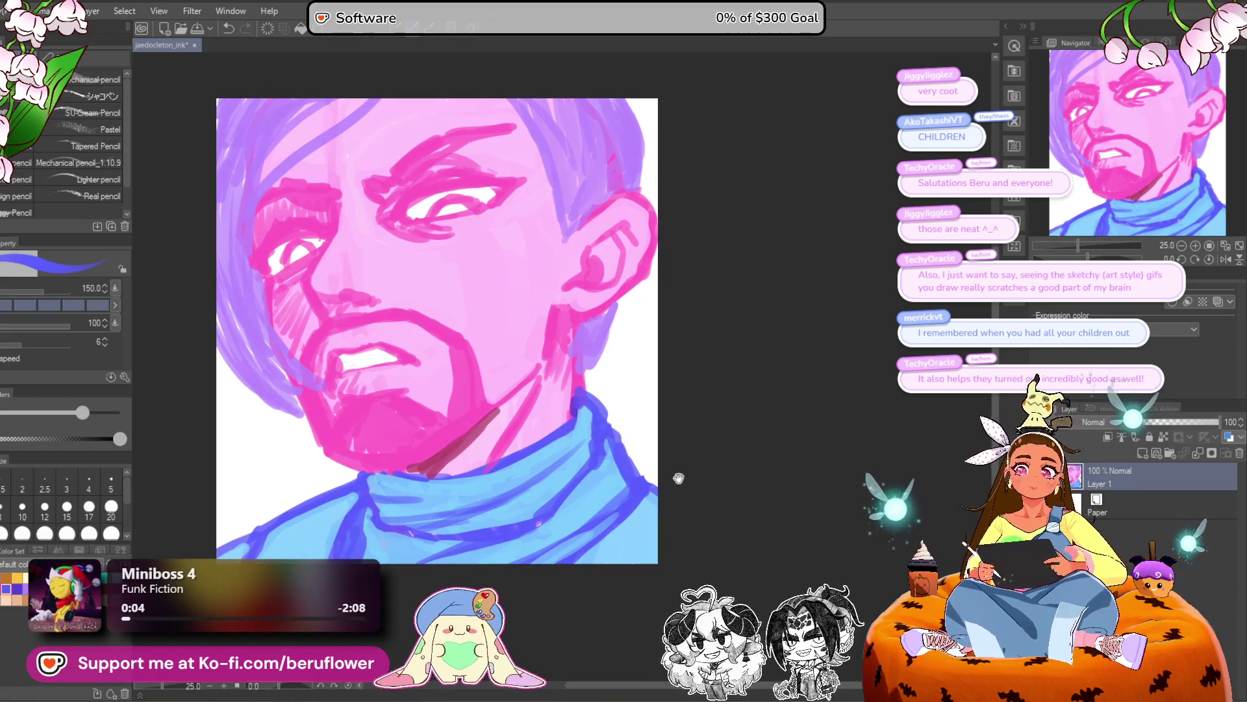
left_click_drag(682, 474, 675, 482)
Shrink the whole layer slightly by dragging the transform's top-right handle inward and committing.
left_click(18, 194)
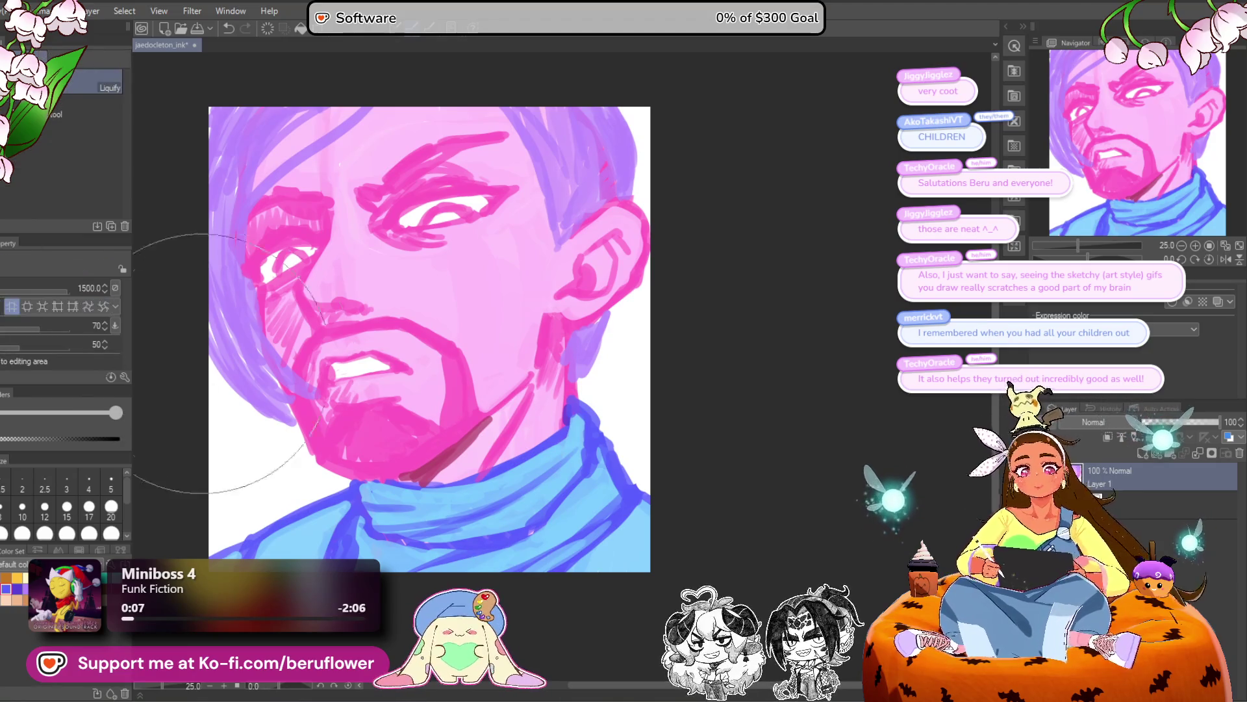
left_click_drag(631, 133, 628, 140)
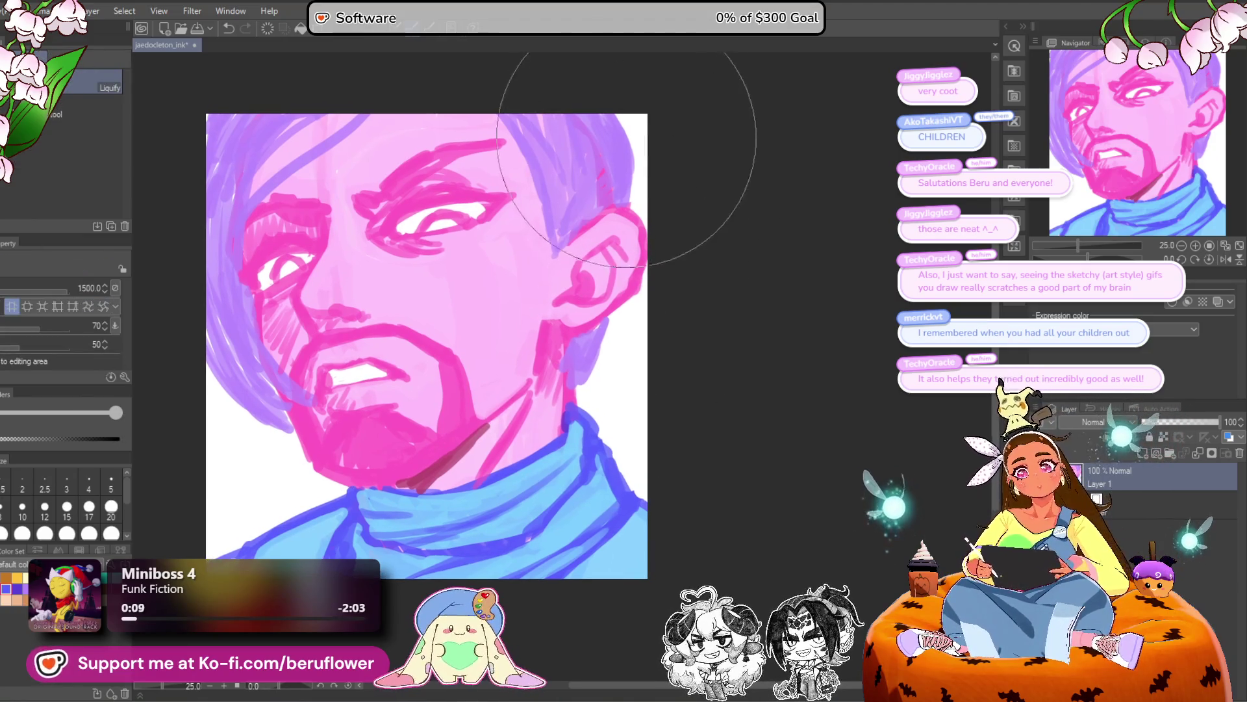
left_click_drag(686, 176, 688, 203)
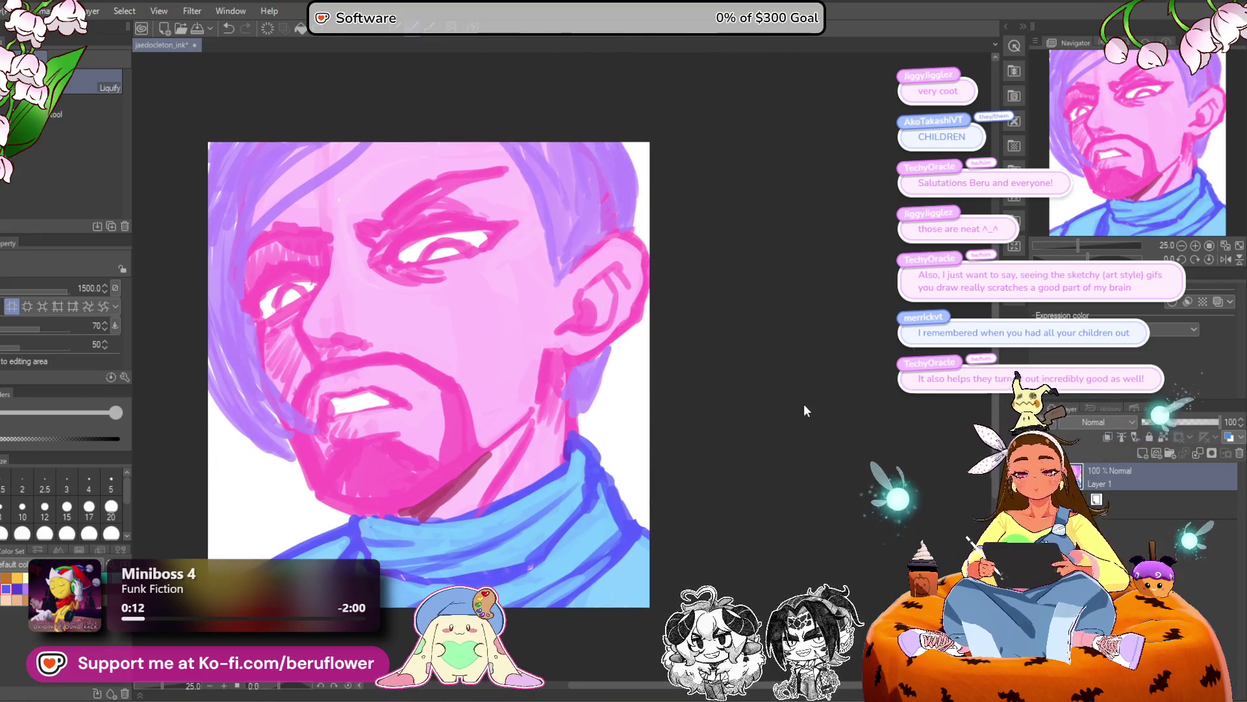
key("ctrl+t")
left_click_drag(677, 131, 666, 135)
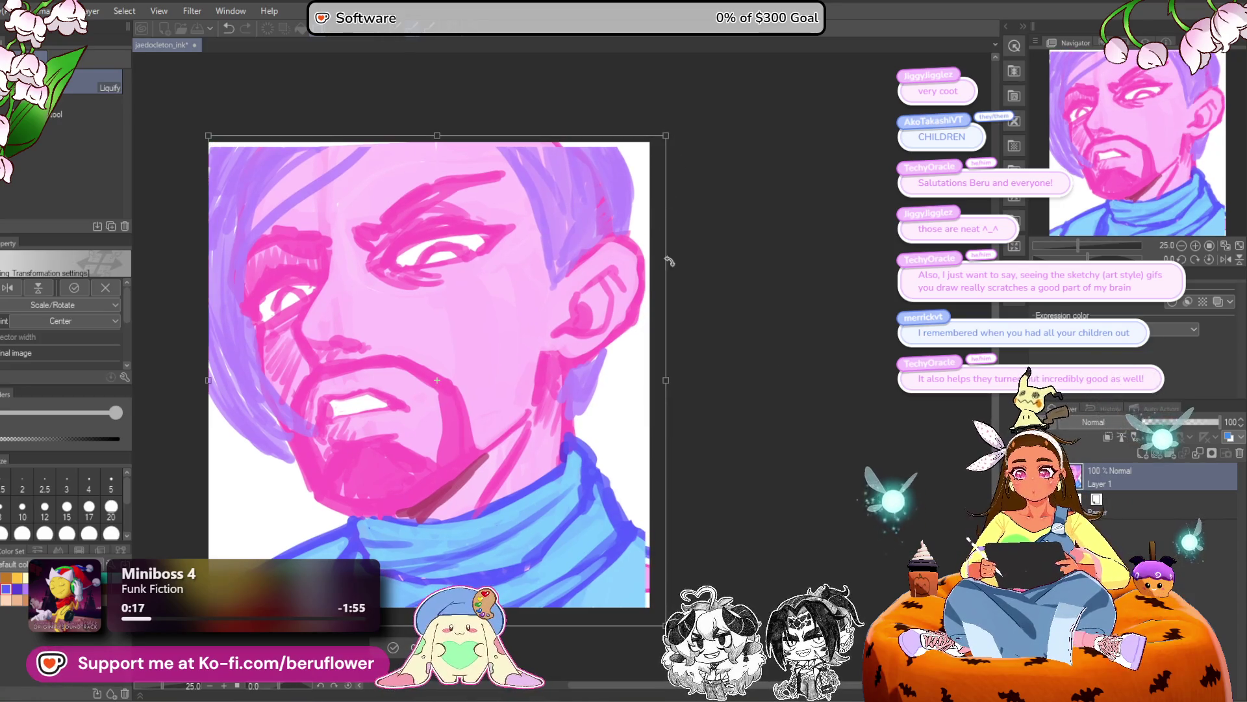
key("Return")
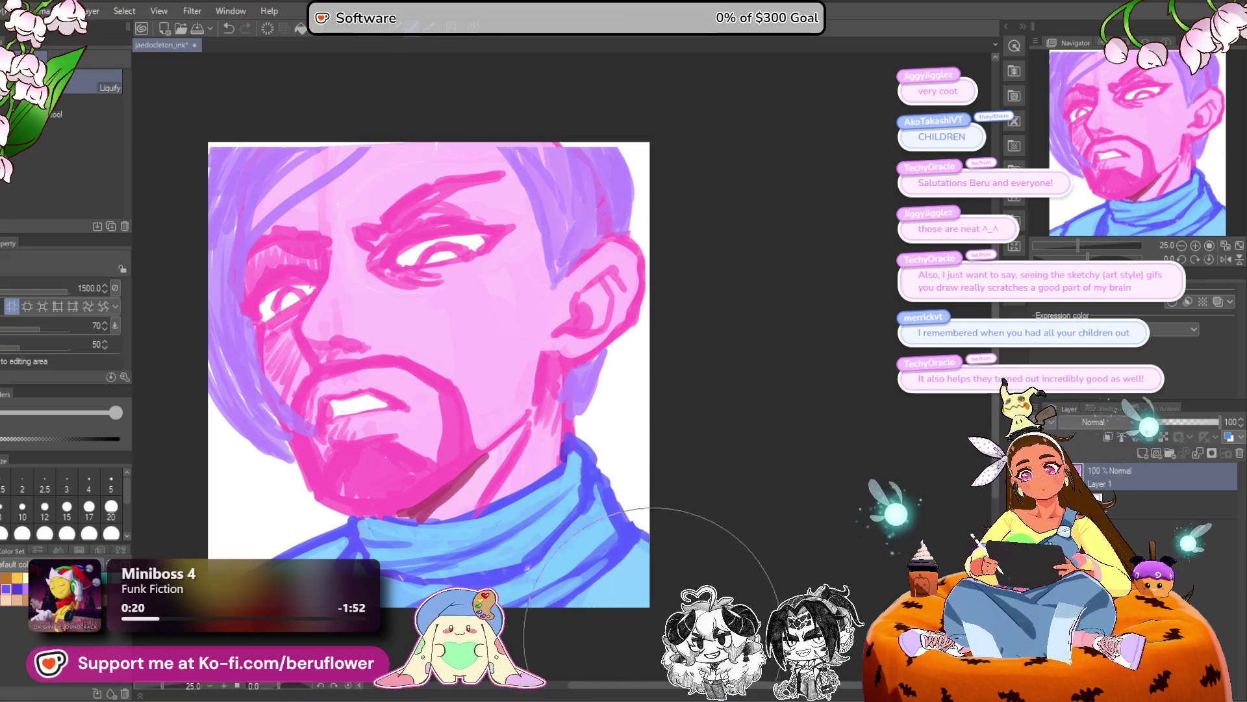
key("m")
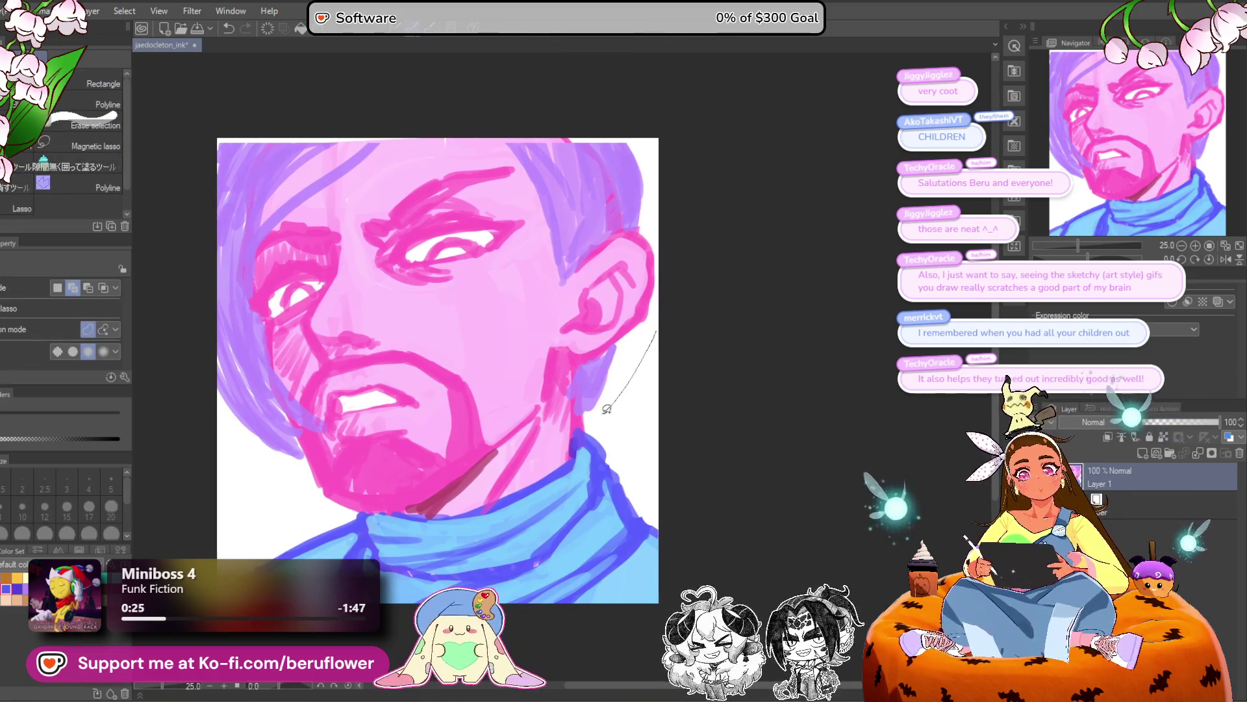
Lasso the head, move it a few pixels upward with a transform, then deselect.
mouse_move(375, 511)
left_mouse_down()
mouse_move(319, 68)
mouse_move(652, 419)
left_mouse_up()
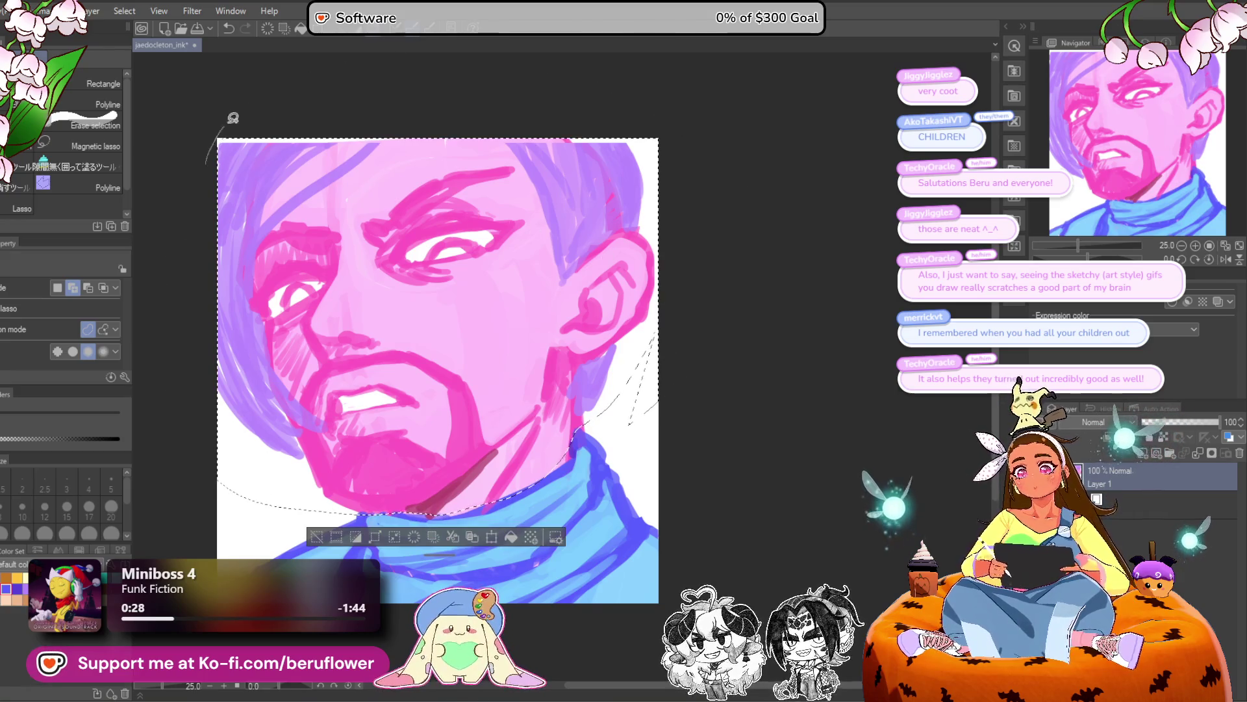
key("ctrl+t")
left_click_drag(563, 290, 564, 283)
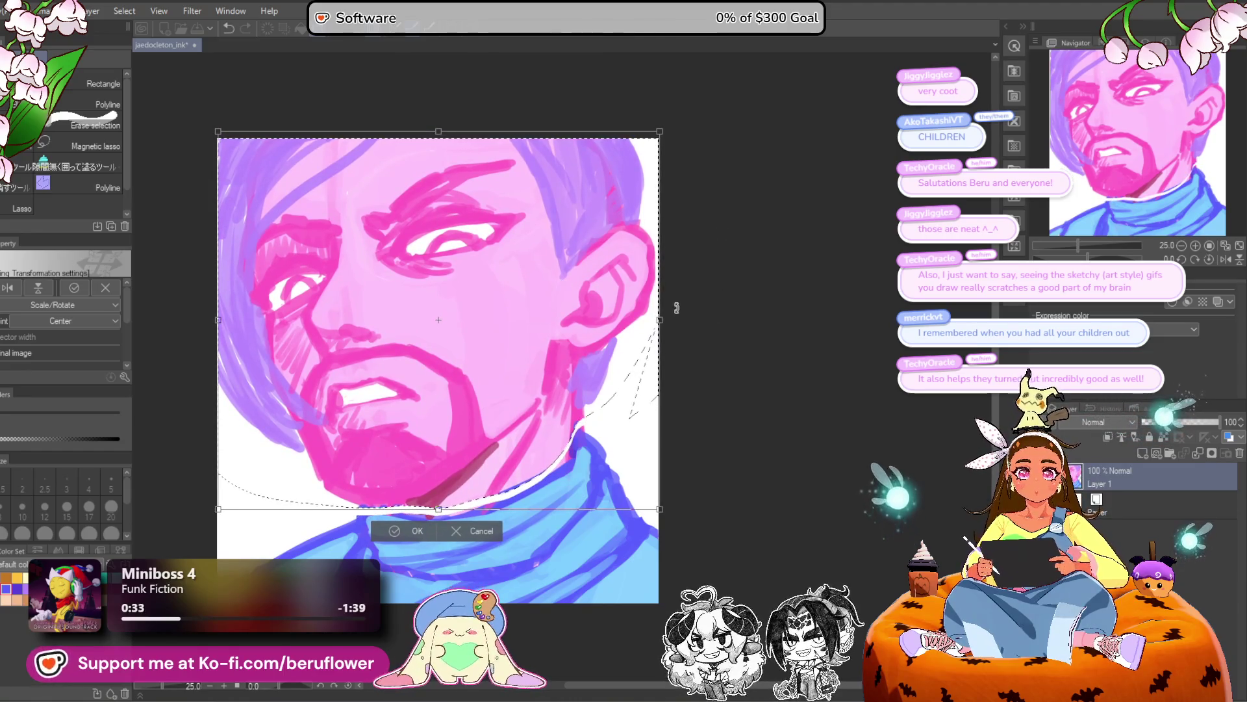
key("Up")
key("Up")
key("Up")
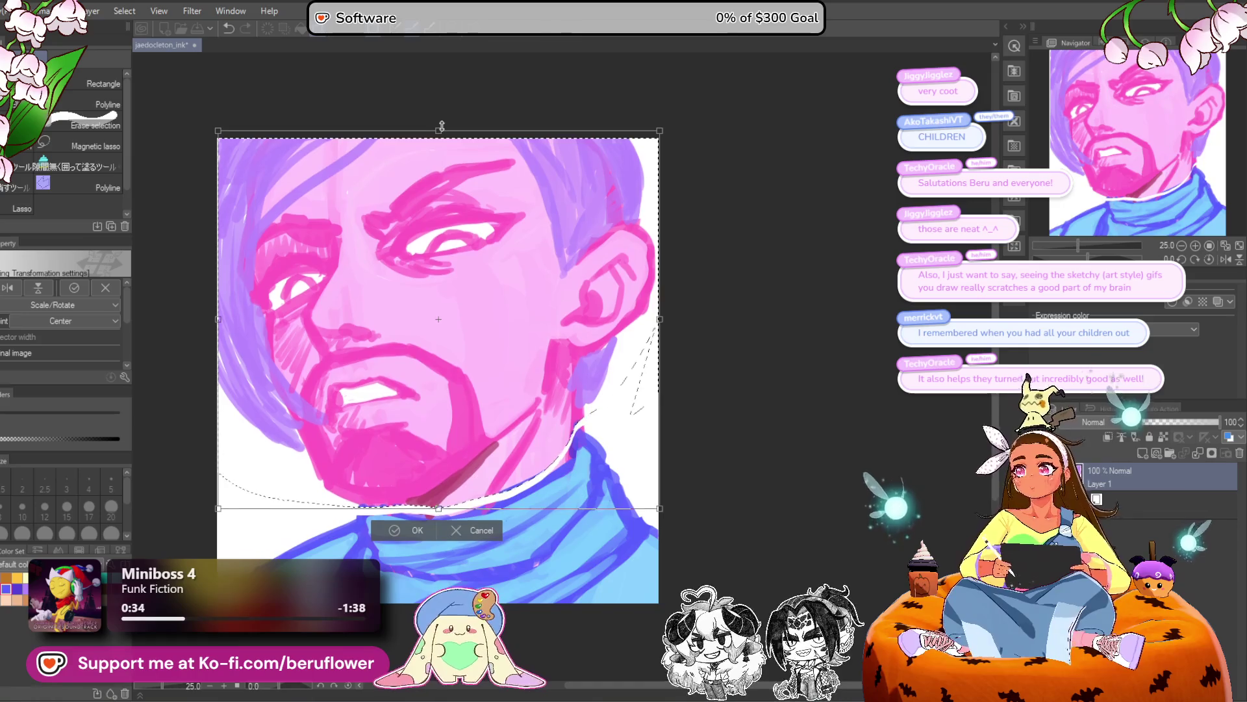
key("Return")
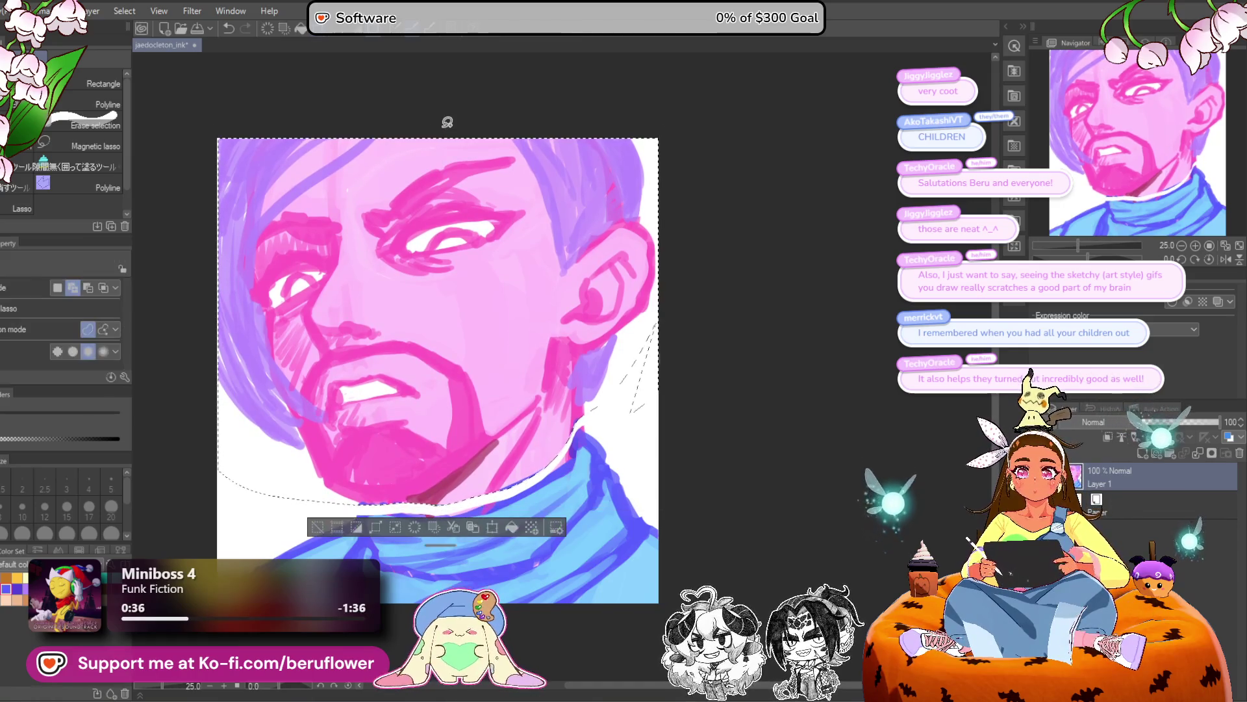
key("ctrl+d")
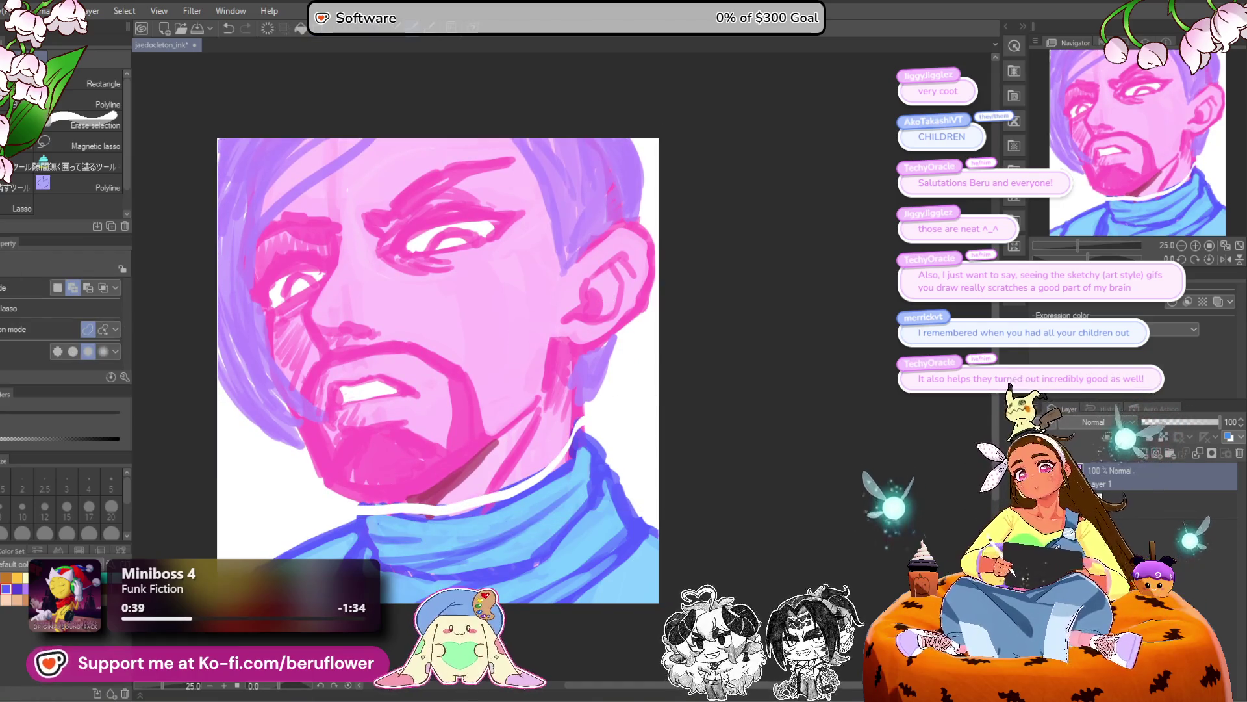
key("p")
left_click(545, 435, "alt")
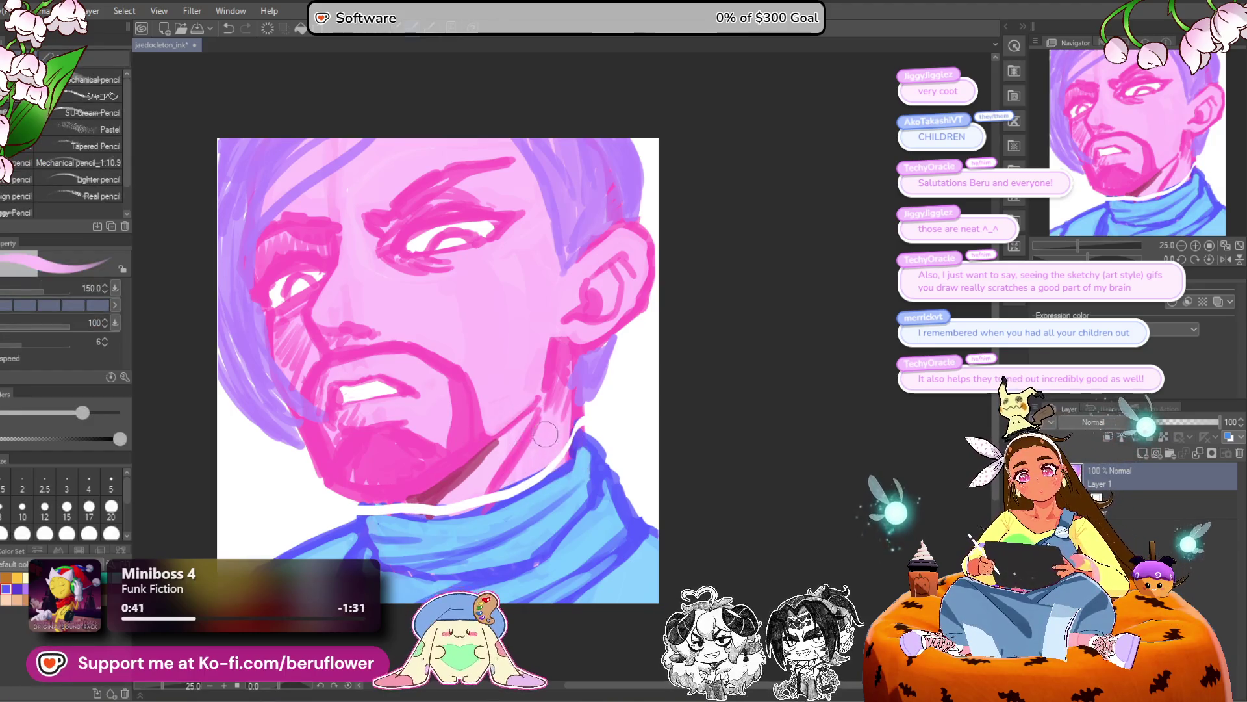
Fill the neck gap beside the jaw with pink skin tone, discarding a trial blue collar stroke.
mouse_move(464, 503)
left_mouse_down()
mouse_move(449, 494)
mouse_move(378, 510)
left_mouse_up()
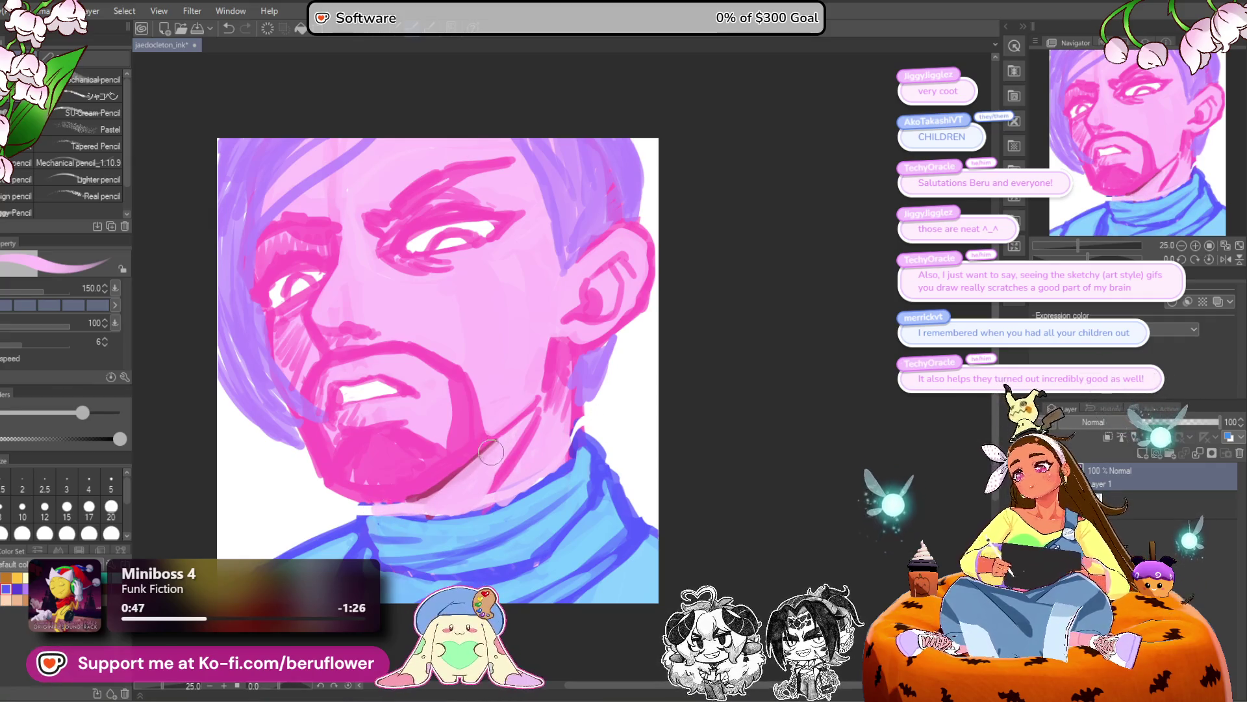
left_click(1009, 381)
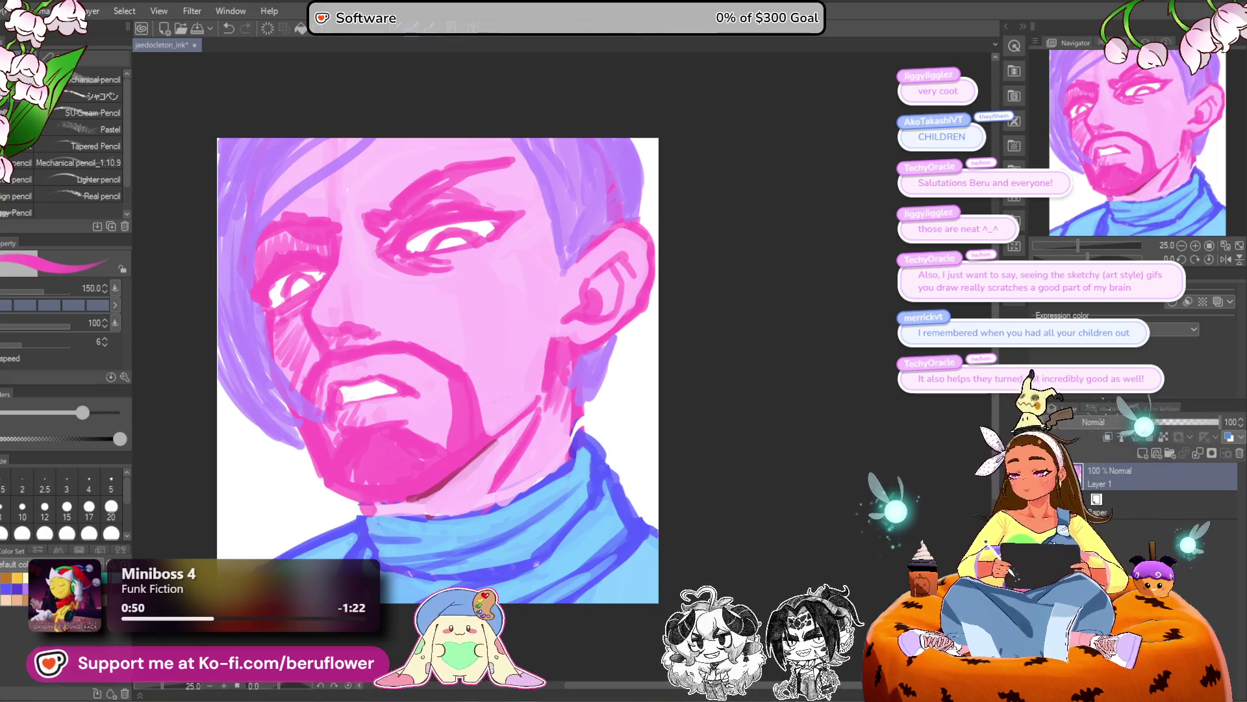
left_click(9, 587)
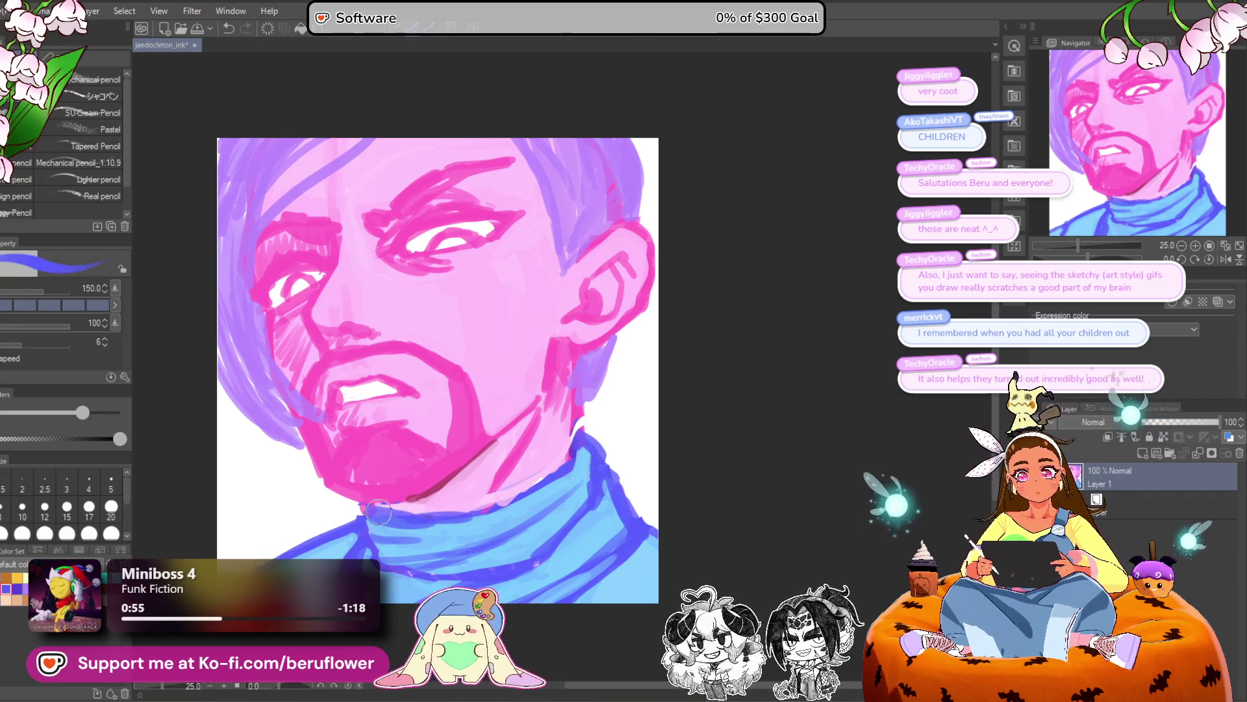
left_click_drag(361, 511, 365, 547)
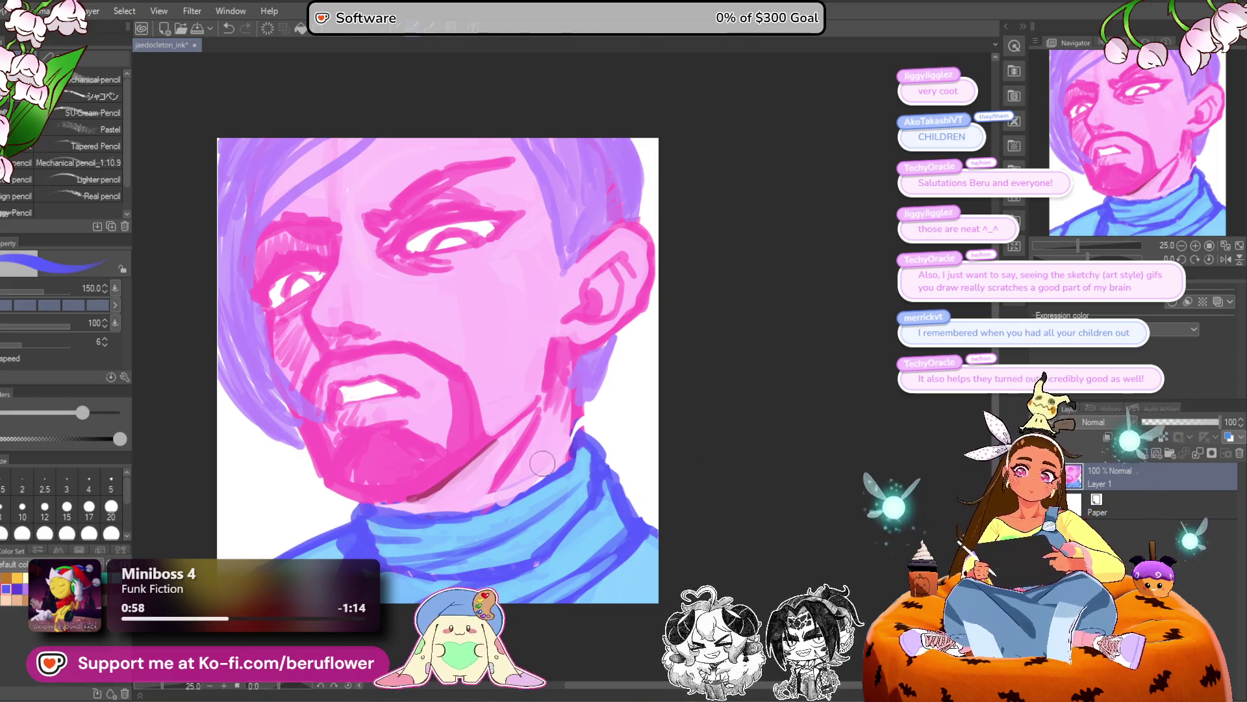
scroll(543, 462, "down", 4)
scroll(541, 459, "up", 3)
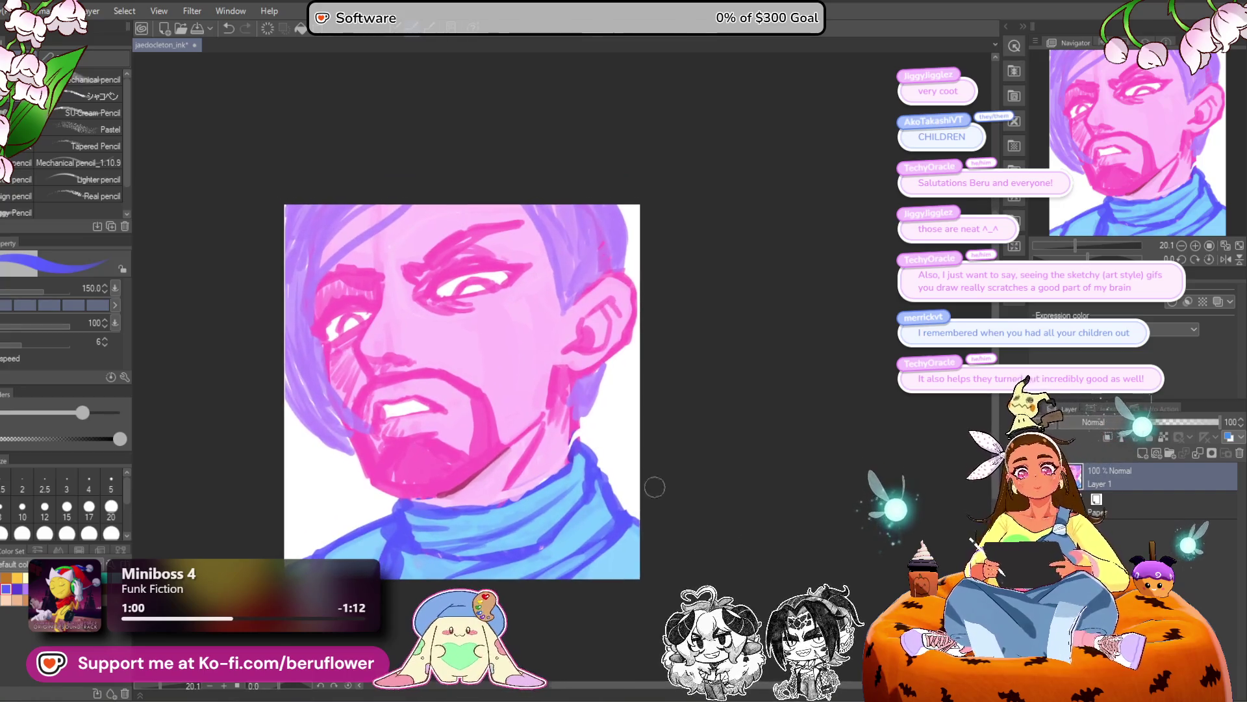
left_click_drag(627, 297, 621, 301)
key("ctrl+z")
key("x")
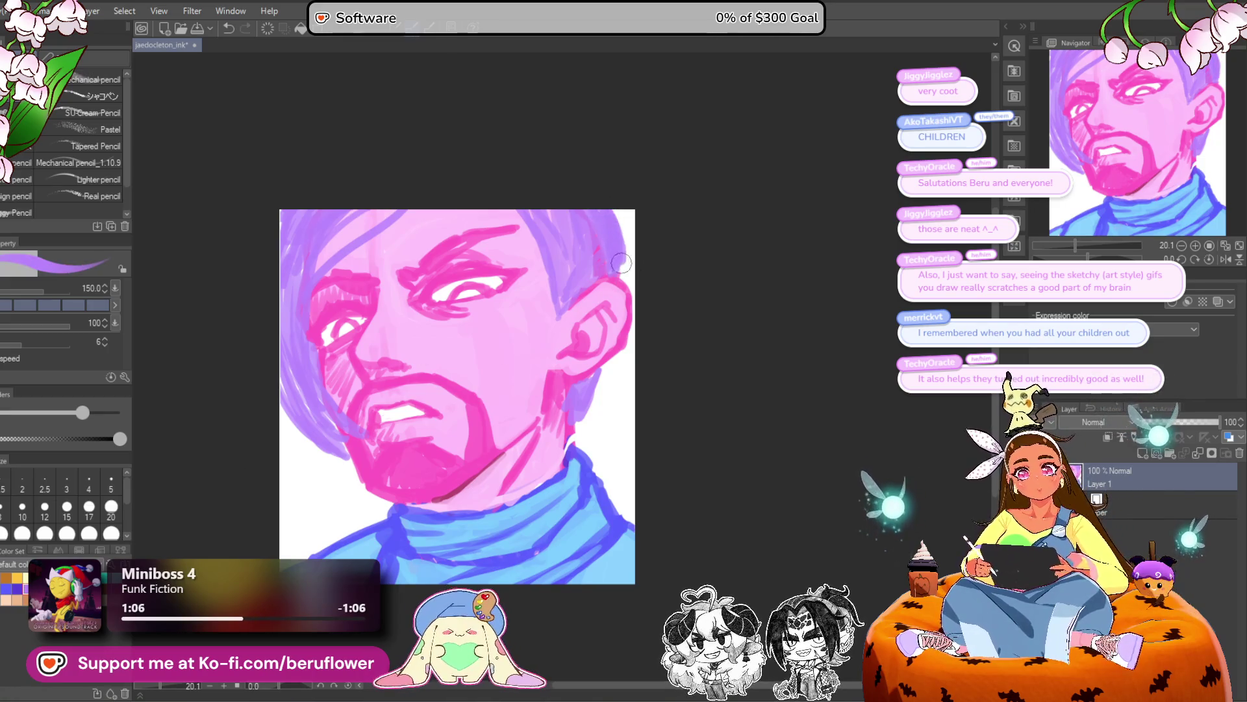
mouse_move(572, 411)
left_mouse_down()
mouse_move(604, 364)
mouse_move(578, 422)
mouse_move(588, 409)
left_mouse_up()
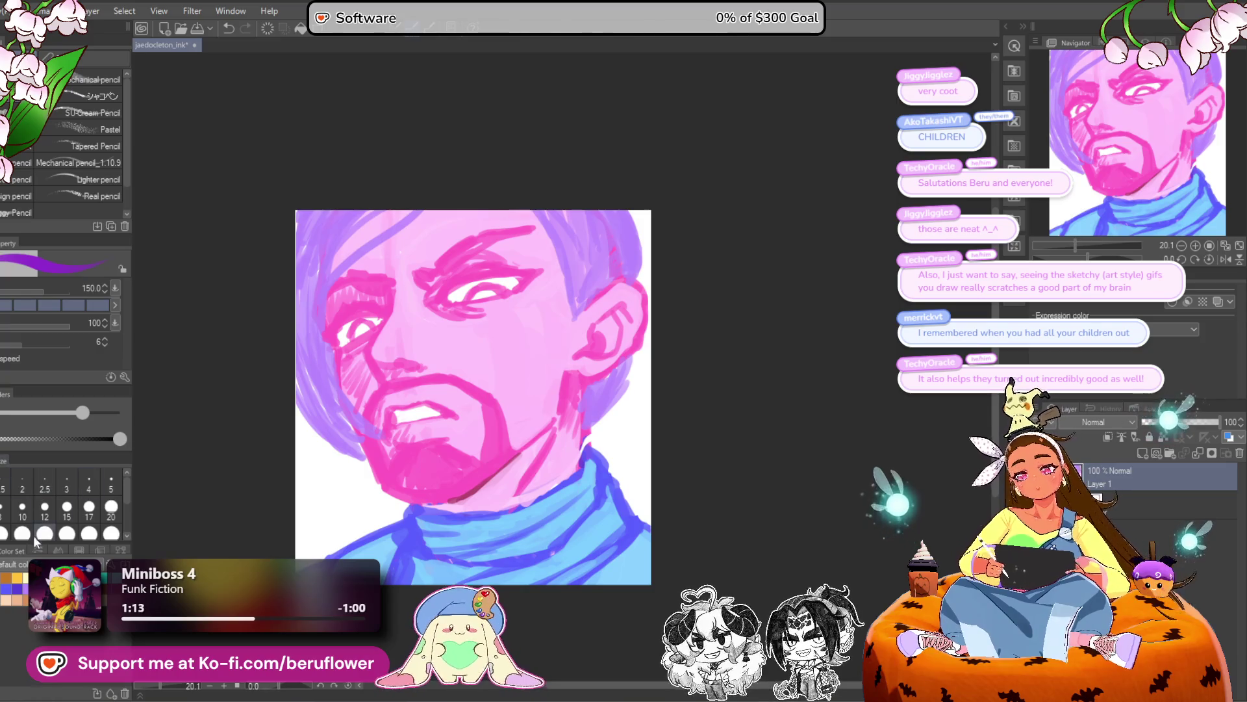
Set the main colour to a slightly darker purple.
double_click(922, 337)
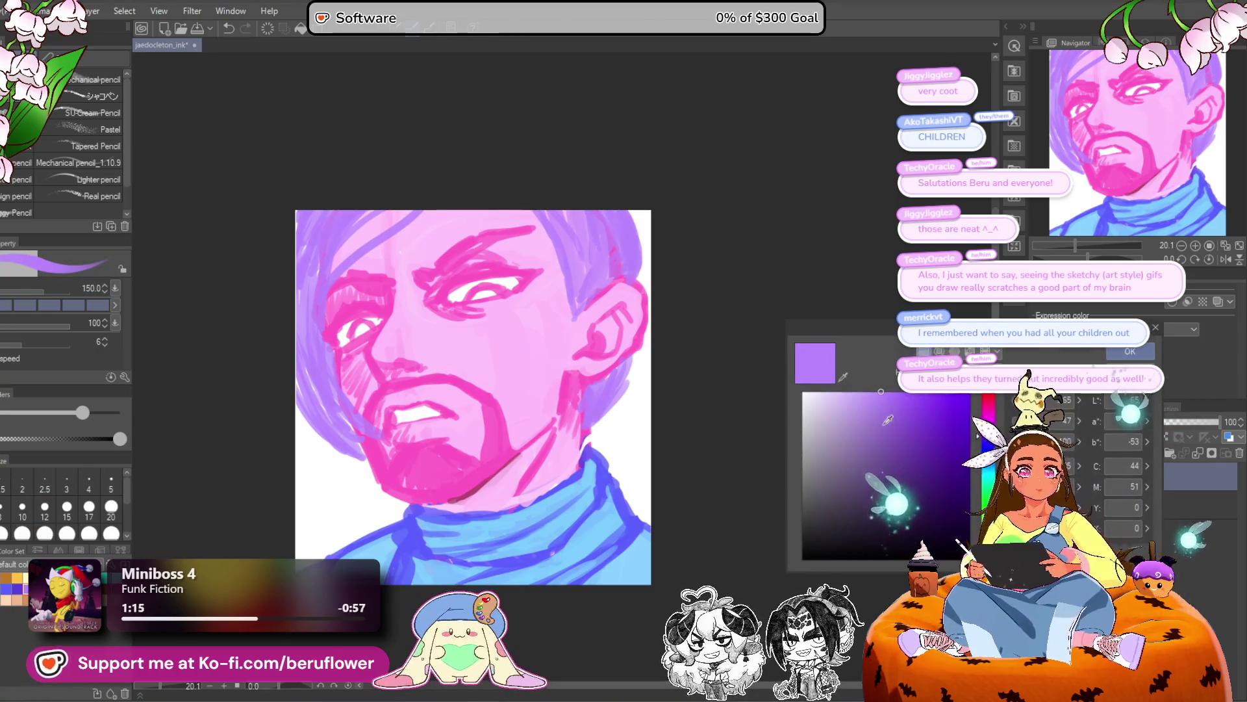
left_click_drag(907, 422, 903, 426)
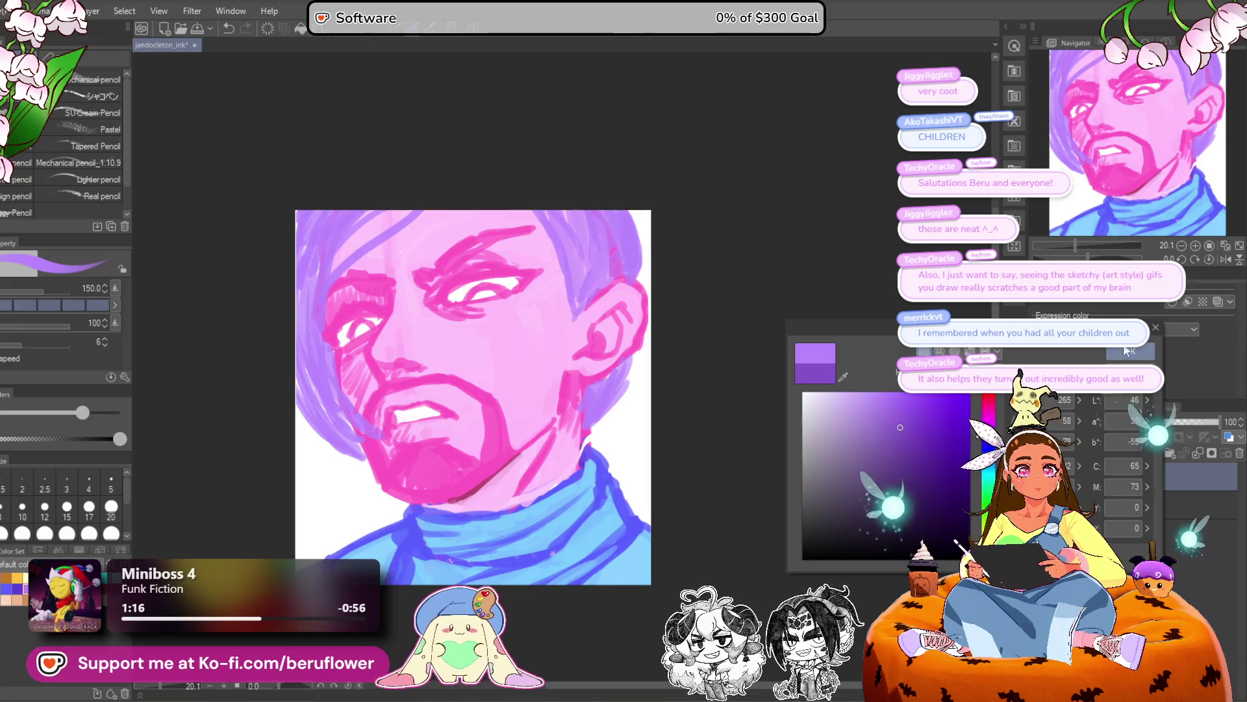
left_click(1128, 351)
Shade the face's left edge in dark purple and add a dark purple hair stroke by the ear.
left_click_drag(329, 370, 343, 393)
left_click_drag(318, 313, 338, 416)
left_click_drag(311, 354, 354, 425)
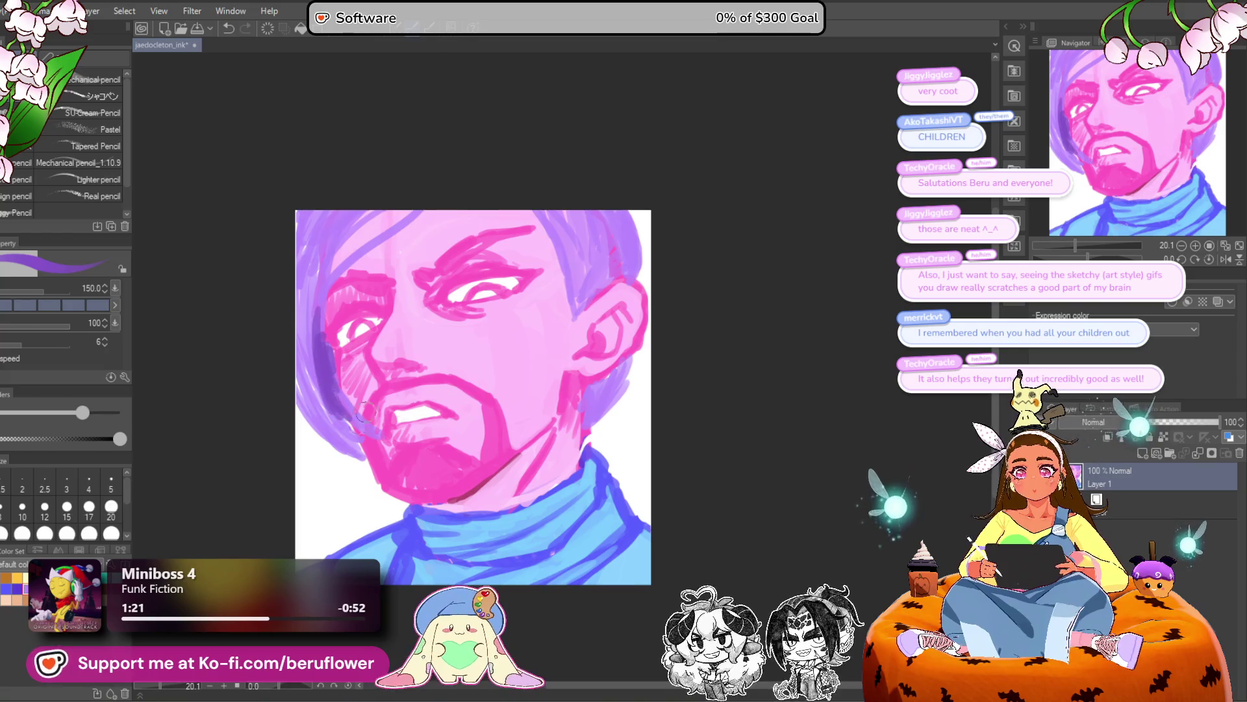
left_click_drag(781, 309, 779, 308)
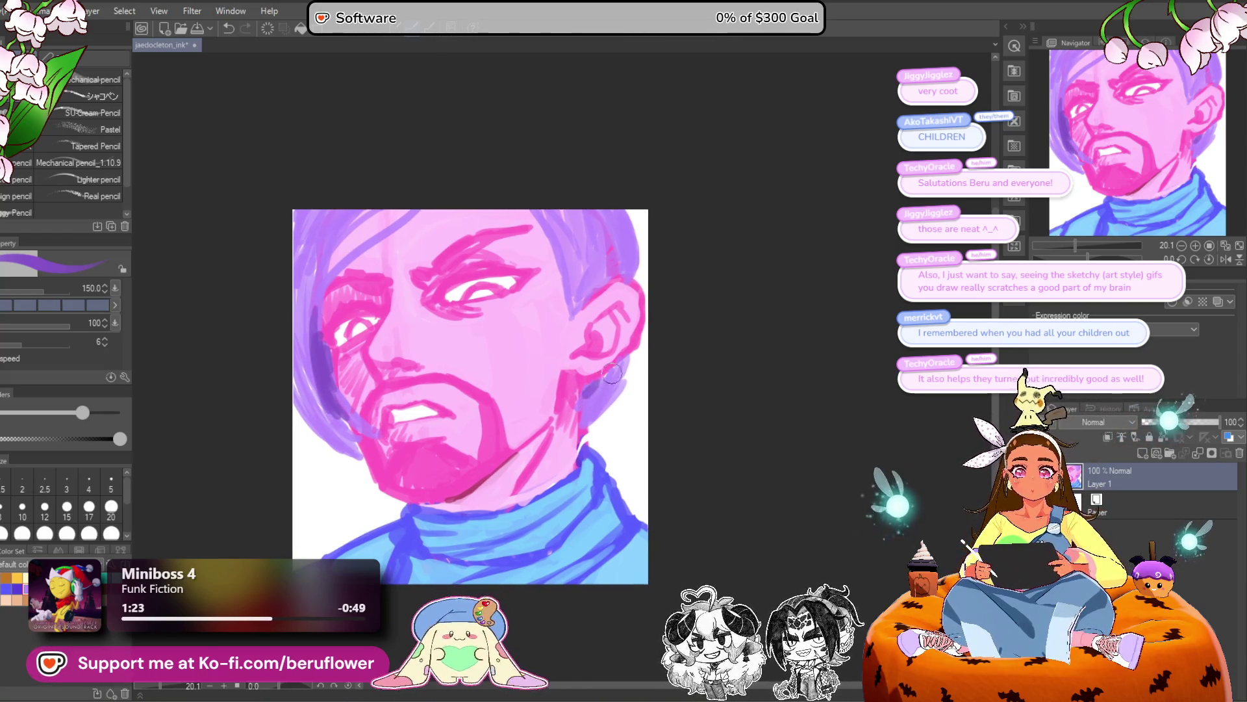
left_click_drag(615, 422, 624, 427)
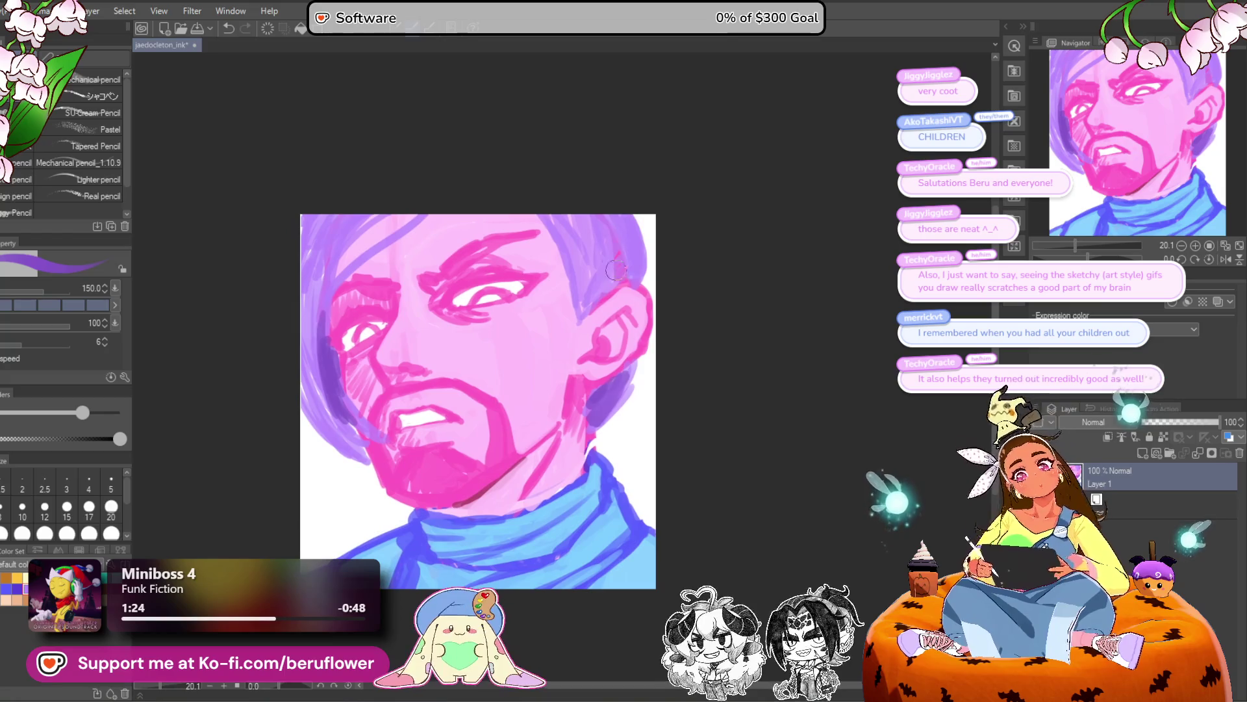
left_click_drag(573, 228, 576, 318)
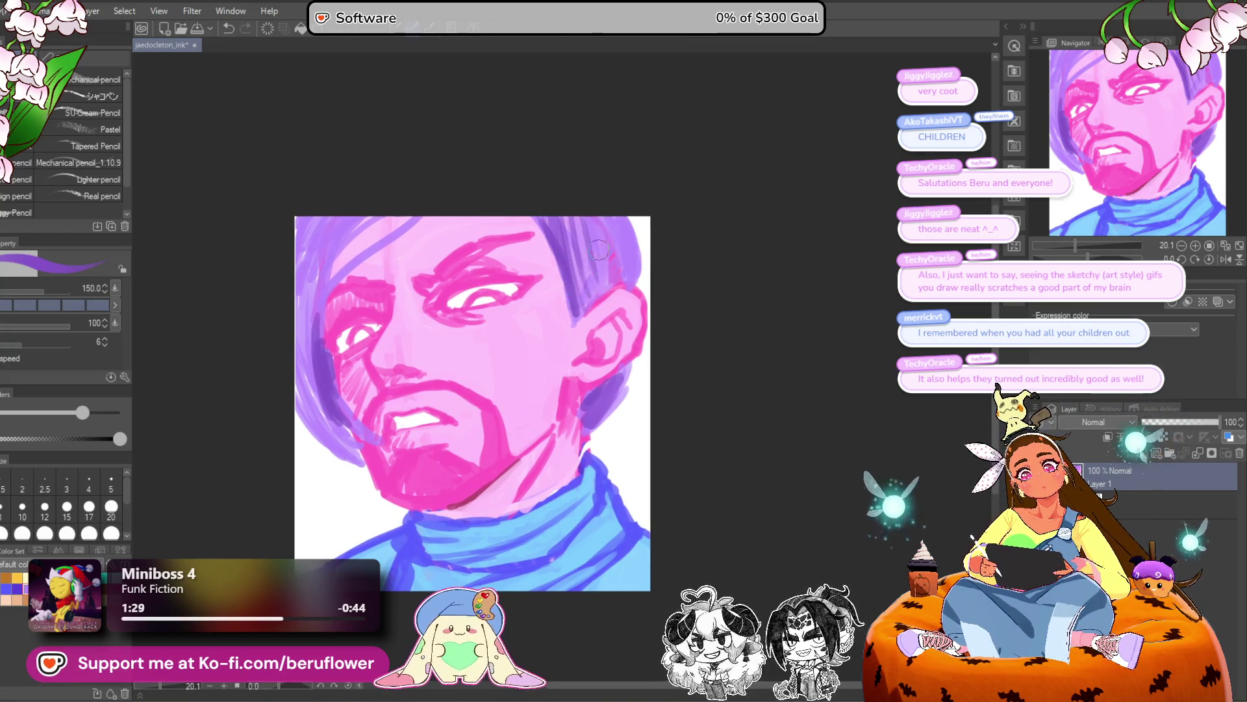
mouse_move(755, 349)
left_mouse_down()
mouse_move(741, 520)
mouse_move(682, 537)
mouse_move(728, 451)
left_mouse_up()
left_click_drag(783, 580, 788, 611)
Flip the canvas horizontally and zoom in to centre the face for a proportion check.
left_click(1226, 260)
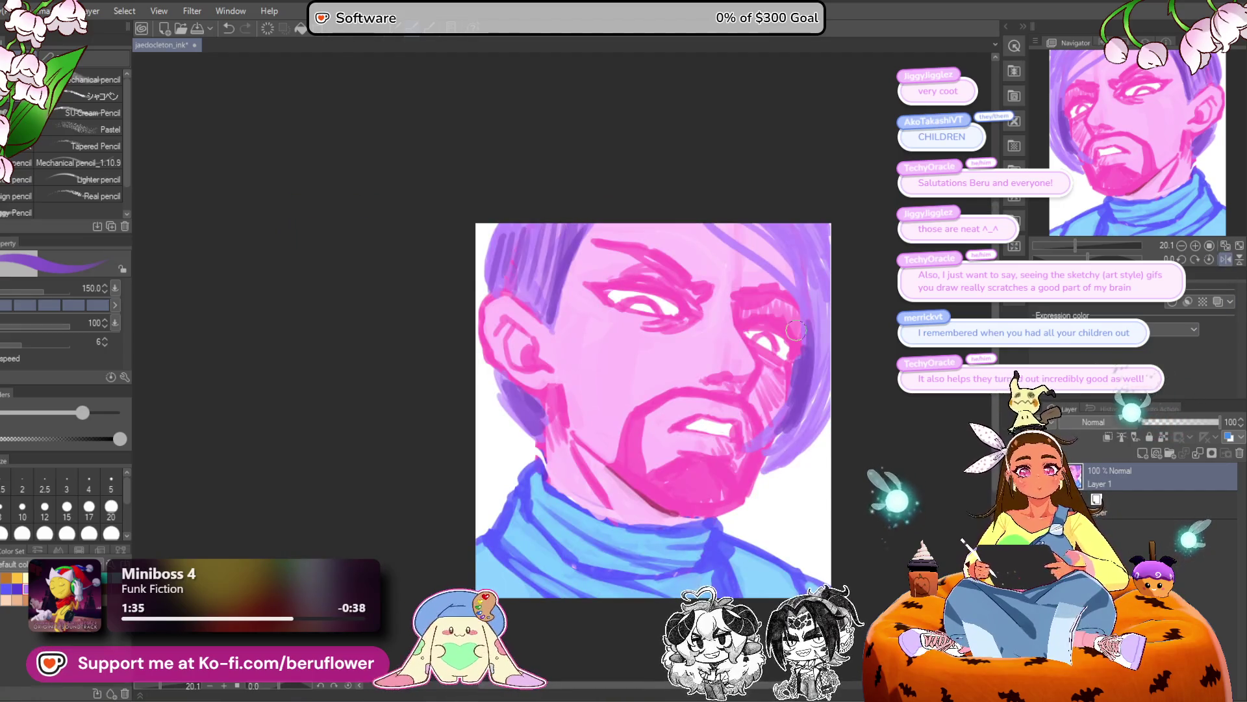
scroll(795, 330, "up", 2)
left_click_drag(700, 438, 579, 421)
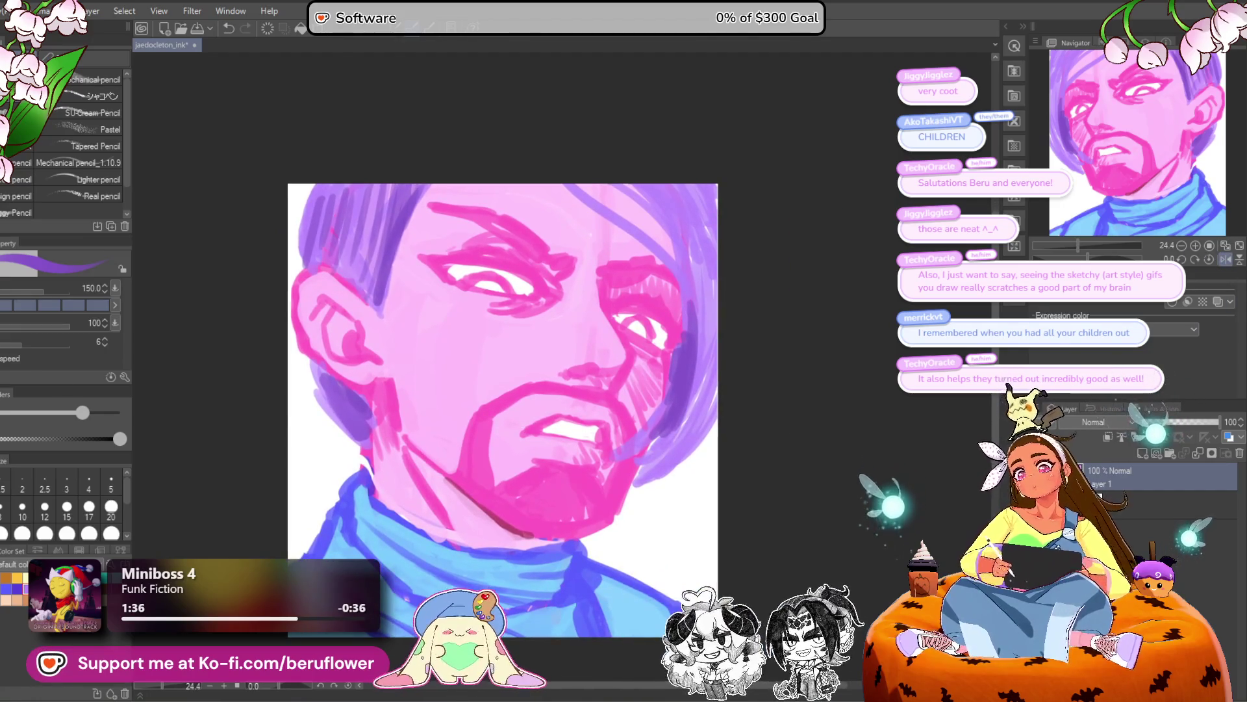
Liquify the hair at the right edge downward with a 700 brush, then return to the Pencil.
key("j")
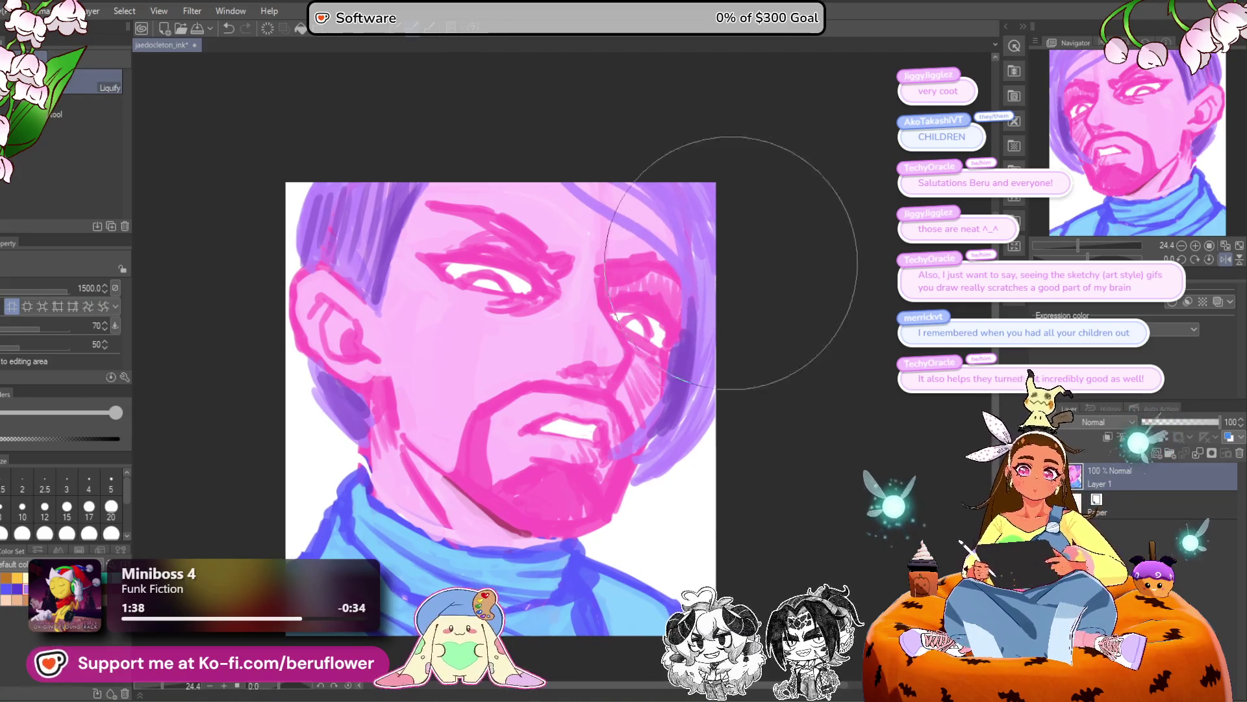
left_click_drag(521, 466, 607, 471)
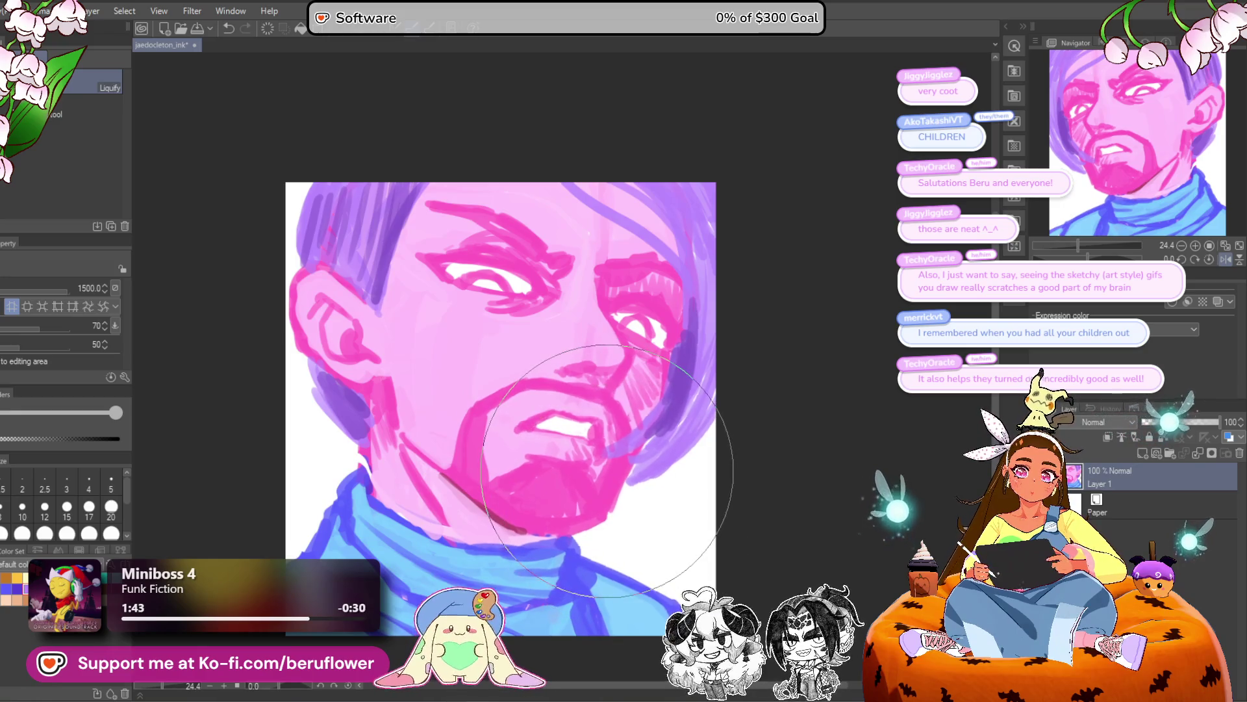
key("bracketleft")
key("bracketleft")
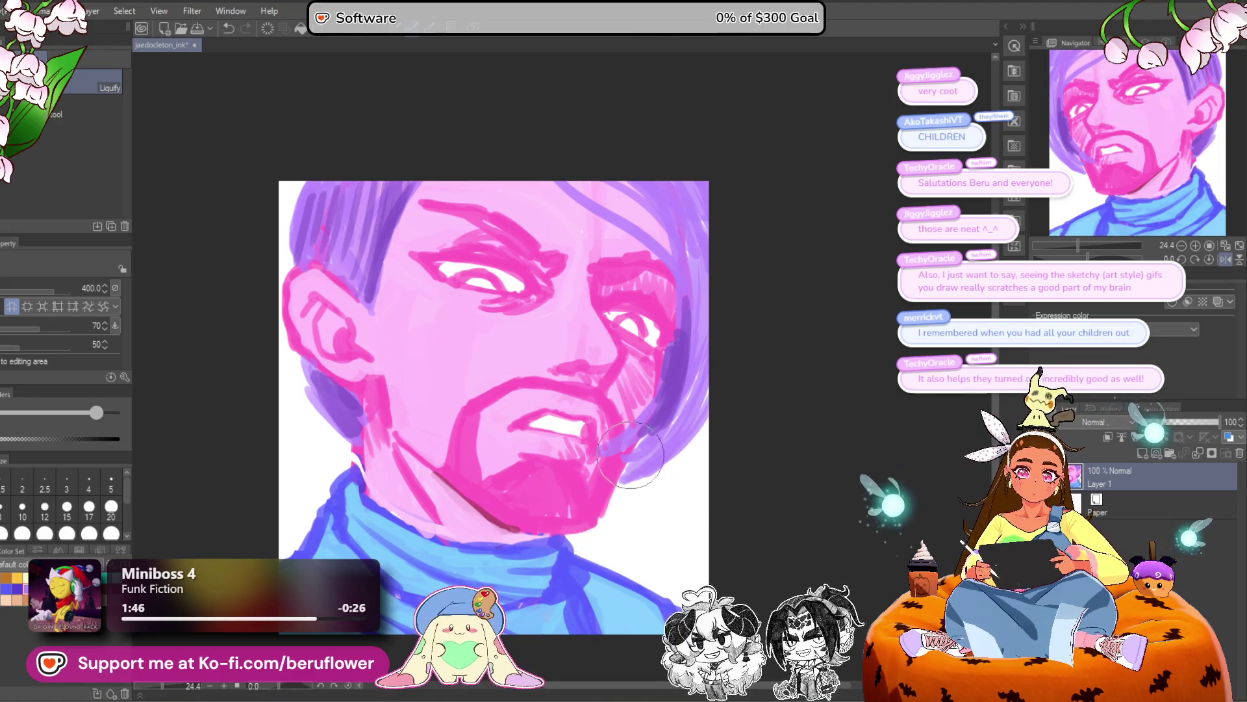
key("bracketright")
key("bracketright")
key("bracketright")
key("bracketright")
key("bracketright")
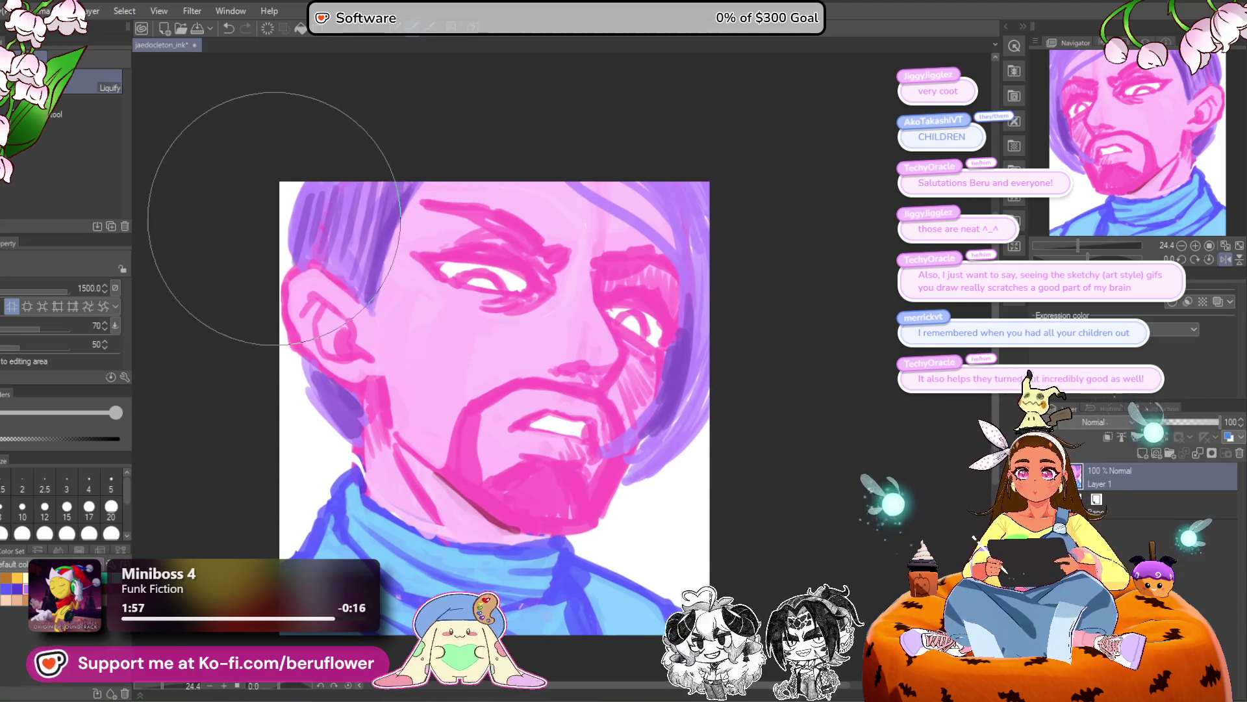
key("ctrl+z")
key("bracketleft")
key("bracketleft")
key("bracketleft")
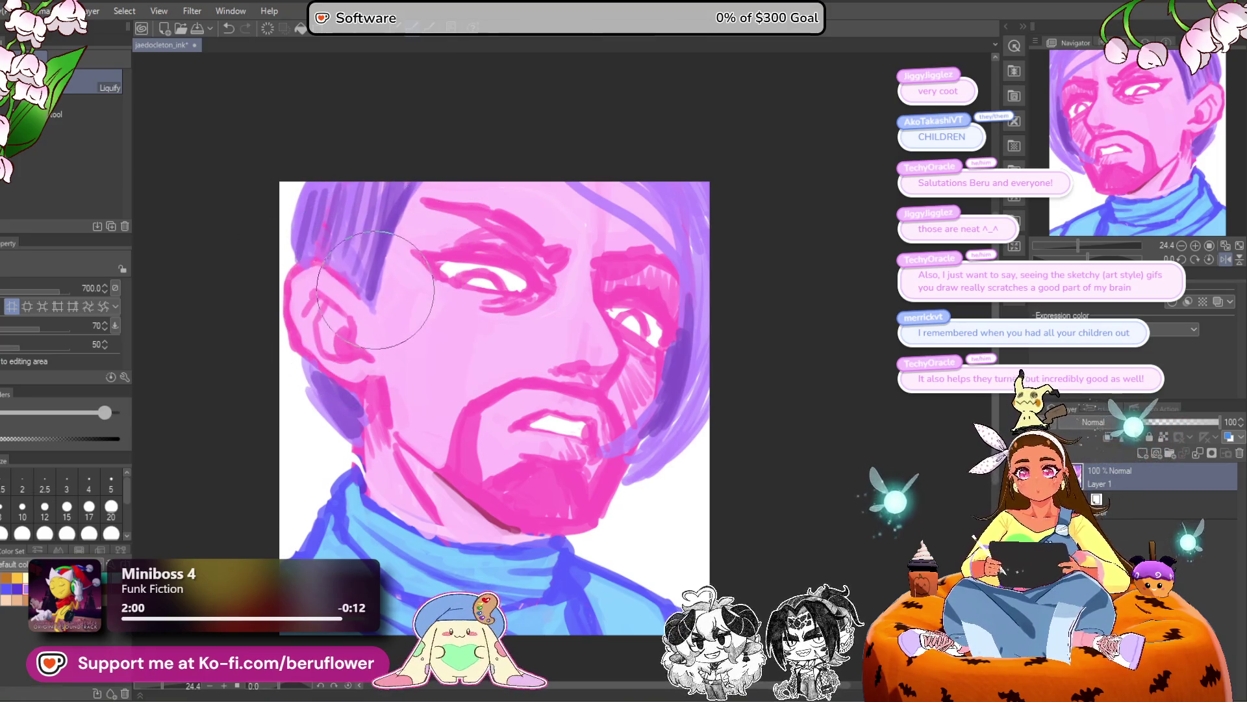
left_click_drag(802, 375, 752, 376)
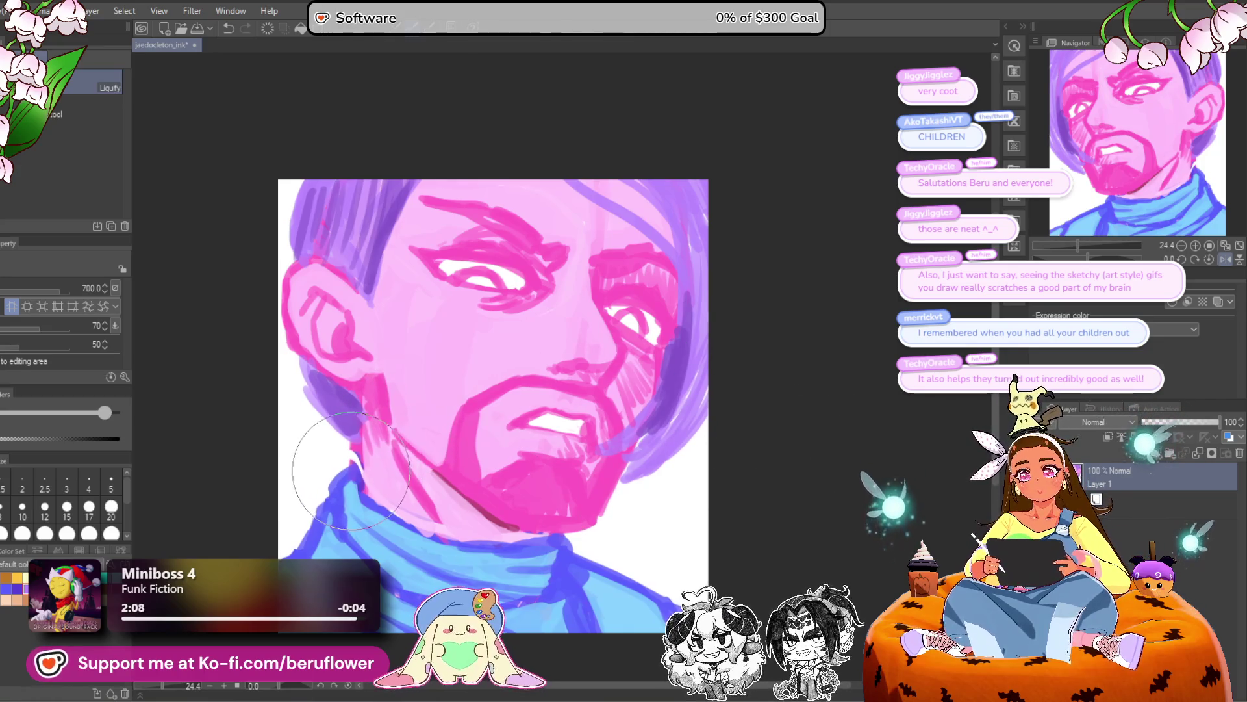
key("p")
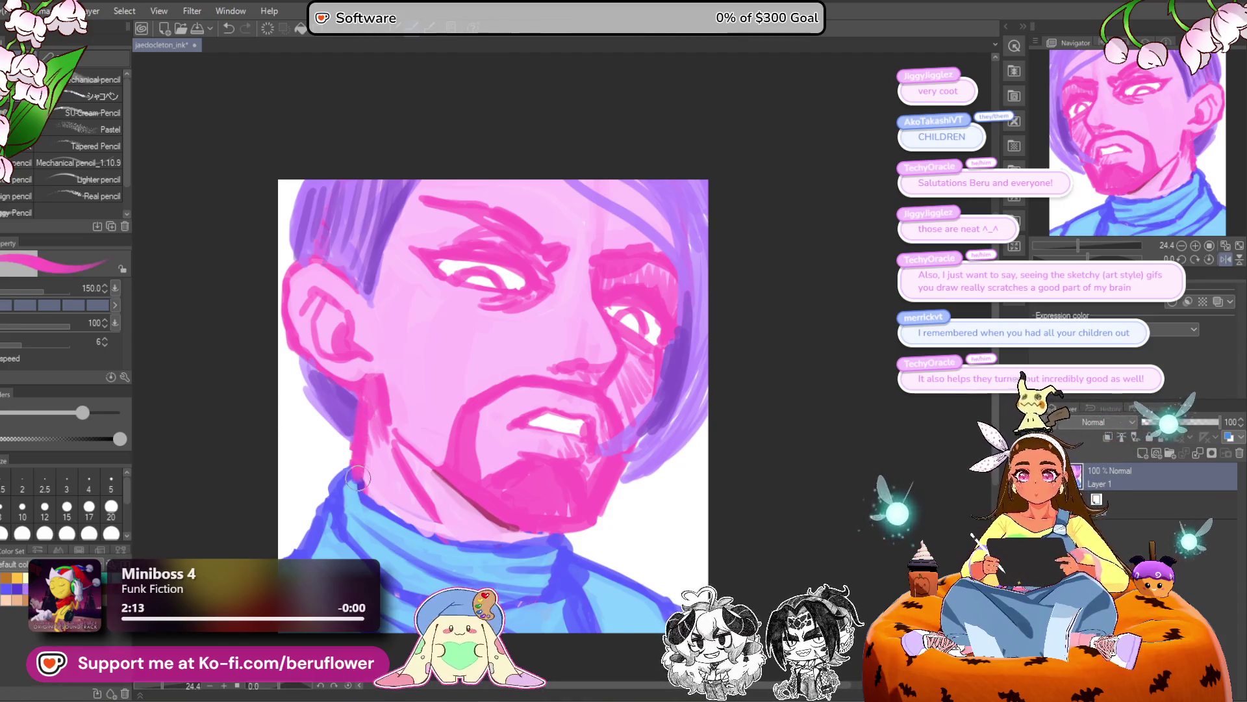
left_click_drag(792, 448, 776, 476)
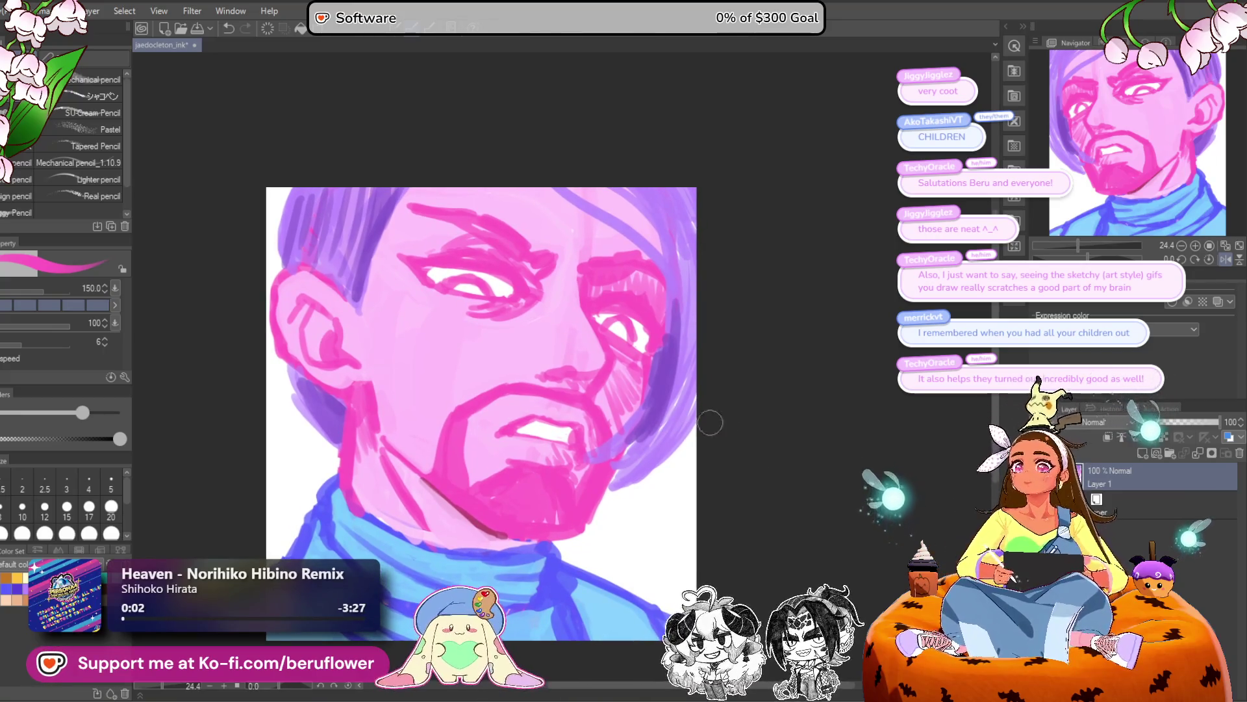
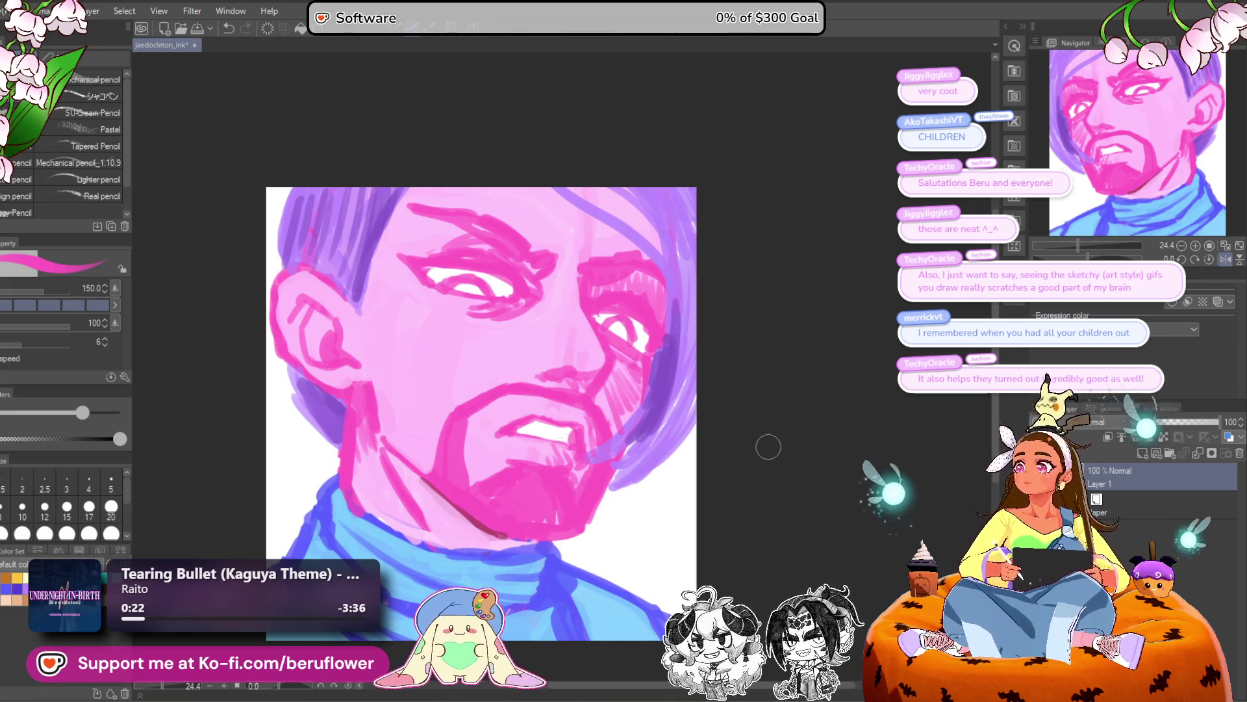
Save the drawing with Ctrl+S.
mouse_move(695, 479)
left_mouse_down()
mouse_move(660, 468)
mouse_move(785, 449)
mouse_move(751, 418)
left_mouse_up()
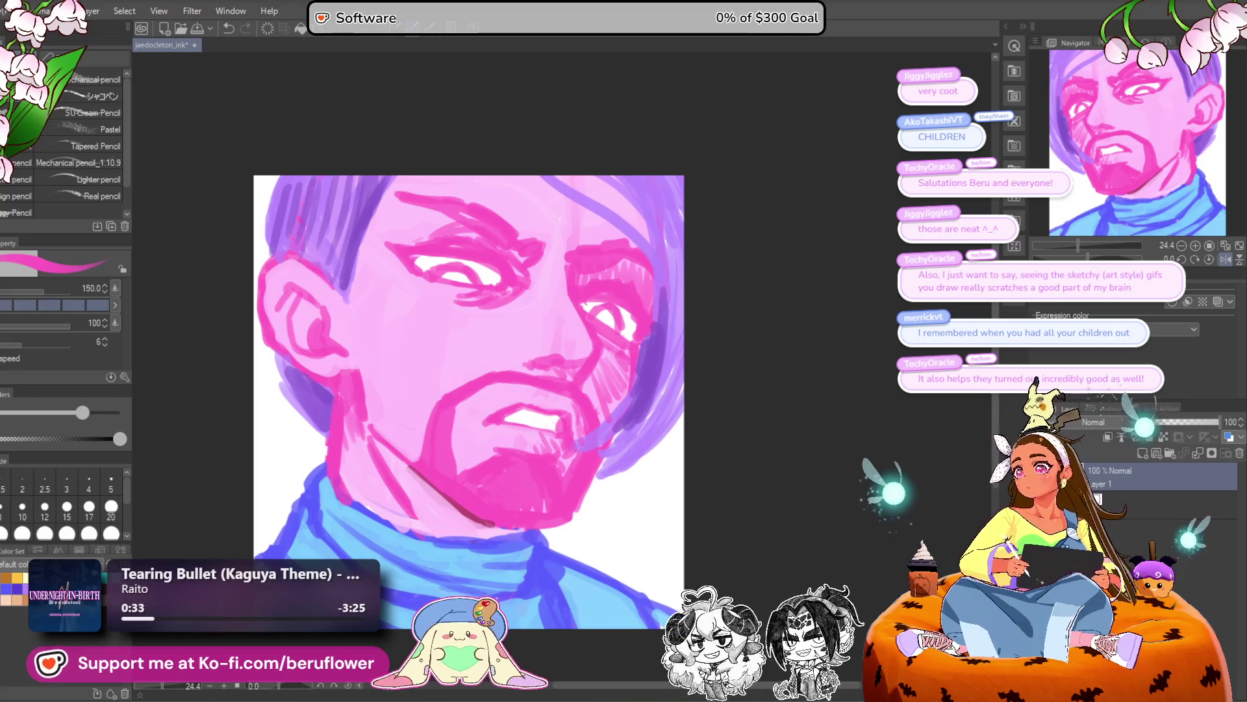
key("ctrl+s")
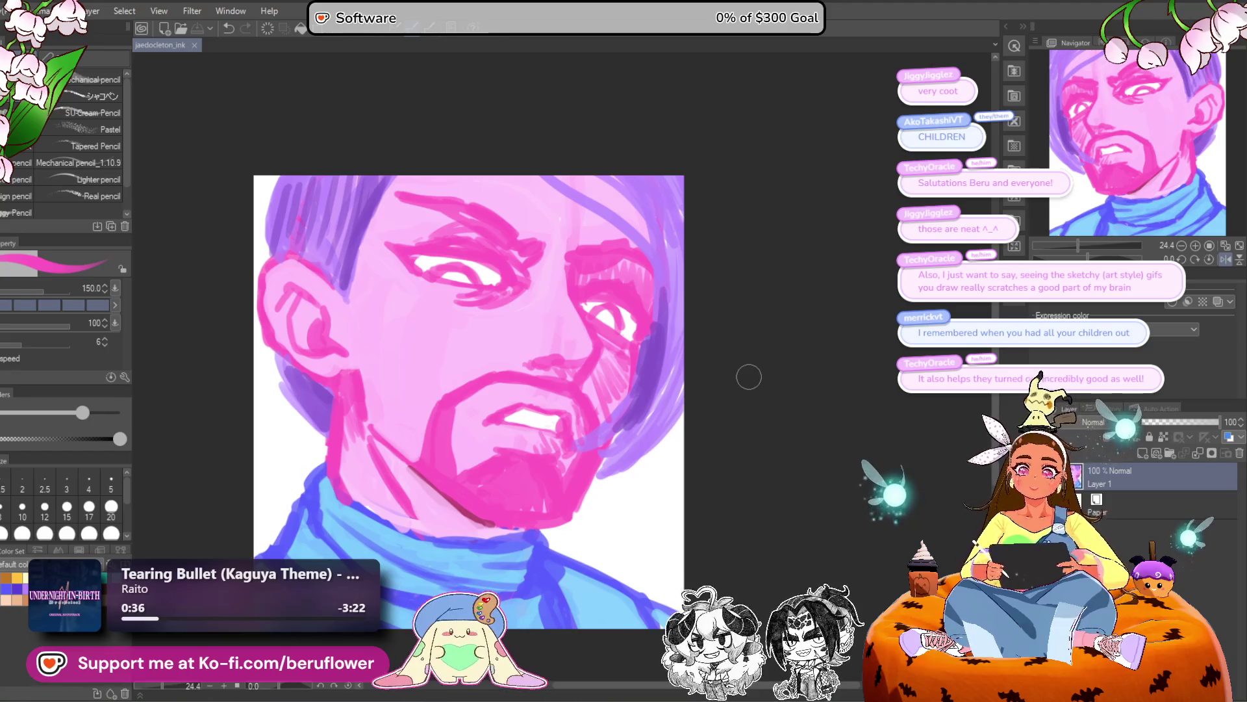
scroll(798, 397, "down", 2)
scroll(712, 449, "up", 3)
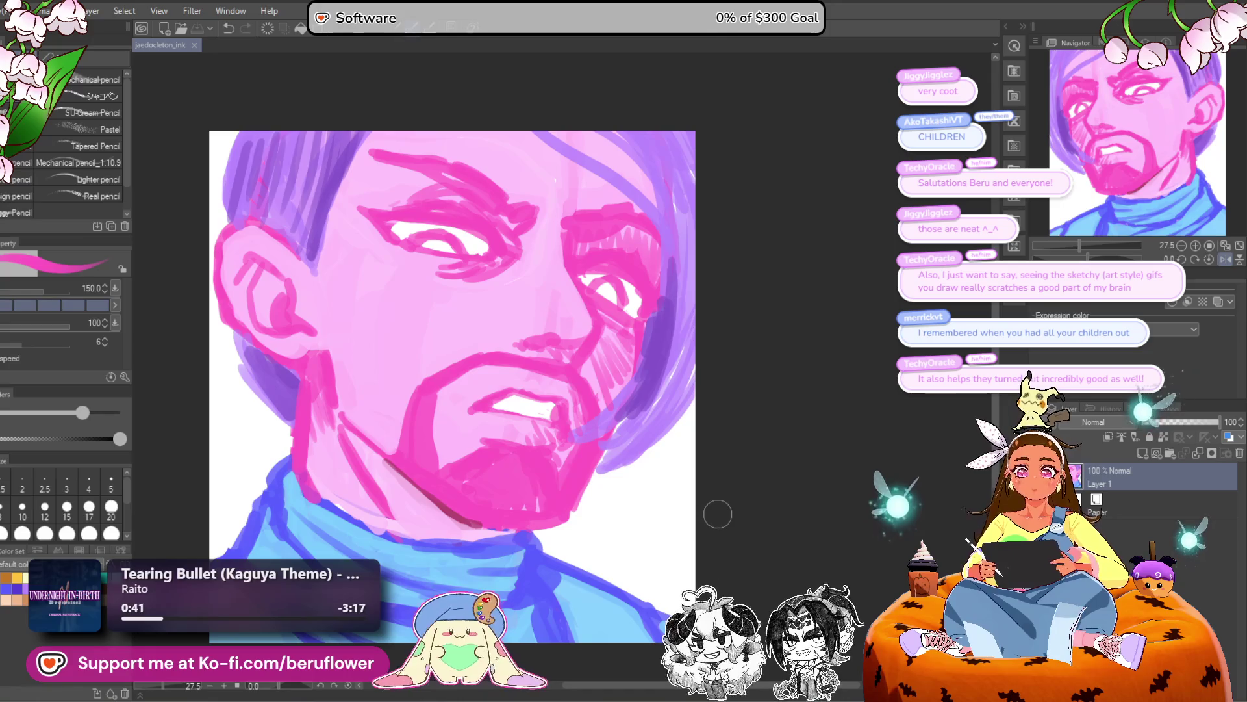
scroll(718, 519, "down", 3)
Flip the canvas horizontally to check the face's proportions, then enlarge the Liquify brush.
key("h")
mouse_move(535, 585)
left_mouse_down()
mouse_move(716, 591)
mouse_move(571, 606)
left_mouse_up()
left_click_drag(759, 532, 718, 535)
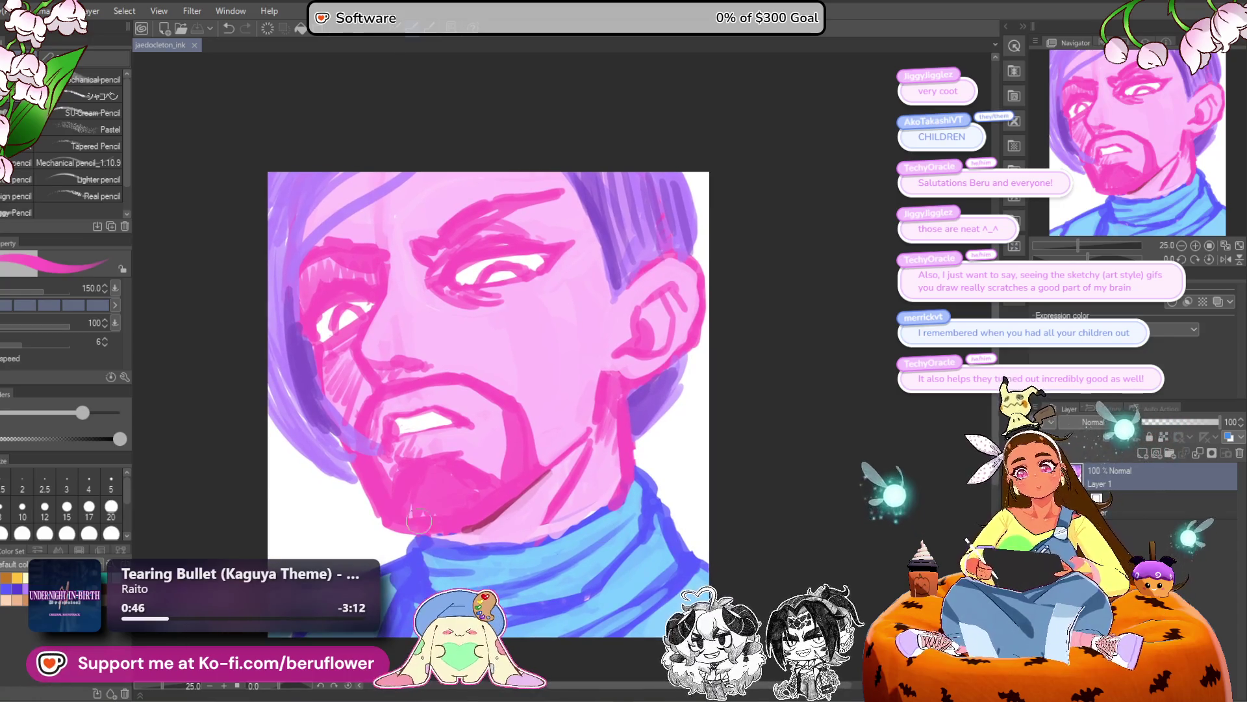
key("j")
left_click_drag(364, 254, 359, 261)
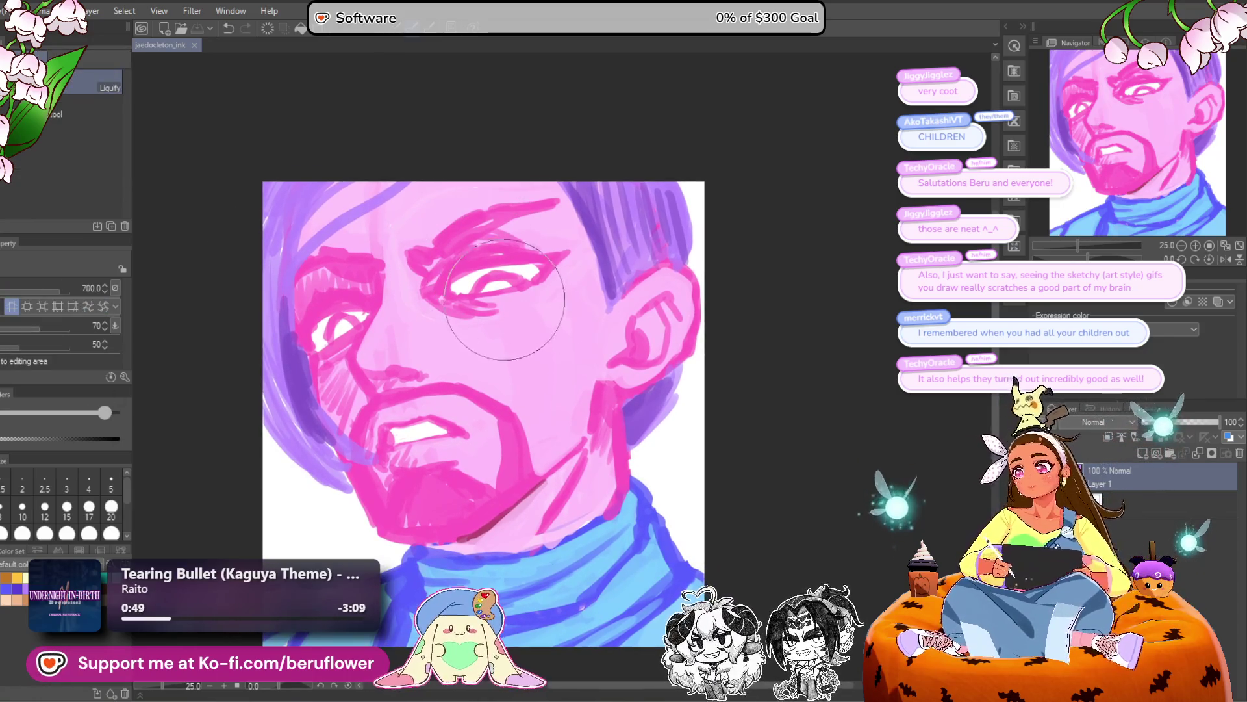
Push the eye and brow into shape with Liquify, then shrink the brush.
mouse_move(501, 284)
left_mouse_down()
mouse_move(498, 305)
mouse_move(503, 242)
mouse_move(498, 298)
mouse_move(495, 269)
left_mouse_up()
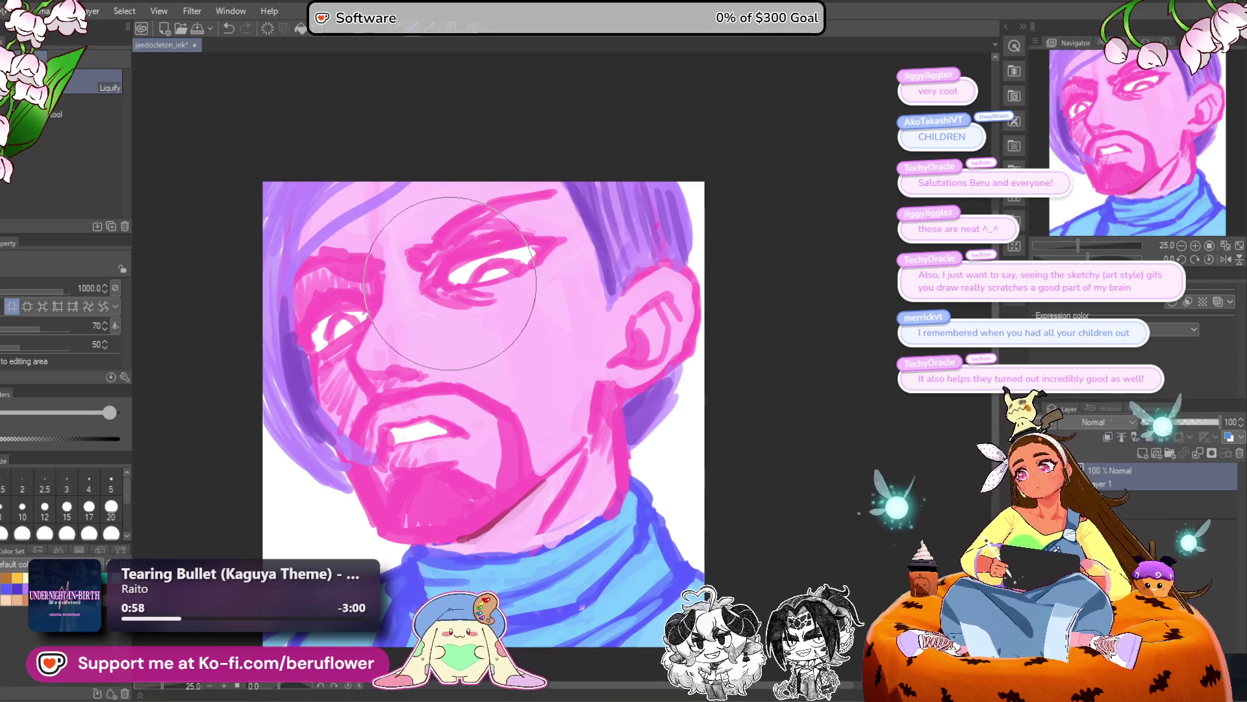
key("bracketleft")
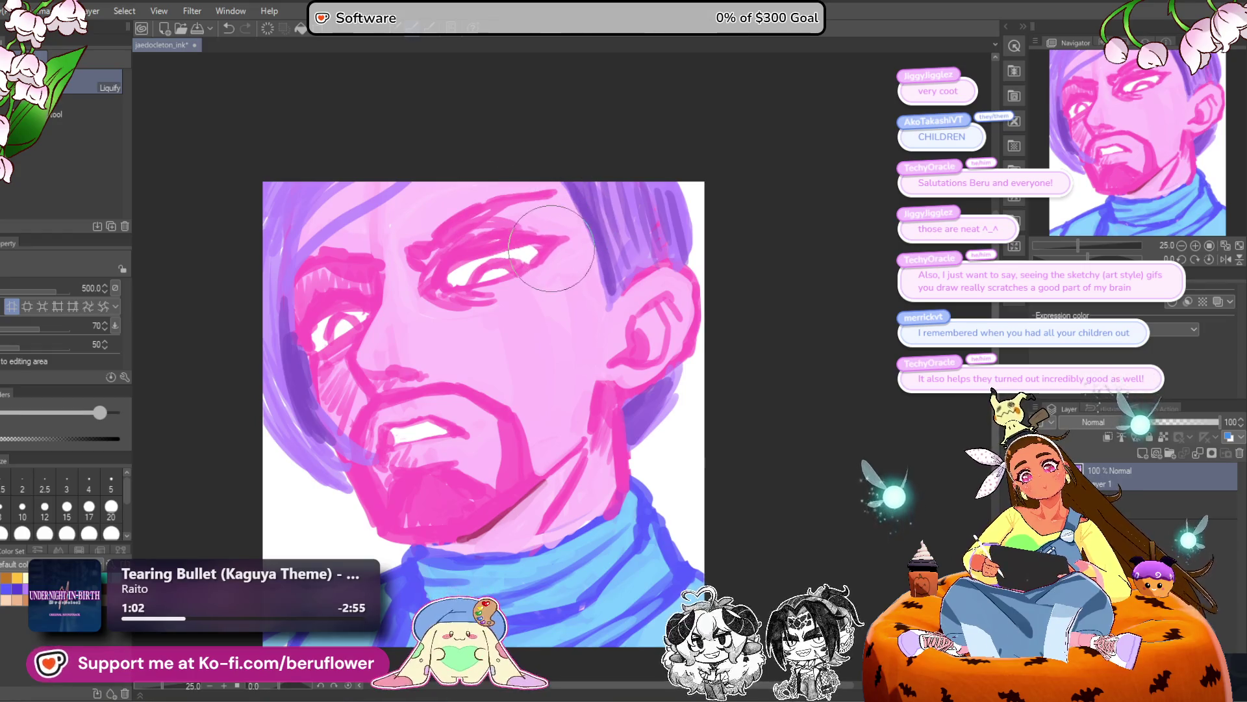
scroll(538, 345, "down", 1)
scroll(545, 334, "up", 1)
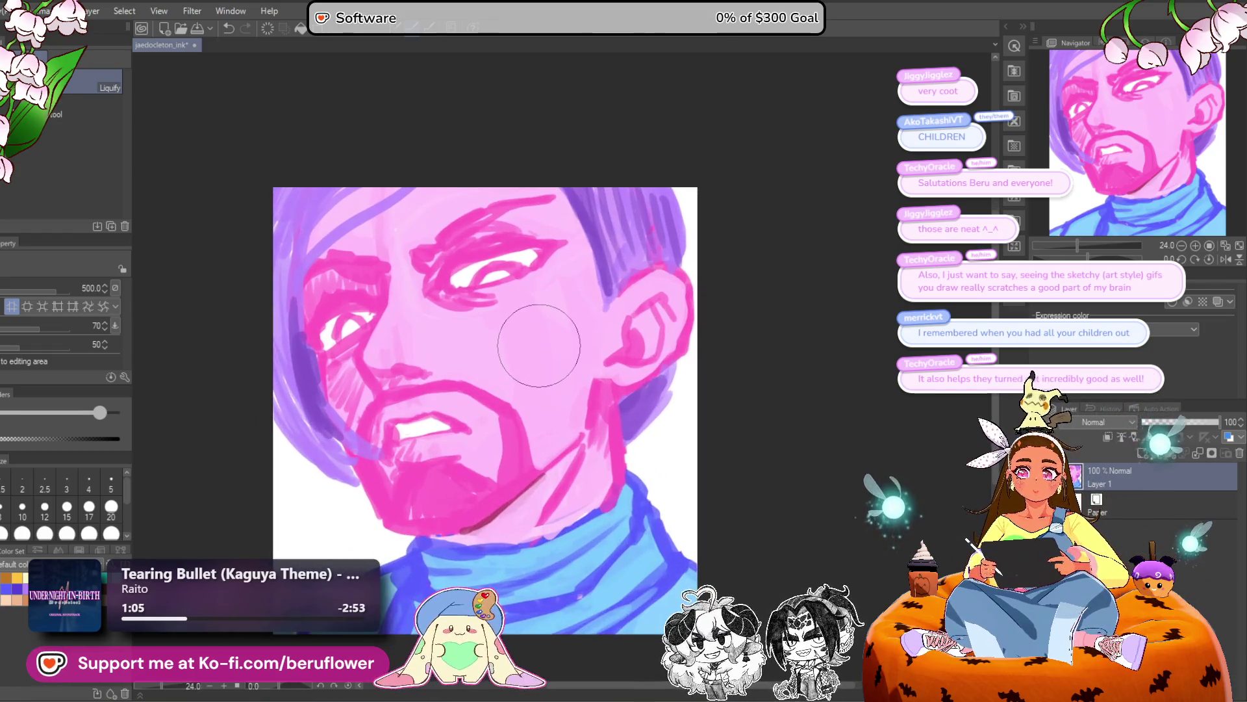
Fade the sketch layer to 31% opacity.
mouse_move(769, 430)
left_mouse_down()
mouse_move(772, 459)
mouse_move(767, 438)
left_mouse_up()
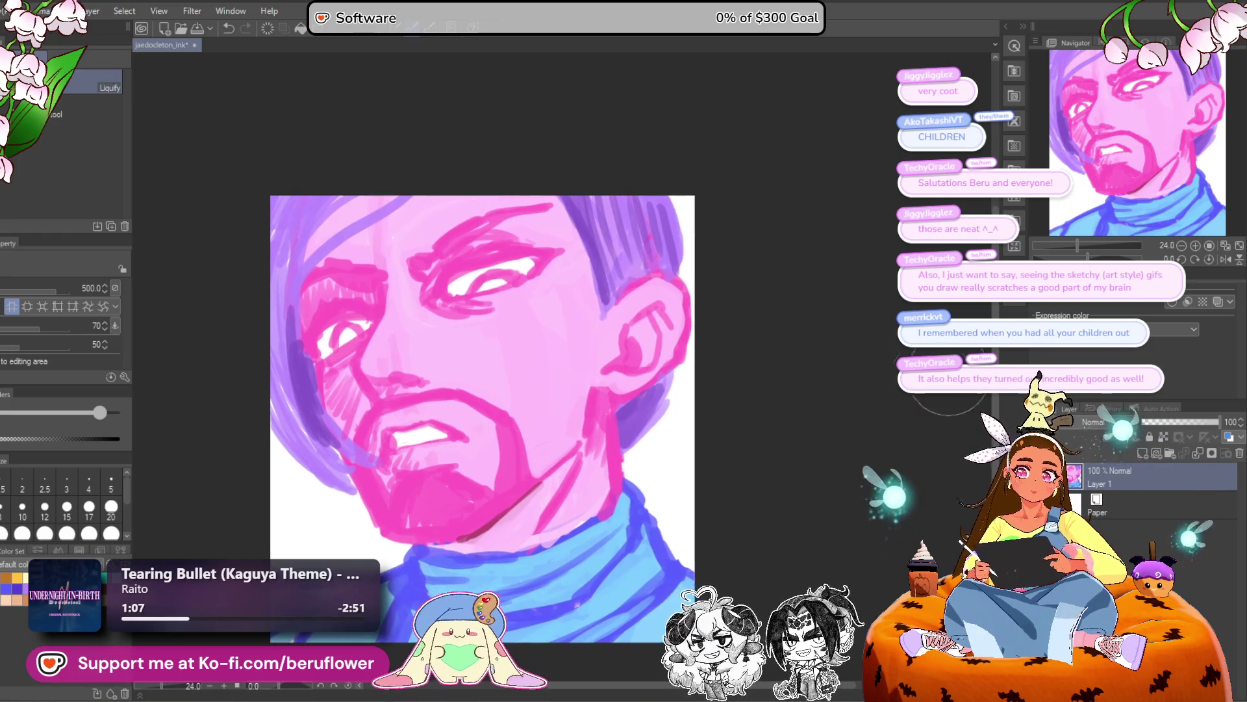
left_click(1208, 258)
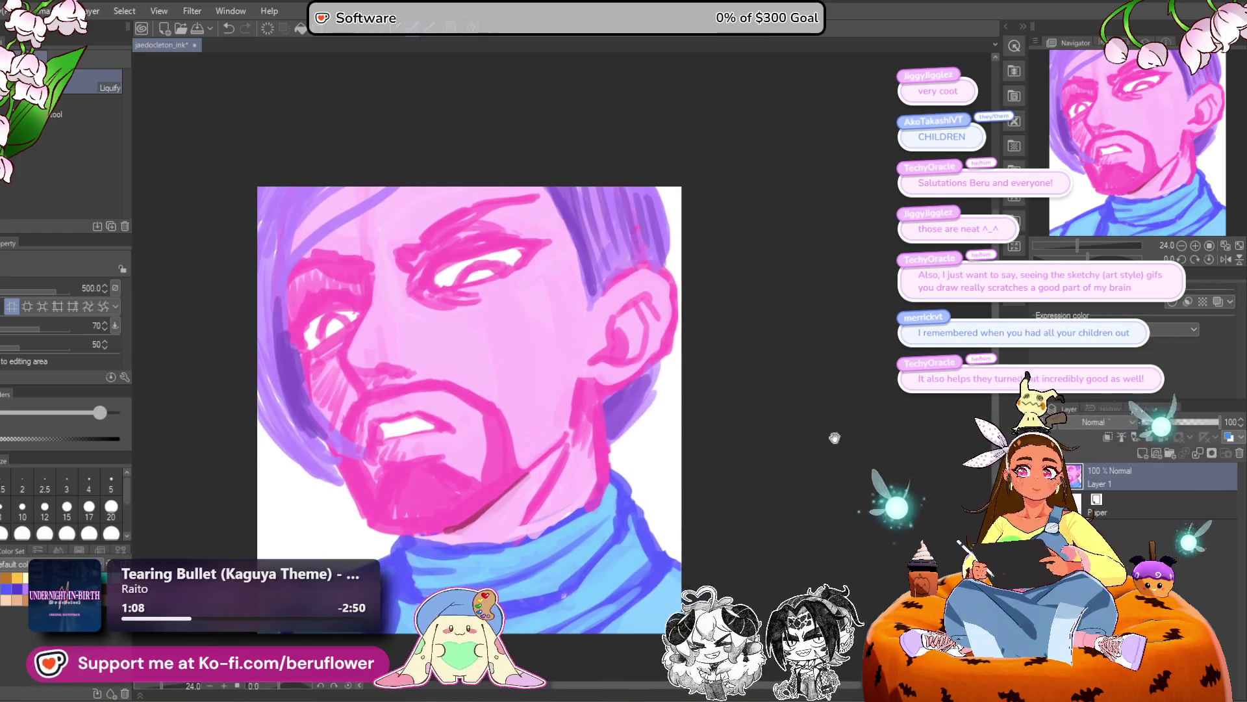
left_click(1166, 422)
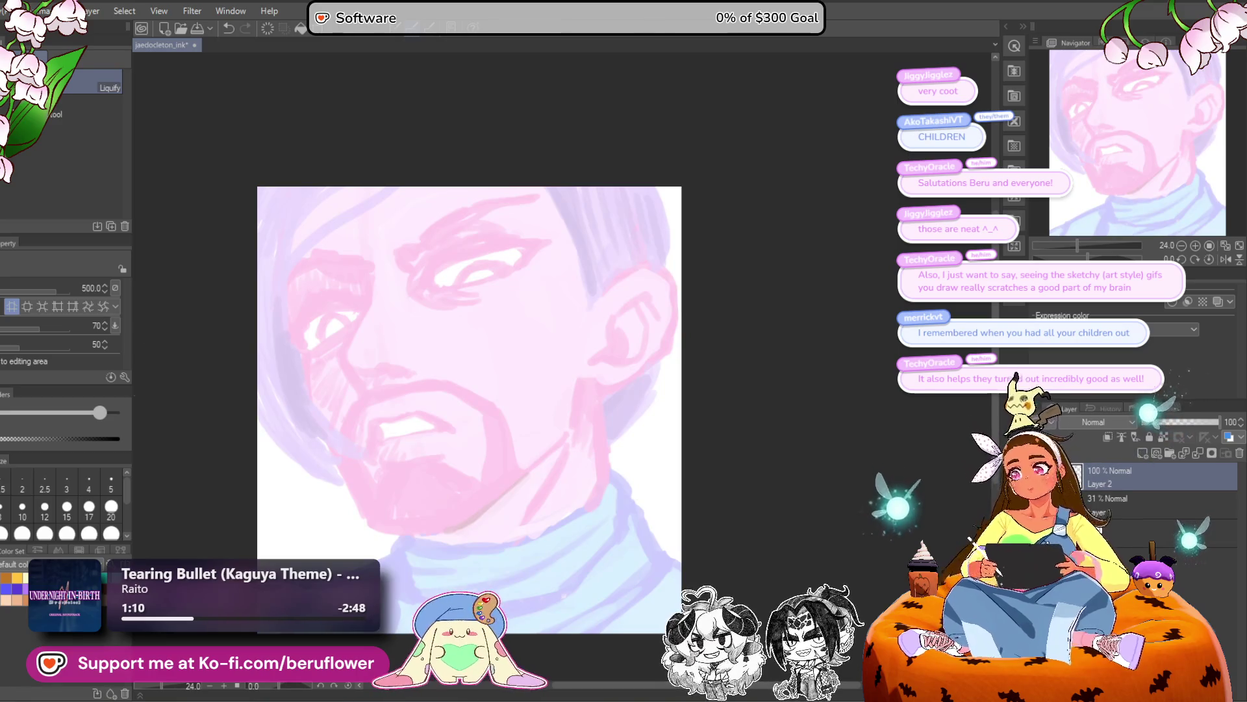
Set up the pencil with dark magenta from the traditional colour set, testing and undoing trial strokes.
key("p")
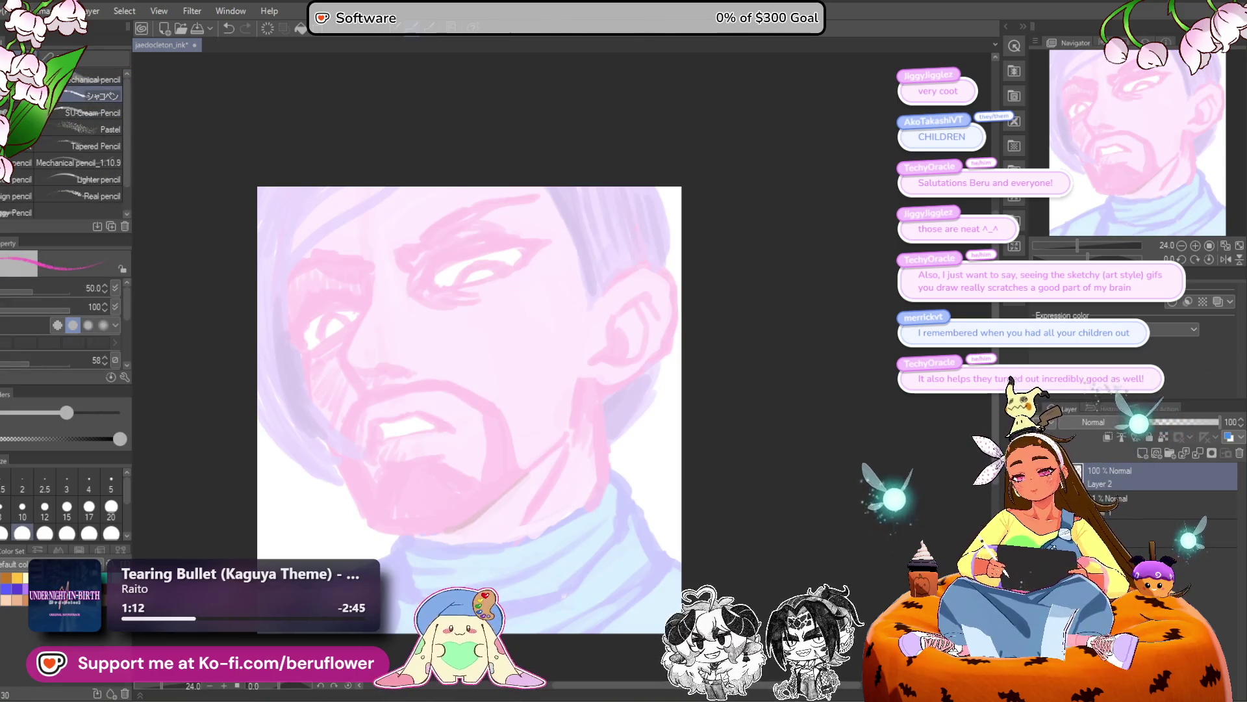
left_click(14, 592)
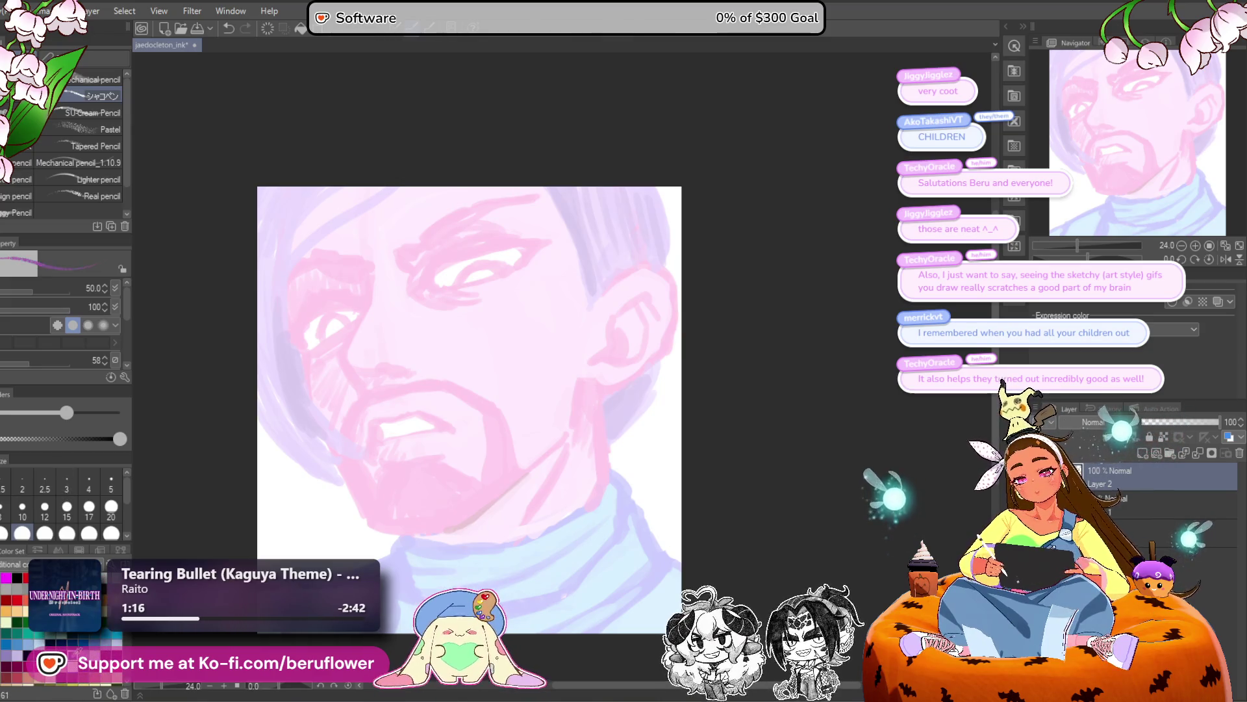
left_click_drag(418, 351, 480, 455)
key("ctrl+z")
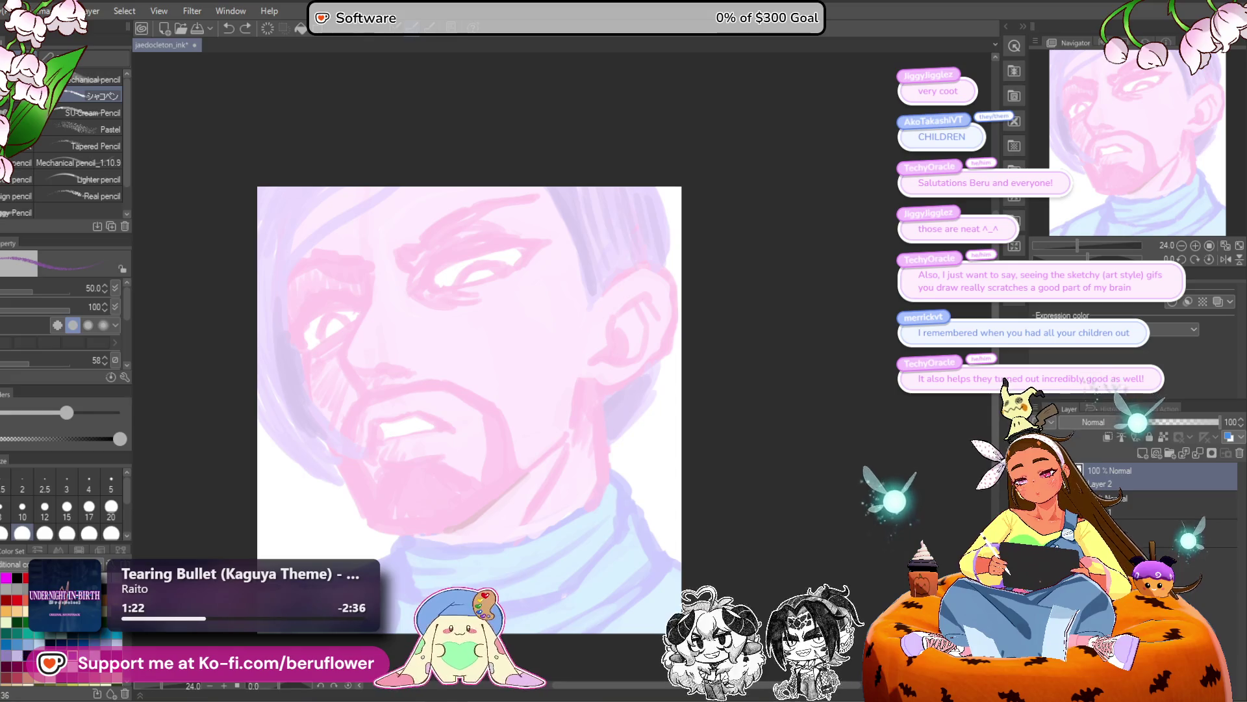
scroll(62, 627, "down", 3)
left_click_drag(534, 290, 525, 383)
mouse_move(545, 311)
left_mouse_down()
mouse_move(538, 387)
mouse_move(551, 379)
left_mouse_up()
key("ctrl+z")
key("ctrl+z")
key("ctrl+z")
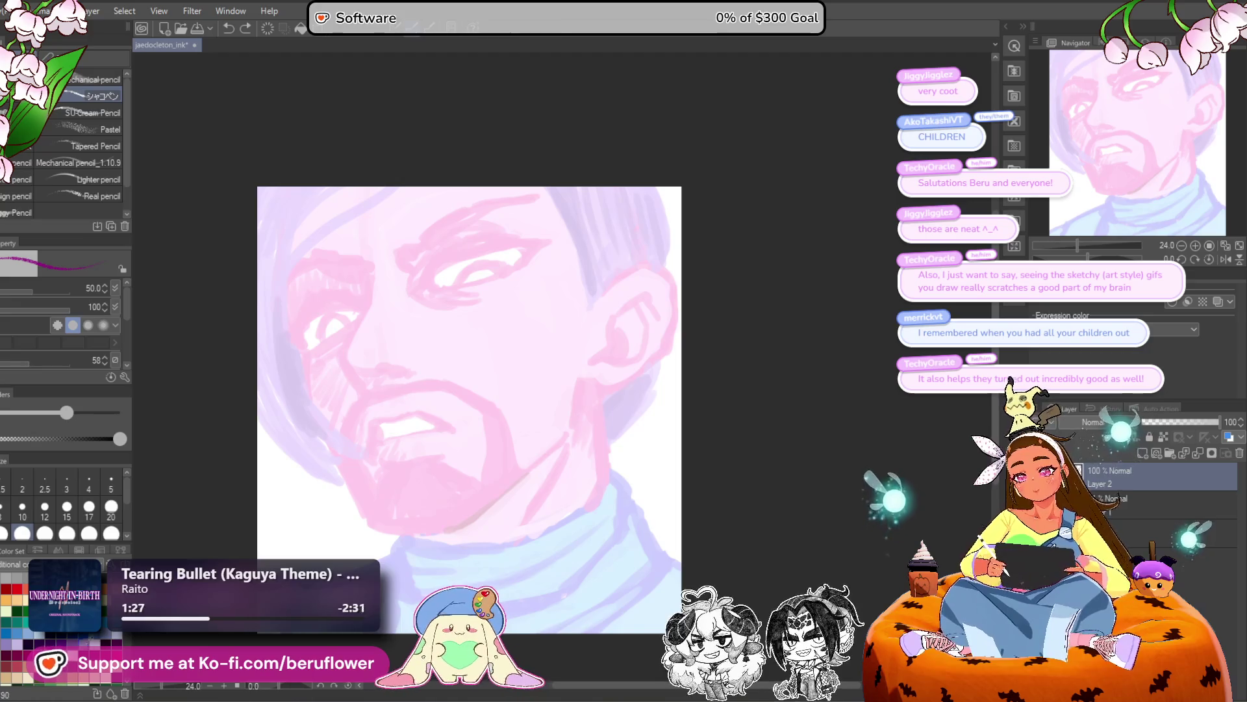
left_click_drag(528, 285, 553, 344)
key("ctrl+z")
key("ctrl+z")
scroll(564, 386, "up", 3)
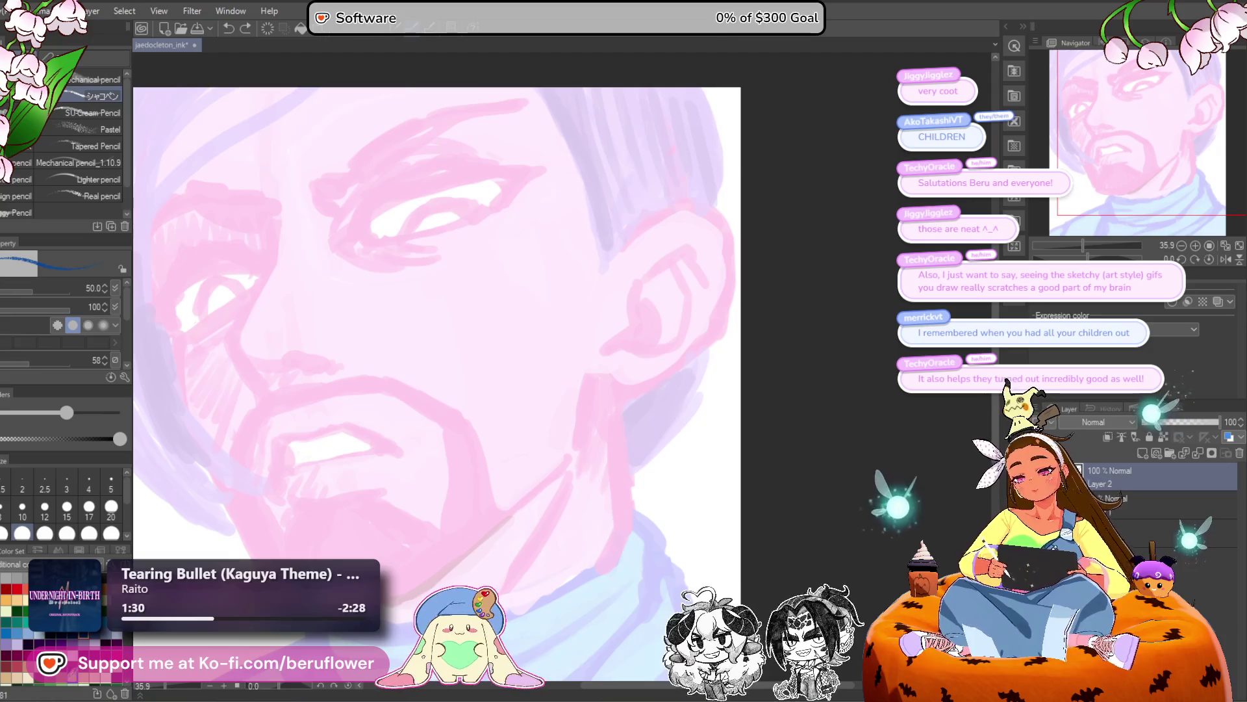
Ink a face line, the ear outline and the left contour from temple to jaw.
left_click_drag(356, 339, 454, 332)
left_click_drag(373, 217, 362, 264)
left_click_drag(510, 416, 544, 432)
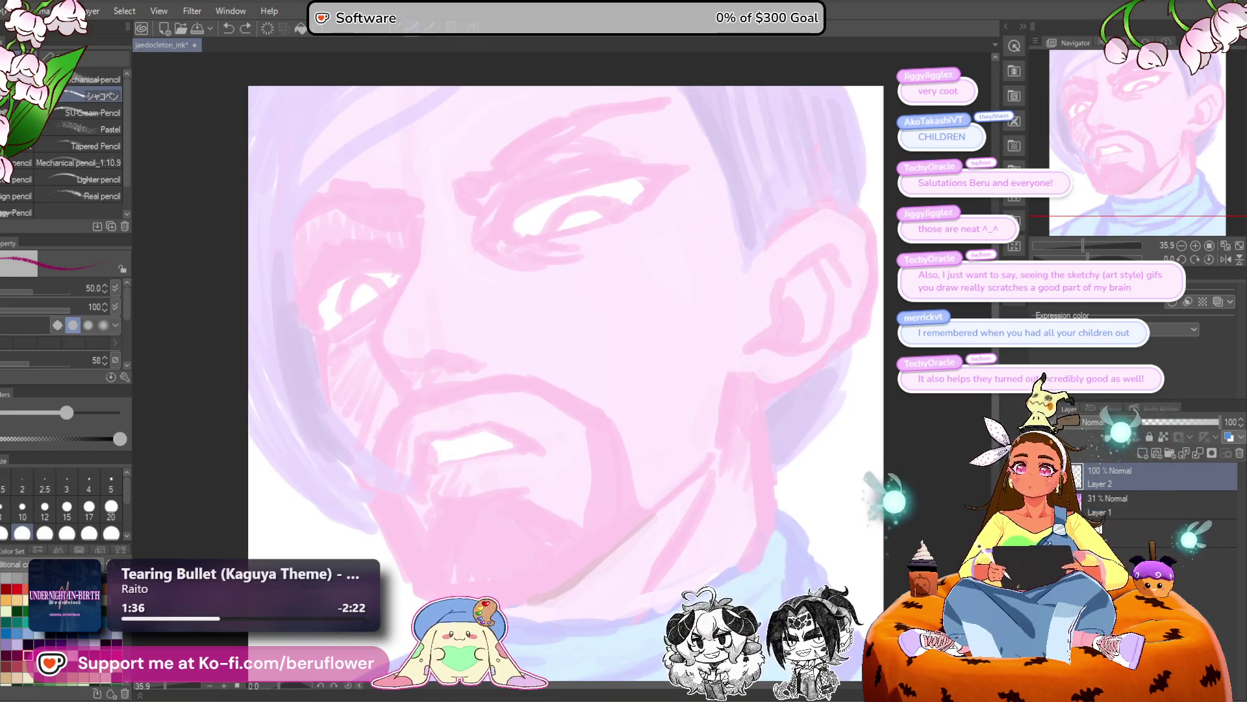
left_click_drag(820, 250, 848, 334)
scroll(849, 335, "down", 3)
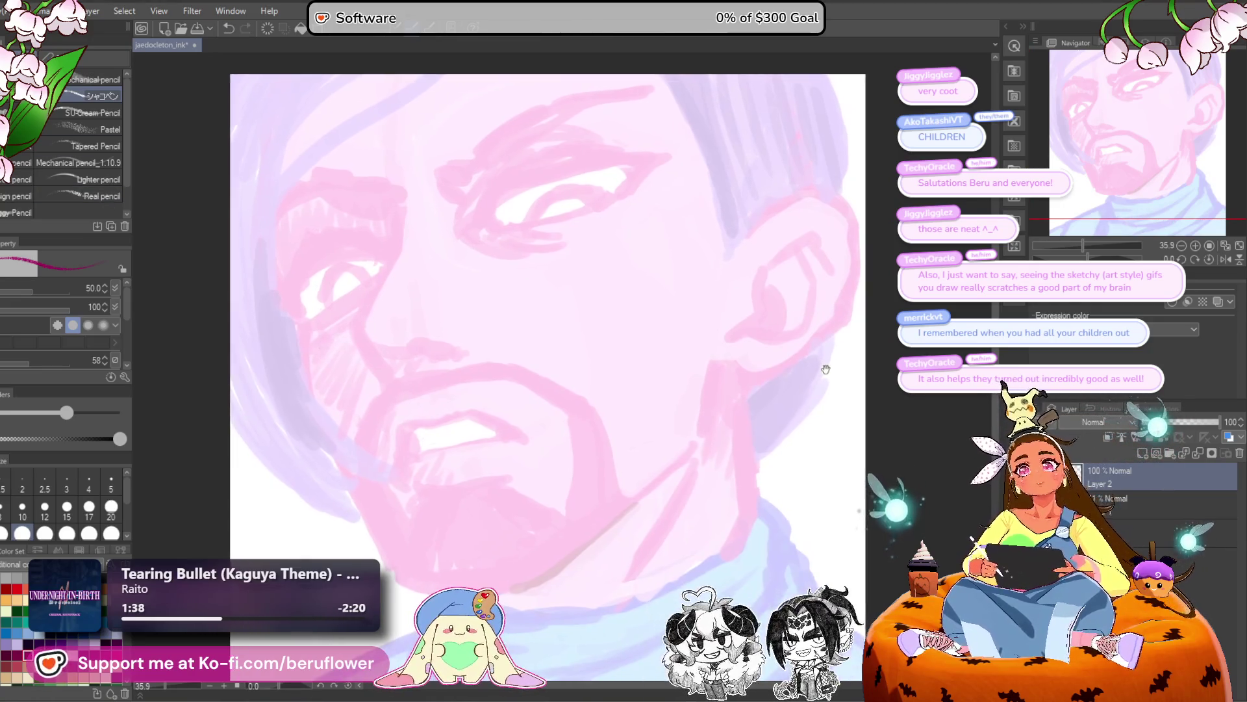
mouse_move(288, 204)
left_mouse_down()
mouse_move(291, 250)
mouse_move(311, 268)
mouse_move(355, 386)
left_mouse_up()
scroll(296, 265, "down", 5)
left_click_drag(312, 301, 400, 479)
scroll(640, 351, "right", 1)
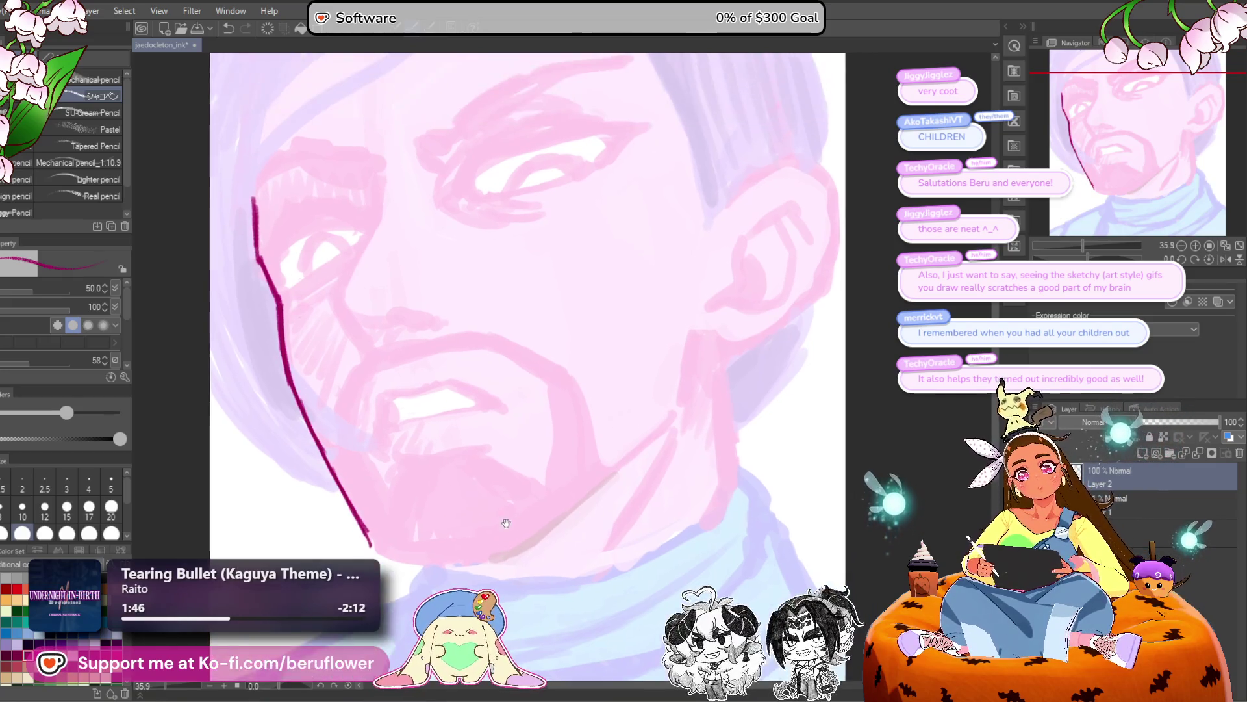
Draw guide lines down the face to the chin and a diagonal line across both eyes.
scroll(575, 404, "up", 3)
scroll(379, 150, "down", 1)
left_click_drag(363, 57, 389, 390)
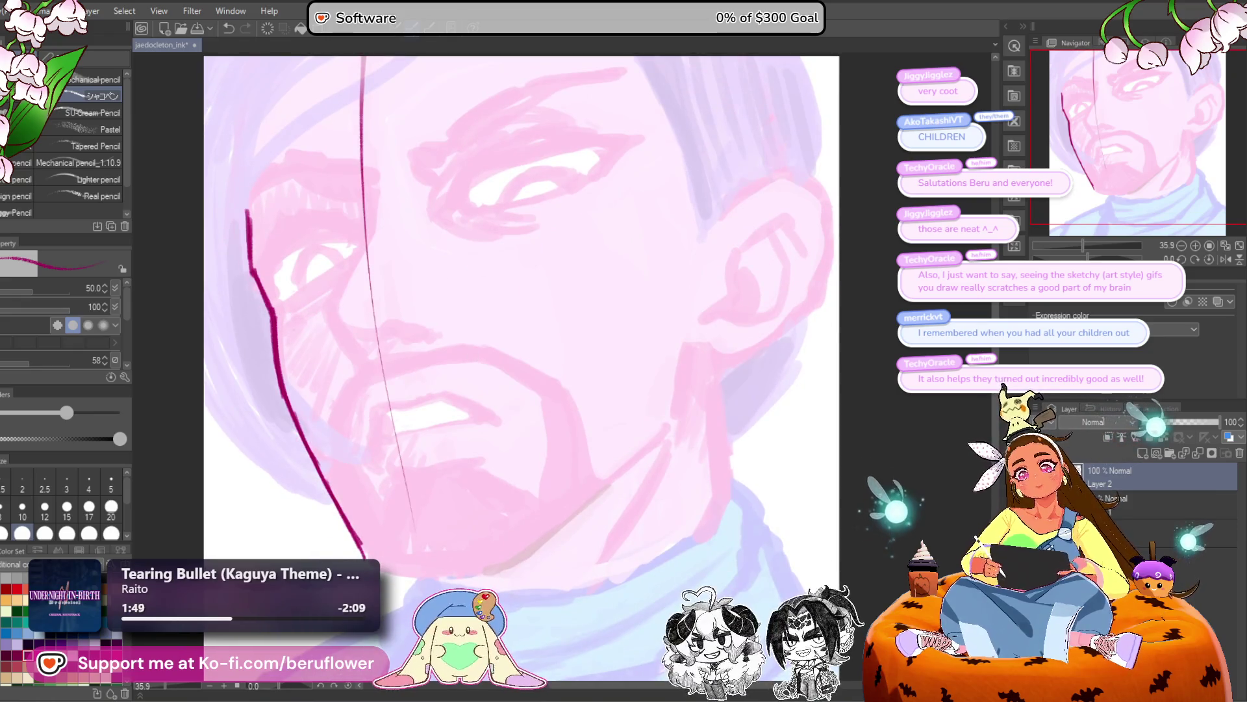
left_click_drag(429, 254, 462, 307)
left_click_drag(422, 416, 443, 530)
scroll(333, 310, "down", 1)
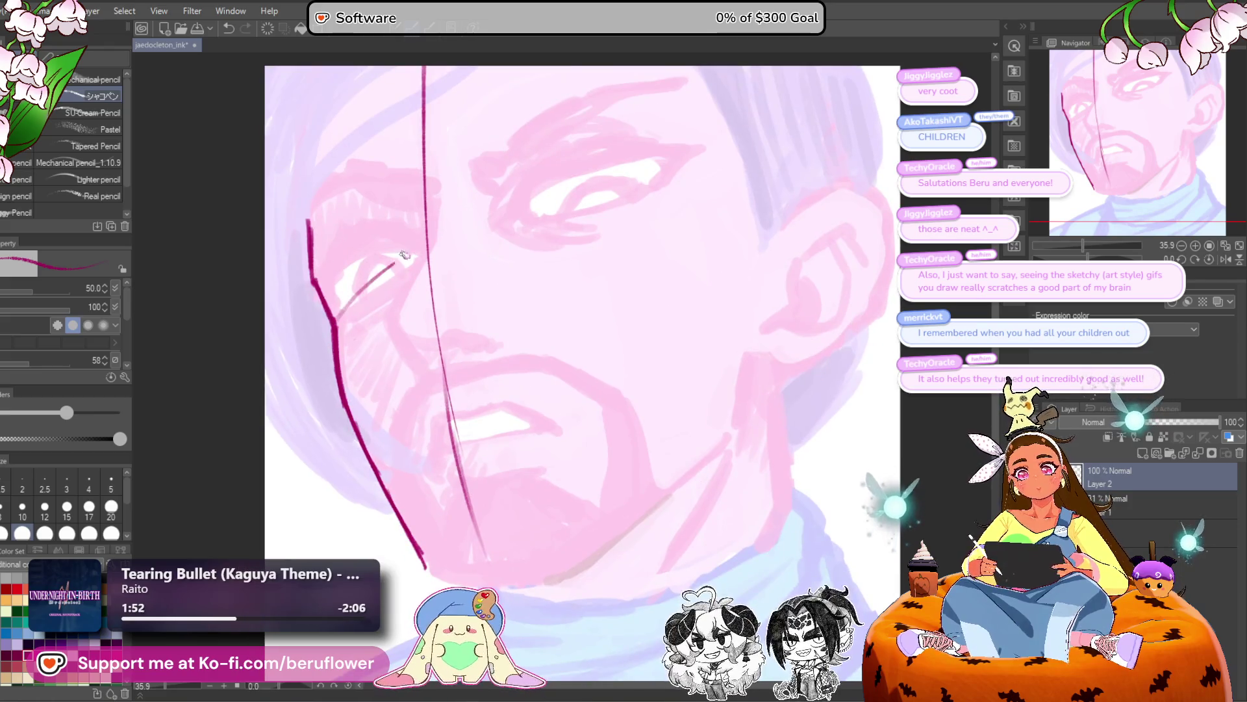
scroll(357, 206, "up", 1)
left_click_drag(315, 283, 322, 181)
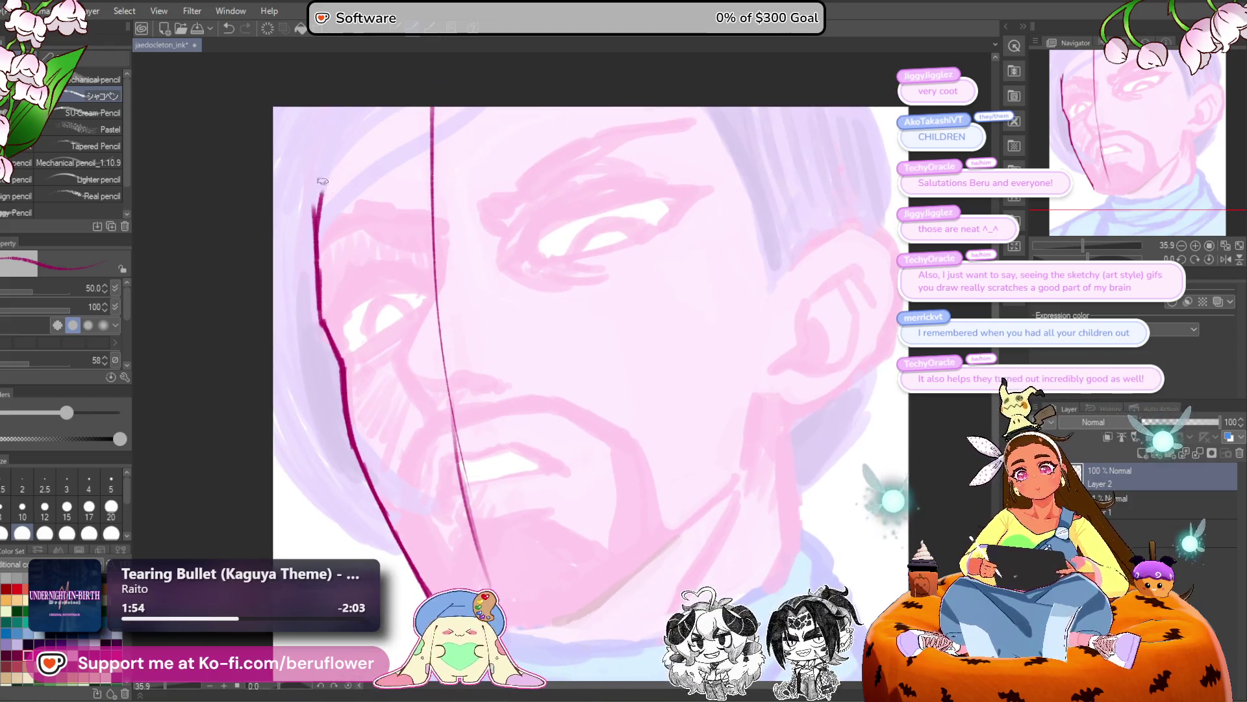
left_click_drag(338, 344, 704, 200)
key("ctrl+z")
left_click_drag(338, 346, 786, 206)
key("ctrl+z")
mouse_move(380, 313)
left_mouse_down()
mouse_move(520, 245)
mouse_move(649, 223)
left_mouse_up()
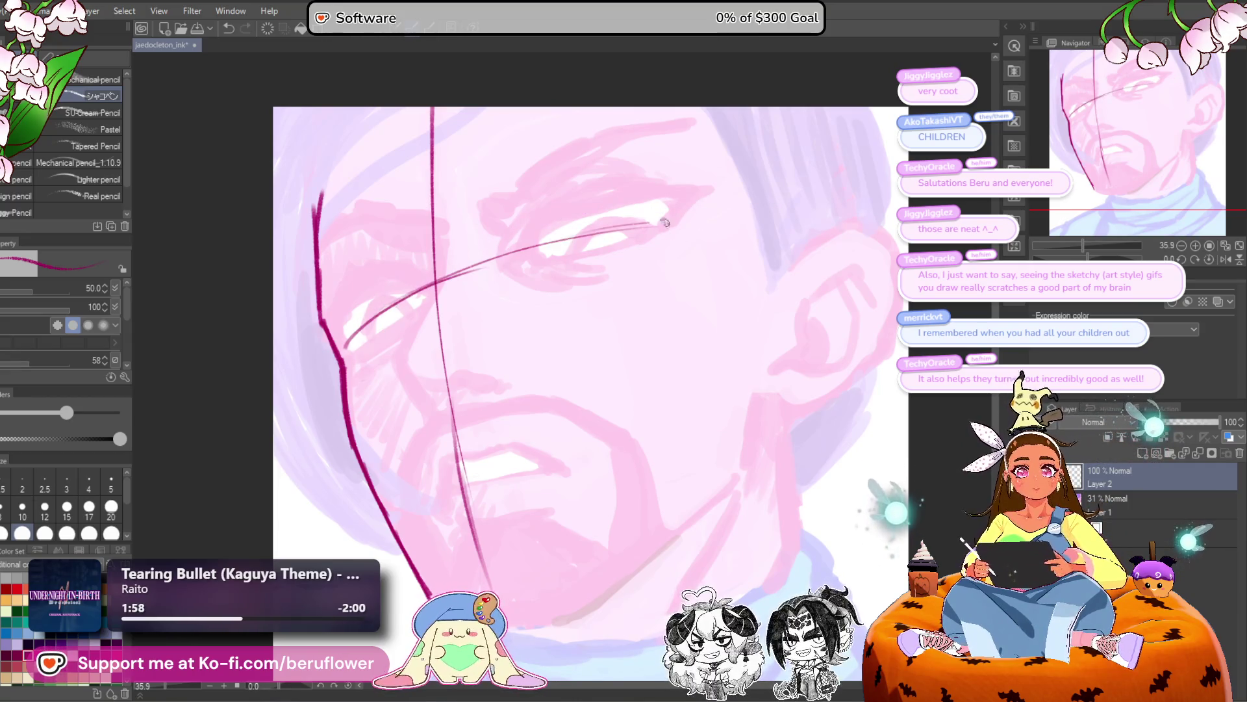
Retrace the left jaw boldly and add neck lines and a hairline stroke by the ear.
left_click_drag(619, 491, 595, 458)
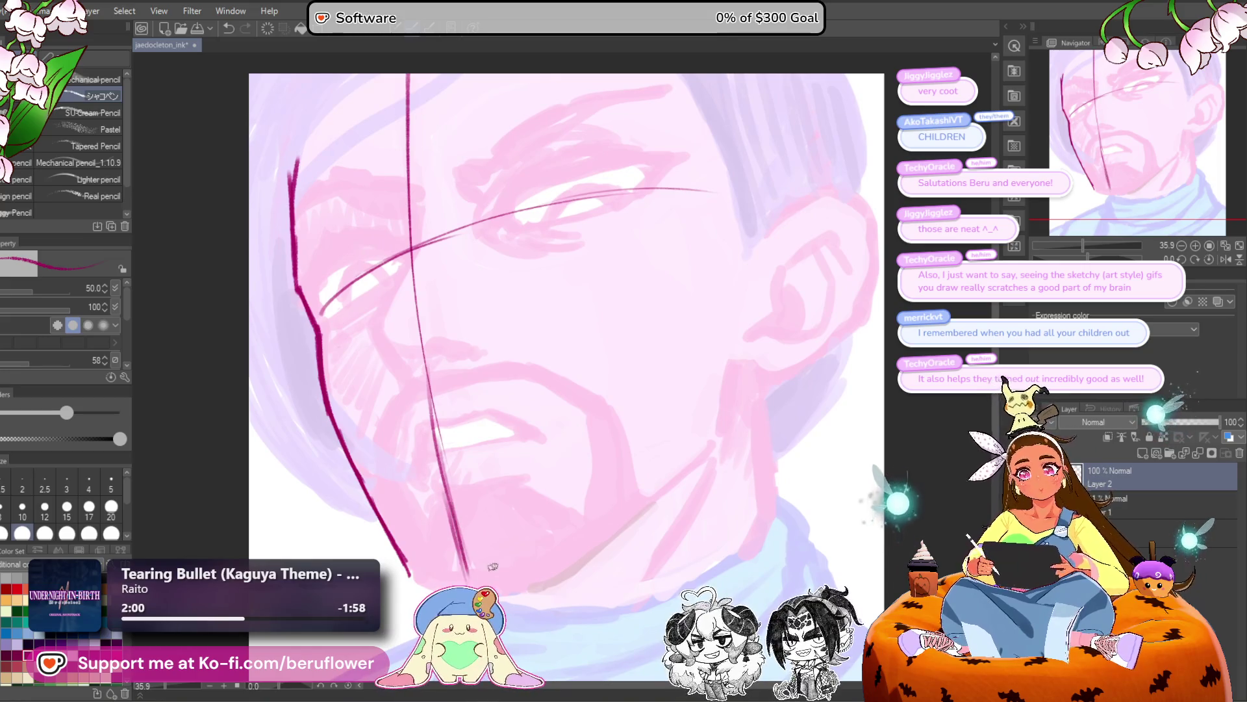
mouse_move(411, 574)
left_mouse_down()
mouse_move(395, 493)
mouse_move(438, 514)
left_mouse_up()
left_click_drag(658, 421, 607, 434)
mouse_move(663, 293)
left_mouse_down()
mouse_move(653, 369)
mouse_move(455, 521)
left_mouse_up()
mouse_move(276, 390)
left_mouse_down()
mouse_move(357, 513)
mouse_move(460, 517)
mouse_move(393, 528)
mouse_move(399, 497)
left_mouse_up()
left_click_drag(715, 406, 693, 408)
left_click_drag(651, 297, 662, 430)
left_click_drag(664, 133, 604, 287)
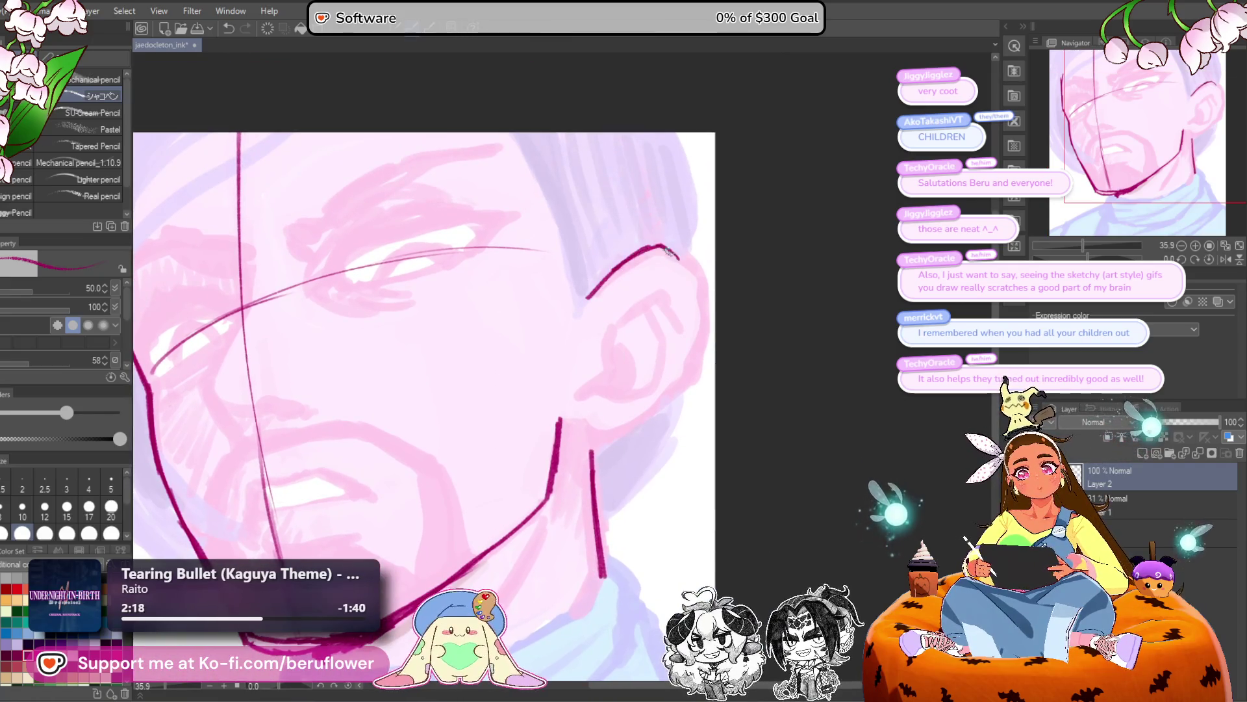
mouse_move(586, 298)
left_mouse_down()
mouse_move(653, 246)
mouse_move(703, 281)
left_mouse_up()
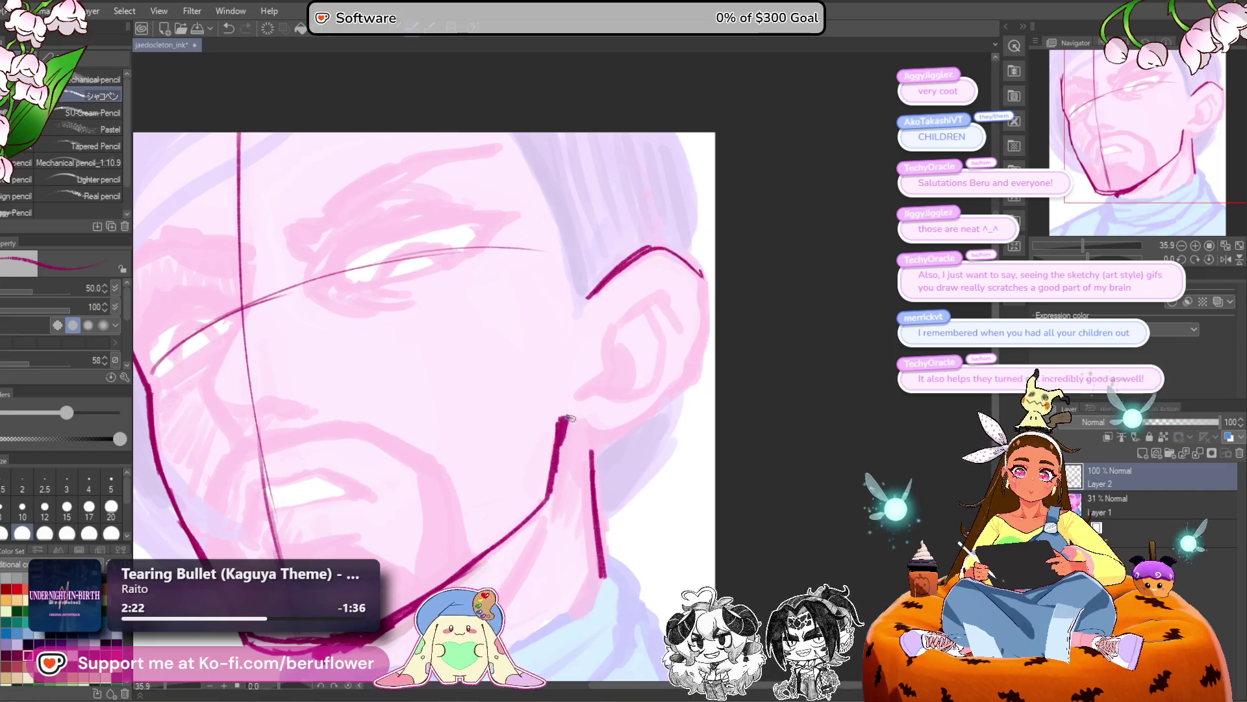
key("ctrl+z")
key("Escape")
Darken the jaw from ear to chin and add inner-ear and ear-base strokes.
mouse_move(565, 413)
left_mouse_down()
mouse_move(598, 435)
mouse_move(630, 421)
left_mouse_up()
left_click_drag(677, 258, 708, 314)
mouse_move(655, 397)
left_mouse_down()
mouse_move(588, 435)
mouse_move(563, 421)
mouse_move(558, 458)
left_mouse_up()
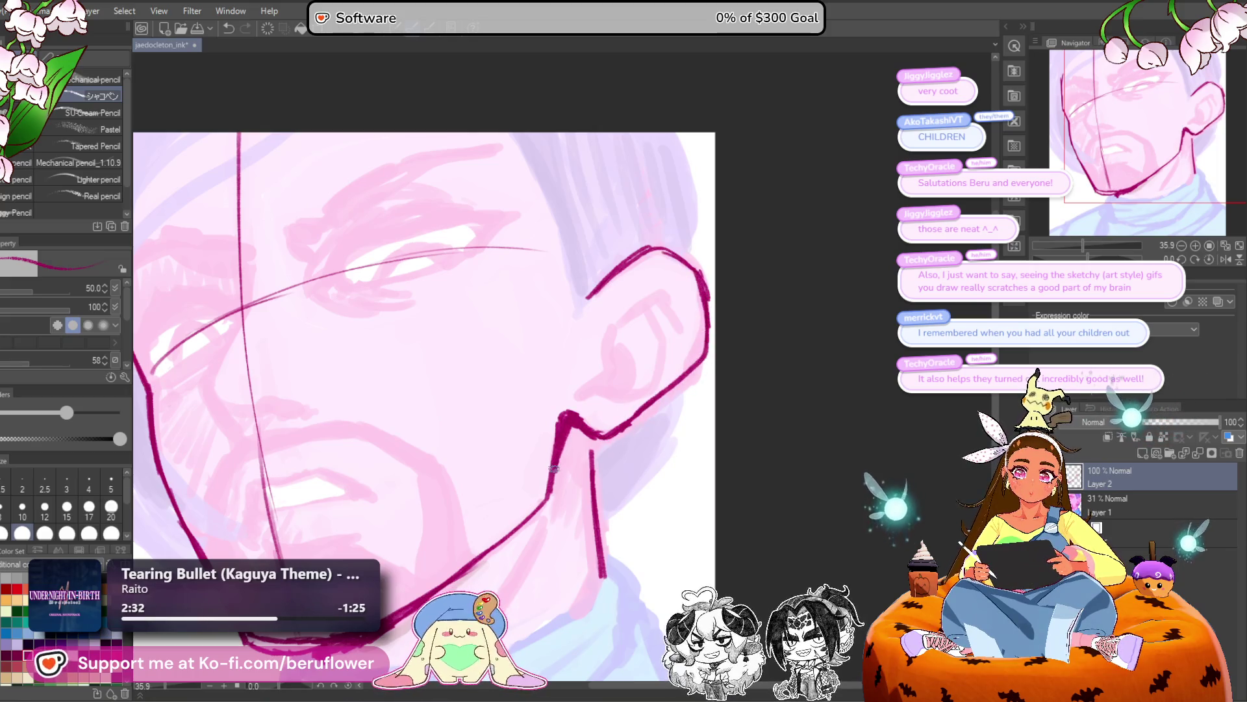
left_click_drag(603, 361, 576, 390)
mouse_move(637, 290)
left_mouse_down()
mouse_move(682, 281)
mouse_move(689, 322)
left_mouse_up()
left_click_drag(616, 358, 592, 382)
scroll(588, 396, "down", 1)
mouse_move(594, 425)
left_mouse_down()
mouse_move(602, 400)
mouse_move(564, 455)
left_mouse_up()
Hatch the neck shadow, lengthen the neck line and hatch under the chin.
left_click_drag(532, 537, 585, 424)
left_click_drag(591, 370, 519, 492)
left_click_drag(383, 490, 398, 497)
mouse_move(538, 399)
left_mouse_down()
mouse_move(426, 497)
mouse_move(539, 400)
mouse_move(455, 487)
mouse_move(485, 437)
left_mouse_up()
Ink the mouth, marking its left corner and drawing the lower lip line.
mouse_move(318, 344)
left_mouse_down()
mouse_move(355, 384)
mouse_move(402, 339)
mouse_move(501, 371)
left_mouse_up()
key("ctrl+z")
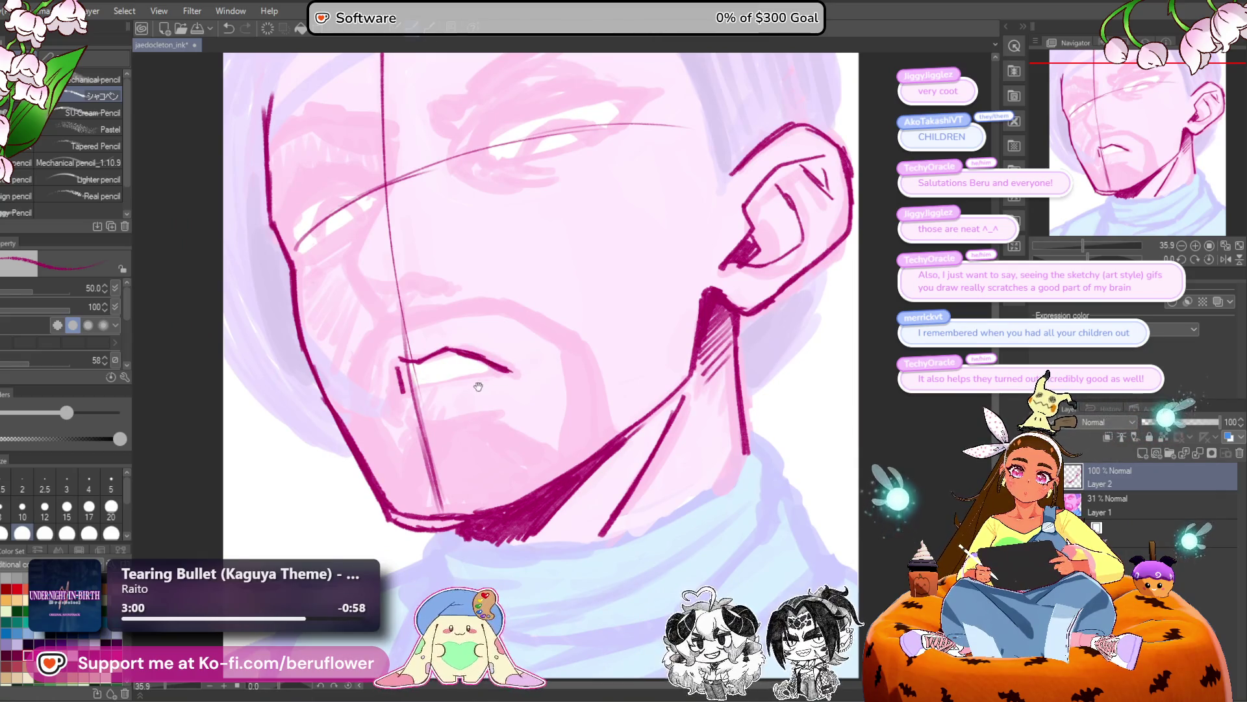
left_click_drag(481, 383, 497, 379)
left_click_drag(415, 352, 416, 393)
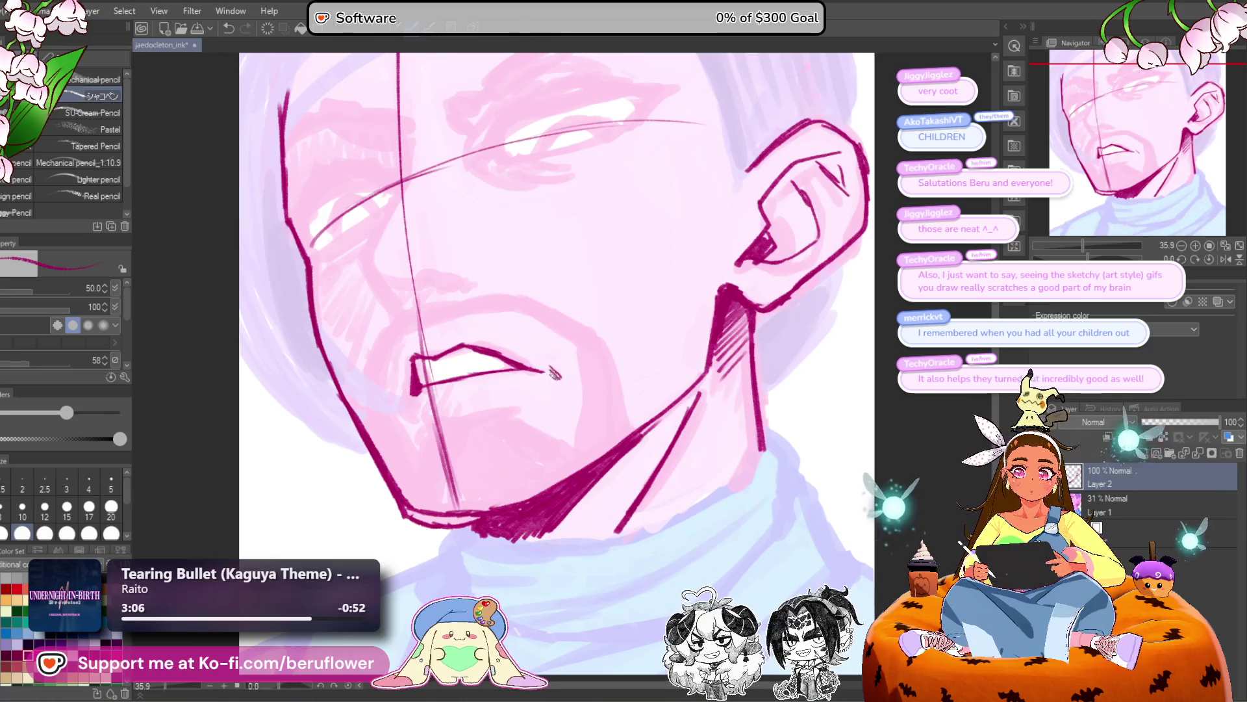
mouse_move(553, 375)
left_mouse_down()
mouse_move(419, 430)
mouse_move(498, 418)
left_mouse_up()
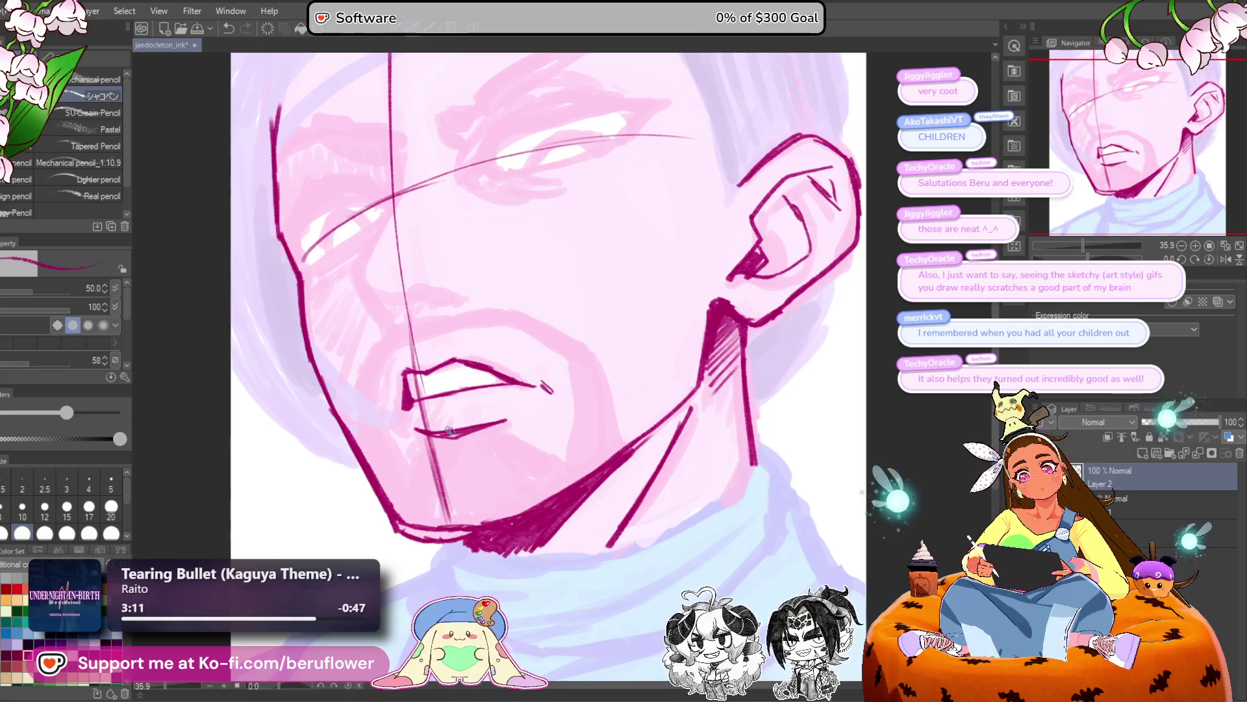
scroll(455, 429, "down", 5)
scroll(450, 431, "up", 4)
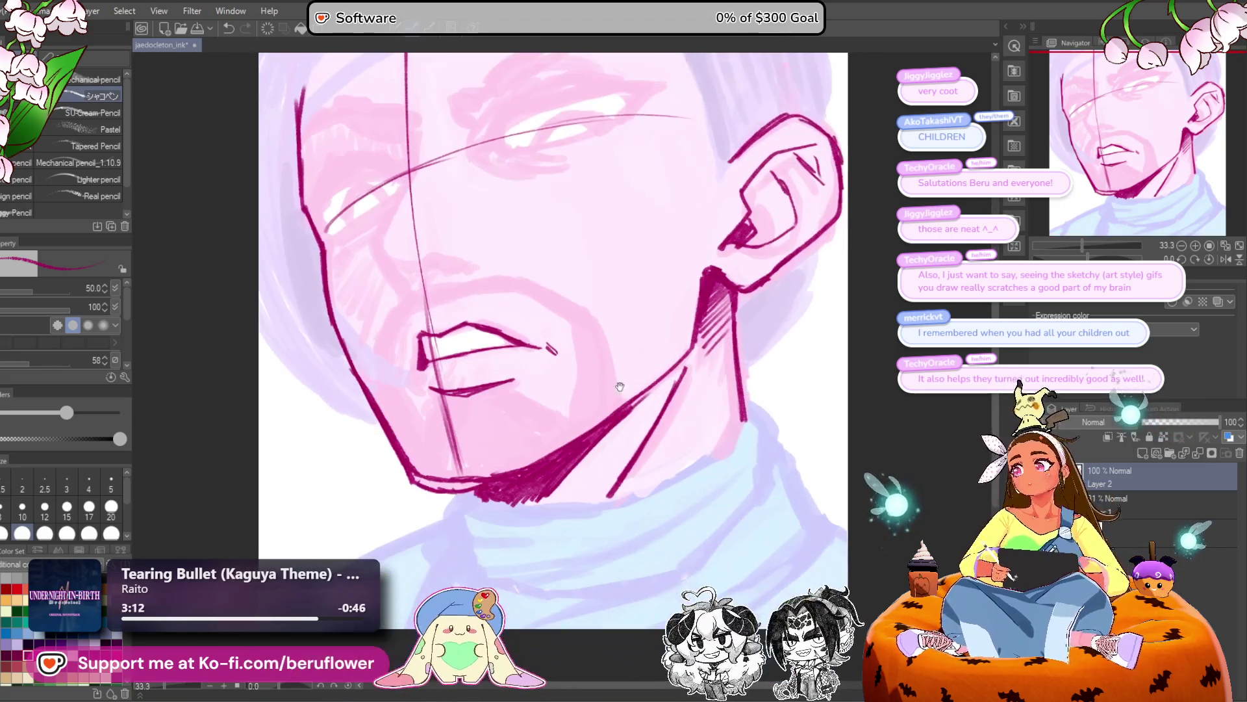
scroll(450, 431, "down", 3)
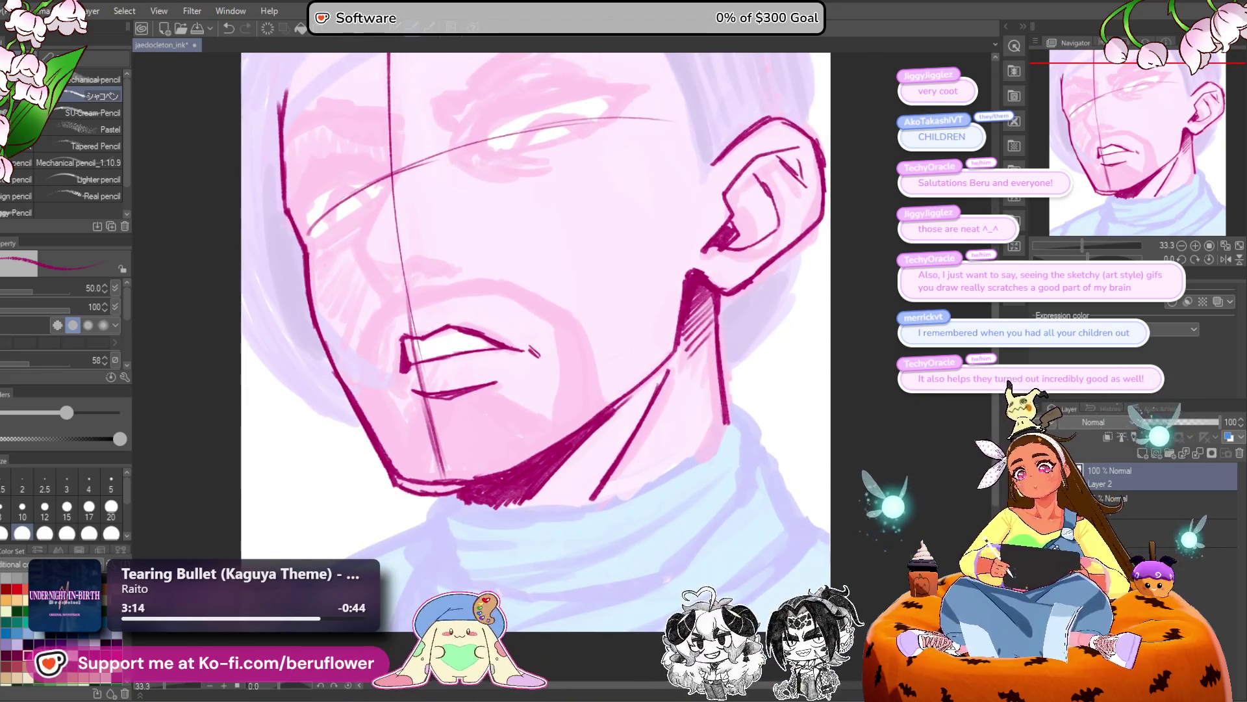
Lasso-select the whole inked mouth and start Scale/Rotate on it.
key("m")
mouse_move(430, 373)
left_mouse_down()
mouse_move(386, 338)
mouse_move(539, 321)
left_mouse_up()
key("ctrl+t")
Shrink and flatten the mouth with the transform handles, apply it and clear the selection.
left_click_drag(463, 385, 462, 379)
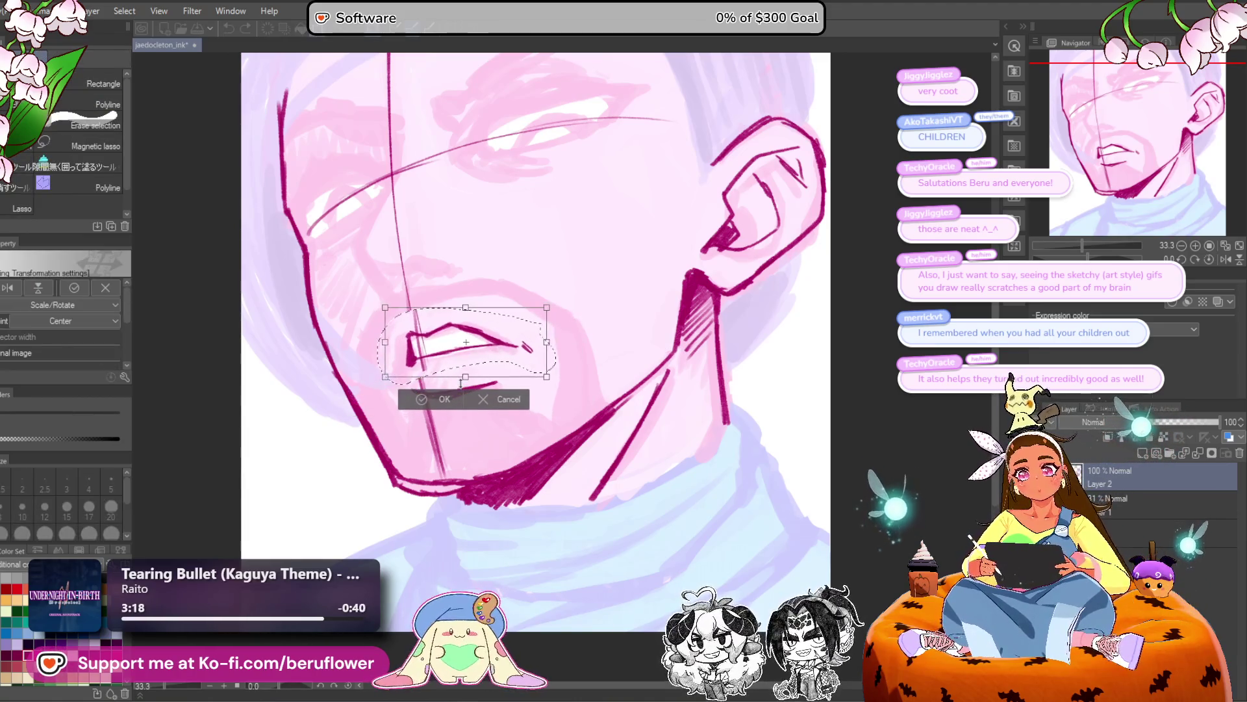
left_click_drag(556, 346, 546, 343)
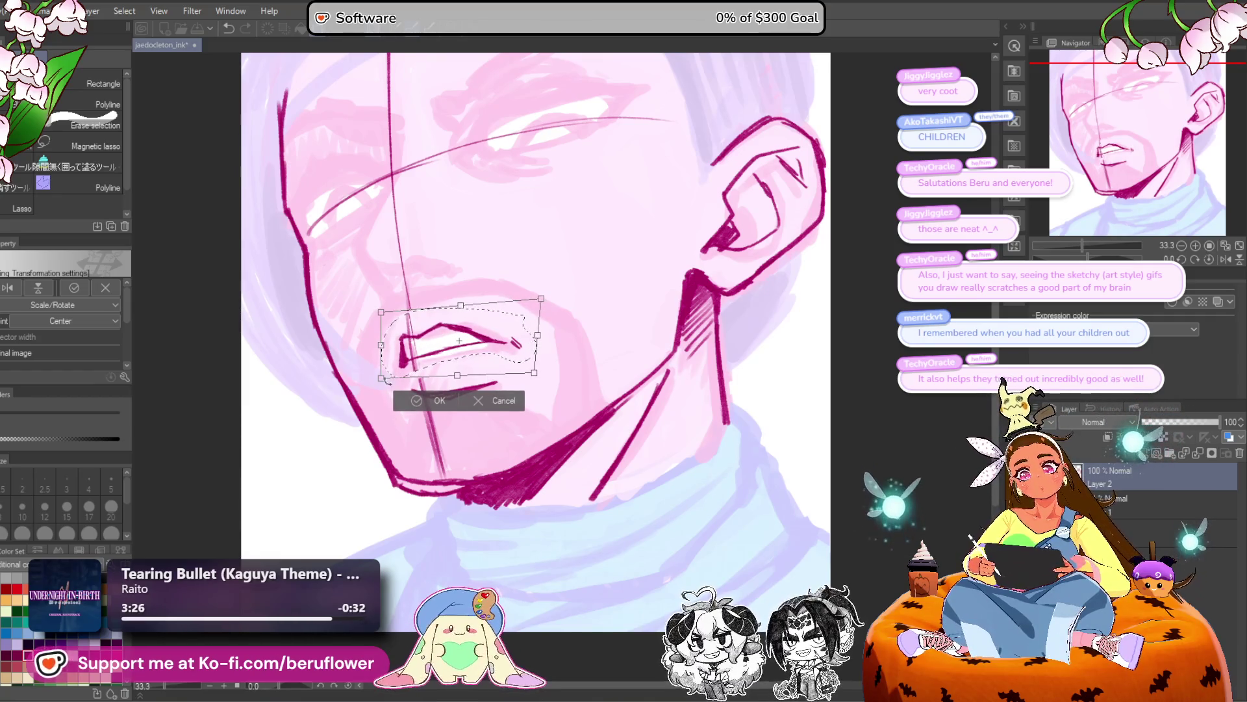
left_click_drag(491, 376, 492, 374)
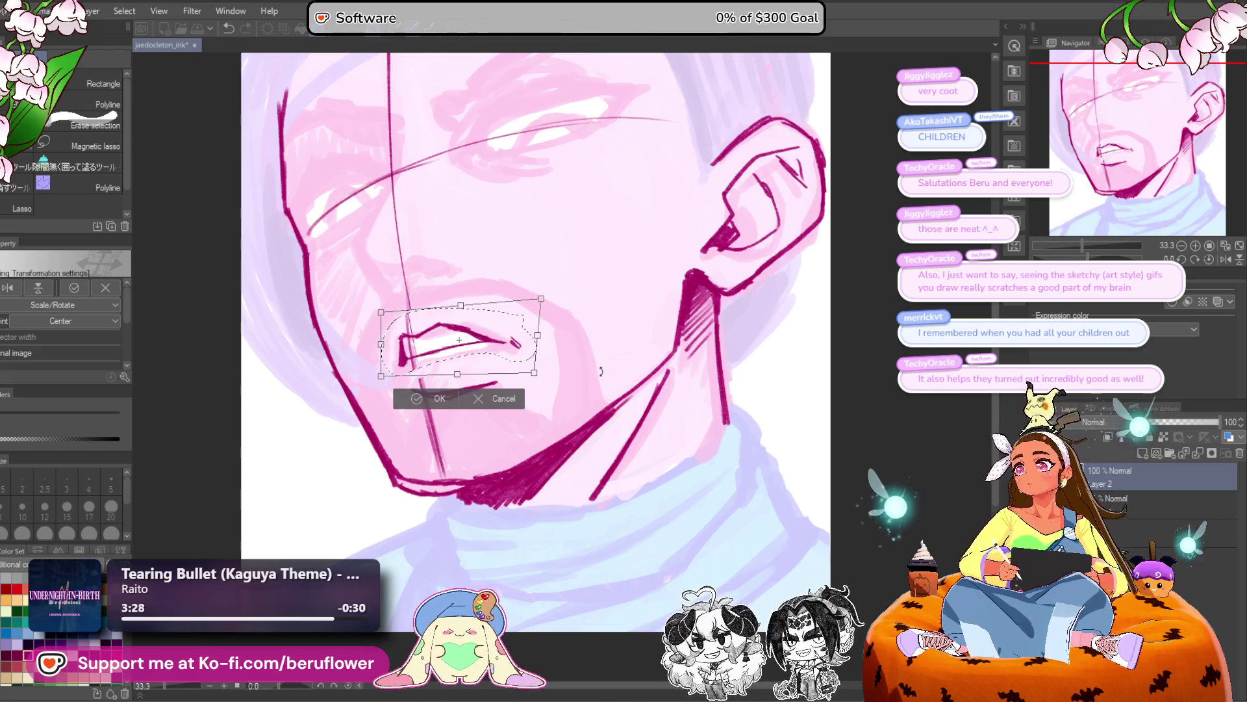
key("Return")
key("ctrl+d")
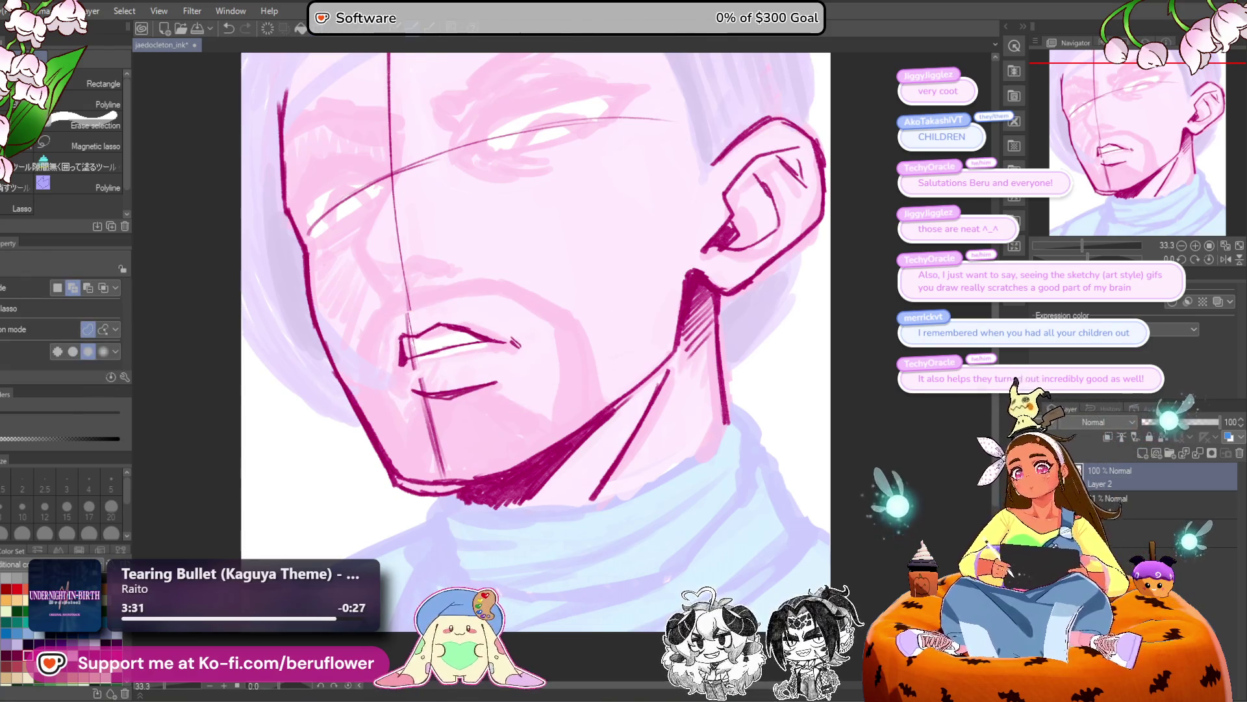
key("p")
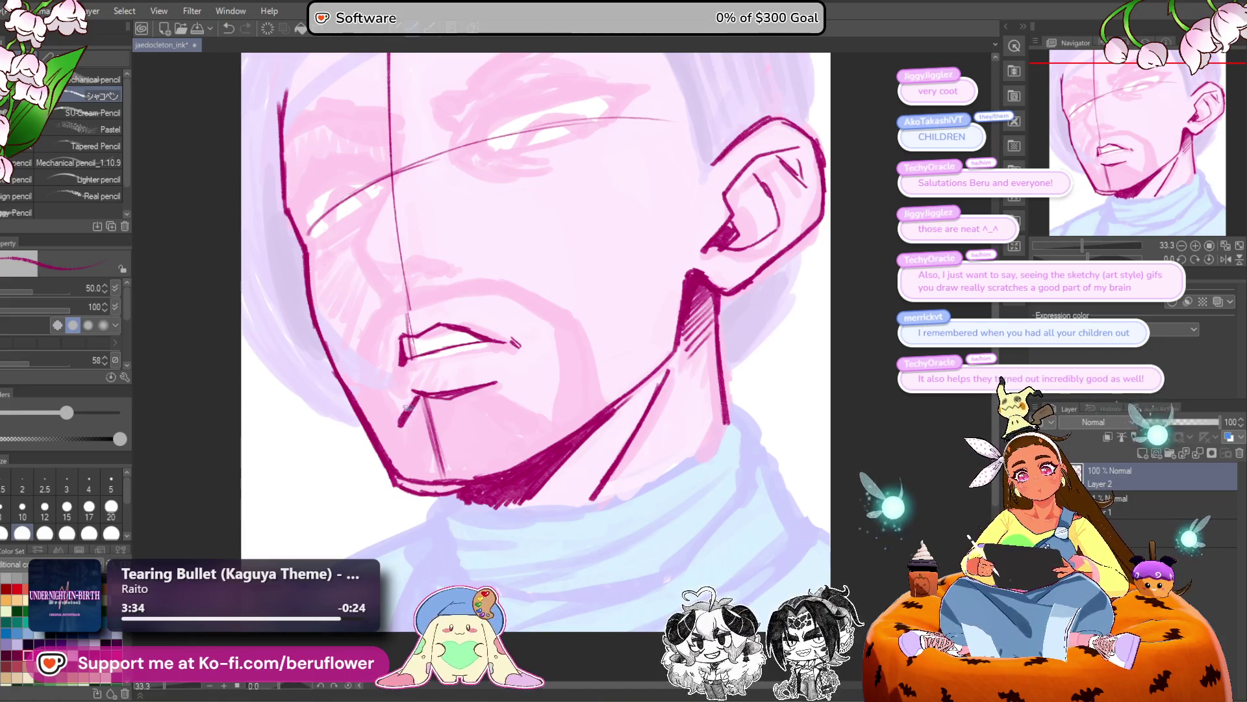
Add a crease under the lower lip, strengthen the jaw and erase construction lines below the brow.
mouse_move(448, 389)
left_mouse_down()
mouse_move(494, 372)
mouse_move(552, 419)
left_mouse_up()
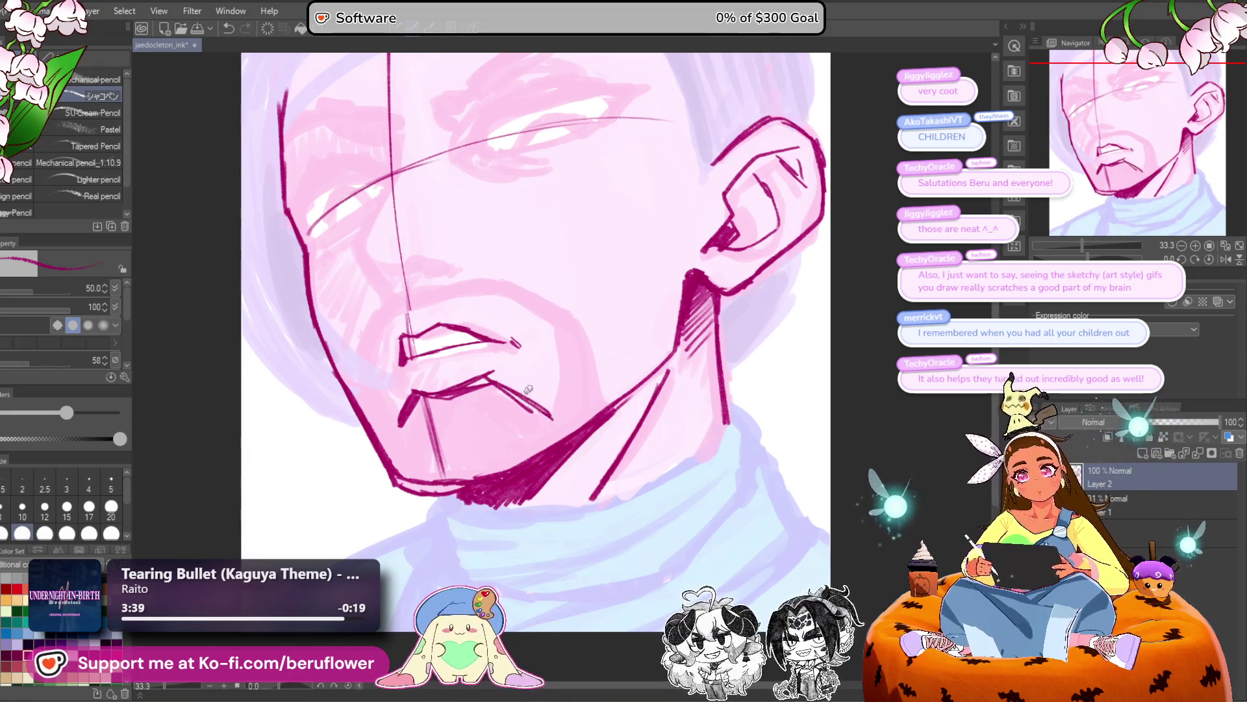
left_click_drag(424, 398, 443, 462)
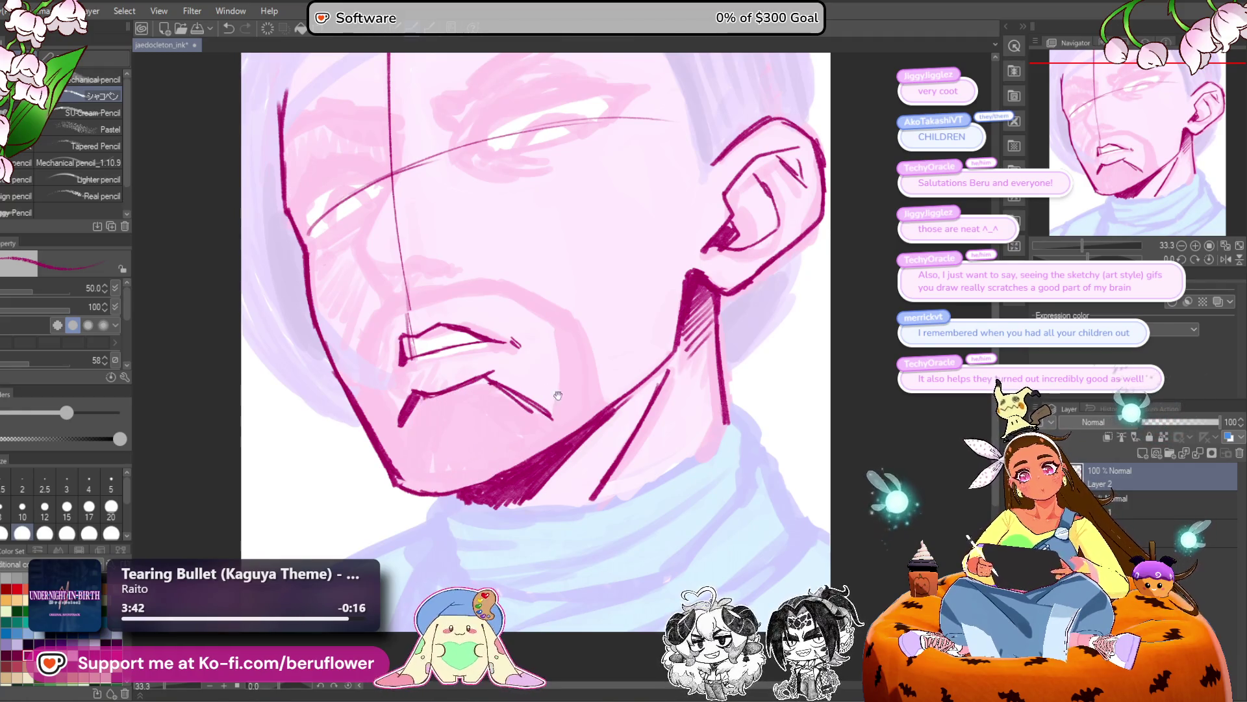
scroll(546, 392, "down", 3)
scroll(547, 392, "up", 2)
left_click_drag(362, 417, 391, 465)
left_click_drag(453, 398, 466, 421)
scroll(427, 235, "up", 3)
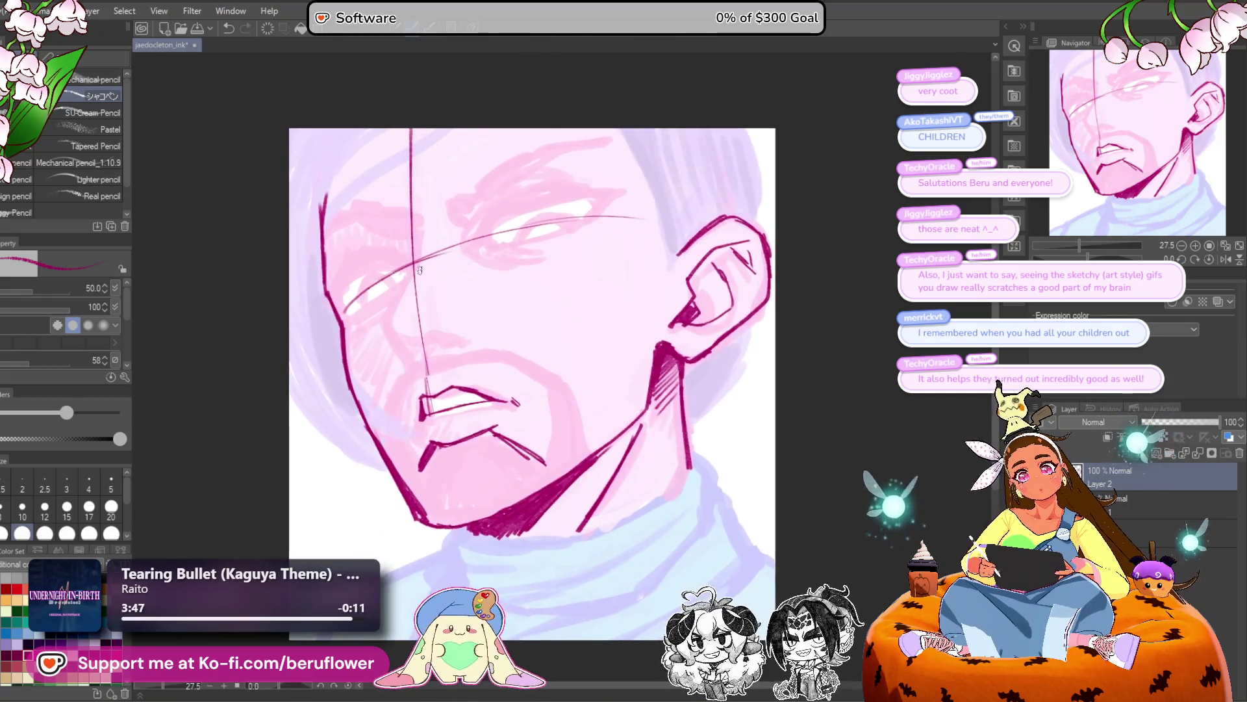
mouse_move(416, 252)
left_mouse_down()
mouse_move(446, 423)
mouse_move(446, 496)
mouse_move(432, 505)
mouse_move(452, 529)
left_mouse_up()
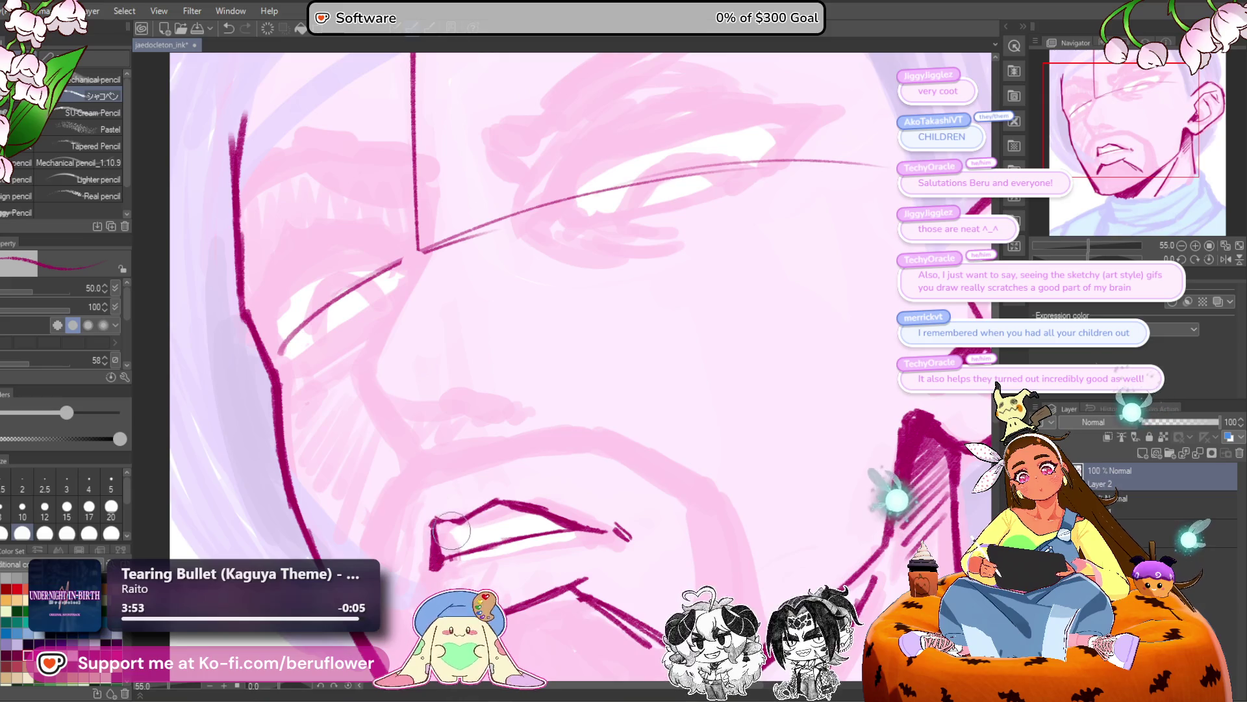
Ink the nose from brow to its lower edge and redraw a shorter, flatter nostril.
left_click_drag(515, 511, 580, 436)
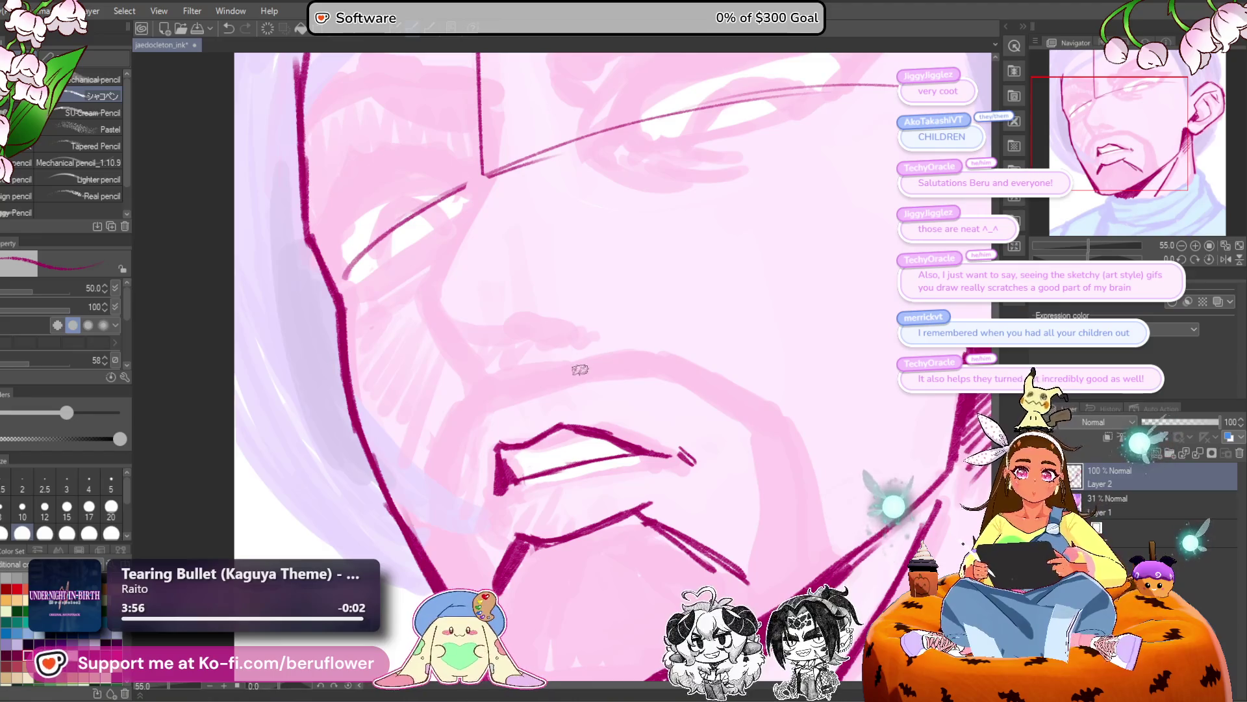
left_click_drag(608, 472, 592, 498)
mouse_move(468, 150)
left_mouse_down()
mouse_move(452, 250)
mouse_move(408, 321)
left_mouse_up()
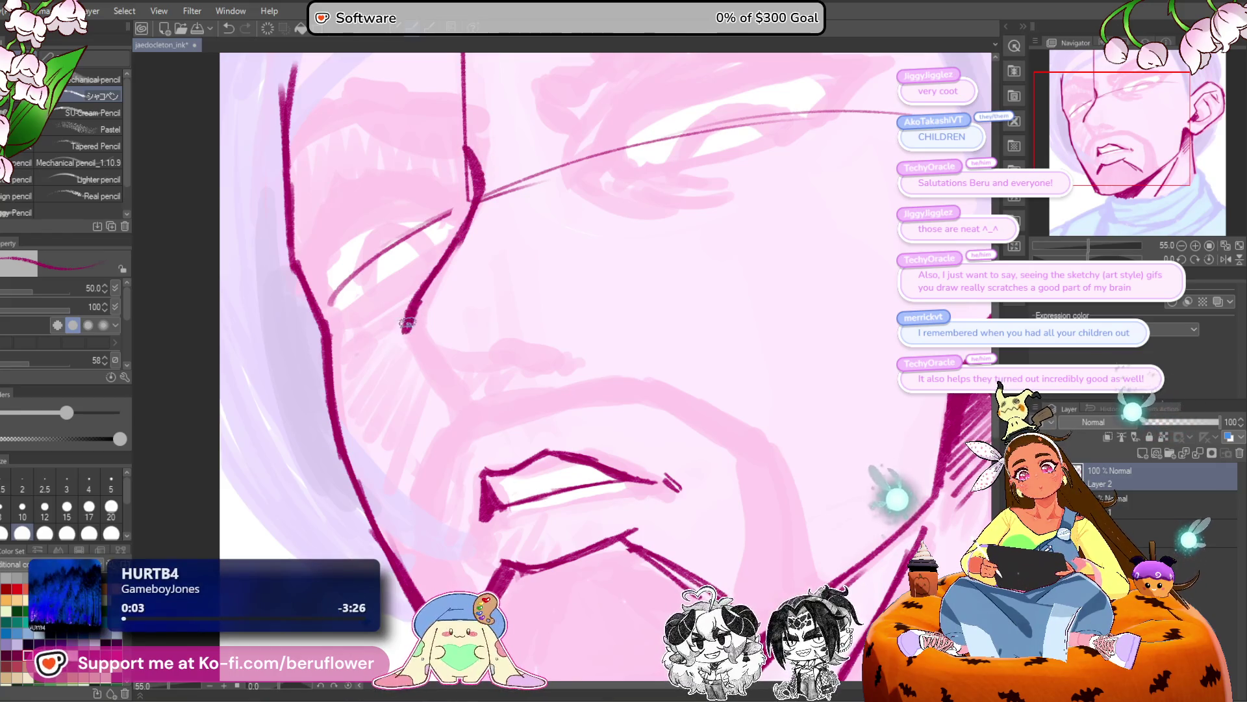
left_click_drag(442, 263, 417, 347)
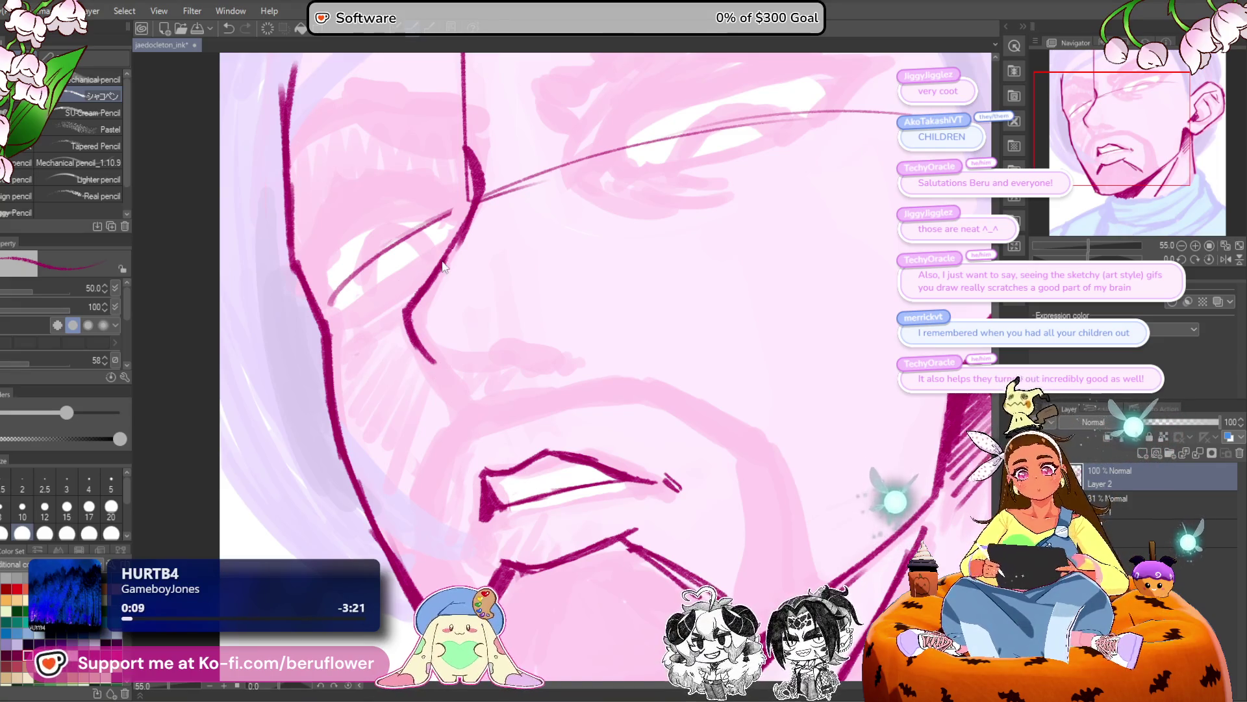
mouse_move(433, 341)
left_mouse_down()
mouse_move(409, 293)
mouse_move(424, 339)
left_mouse_up()
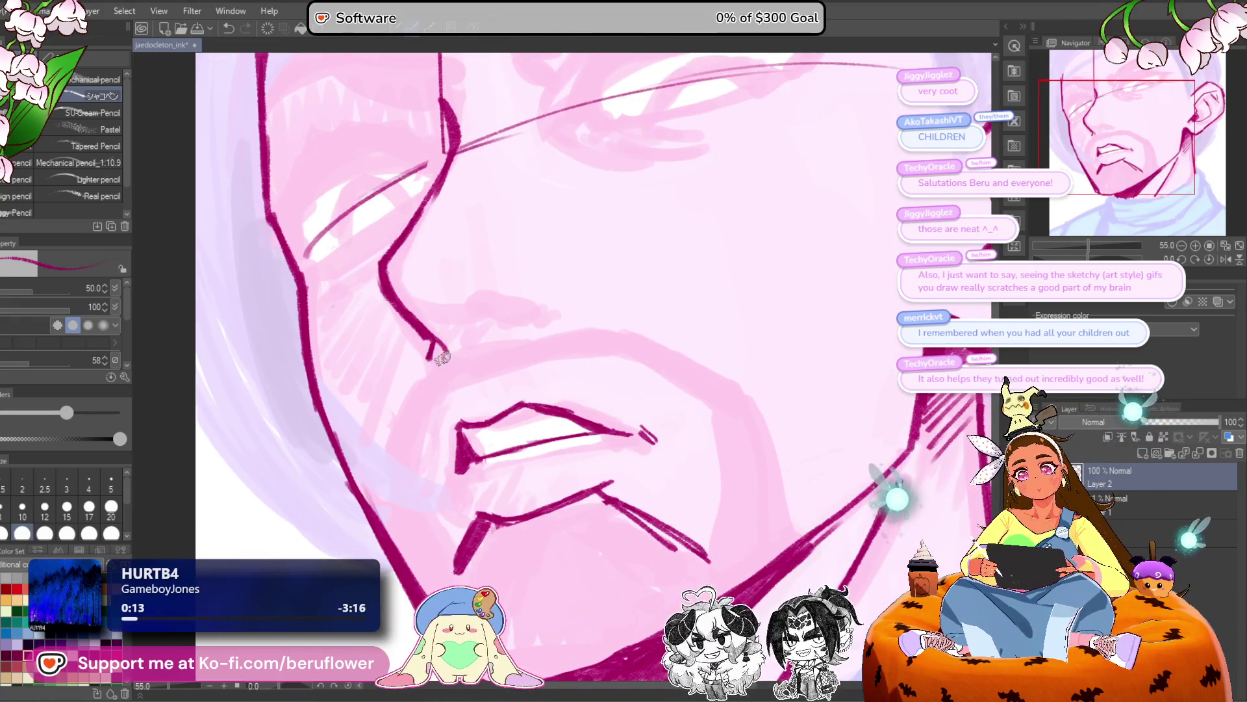
left_click_drag(503, 327, 500, 326)
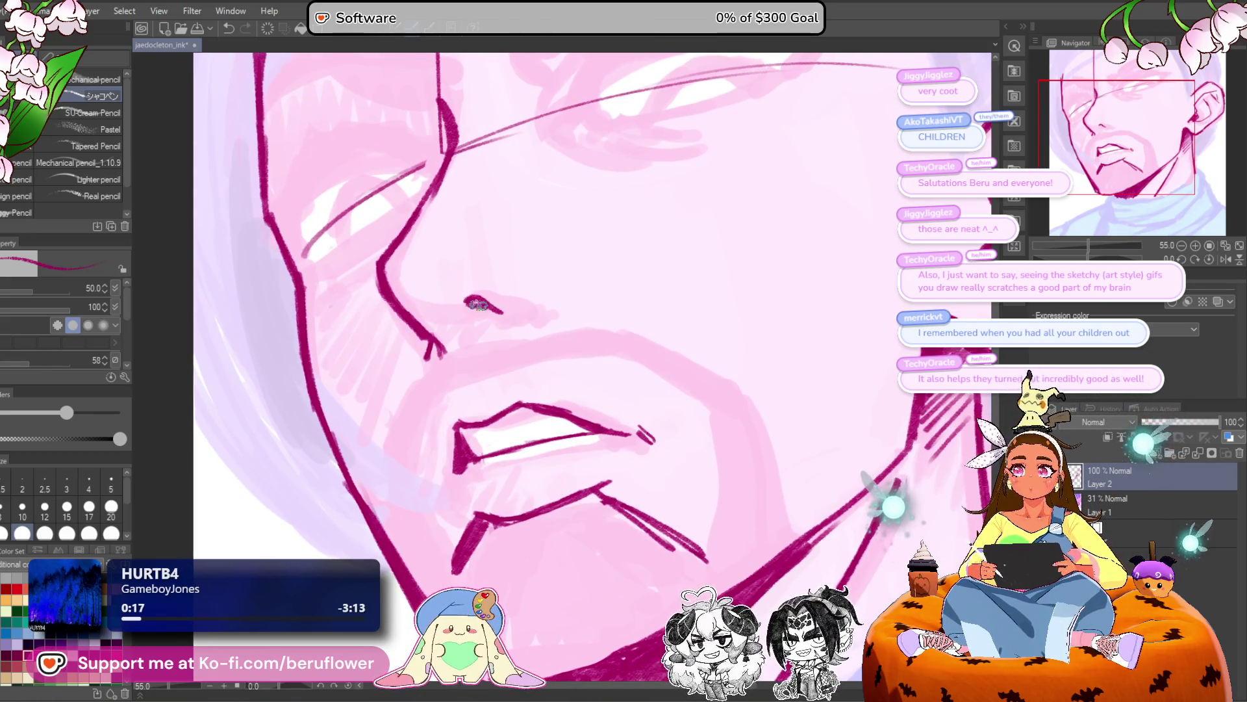
key("ctrl+z")
left_click_drag(469, 300, 511, 301)
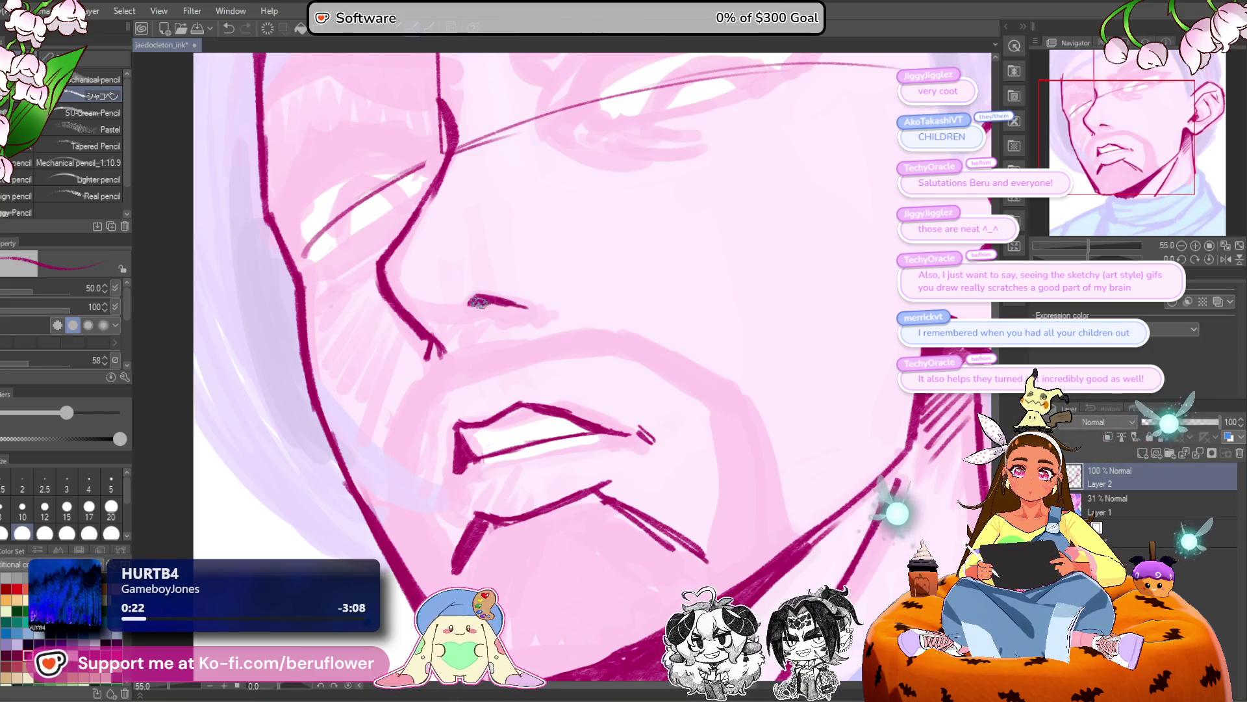
scroll(500, 301, "down", 3)
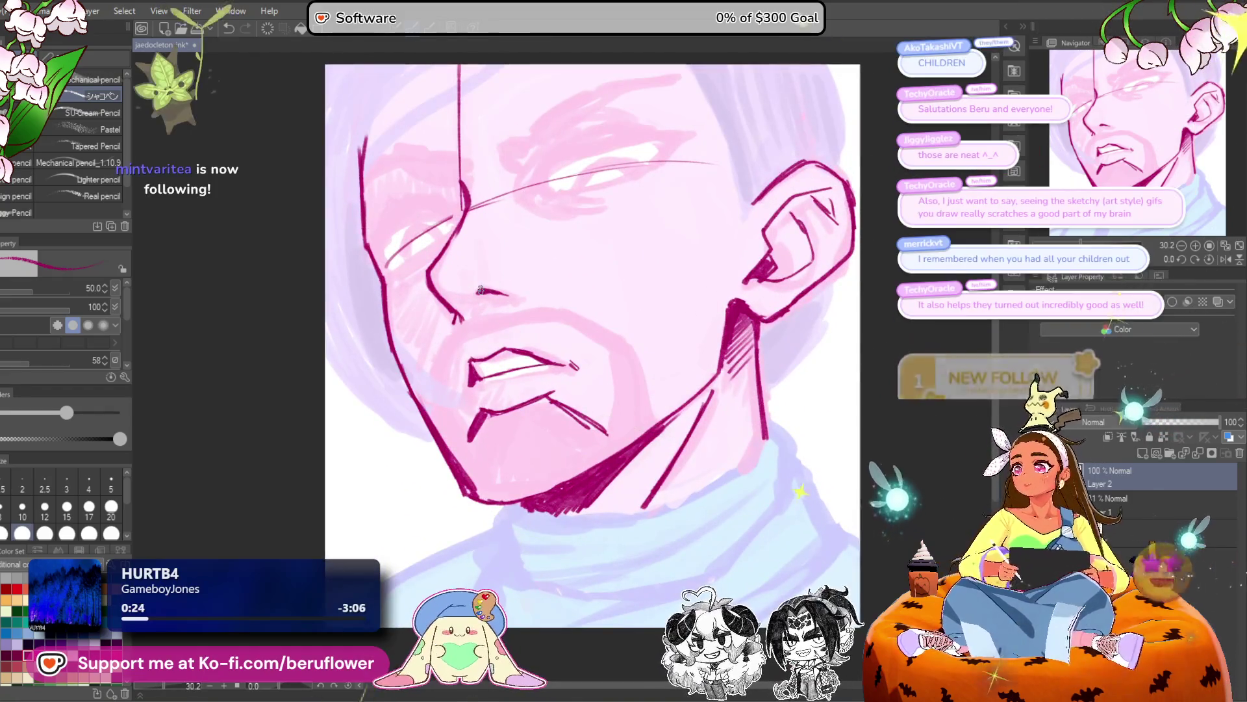
Erase the stray diagonal line below the mouth corner.
left_click_drag(627, 433, 609, 448)
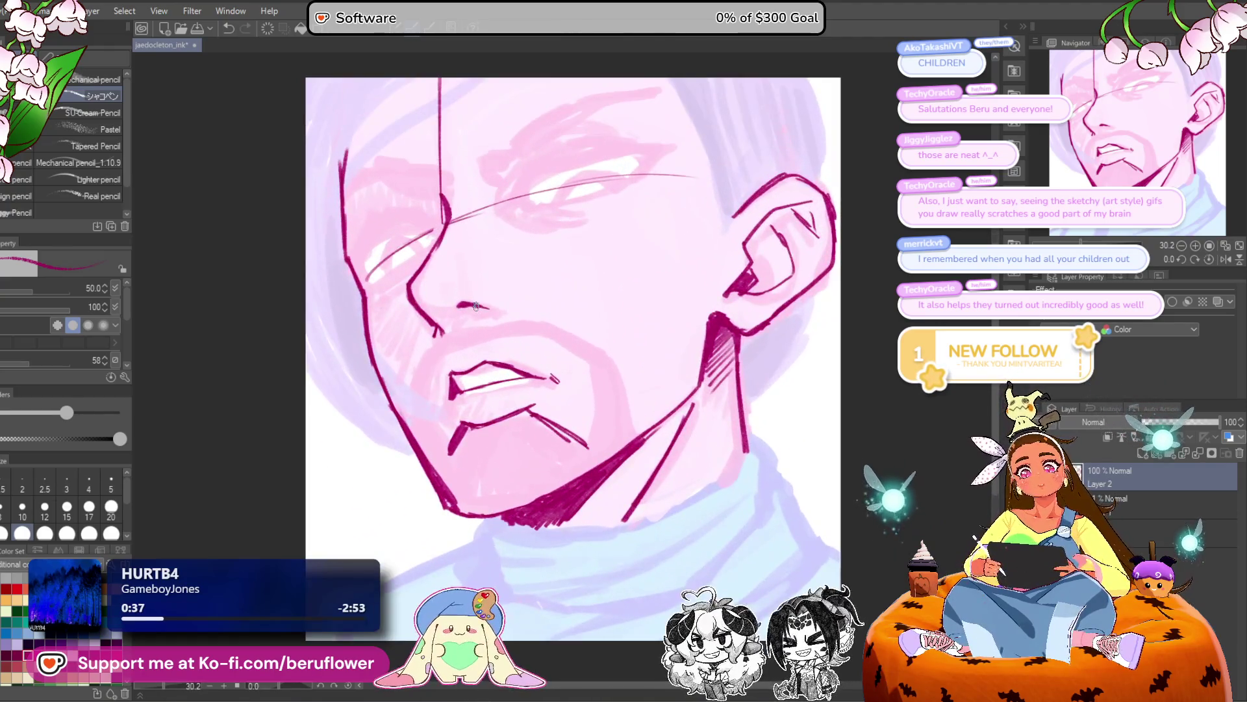
left_click_drag(608, 284, 603, 340)
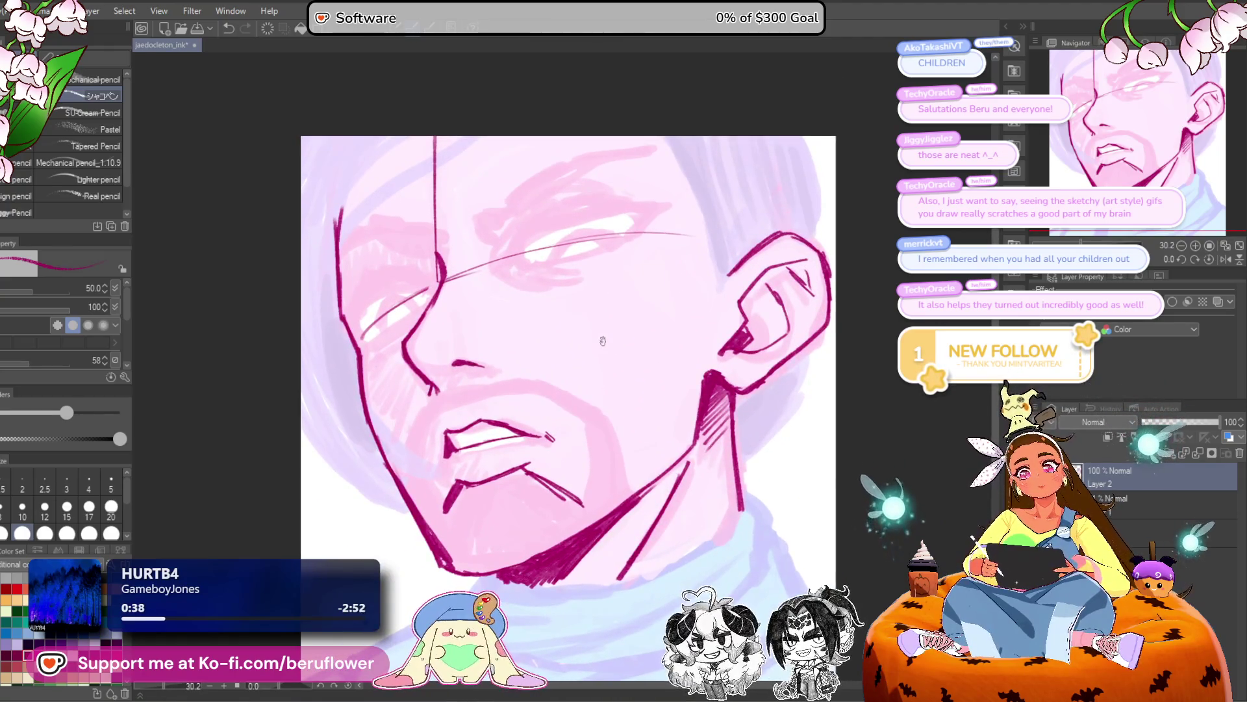
scroll(603, 340, "up", 2)
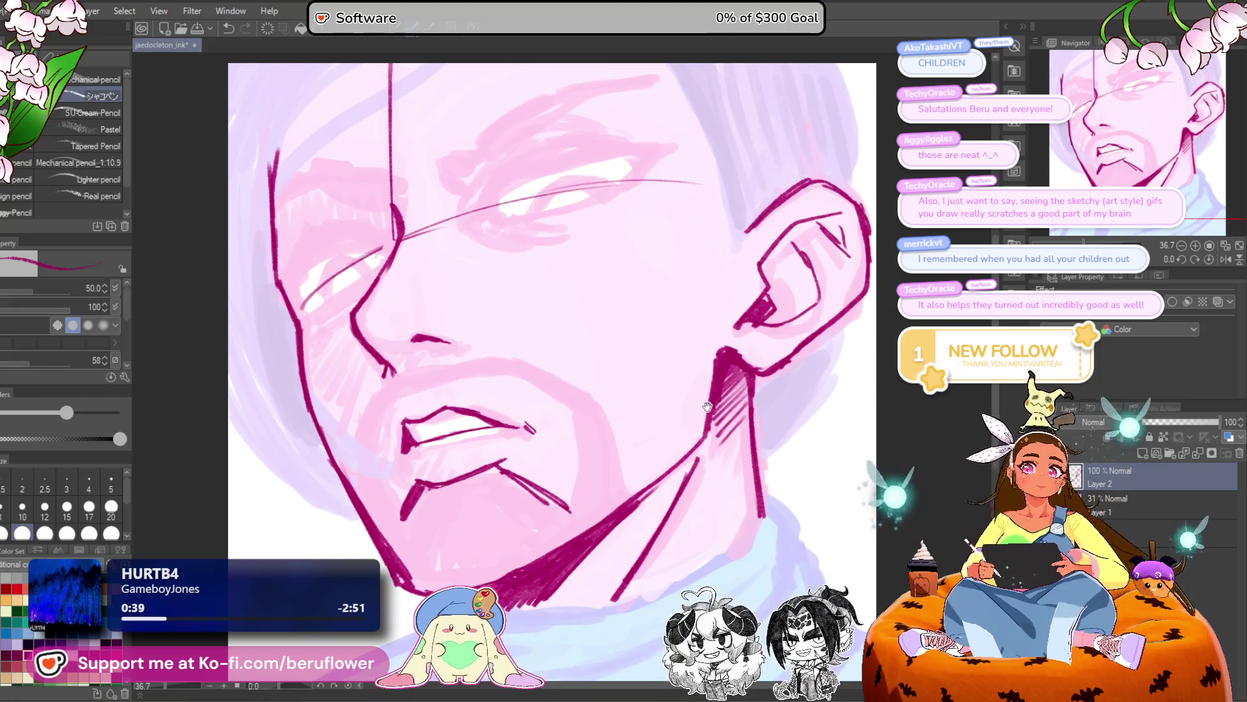
left_click_drag(686, 413, 660, 278)
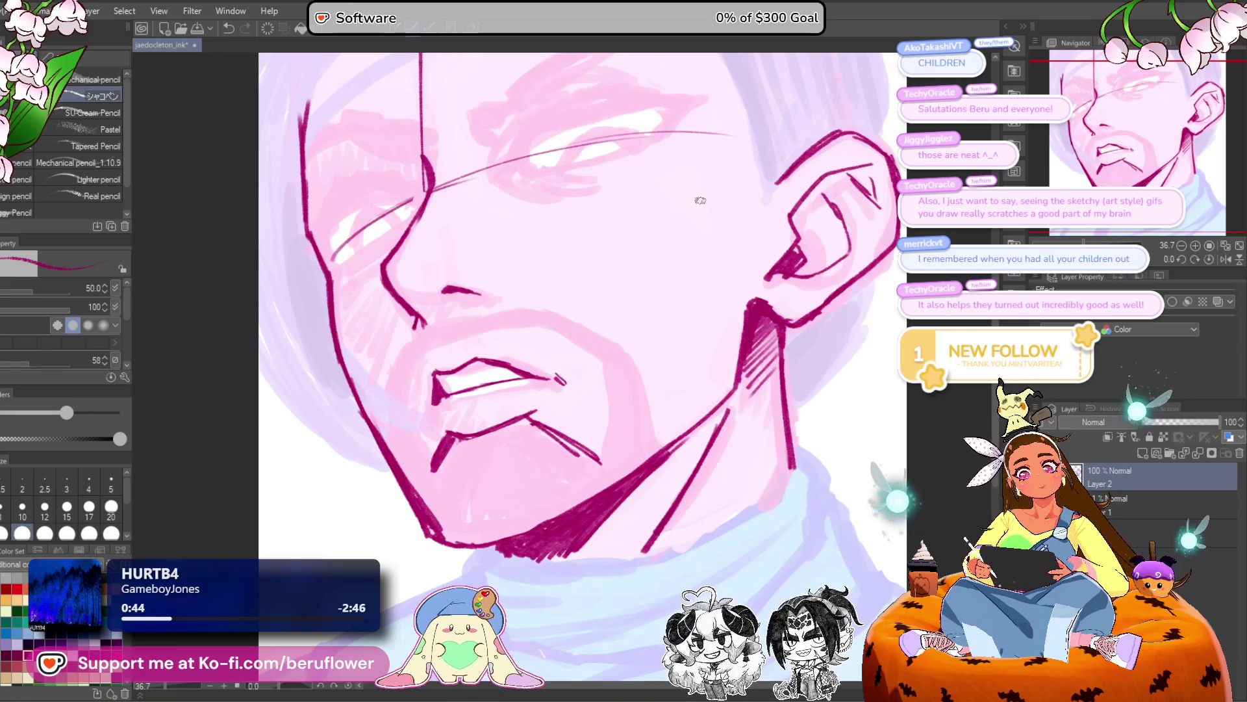
left_click_drag(530, 416, 599, 463)
left_click_drag(586, 363, 554, 357)
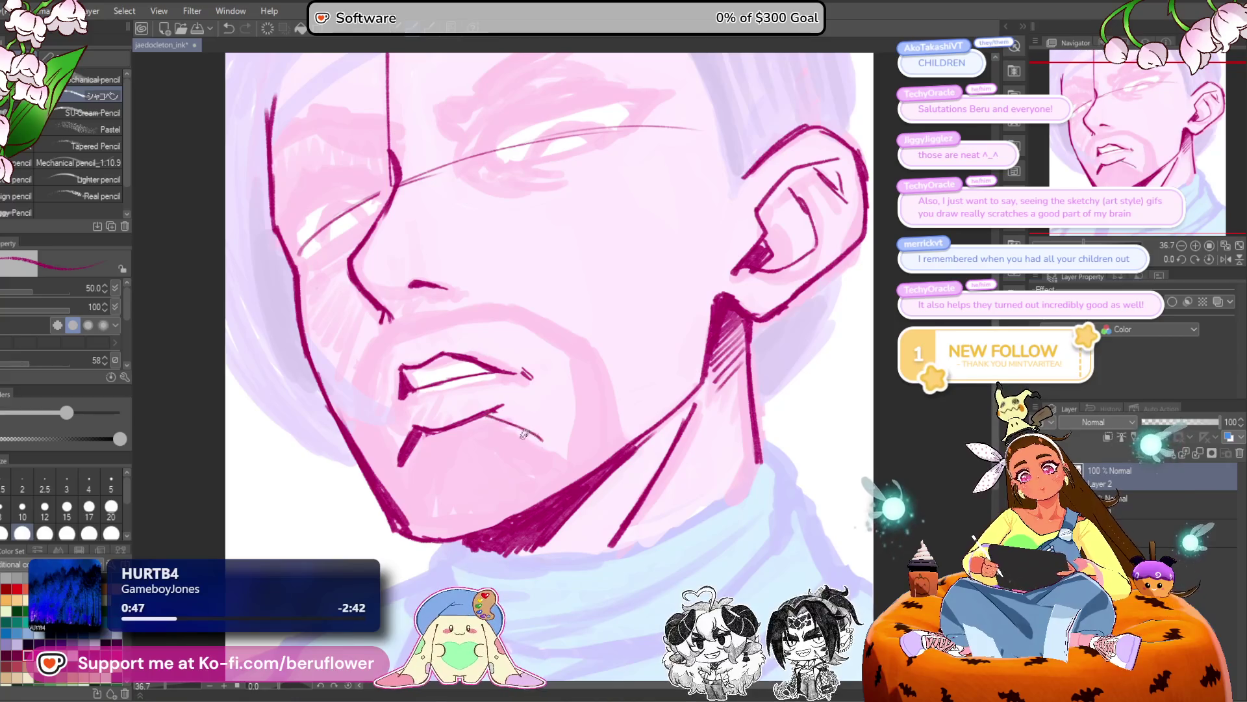
left_click_drag(541, 492, 562, 480)
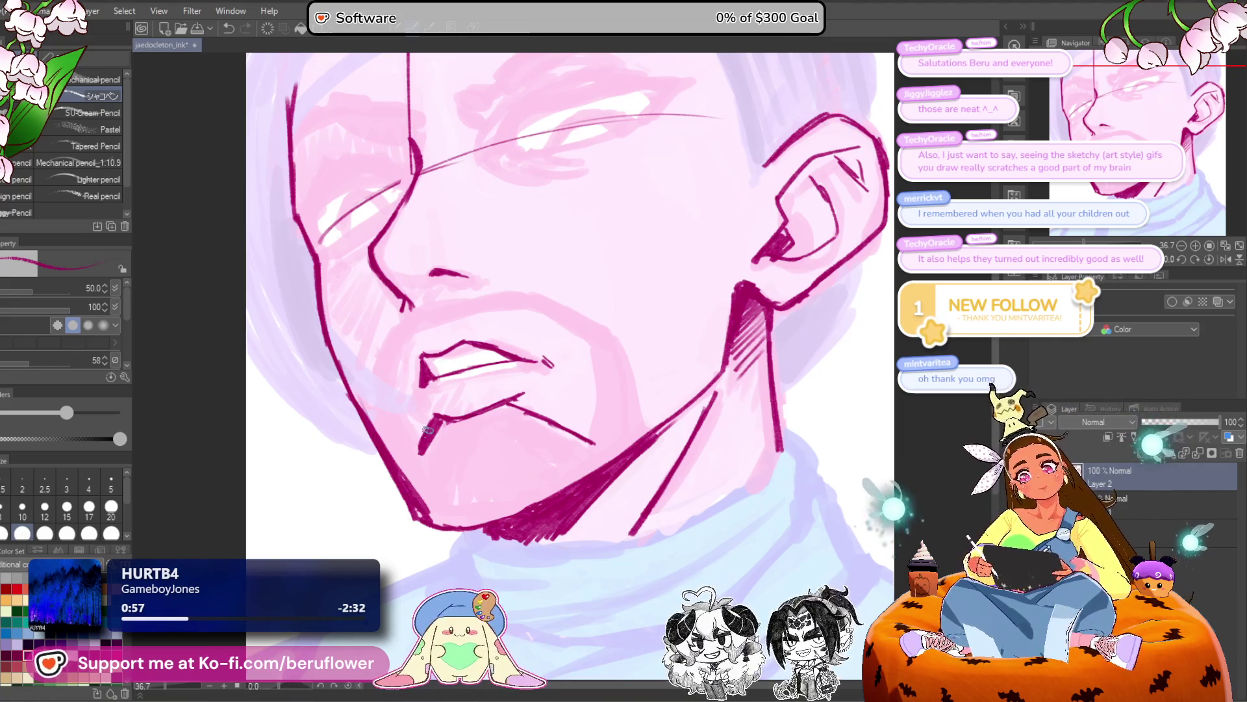
Redraw the left cheek line running from the nose toward the mouth corner.
scroll(429, 428, "up", 2)
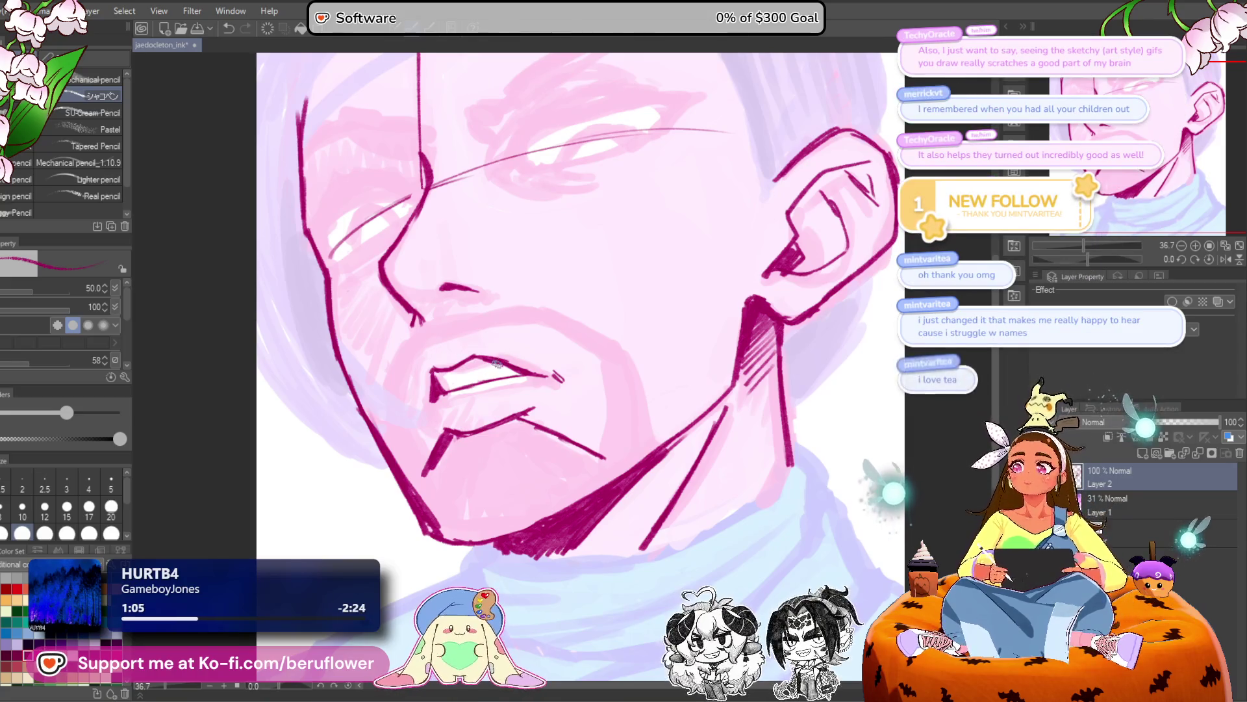
mouse_move(424, 328)
left_mouse_down()
mouse_move(473, 314)
mouse_move(390, 448)
left_mouse_up()
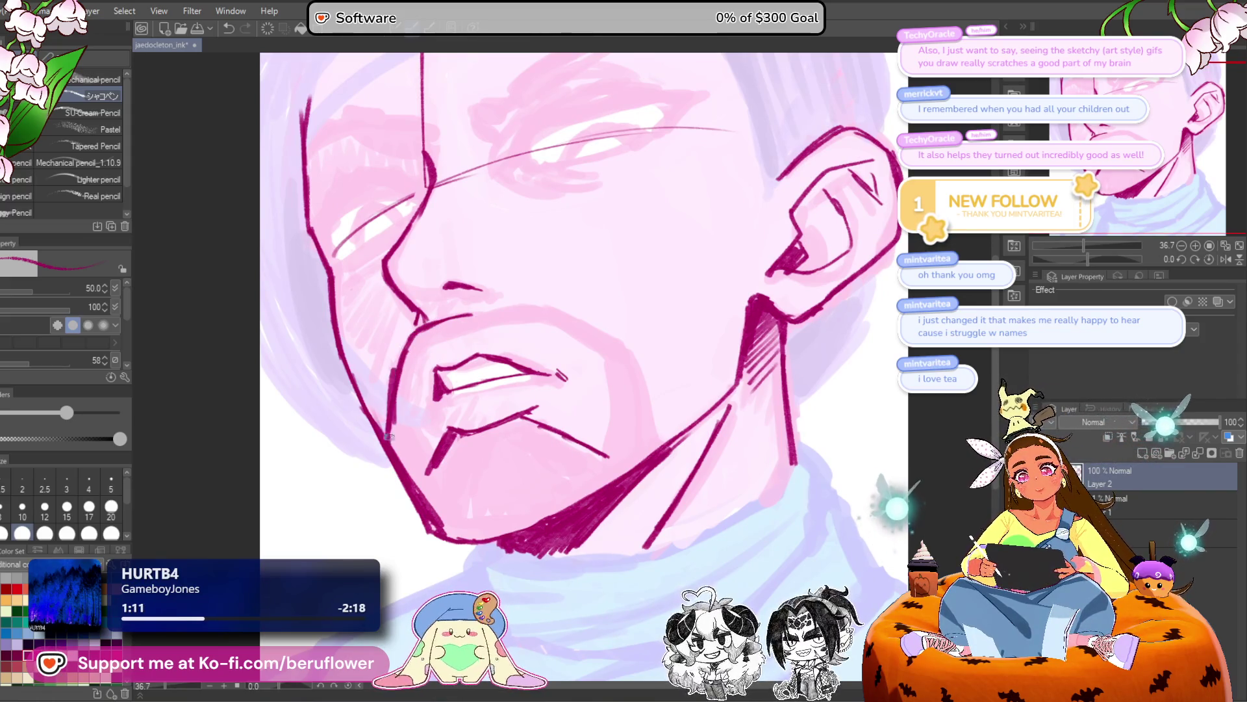
key("ctrl+z")
left_click_drag(395, 406, 387, 438)
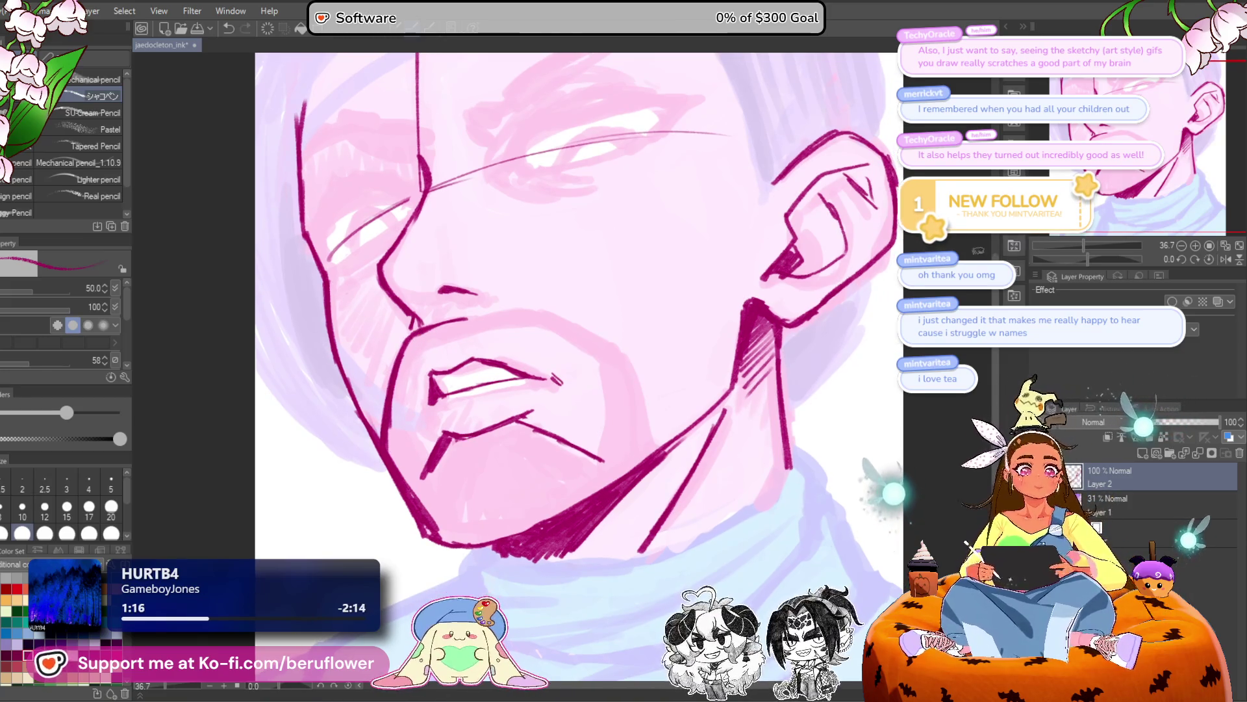
left_click_drag(1087, 259, 1070, 259)
Reset the canvas rotation back to upright.
left_click_drag(497, 356, 450, 430)
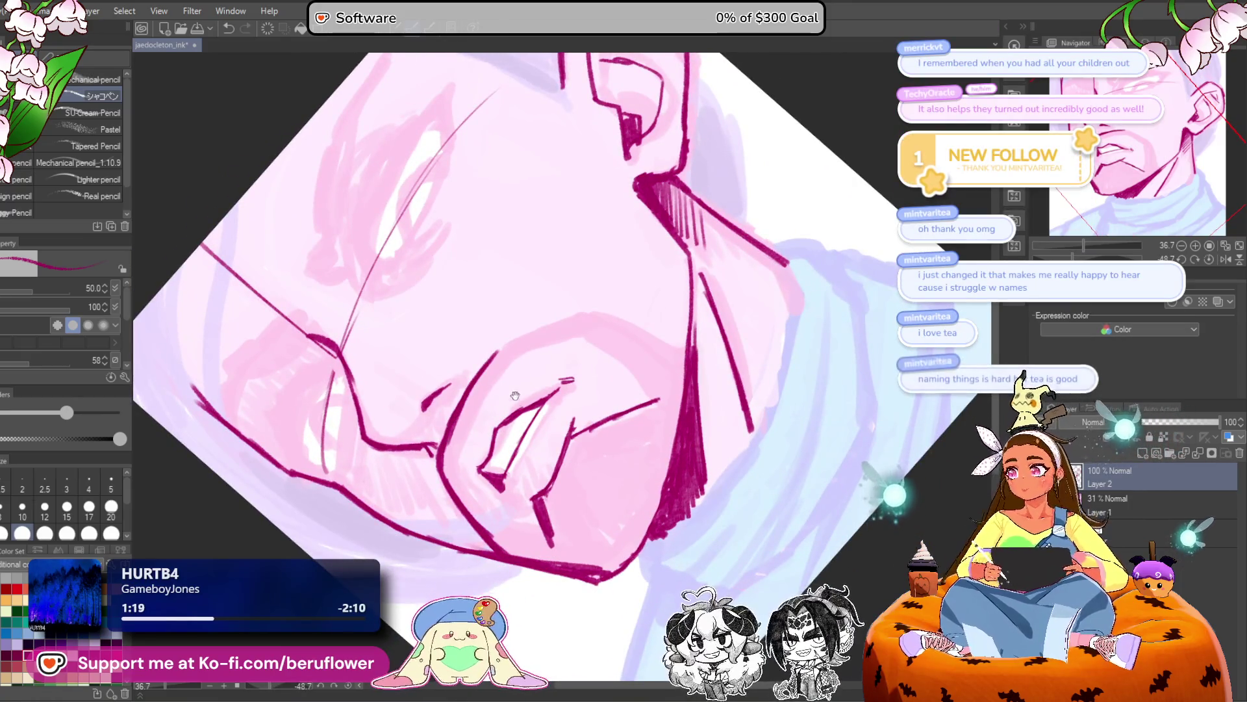
left_click_drag(598, 280, 585, 290)
left_click_drag(850, 366, 837, 363)
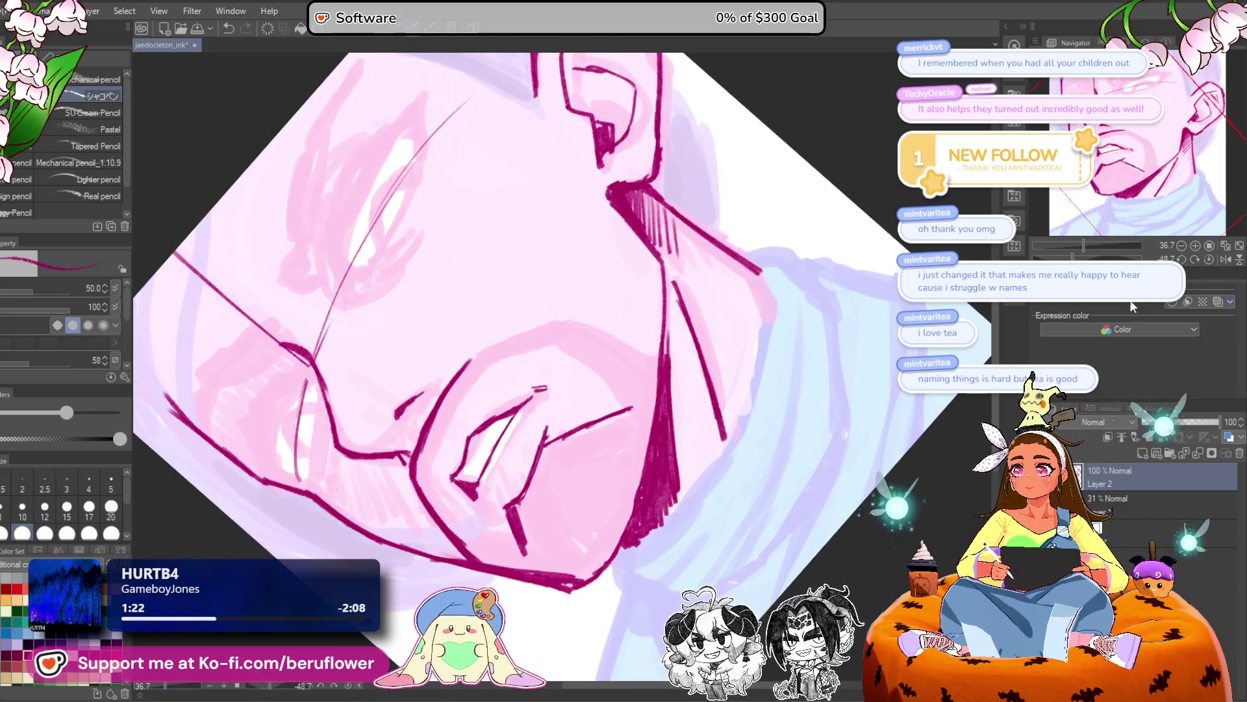
left_click(1207, 260)
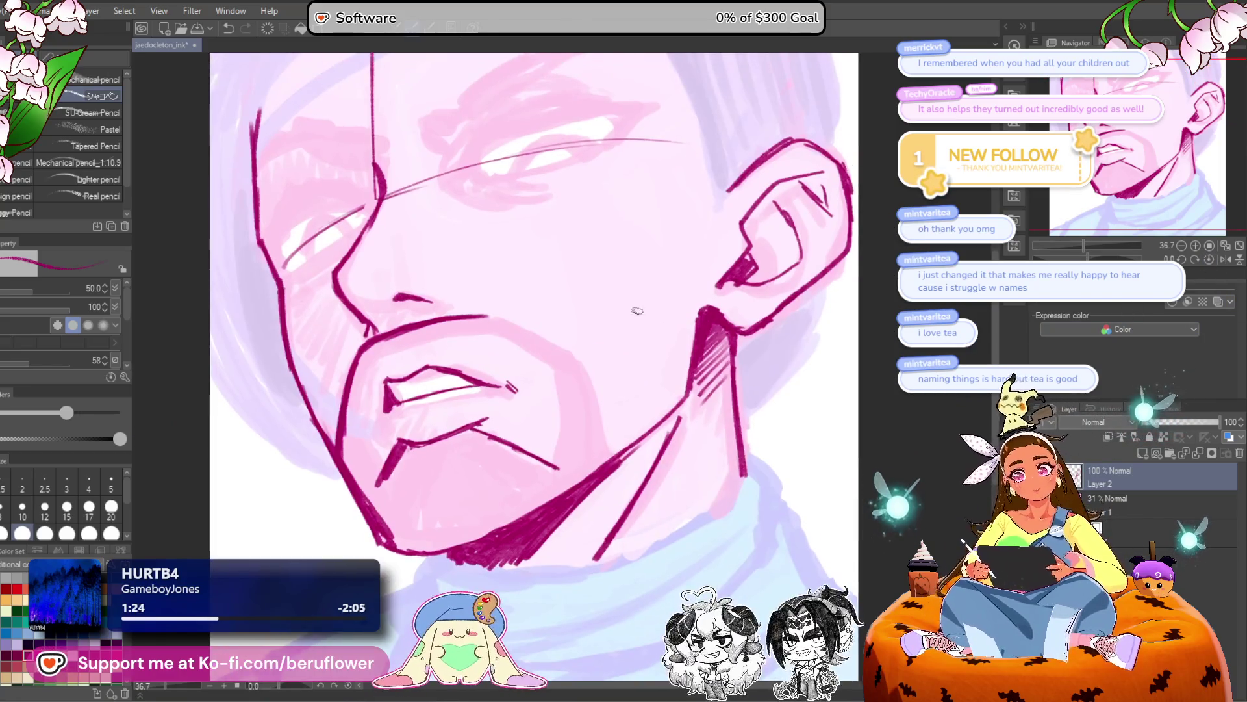
Redraw the mouth line and darken the upper mouth and jaw lines in magenta.
left_click_drag(494, 318, 562, 355)
key("ctrl+z")
mouse_move(510, 325)
left_mouse_down()
mouse_move(559, 355)
mouse_move(611, 454)
left_mouse_up()
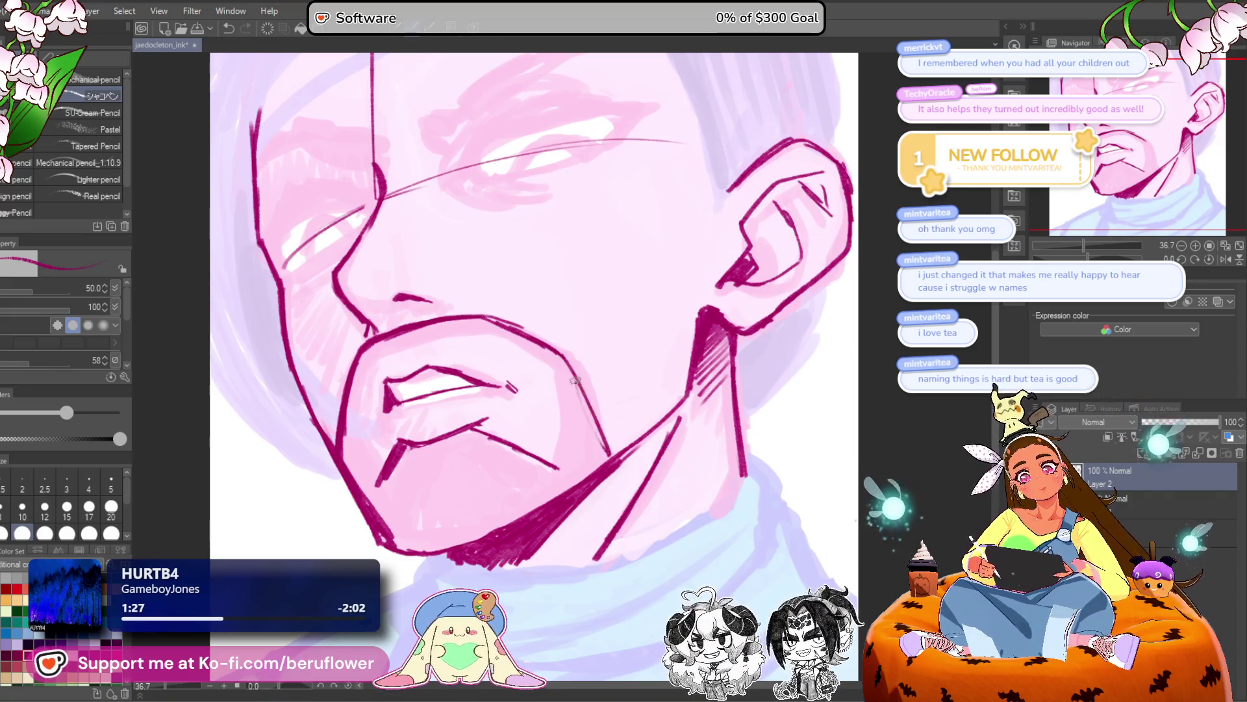
mouse_move(542, 352)
left_mouse_down()
mouse_move(563, 466)
mouse_move(624, 419)
left_mouse_up()
left_click_drag(513, 318, 429, 328)
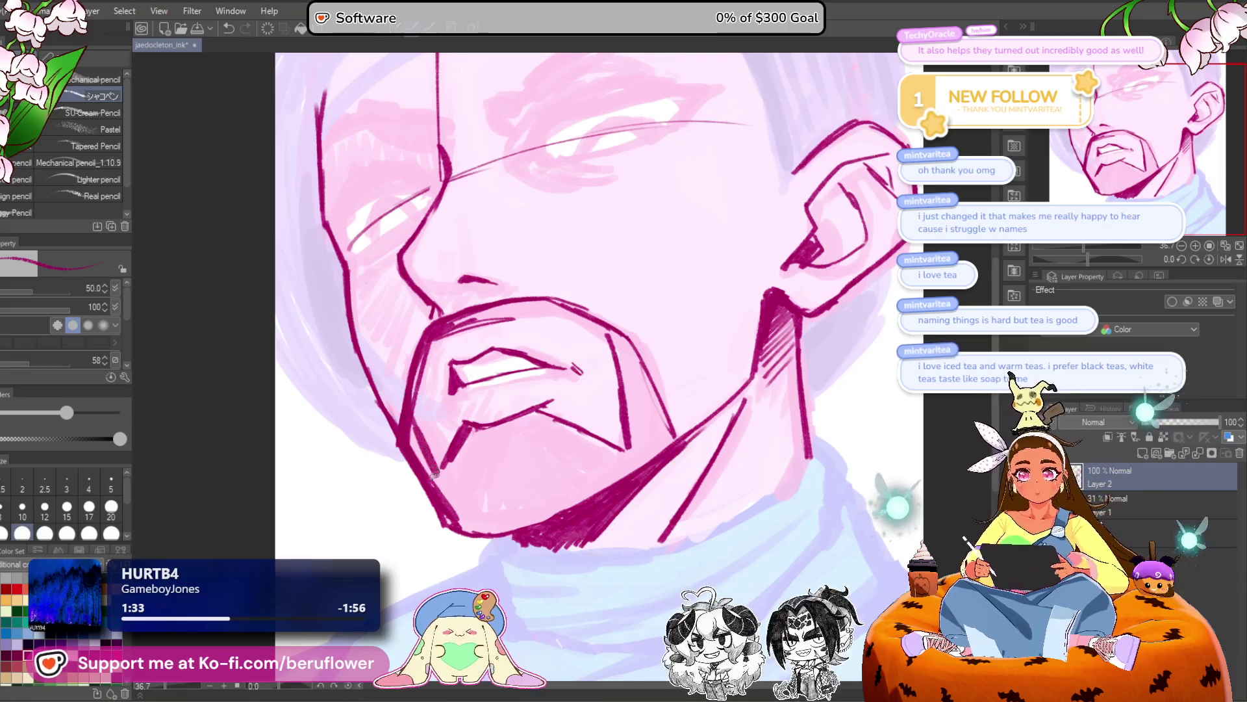
left_click_drag(463, 465, 431, 526)
Hatch the shadow under the lower lip with magenta strokes.
left_click_drag(478, 430, 451, 504)
mouse_move(509, 442)
left_mouse_down()
mouse_move(447, 467)
mouse_move(447, 493)
left_mouse_up()
left_click_drag(544, 417, 484, 473)
left_click_drag(552, 425, 482, 487)
left_click_drag(540, 455, 521, 451)
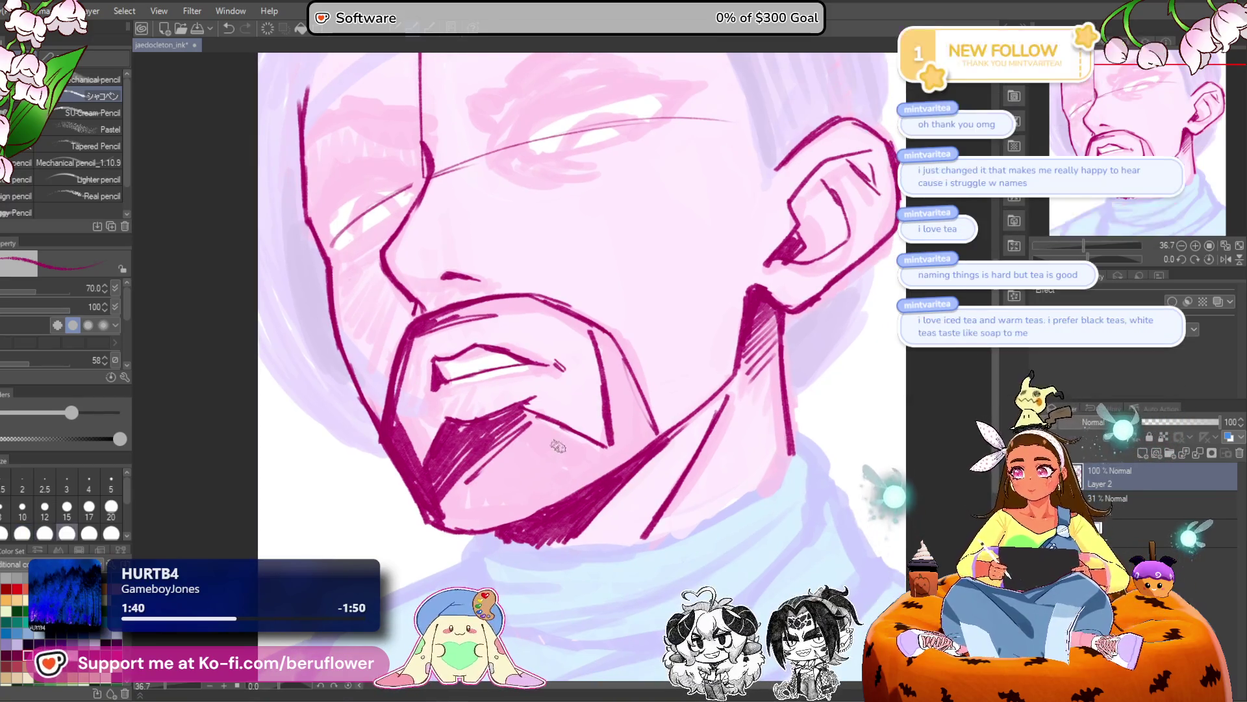
Enlarge the brush to 70 and hatch the jaw shadow and chin.
key("bracketright")
mouse_move(595, 469)
left_mouse_down()
mouse_move(536, 513)
mouse_move(548, 498)
mouse_move(491, 527)
left_mouse_up()
mouse_move(562, 455)
left_mouse_down()
mouse_move(477, 528)
mouse_move(498, 481)
mouse_move(455, 523)
left_mouse_up()
mouse_move(527, 433)
left_mouse_down()
mouse_move(441, 507)
mouse_move(437, 527)
left_mouse_up()
mouse_move(530, 414)
left_mouse_down()
mouse_move(570, 441)
mouse_move(555, 478)
left_mouse_up()
mouse_move(611, 440)
left_mouse_down()
mouse_move(552, 484)
mouse_move(601, 469)
left_mouse_up()
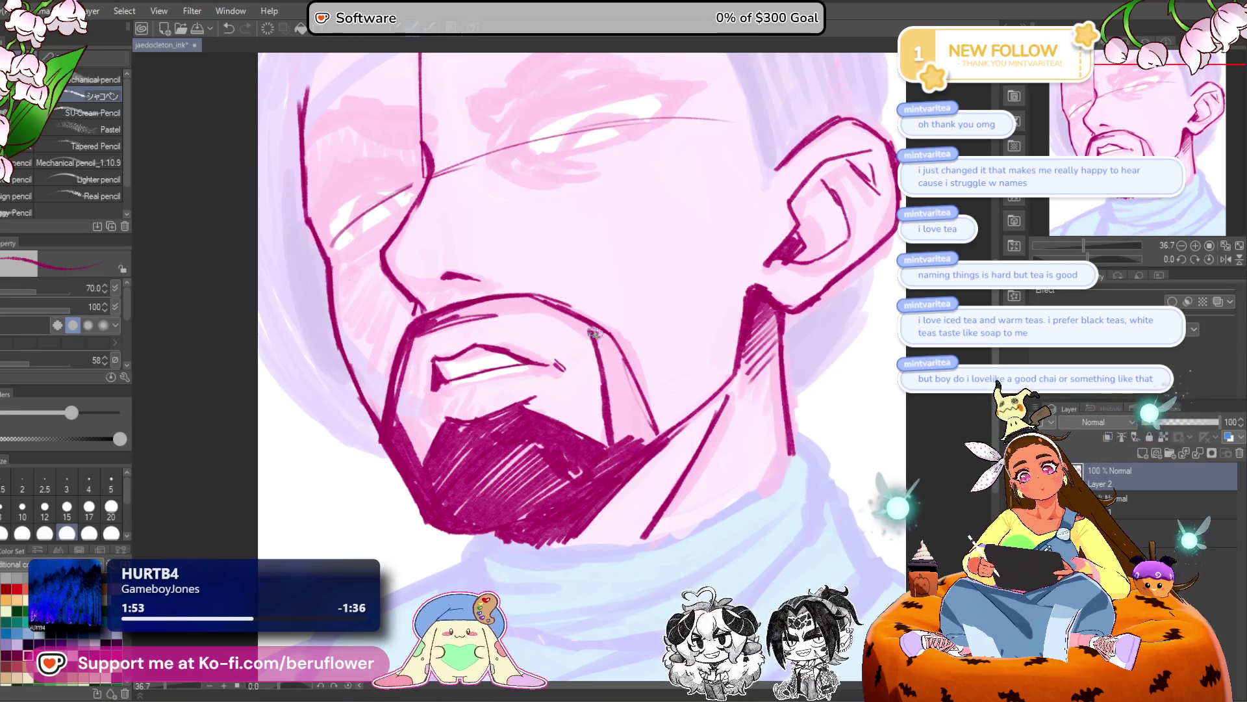
Thicken the chin line, extend the moustache's right end down, and ink the teeth's lower edge.
left_click_drag(595, 334, 617, 415)
left_click_drag(649, 373, 614, 448)
mouse_move(627, 403)
left_mouse_down()
mouse_move(609, 456)
mouse_move(624, 464)
left_mouse_up()
left_click_drag(621, 352, 650, 351)
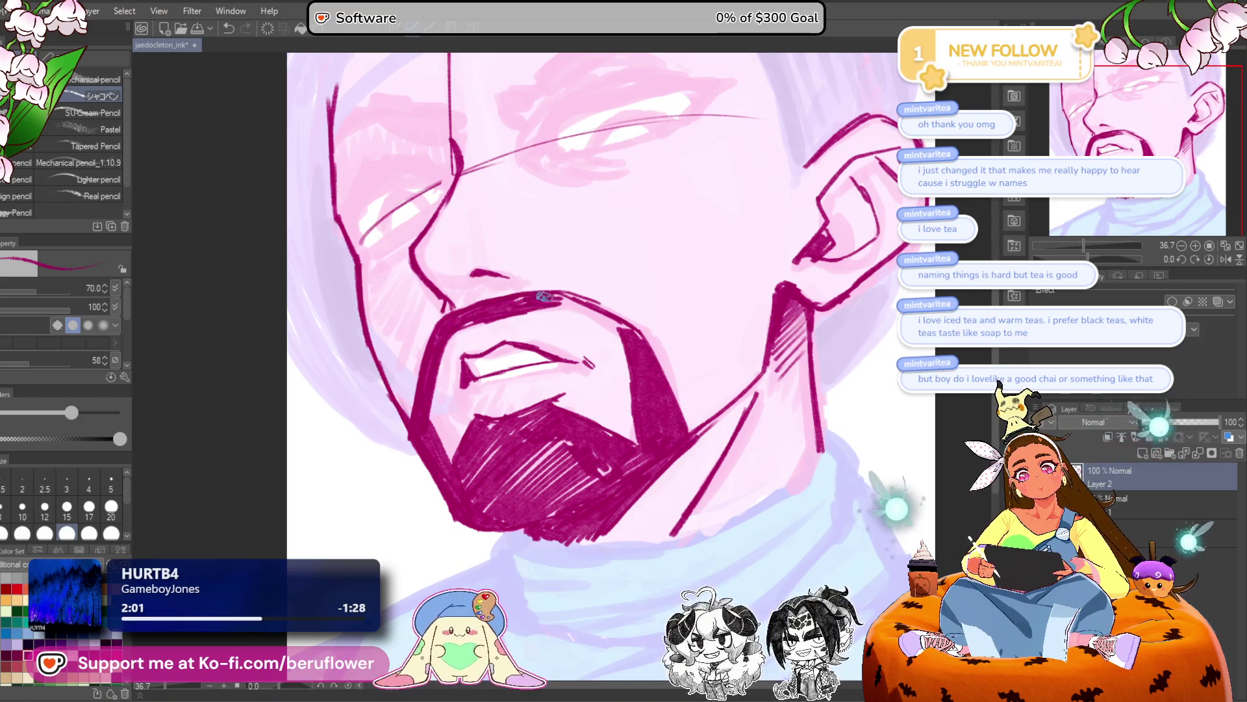
mouse_move(550, 295)
left_mouse_down()
mouse_move(543, 303)
mouse_move(654, 351)
left_mouse_up()
left_click_drag(460, 400, 515, 380)
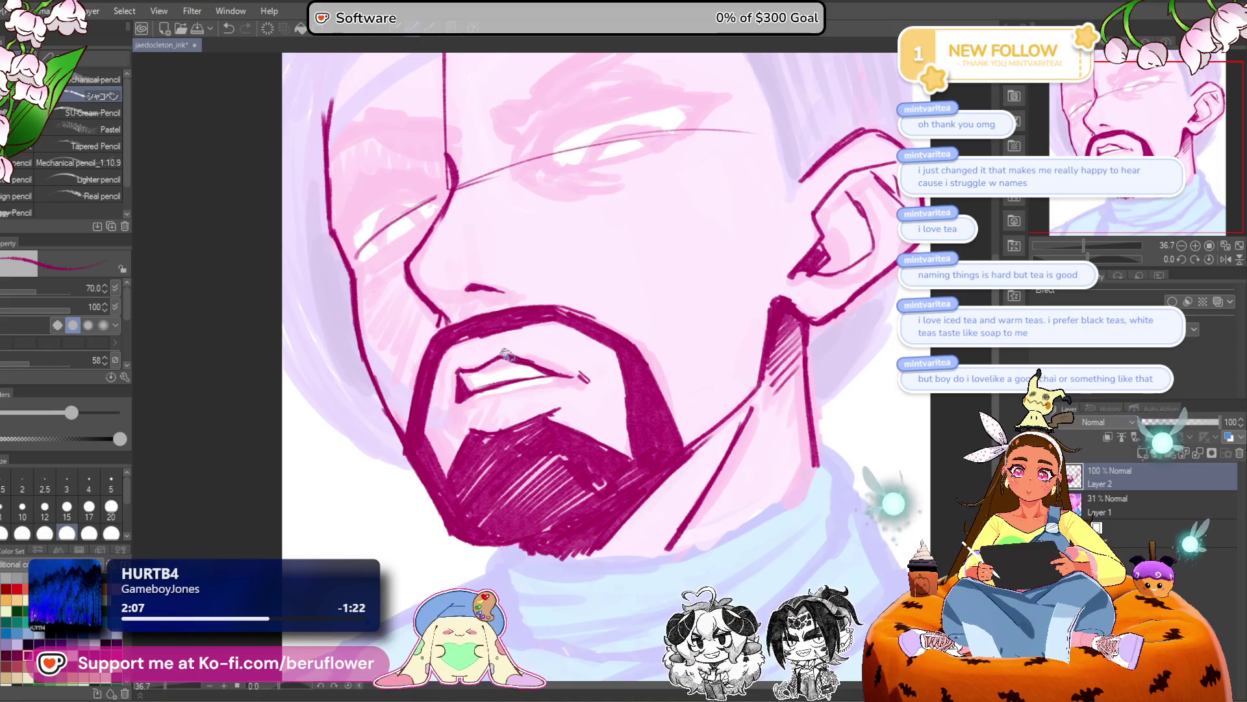
left_click_drag(722, 258, 719, 259)
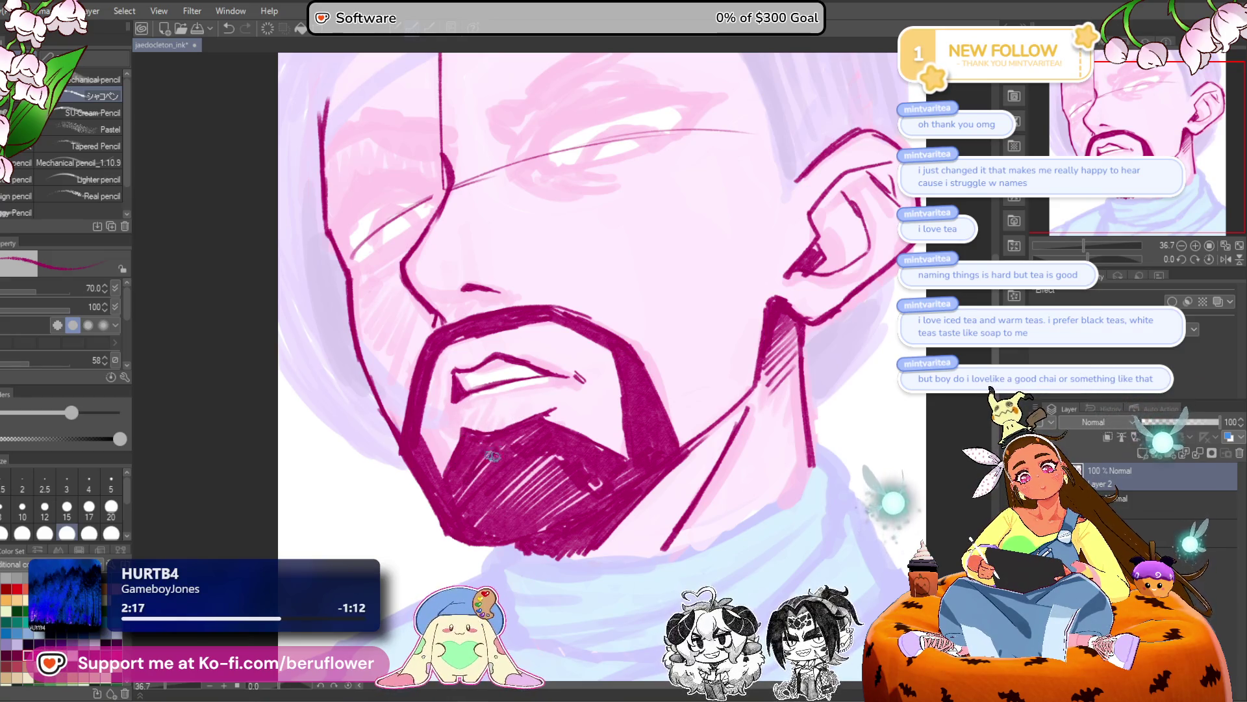
Darken the chin beard with additional hatching strokes.
left_click_drag(513, 490, 562, 456)
mouse_move(523, 526)
left_mouse_down()
mouse_move(582, 479)
mouse_move(598, 488)
left_mouse_up()
scroll(597, 487, "up", 1)
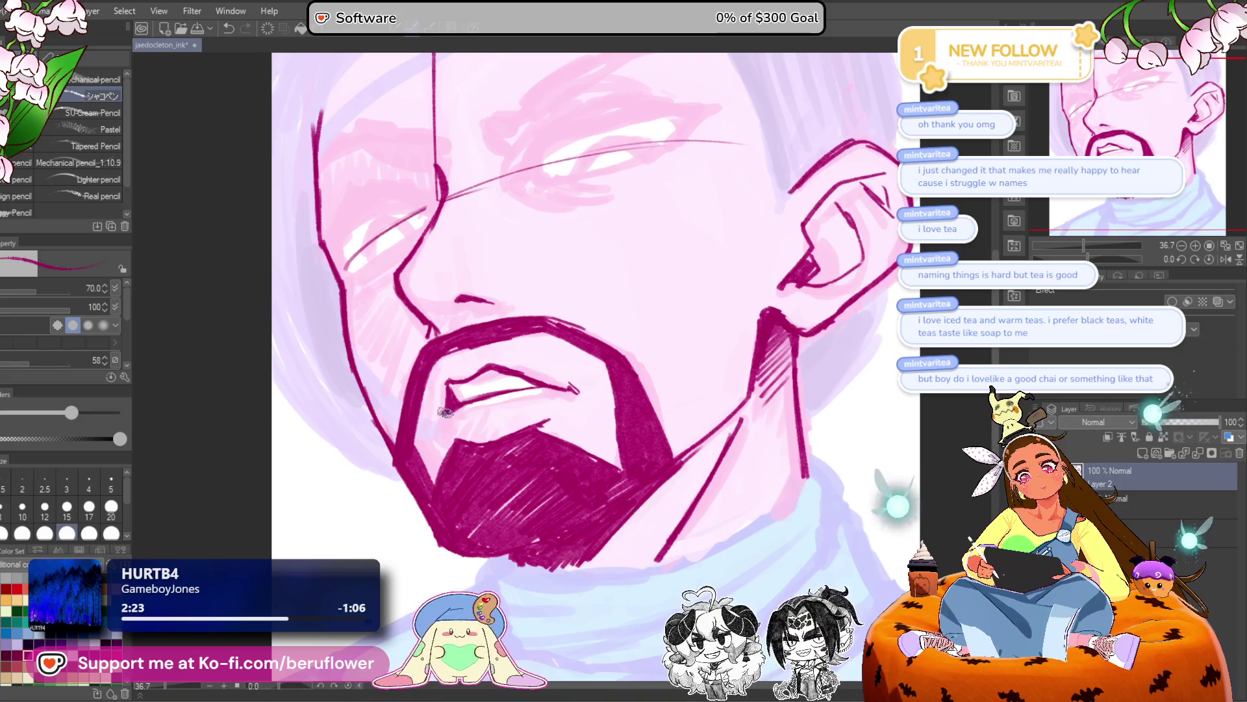
Darken the beard's top edge at the lower lip's left corner with a short stroke.
scroll(445, 408, "down", 3)
scroll(446, 407, "up", 2)
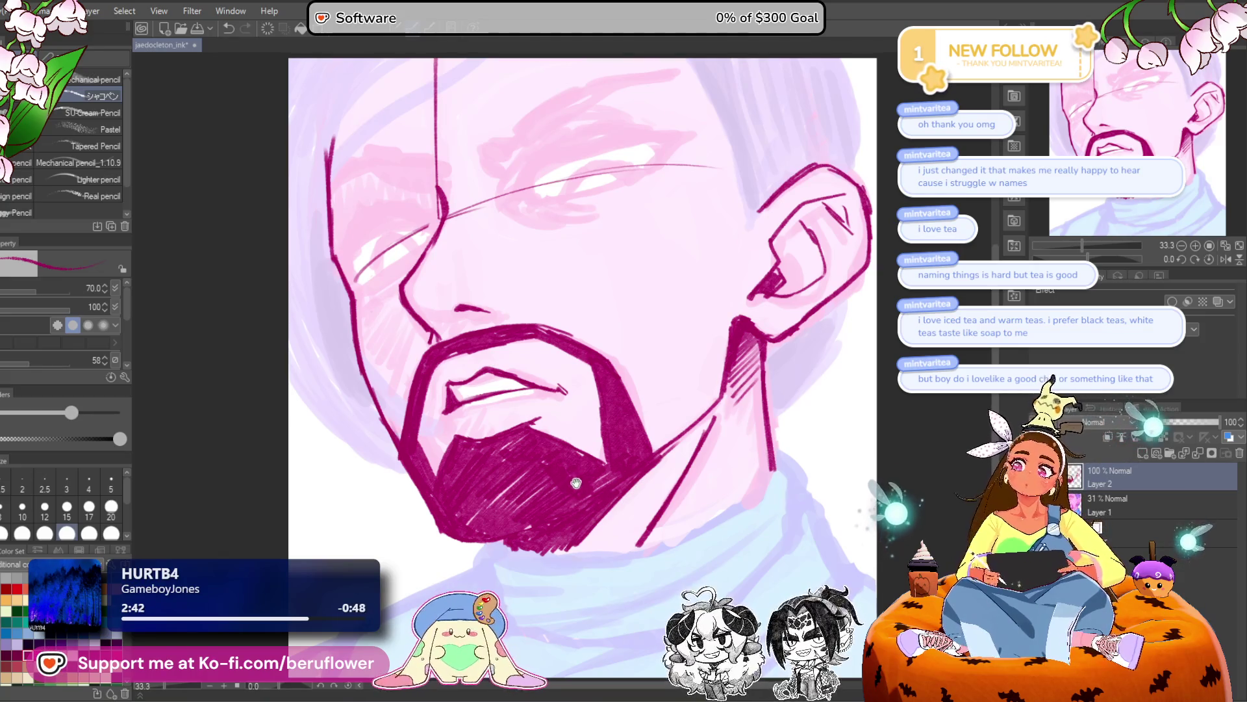
left_click_drag(528, 564, 519, 542)
scroll(528, 471, "down", 3)
scroll(486, 399, "up", 5)
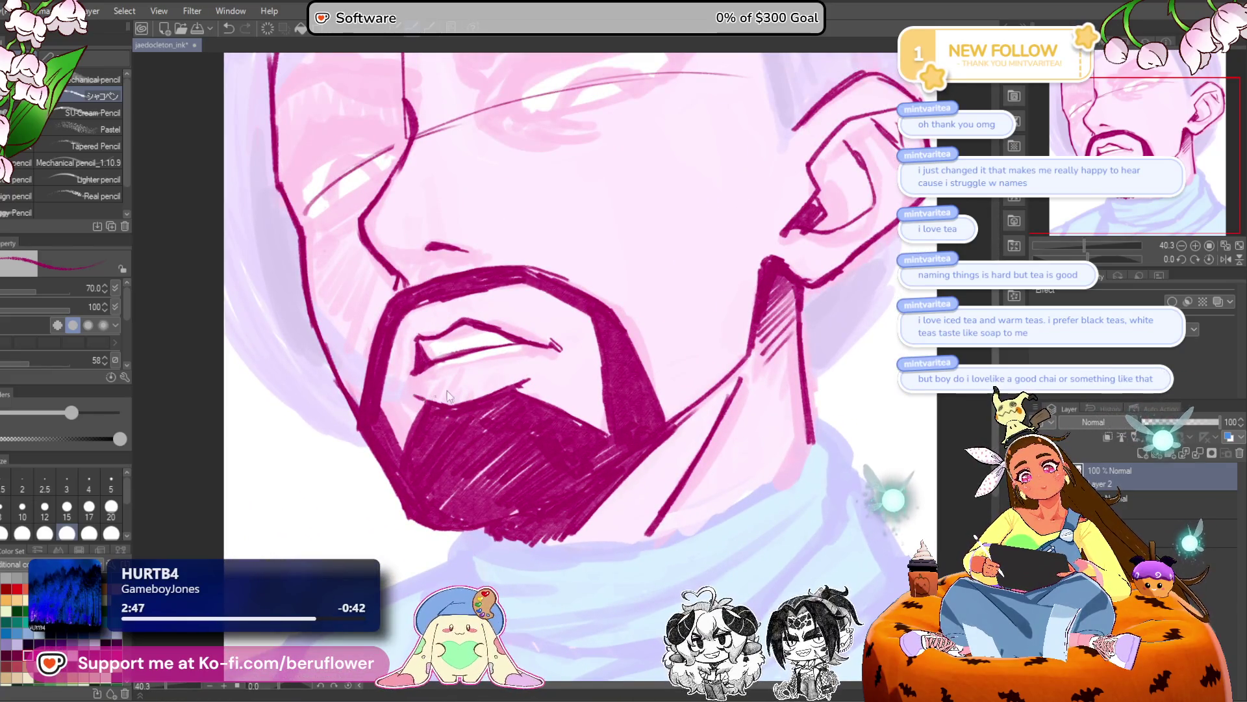
mouse_move(444, 401)
left_mouse_down()
mouse_move(516, 386)
mouse_move(445, 404)
left_mouse_up()
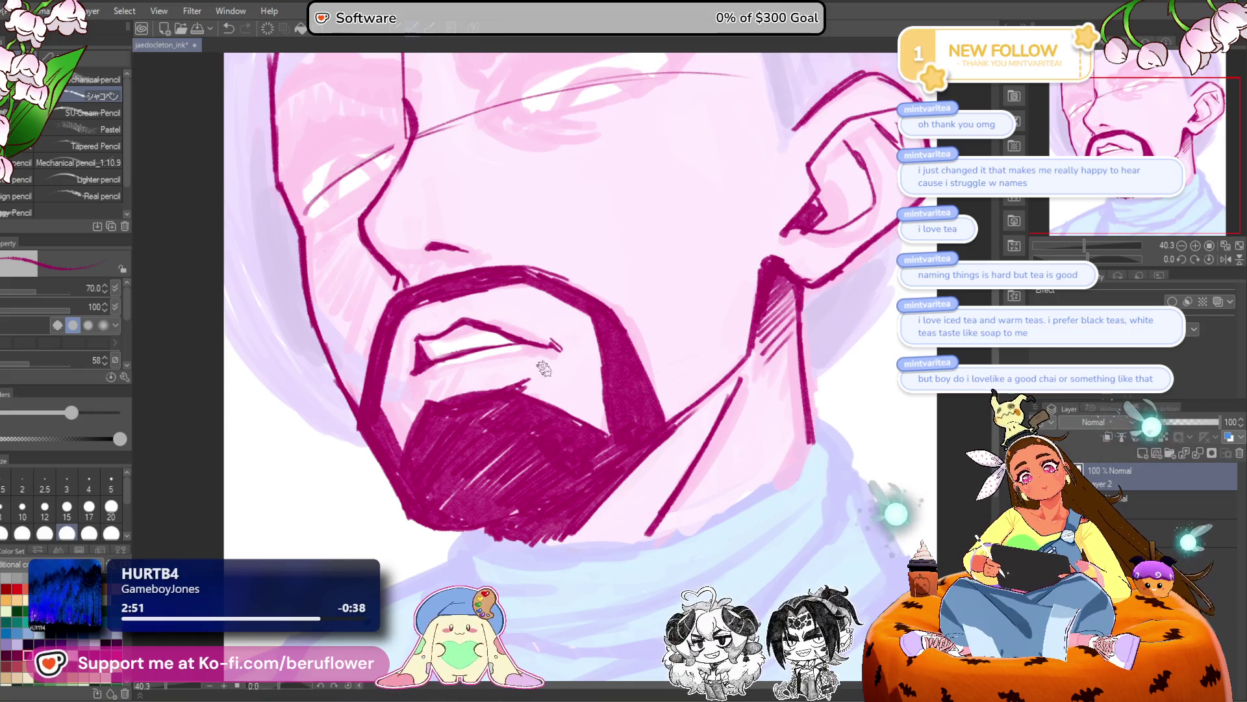
Extend the lip line with a short stroke below the moustache.
scroll(542, 369, "down", 1)
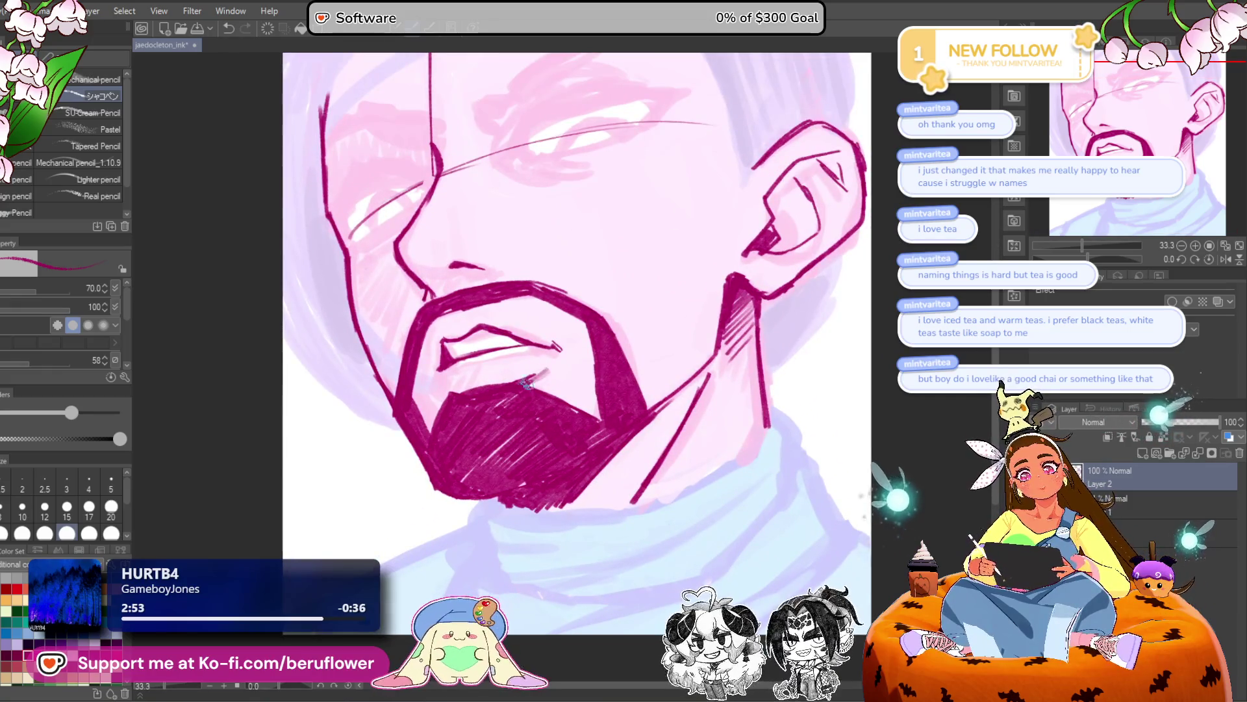
scroll(525, 385, "down", 1)
scroll(539, 374, "up", 3)
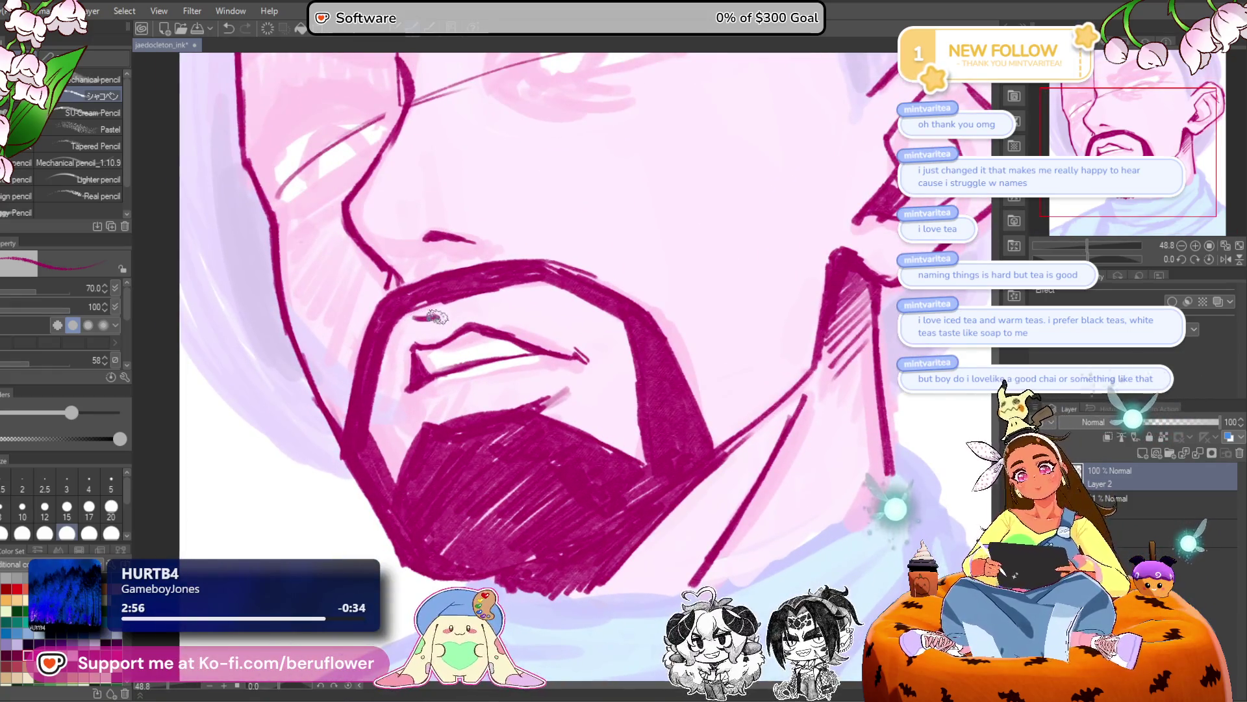
scroll(422, 314, "down", 3)
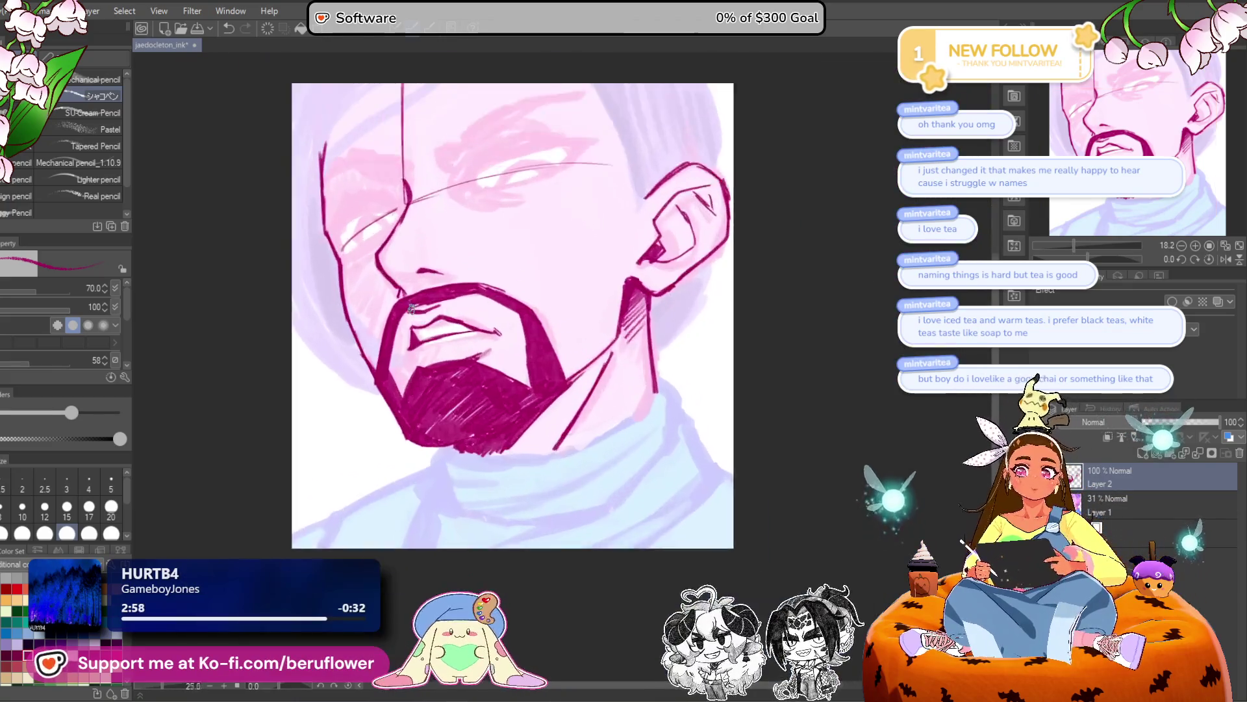
scroll(410, 308, "up", 2)
mouse_move(617, 429)
left_mouse_down()
mouse_move(667, 511)
mouse_move(742, 455)
left_mouse_up()
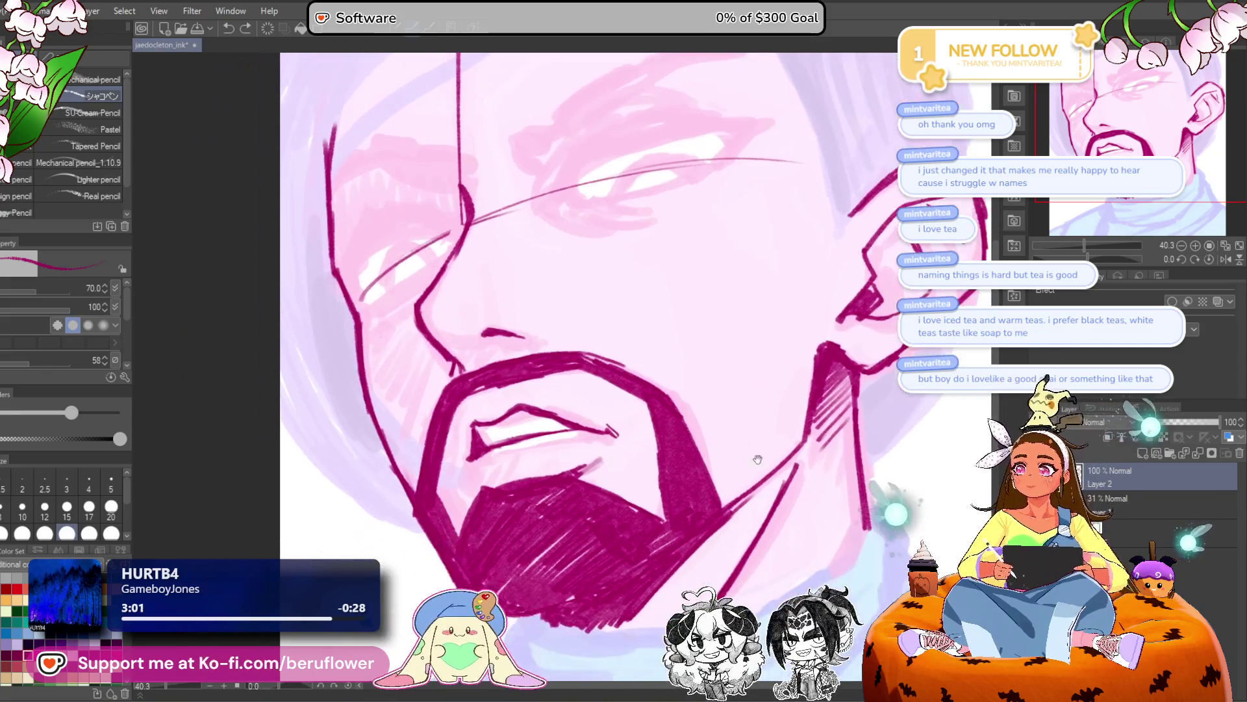
left_click_drag(658, 453, 666, 446)
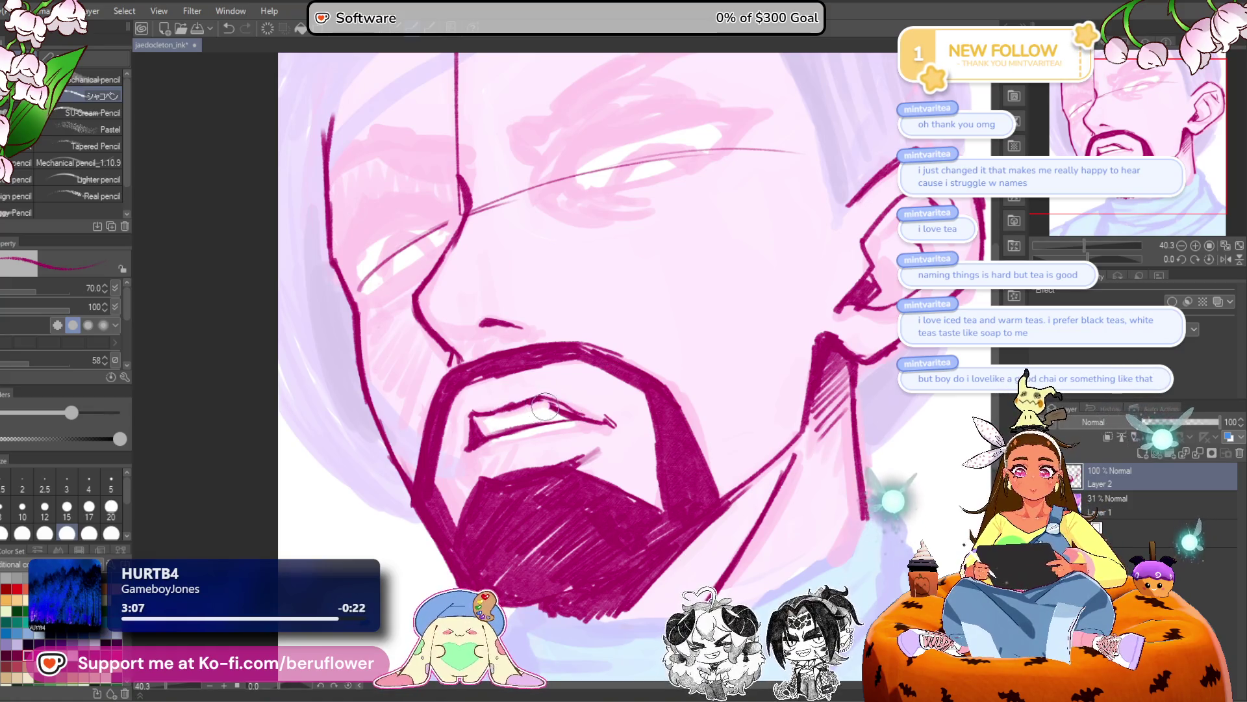
scroll(545, 406, "down", 3)
scroll(598, 380, "up", 3)
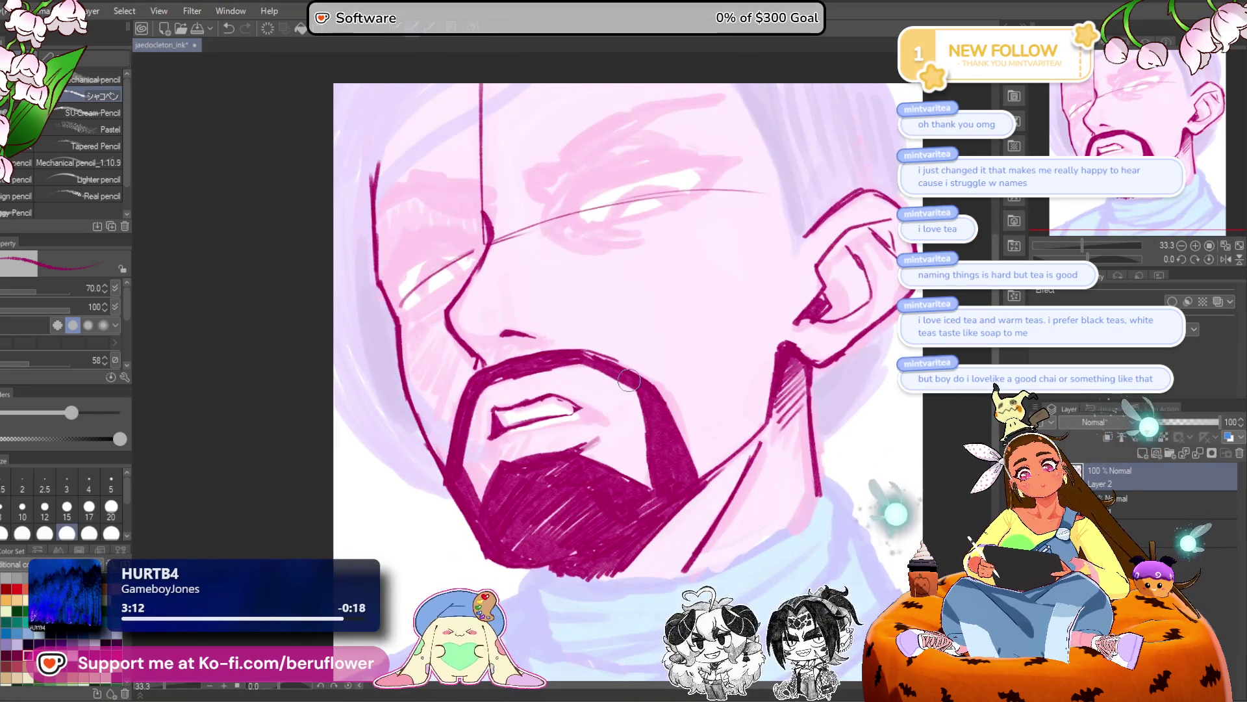
left_click_drag(588, 409, 621, 422)
mouse_move(843, 437)
left_mouse_down()
mouse_move(794, 437)
mouse_move(790, 413)
mouse_move(818, 417)
left_mouse_up()
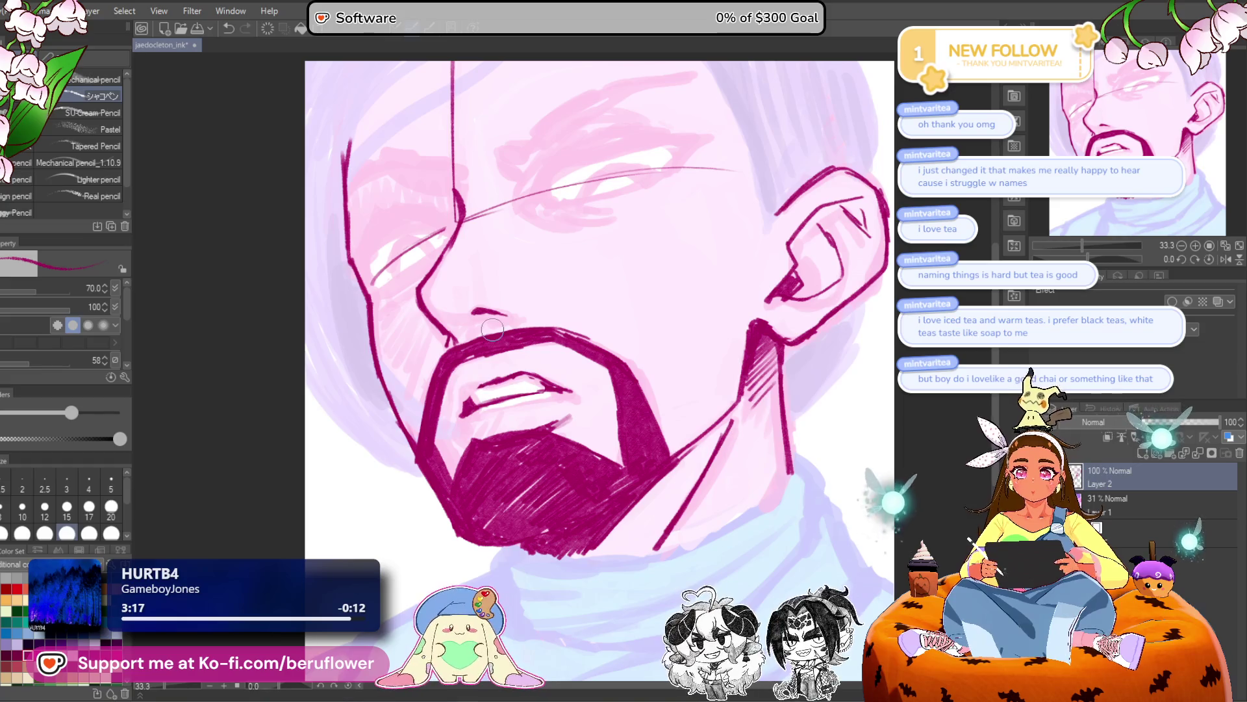
scroll(494, 361, "down", 3)
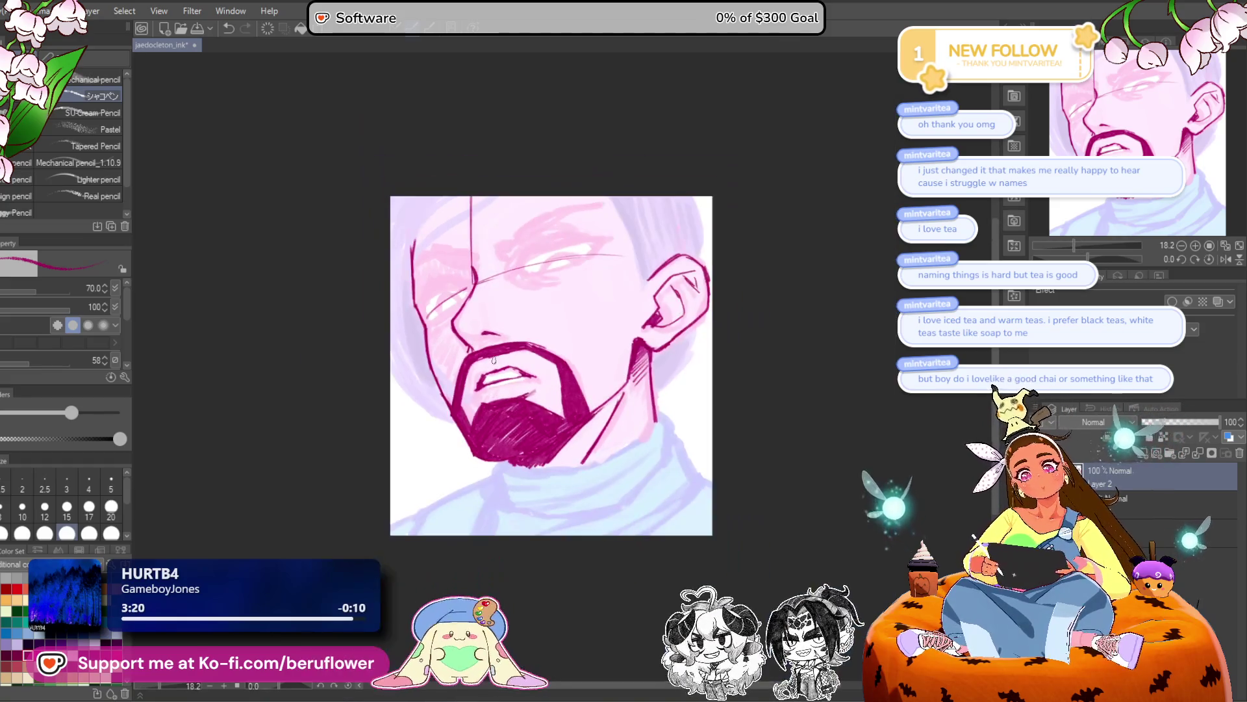
Extend and thicken the upper lip line and define the mouth's left corner.
scroll(494, 363, "up", 2)
left_click_drag(525, 374, 569, 388)
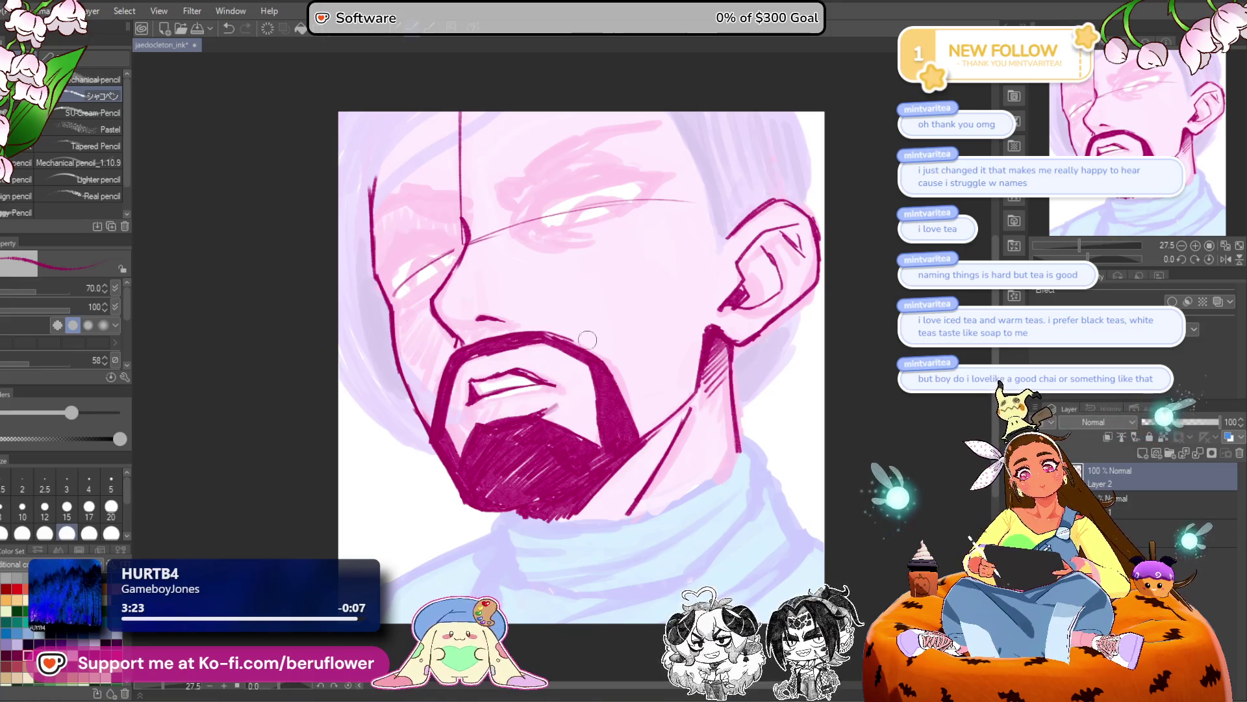
scroll(520, 340, "up", 5)
scroll(520, 341, "down", 4)
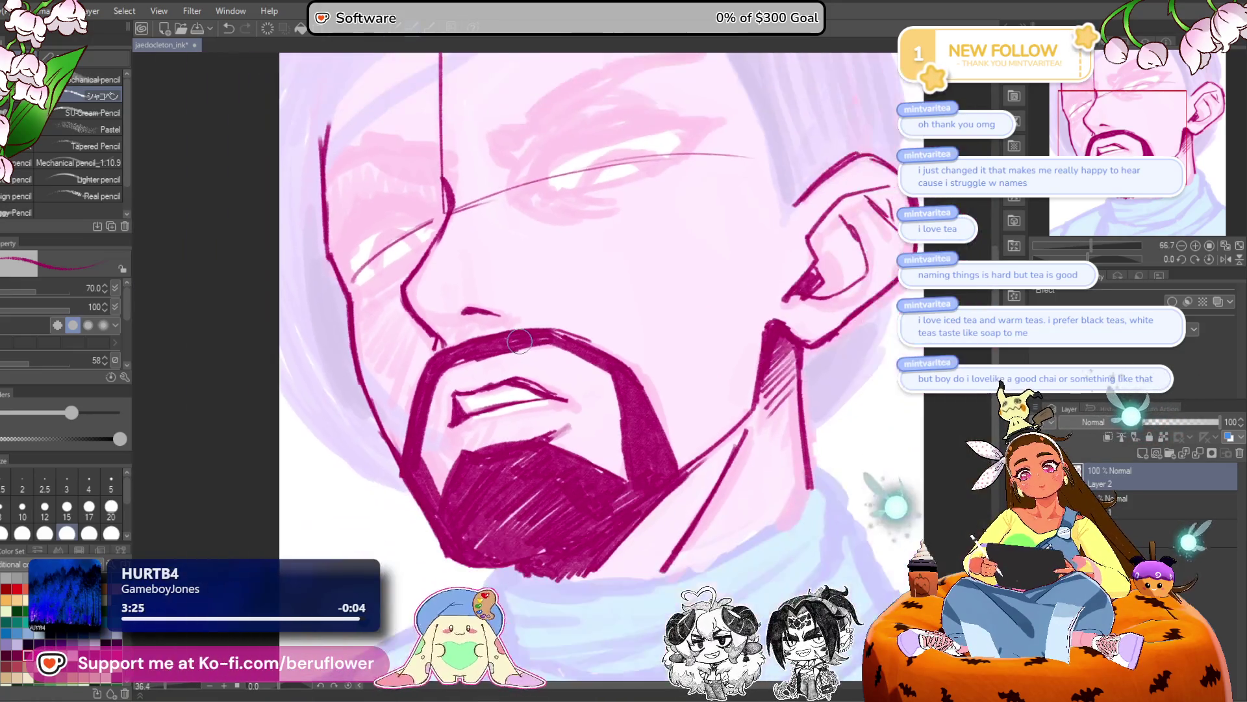
scroll(519, 340, "up", 1)
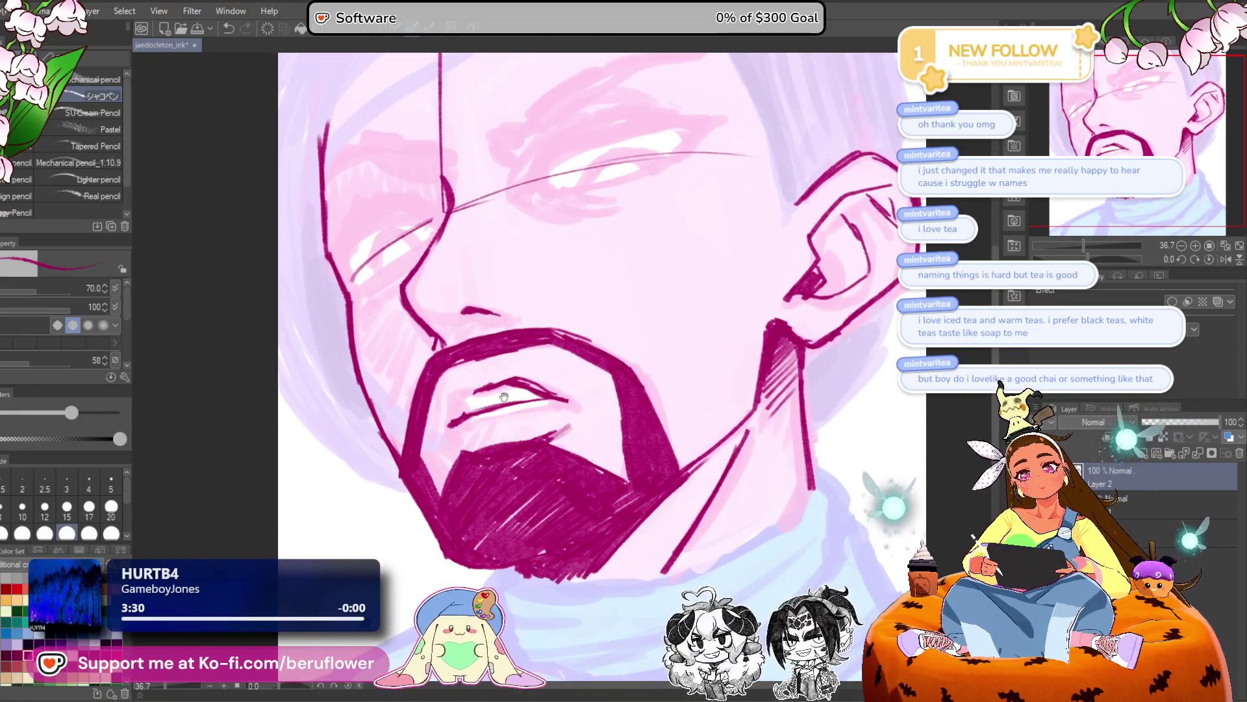
left_click_drag(504, 396, 513, 404)
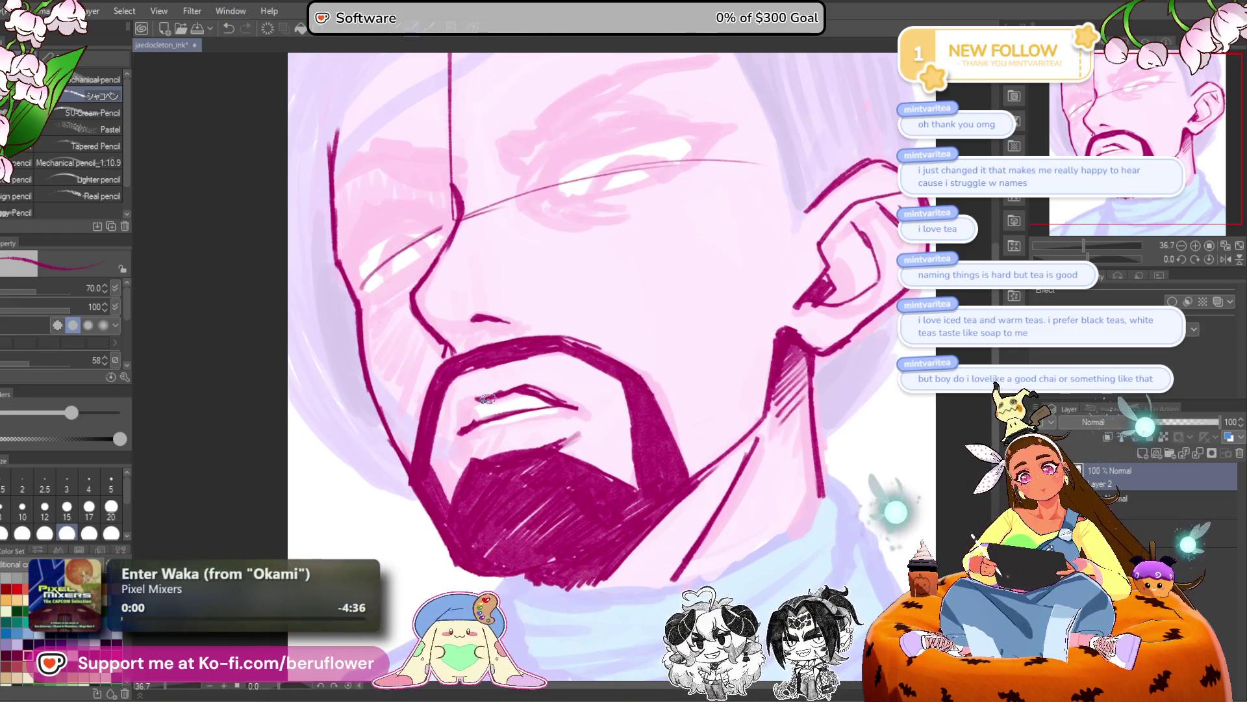
left_click_drag(508, 387, 572, 404)
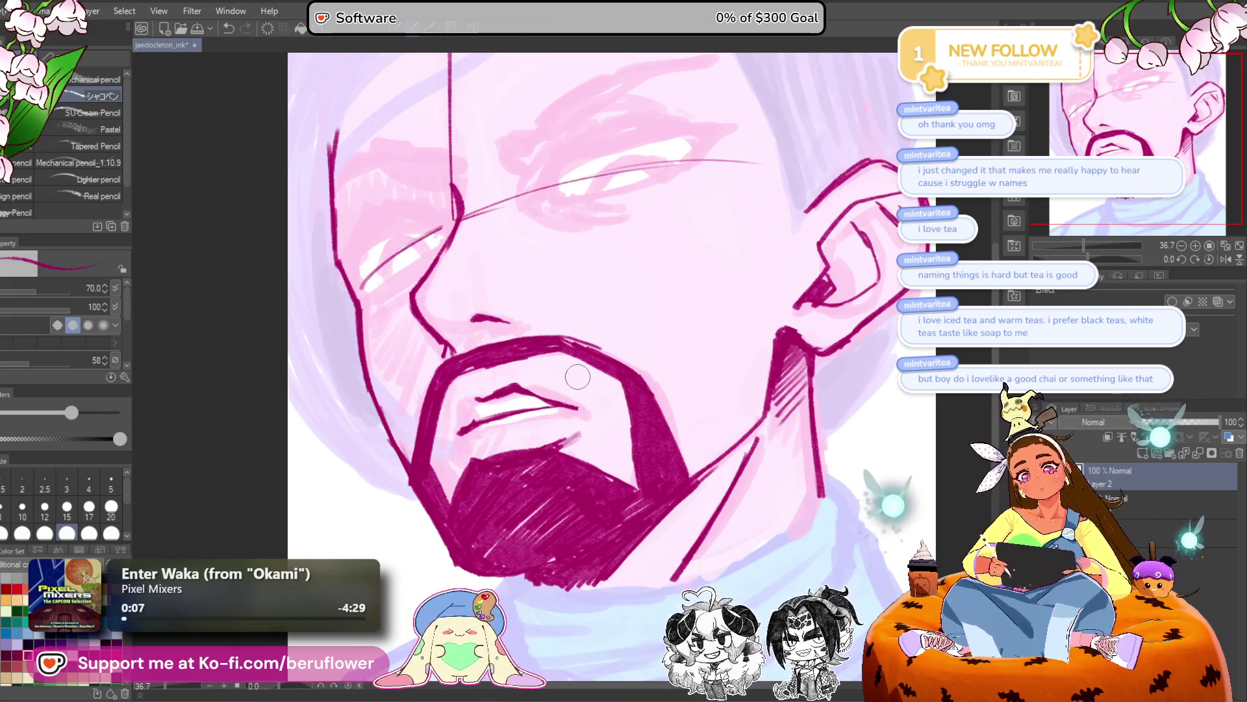
left_click_drag(480, 401, 459, 433)
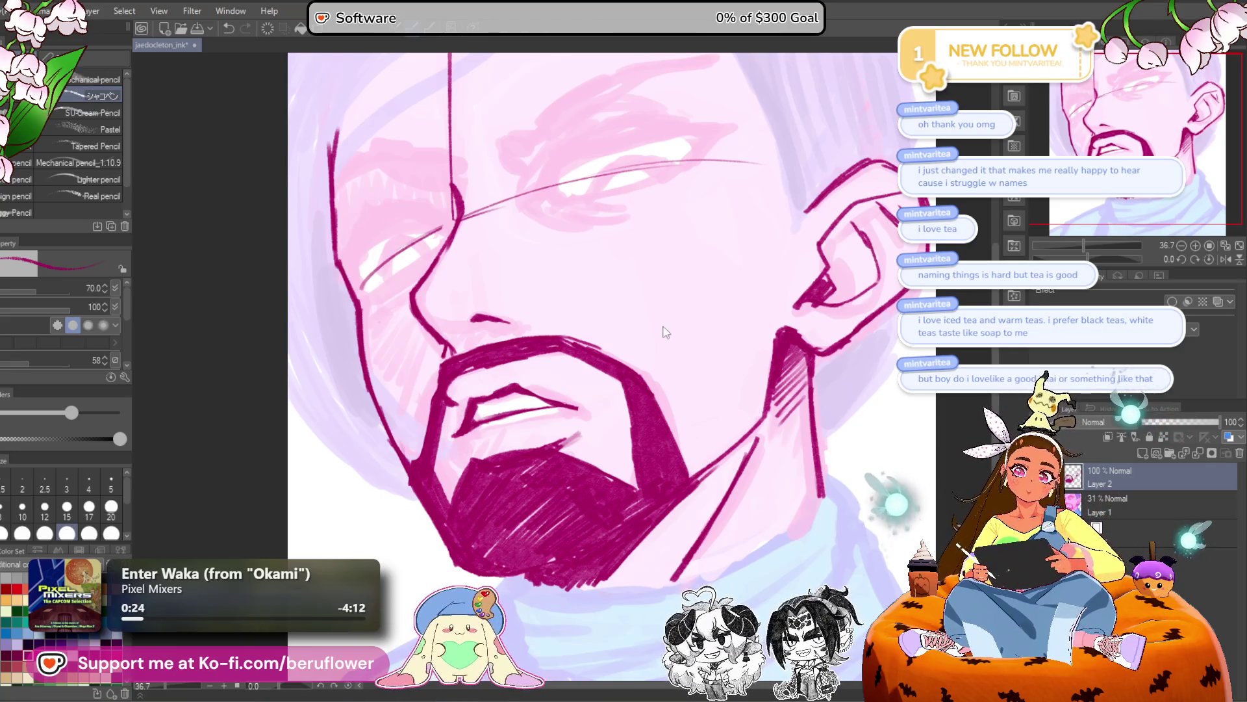
Add dark hatching inside the beard, discarding a stroke at its left edge.
mouse_move(455, 356)
left_mouse_down()
mouse_move(425, 382)
mouse_move(434, 395)
left_mouse_up()
key("ctrl+z")
key("ctrl+z")
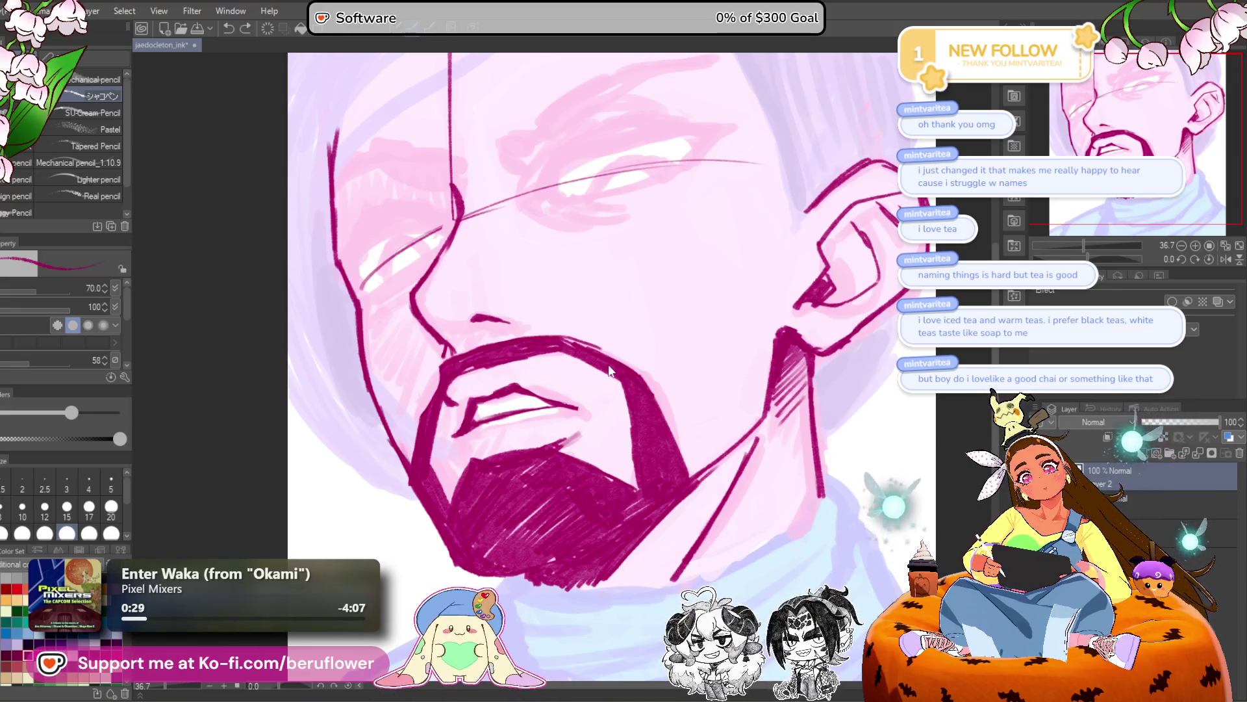
scroll(480, 542, "down", 2)
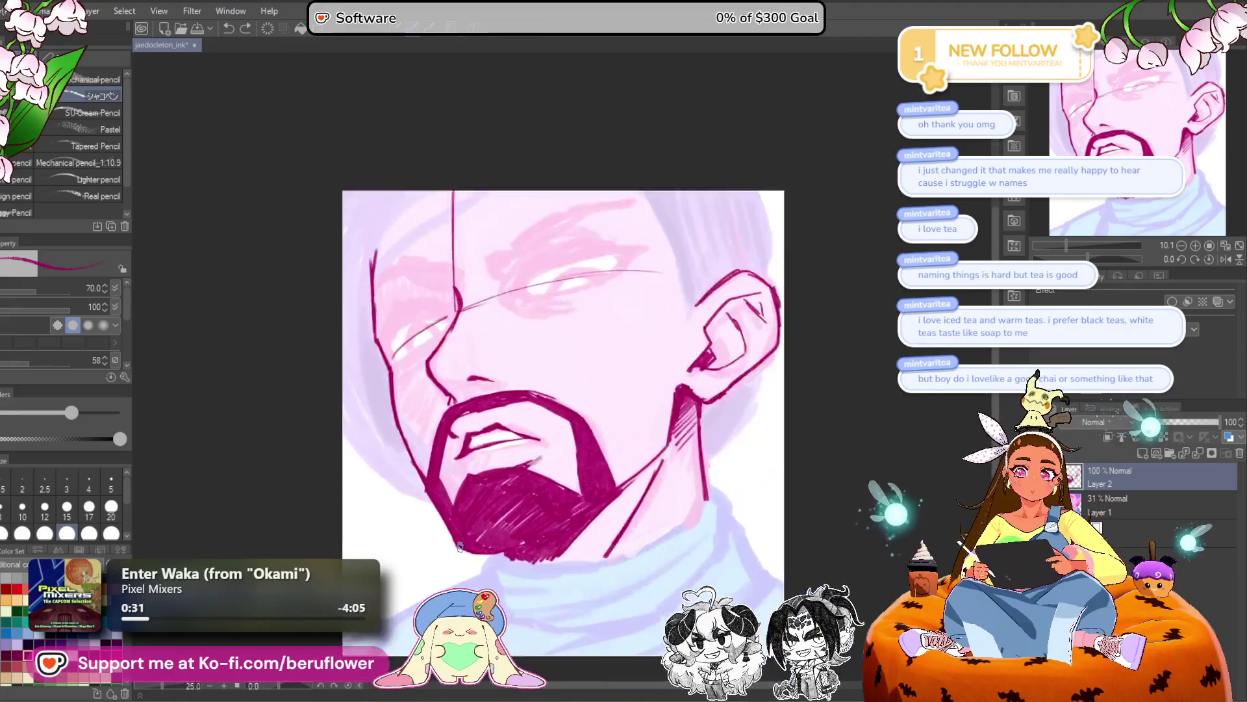
scroll(459, 547, "up", 2)
mouse_move(507, 520)
left_mouse_down()
mouse_move(542, 478)
mouse_move(551, 543)
left_mouse_up()
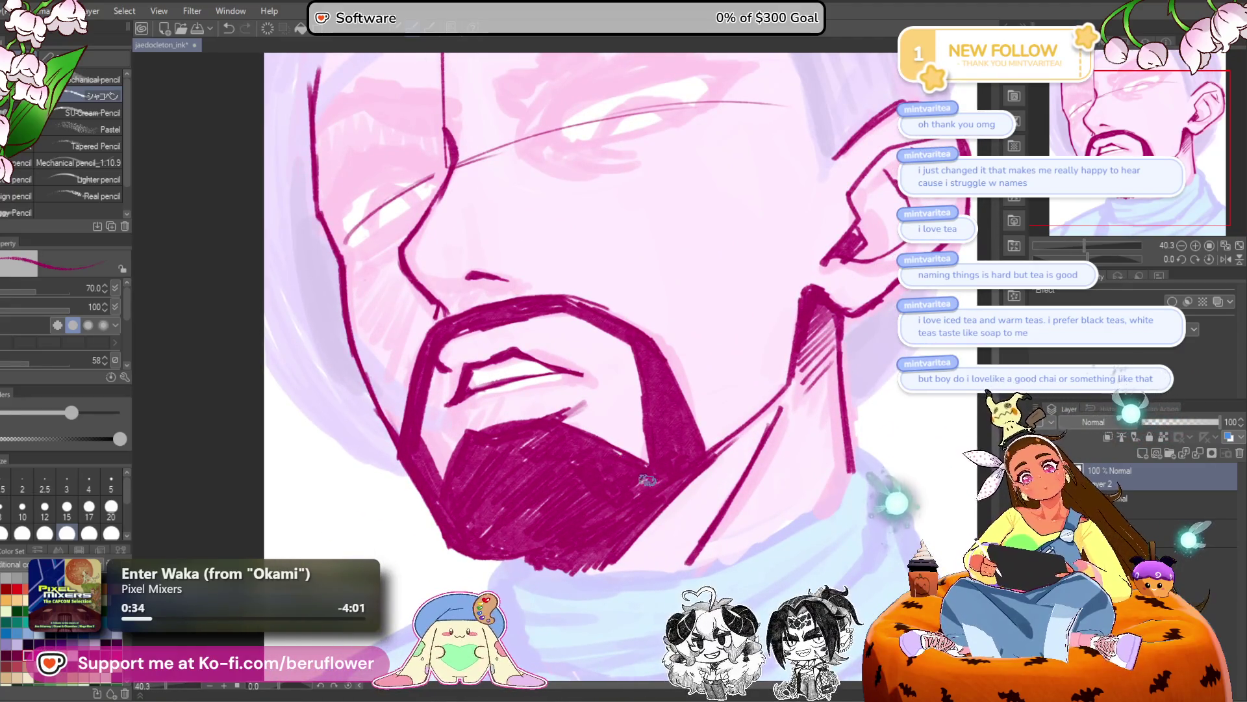
Try diagonal hair strands from the top edge across the face, undoing the attempts.
mouse_move(629, 363)
left_mouse_down()
mouse_move(634, 403)
mouse_move(623, 379)
left_mouse_up()
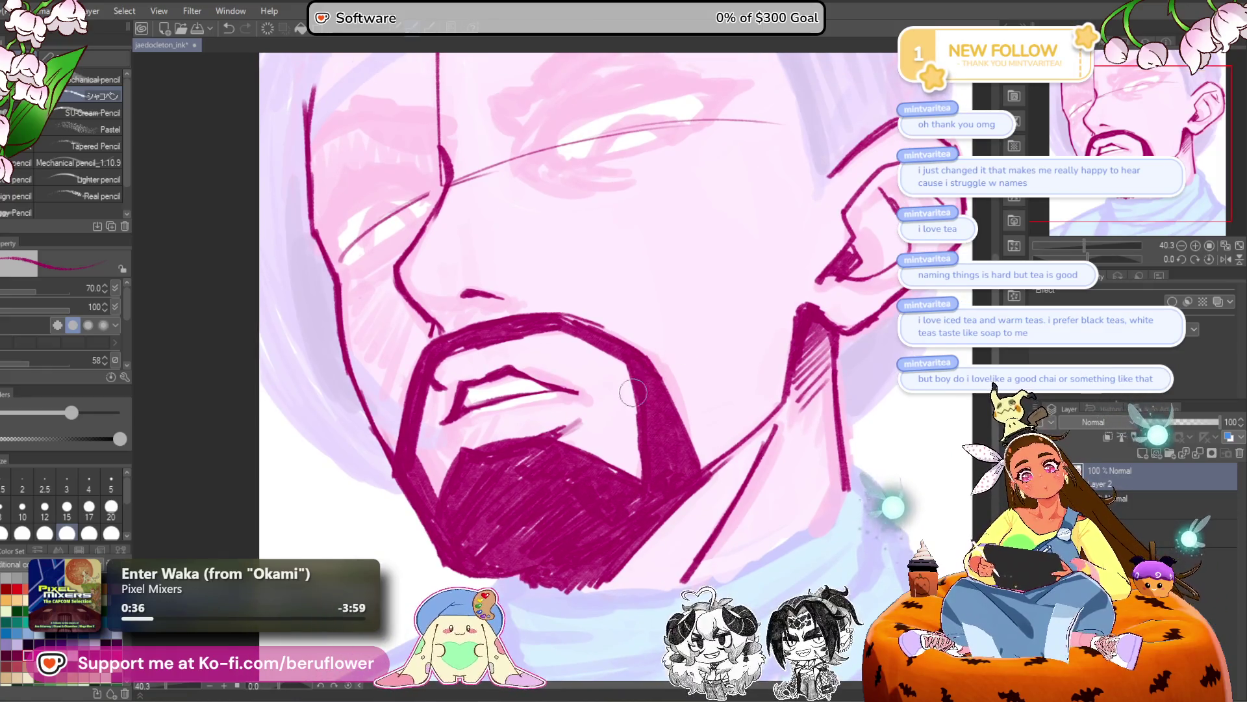
left_click_drag(668, 448, 615, 395)
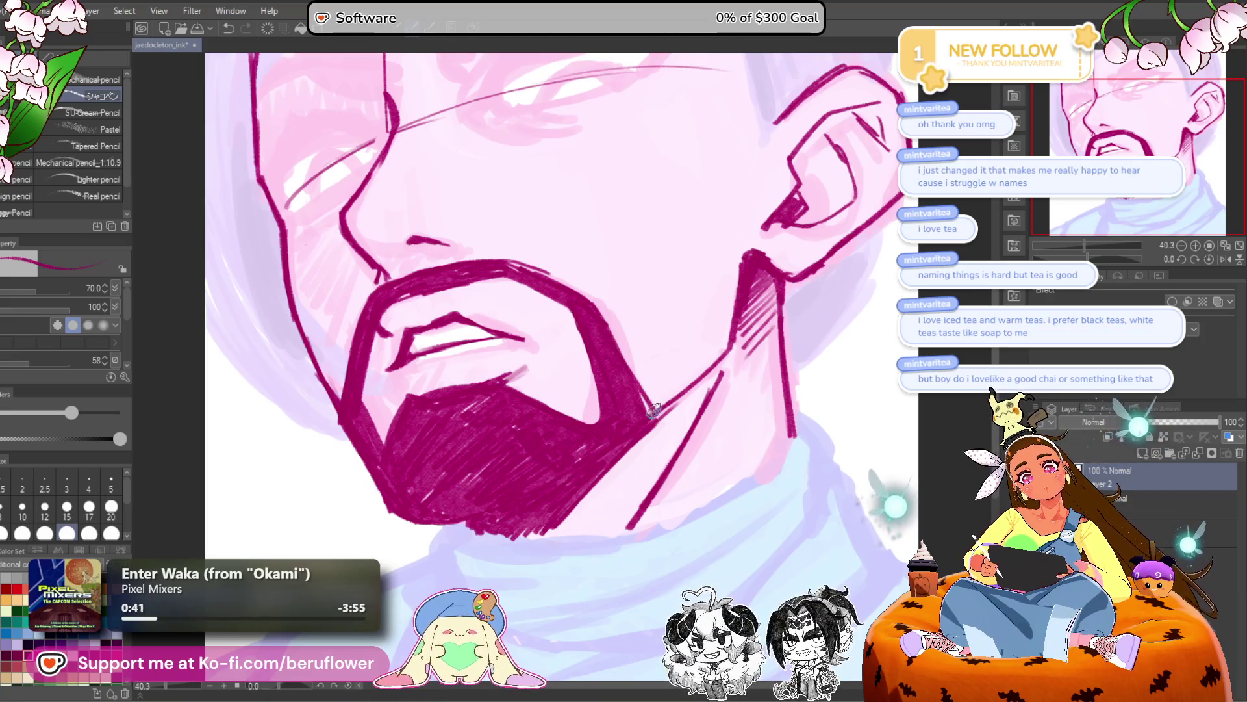
scroll(775, 333, "down", 3)
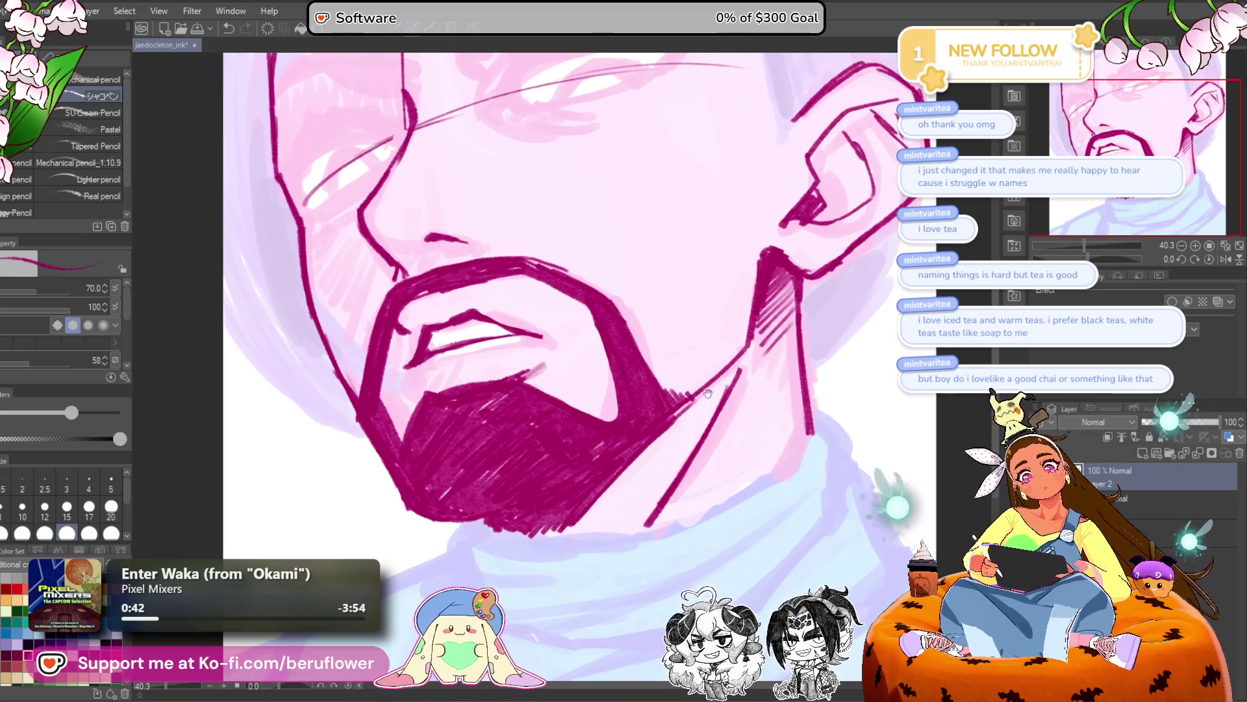
scroll(636, 256, "up", 3)
left_click_drag(464, 139, 307, 248)
key("ctrl+z")
mouse_move(458, 138)
left_mouse_down()
mouse_move(289, 397)
mouse_move(273, 490)
left_mouse_up()
key("ctrl+z")
Draw two parallel diagonal hair strands across the forehead toward the left temple.
left_click_drag(474, 137, 338, 284)
key("ctrl+z")
left_click_drag(504, 136, 282, 349)
key("ctrl+z")
left_click_drag(494, 137, 281, 358)
left_click_drag(464, 151, 276, 272)
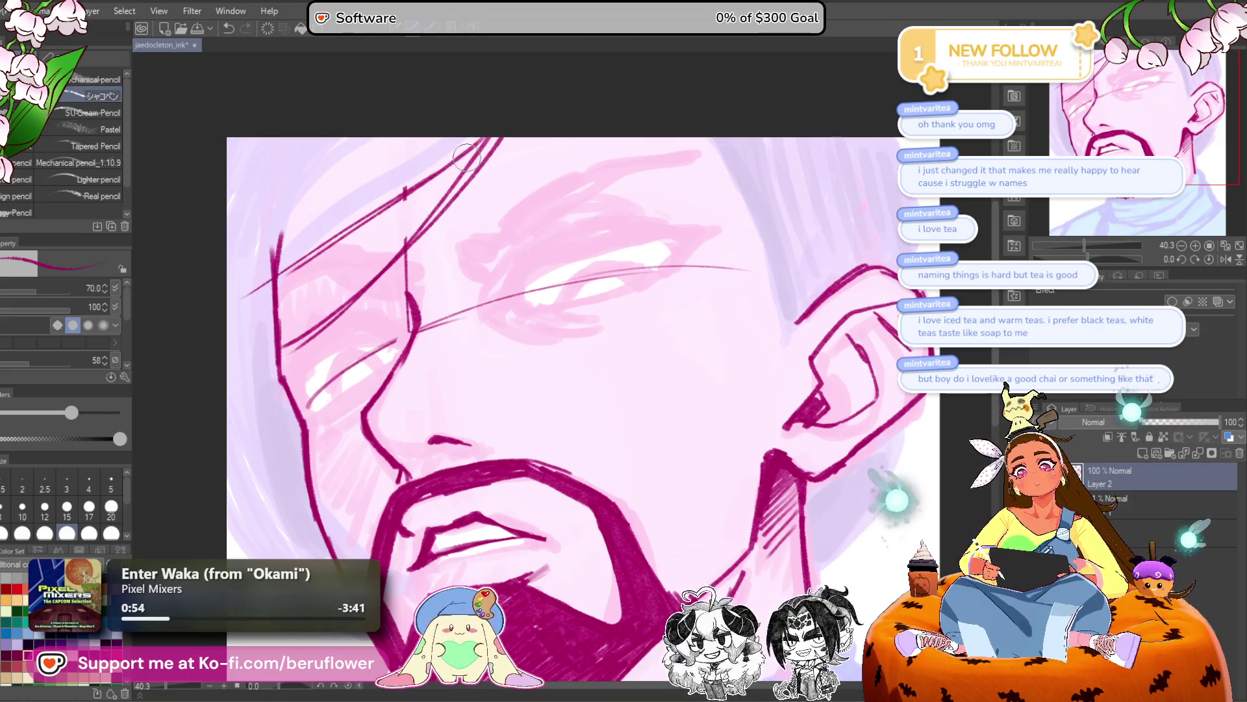
Outline the right side of the face from the head top down the cheek.
left_click_drag(772, 190, 678, 190)
left_click_drag(615, 140, 635, 189)
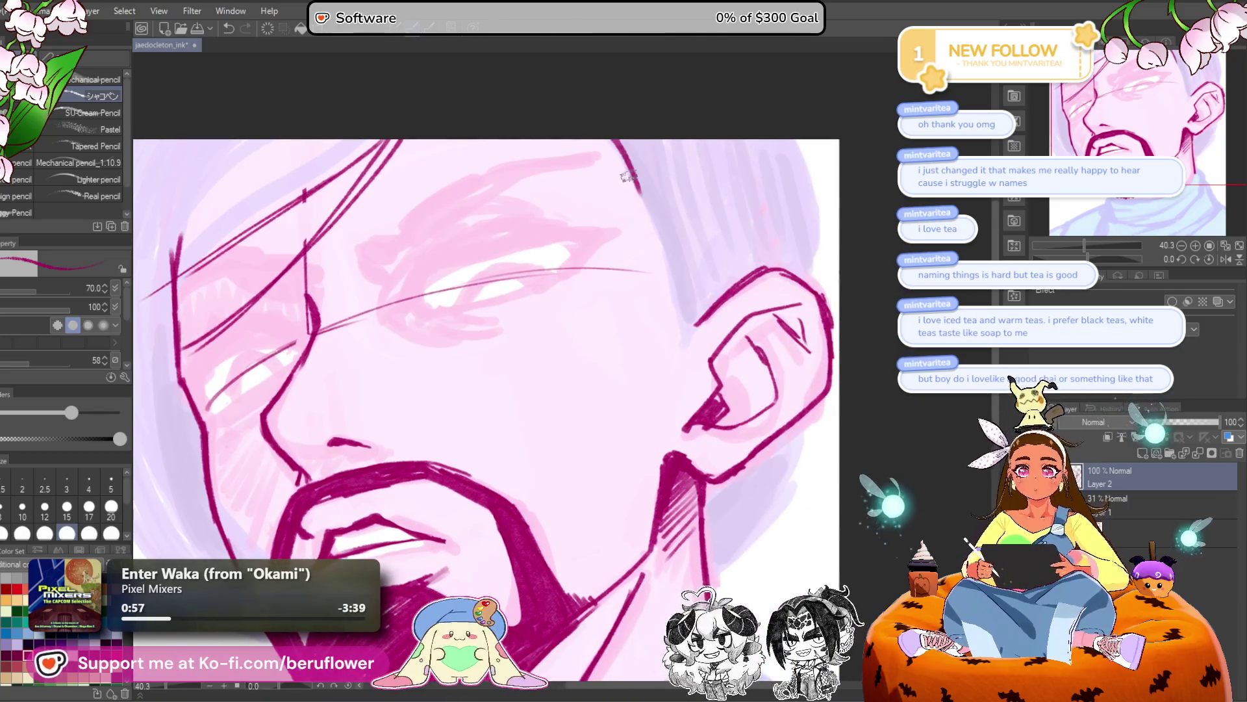
left_click_drag(618, 140, 663, 262)
left_click_drag(676, 307, 666, 383)
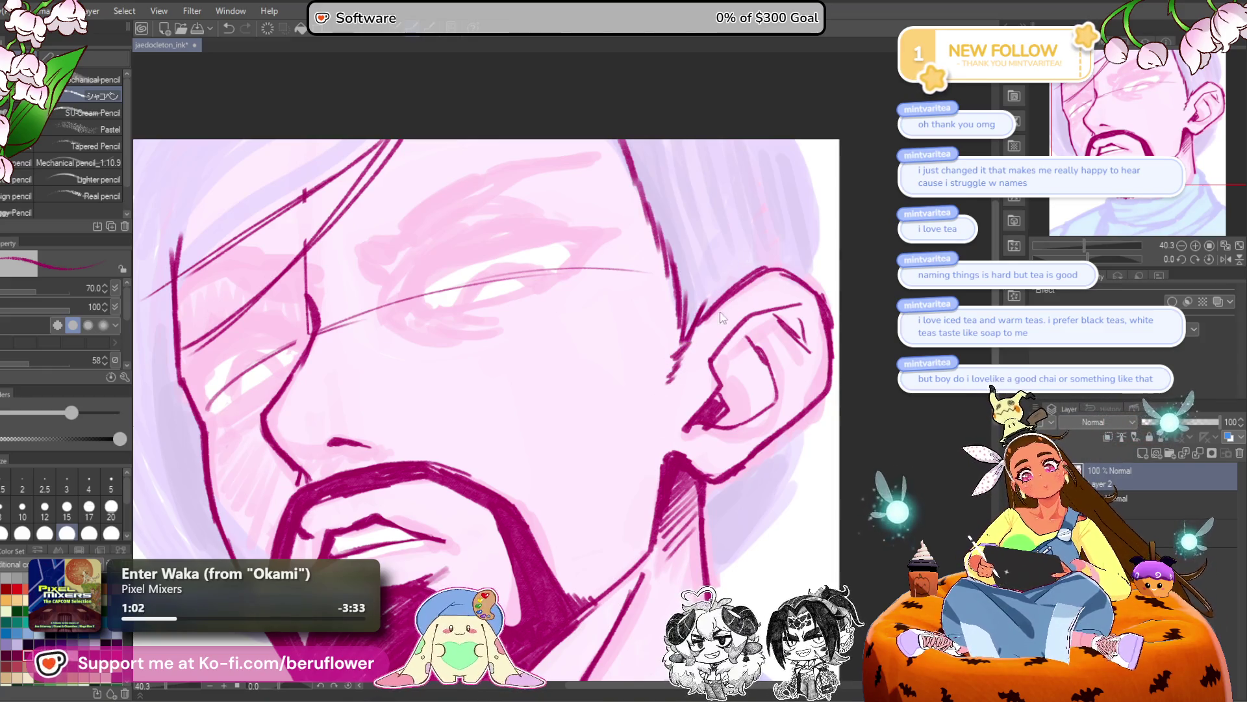
key("ctrl+z")
left_click_drag(676, 339, 671, 357)
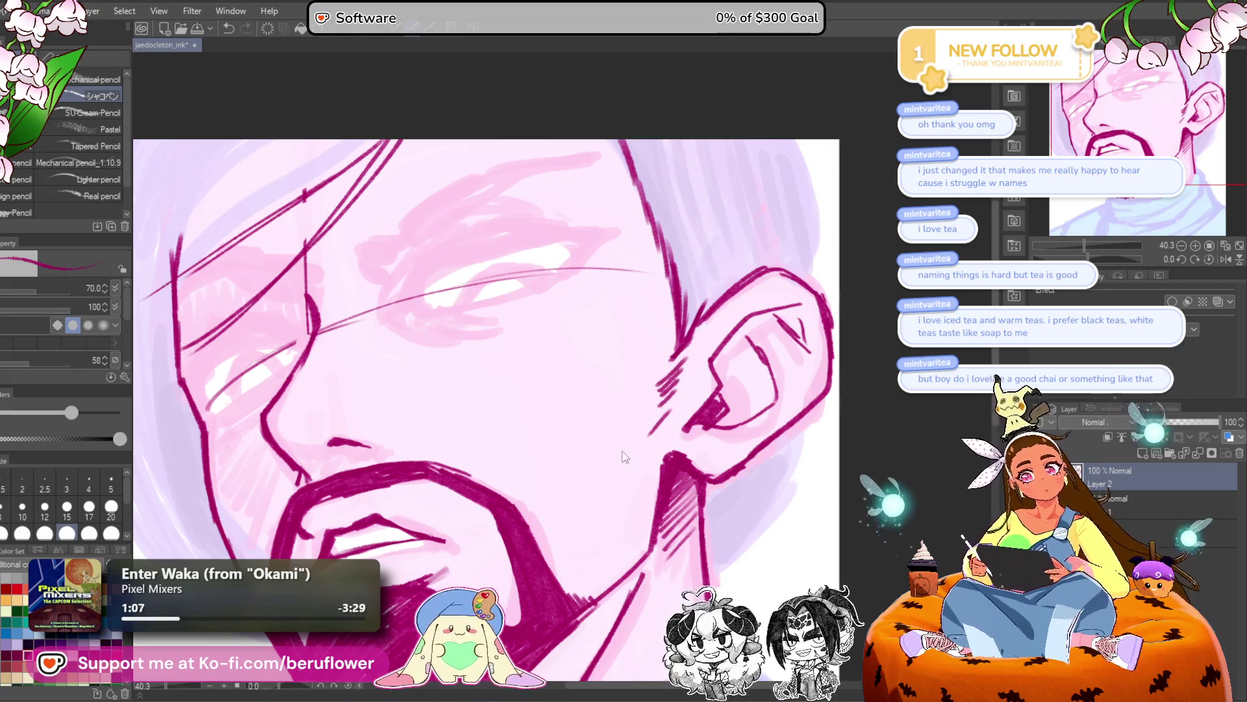
Ink the upper-right head outline down to just above the ear.
scroll(636, 425, "down", 1)
mouse_move(637, 425)
left_mouse_down()
mouse_move(625, 345)
mouse_move(653, 306)
mouse_move(681, 303)
left_mouse_up()
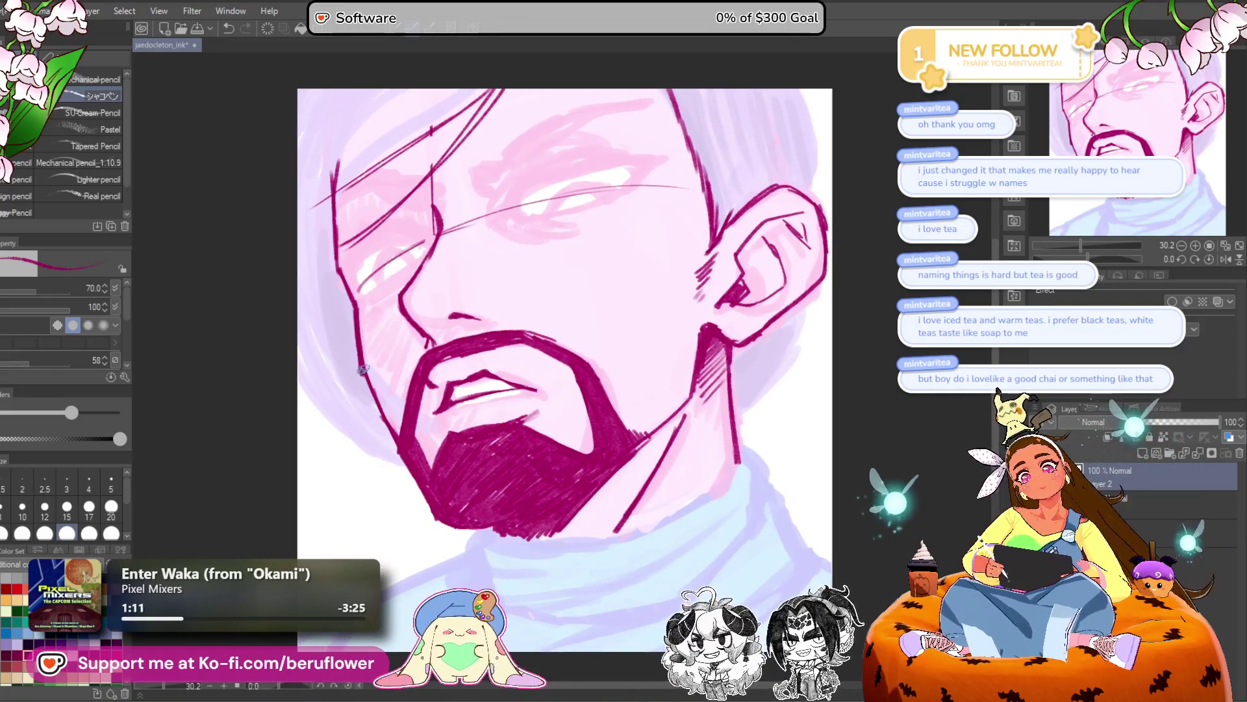
left_click_drag(402, 436, 364, 513)
mouse_move(757, 166)
left_mouse_down()
mouse_move(776, 207)
mouse_move(774, 283)
left_mouse_up()
left_click_drag(793, 240, 787, 221)
key("ctrl+z")
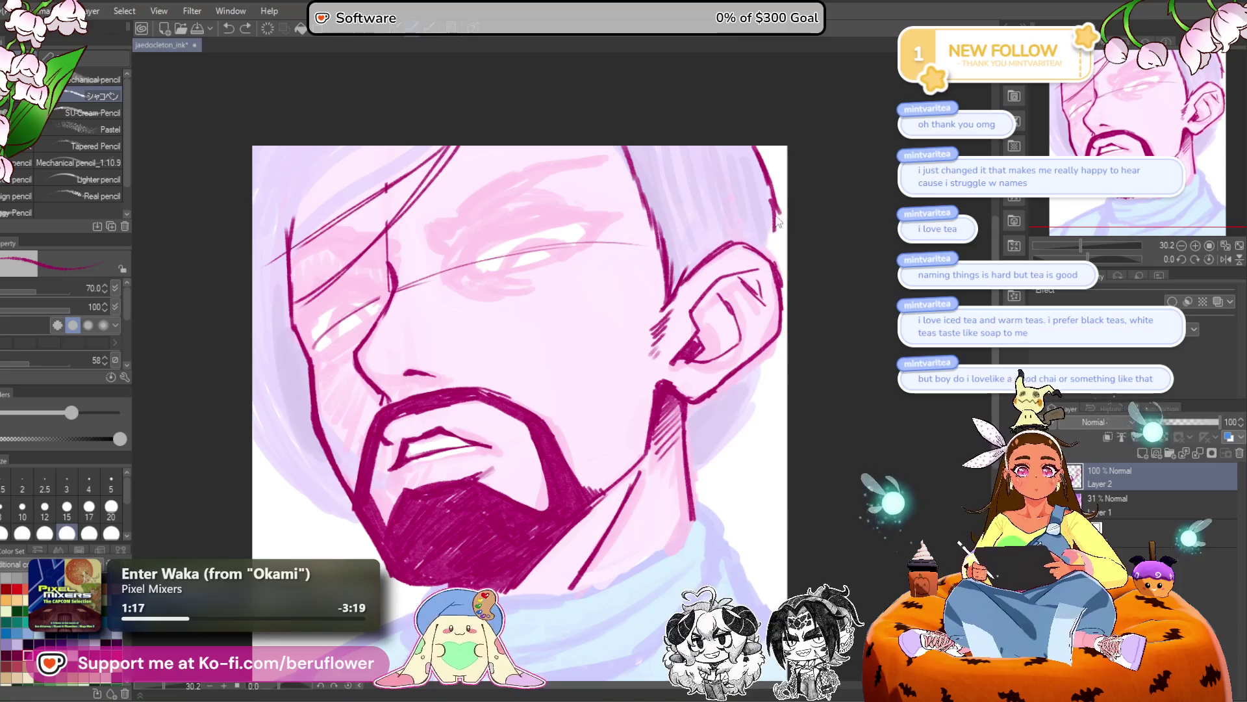
left_click_drag(779, 220, 771, 259)
Draw the side of the neck and hatch shading below the ear.
mouse_move(763, 357)
left_mouse_down()
mouse_move(740, 430)
mouse_move(715, 455)
left_mouse_up()
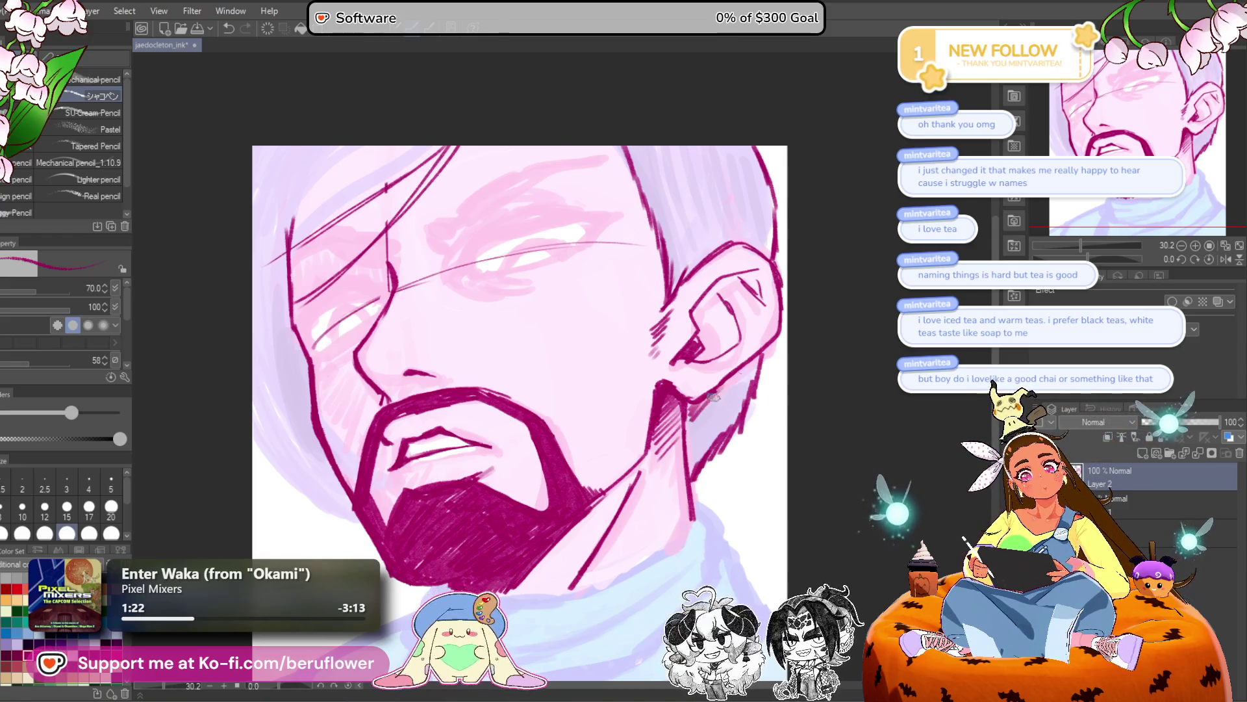
mouse_move(747, 381)
left_mouse_down()
mouse_move(695, 442)
mouse_move(715, 374)
mouse_move(764, 314)
mouse_move(714, 383)
left_mouse_up()
mouse_move(760, 329)
left_mouse_down()
mouse_move(708, 393)
mouse_move(724, 380)
mouse_move(708, 419)
left_mouse_up()
left_click_drag(723, 265, 714, 350)
Hatch dark shading into the sideburn and temple hair above the ear.
left_click_drag(672, 292, 676, 335)
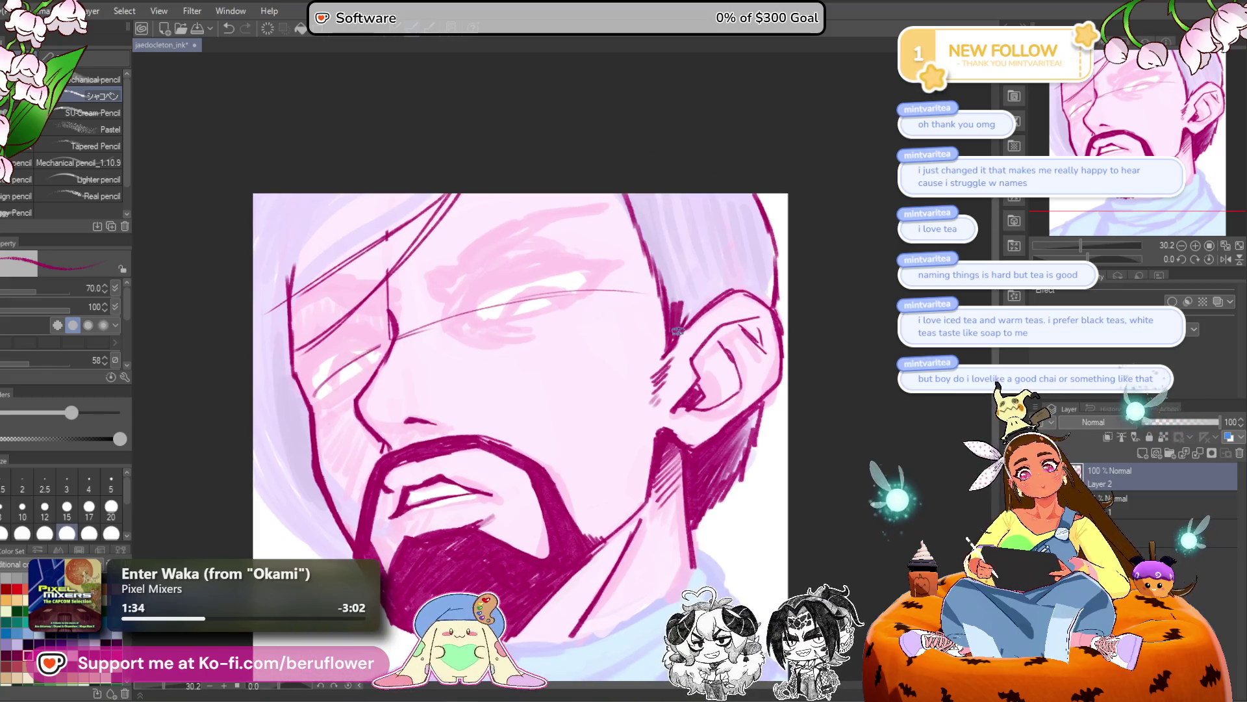
mouse_move(649, 202)
left_mouse_down()
mouse_move(662, 286)
mouse_move(643, 234)
mouse_move(688, 312)
mouse_move(704, 315)
left_mouse_up()
left_click_drag(698, 273, 711, 309)
left_click_drag(682, 240, 693, 295)
mouse_move(676, 208)
left_mouse_down()
mouse_move(689, 276)
mouse_move(669, 279)
mouse_move(689, 260)
mouse_move(676, 243)
left_mouse_up()
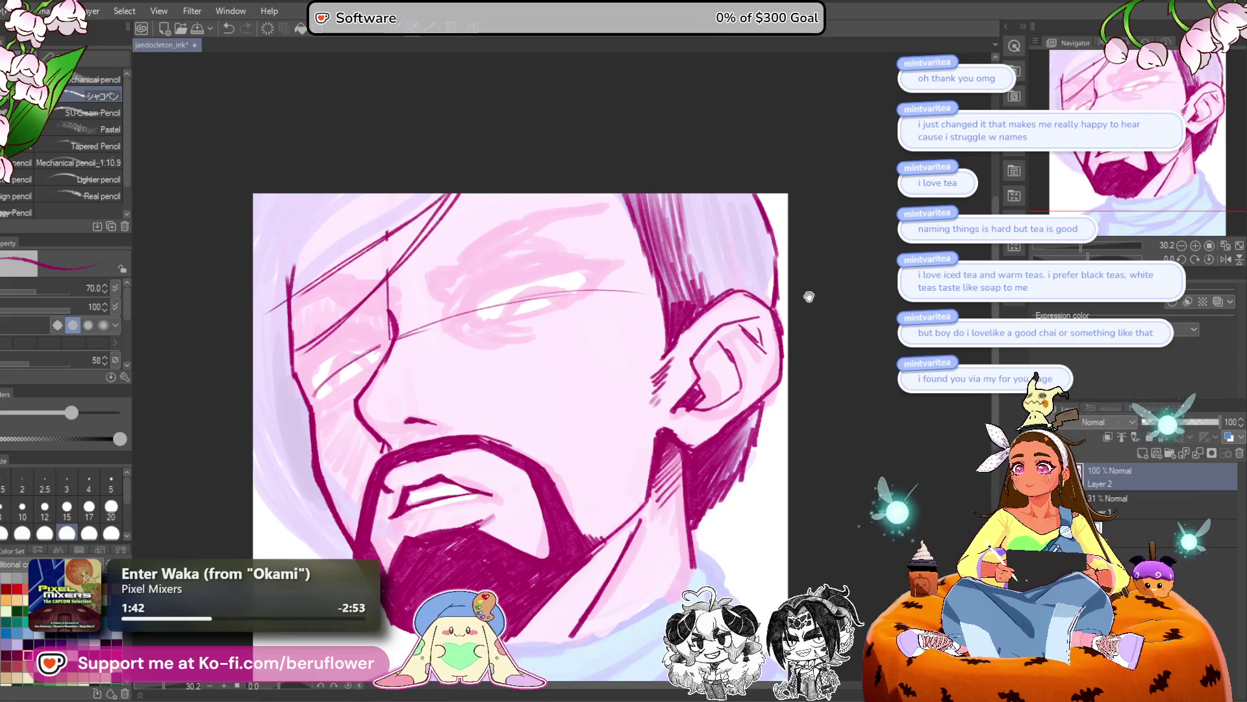
Hatch dense dark strands along the hair's top-right edge down toward the ear.
scroll(799, 266, "up", 1)
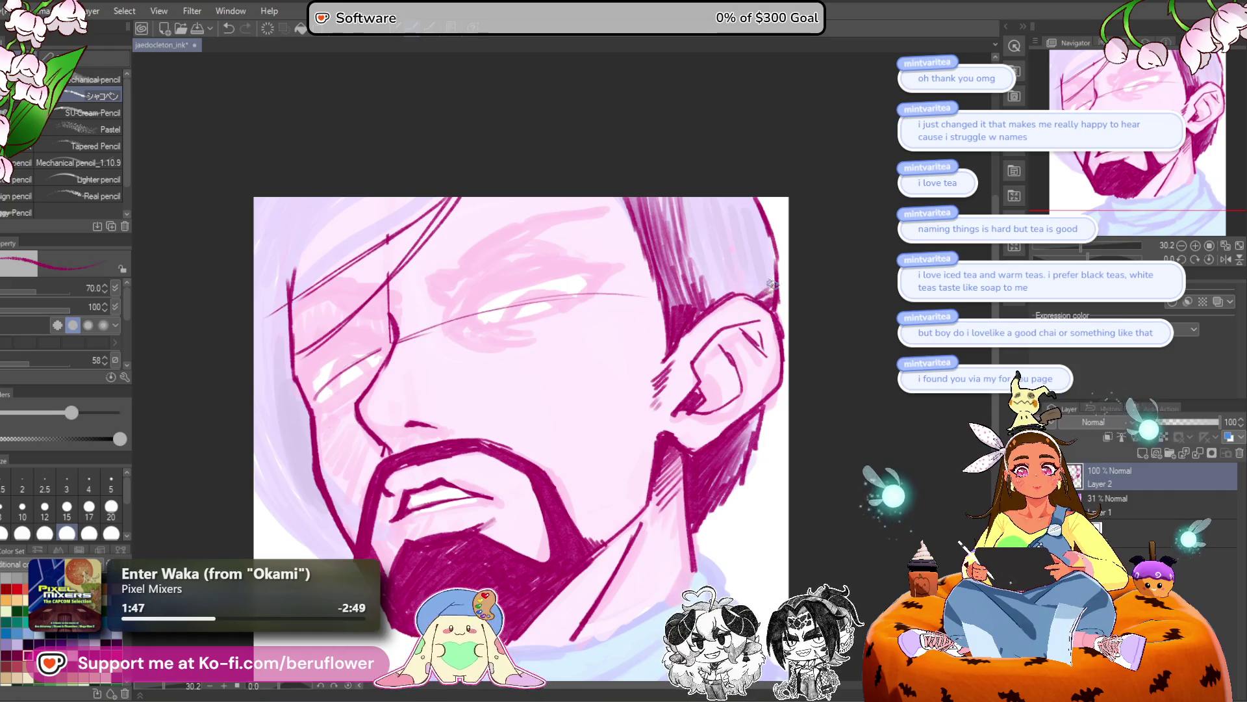
mouse_move(804, 212)
left_mouse_down()
mouse_move(829, 204)
mouse_move(814, 203)
left_mouse_up()
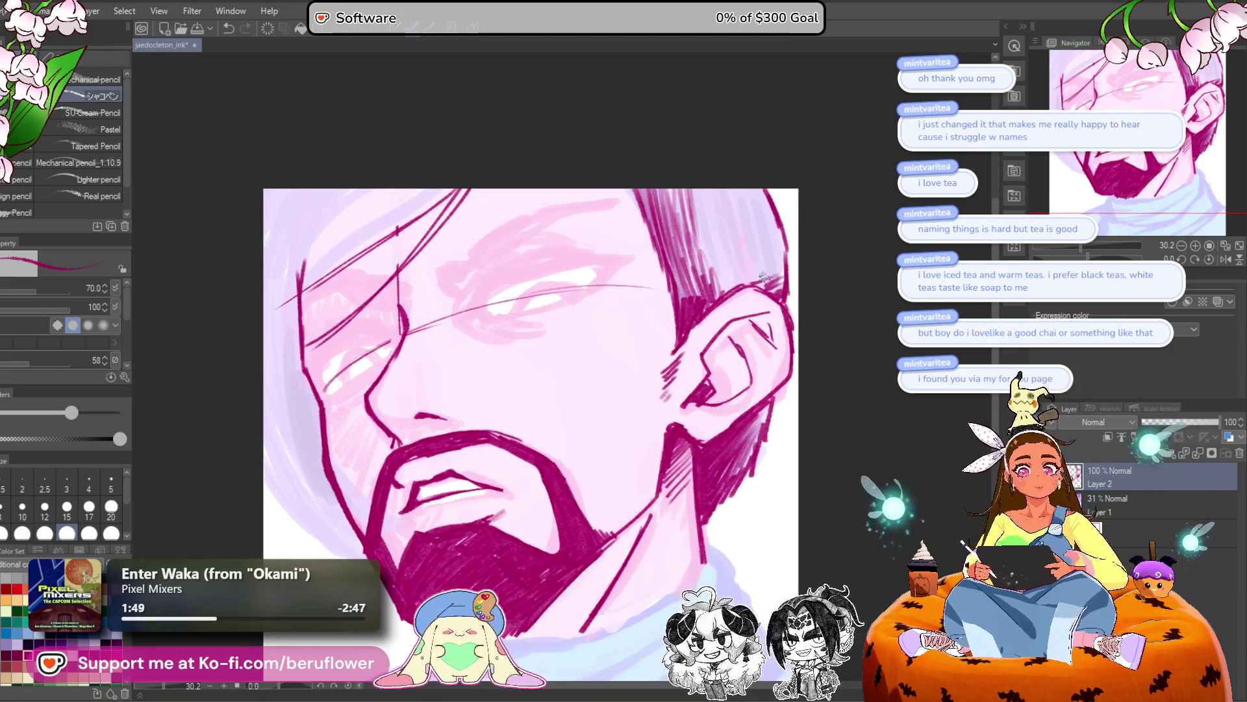
left_click_drag(747, 287, 734, 301)
mouse_move(672, 197)
left_mouse_down()
mouse_move(688, 286)
mouse_move(752, 301)
left_mouse_up()
mouse_move(727, 198)
left_mouse_down()
mouse_move(747, 284)
mouse_move(772, 263)
left_mouse_up()
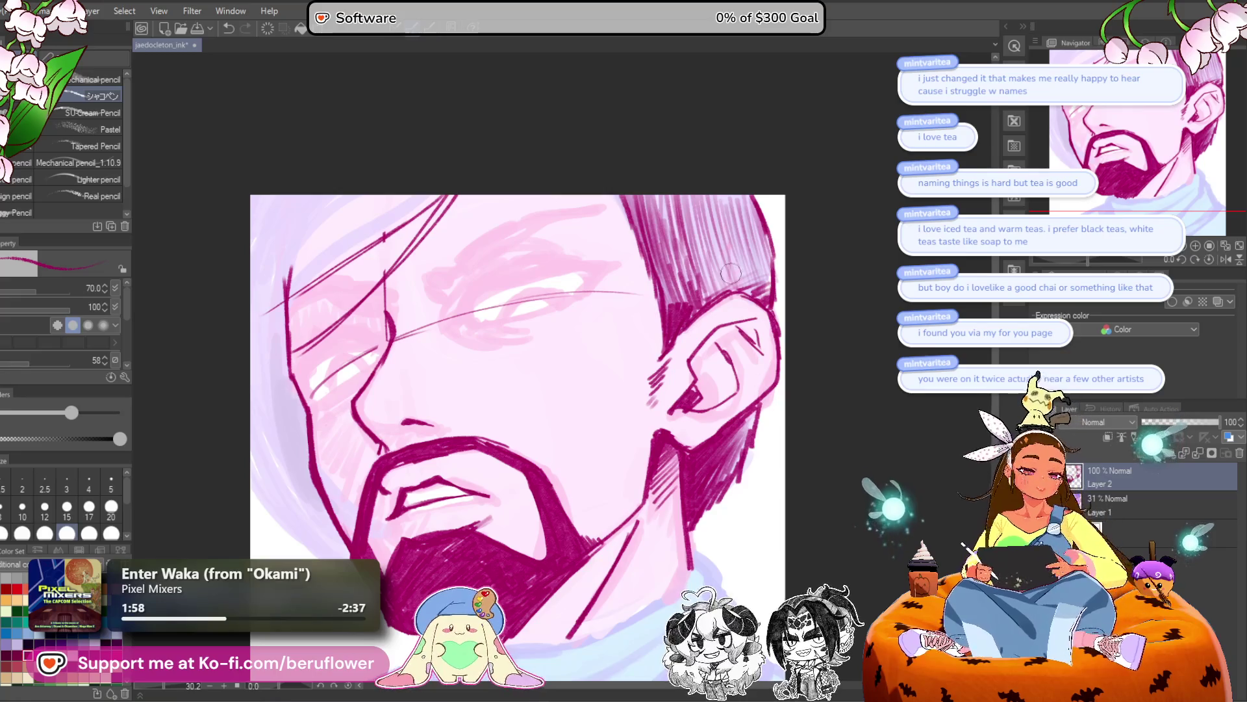
left_click_drag(780, 376, 763, 358)
left_click_drag(722, 300, 710, 307)
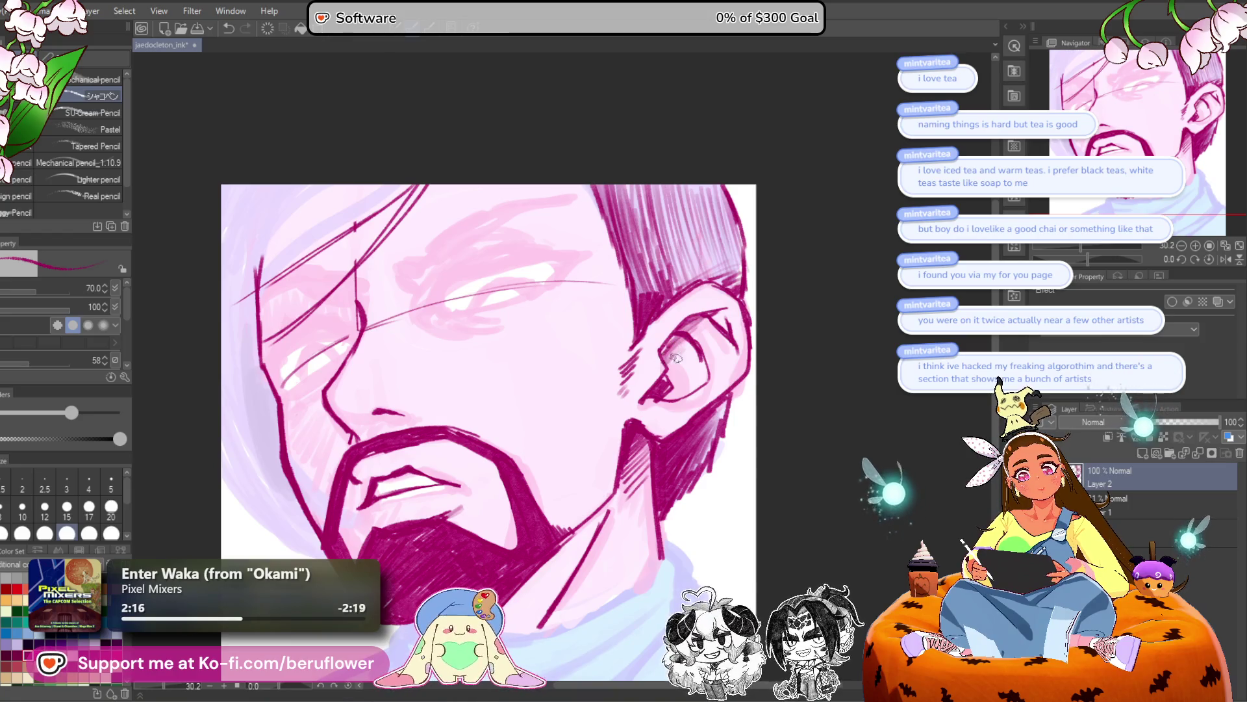
scroll(731, 256, "down", 2)
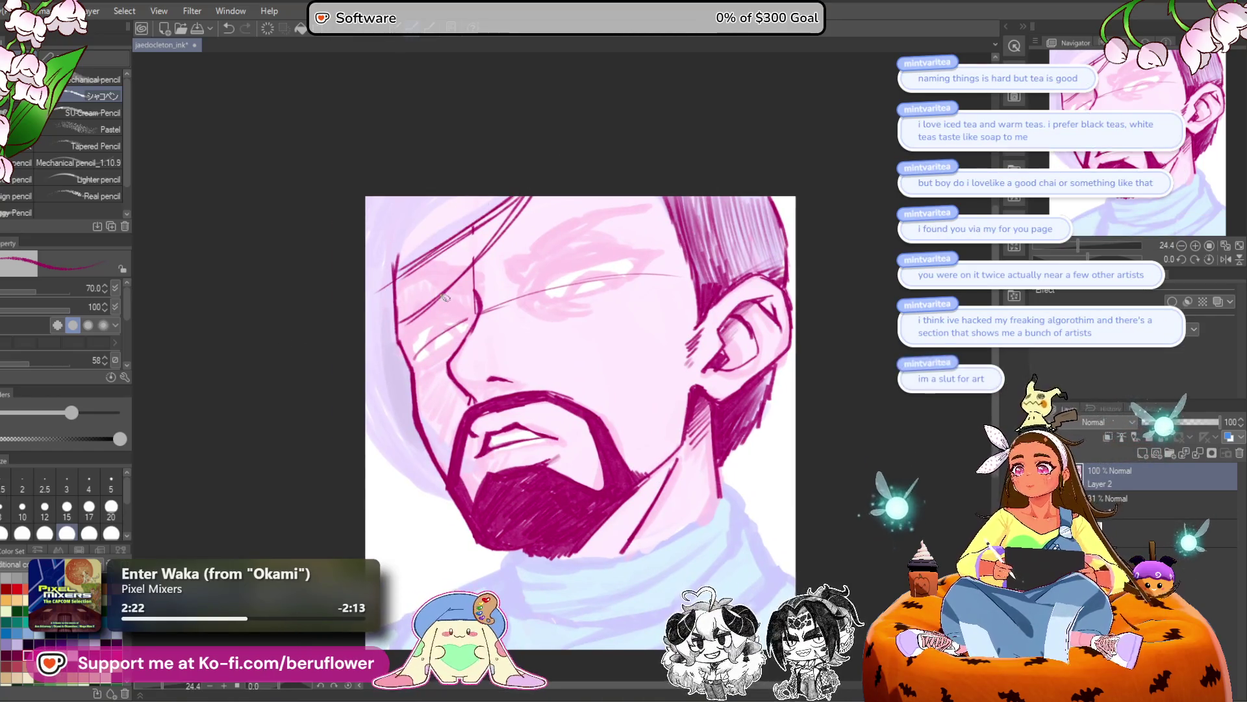
scroll(444, 297, "up", 3)
Draw long hair strands sweeping down the upper left of the head.
left_click_drag(568, 154, 390, 354)
left_click_drag(458, 280, 354, 373)
left_click_drag(436, 311, 401, 337)
left_click_drag(559, 153, 354, 292)
mouse_move(441, 151)
left_mouse_down()
mouse_move(393, 191)
mouse_move(339, 285)
left_mouse_up()
left_click_drag(446, 145, 355, 250)
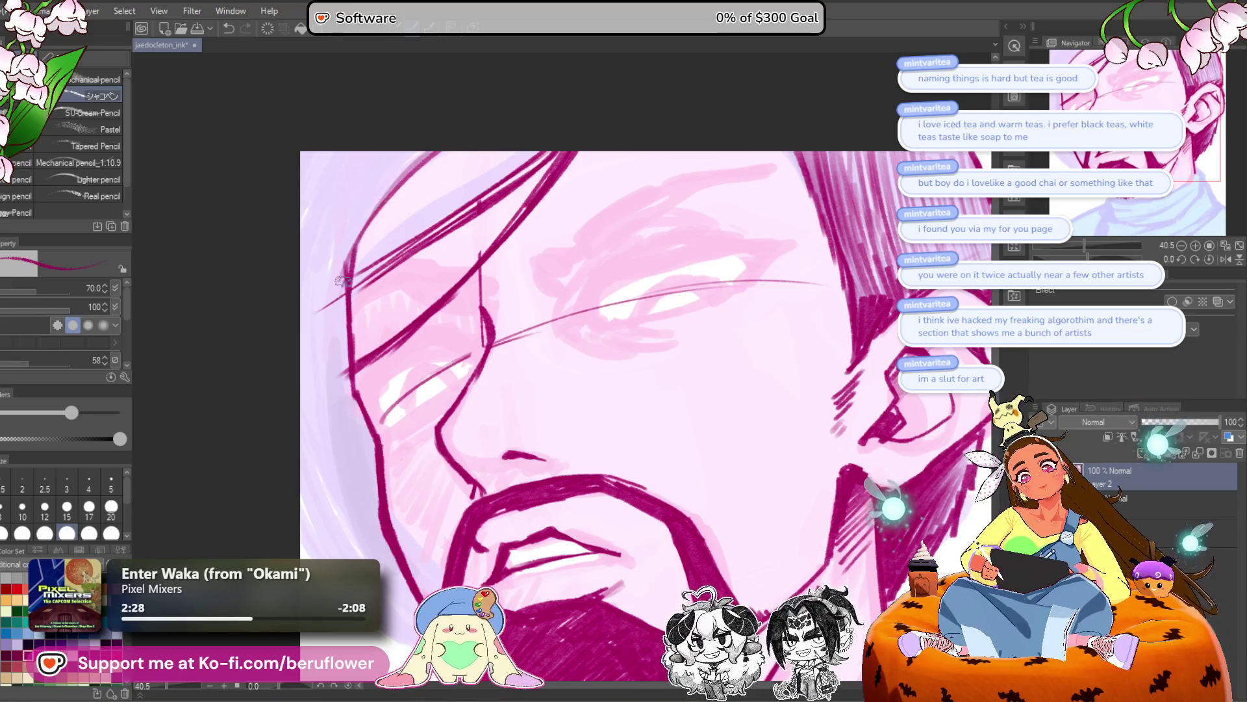
scroll(334, 307, "down", 3)
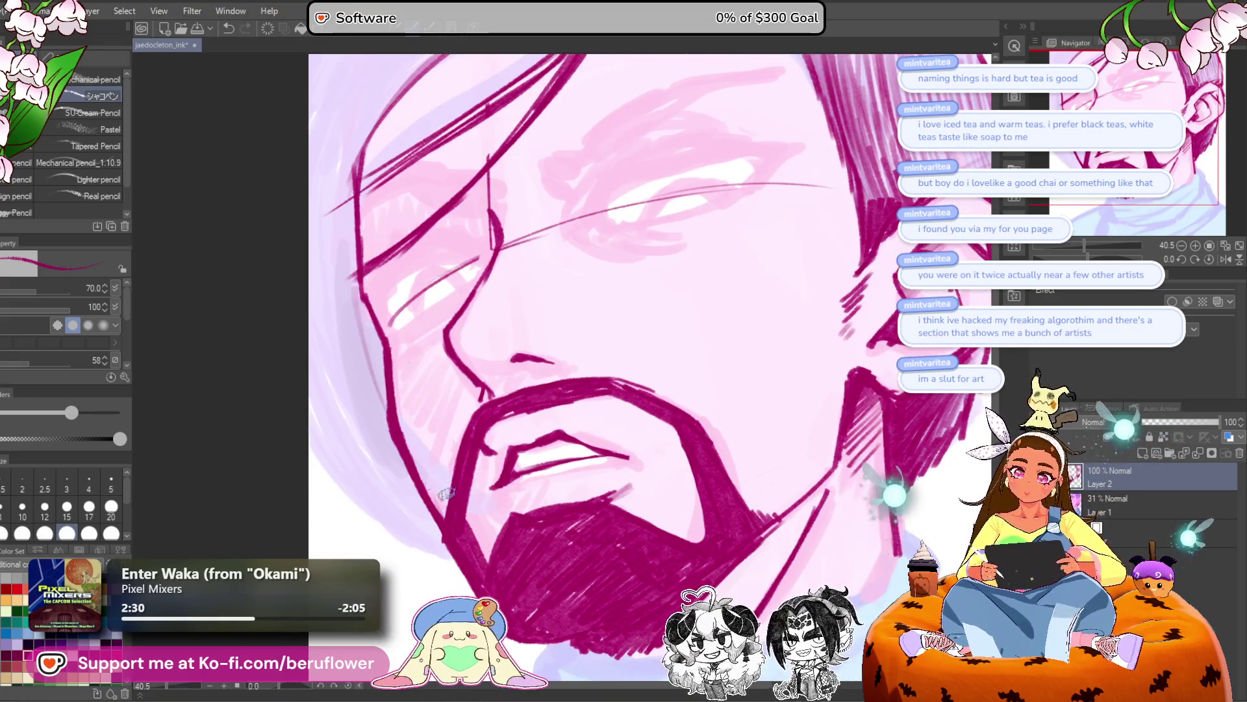
Rotate the canvas about 35 degrees and redraw the left cheek contour.
left_click_drag(357, 383, 449, 484)
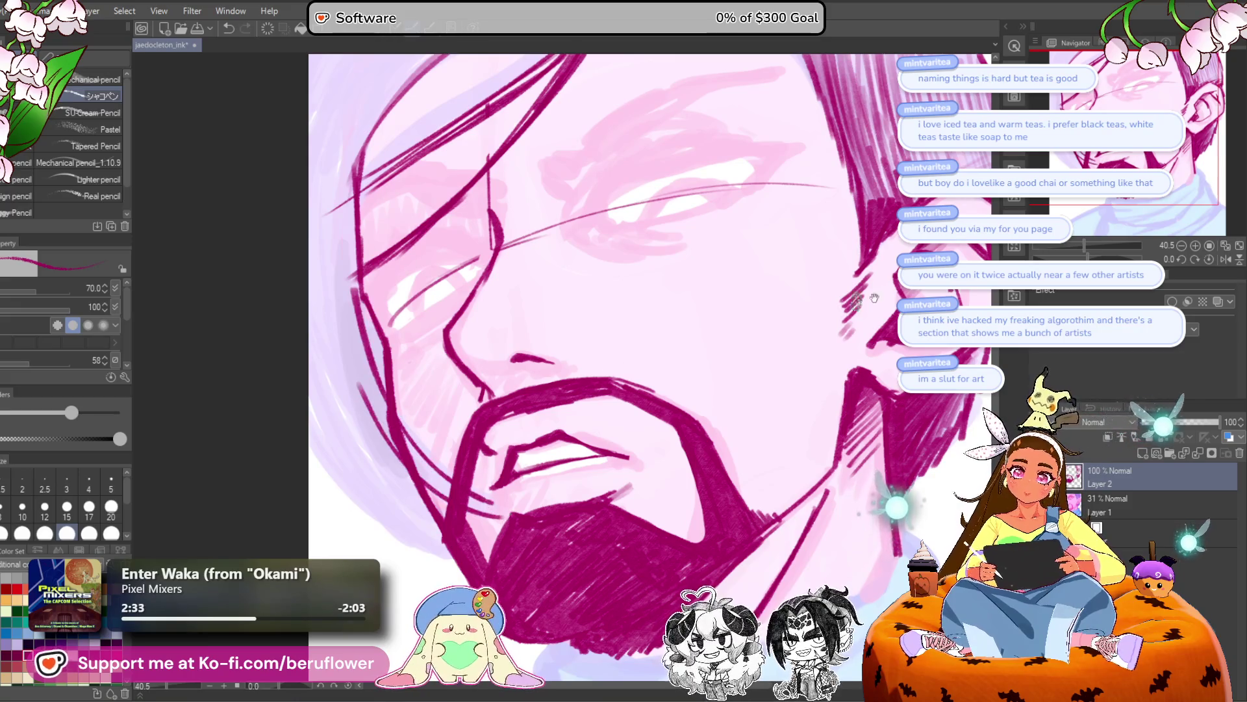
left_click_drag(836, 306, 490, 257)
key("ctrl+z")
key("ctrl+z")
left_click_drag(449, 163, 402, 390)
left_click_drag(400, 217, 385, 273)
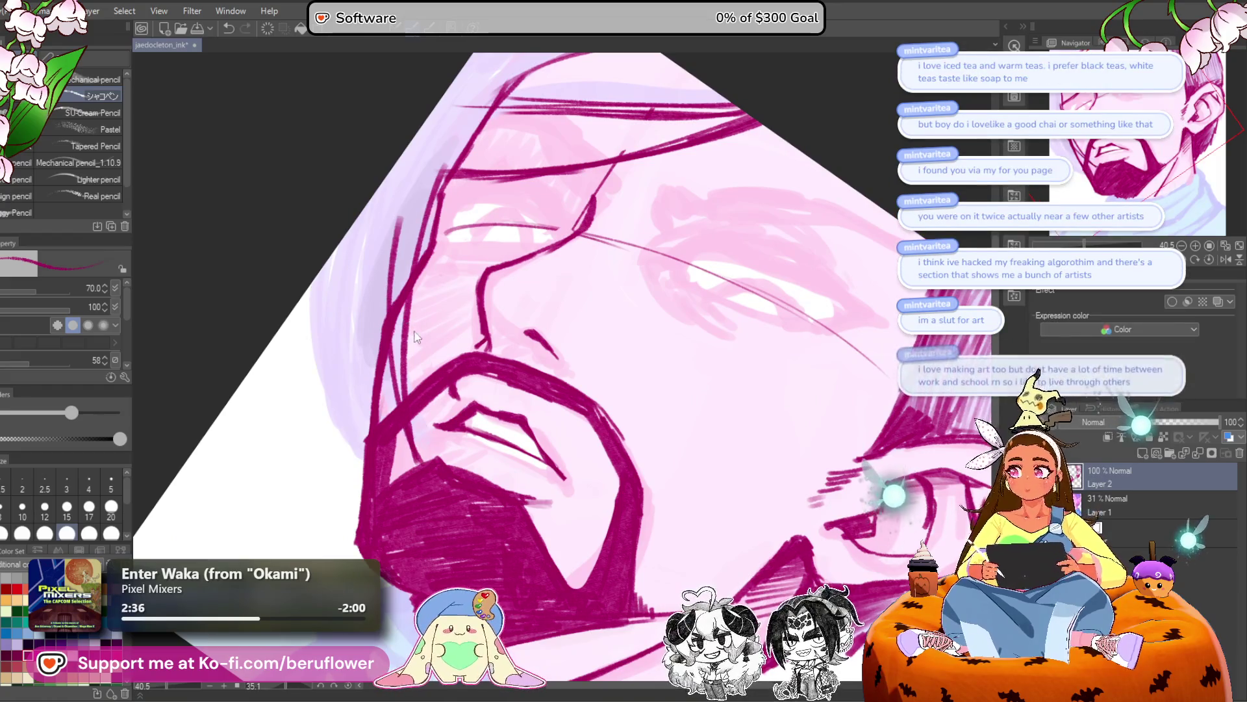
key("ctrl+z")
left_click_drag(448, 180, 398, 404)
left_click_drag(406, 221, 383, 320)
left_click_drag(414, 185, 390, 248)
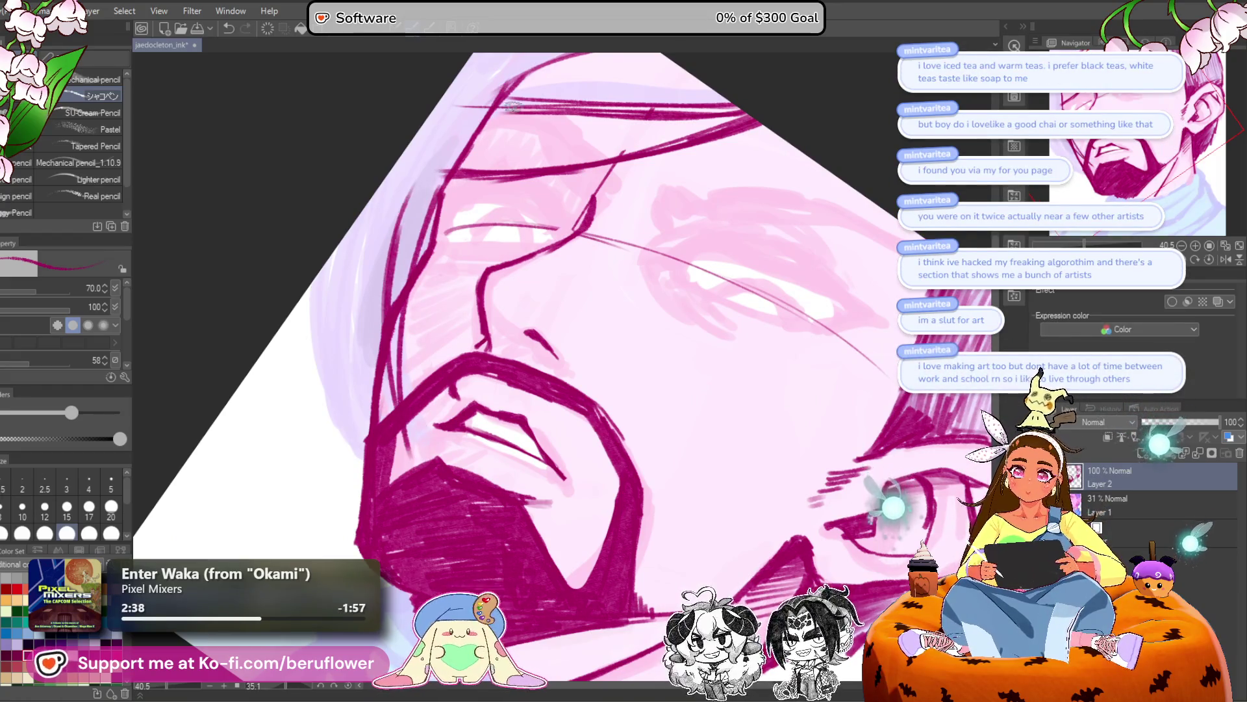
Draw and bolden the left jaw and beard contour.
left_click_drag(513, 93, 500, 151)
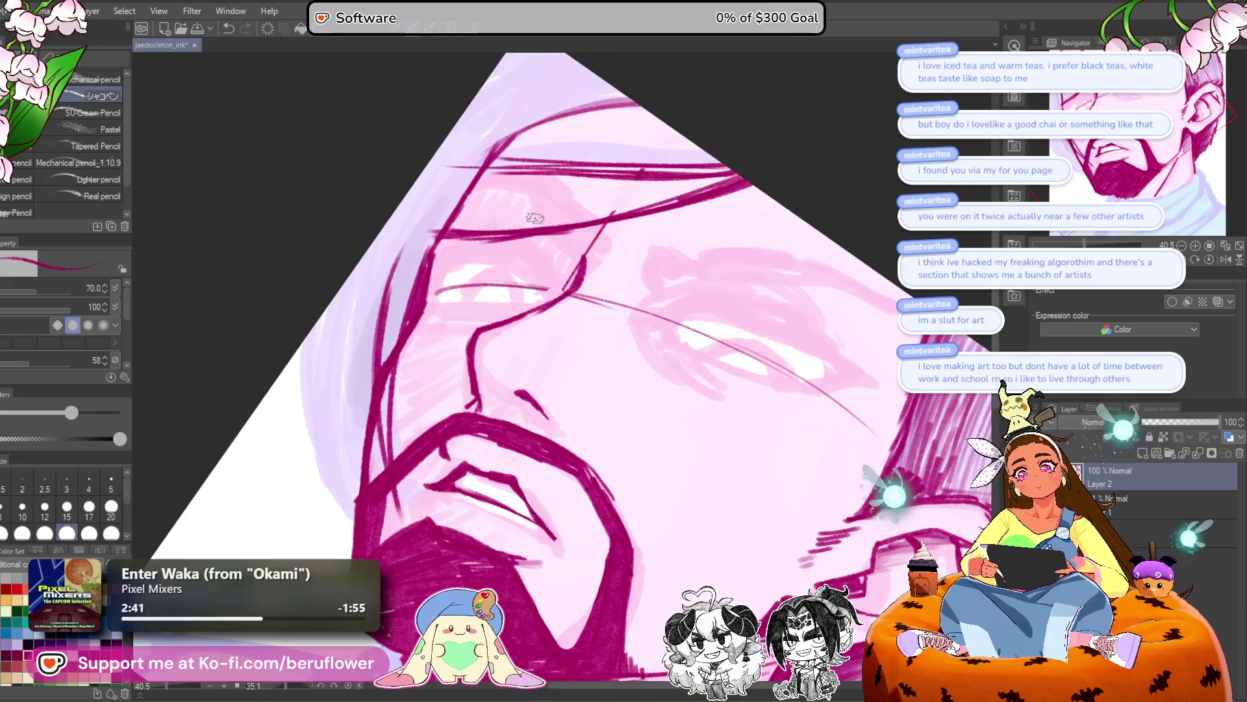
mouse_move(408, 305)
left_mouse_down()
mouse_move(393, 455)
mouse_move(413, 533)
left_mouse_up()
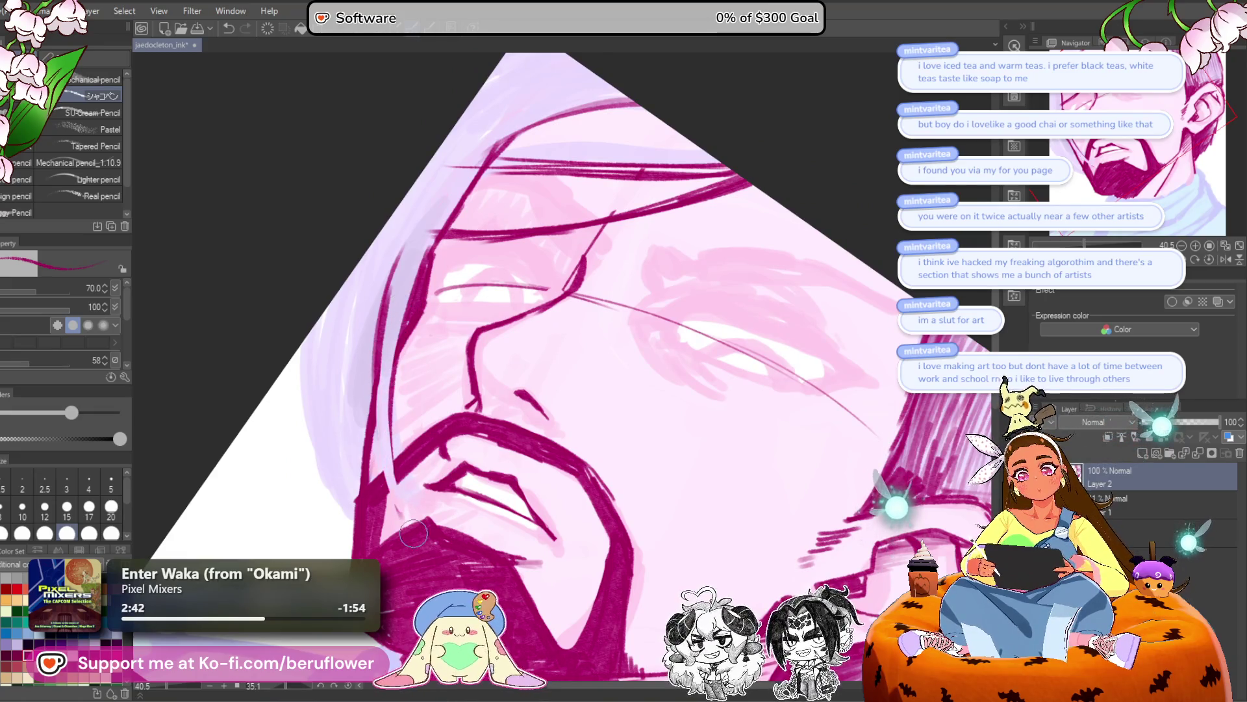
mouse_move(383, 348)
left_mouse_down()
mouse_move(377, 393)
mouse_move(400, 523)
left_mouse_up()
mouse_move(380, 422)
left_mouse_down()
mouse_move(403, 523)
mouse_move(393, 363)
left_mouse_up()
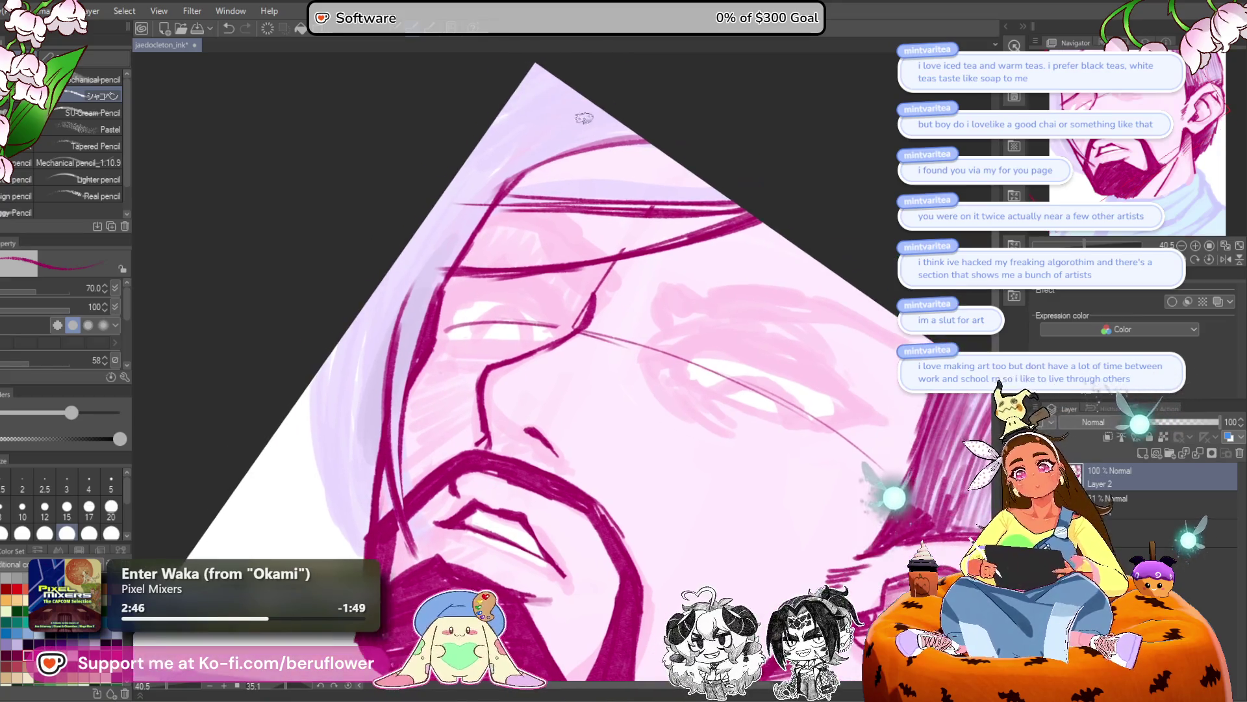
Add thin hair strands along the left hair contour beside the cheek.
mouse_move(558, 127)
left_mouse_down()
mouse_move(397, 343)
mouse_move(401, 316)
mouse_move(354, 295)
mouse_move(328, 503)
left_mouse_up()
left_click_drag(358, 291, 339, 530)
left_click_drag(387, 313, 344, 510)
left_click_drag(365, 354, 337, 478)
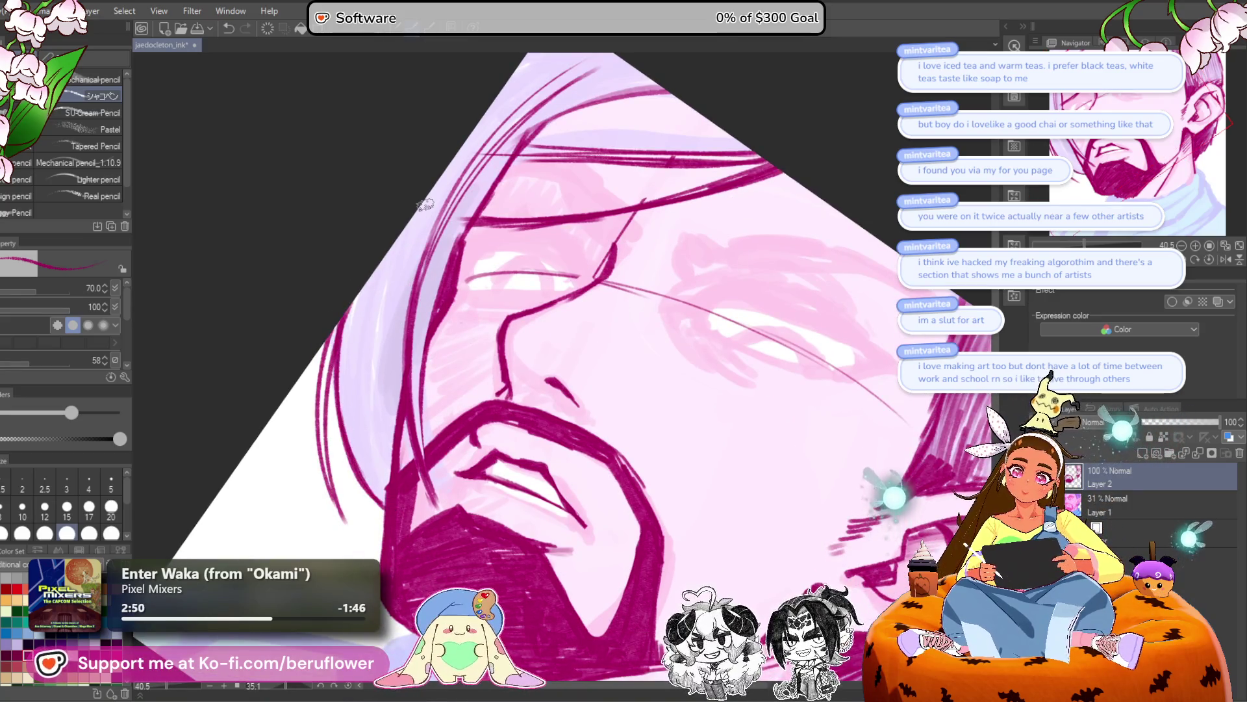
mouse_move(399, 235)
left_mouse_down()
mouse_move(367, 500)
mouse_move(364, 473)
left_mouse_up()
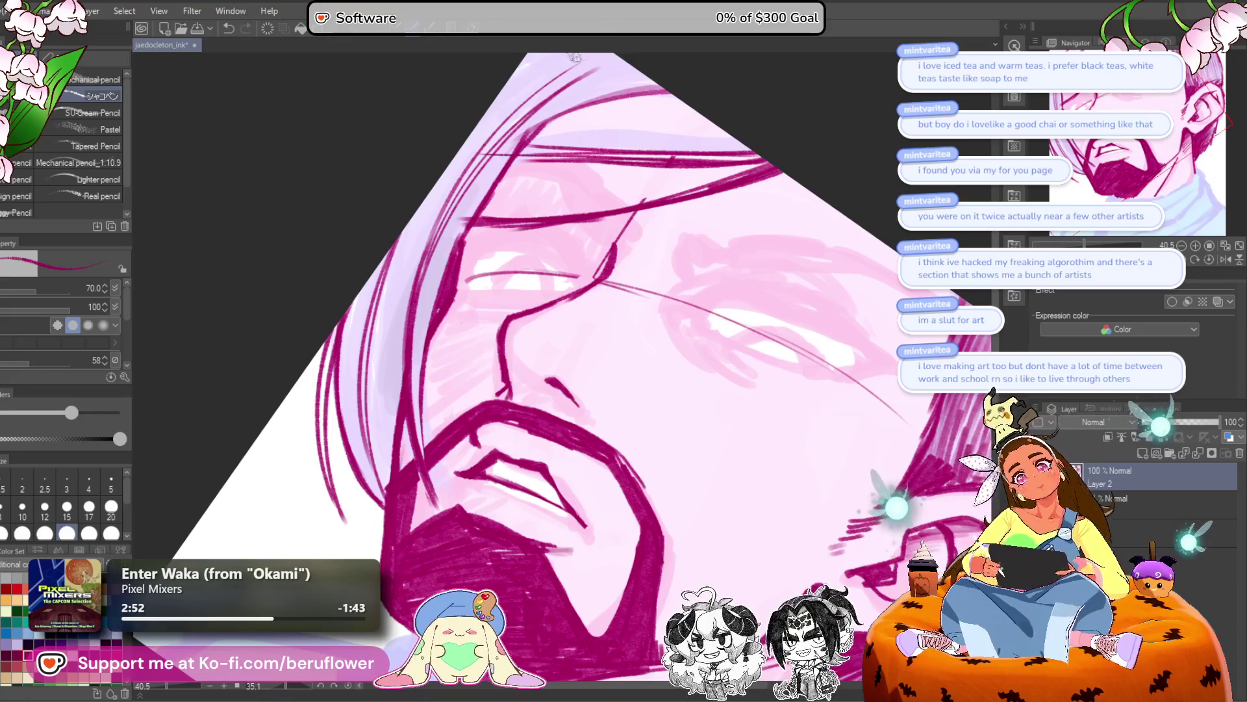
Reset the canvas rotation to upright in the Navigator.
left_click(1209, 259)
left_click_drag(802, 307, 679, 277)
scroll(679, 277, "down", 1)
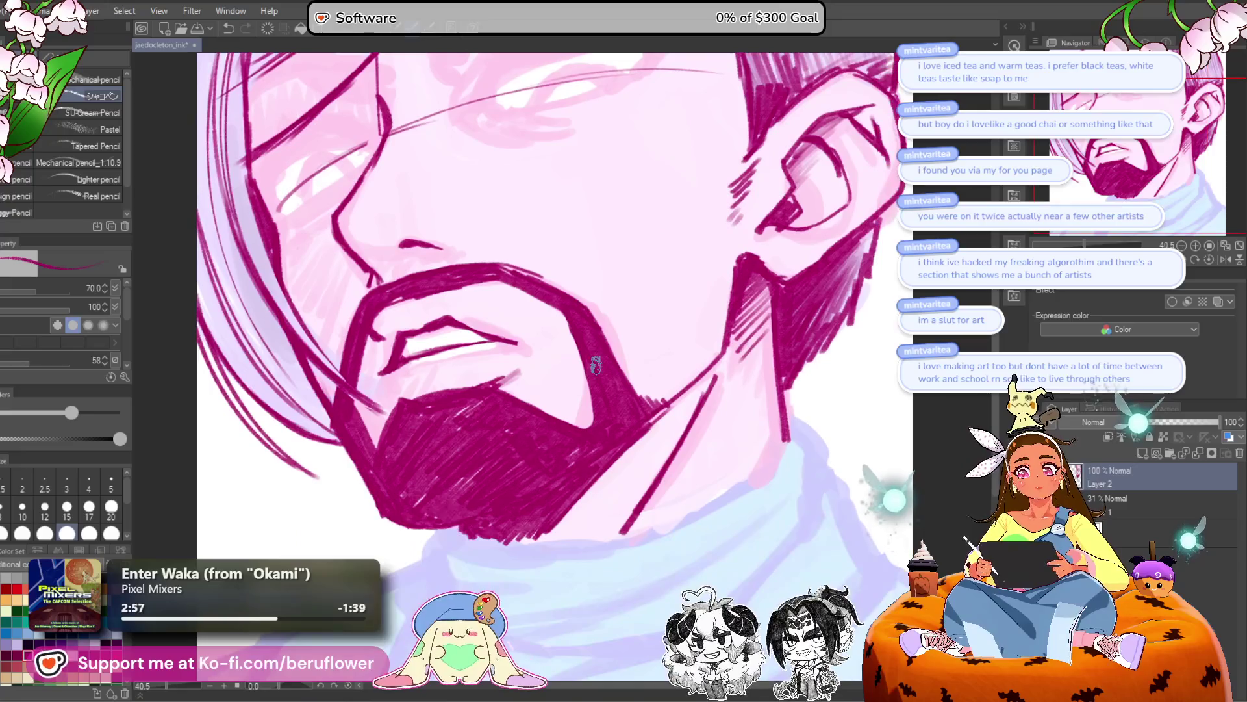
Add hatching along the hair at top right and along the jaw's right edge.
scroll(675, 292, "down", 3)
scroll(669, 337, "up", 3)
mouse_move(663, 375)
left_mouse_down()
mouse_move(669, 393)
mouse_move(559, 437)
left_mouse_up()
left_click_drag(769, 185, 760, 273)
mouse_move(767, 151)
left_mouse_down()
mouse_move(744, 208)
mouse_move(757, 246)
left_mouse_up()
left_click_drag(756, 388, 740, 401)
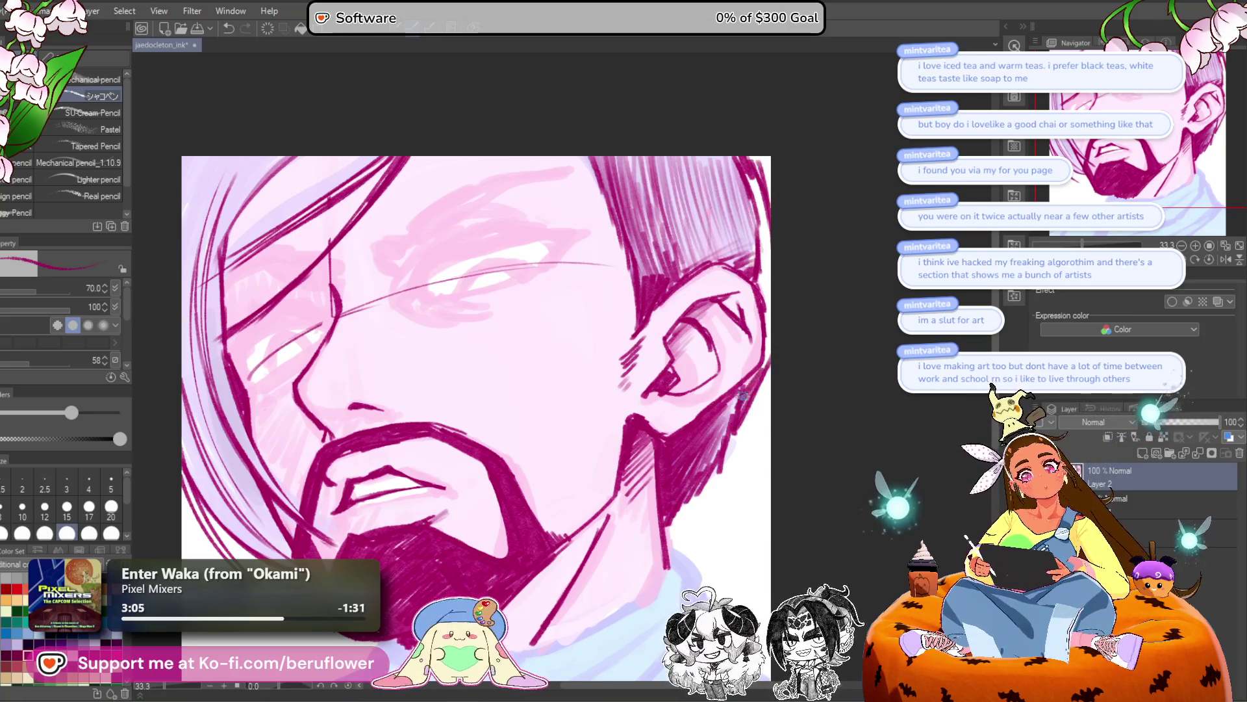
left_click_drag(777, 279, 756, 237)
left_click_drag(768, 162, 745, 260)
left_click_drag(767, 188, 755, 242)
Draw vertical neck lines below the beard, extending the right line and thickening the left.
scroll(766, 191, "down", 3)
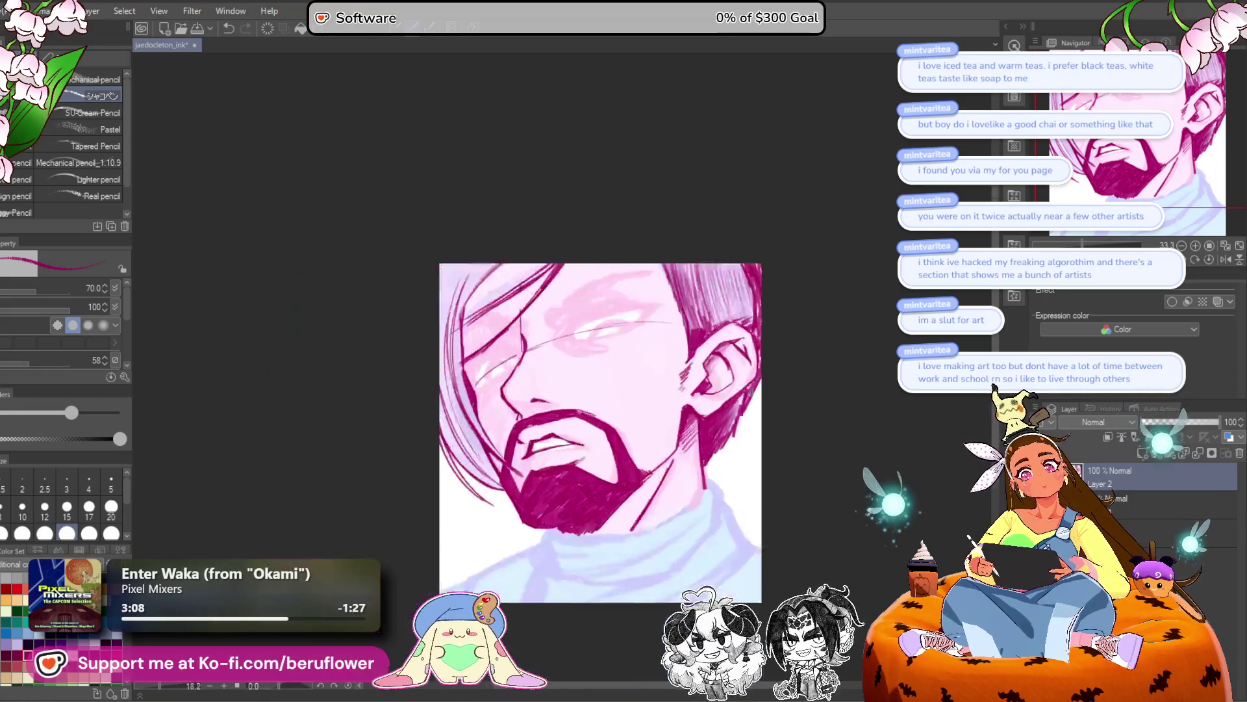
left_click_drag(750, 392, 704, 295)
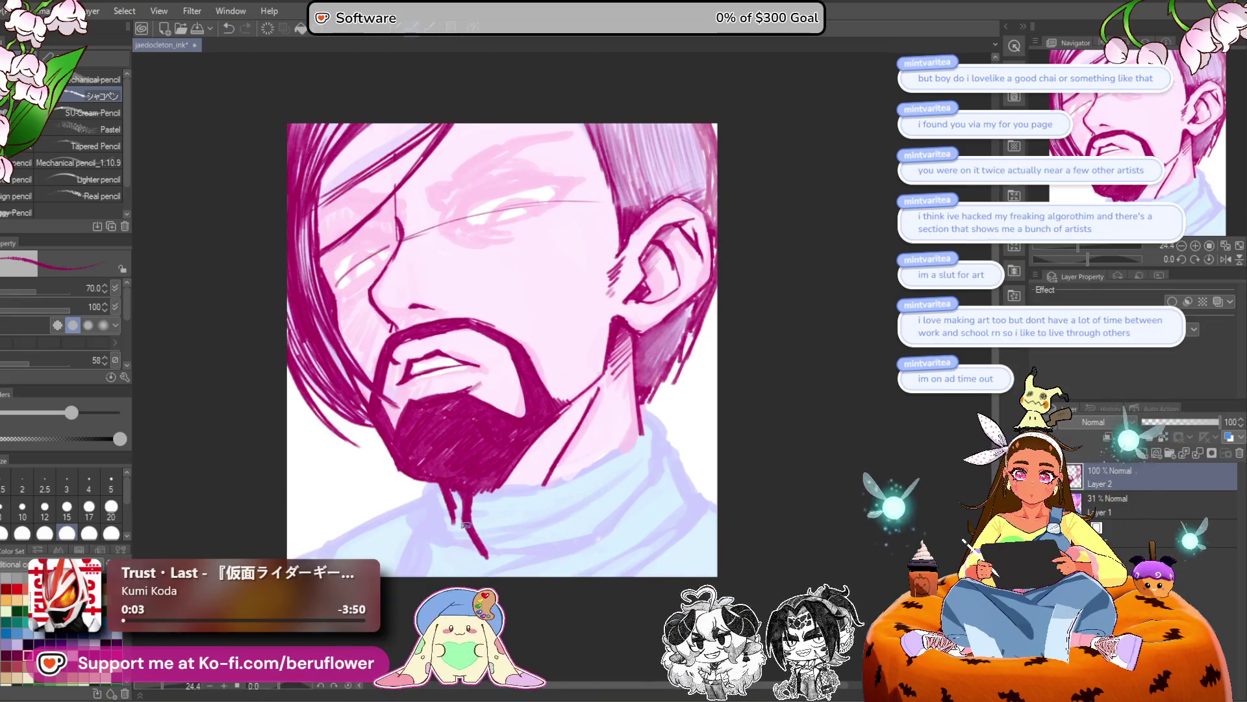
left_click_drag(784, 434, 767, 487)
left_click_drag(633, 369, 651, 465)
left_click_drag(442, 476, 445, 539)
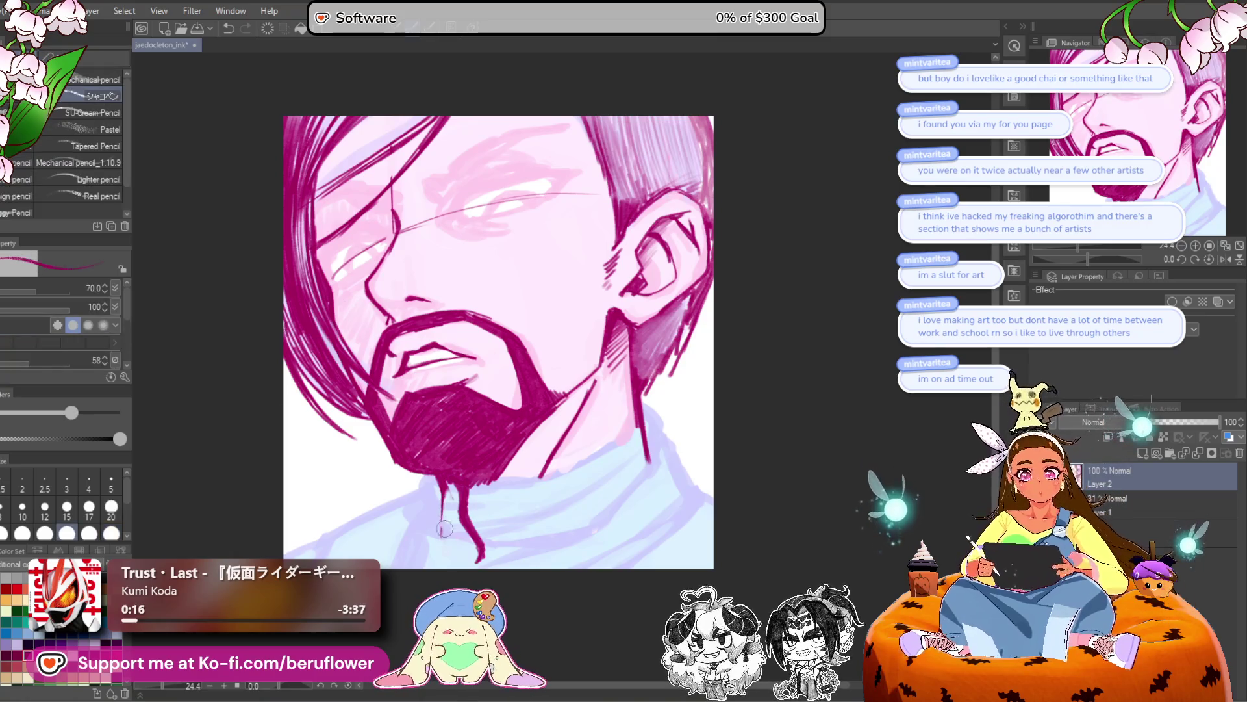
left_click_drag(437, 478, 446, 523)
scroll(688, 427, "right", 1)
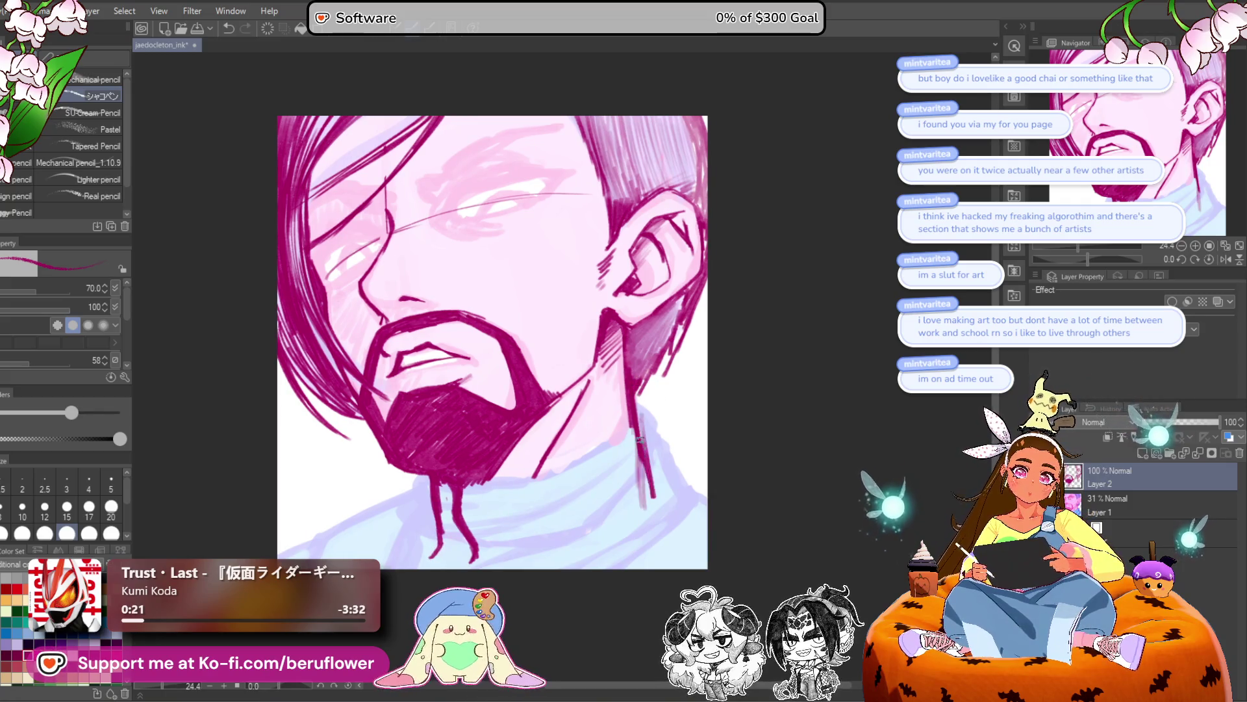
mouse_move(595, 556)
left_mouse_down()
mouse_move(658, 552)
mouse_move(642, 508)
left_mouse_up()
Try diagonal strokes across the lower neck, undoing the ones that don't fit.
left_click_drag(473, 492, 390, 534)
left_click_drag(766, 387, 808, 366)
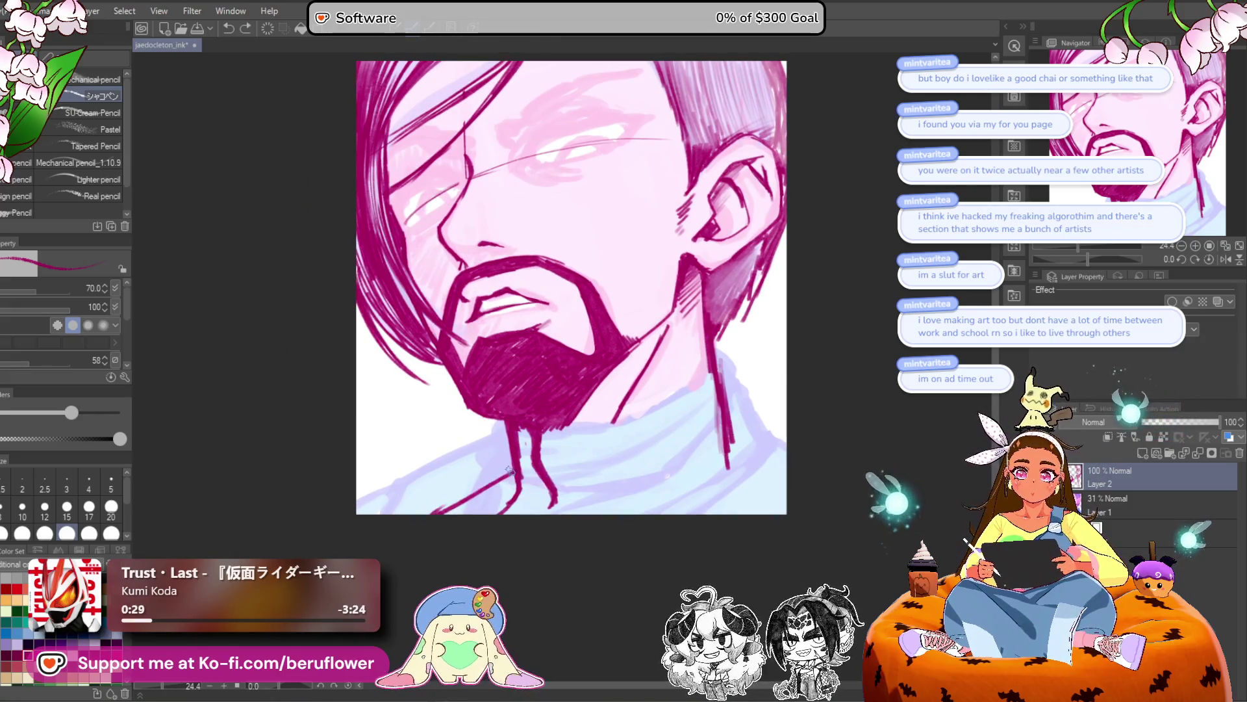
mouse_move(734, 471)
left_mouse_down()
mouse_move(697, 488)
mouse_move(733, 530)
left_mouse_up()
key("ctrl+z")
mouse_move(685, 441)
left_mouse_down()
mouse_move(756, 533)
mouse_move(764, 568)
left_mouse_up()
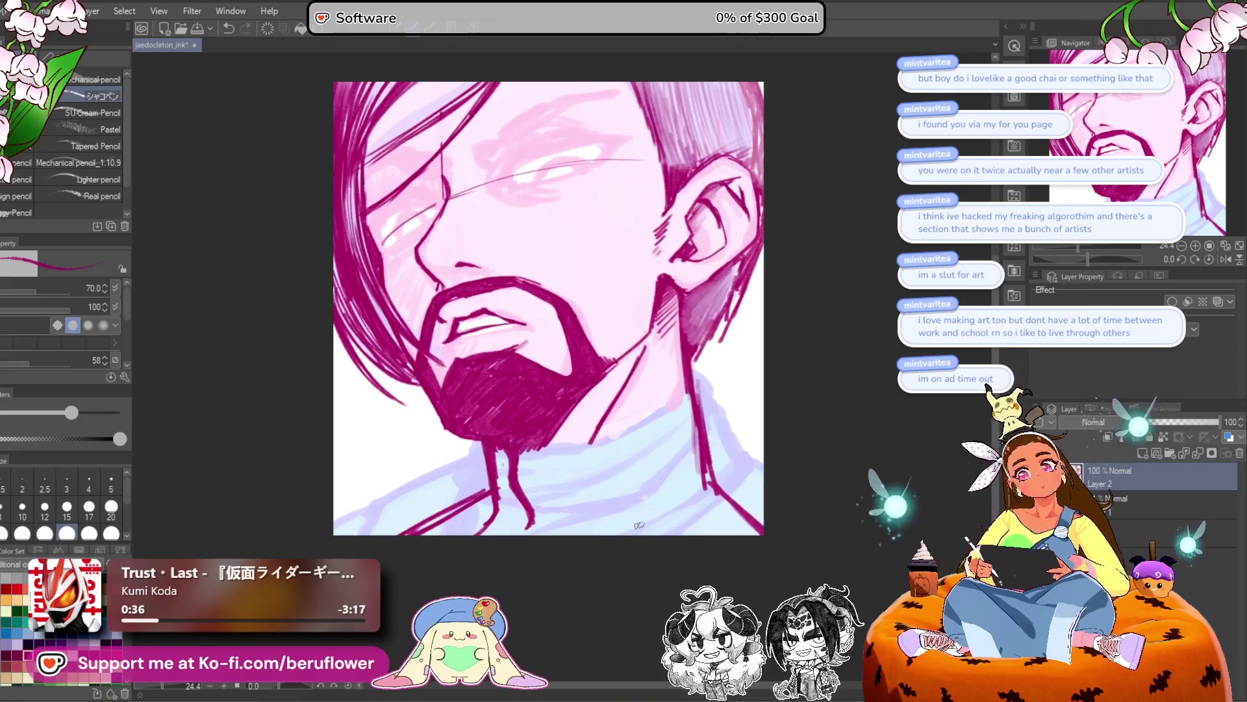
left_click_drag(617, 534, 707, 449)
key("ctrl+z")
left_click_drag(629, 531, 703, 479)
key("ctrl+z")
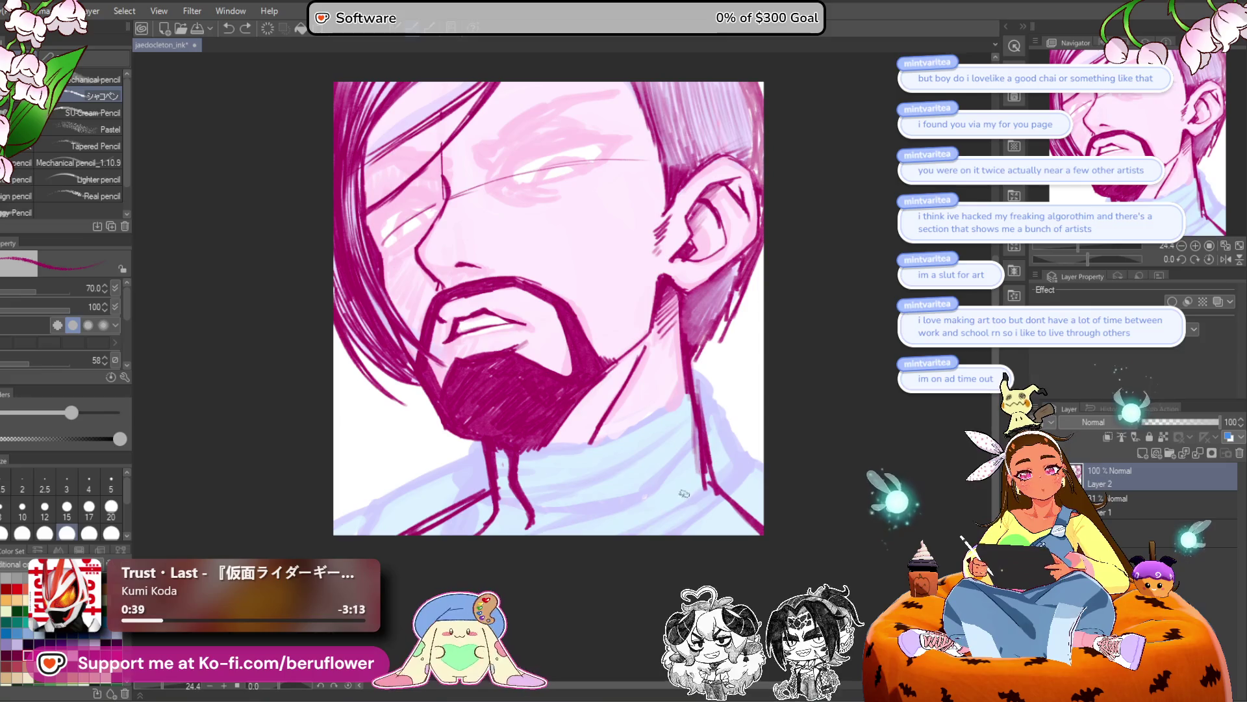
Rework the left and lower neck lines, then redraw the collar edge on the neck's right.
left_click_drag(480, 481, 484, 490)
key("ctrl+z")
mouse_move(477, 440)
left_mouse_down()
mouse_move(490, 517)
mouse_move(575, 537)
left_mouse_up()
key("ctrl+z")
key("ctrl+z")
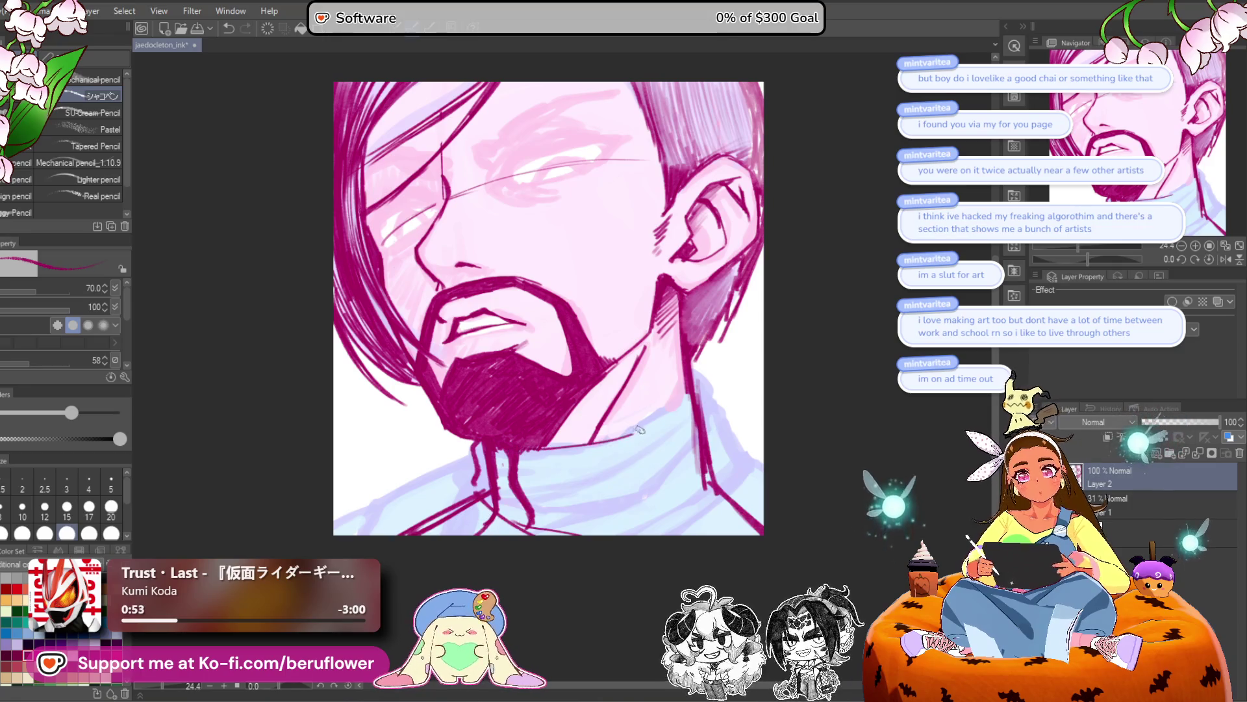
key("ctrl+z")
left_click_drag(529, 449, 668, 414)
key("ctrl+z")
mouse_move(572, 448)
left_mouse_down()
mouse_move(705, 370)
mouse_move(712, 387)
left_mouse_up()
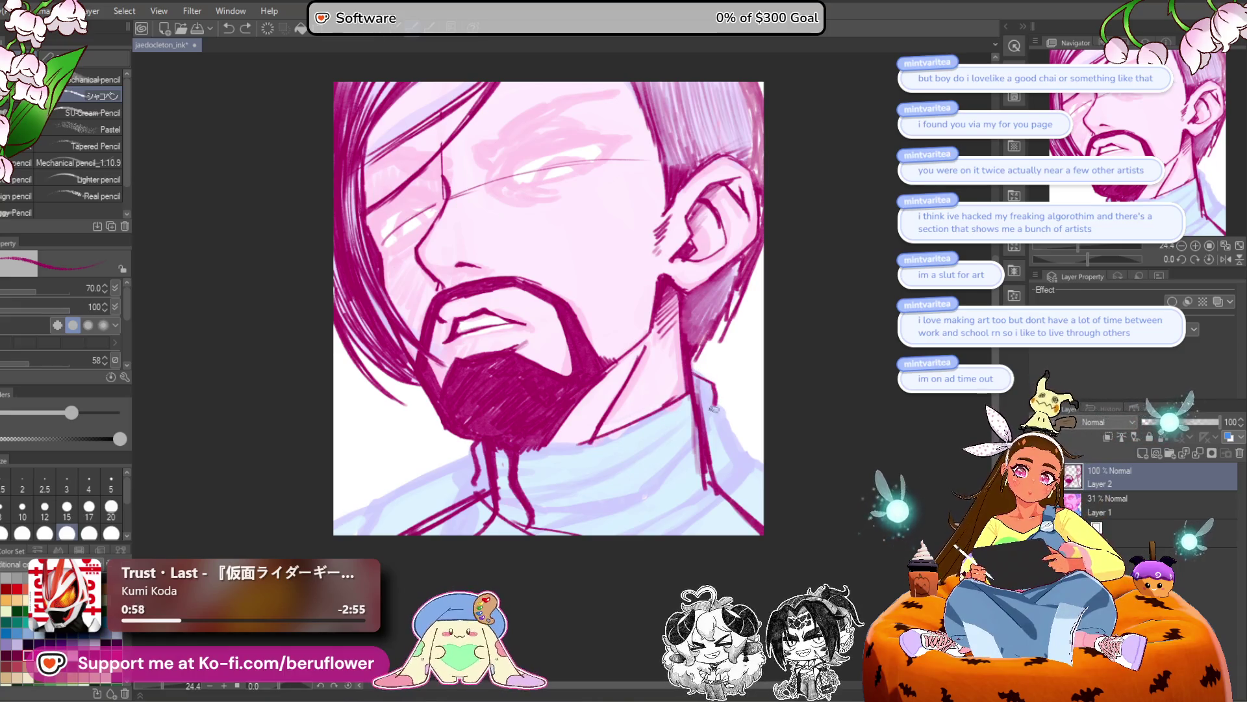
key("ctrl+z")
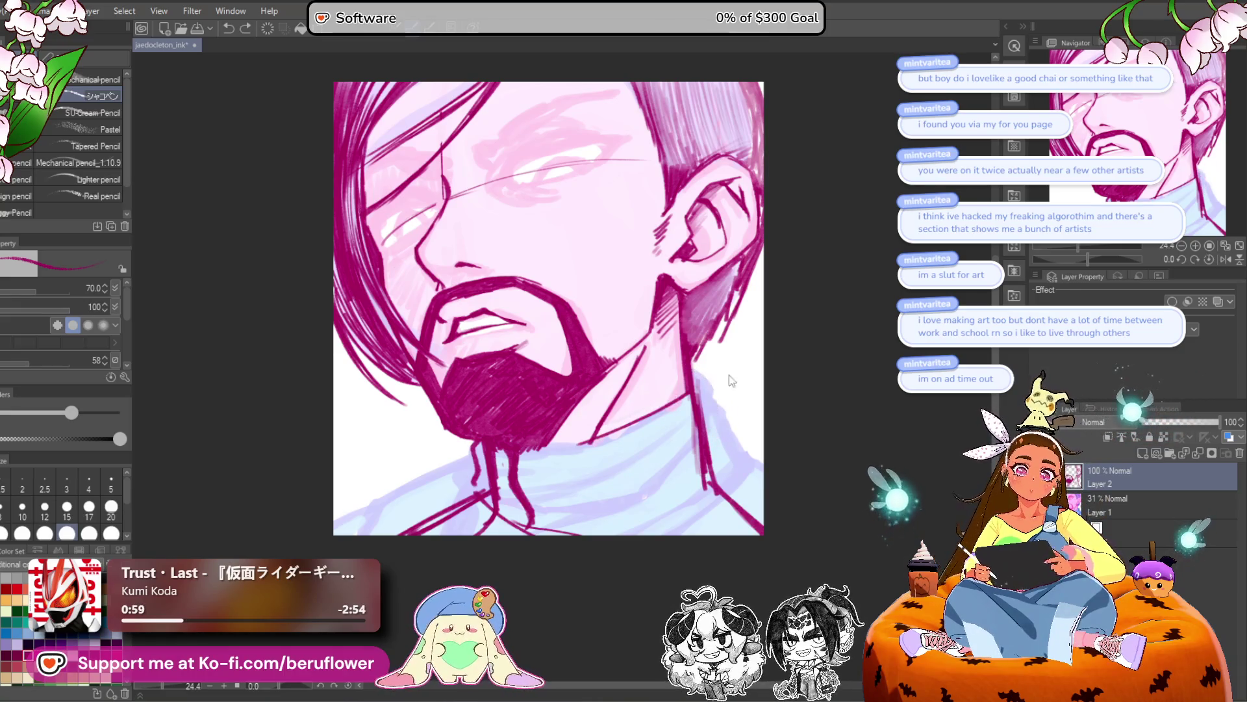
mouse_move(692, 383)
left_mouse_down()
mouse_move(720, 368)
mouse_move(736, 470)
mouse_move(754, 463)
mouse_move(683, 527)
left_mouse_up()
Erase stray ink down the neck's right side and across the collar's centre and lower left.
left_click_drag(697, 402, 712, 488)
left_click_drag(492, 474, 502, 509)
mouse_move(488, 452)
left_mouse_down()
mouse_move(522, 468)
mouse_move(544, 510)
mouse_move(535, 518)
left_mouse_up()
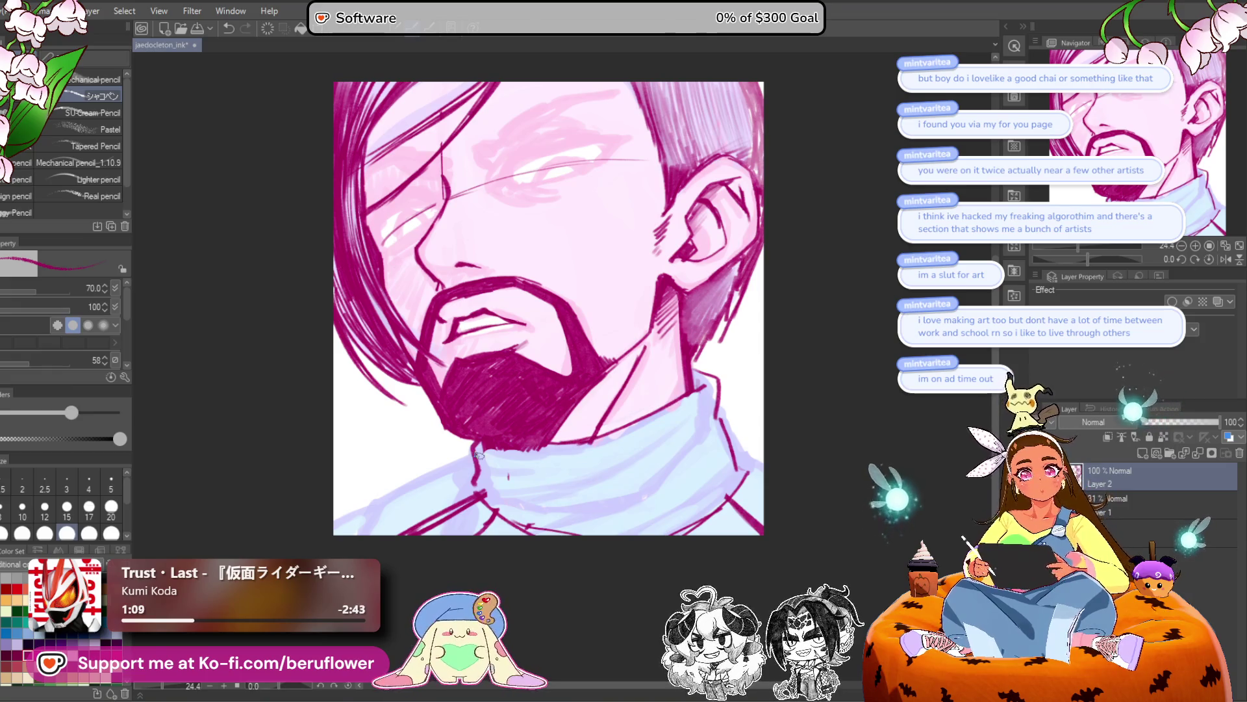
left_click_drag(480, 498, 538, 525)
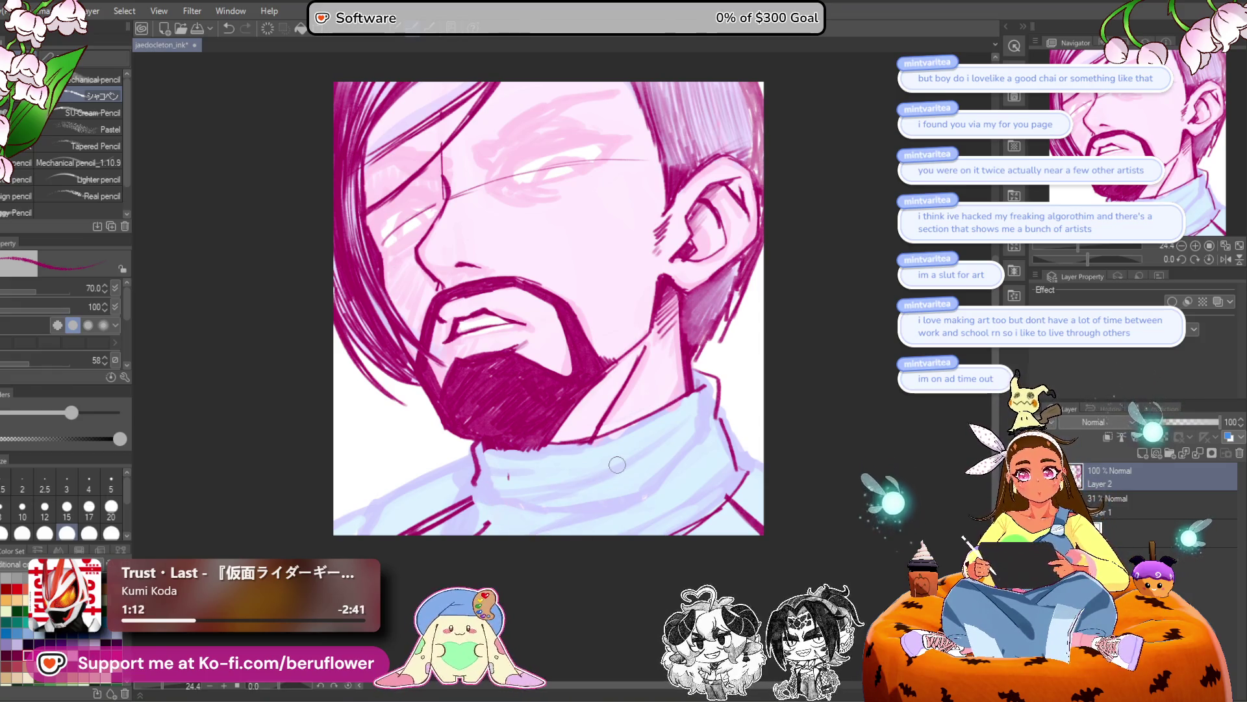
left_click_drag(479, 456, 478, 481)
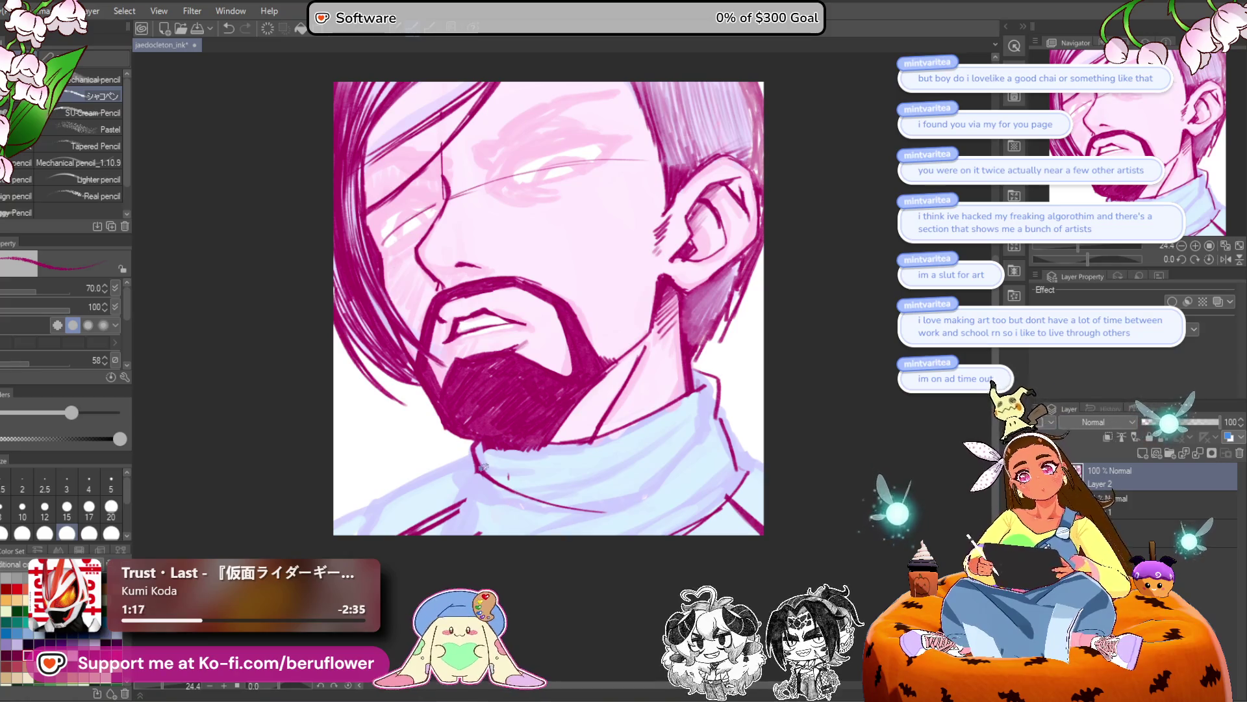
key("ctrl+z")
key("ctrl+z")
key("ctrl+z")
key("ctrl+z")
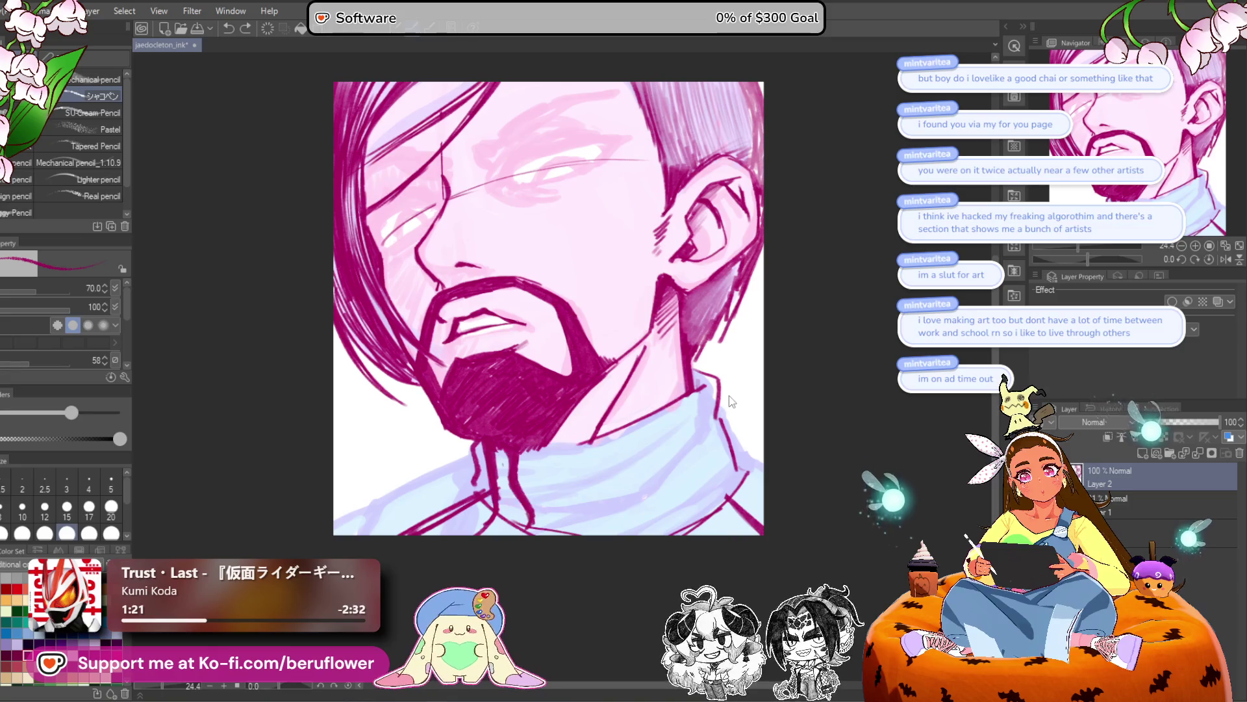
Add faint marks and a right-side stroke to the collar, discarding two short trial strokes.
left_click_drag(658, 413, 687, 402)
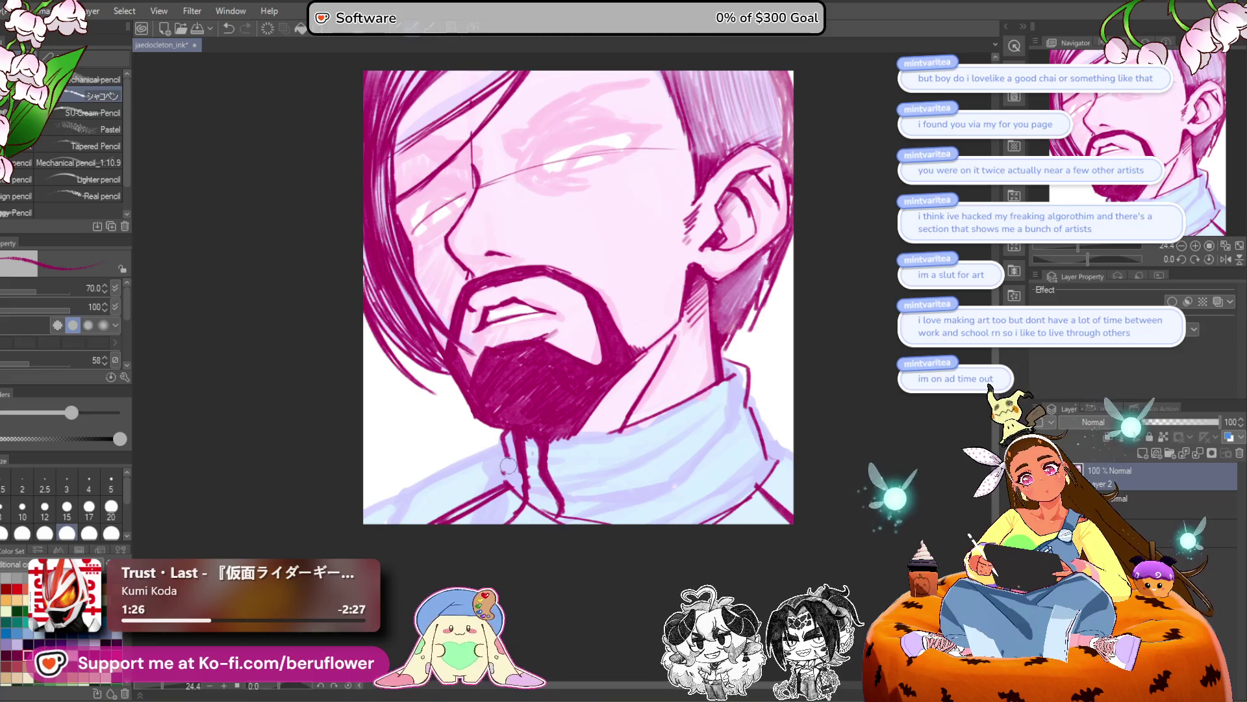
mouse_move(748, 399)
left_mouse_down()
mouse_move(719, 447)
mouse_move(776, 469)
mouse_move(707, 521)
left_mouse_up()
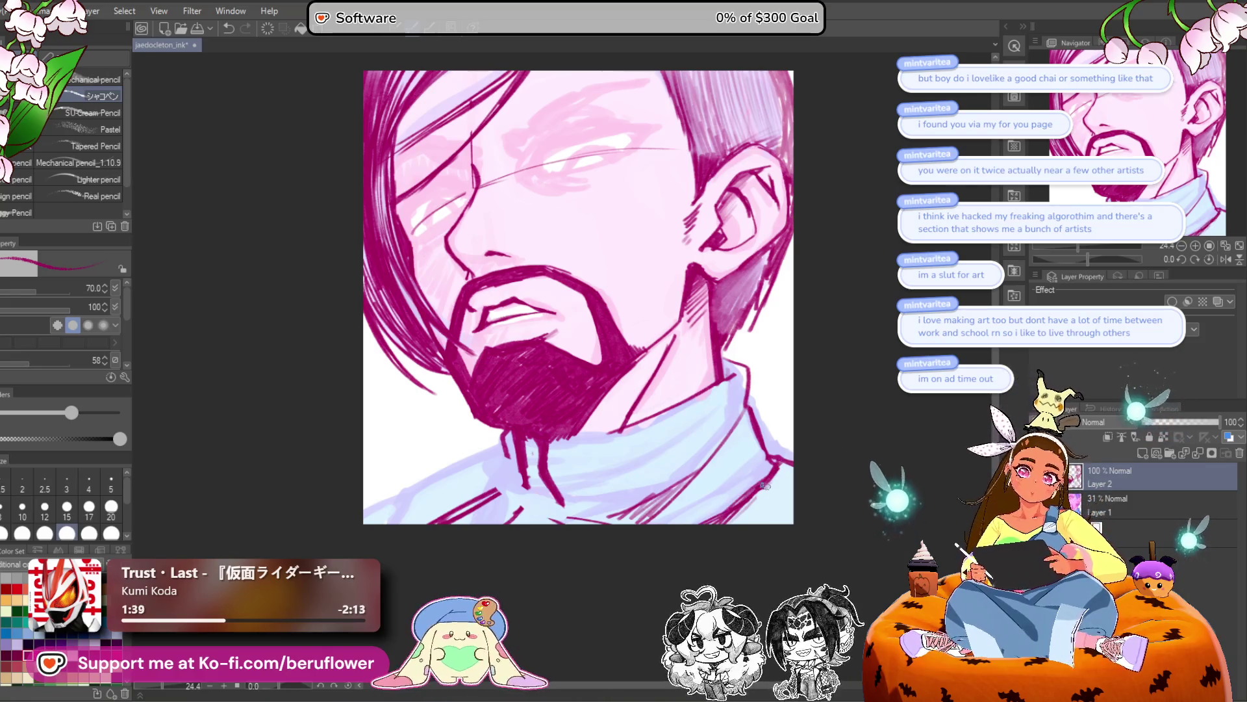
left_click_drag(699, 537, 754, 491)
left_click_drag(791, 444, 830, 427)
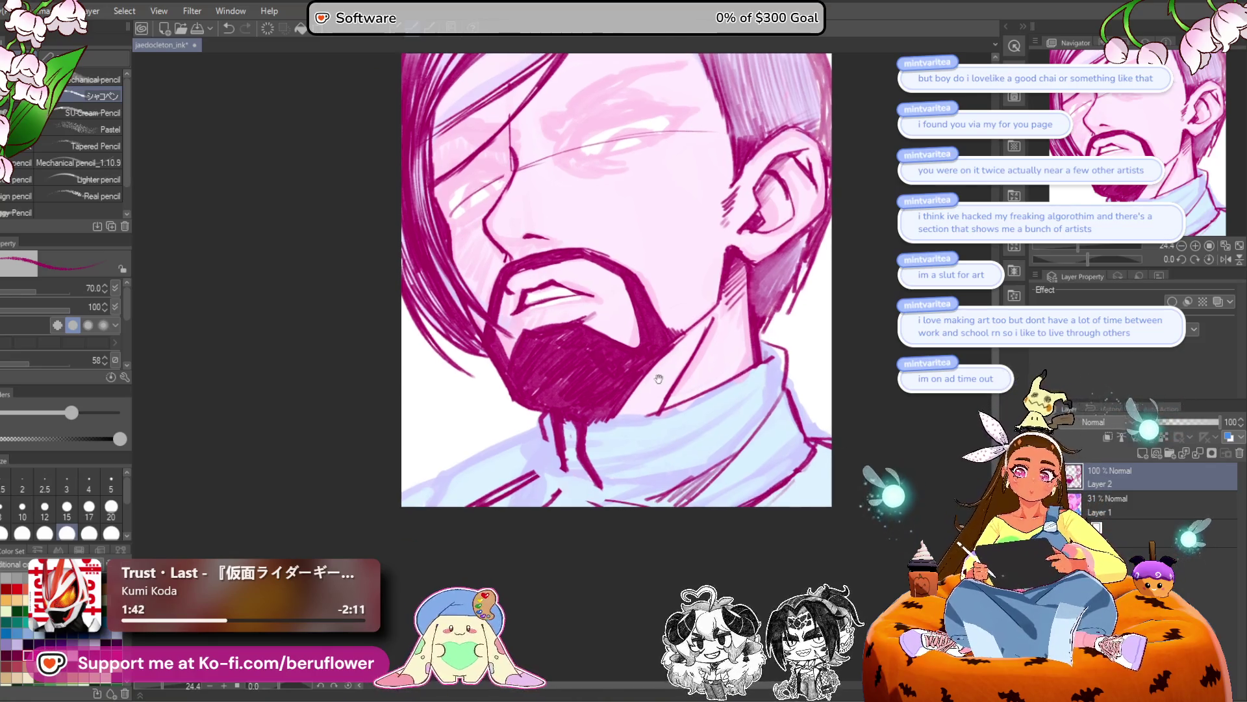
mouse_move(535, 444)
left_mouse_down()
mouse_move(428, 505)
mouse_move(530, 478)
left_mouse_up()
key("ctrl+z")
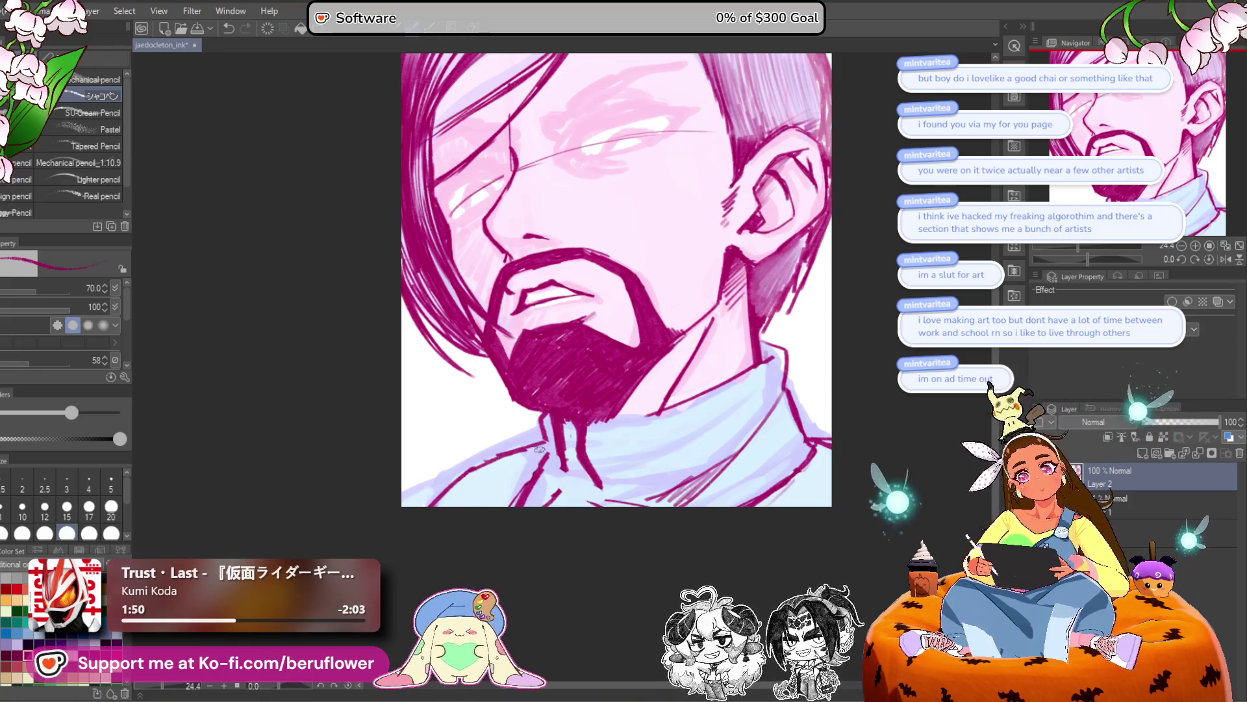
left_click_drag(537, 468, 551, 504)
key("ctrl+z")
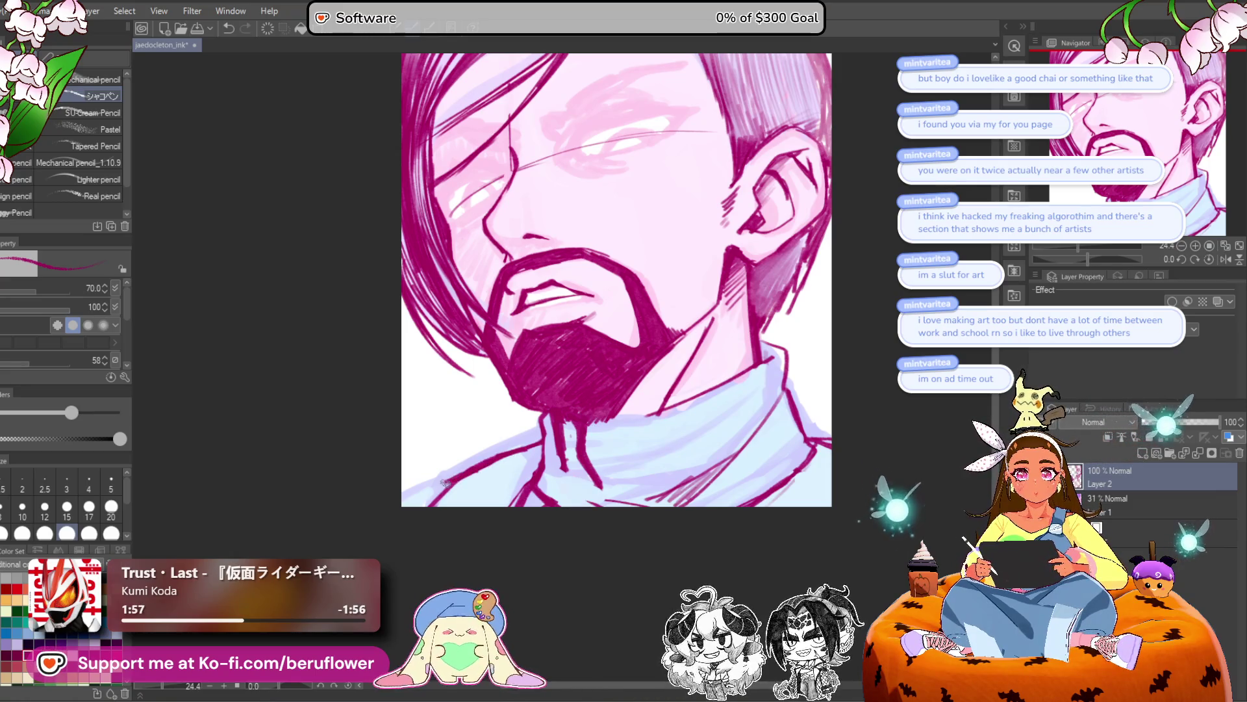
Draw the collar fold line rising to the right.
left_click_drag(434, 489, 297, 485)
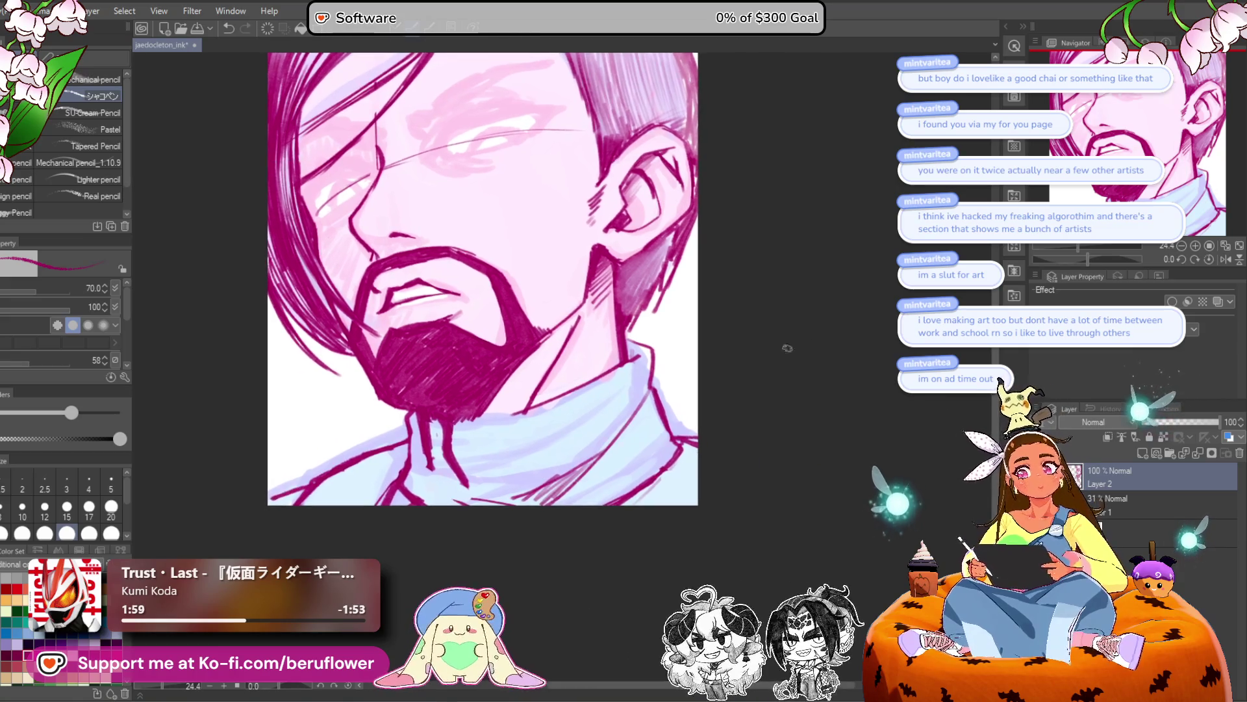
mouse_move(419, 395)
left_mouse_down()
mouse_move(492, 395)
mouse_move(484, 423)
left_mouse_up()
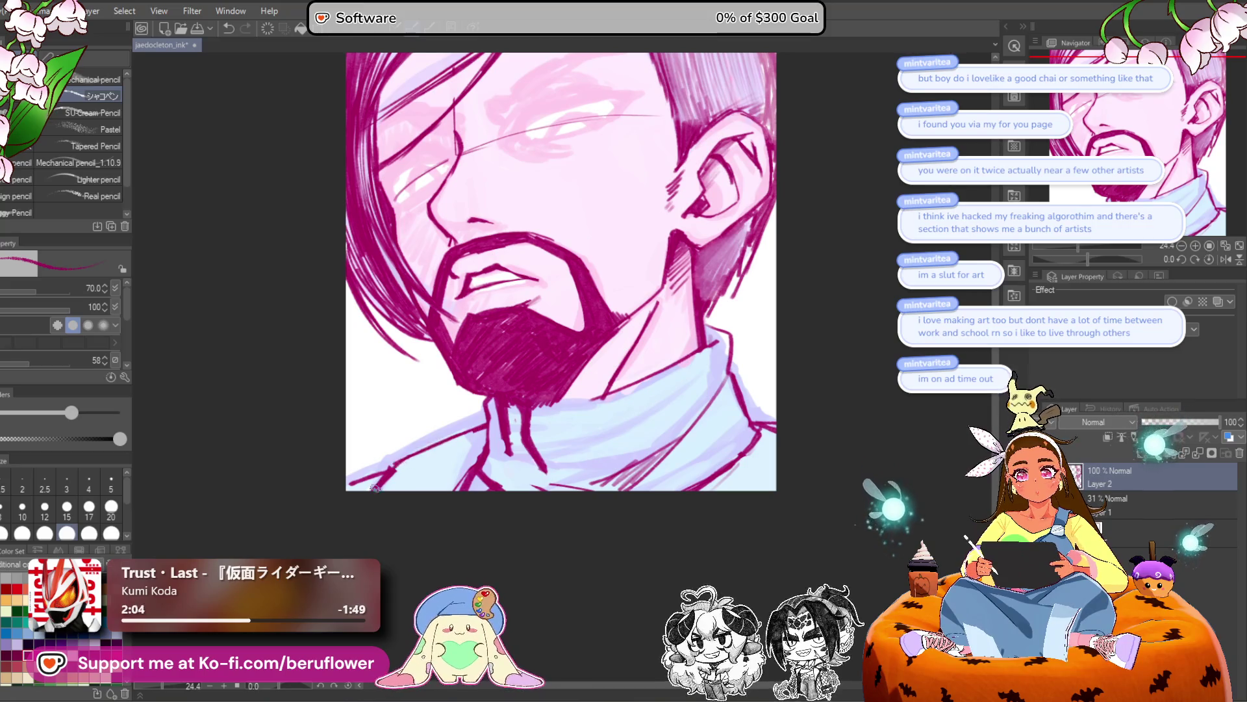
left_click_drag(641, 437, 665, 458)
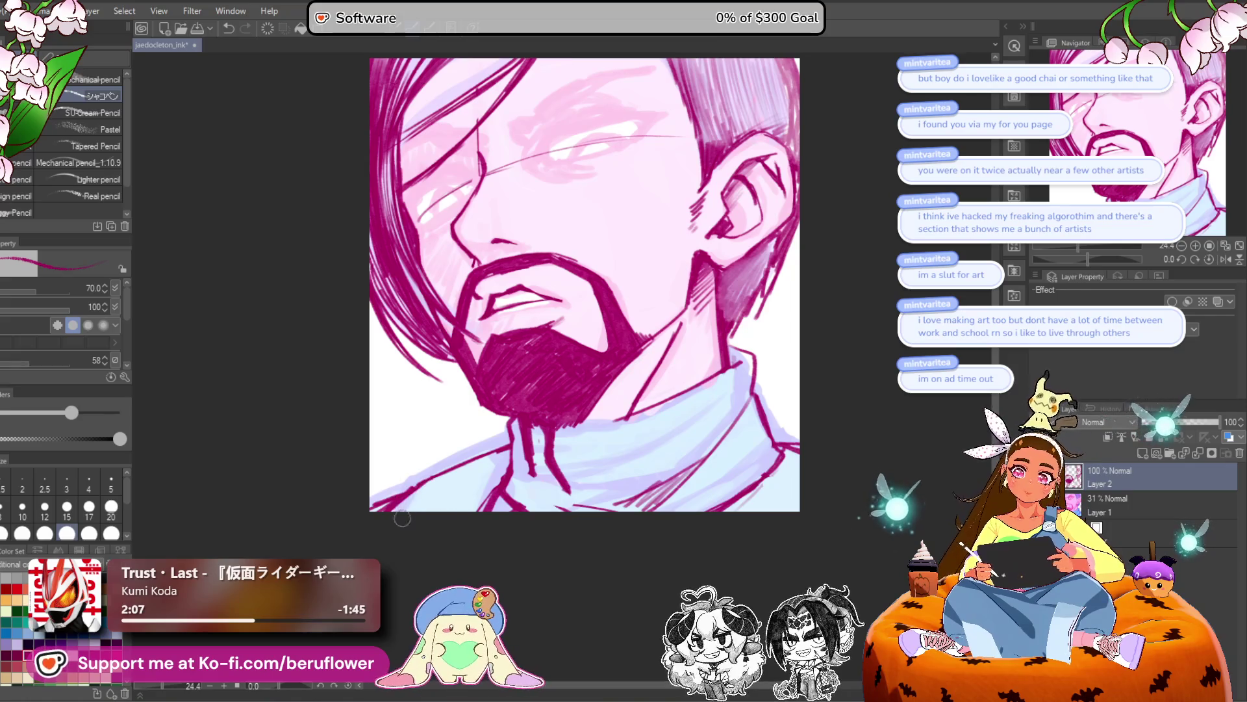
left_click_drag(442, 491, 344, 464)
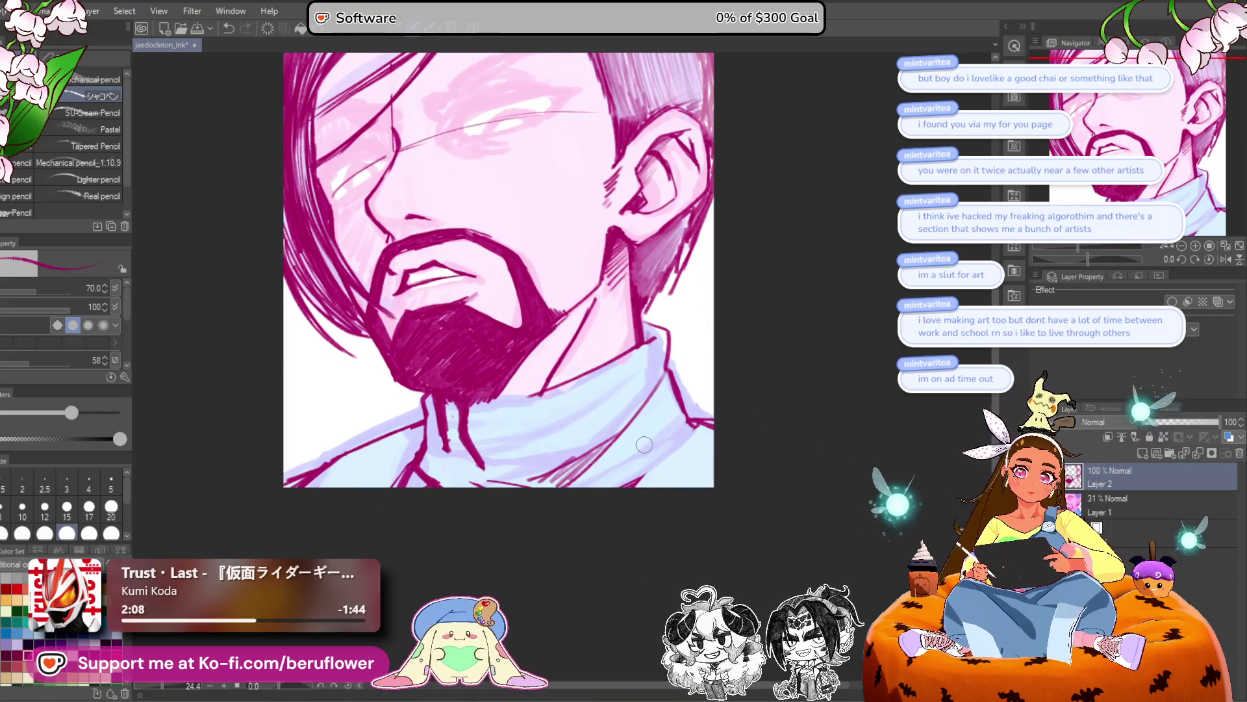
left_click_drag(634, 488, 687, 433)
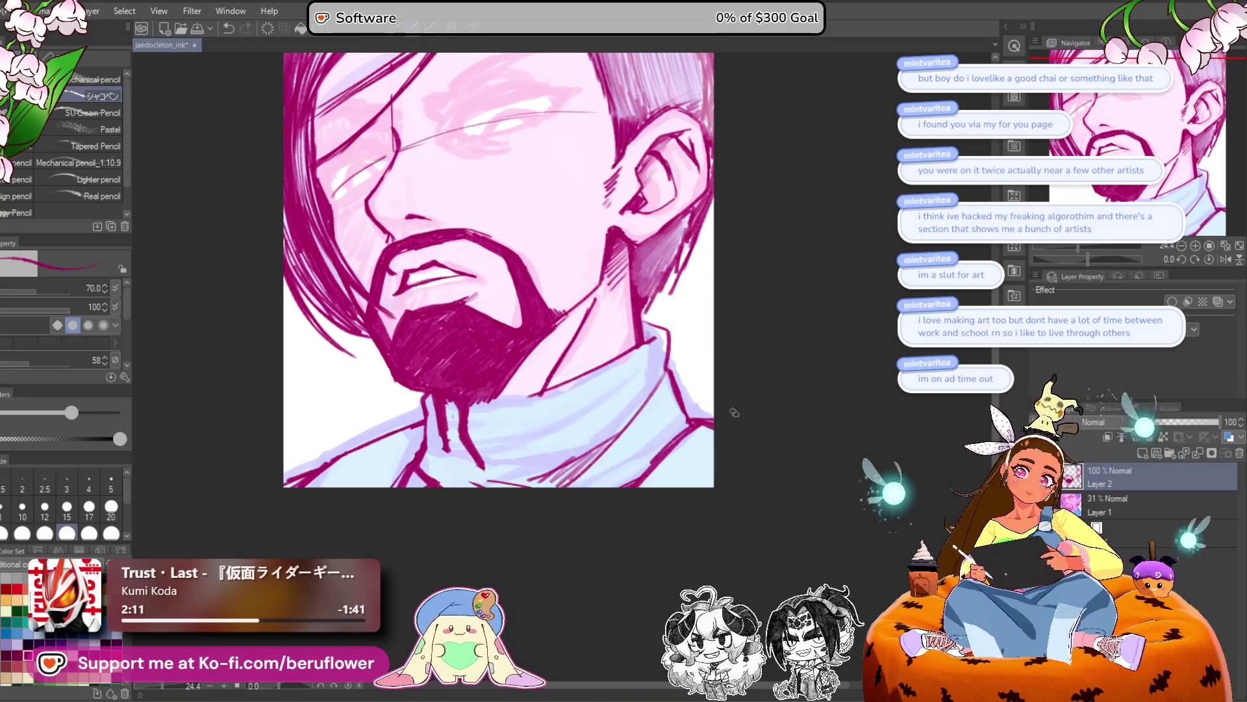
mouse_move(724, 466)
left_mouse_down()
mouse_move(744, 440)
mouse_move(671, 243)
mouse_move(732, 282)
left_mouse_up()
scroll(671, 243, "up", 1)
Discard rough eyelid strokes, retrace the upper eyelid and lightly hatch the lower lid.
left_click_drag(485, 239, 482, 263)
key("ctrl+z")
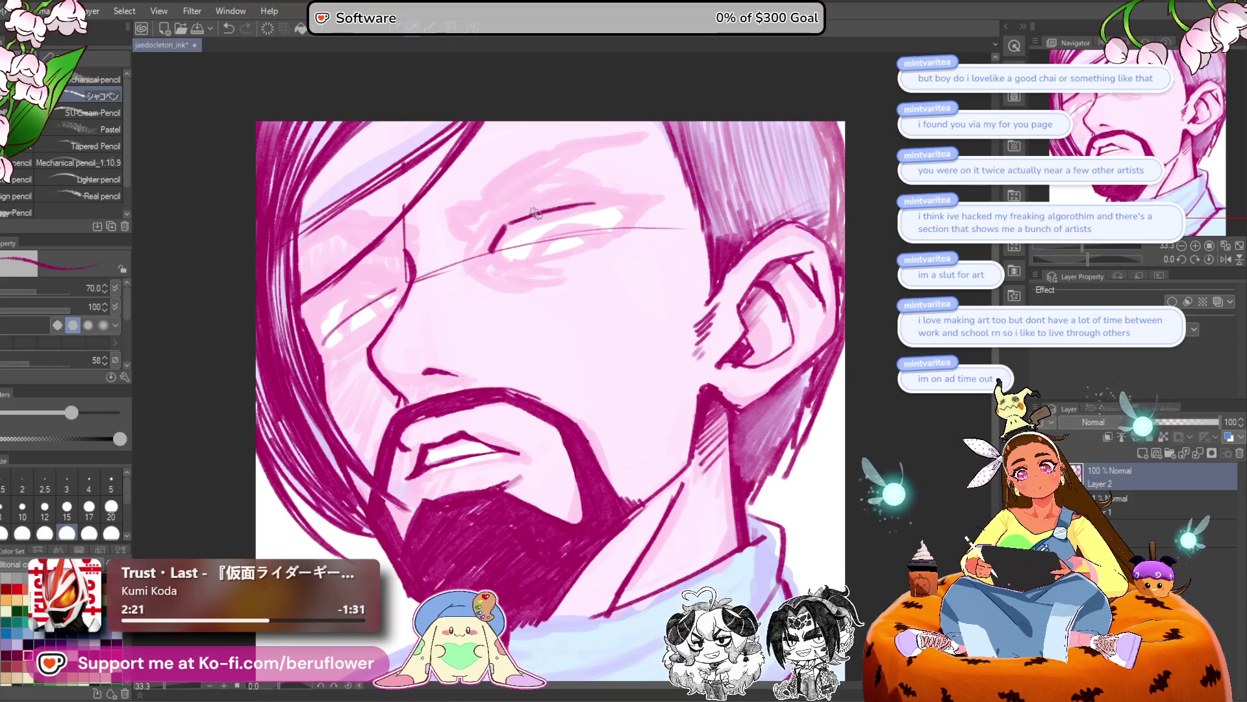
left_click_drag(516, 265, 624, 248)
mouse_move(596, 201)
left_mouse_down()
mouse_move(653, 228)
mouse_move(628, 234)
left_mouse_up()
key("ctrl+z")
key("ctrl+z")
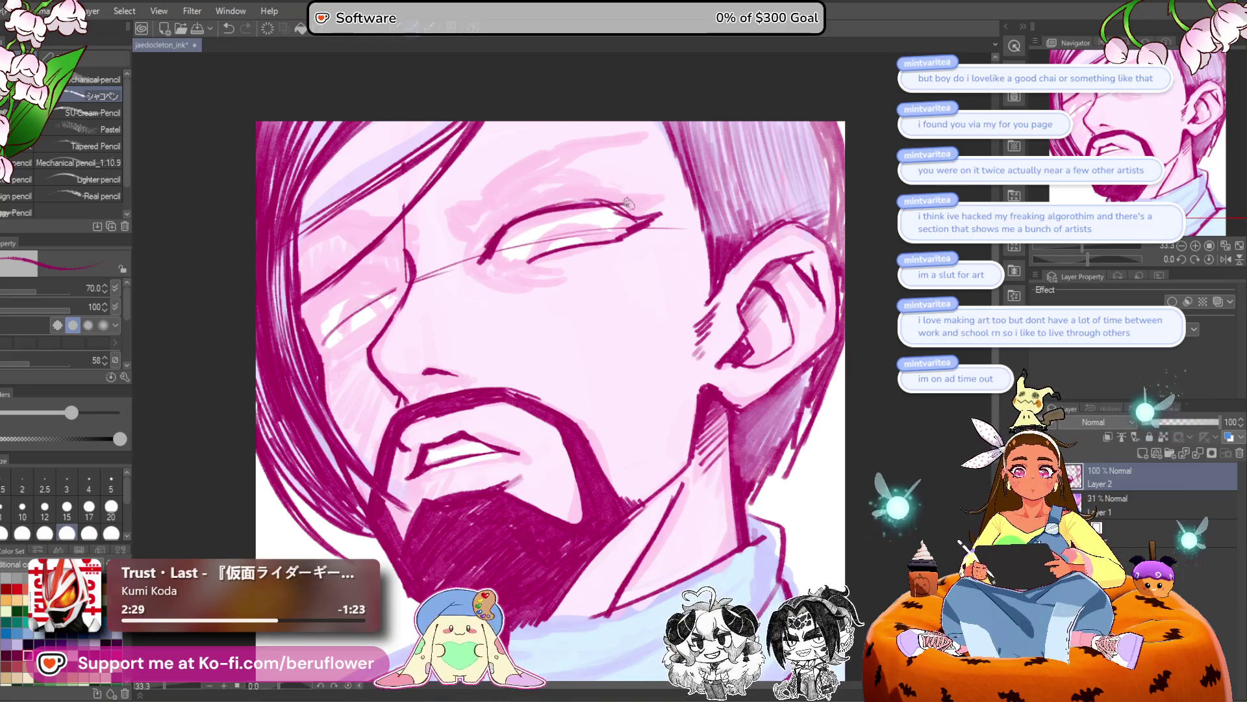
mouse_move(520, 224)
left_mouse_down()
mouse_move(652, 213)
mouse_move(609, 238)
left_mouse_up()
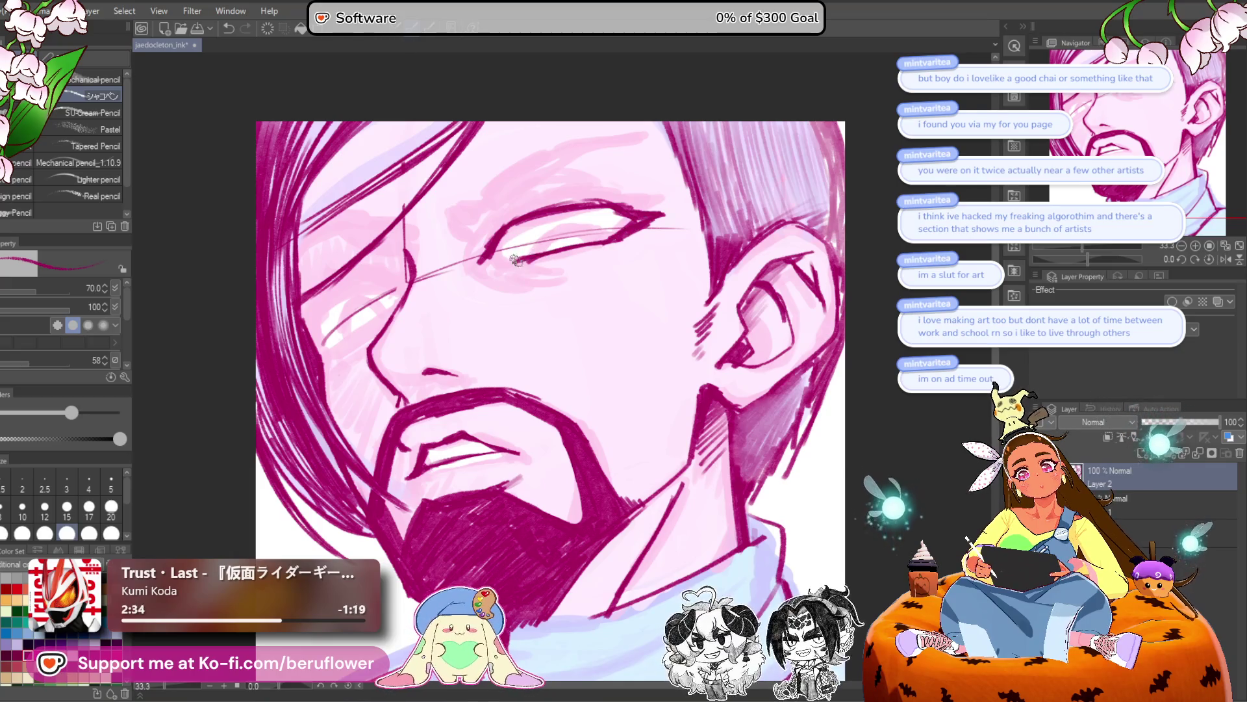
mouse_move(518, 277)
left_mouse_down()
mouse_move(533, 266)
mouse_move(503, 273)
mouse_move(583, 268)
mouse_move(528, 247)
mouse_move(589, 235)
left_mouse_up()
Darken the eye's inner corner and the upper lid beside it.
mouse_move(486, 249)
left_mouse_down()
mouse_move(473, 263)
mouse_move(587, 216)
left_mouse_up()
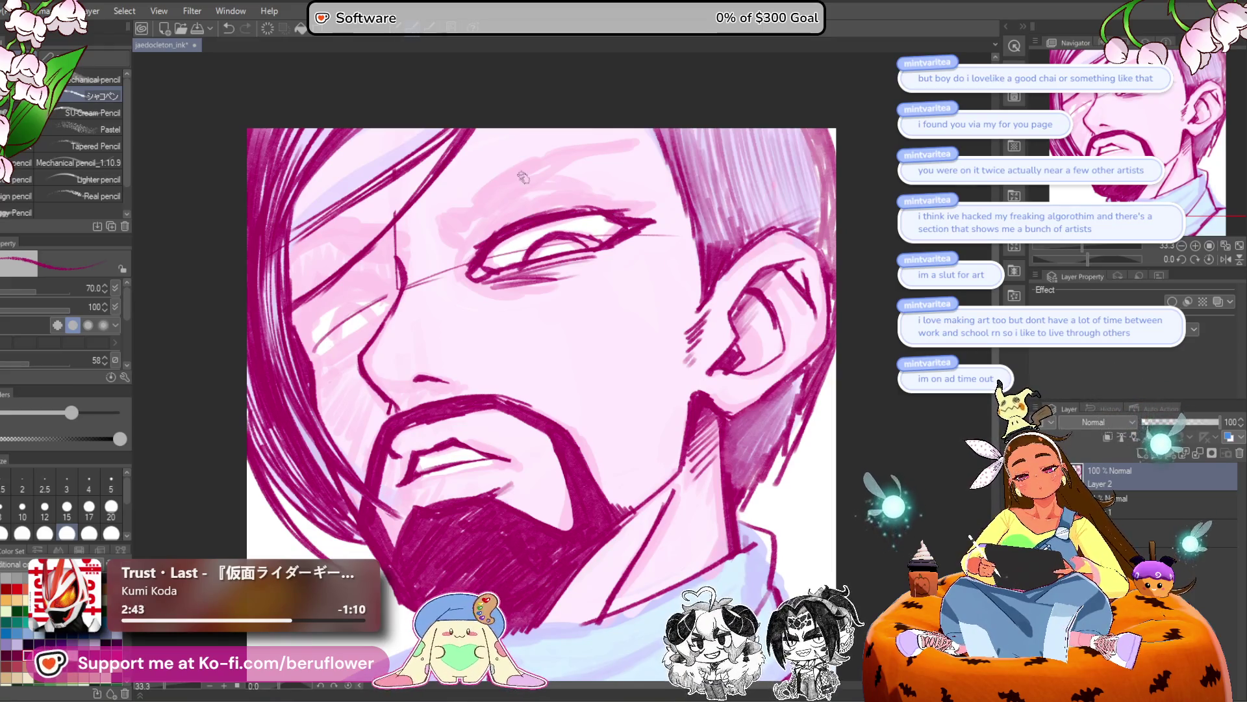
left_click_drag(519, 175, 531, 185)
mouse_move(503, 273)
left_mouse_down()
mouse_move(510, 217)
mouse_move(617, 203)
mouse_move(612, 212)
left_mouse_up()
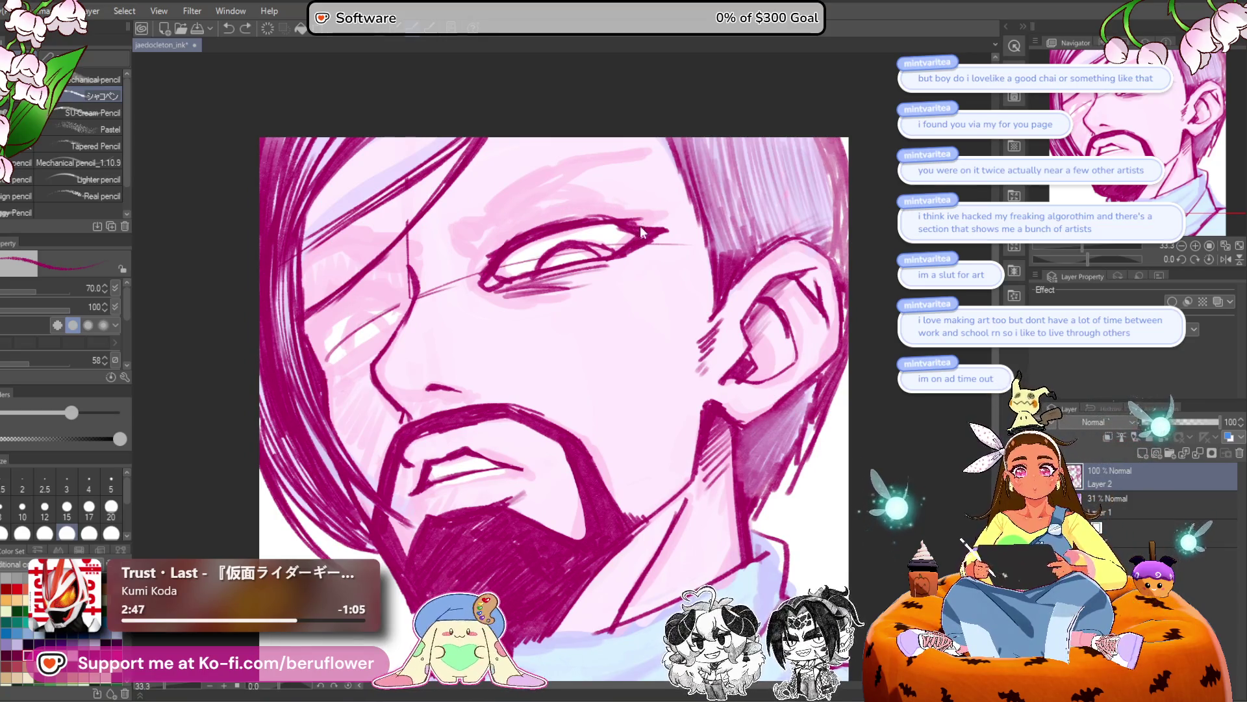
mouse_move(643, 224)
left_mouse_down()
mouse_move(550, 204)
mouse_move(477, 248)
left_mouse_up()
Redraw the upper eyelid as a thick, dark arc.
key("ctrl+z")
key("ctrl+z")
left_click_drag(612, 222, 541, 208)
left_click_drag(484, 256, 492, 267)
key("ctrl+z")
mouse_move(620, 224)
left_mouse_down()
mouse_move(530, 214)
mouse_move(491, 258)
left_mouse_up()
left_click_drag(522, 217, 641, 234)
left_click_drag(650, 284, 617, 294)
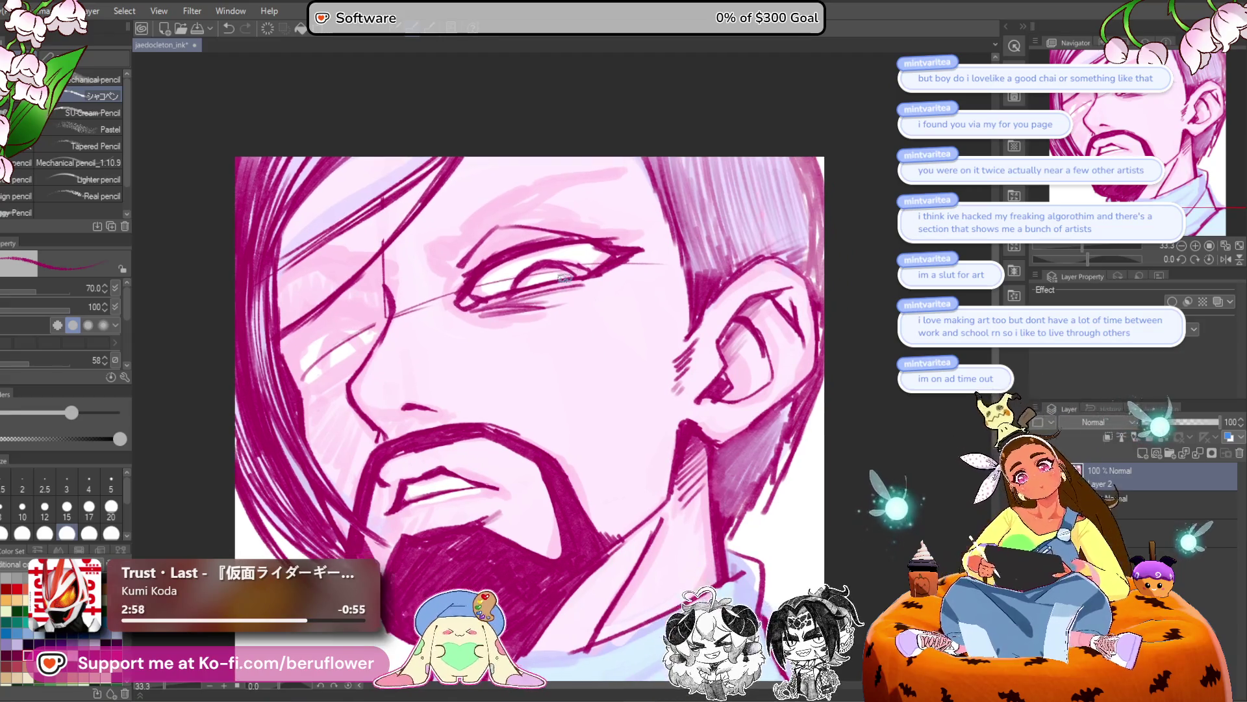
mouse_move(511, 260)
left_mouse_down()
mouse_move(591, 248)
mouse_move(565, 245)
mouse_move(651, 248)
mouse_move(492, 295)
mouse_move(571, 275)
mouse_move(508, 295)
left_mouse_up()
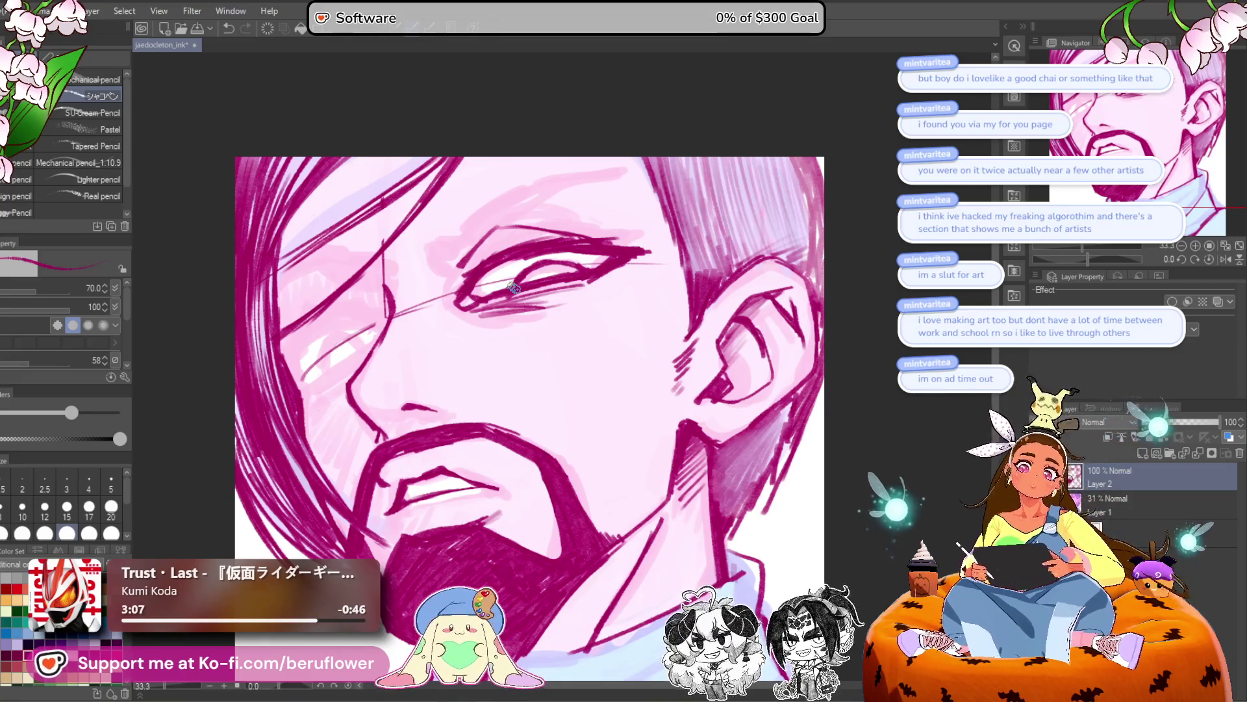
Ink the brow line above the eye and darken it with hatching.
scroll(513, 287, "down", 1)
scroll(523, 273, "up", 1)
scroll(529, 259, "up", 1)
mouse_move(430, 258)
left_mouse_down()
mouse_move(469, 266)
mouse_move(465, 245)
mouse_move(530, 189)
mouse_move(621, 179)
mouse_move(504, 234)
left_mouse_up()
mouse_move(556, 203)
left_mouse_down()
mouse_move(460, 266)
mouse_move(487, 225)
mouse_move(610, 181)
mouse_move(484, 245)
mouse_move(482, 232)
left_mouse_up()
left_click_drag(590, 186, 635, 175)
Add strokes below the eye's inner corner, then preview the whole drawing and rotate the canvas.
mouse_move(430, 281)
left_mouse_down()
mouse_move(454, 269)
mouse_move(462, 320)
left_mouse_up()
mouse_move(483, 257)
left_mouse_down()
mouse_move(493, 327)
mouse_move(551, 305)
left_mouse_up()
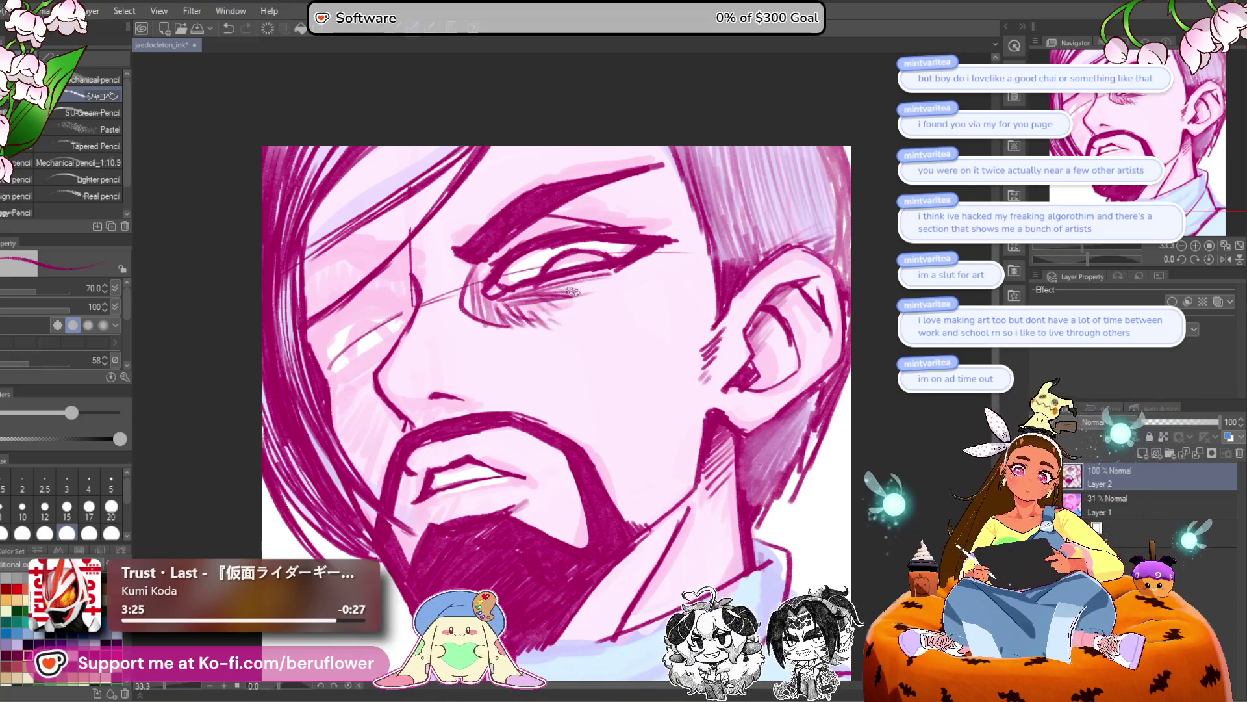
left_click_drag(458, 543, 480, 434)
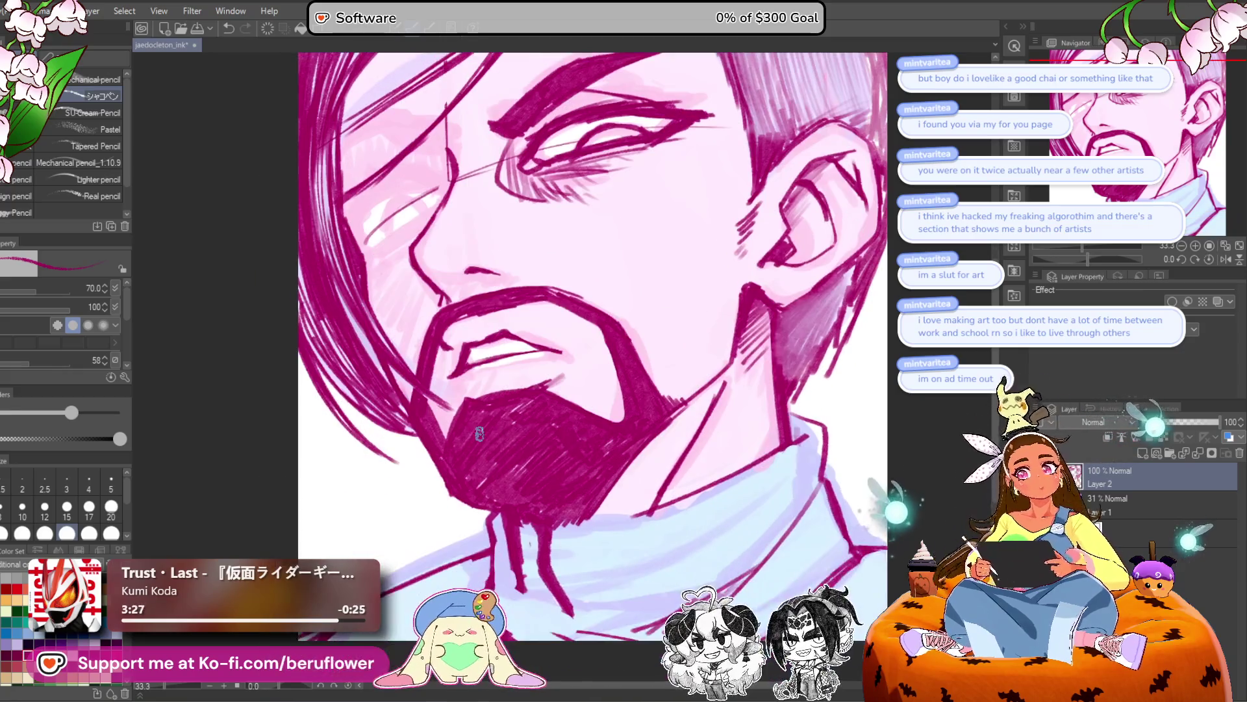
key("ctrl+0")
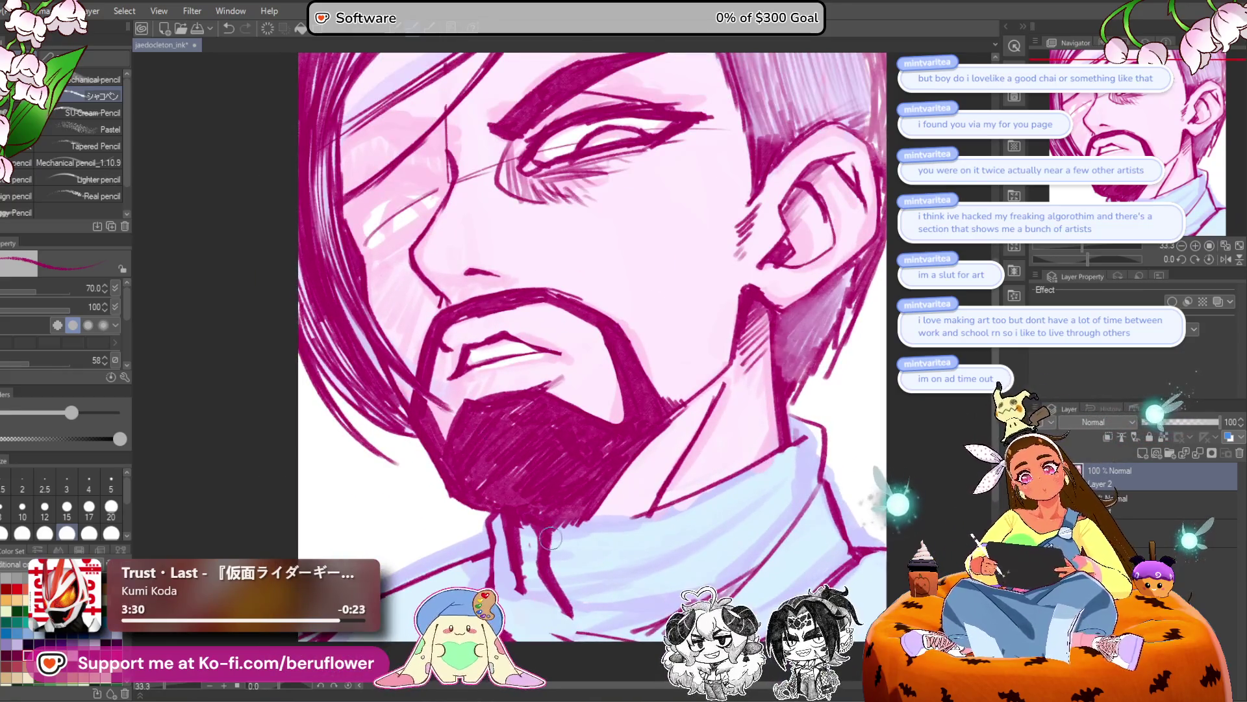
left_click_drag(1086, 260, 1077, 260)
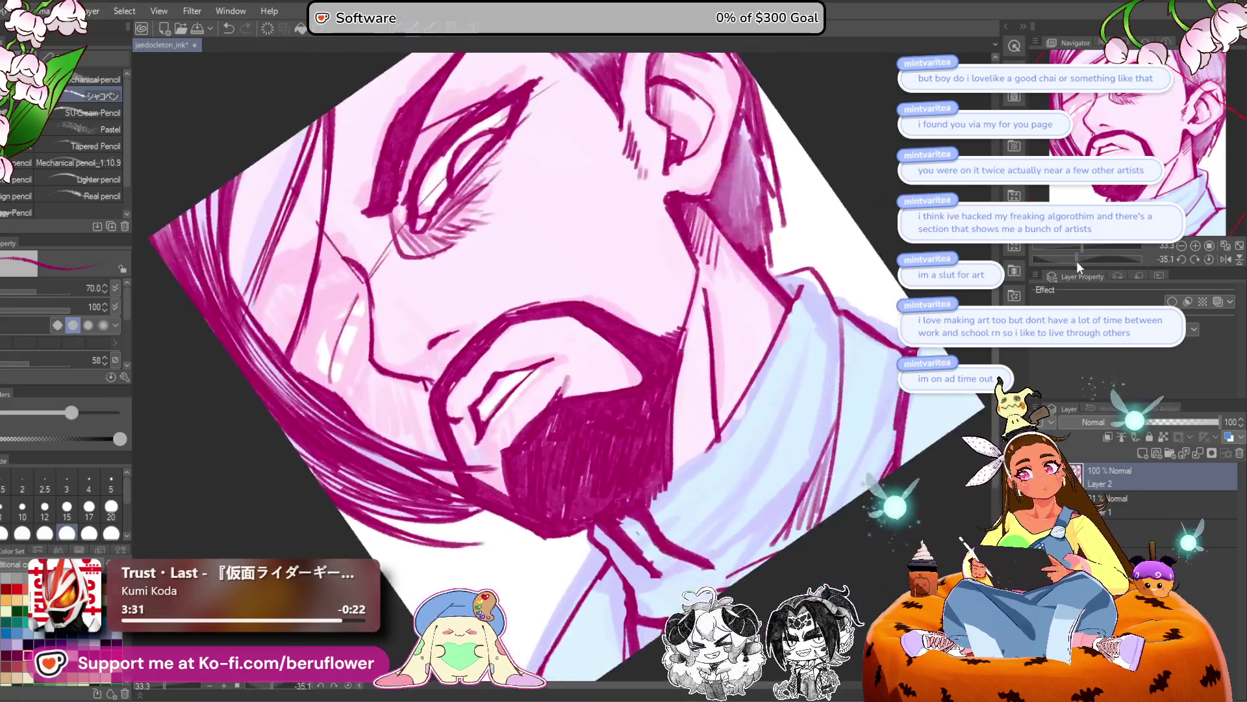
left_click_drag(719, 427, 672, 479)
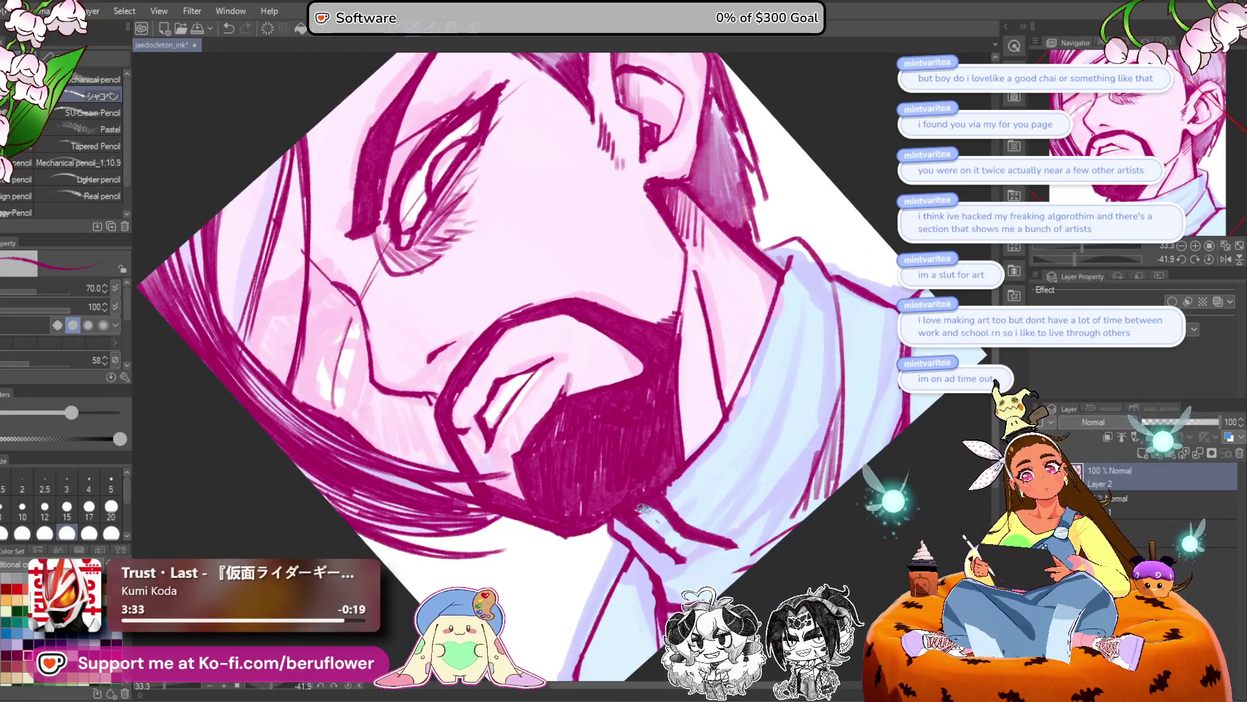
left_click(1210, 259)
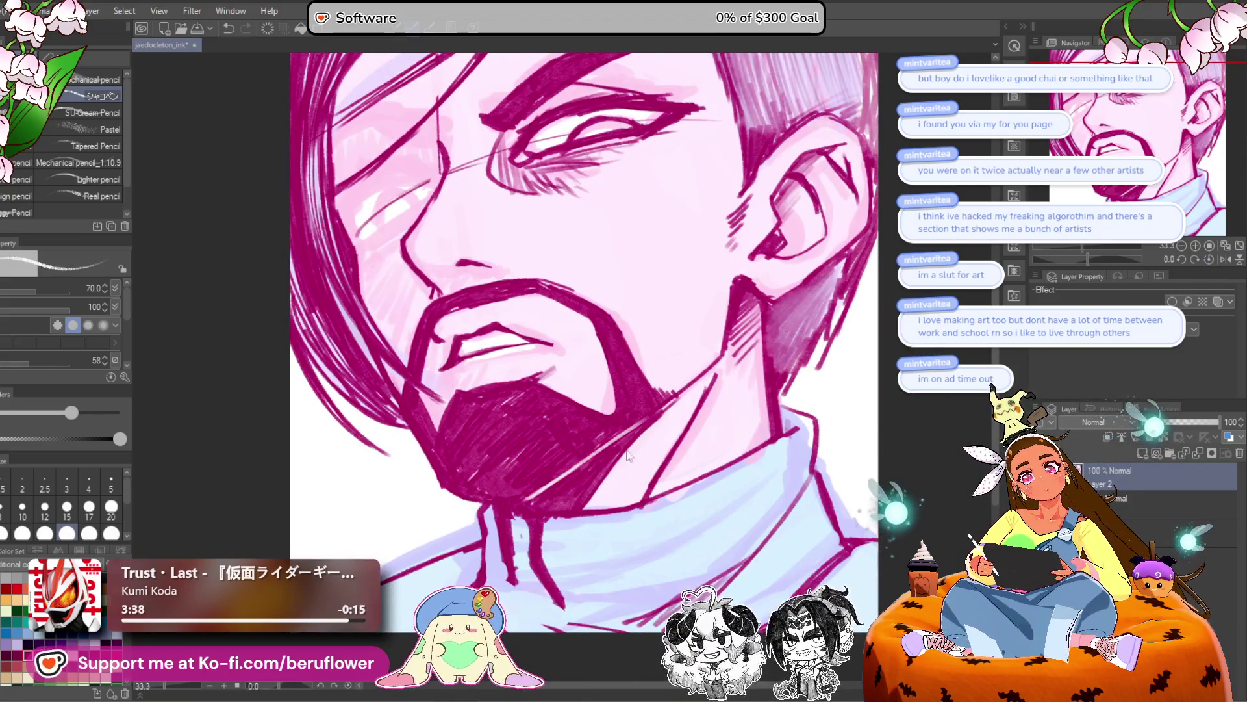
key("ctrl+z")
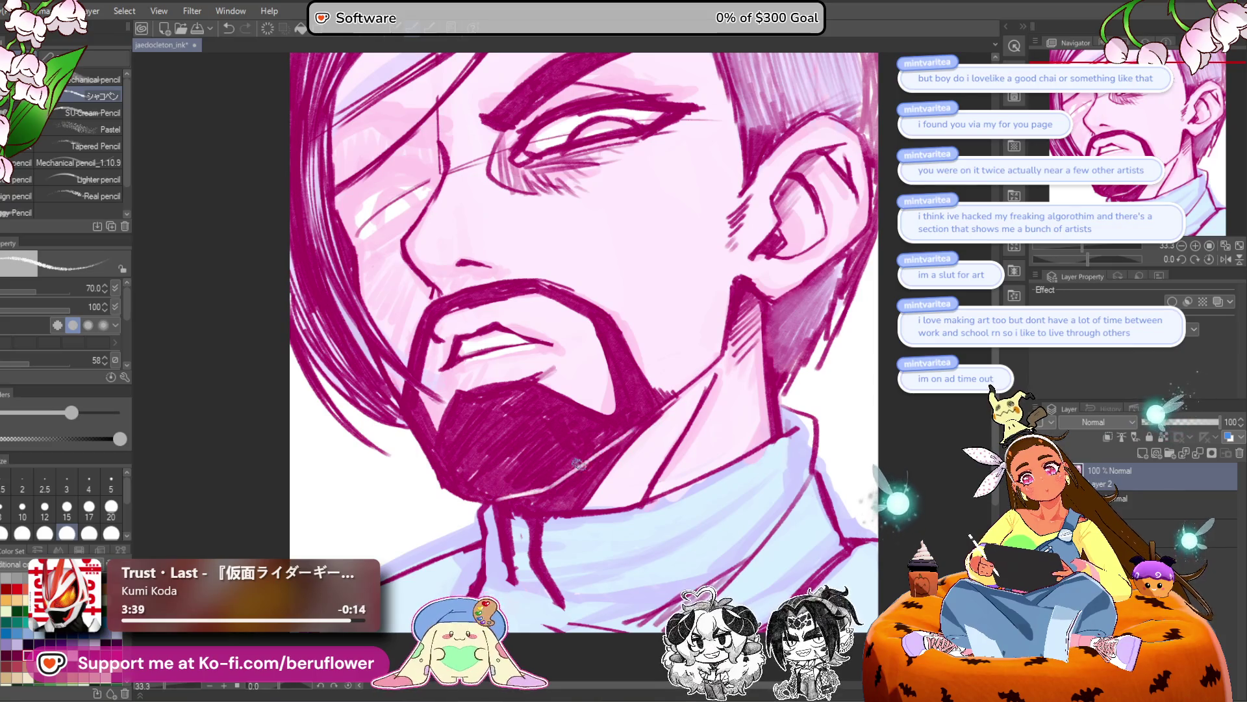
scroll(569, 480, "down", 5)
scroll(562, 580, "up", 4)
left_click_drag(561, 579, 534, 581)
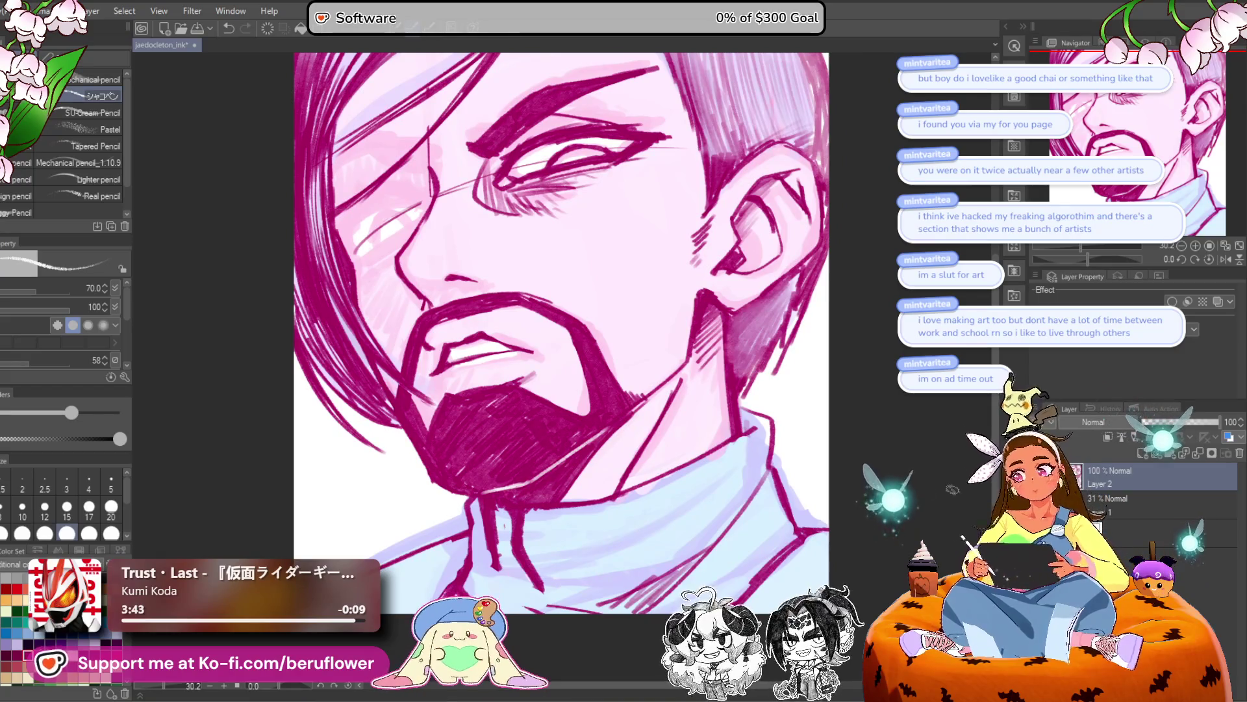
mouse_move(684, 146)
left_mouse_down()
mouse_move(563, 256)
mouse_move(591, 253)
mouse_move(571, 258)
left_mouse_up()
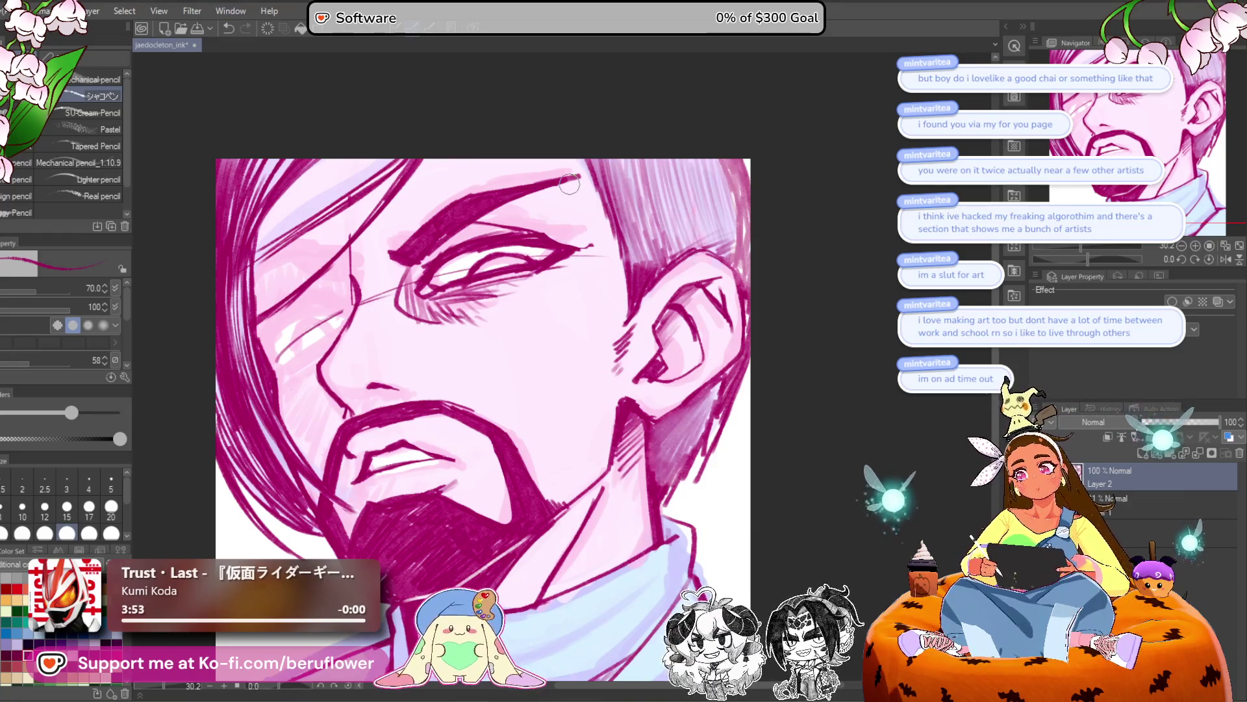
Darken the upper eyelid and extend the cheek hatching downward with small dashes.
left_click_drag(528, 228, 583, 243)
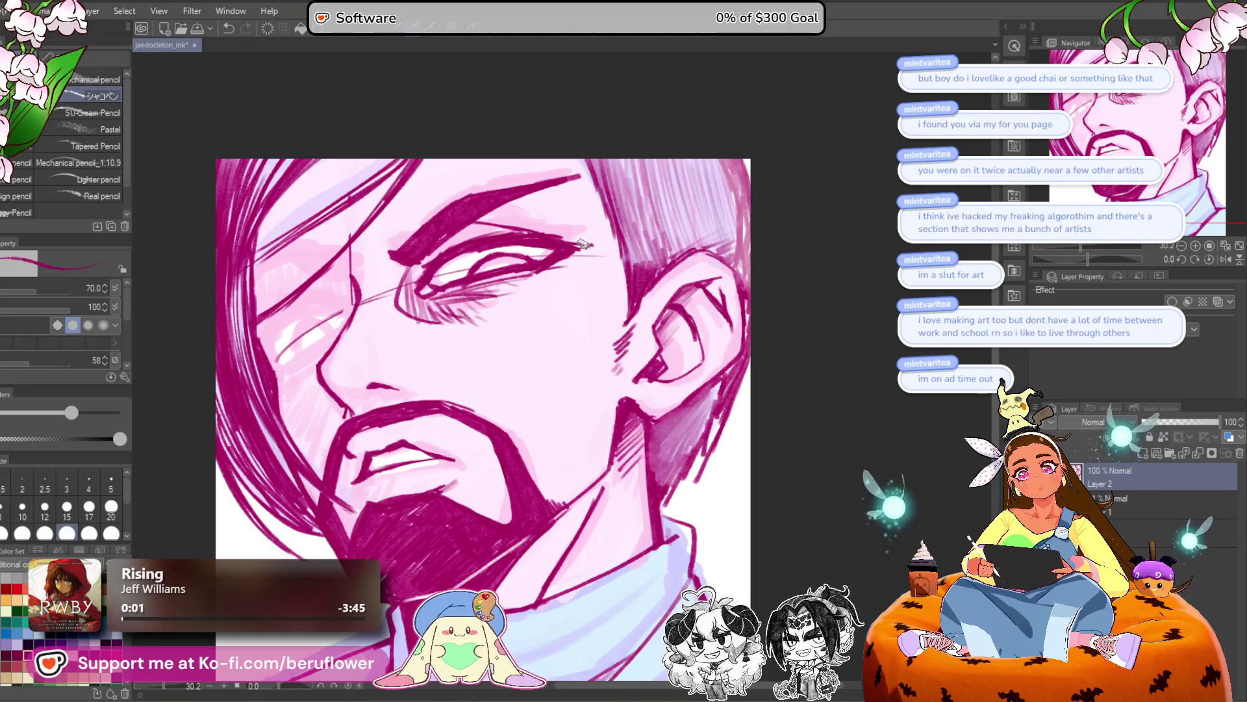
left_click_drag(630, 256, 596, 242)
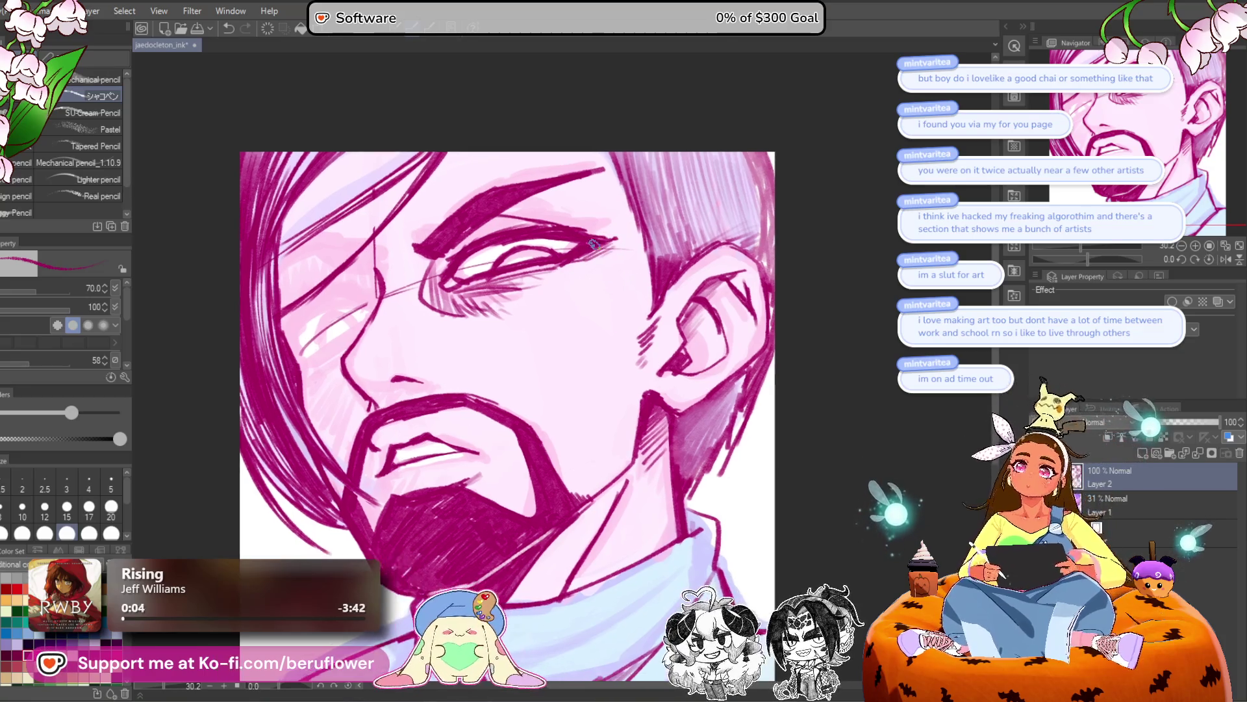
left_click_drag(611, 311, 588, 368)
left_click_drag(606, 278, 592, 289)
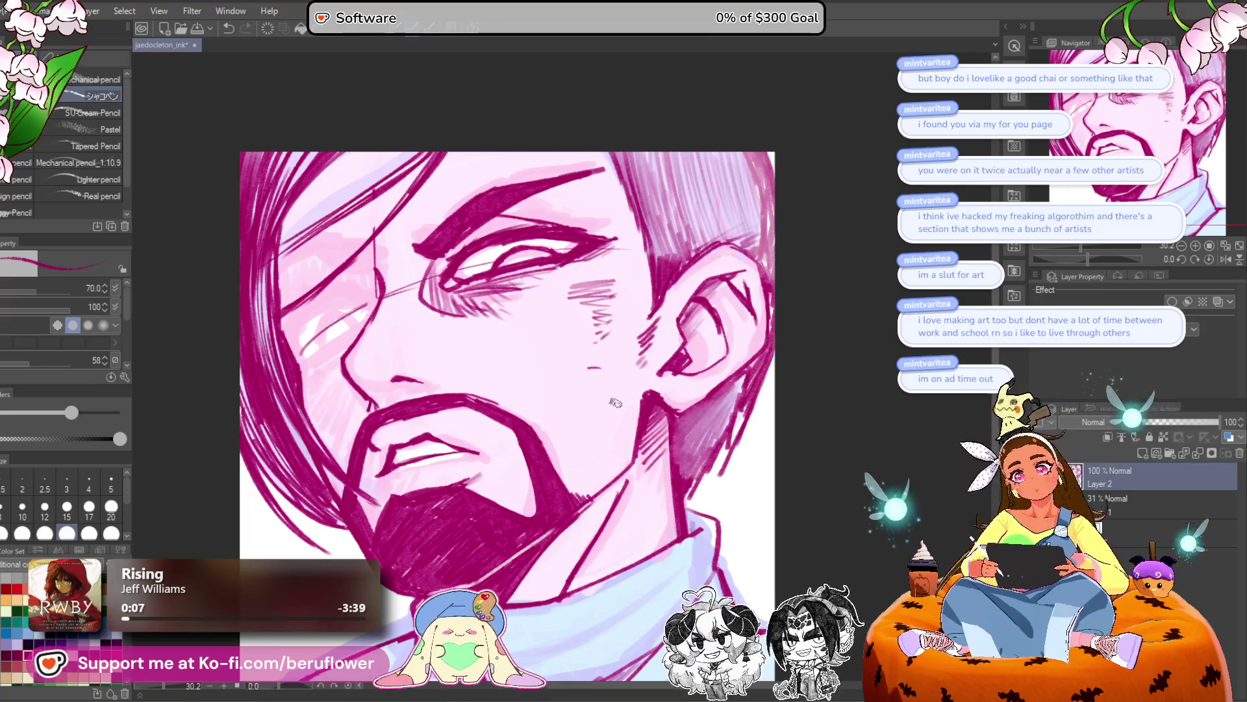
left_click_drag(614, 408, 611, 415)
left_click_drag(489, 568, 483, 547)
left_click_drag(364, 546, 379, 557)
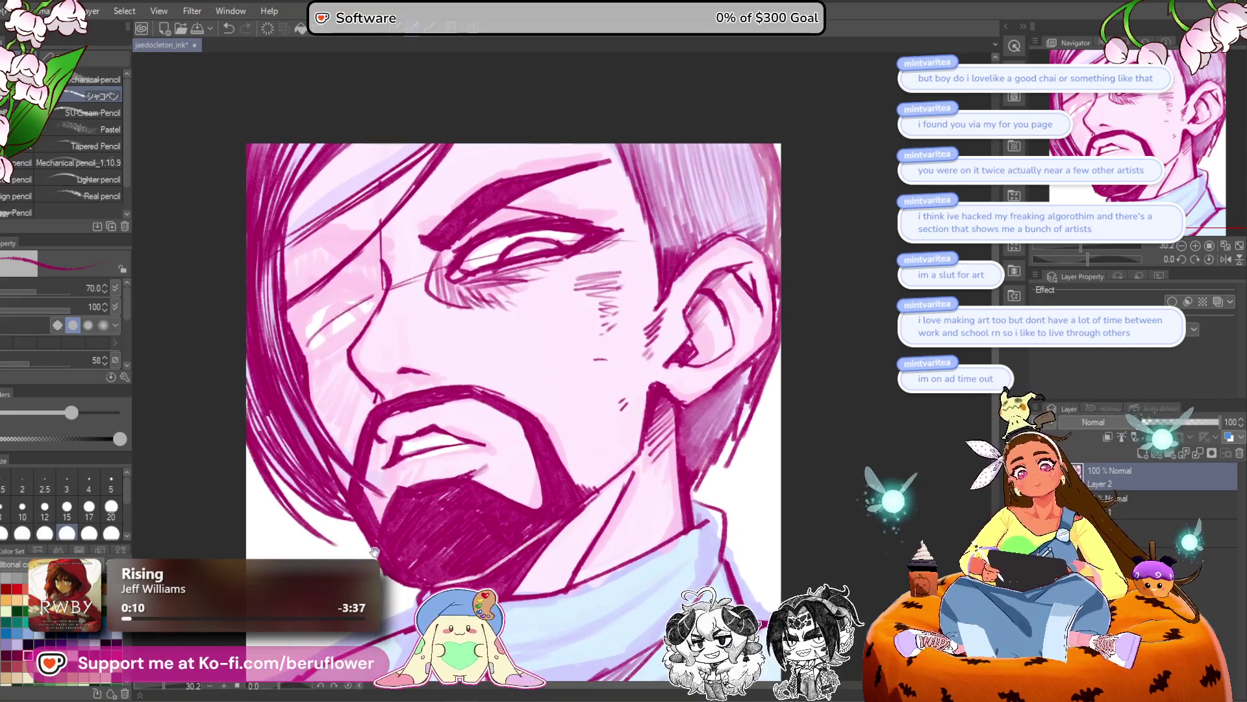
Fill in more eye white, thicken the upper and lower lash lines, and darken the iris.
scroll(548, 219, "up", 3)
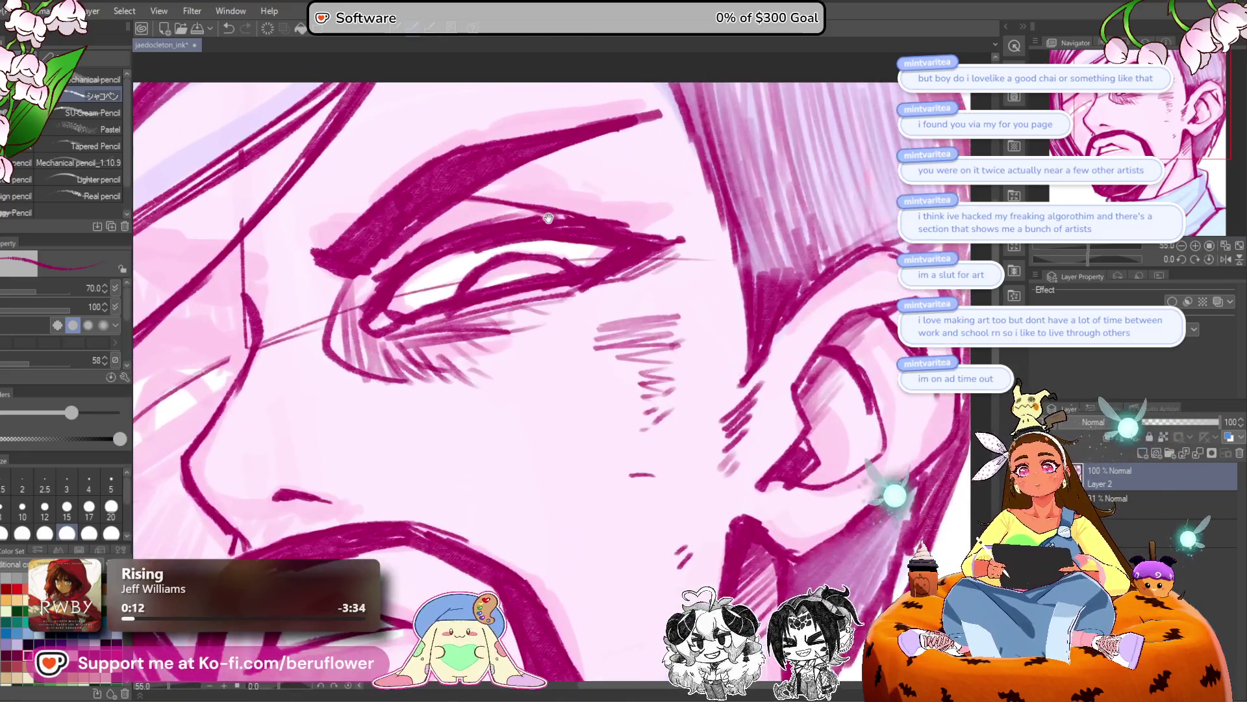
left_click_drag(547, 218, 588, 271)
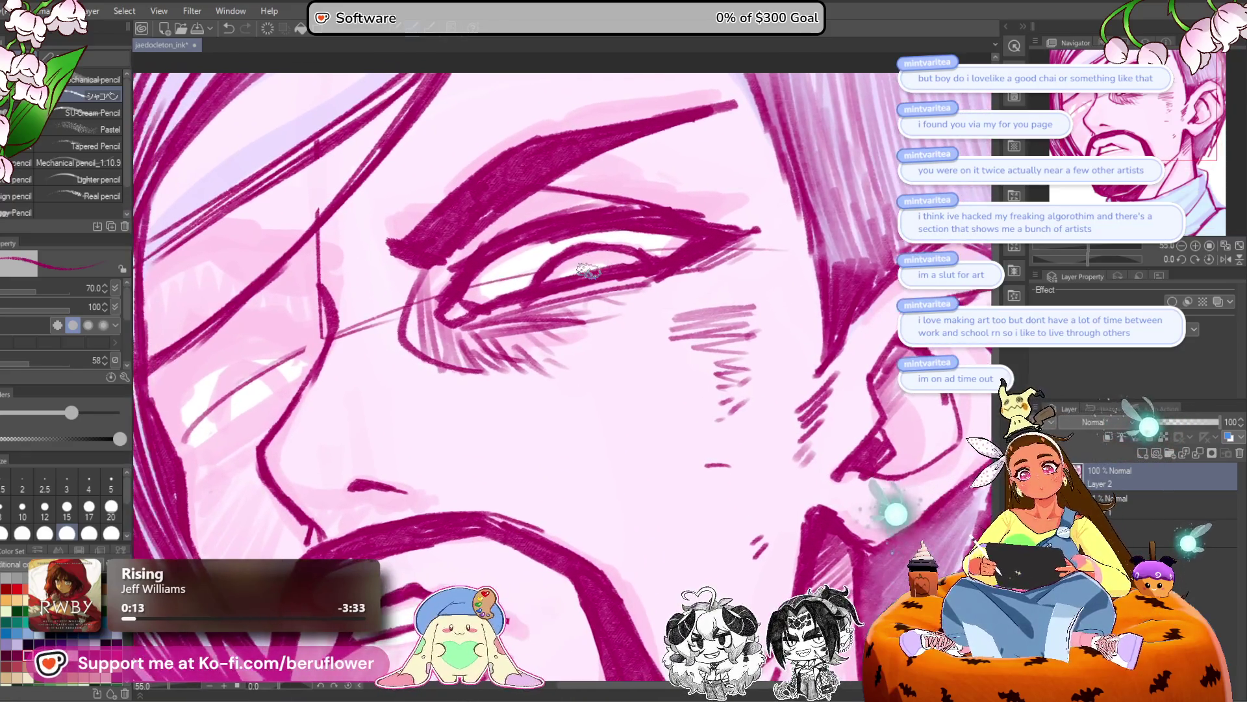
scroll(591, 268, "down", 5)
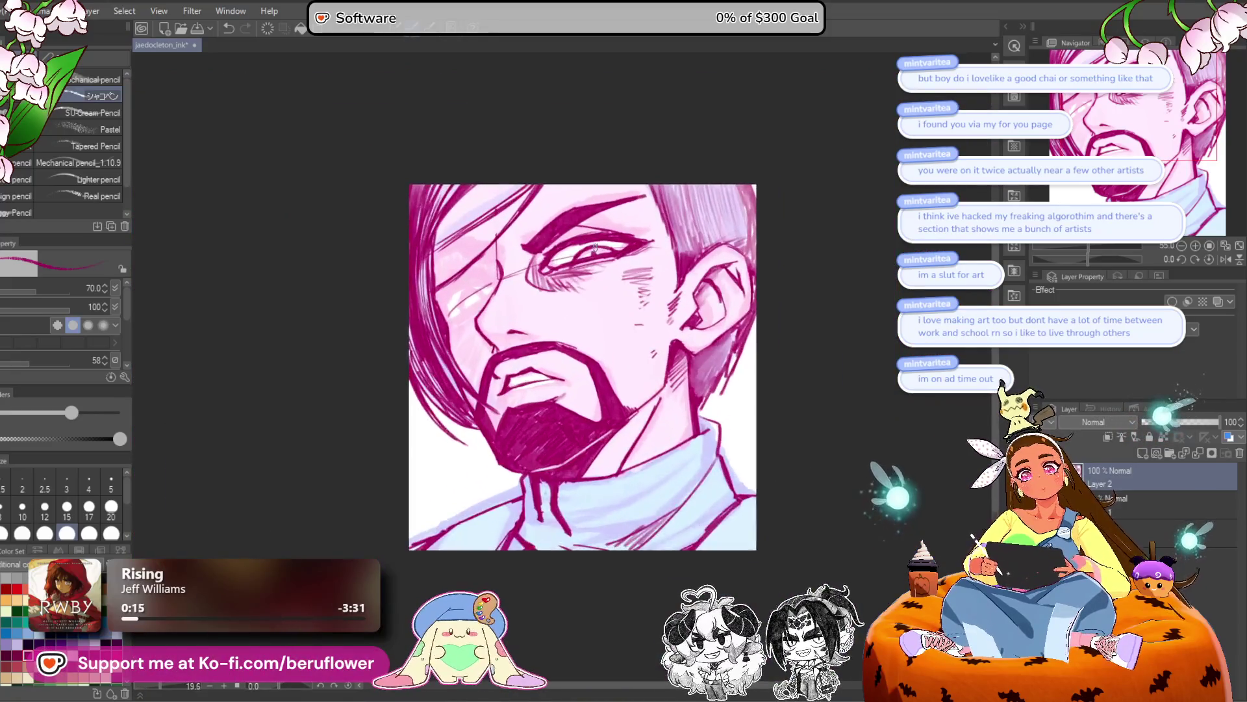
scroll(518, 266, "up", 5)
left_click_drag(518, 267, 467, 289)
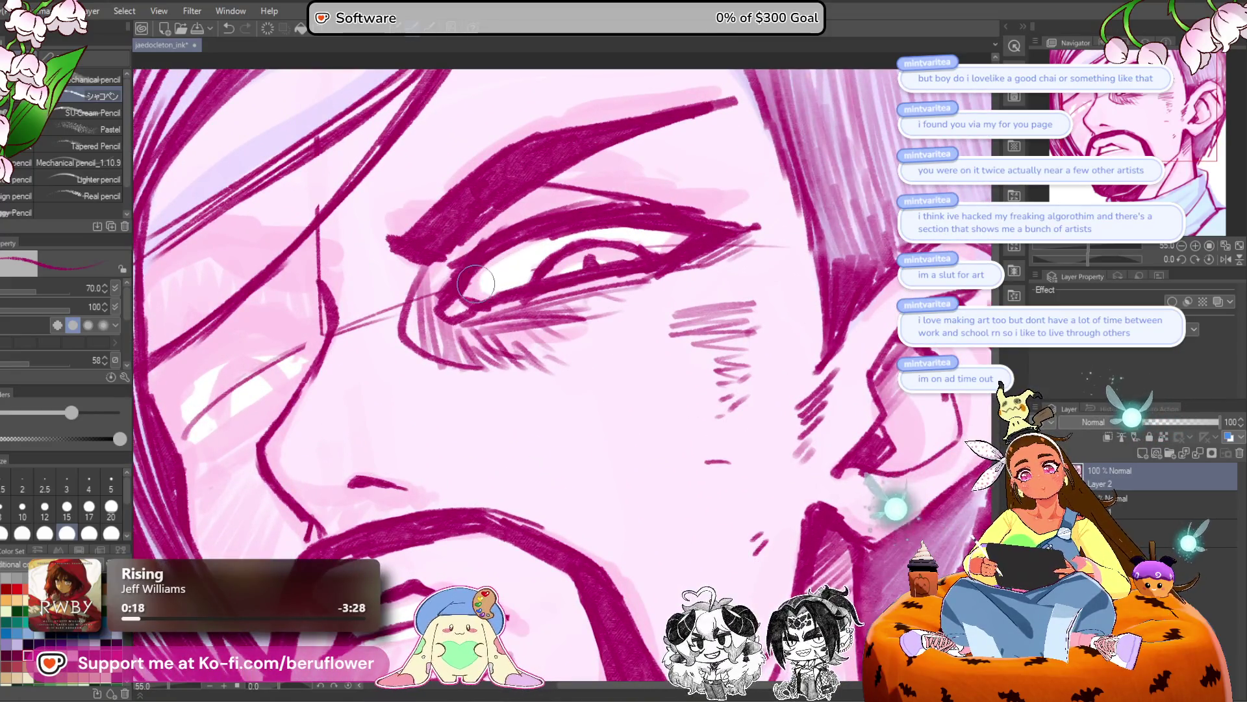
left_click_drag(688, 240, 654, 246)
scroll(654, 247, "down", 5)
scroll(656, 247, "up", 4)
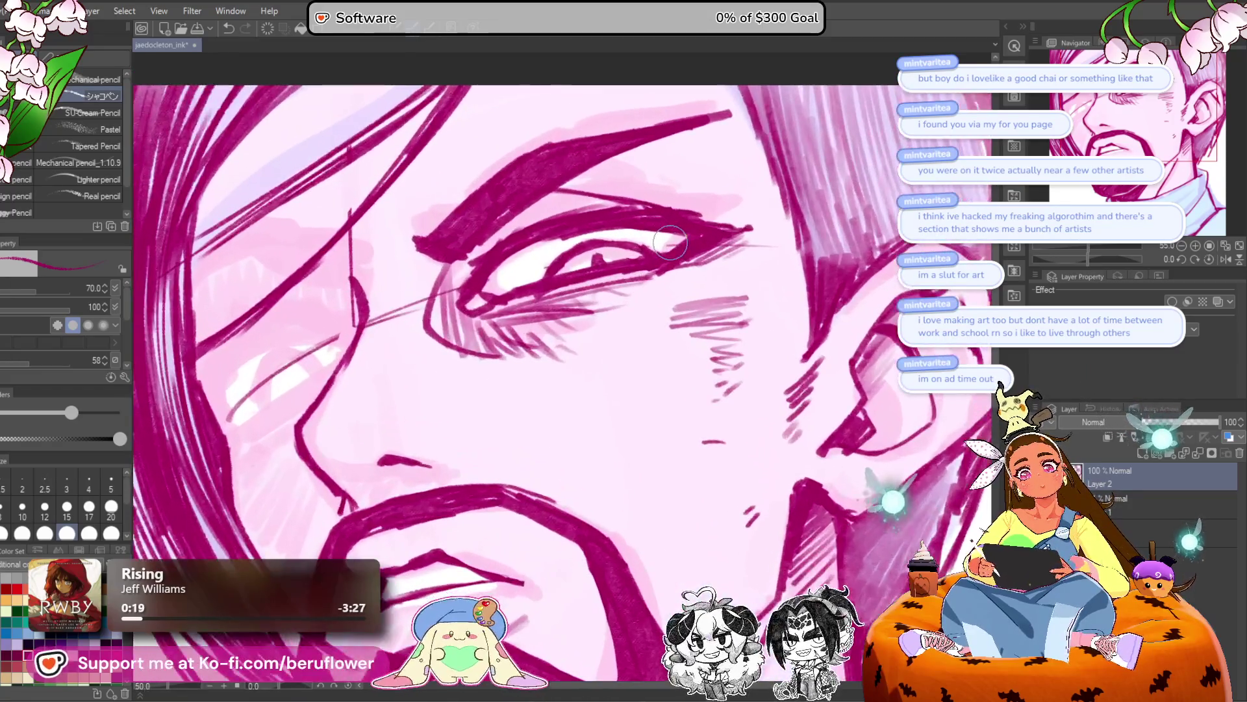
mouse_move(747, 227)
left_mouse_down()
mouse_move(705, 216)
mouse_move(715, 221)
left_mouse_up()
mouse_move(597, 280)
left_mouse_down()
mouse_move(695, 261)
mouse_move(552, 293)
left_mouse_up()
left_click_drag(644, 279, 513, 319)
scroll(513, 317, "down", 4)
scroll(494, 299, "up", 3)
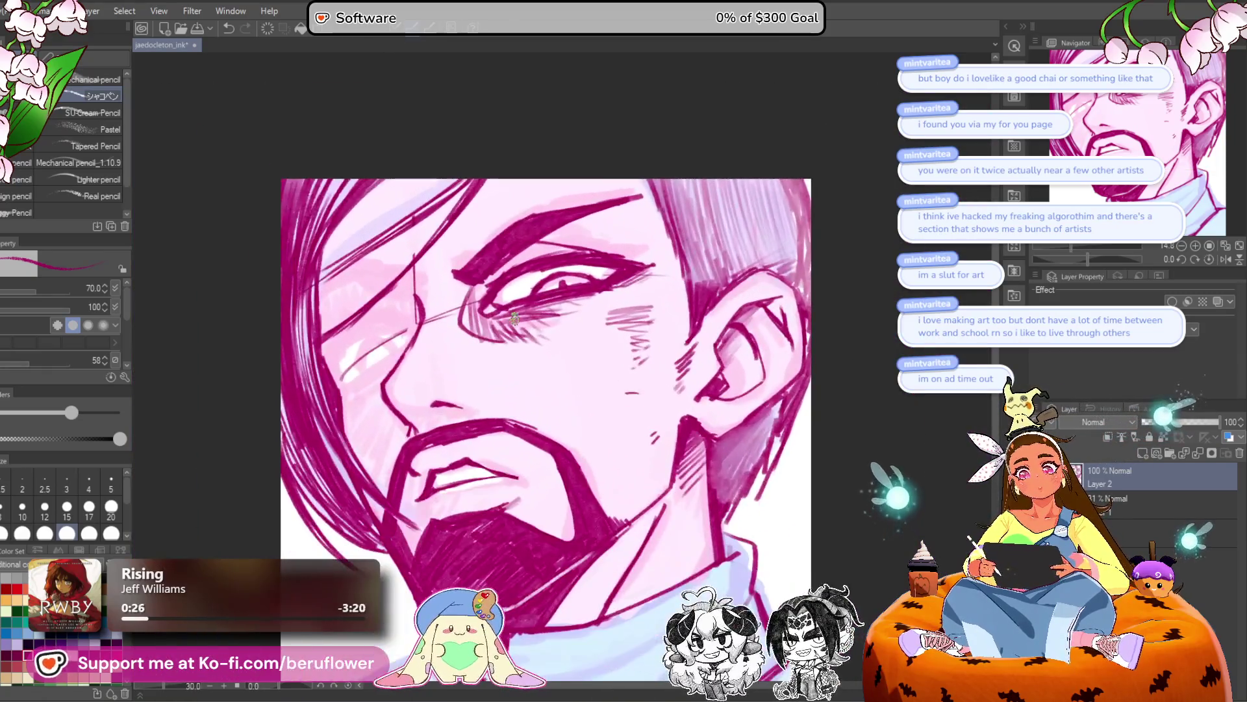
Undo the trial strokes toward the brow and add a short faint mark on the cheek.
scroll(482, 288, "down", 1)
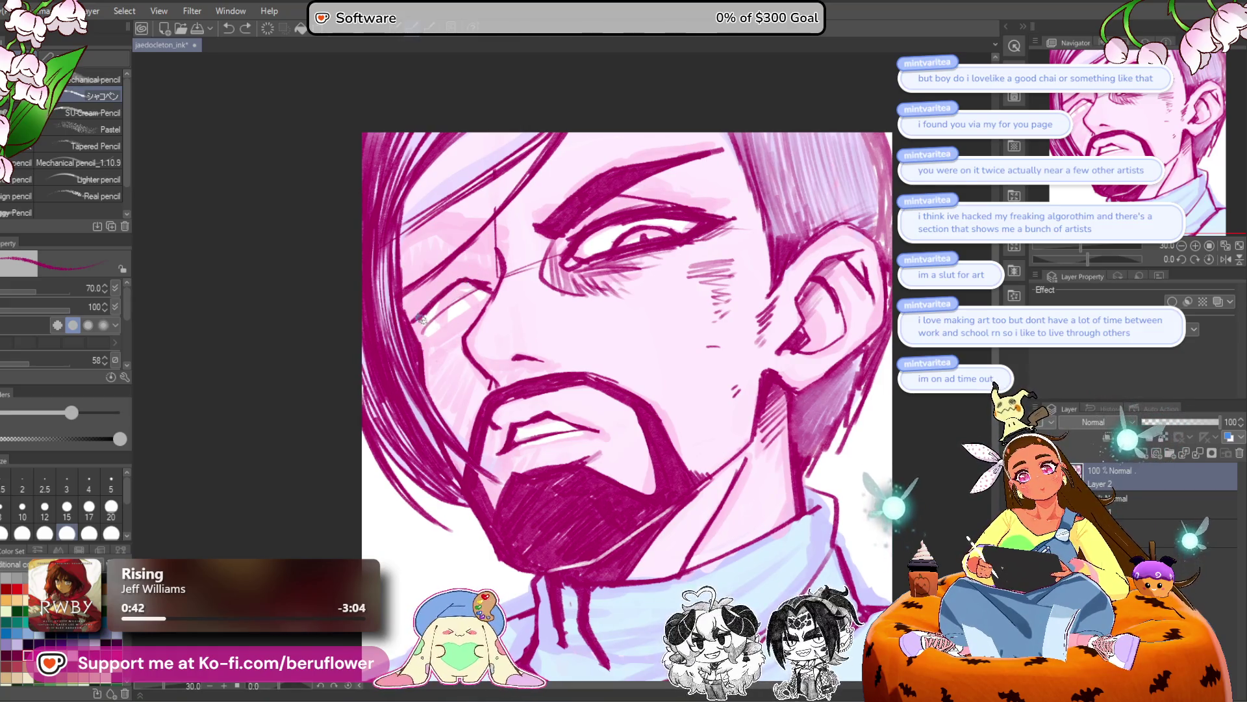
left_click_drag(463, 272, 470, 275)
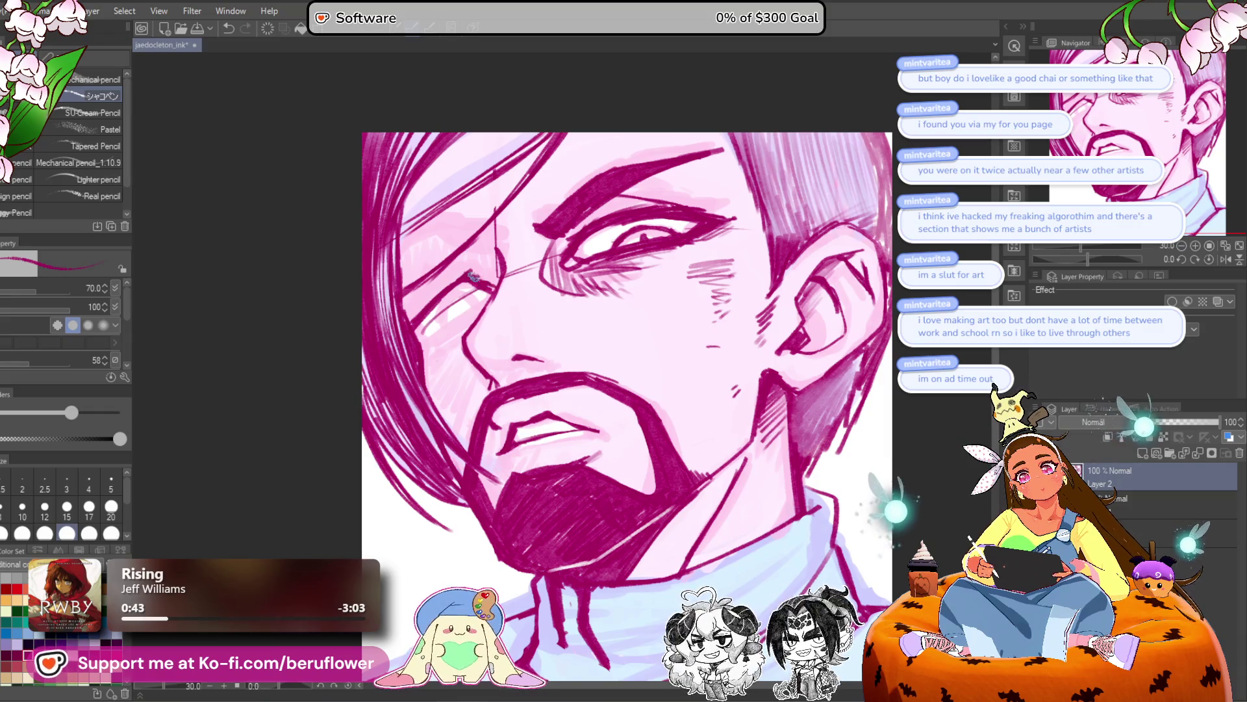
mouse_move(416, 321)
left_mouse_down()
mouse_move(429, 337)
mouse_move(506, 305)
left_mouse_up()
left_click_drag(578, 158, 598, 170)
mouse_move(516, 275)
left_mouse_down()
mouse_move(484, 248)
mouse_move(458, 253)
left_mouse_up()
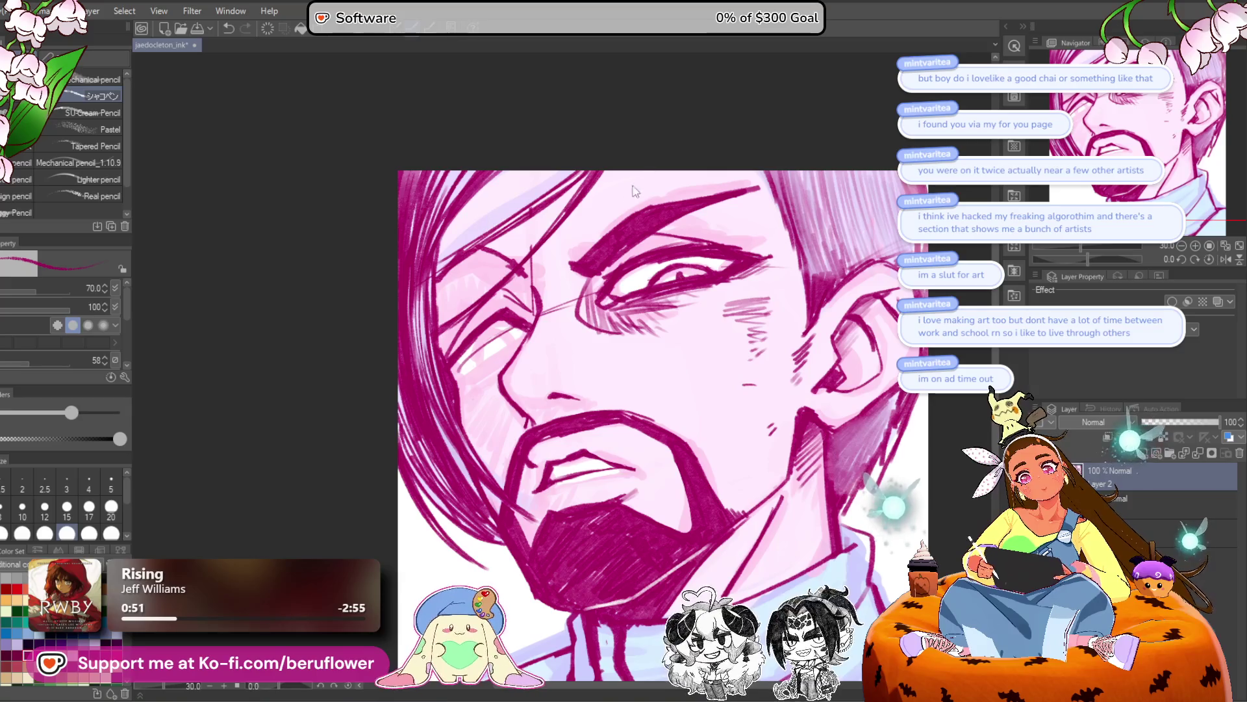
key("ctrl+z")
key("ctrl+z")
left_click_drag(693, 357, 732, 350)
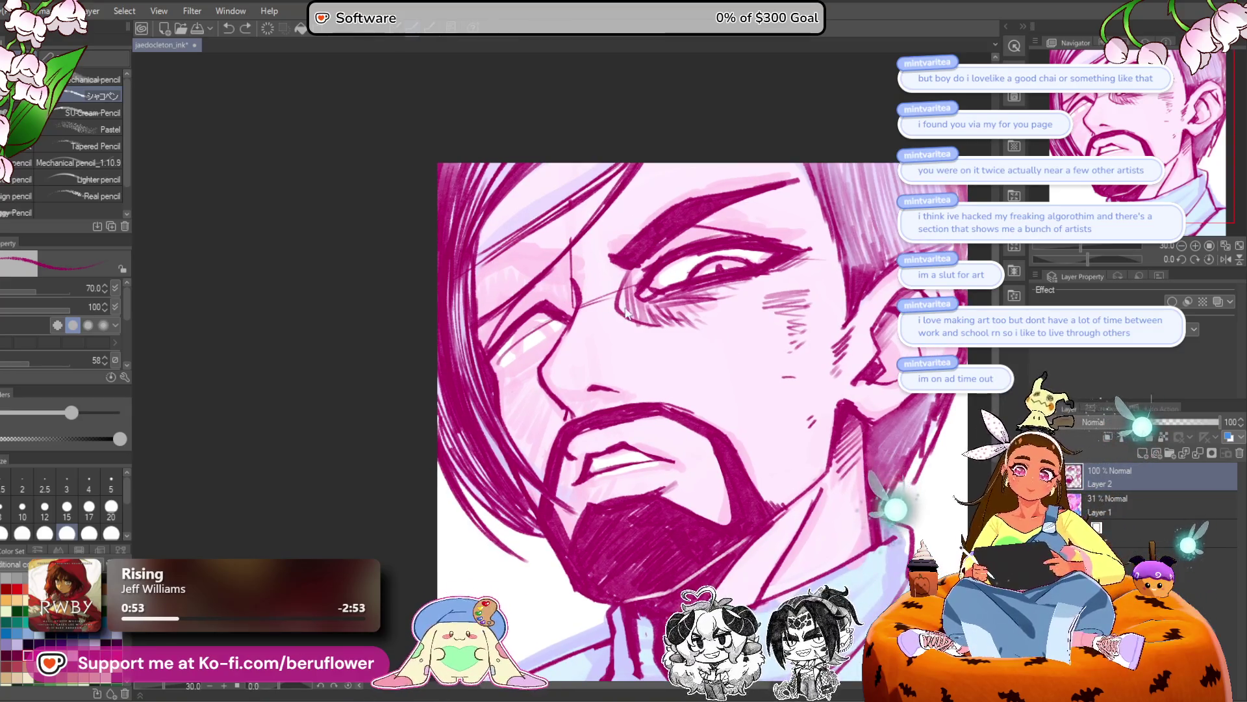
left_click_drag(527, 350, 549, 349)
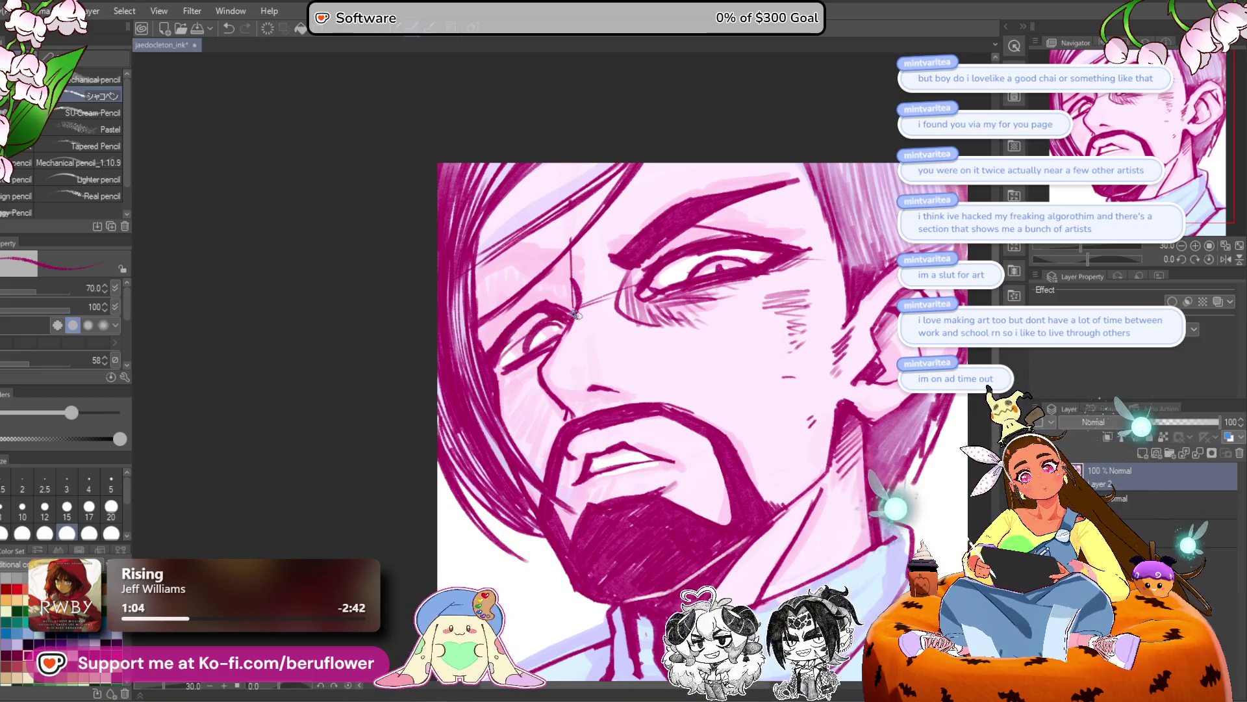
Paint light strokes on the cheek and hair beside the left eye, plus a dark cheek-hair edge.
scroll(575, 314, "down", 5)
scroll(575, 315, "up", 6)
scroll(575, 315, "down", 5)
scroll(575, 314, "up", 5)
left_click_drag(668, 506, 647, 465)
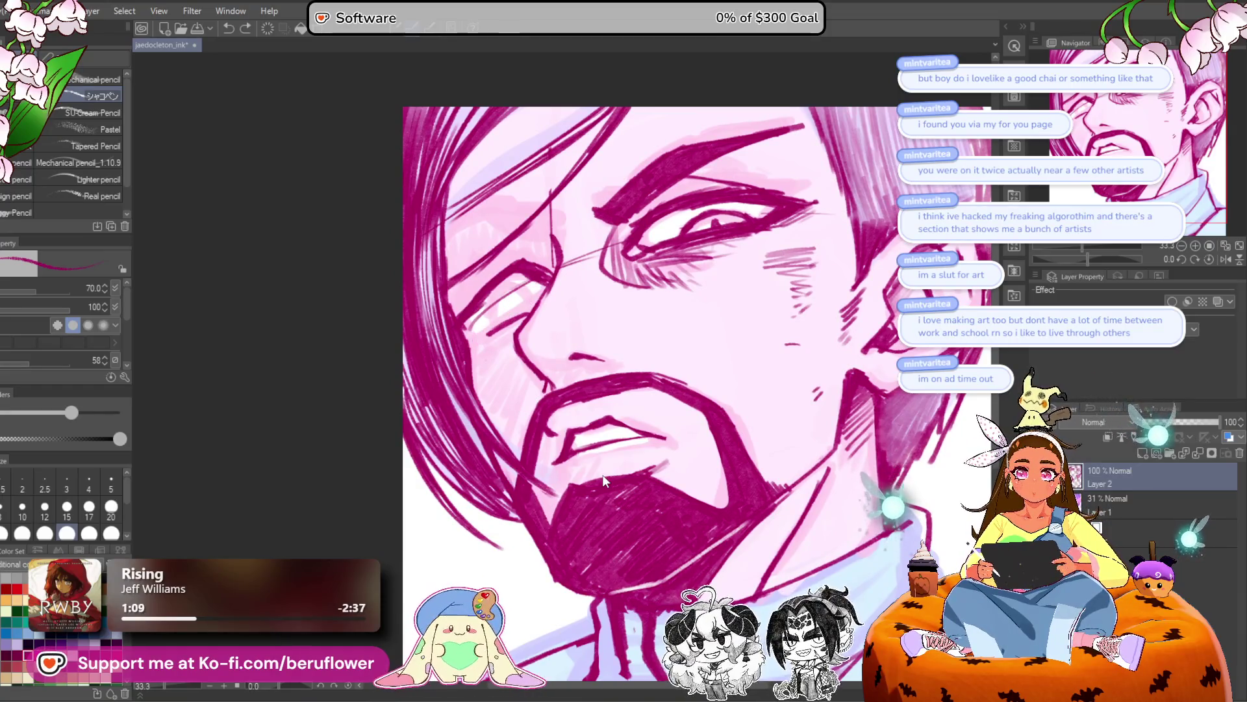
left_click_drag(540, 256, 472, 318)
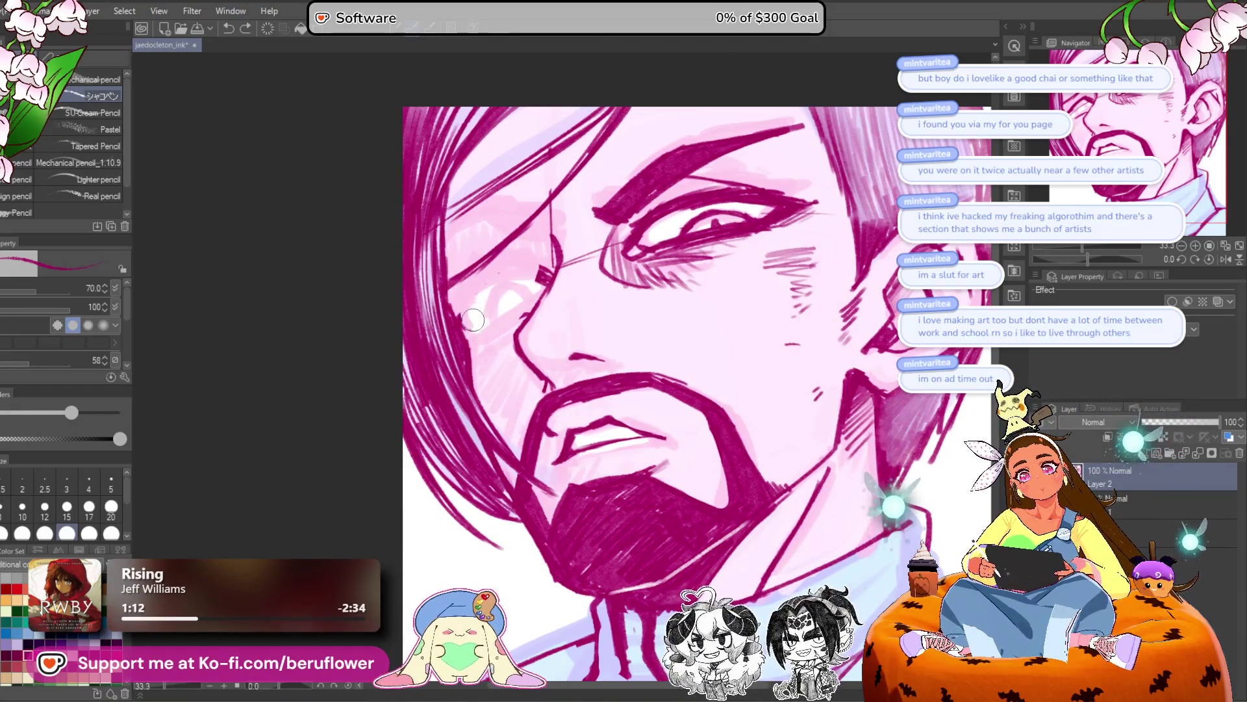
scroll(492, 319, "down", 5)
scroll(491, 319, "up", 5)
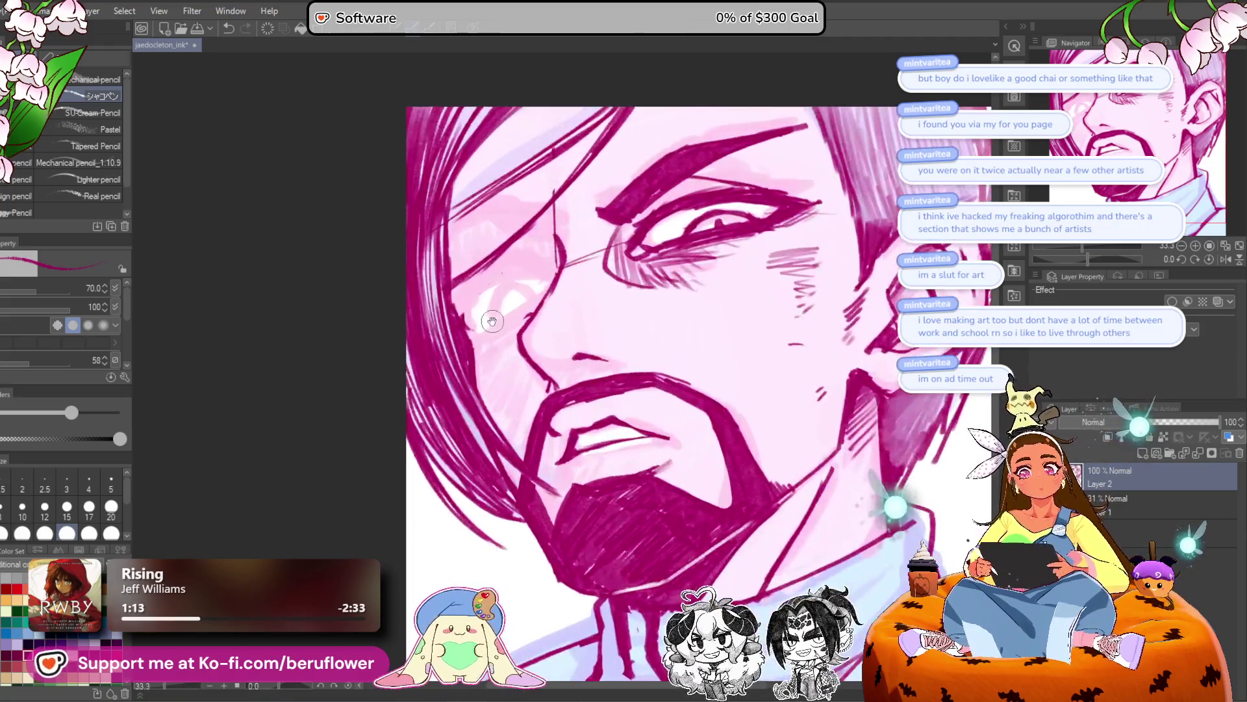
left_click_drag(453, 216, 447, 224)
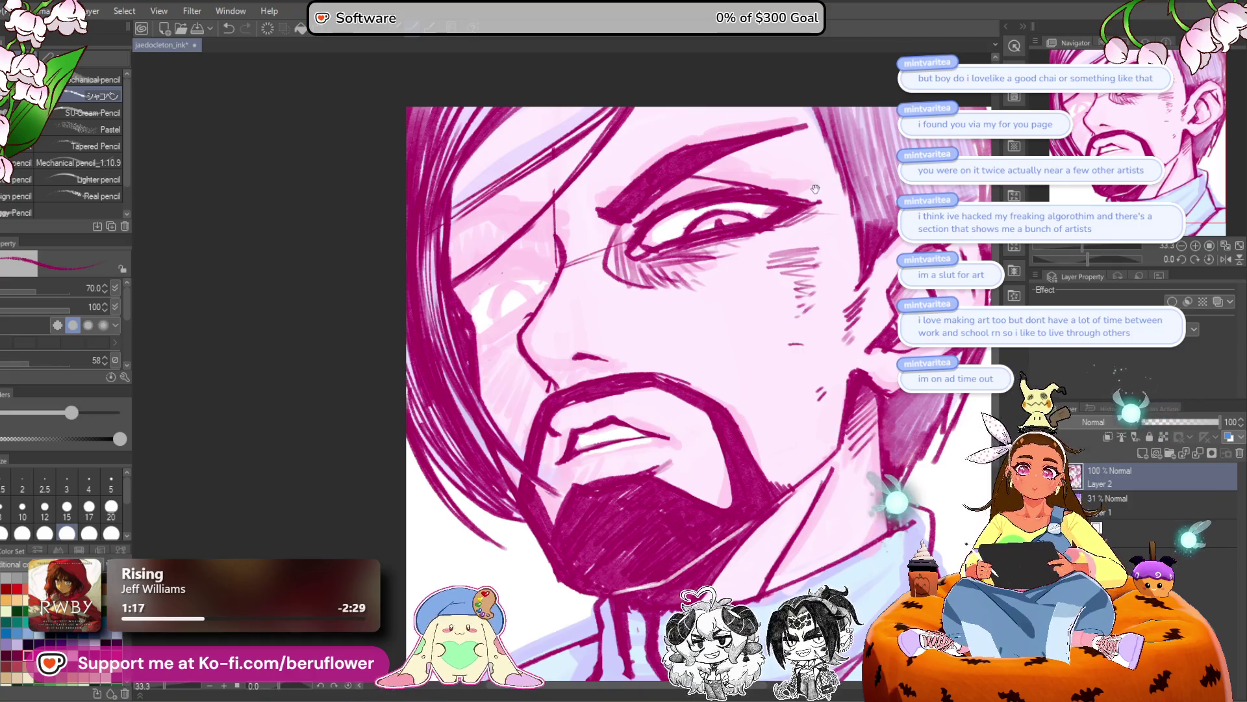
left_click_drag(471, 327, 466, 323)
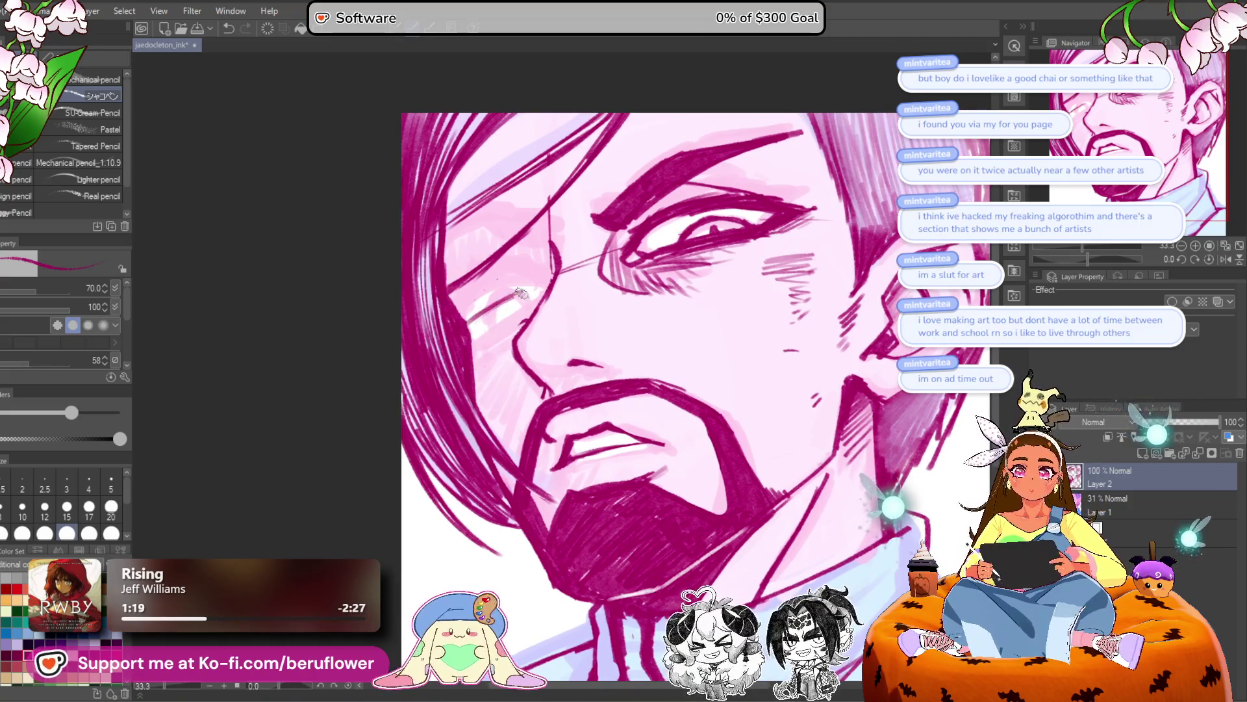
mouse_move(480, 336)
left_mouse_down()
mouse_move(475, 294)
mouse_move(538, 300)
left_mouse_up()
Hatch shading onto the cheek and ink a stroke beside the eye.
scroll(566, 292, "down", 5)
scroll(566, 292, "up", 5)
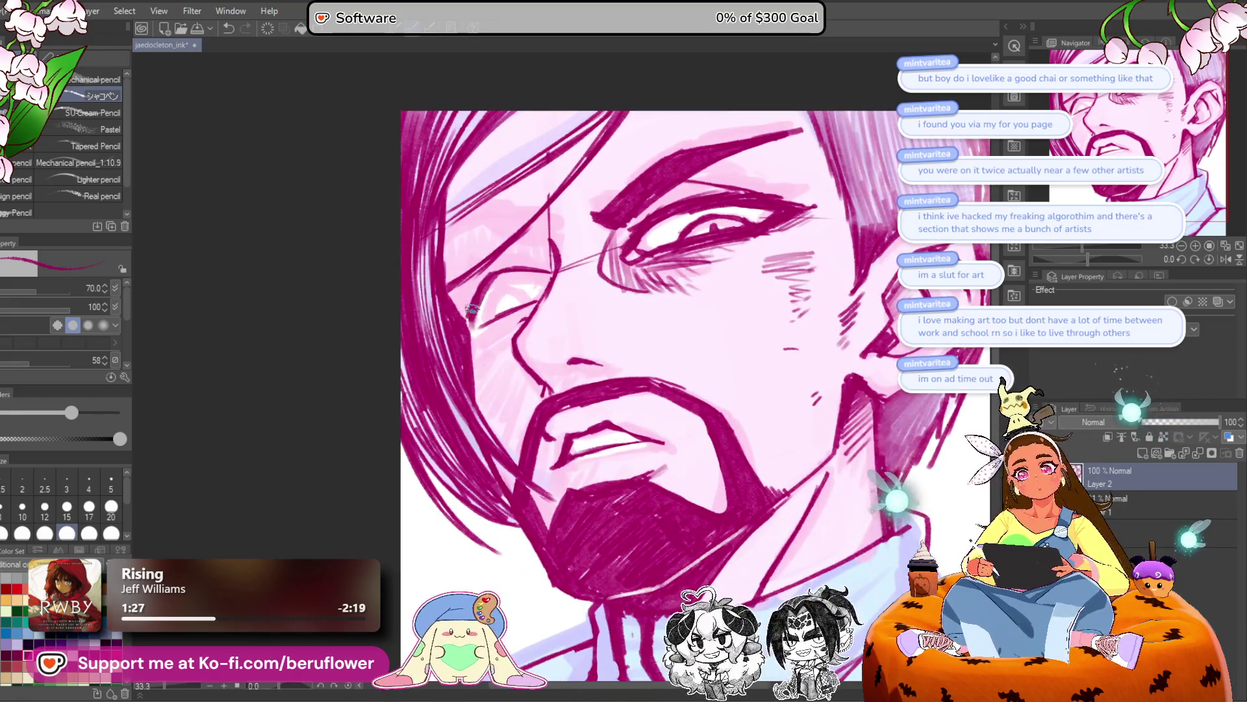
left_click_drag(488, 276, 479, 284)
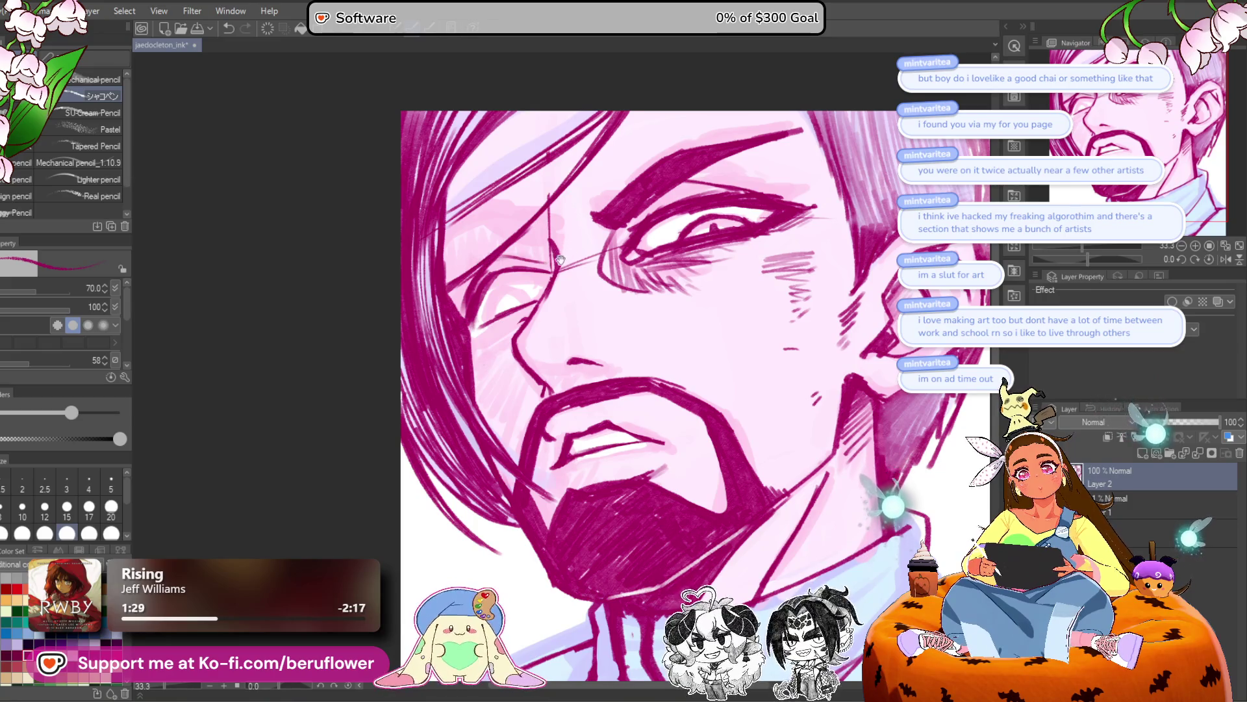
left_click_drag(564, 257, 562, 282)
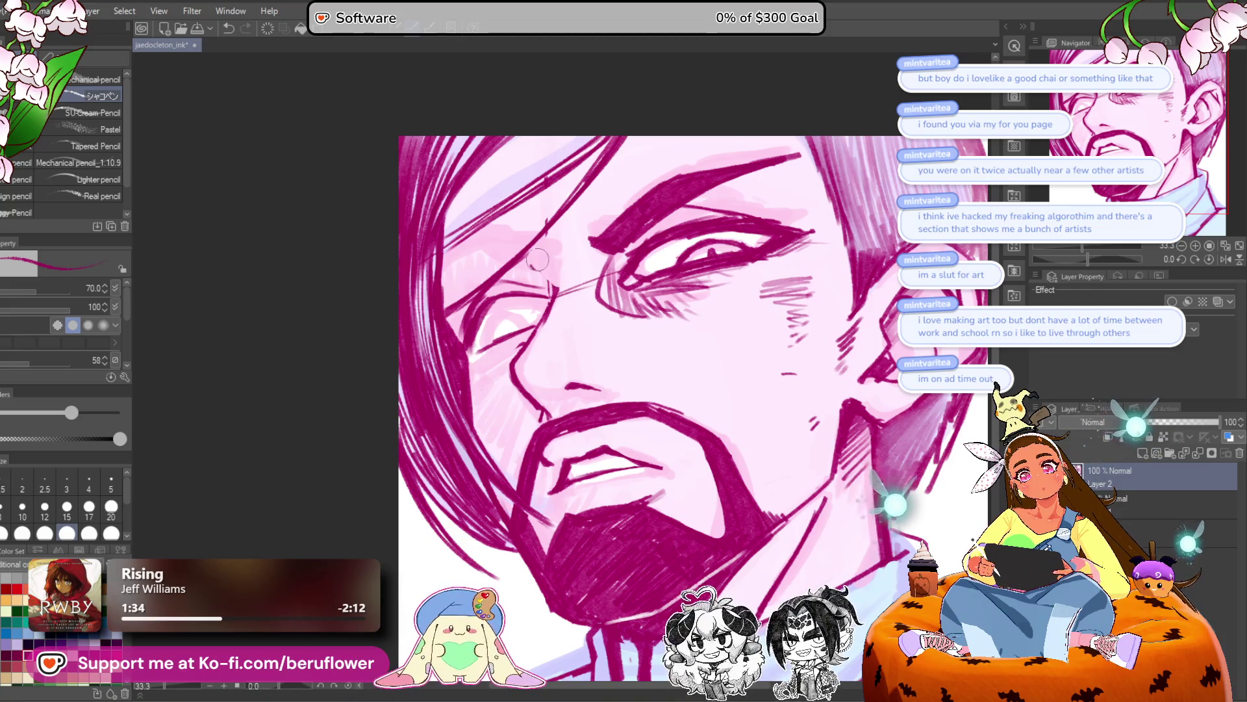
mouse_move(538, 265)
left_mouse_down()
mouse_move(554, 304)
mouse_move(513, 301)
mouse_move(542, 307)
left_mouse_up()
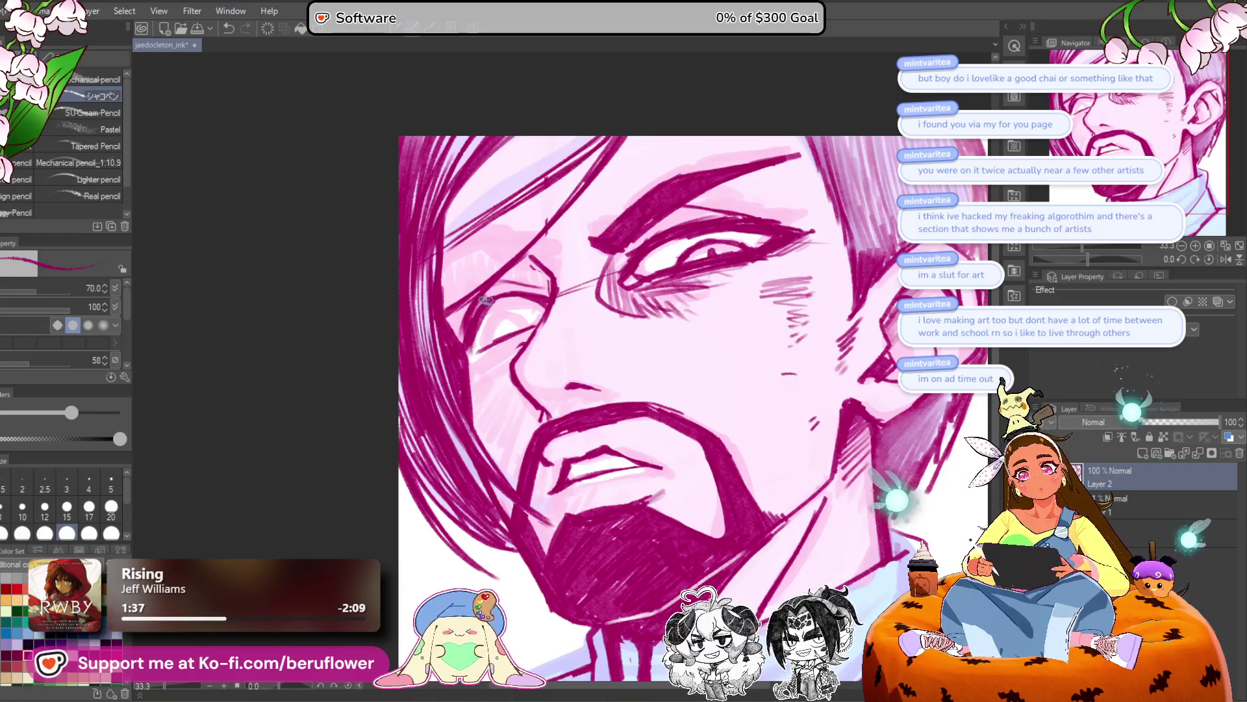
scroll(513, 298, "down", 1)
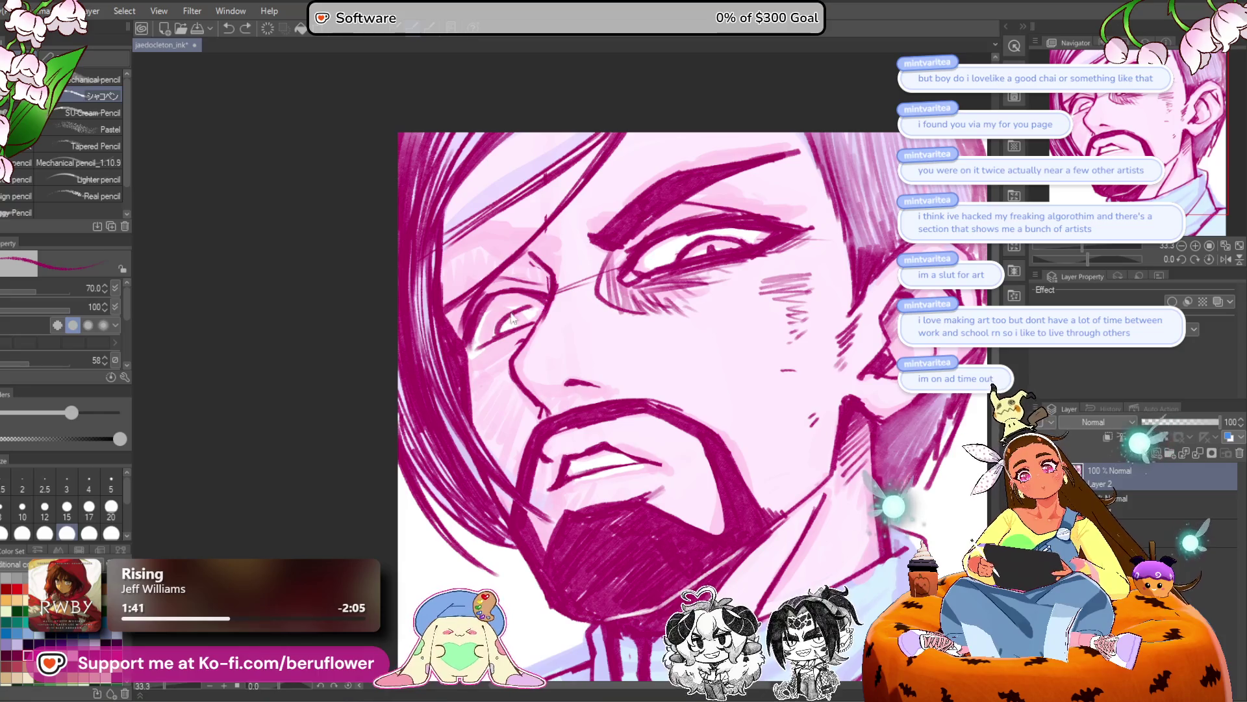
left_click_drag(517, 315, 500, 332)
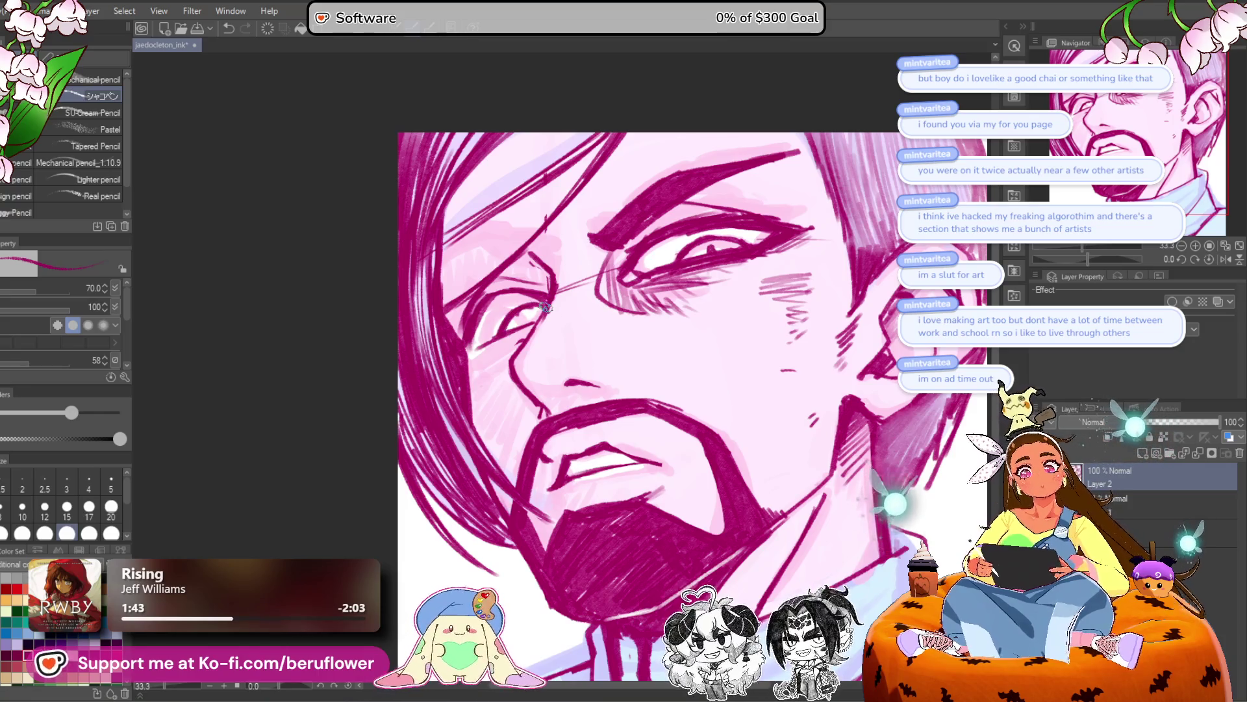
scroll(546, 307, "down", 3)
scroll(546, 307, "up", 3)
scroll(512, 293, "down", 3)
scroll(501, 254, "up", 3)
scroll(506, 291, "down", 4)
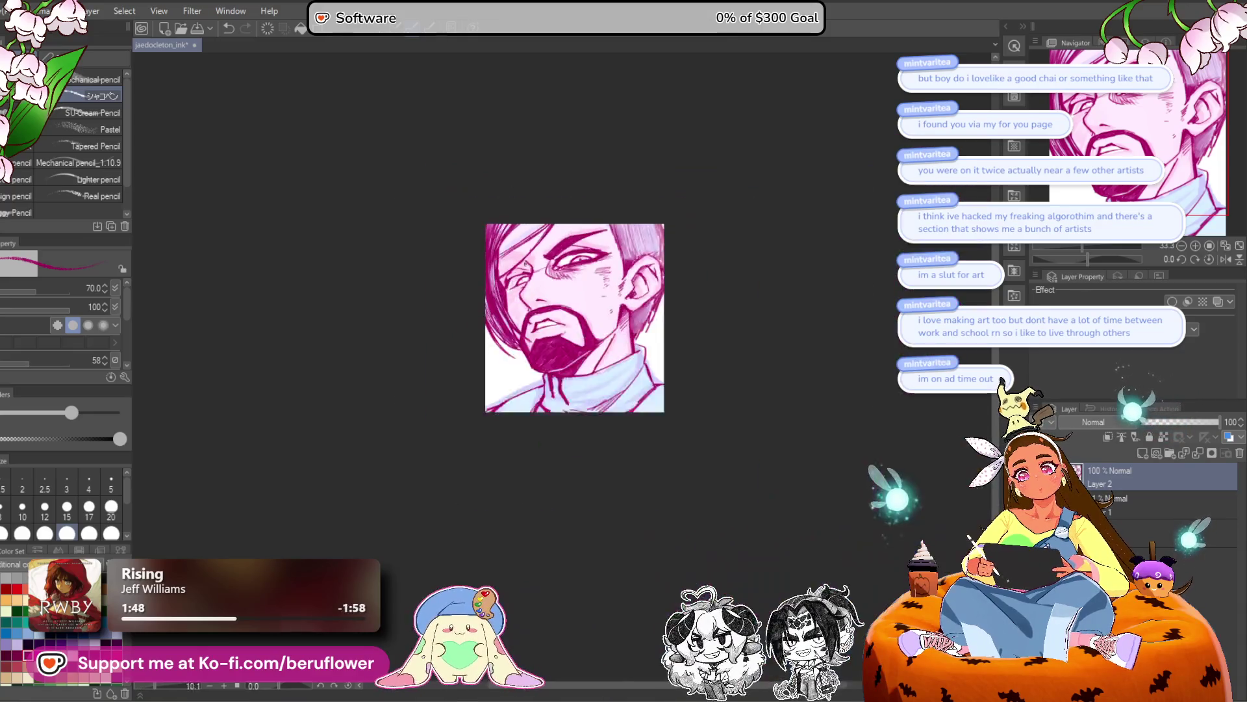
Undo the stray stroke near the top of the portrait.
scroll(513, 287, "up", 3)
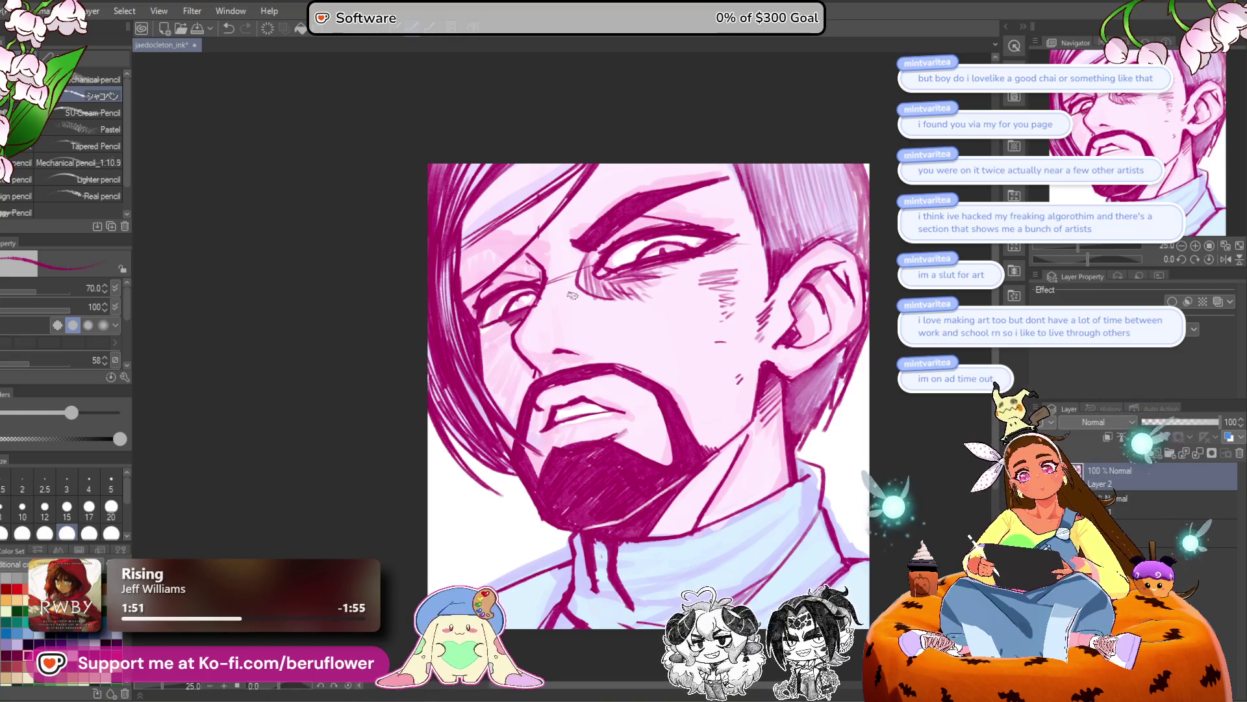
left_click_drag(767, 248, 763, 248)
left_click_drag(498, 280, 509, 324)
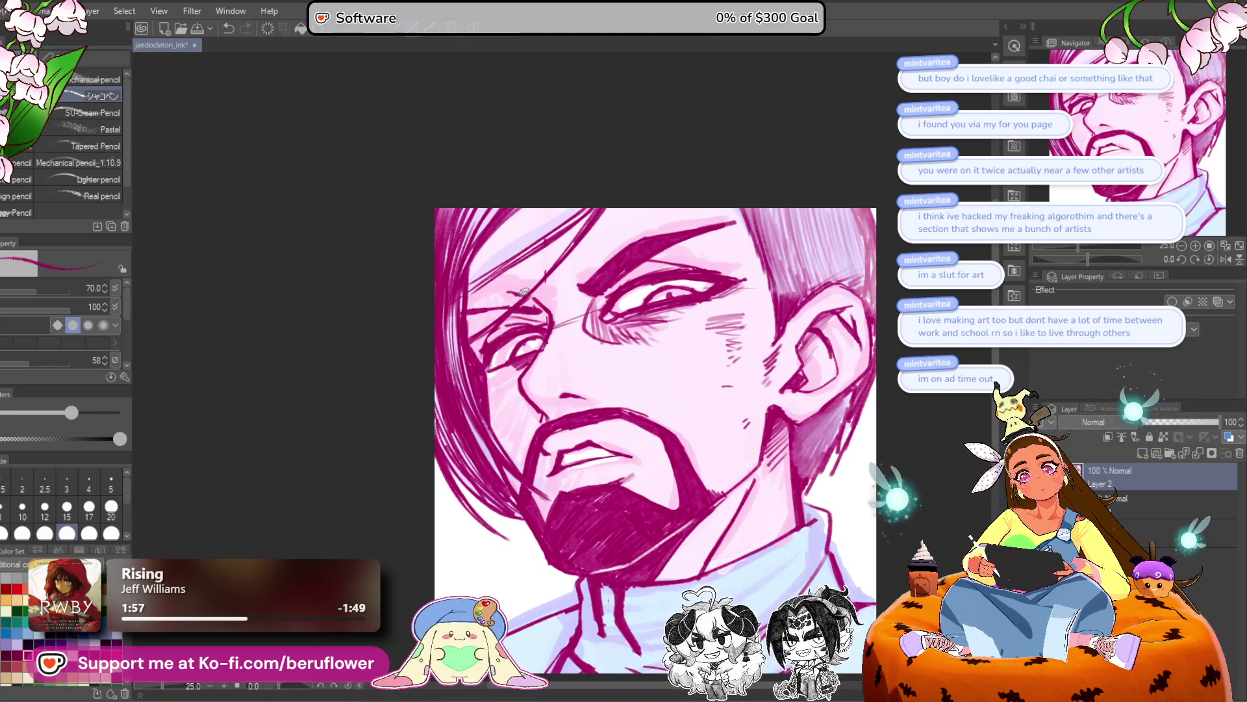
key("ctrl+z")
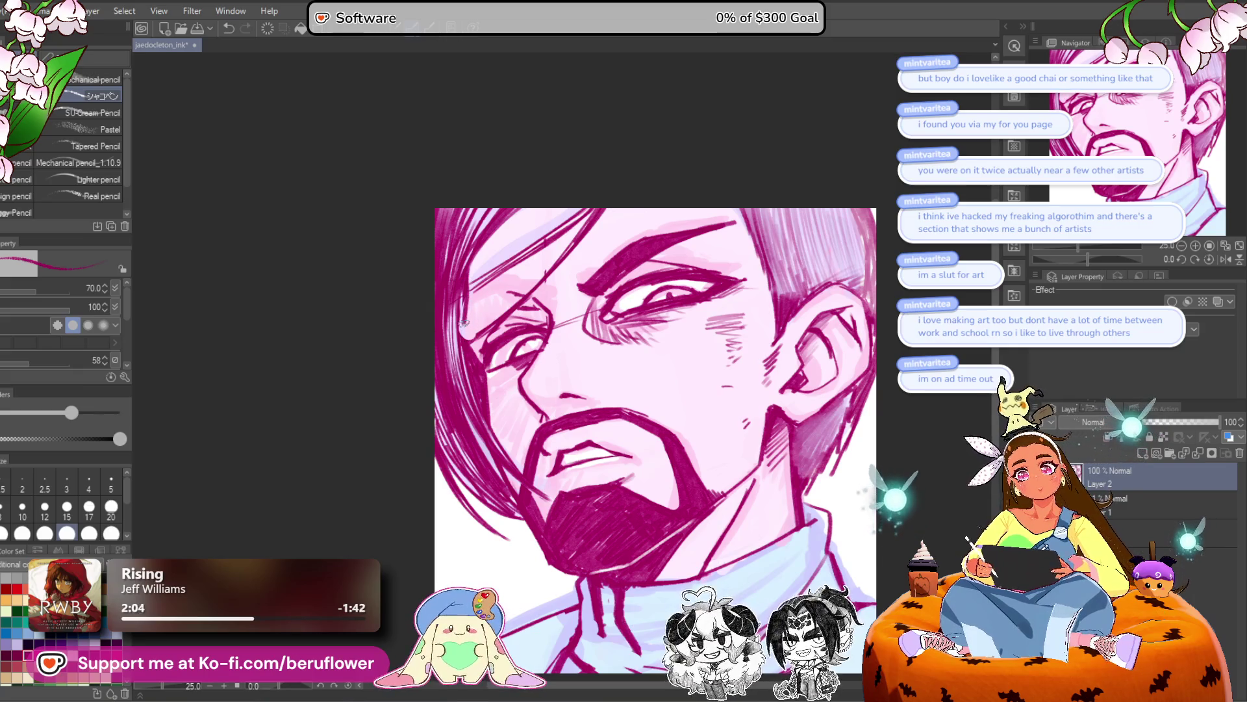
Darken the hair edge and thicken the upper eyebrow line with dark ink.
left_click_drag(503, 326, 513, 328)
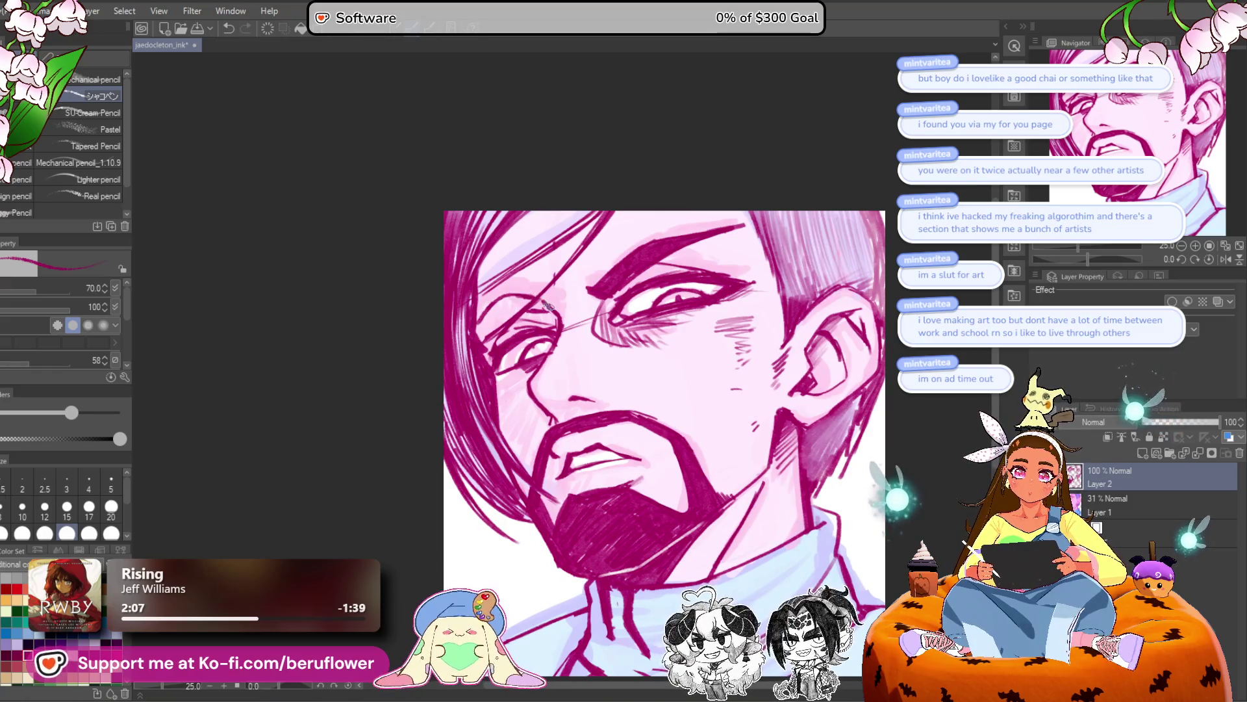
left_click_drag(504, 300, 520, 312)
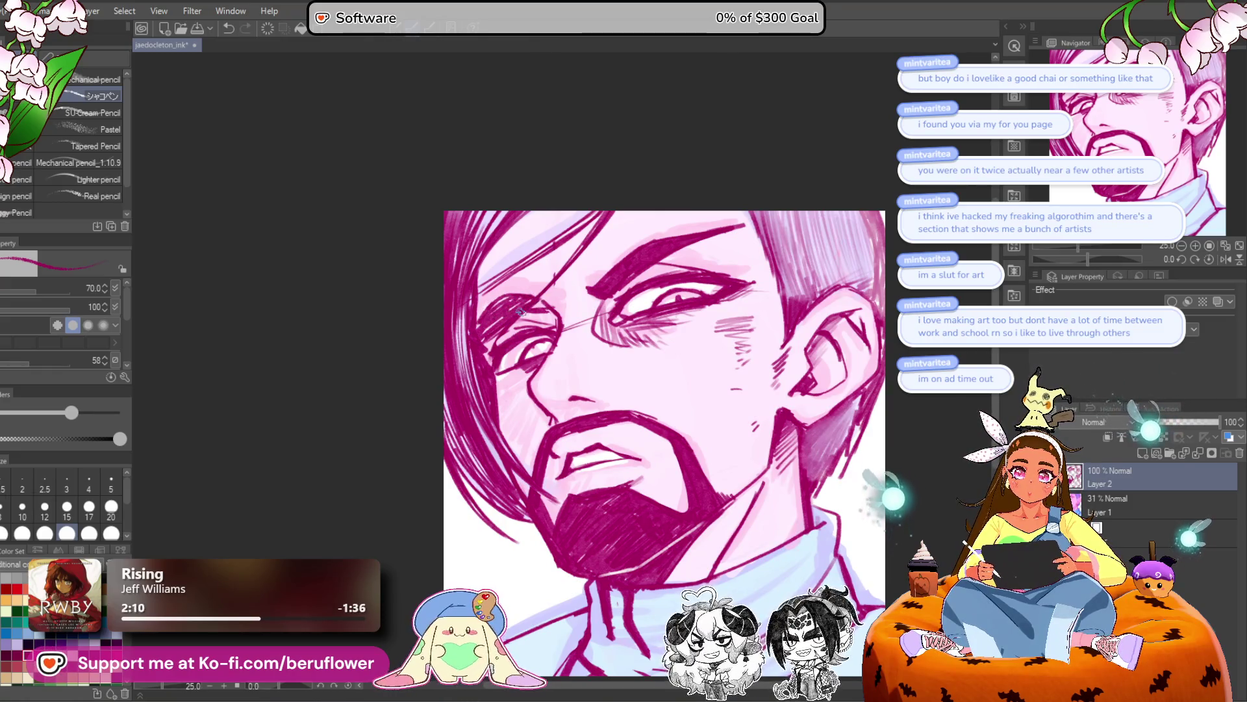
scroll(604, 291, "down", 2)
scroll(605, 290, "up", 2)
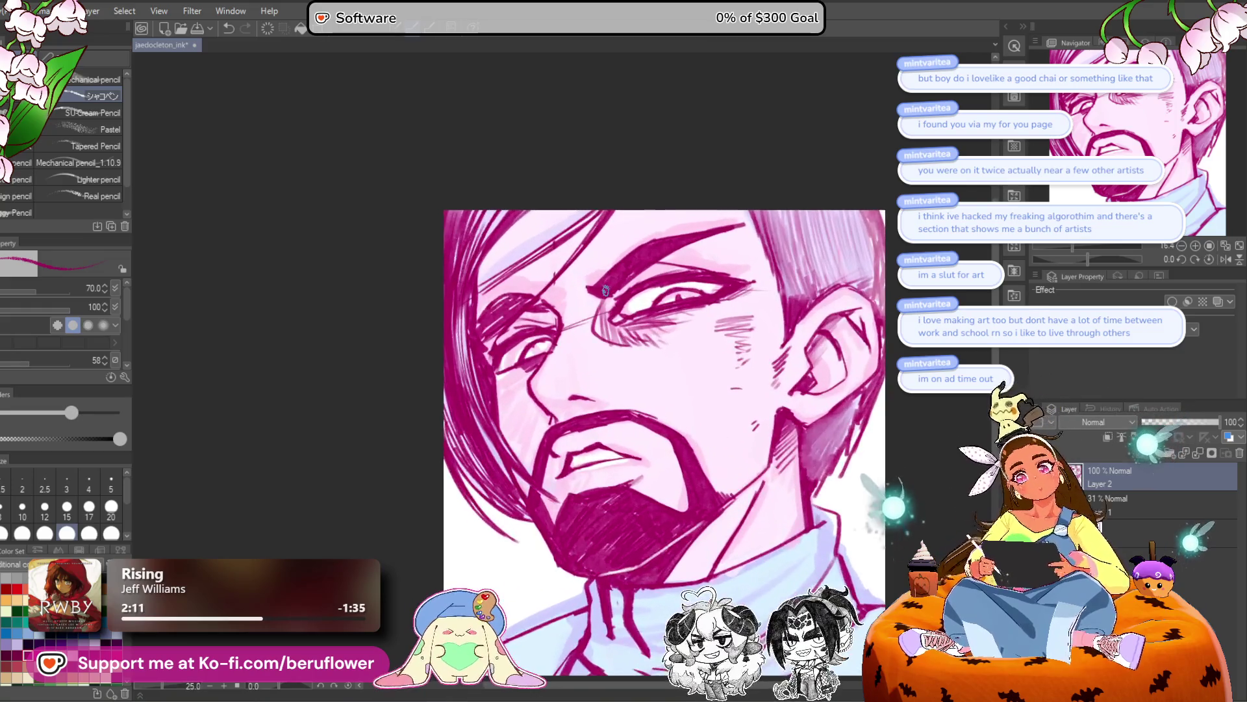
left_click_drag(693, 245, 754, 224)
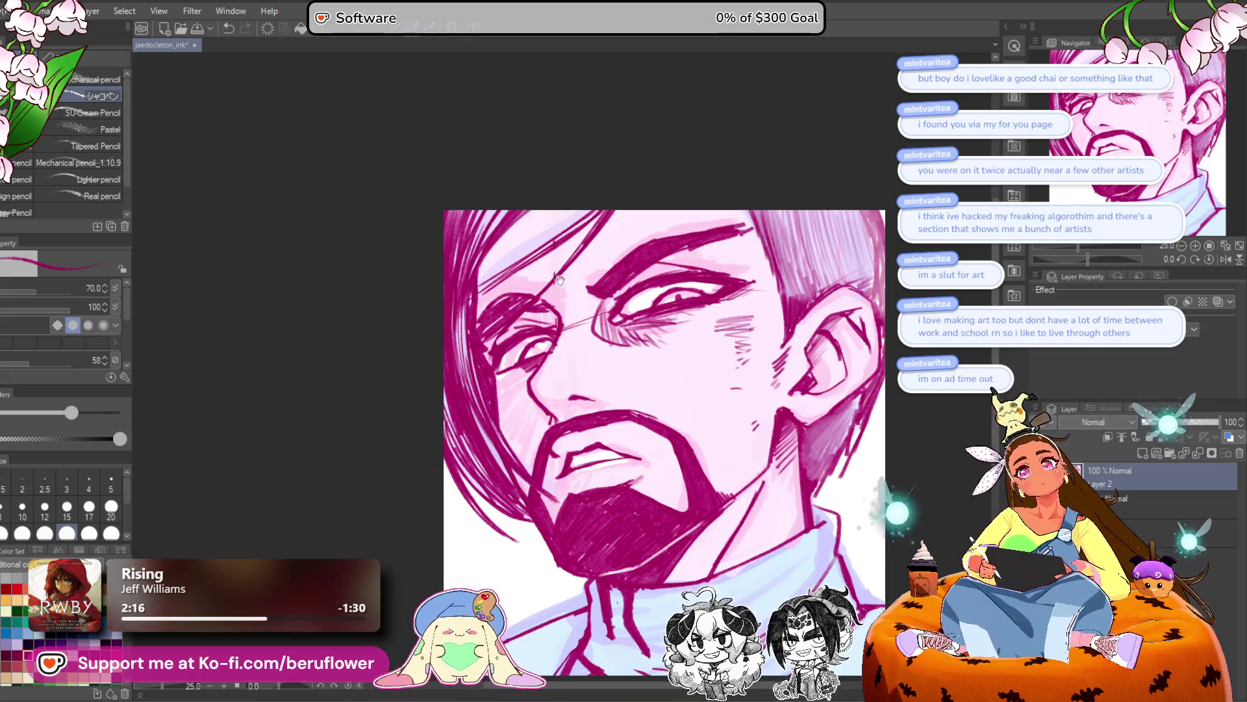
scroll(562, 276, "up", 1)
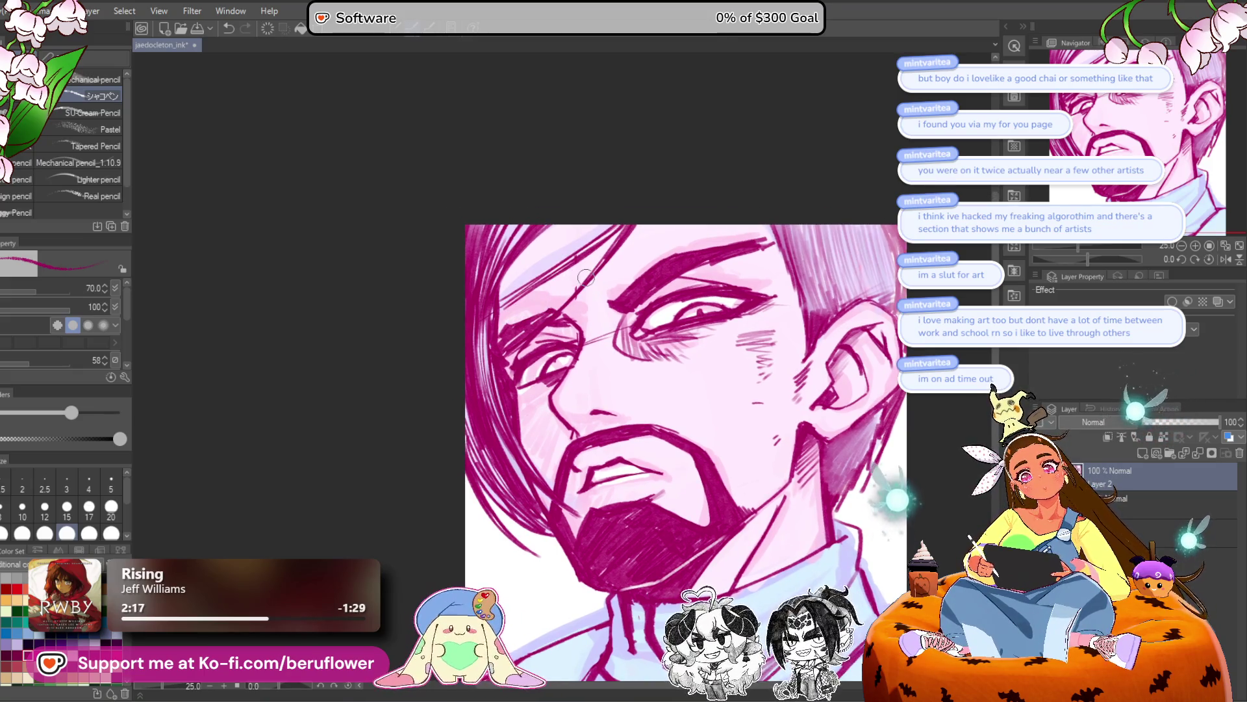
left_click_drag(552, 309, 499, 330)
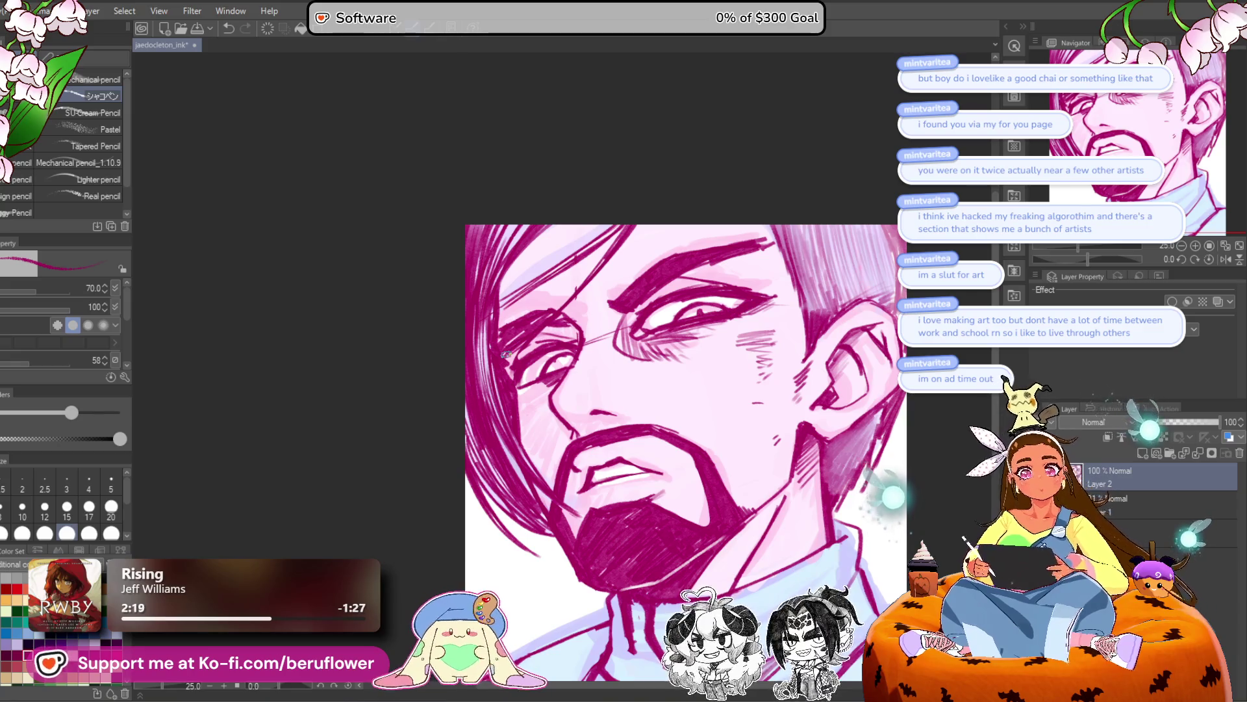
Hatch shading under the left eye and along its upper eyelid.
scroll(549, 308, "down", 5)
scroll(549, 308, "up", 5)
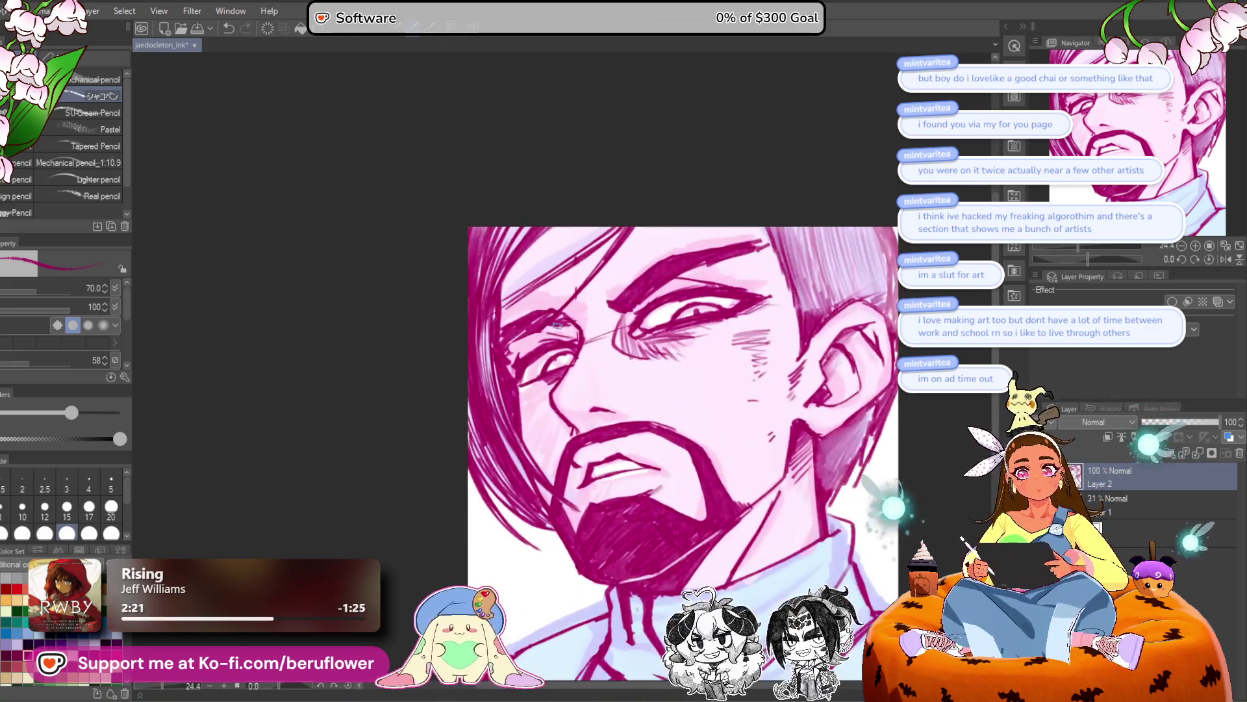
scroll(627, 316, "up", 3)
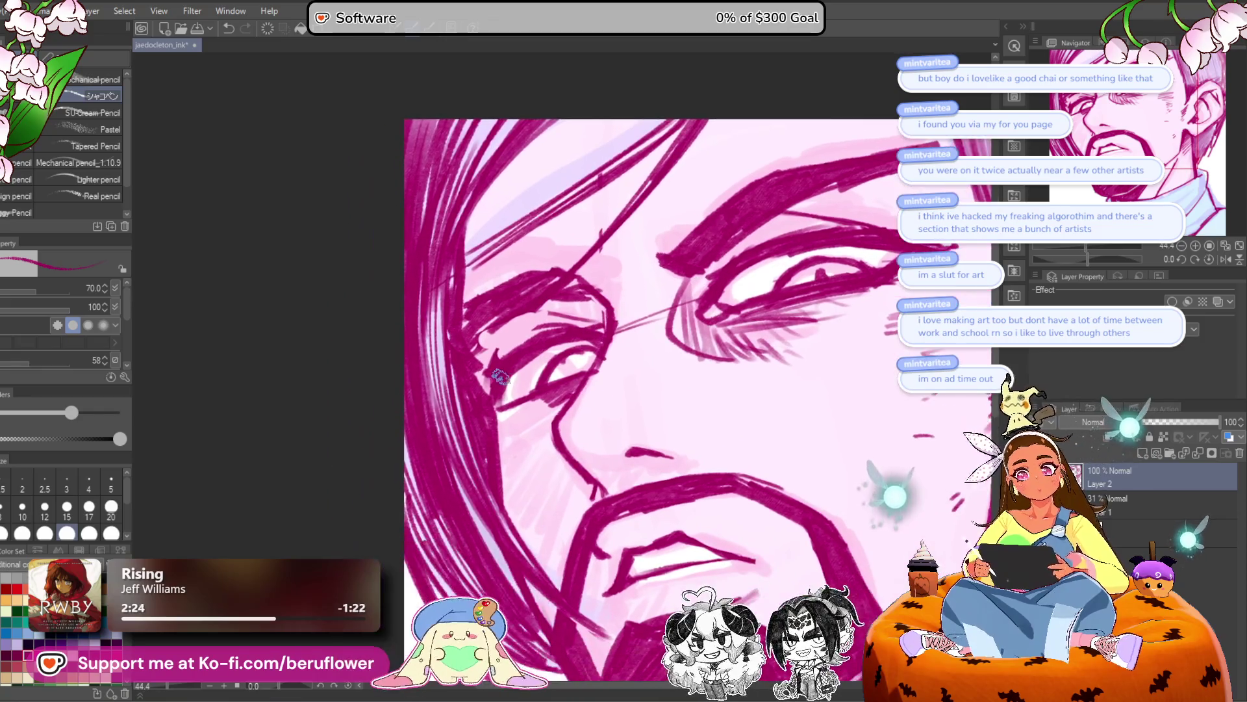
mouse_move(490, 408)
left_mouse_down()
mouse_move(536, 389)
mouse_move(533, 432)
mouse_move(504, 432)
mouse_move(519, 429)
mouse_move(523, 451)
left_mouse_up()
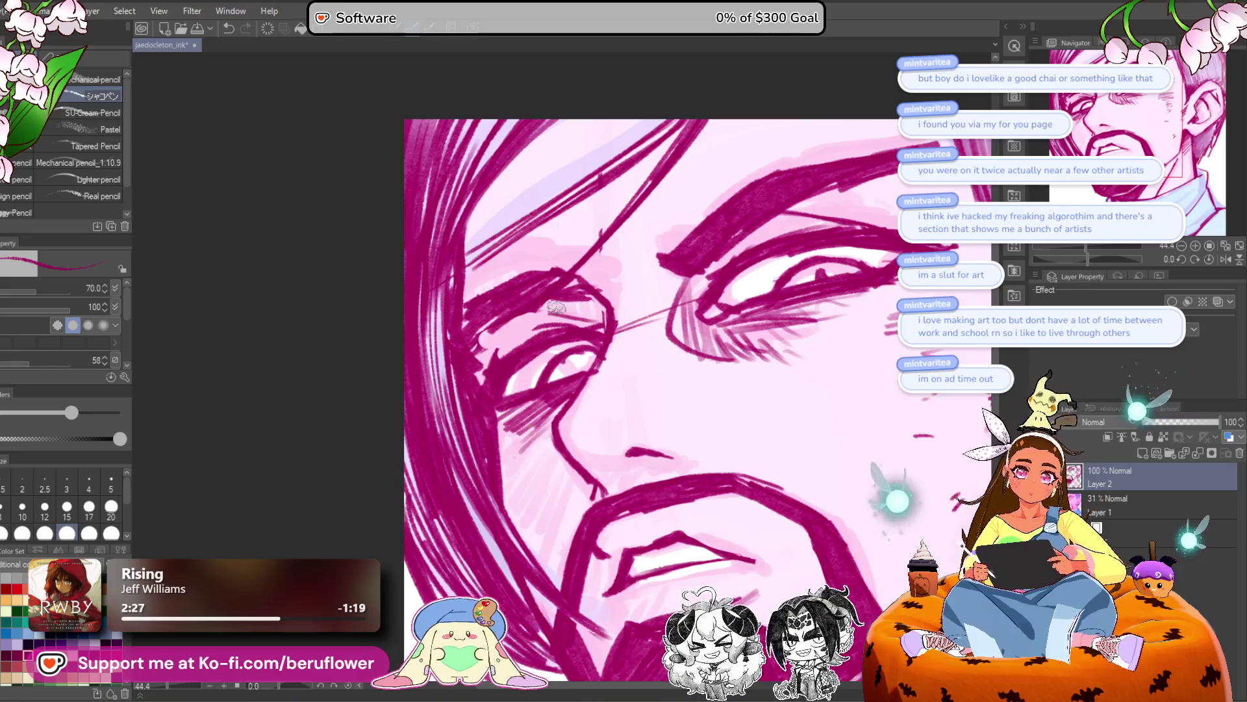
left_click_drag(516, 318, 481, 367)
mouse_move(552, 301)
left_mouse_down()
mouse_move(516, 345)
mouse_move(533, 338)
left_mouse_up()
mouse_move(598, 302)
left_mouse_down()
mouse_move(549, 338)
mouse_move(584, 341)
left_mouse_up()
scroll(585, 341, "down", 3)
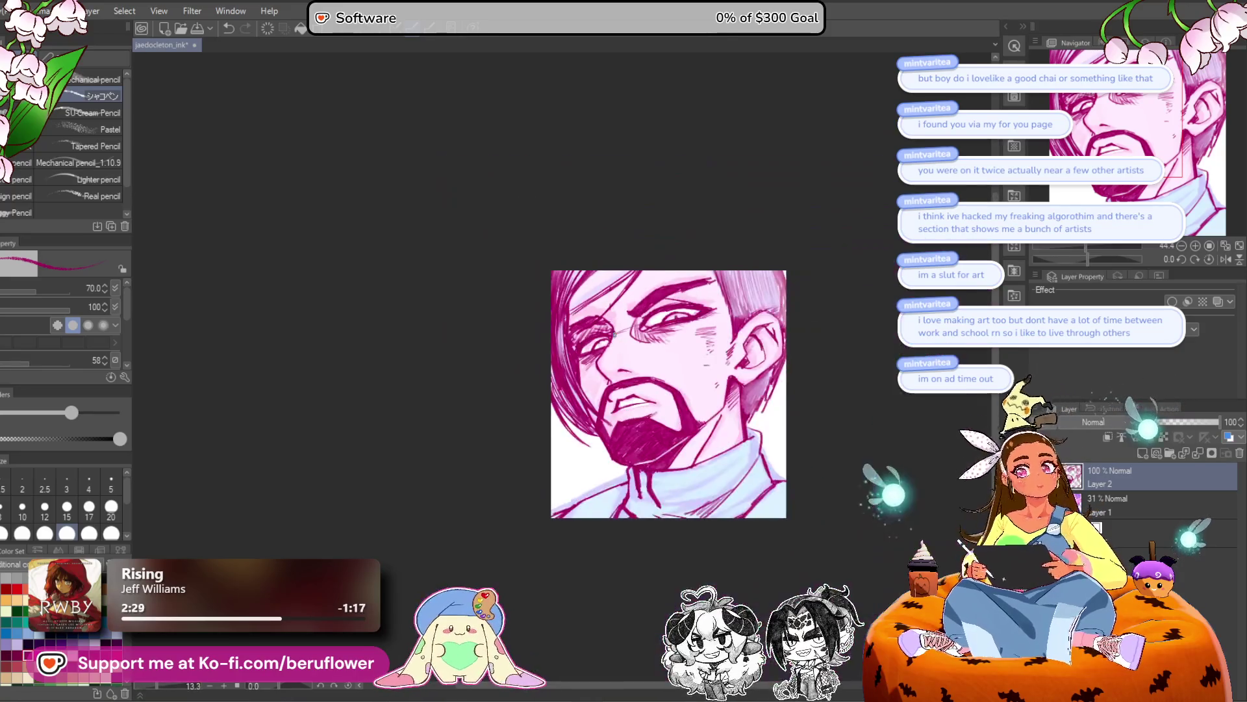
Erase the stray strokes and the stray line across the turtleneck collar.
scroll(561, 380, "down", 2)
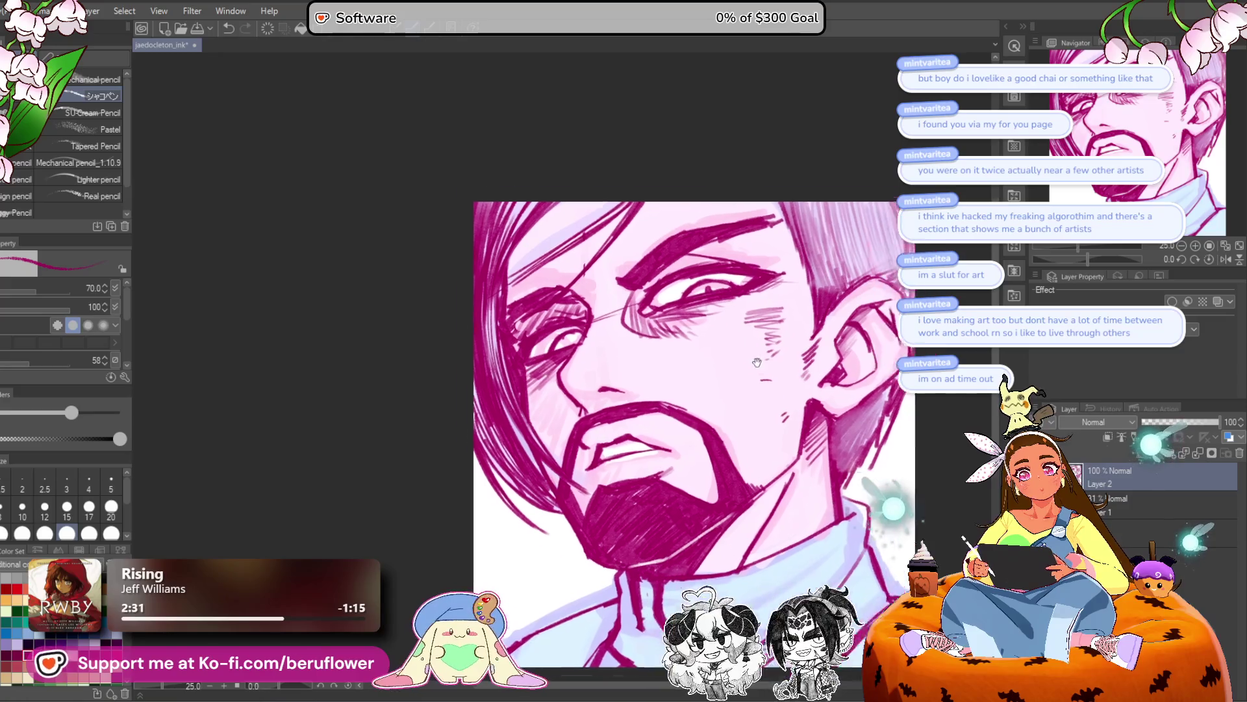
scroll(619, 241, "up", 4)
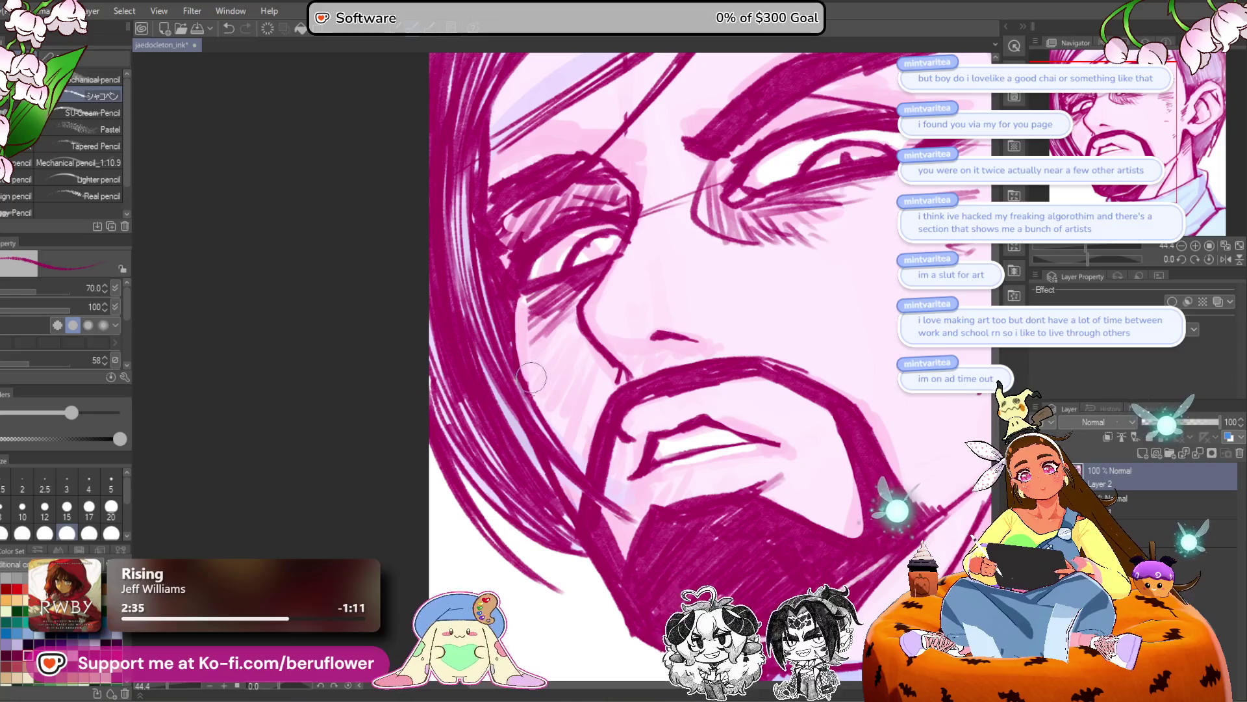
scroll(521, 312, "down", 2)
scroll(523, 321, "up", 2)
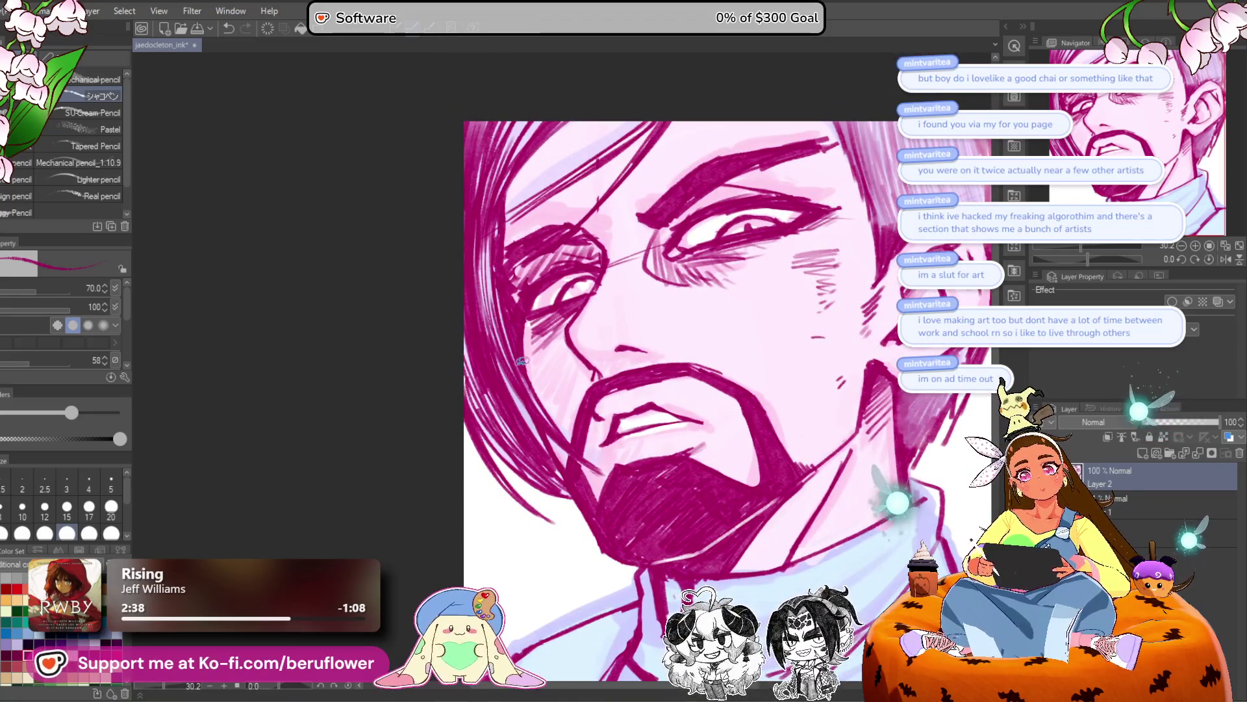
scroll(531, 414, "down", 3)
scroll(532, 414, "up", 3)
left_click_drag(695, 460, 627, 570)
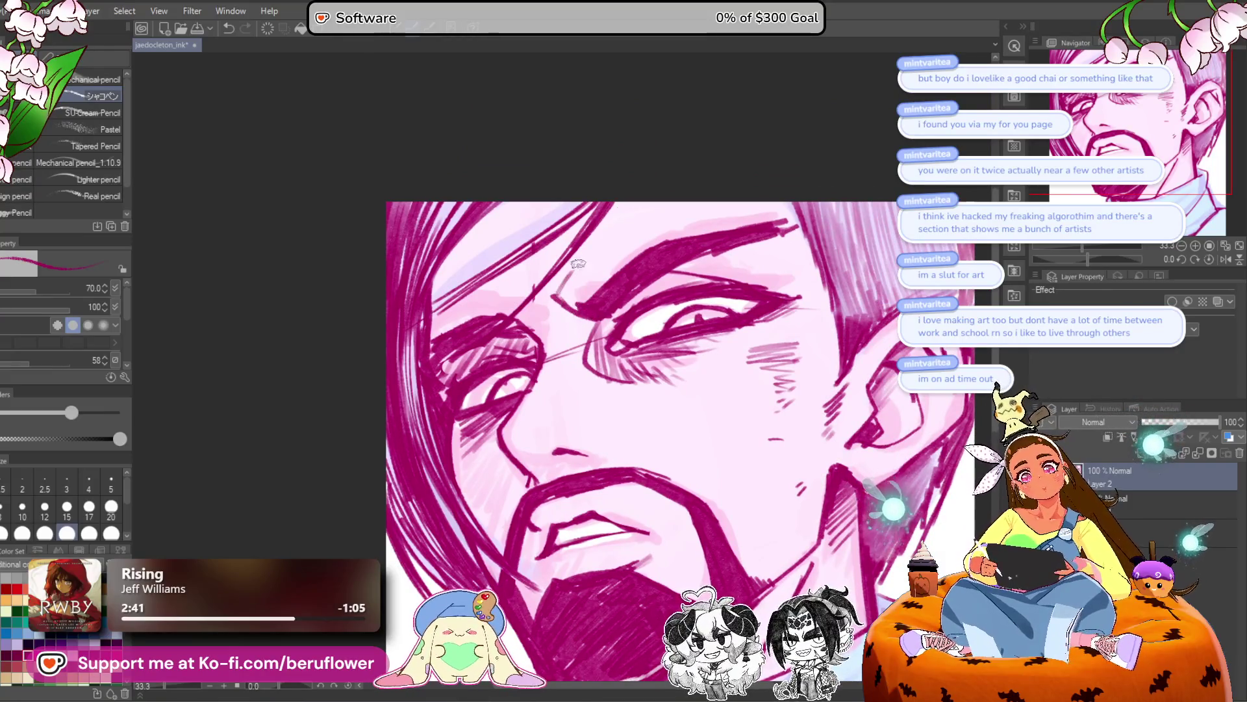
scroll(591, 315, "down", 3)
scroll(593, 316, "up", 2)
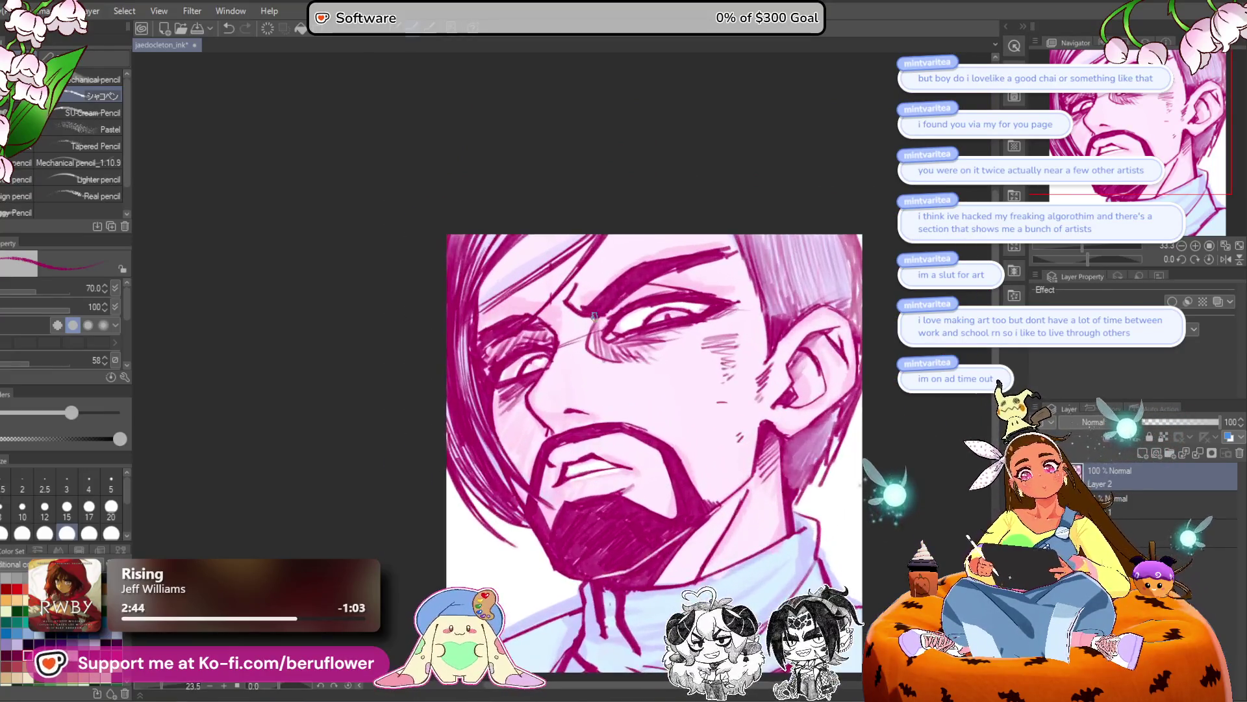
scroll(593, 316, "up", 1)
left_click_drag(676, 503, 613, 494)
mouse_move(523, 469)
left_mouse_down()
mouse_move(520, 483)
mouse_move(542, 471)
mouse_move(539, 520)
mouse_move(563, 513)
mouse_move(547, 481)
left_mouse_up()
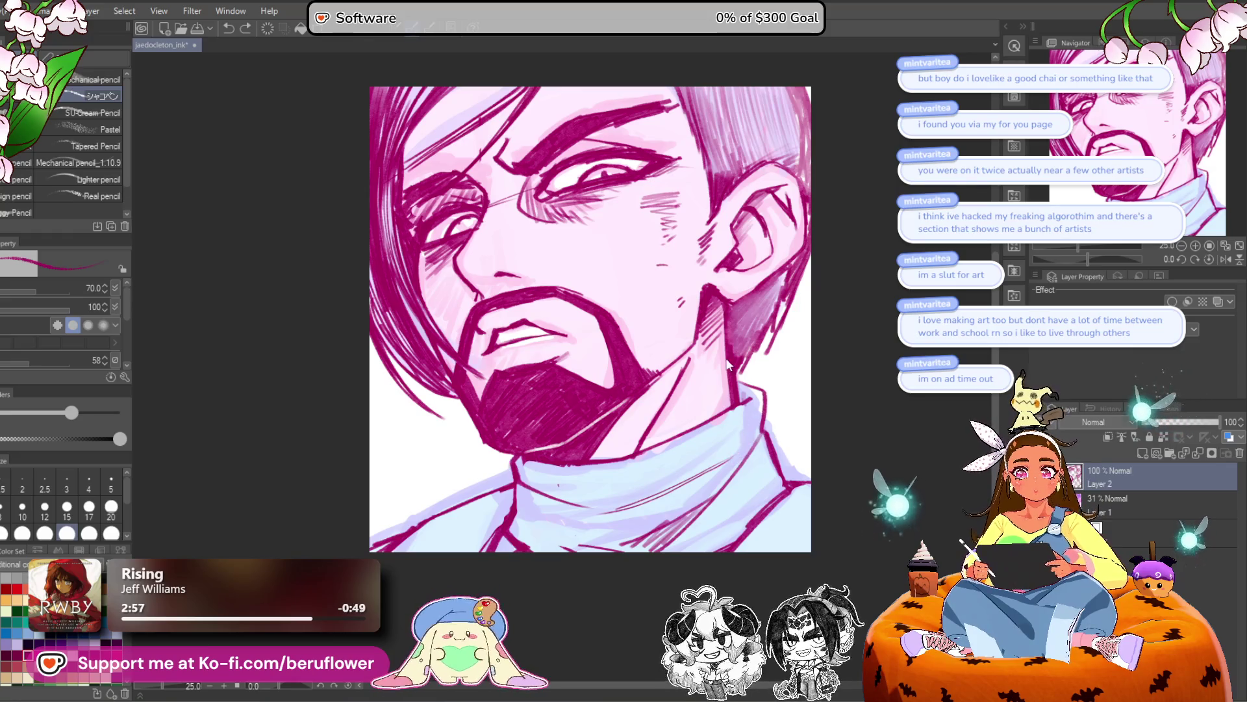
left_click_drag(732, 455, 567, 502)
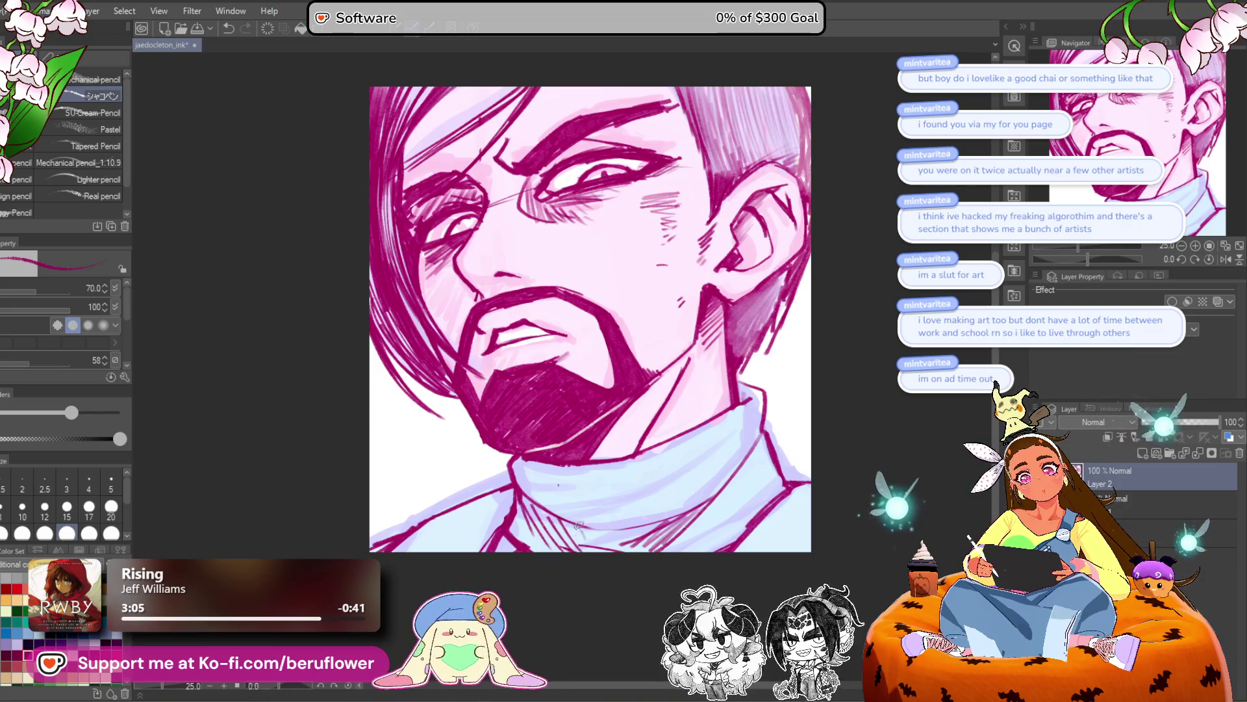
Hatch the collar's right side, add a neck line, and hide the pink-blue colour fill.
left_click_drag(745, 438, 616, 489)
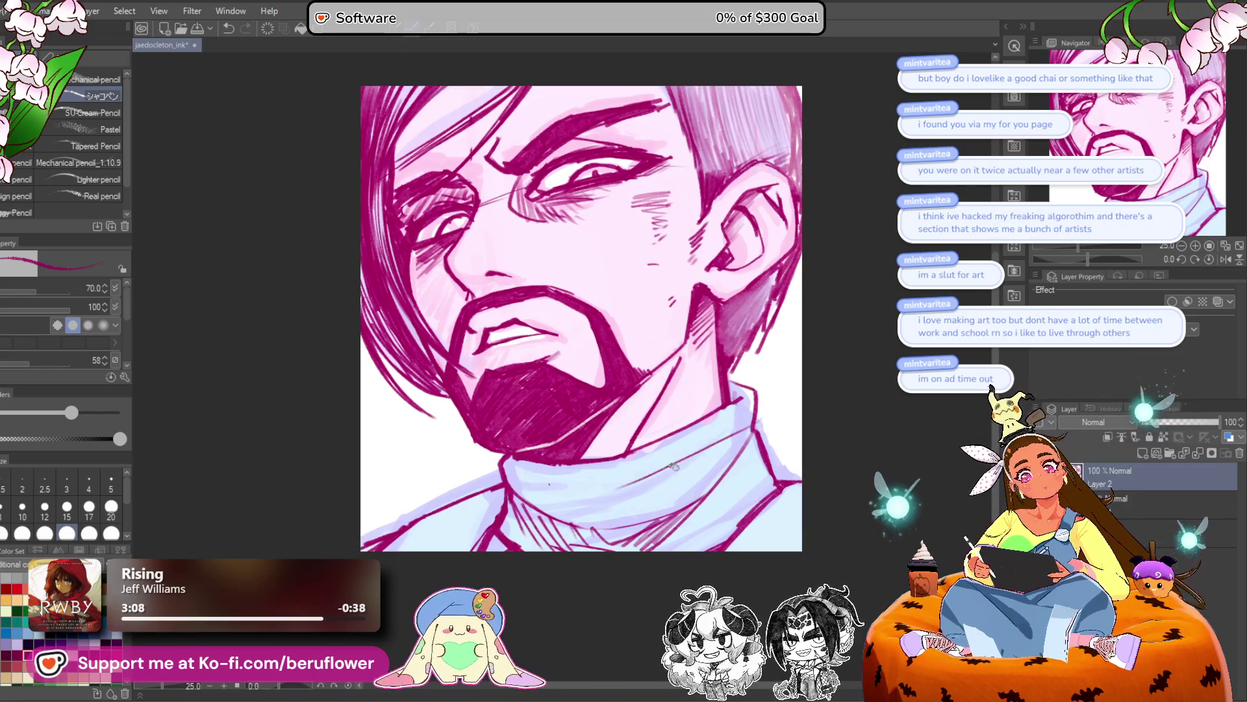
left_click_drag(751, 423, 676, 472)
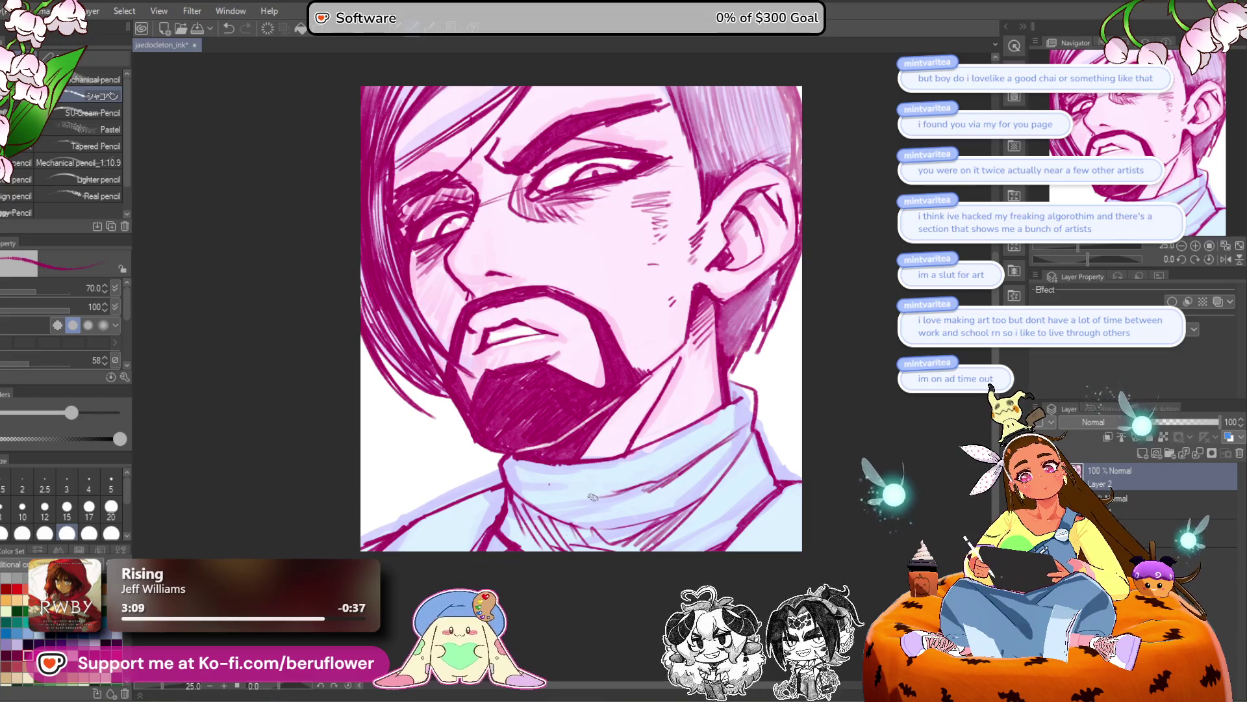
mouse_move(752, 489)
left_mouse_down()
mouse_move(788, 485)
mouse_move(753, 439)
mouse_move(780, 444)
left_mouse_up()
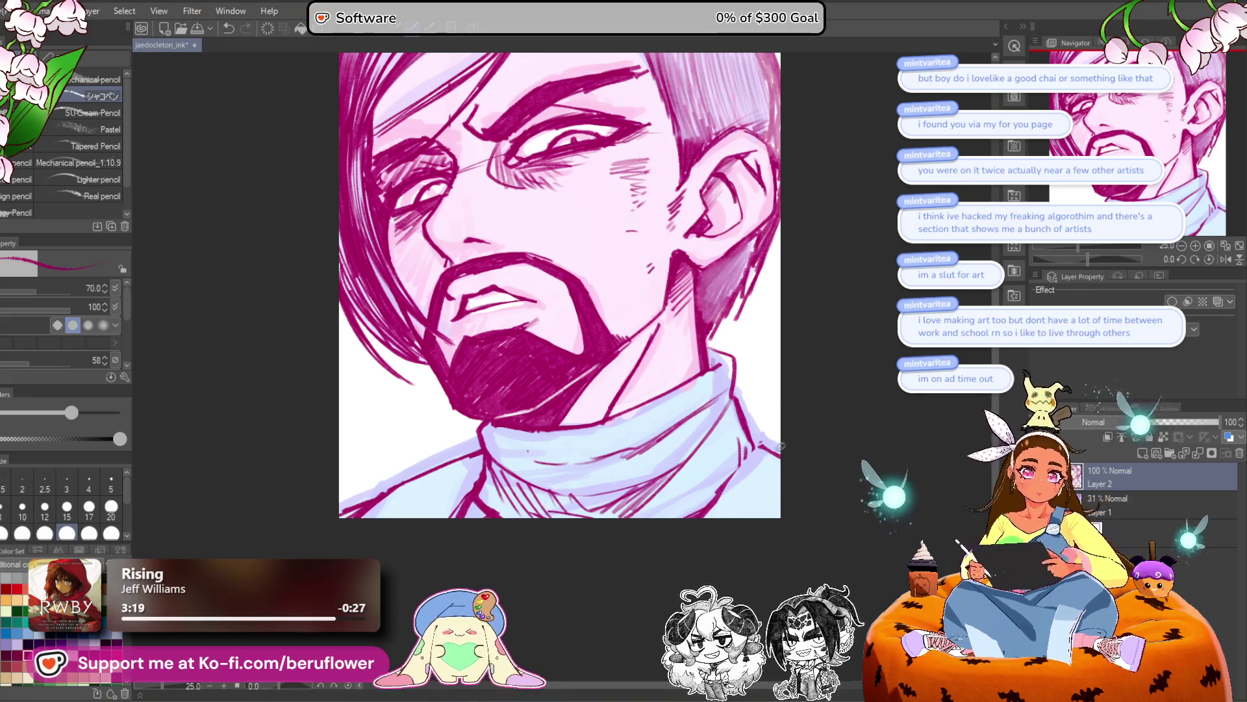
left_click_drag(718, 529, 694, 523)
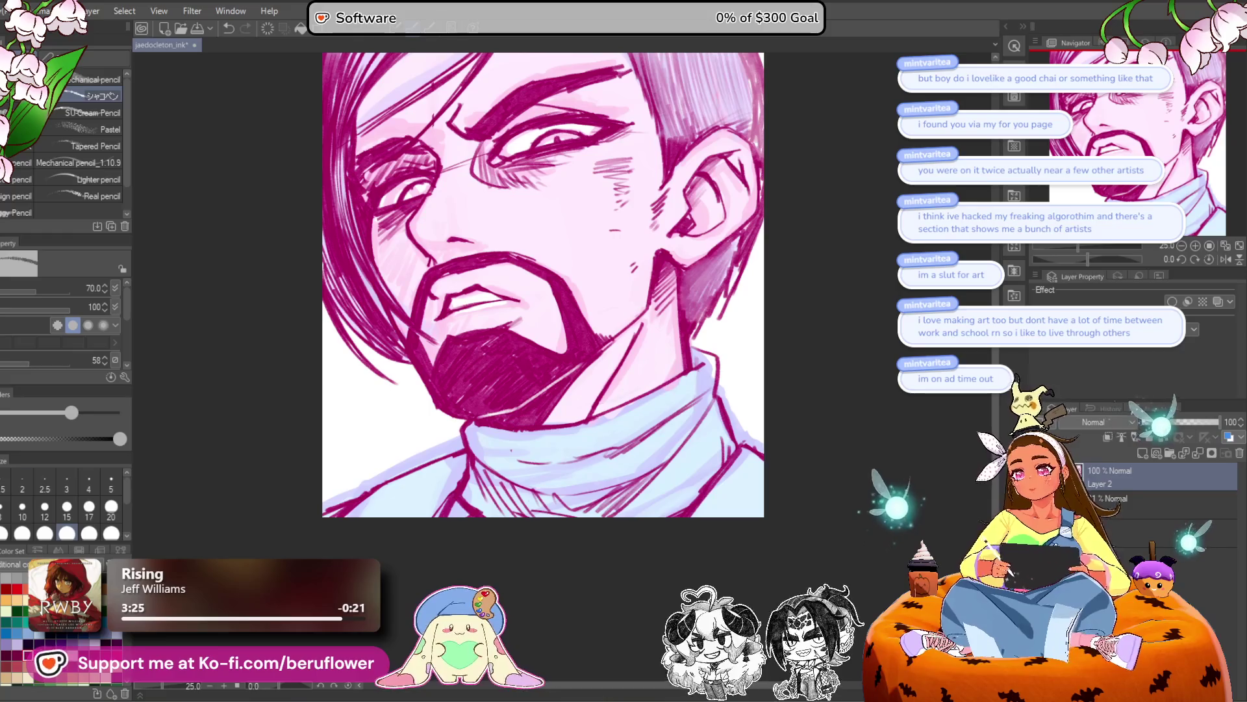
left_click_drag(757, 495, 720, 516)
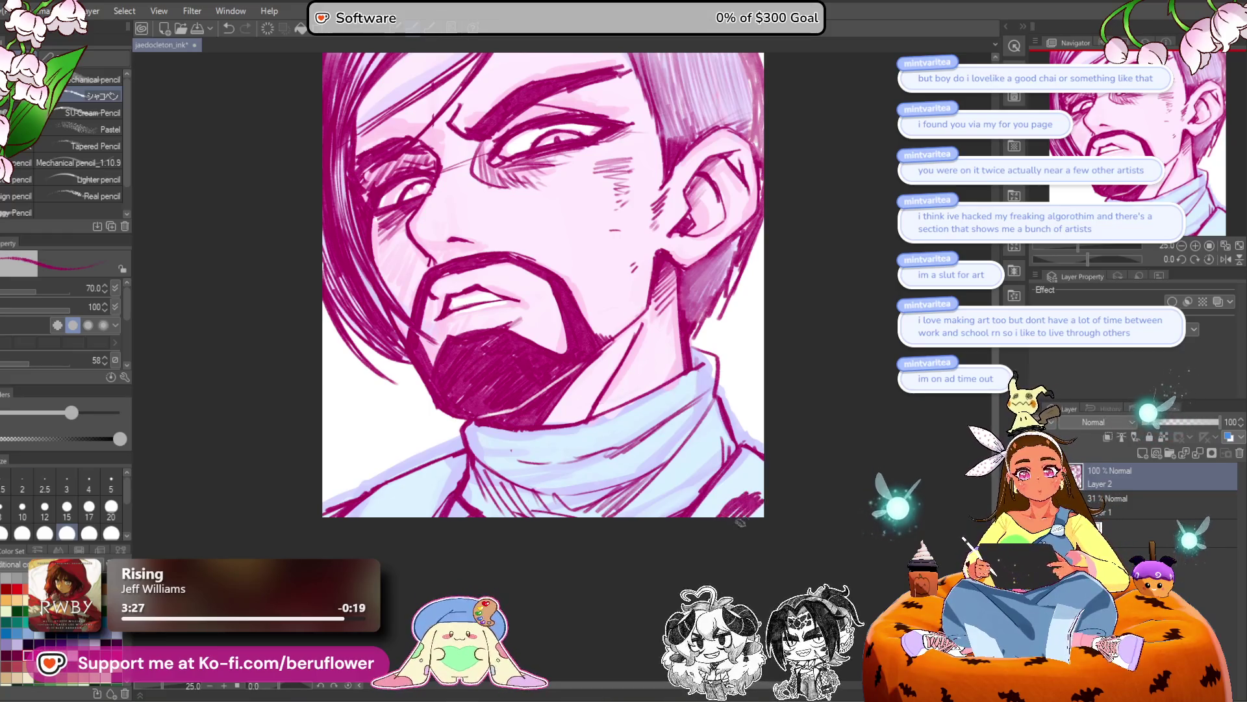
scroll(538, 528, "left", 2)
scroll(442, 547, "right", 2)
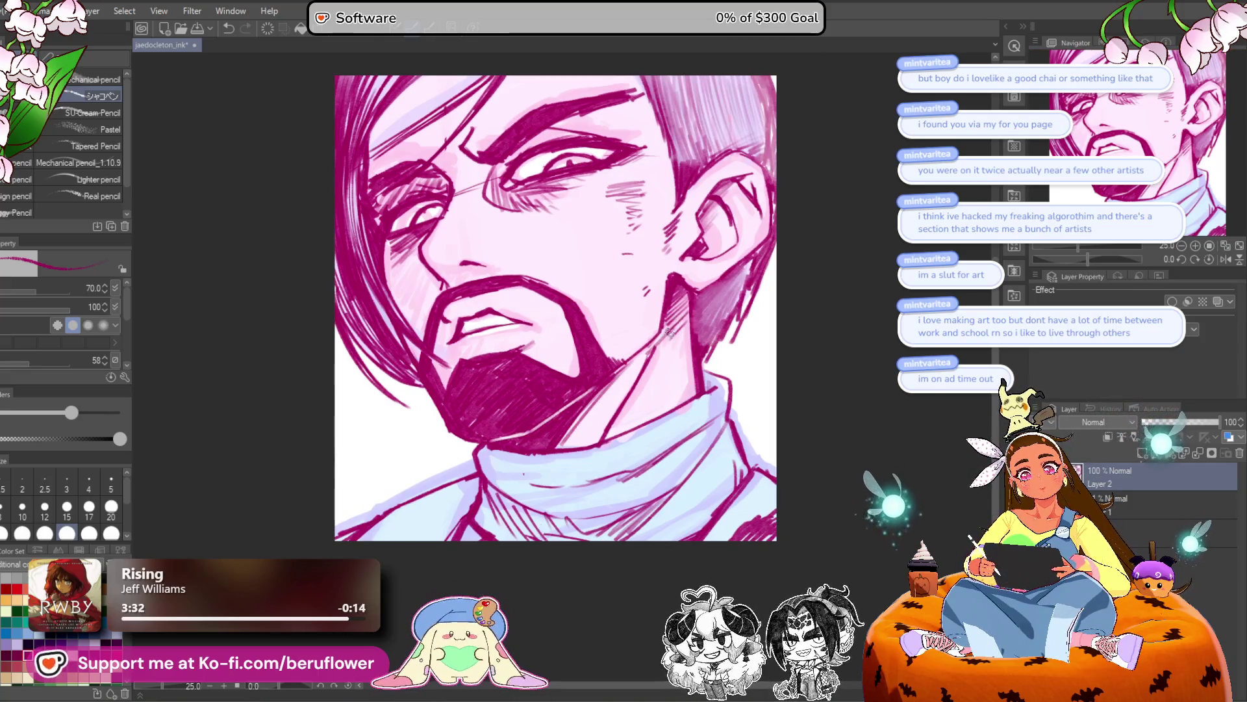
left_click_drag(669, 341, 614, 429)
left_click_drag(603, 527, 577, 590)
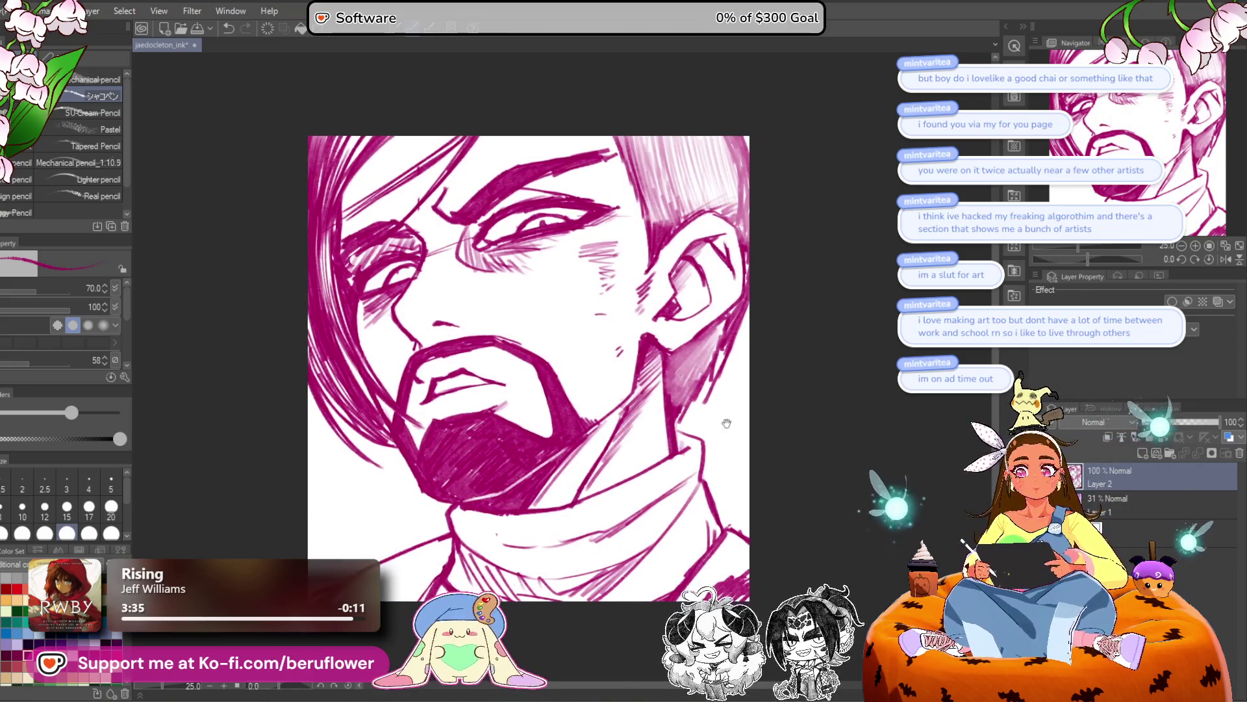
scroll(529, 371, "up", 1)
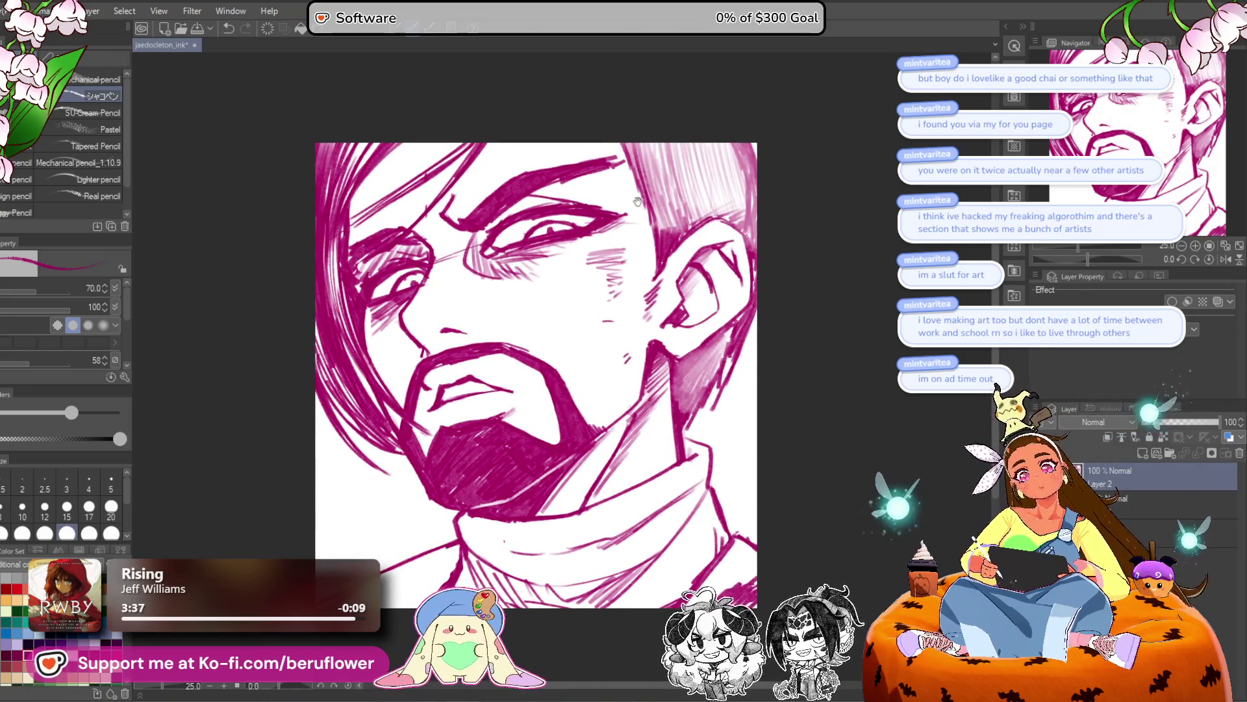
left_click_drag(415, 284, 448, 303)
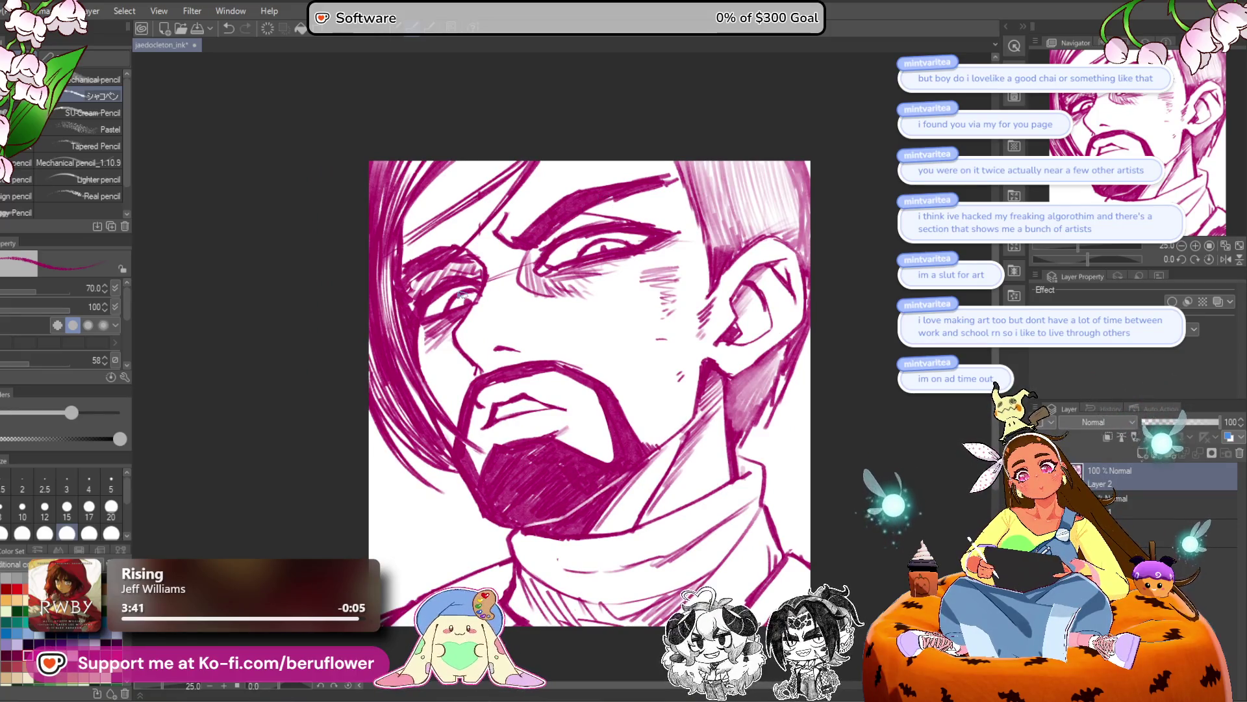
mouse_move(600, 388)
left_mouse_down()
mouse_move(564, 355)
mouse_move(564, 379)
left_mouse_up()
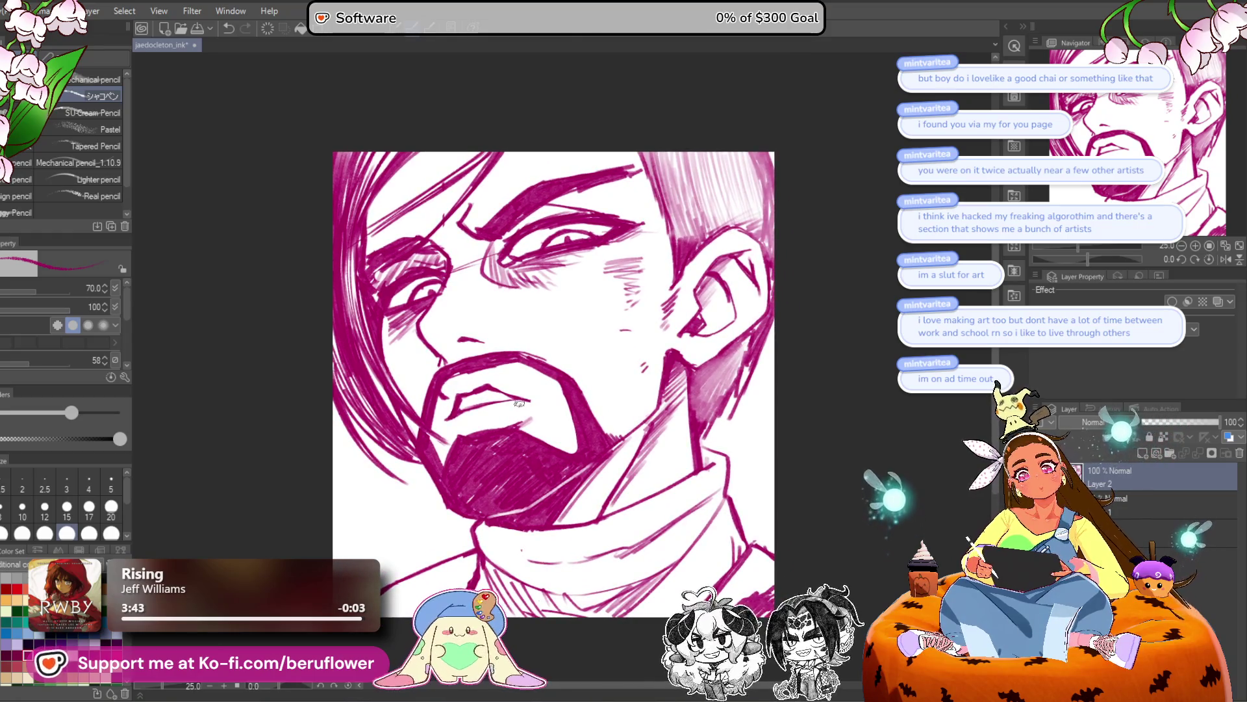
scroll(520, 370, "up", 2)
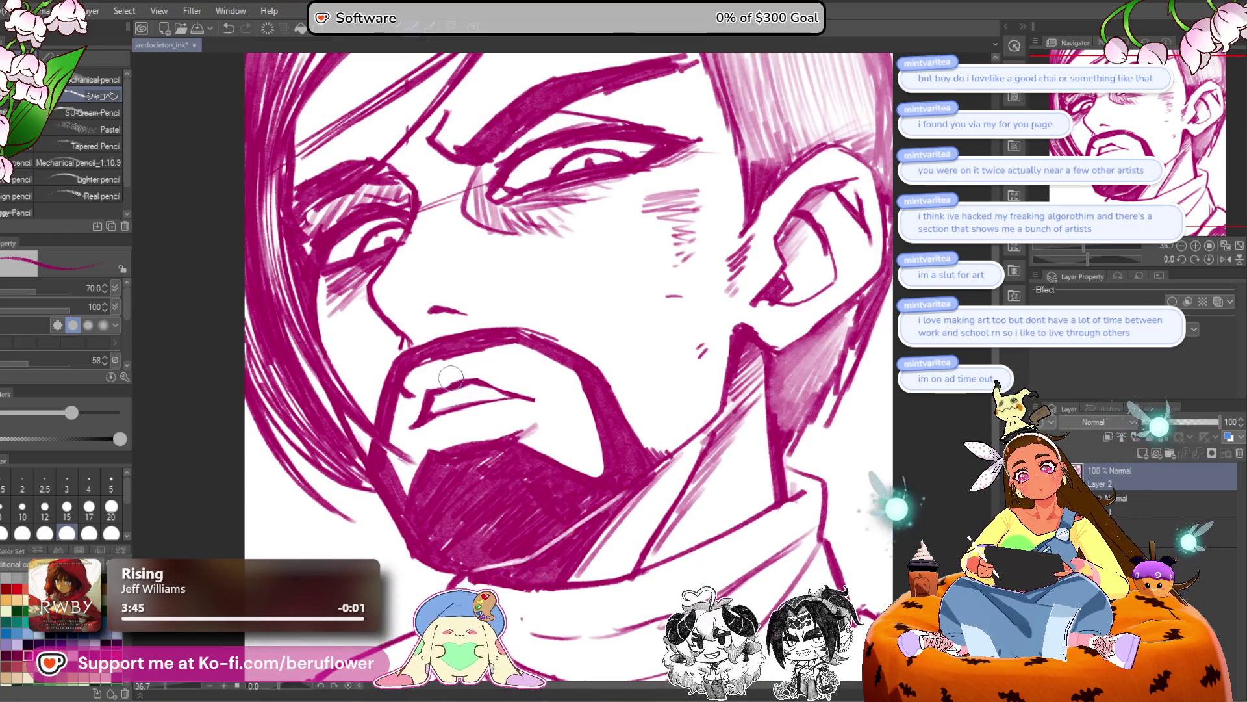
scroll(520, 363, "down", 2)
scroll(524, 368, "up", 1)
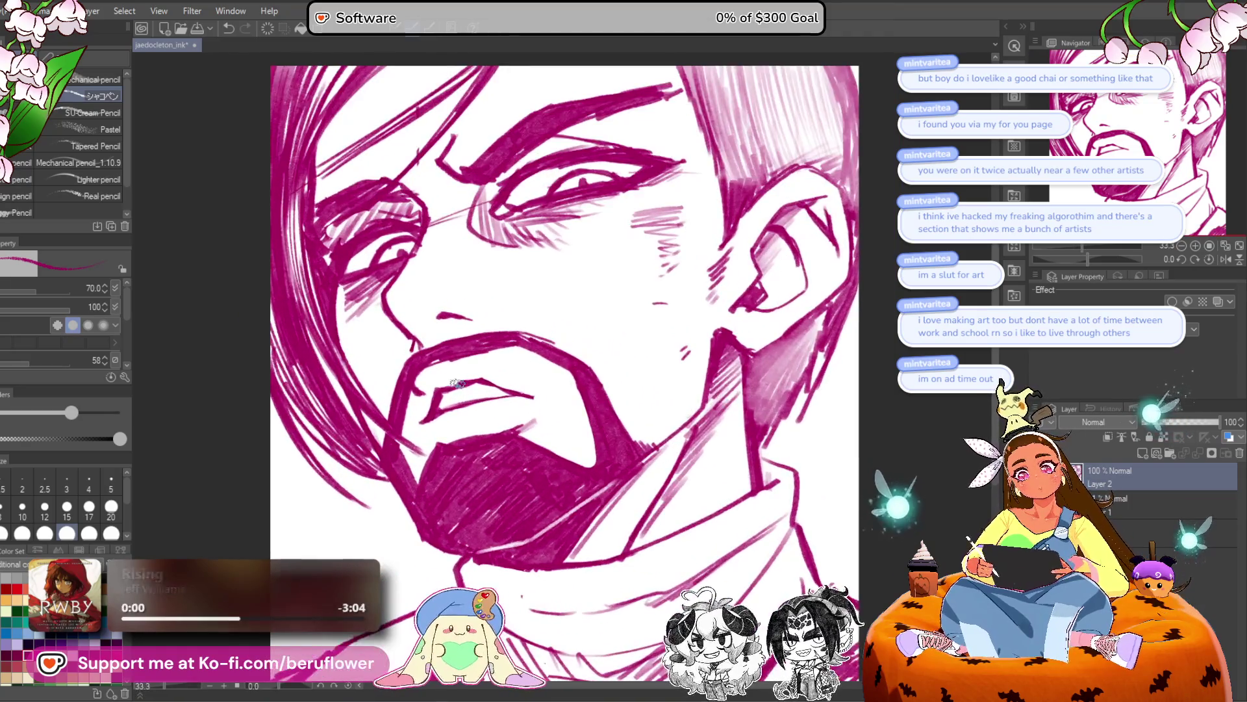
scroll(567, 379, "down", 2)
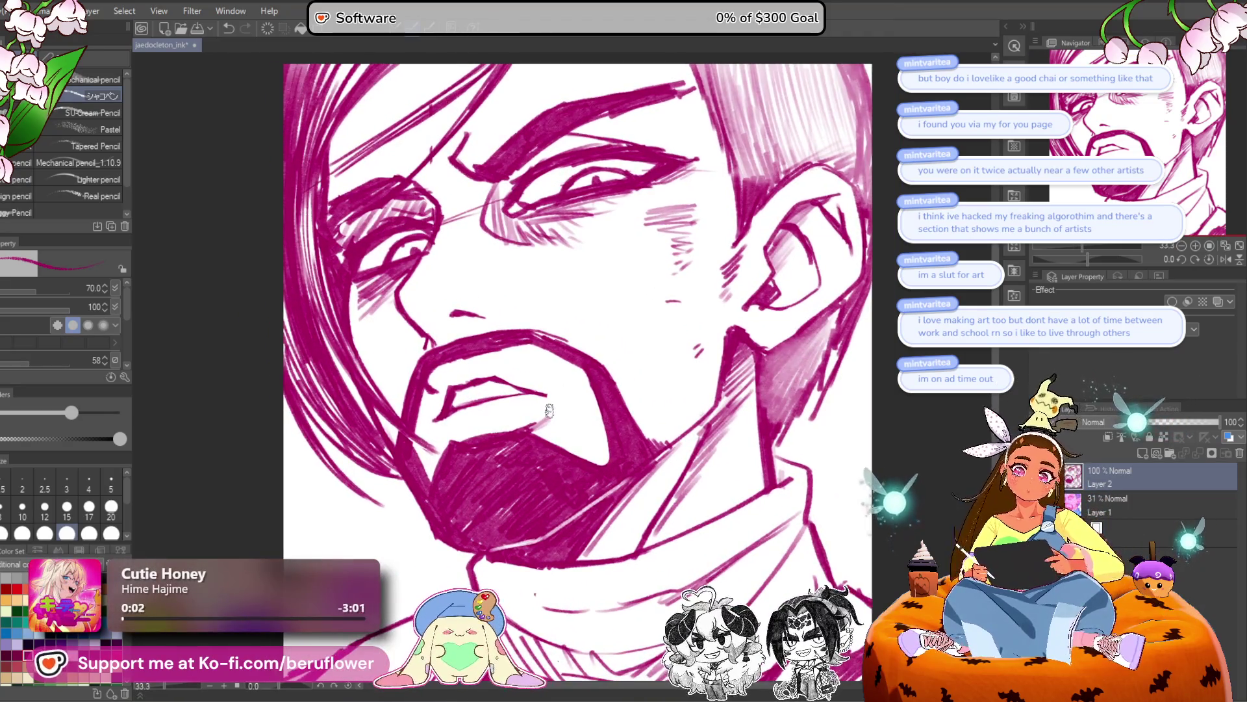
scroll(472, 333, "down", 3)
scroll(472, 332, "up", 3)
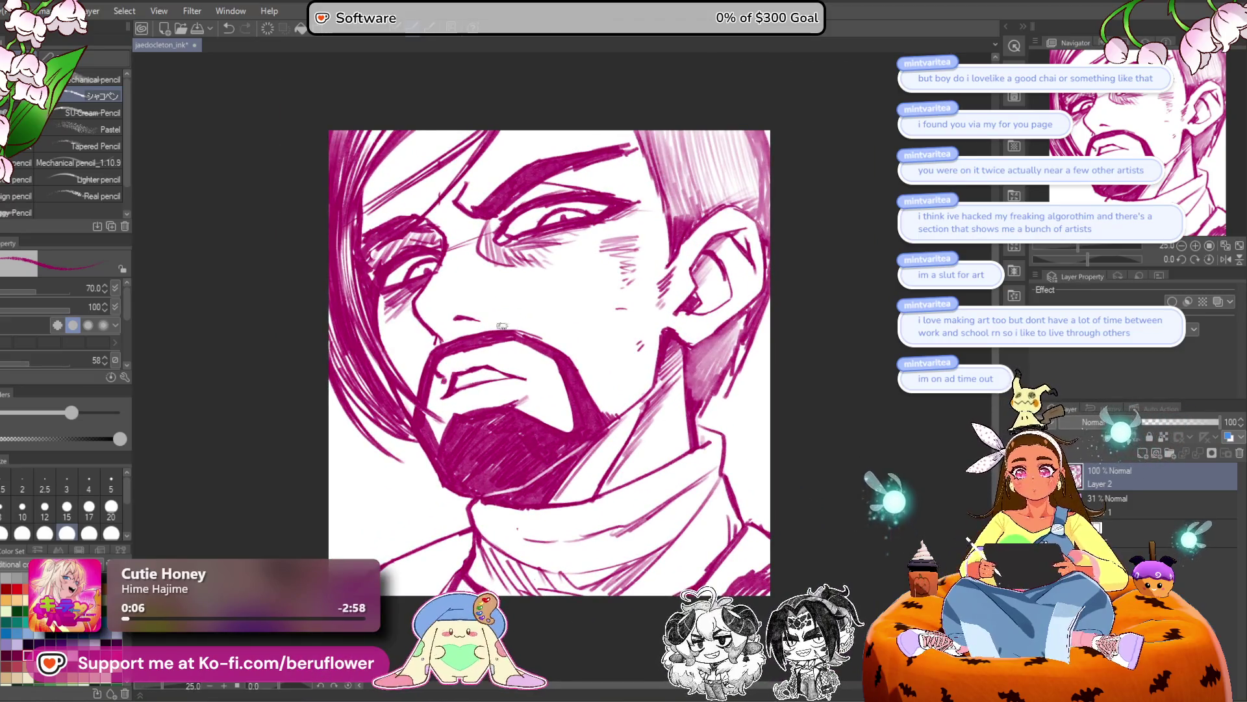
left_click_drag(500, 323, 505, 333)
scroll(429, 377, "up", 3)
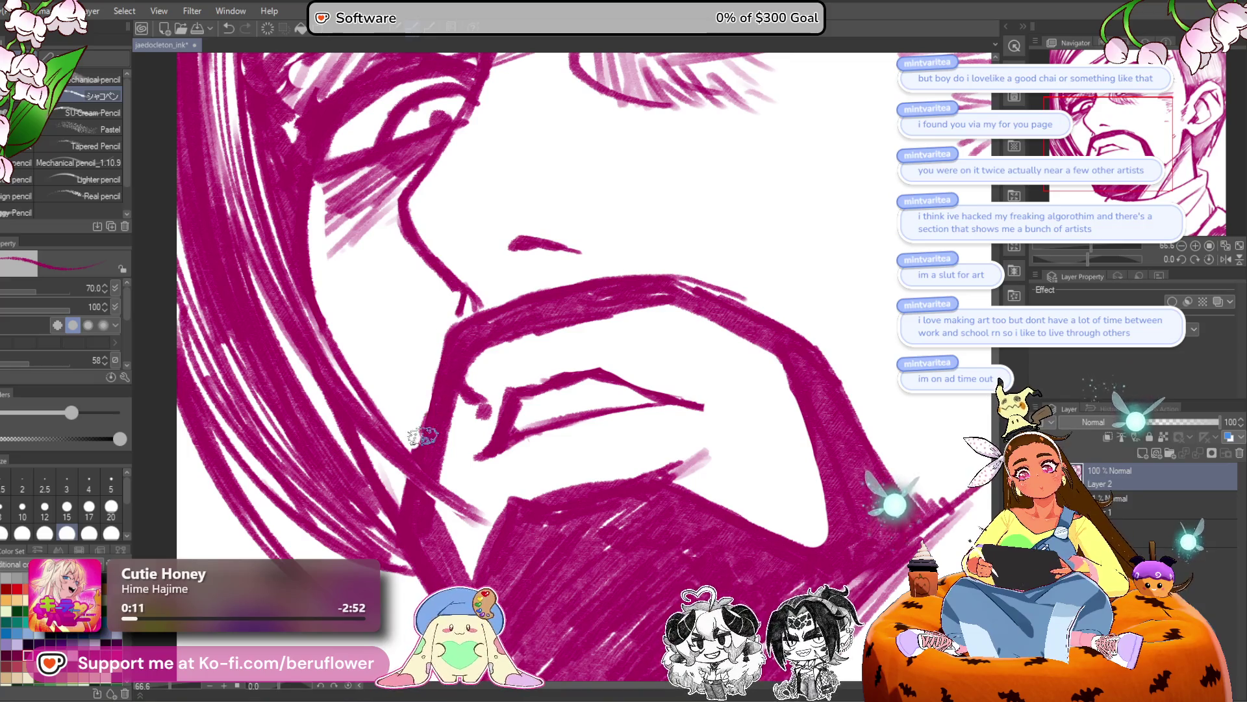
scroll(396, 513, "down", 3)
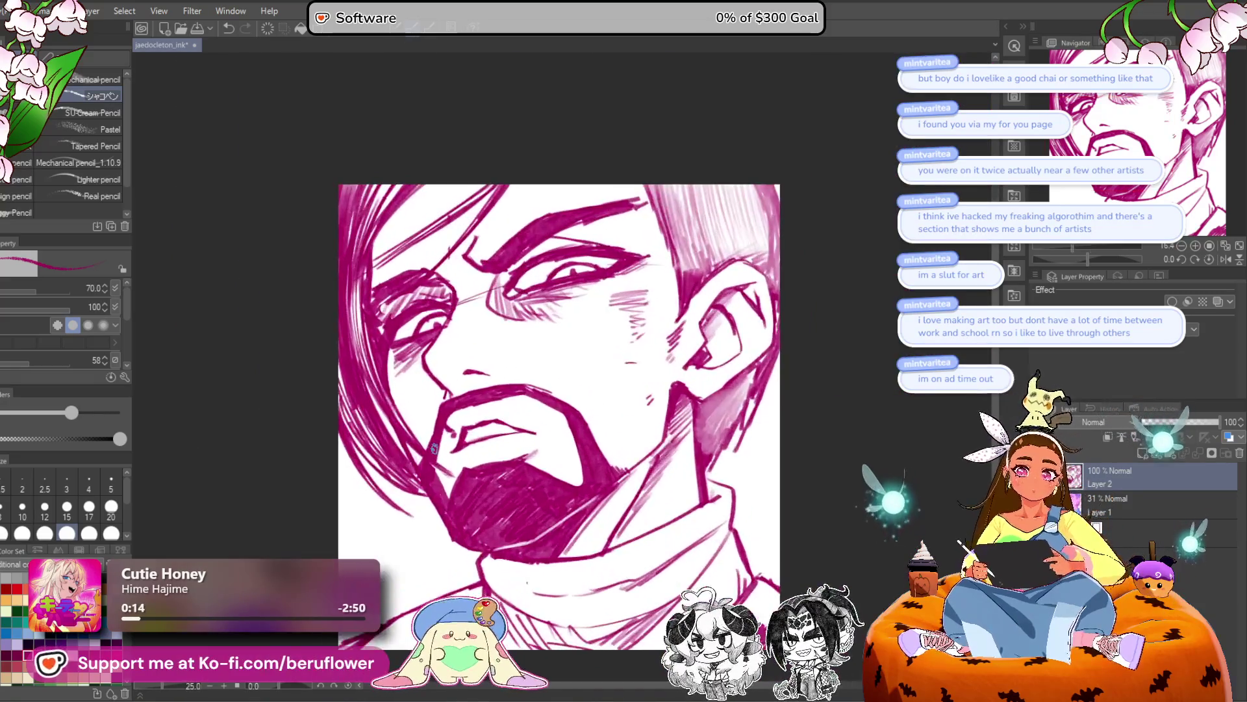
scroll(453, 504, "up", 3)
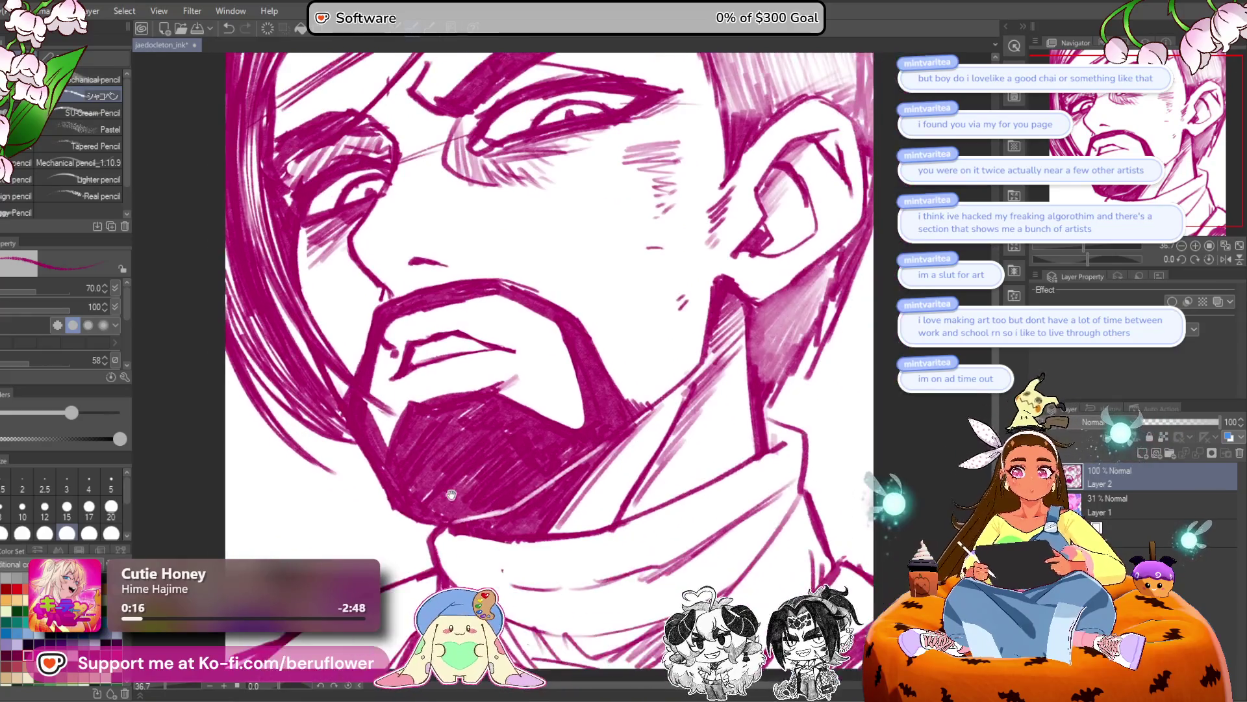
Lasso the lips, rotate them slightly clockwise and stretch them wider, then commit and deselect.
key("m")
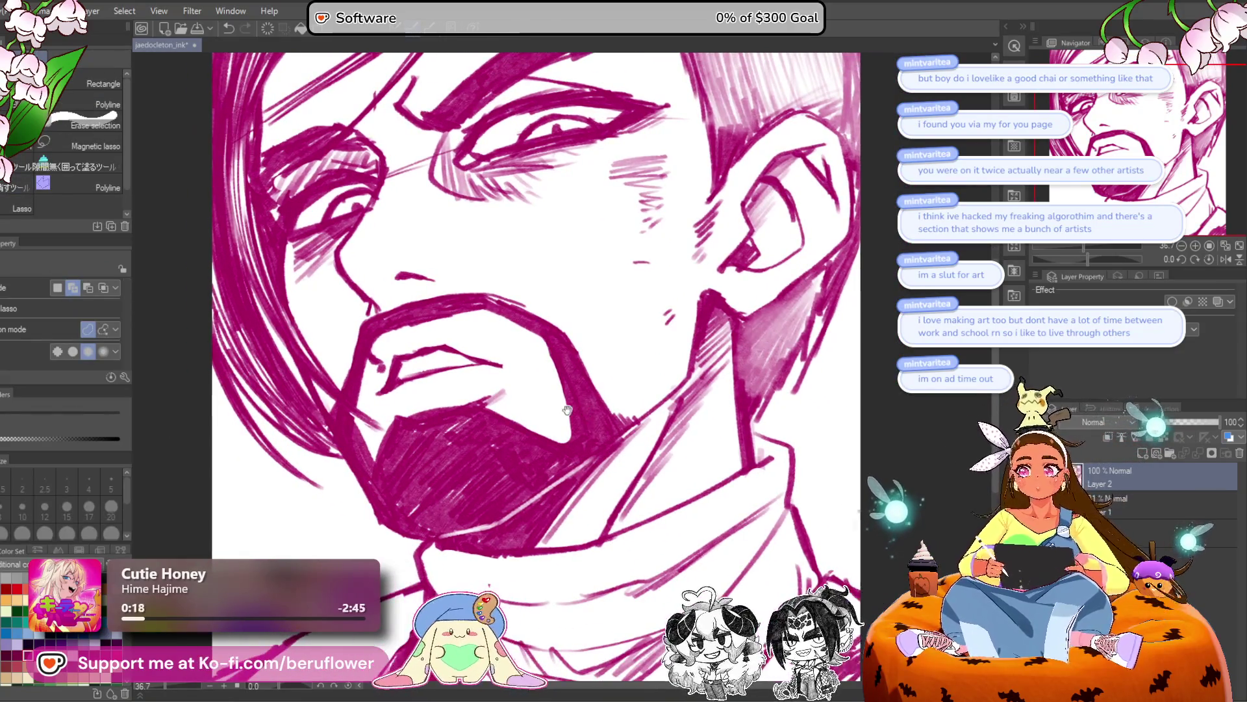
mouse_move(504, 352)
left_mouse_down()
mouse_move(404, 401)
mouse_move(422, 334)
mouse_move(510, 350)
left_mouse_up()
key("ctrl+t")
left_click_drag(667, 288, 675, 301)
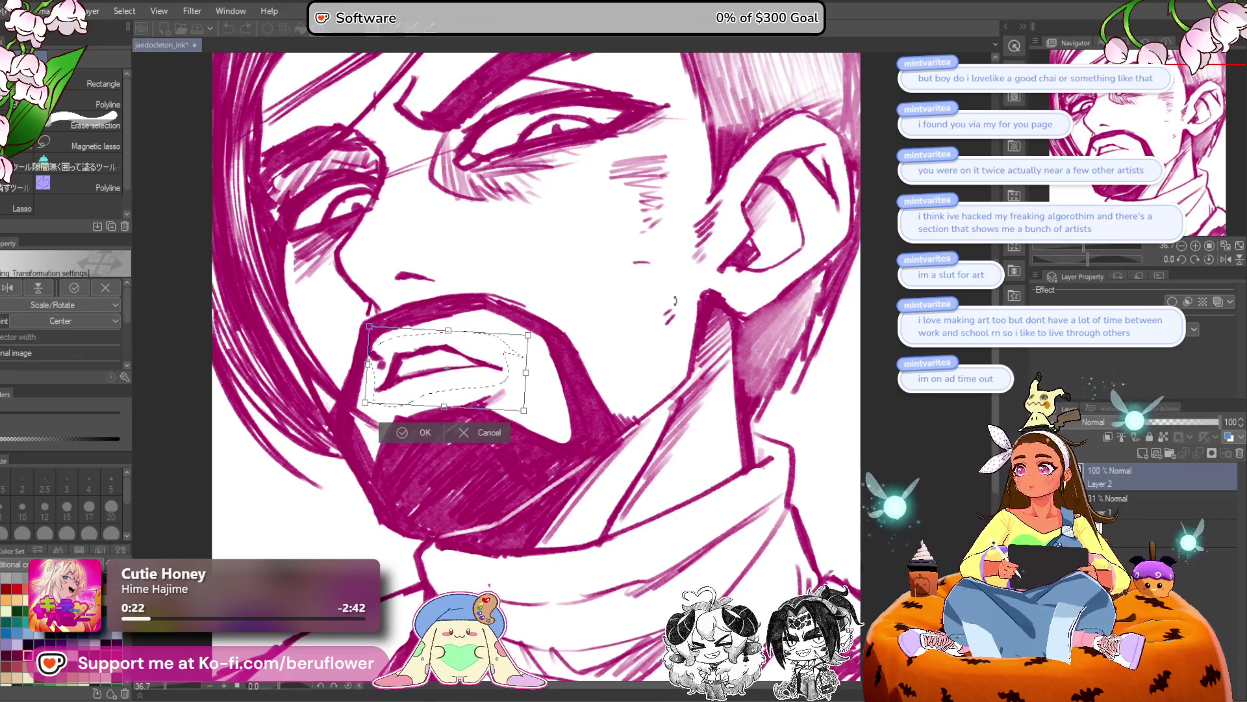
left_click_drag(529, 377, 502, 388)
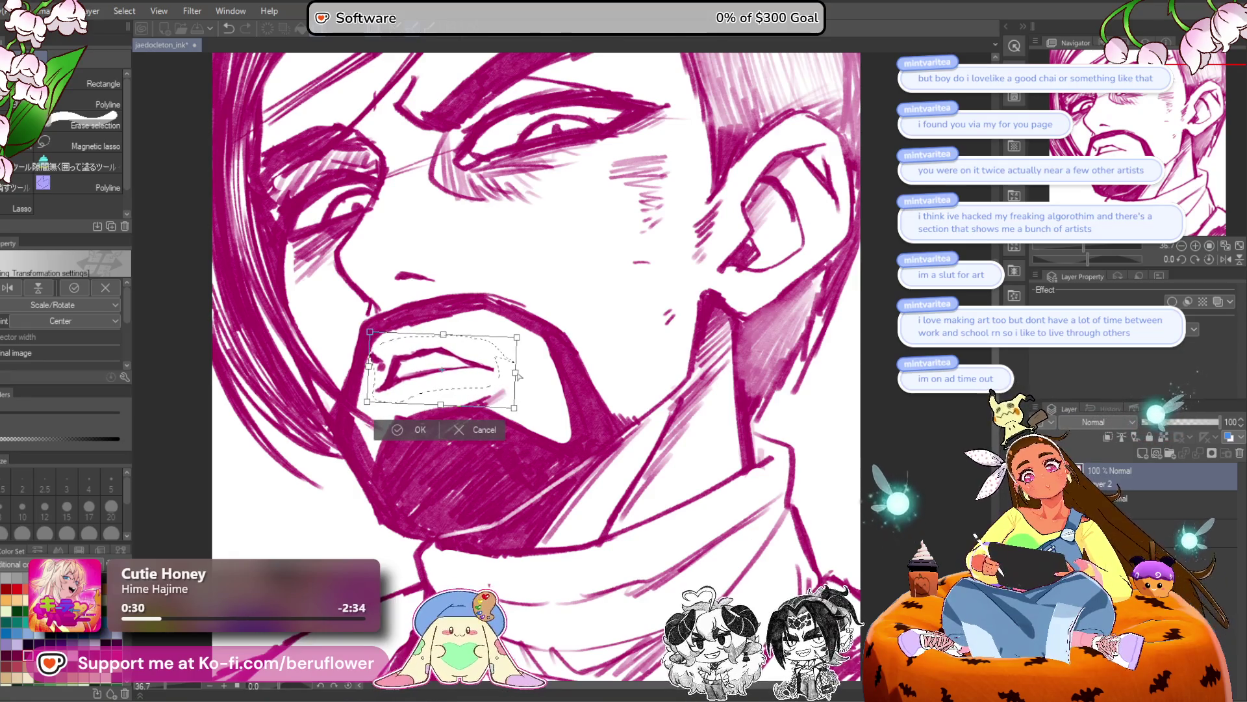
left_click_drag(518, 375, 539, 376)
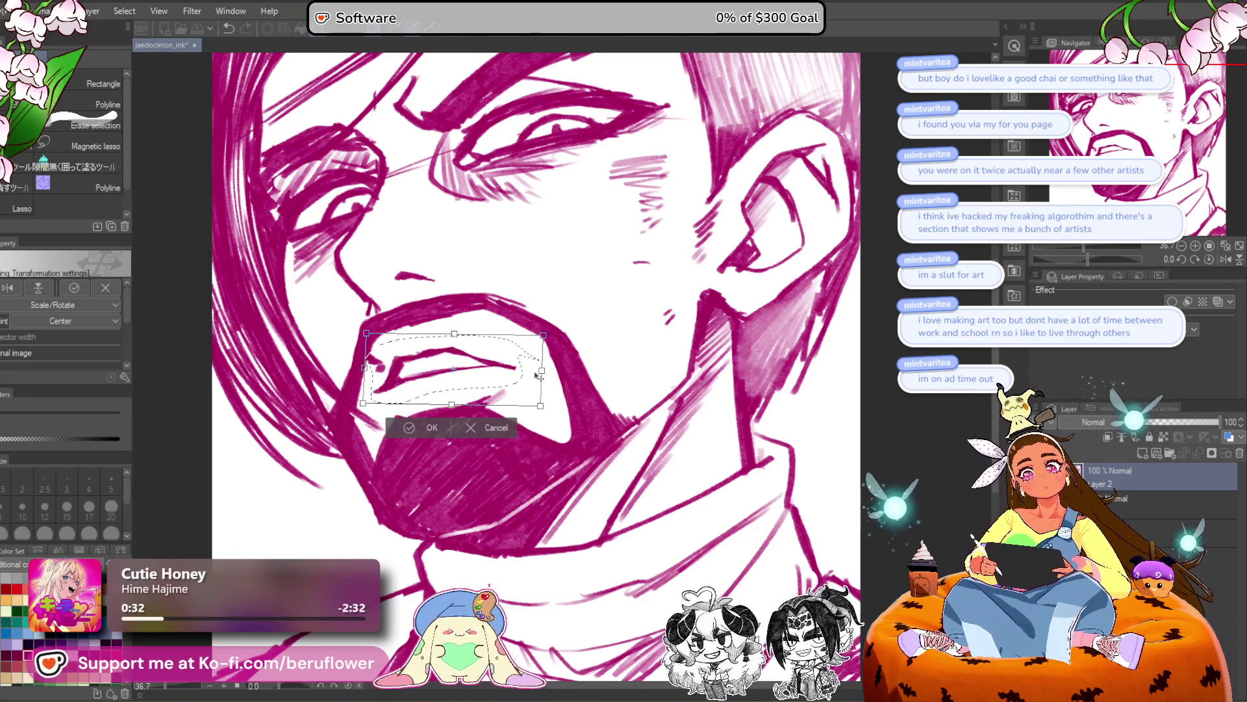
scroll(539, 375, "down", 1)
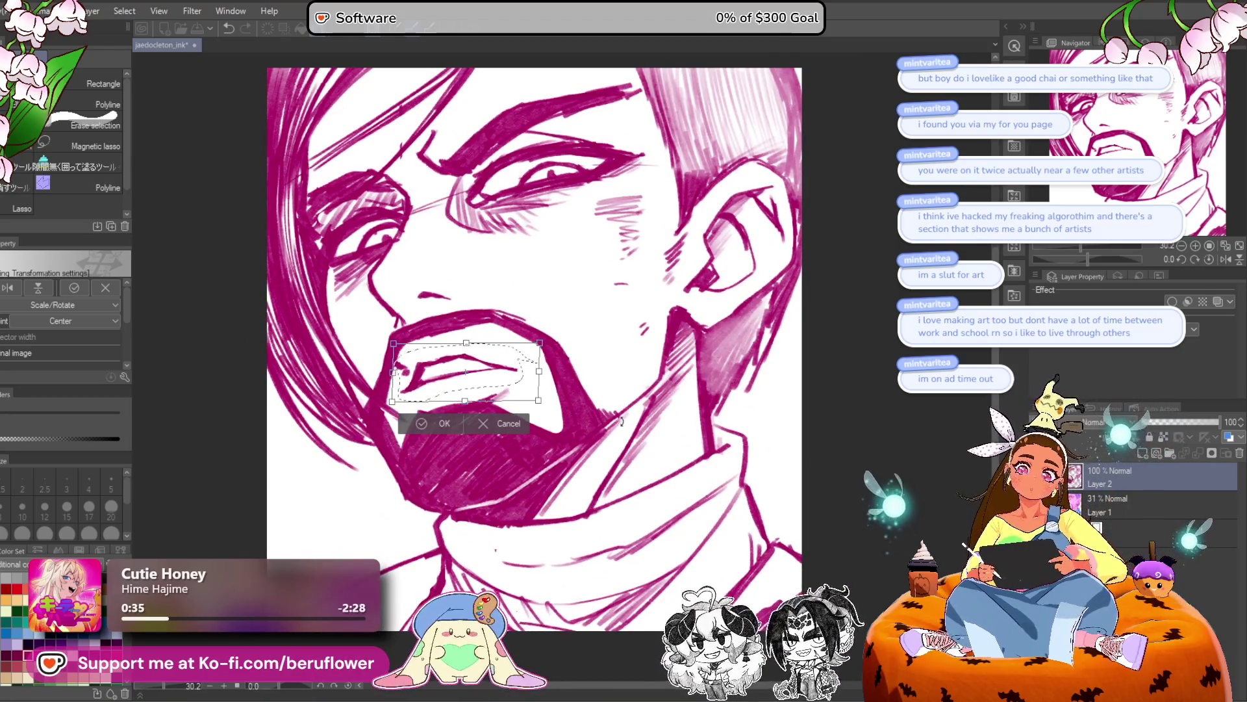
key("Return")
key("ctrl+d")
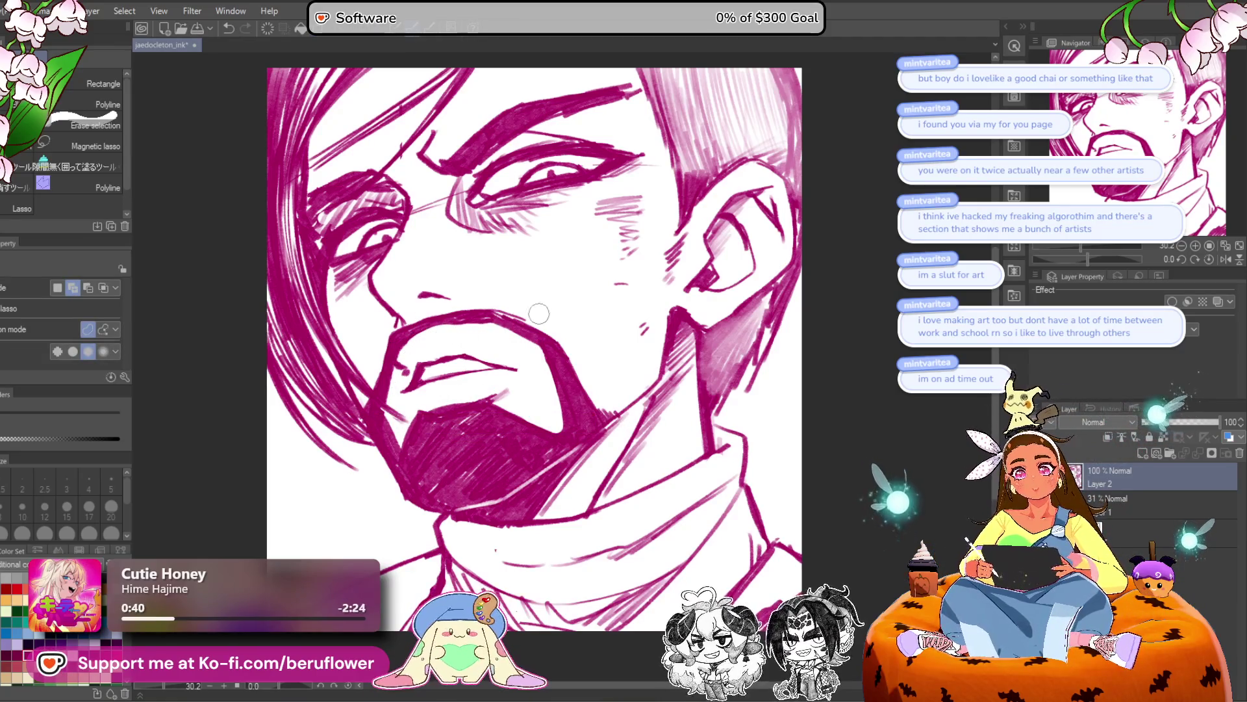
Select the lower lip, stretch it downward and nudge it right, then apply and deselect.
key("p")
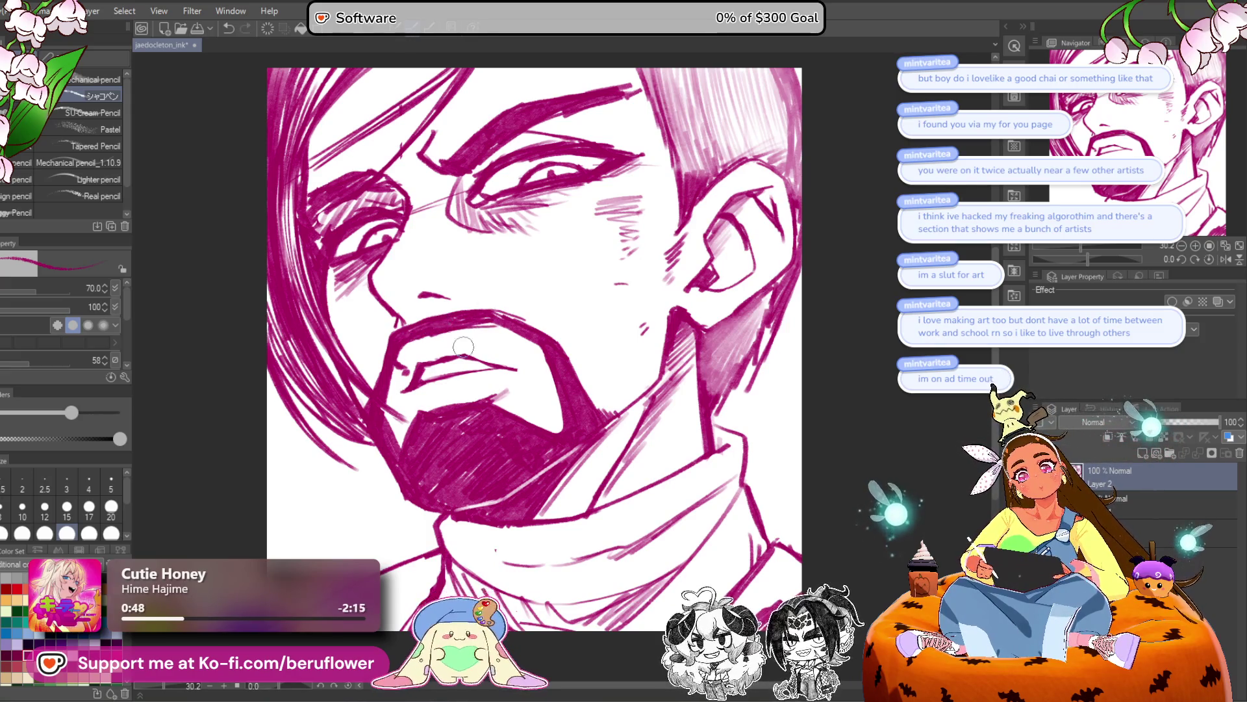
mouse_move(406, 392)
left_mouse_down()
mouse_move(447, 379)
mouse_move(409, 356)
left_mouse_up()
key("m")
key("ctrl+t")
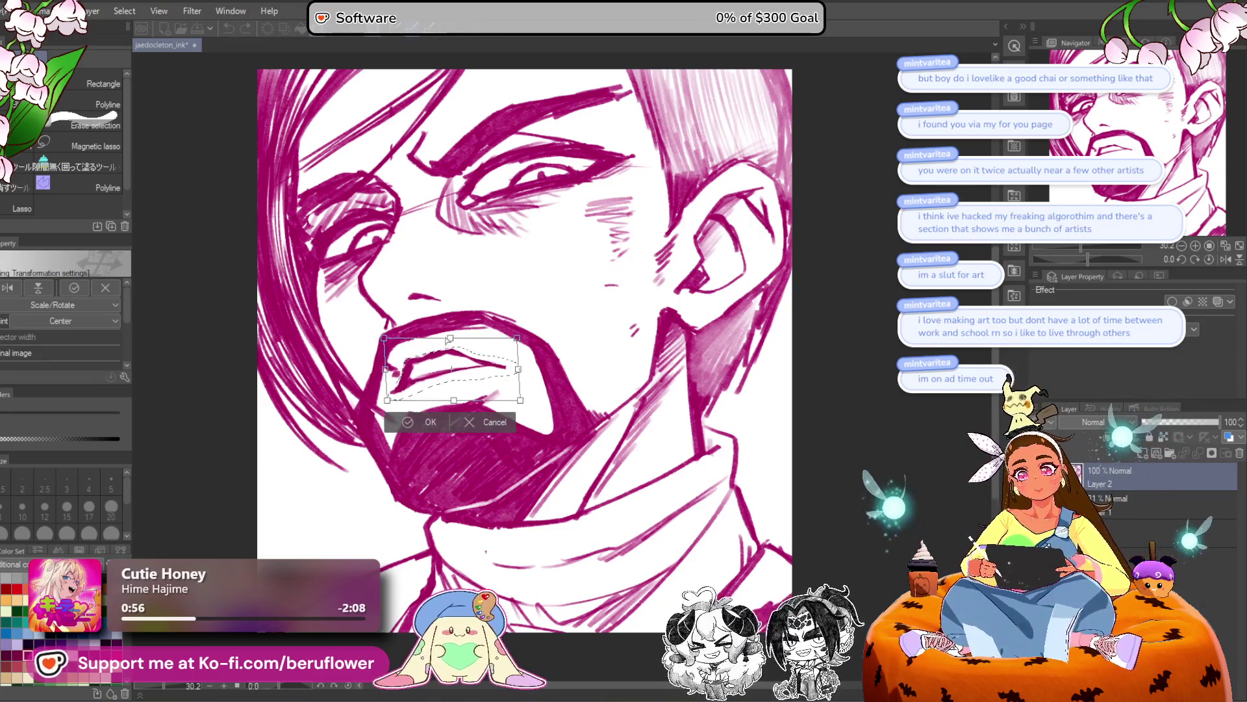
left_click_drag(455, 407, 455, 416)
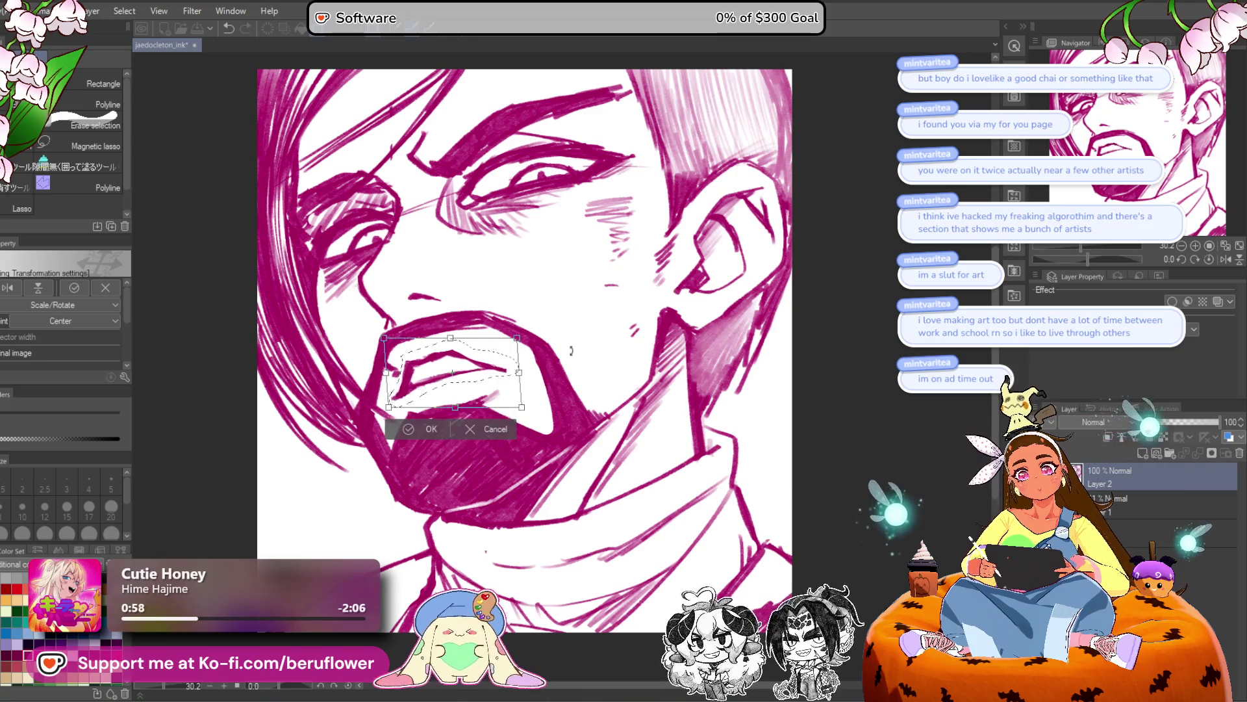
left_click_drag(515, 376, 518, 376)
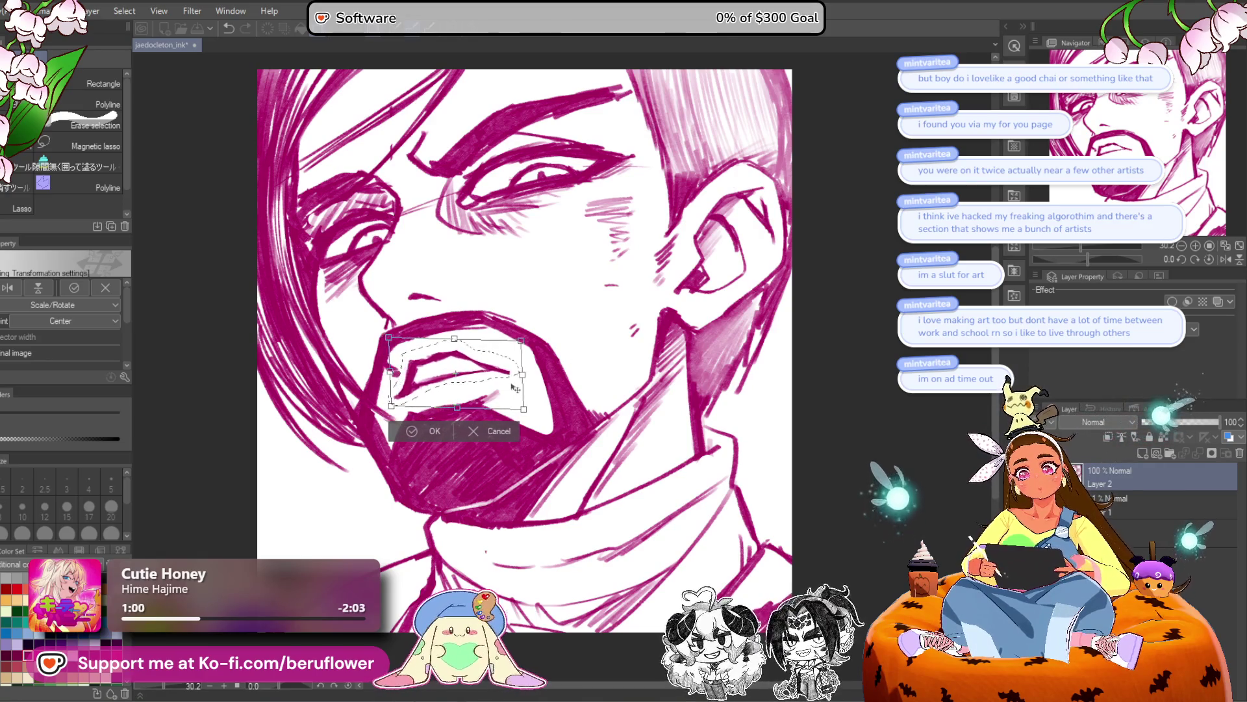
key("Return")
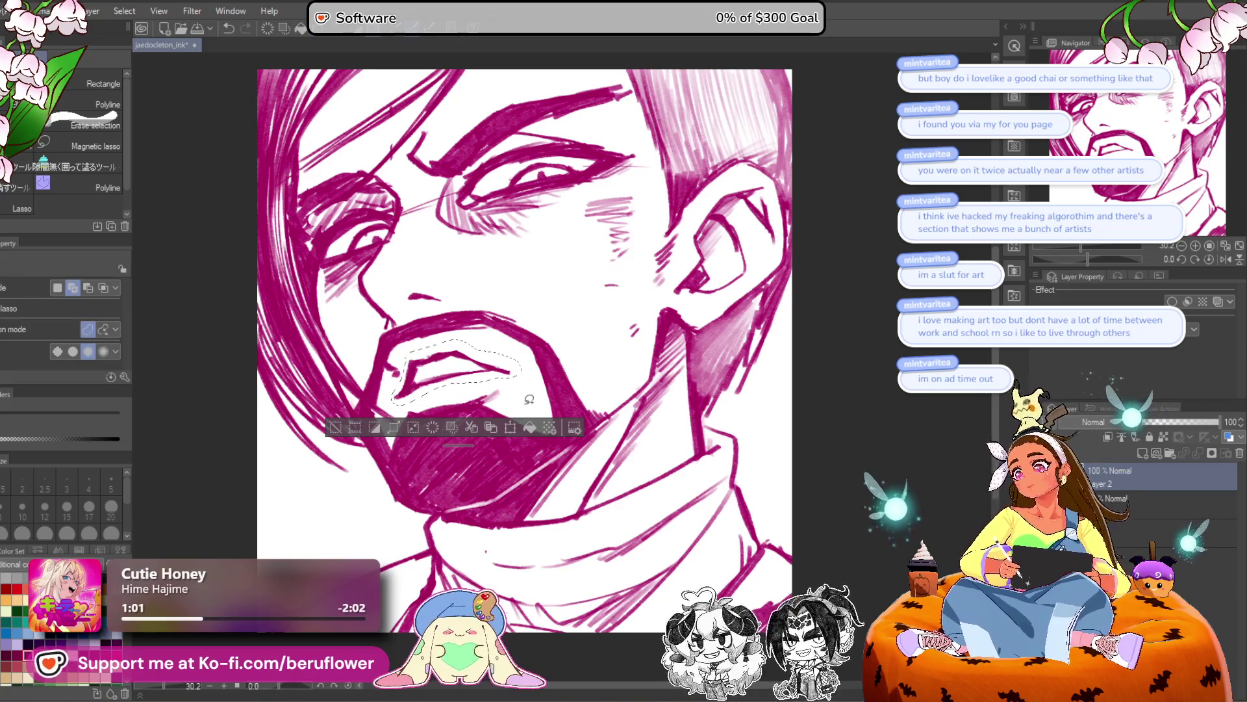
key("ctrl+d")
With the pencil, extend the upper-lip line to the right and darken the lower-lip stroke.
key("p")
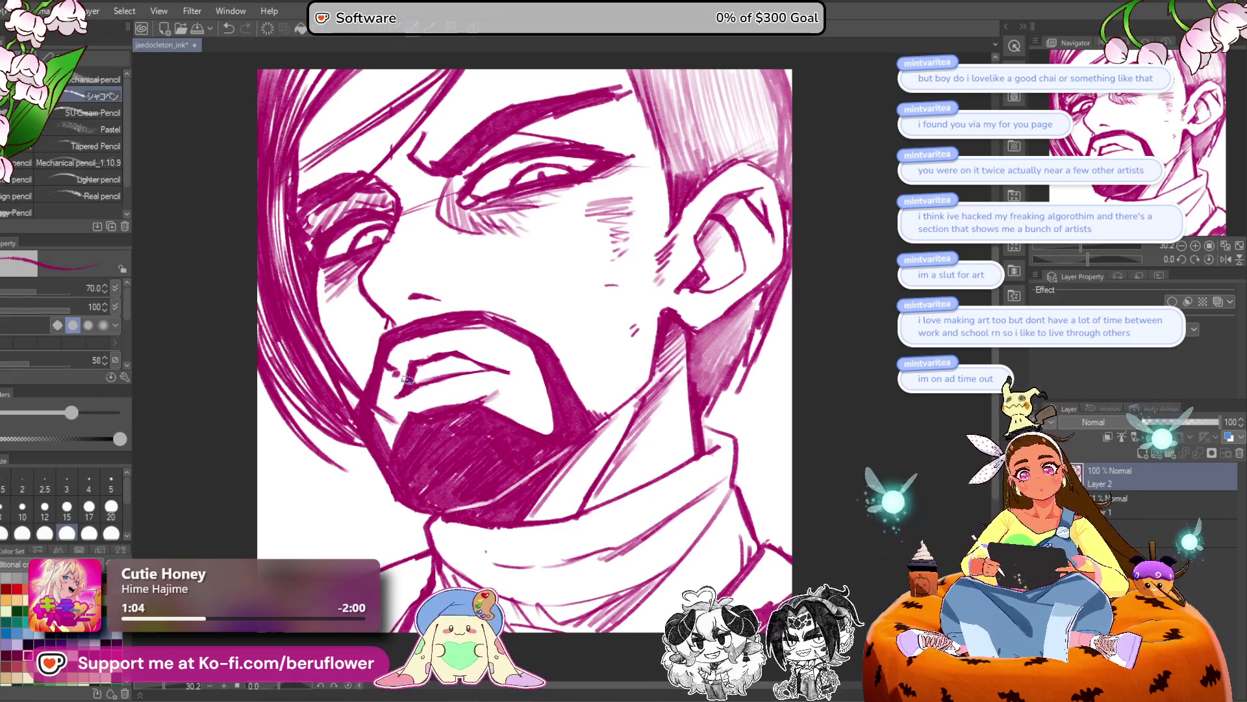
left_click_drag(449, 370, 442, 375)
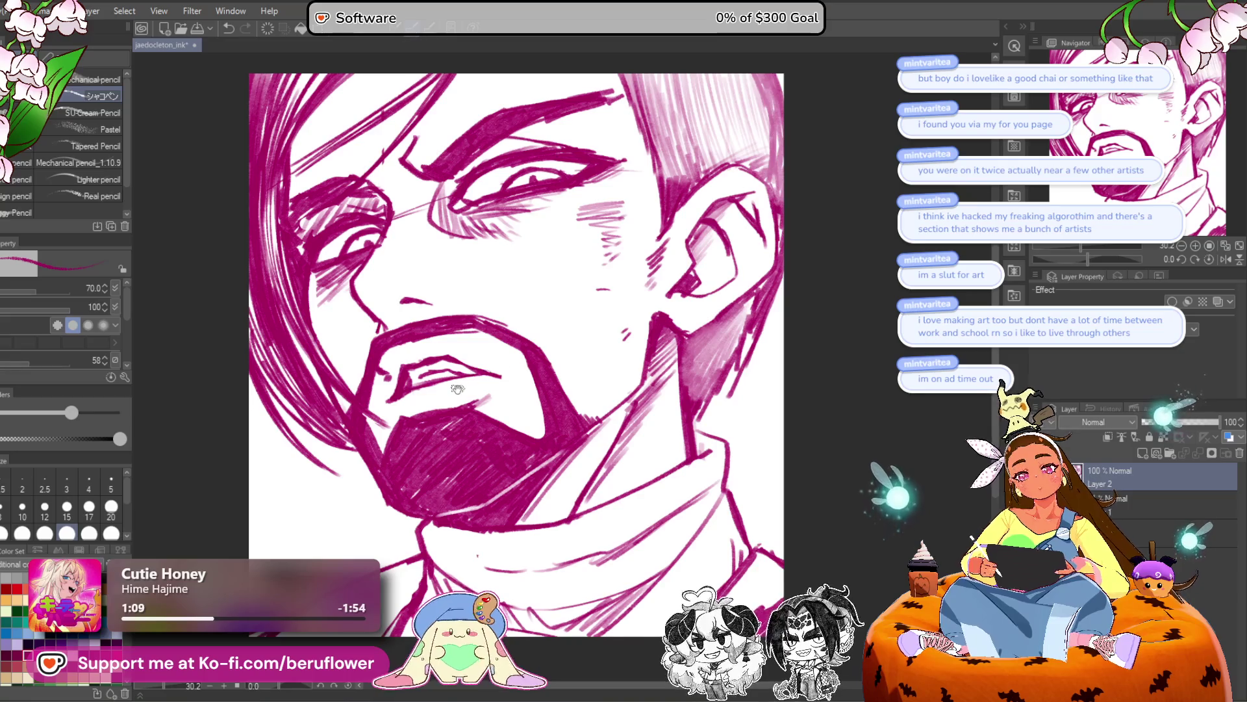
left_click_drag(458, 388, 448, 341)
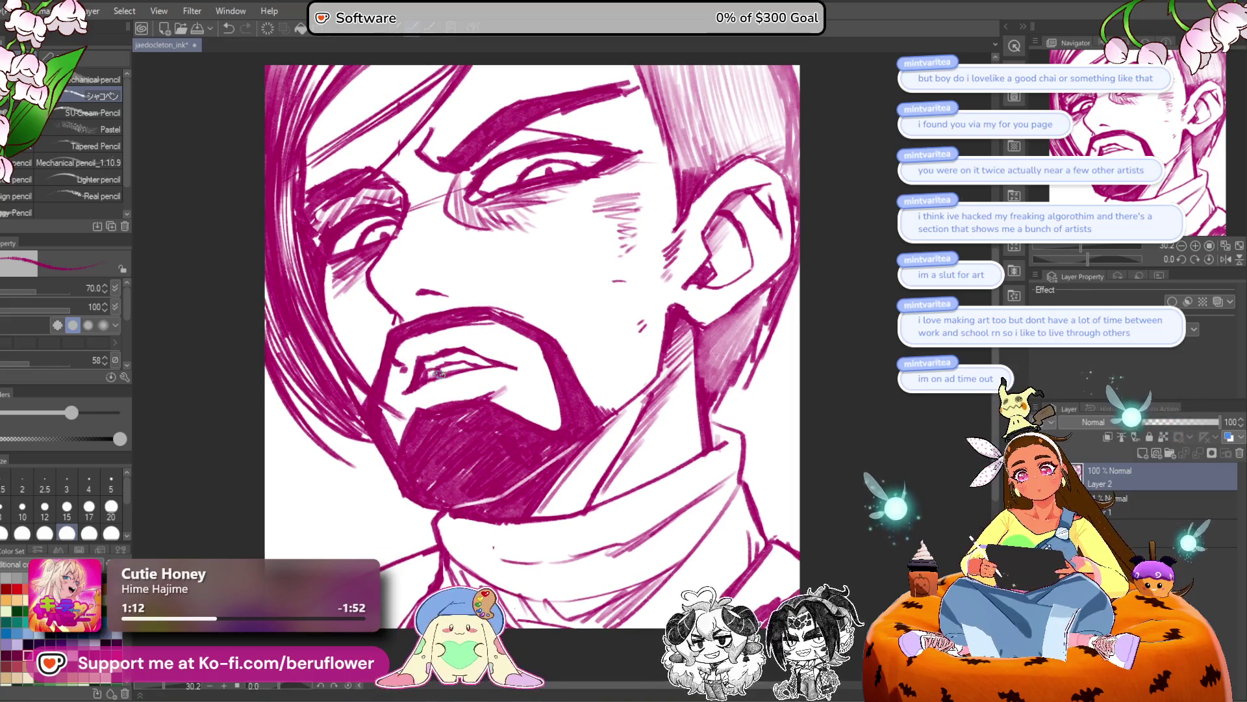
scroll(480, 351, "down", 3)
scroll(486, 345, "up", 3)
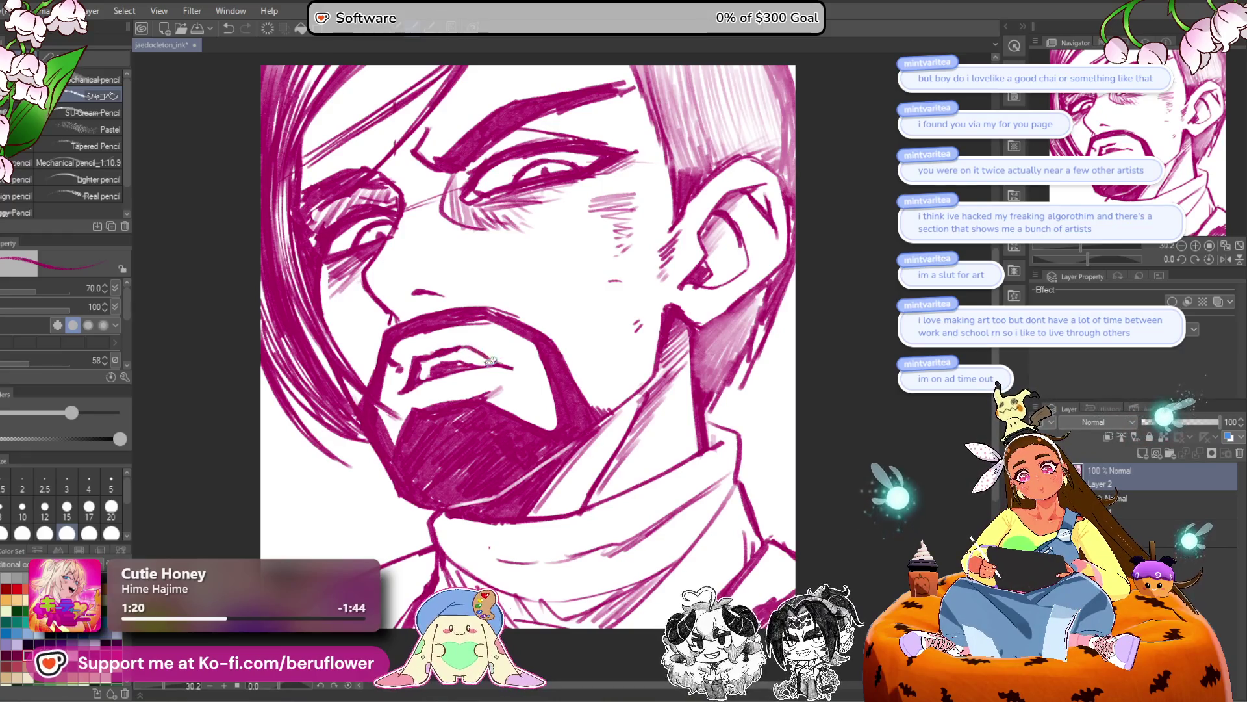
scroll(508, 349, "up", 1)
scroll(508, 349, "up", 1)
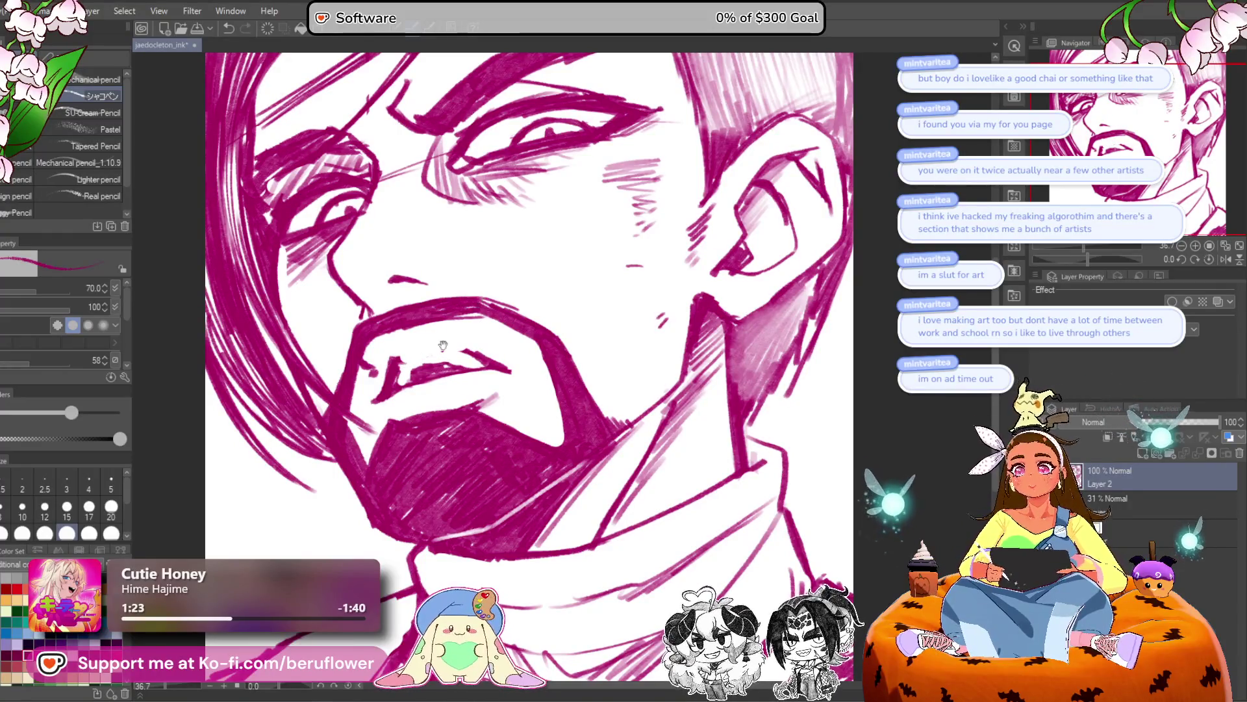
left_click_drag(435, 349, 481, 355)
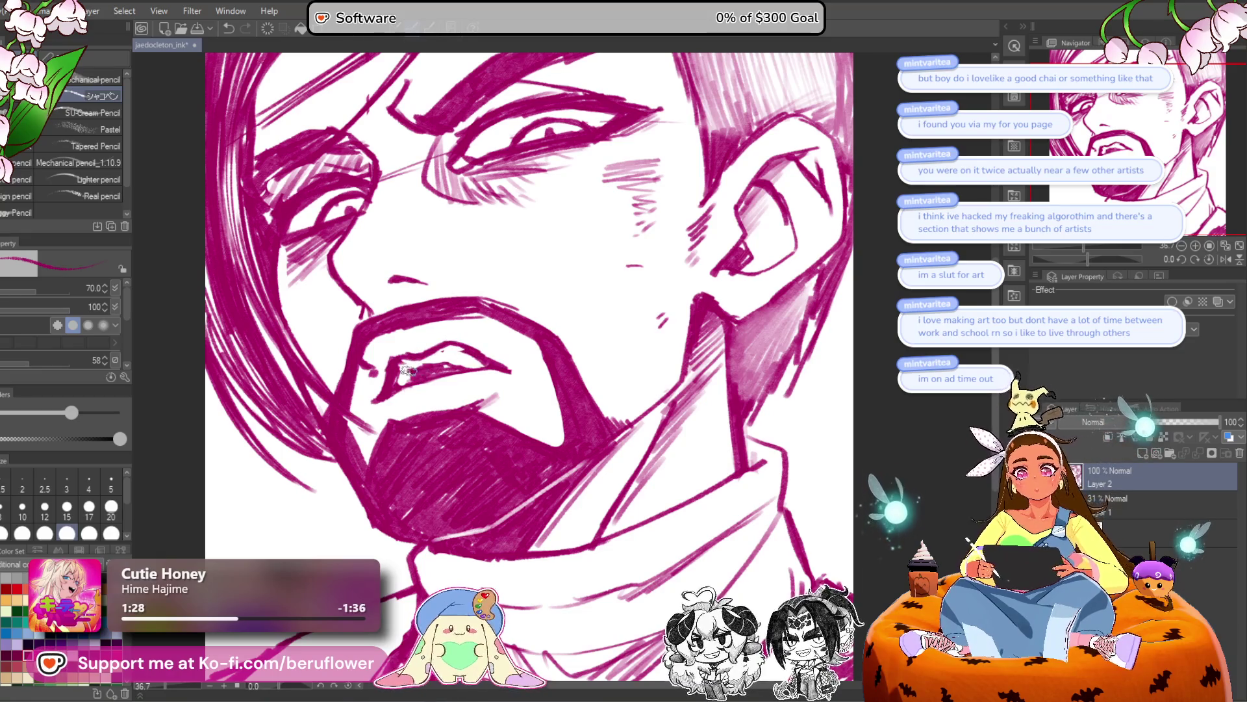
scroll(439, 366, "down", 4)
scroll(440, 366, "up", 4)
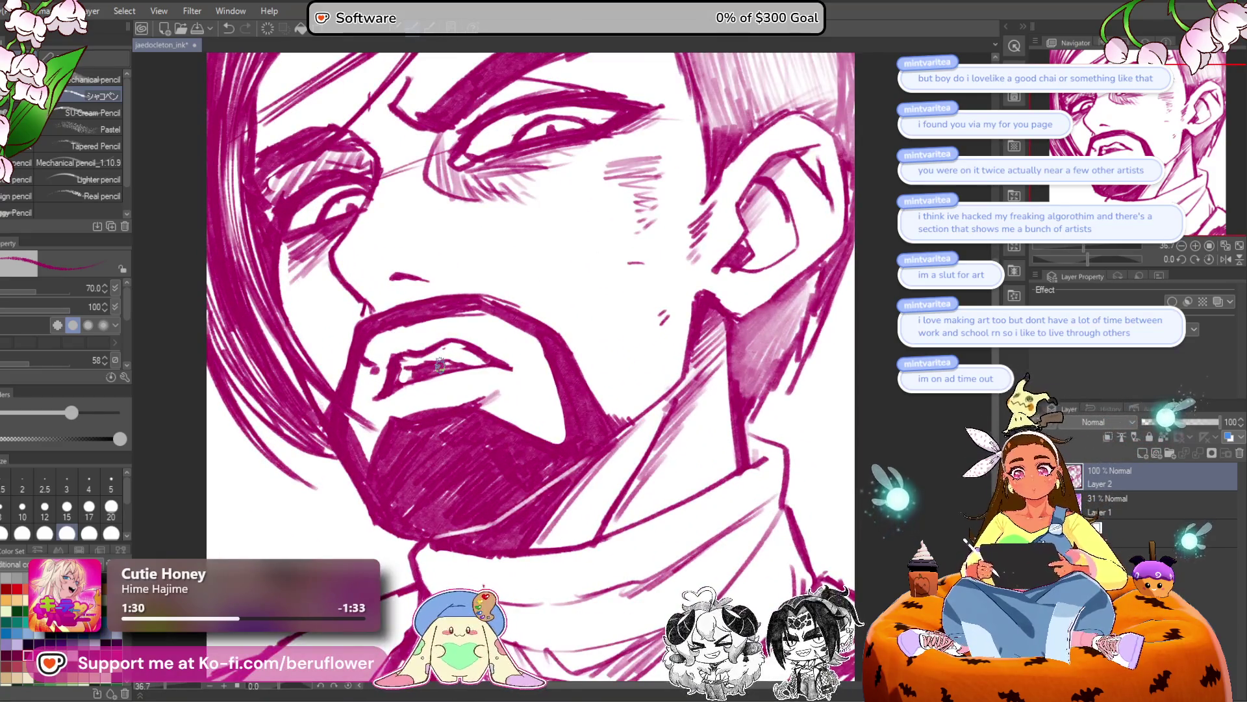
left_click_drag(444, 374, 423, 384)
scroll(375, 390, "down", 2)
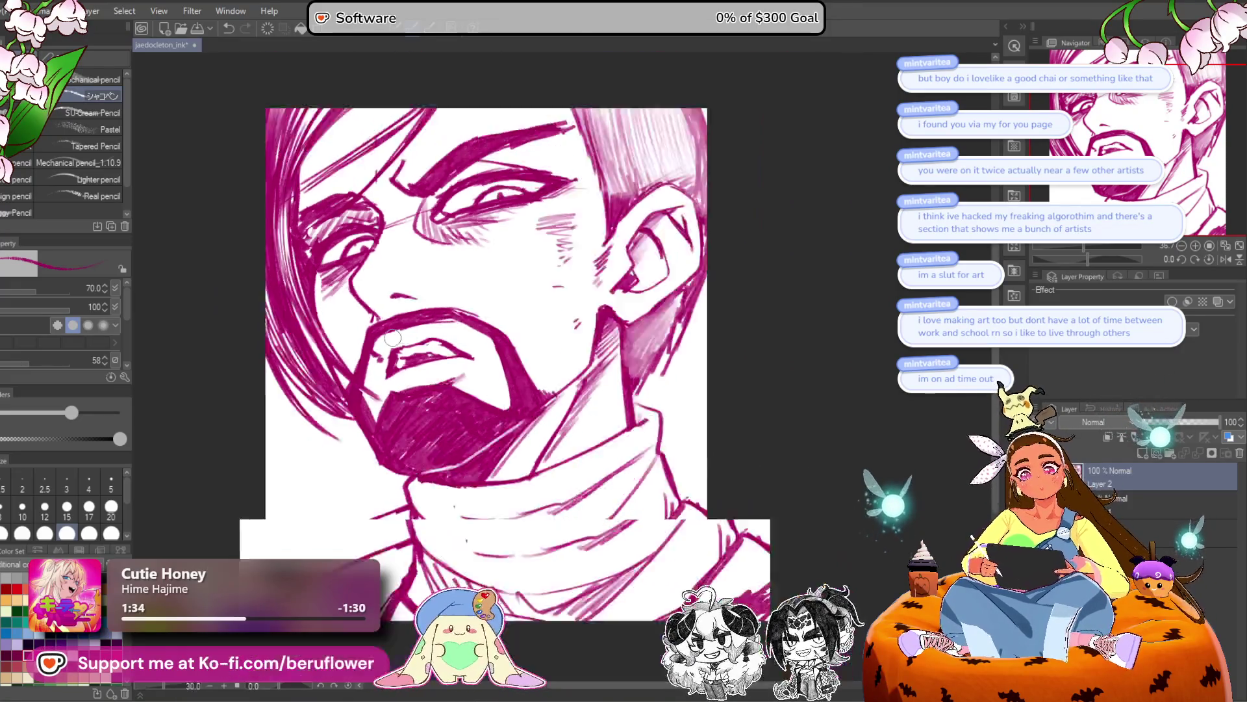
scroll(482, 357, "down", 3)
scroll(482, 356, "up", 3)
Start a freehand selection around the mouth area.
left_click_drag(630, 467, 677, 459)
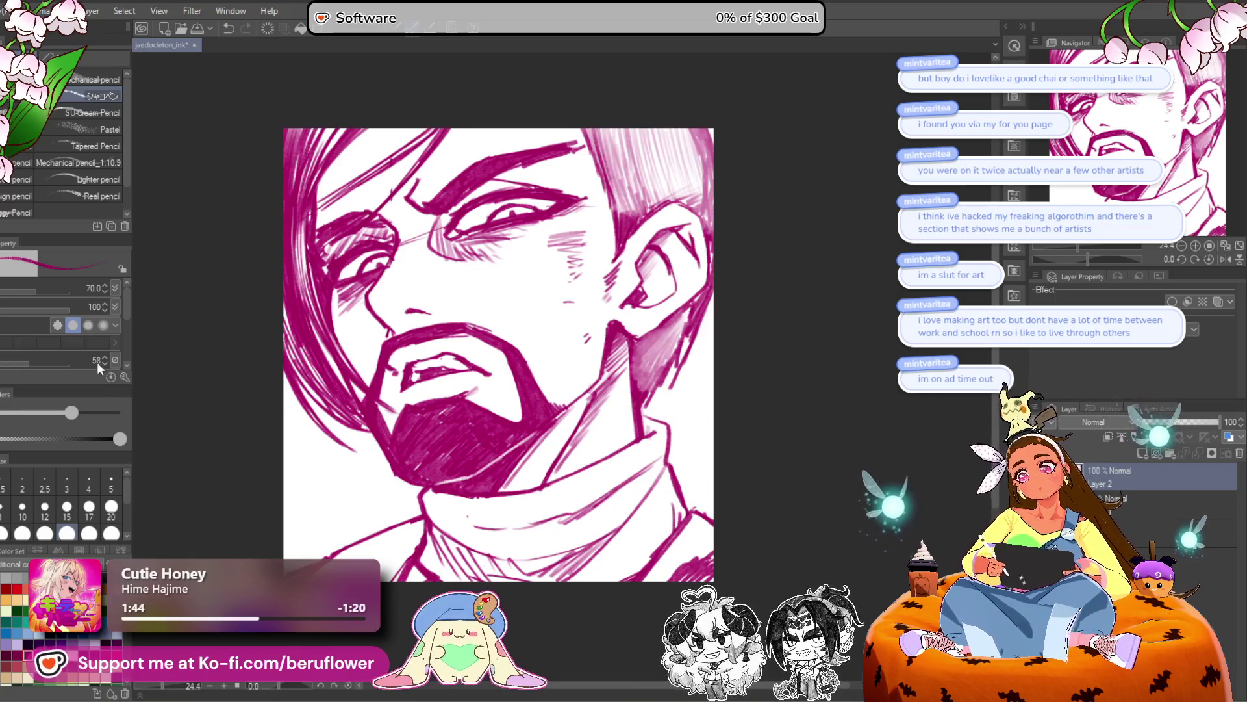
key("m")
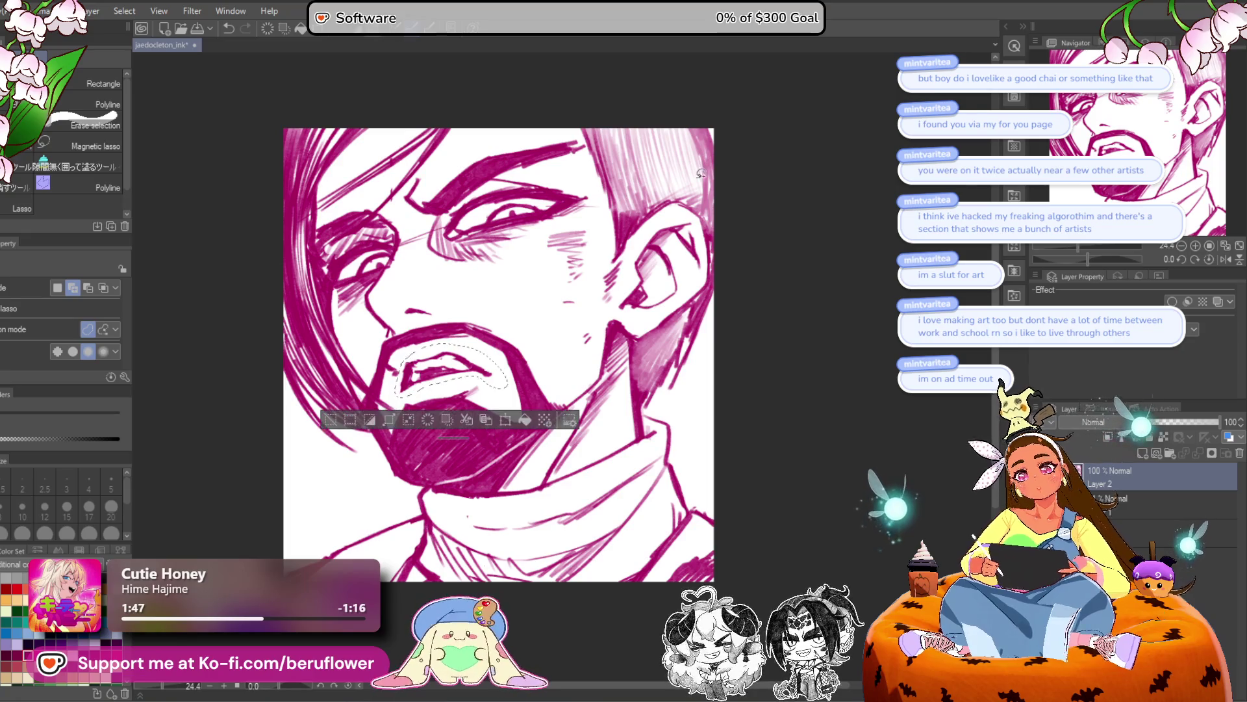
left_click(503, 410)
Stretch the mouth down and right, nudge it slightly left, then apply and deselect.
left_click_drag(506, 404, 525, 415)
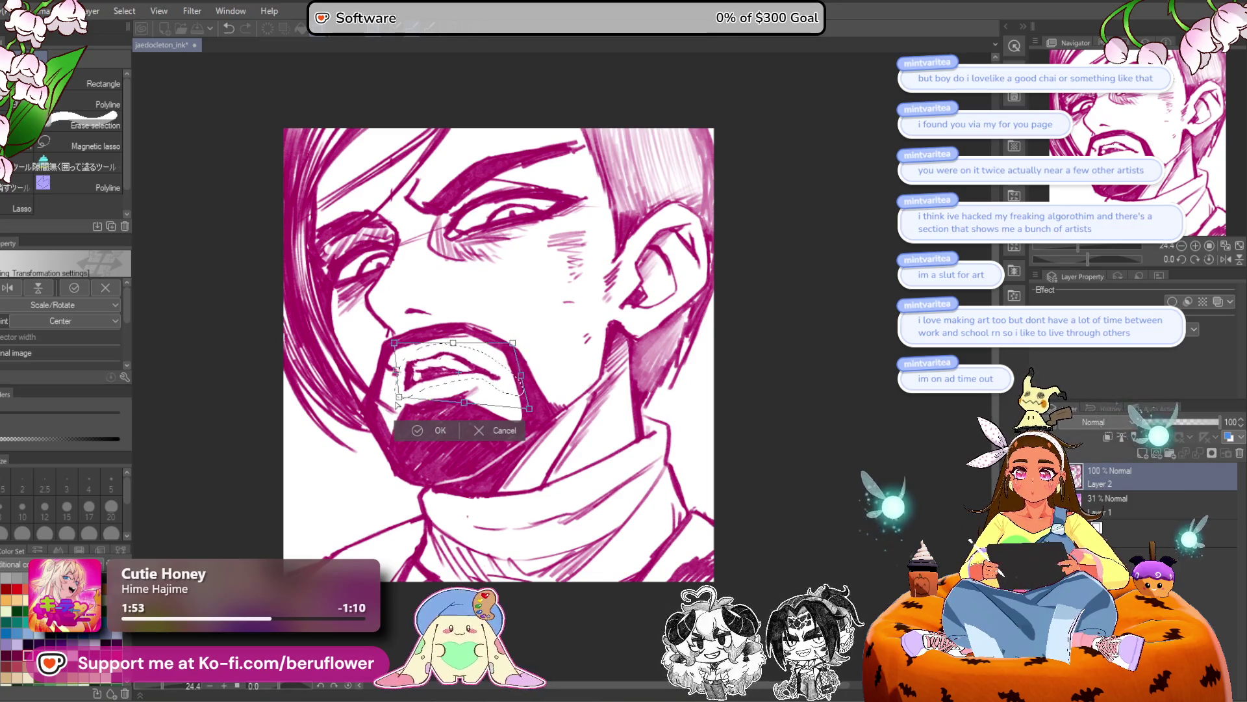
left_click_drag(454, 374, 452, 373)
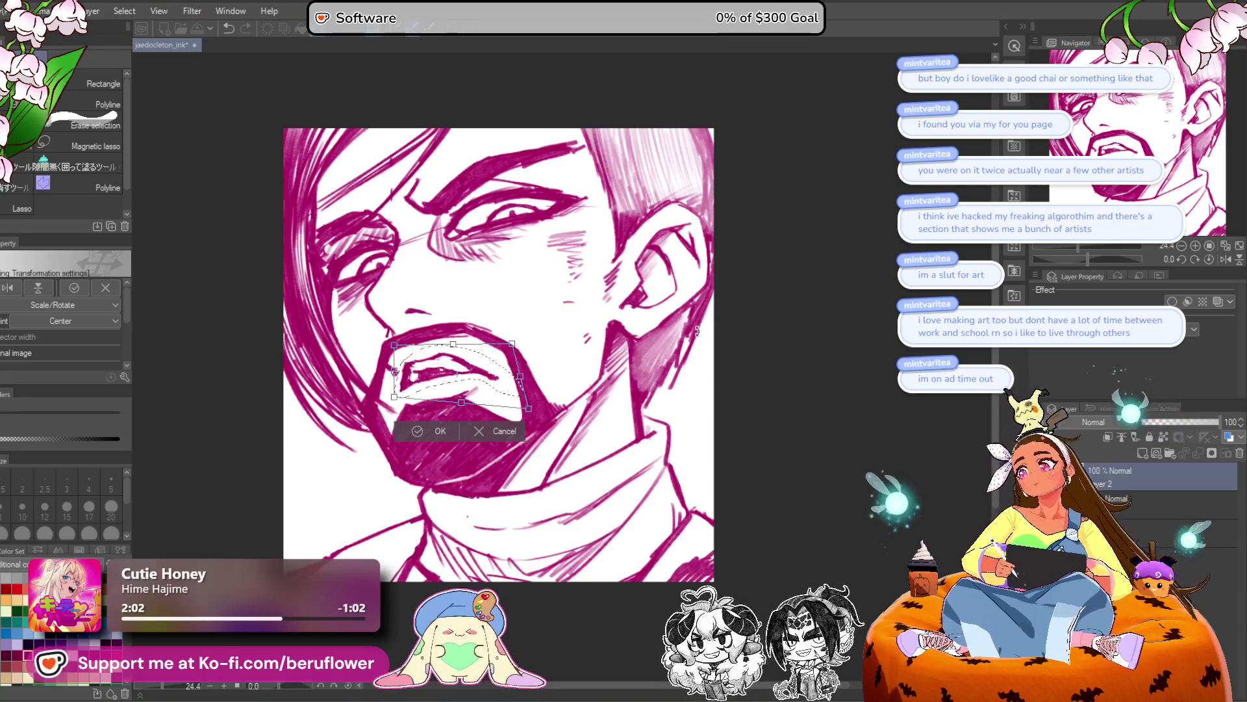
key("Return")
key("ctrl+d")
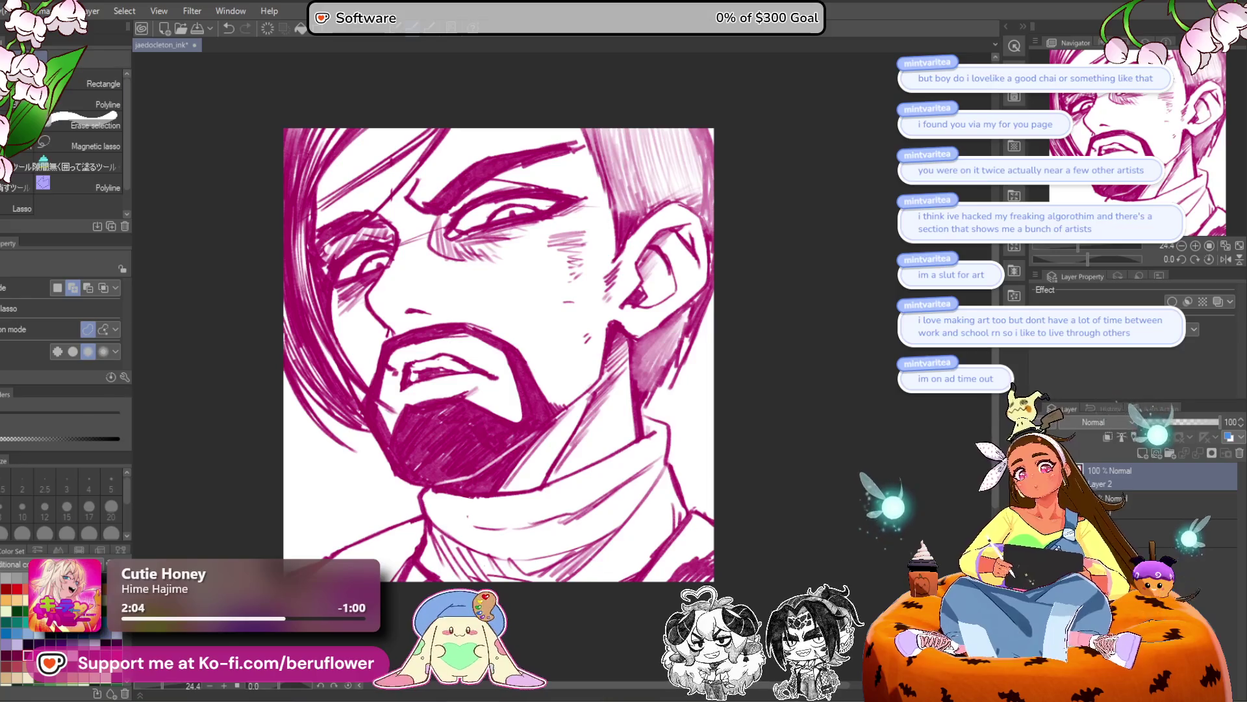
key("p")
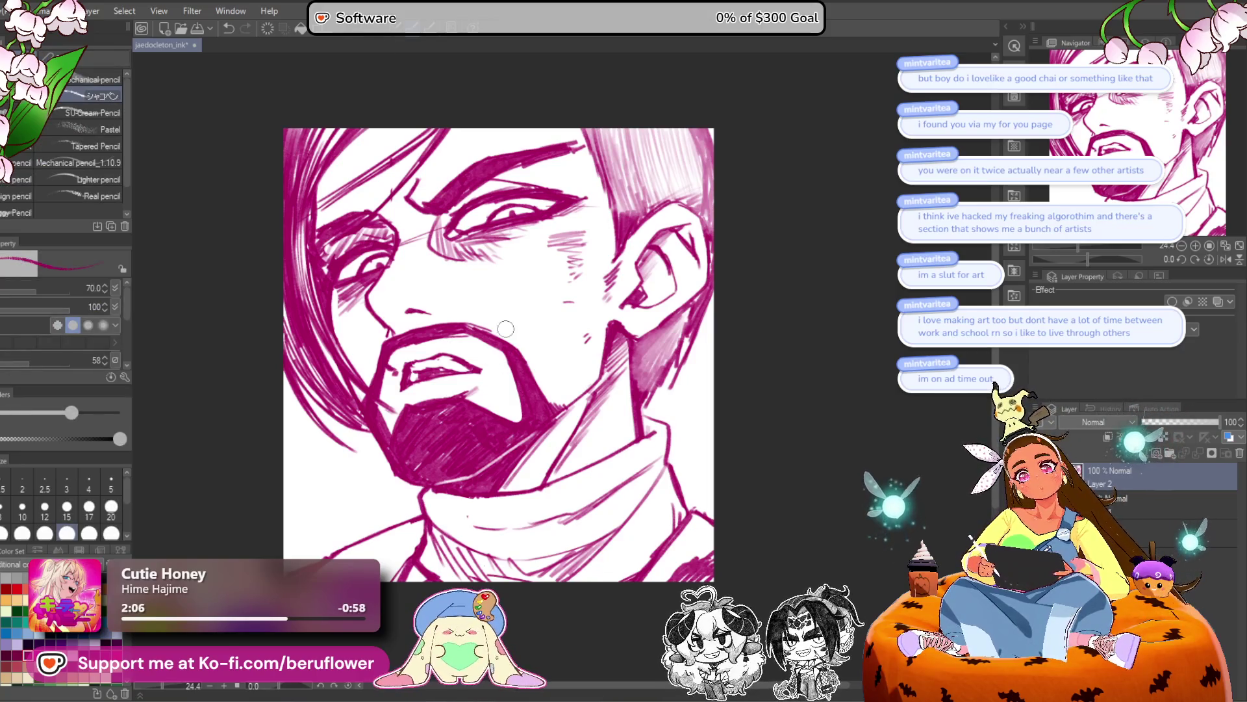
Undo the mouth's right-corner stroke and redraw it.
scroll(440, 346, "up", 1)
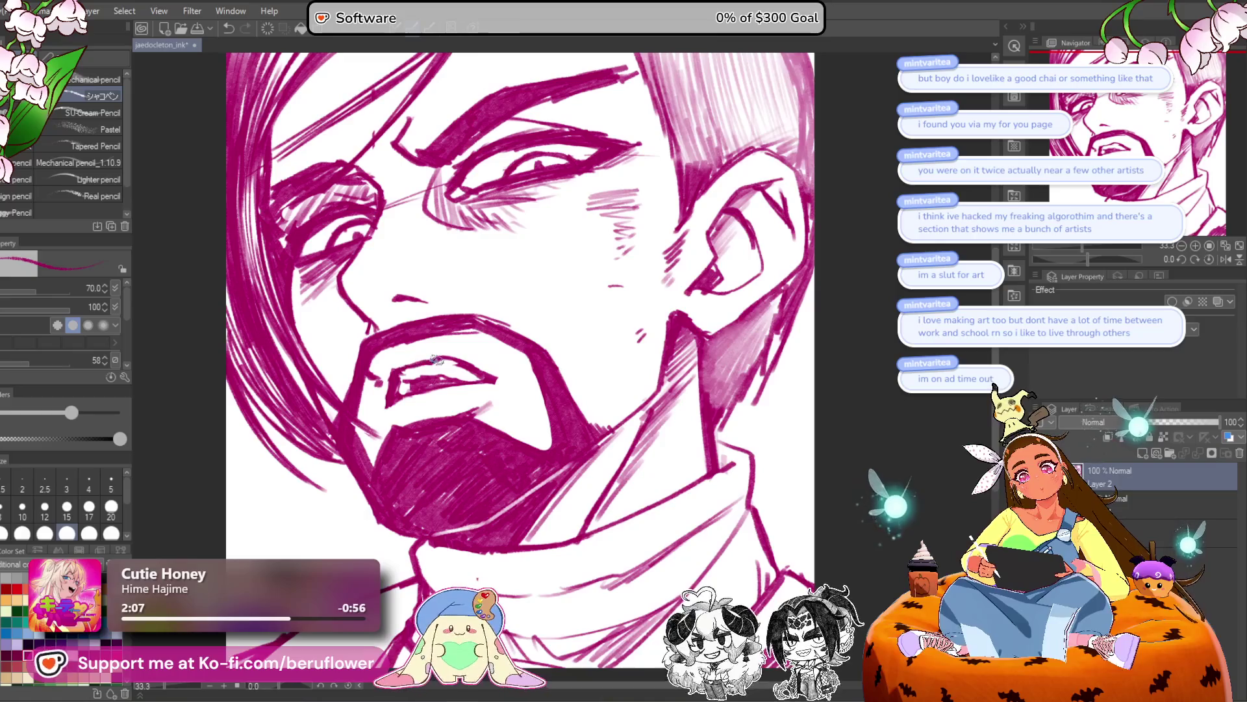
key("ctrl+z")
left_click_drag(497, 376, 523, 360)
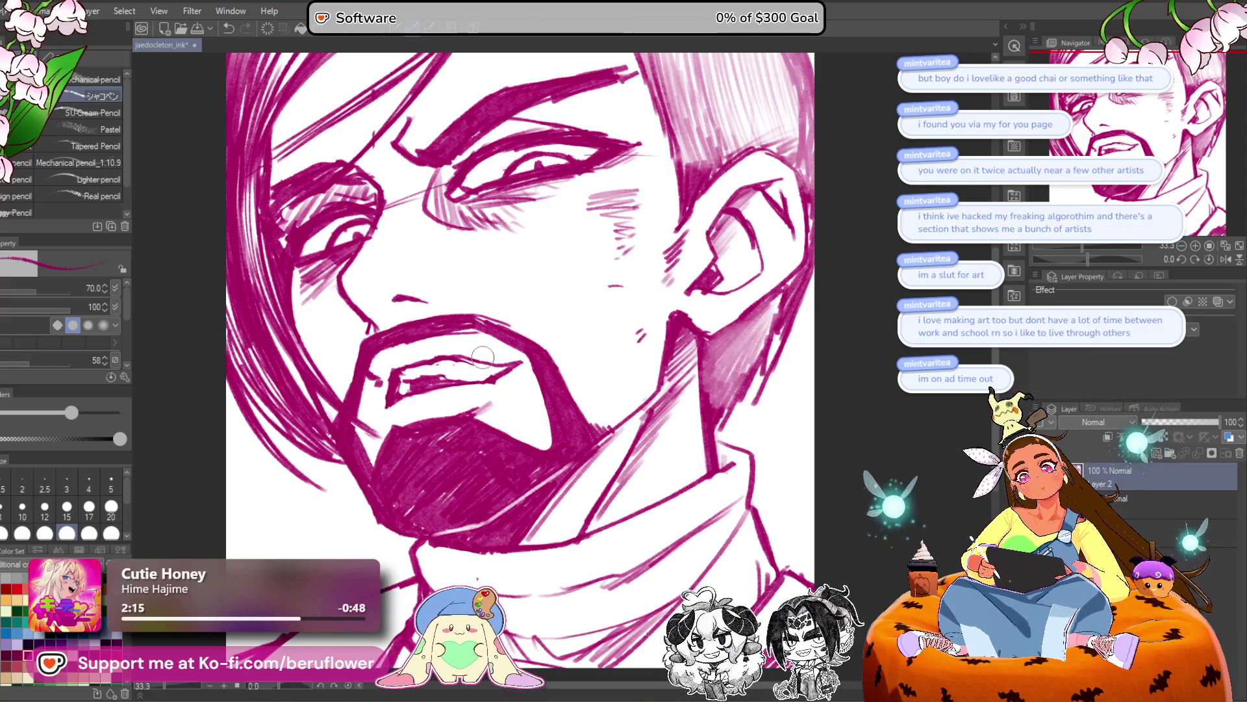
Sketch the upper teeth along the lip, white out dark marks, and lighten the mustache-corner line.
mouse_move(468, 375)
left_mouse_down()
mouse_move(518, 362)
mouse_move(404, 383)
left_mouse_up()
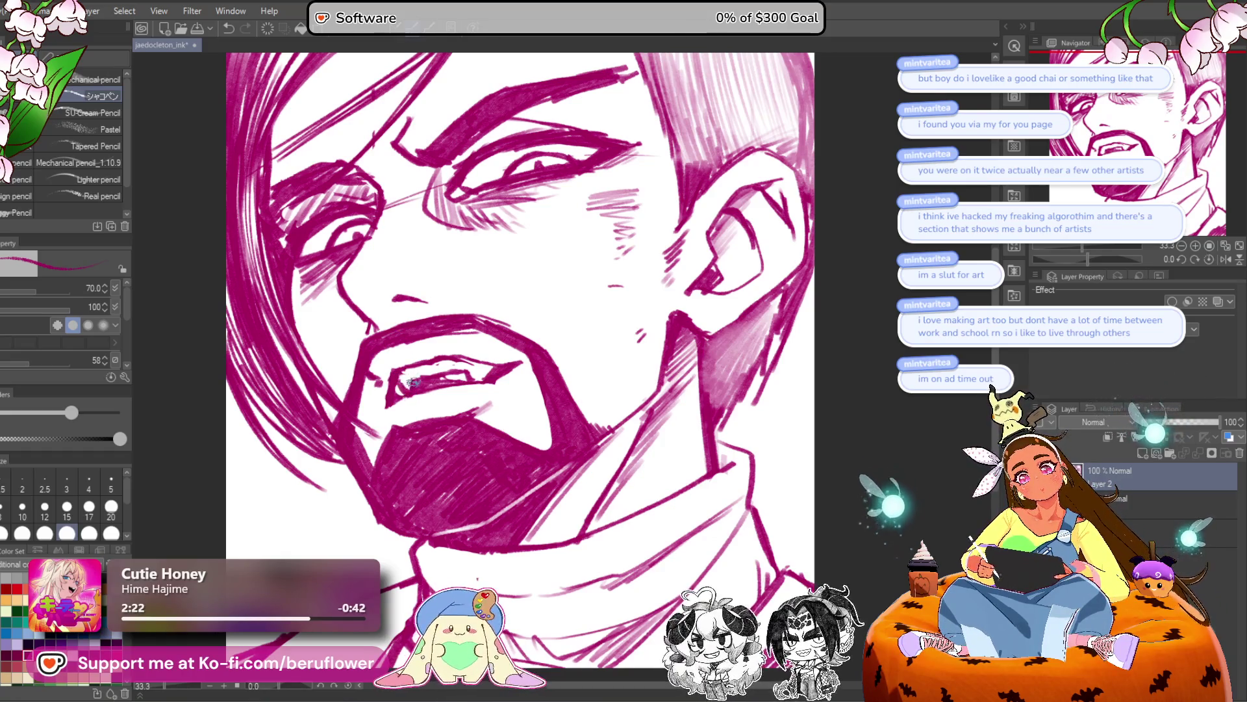
scroll(494, 377, "down", 2)
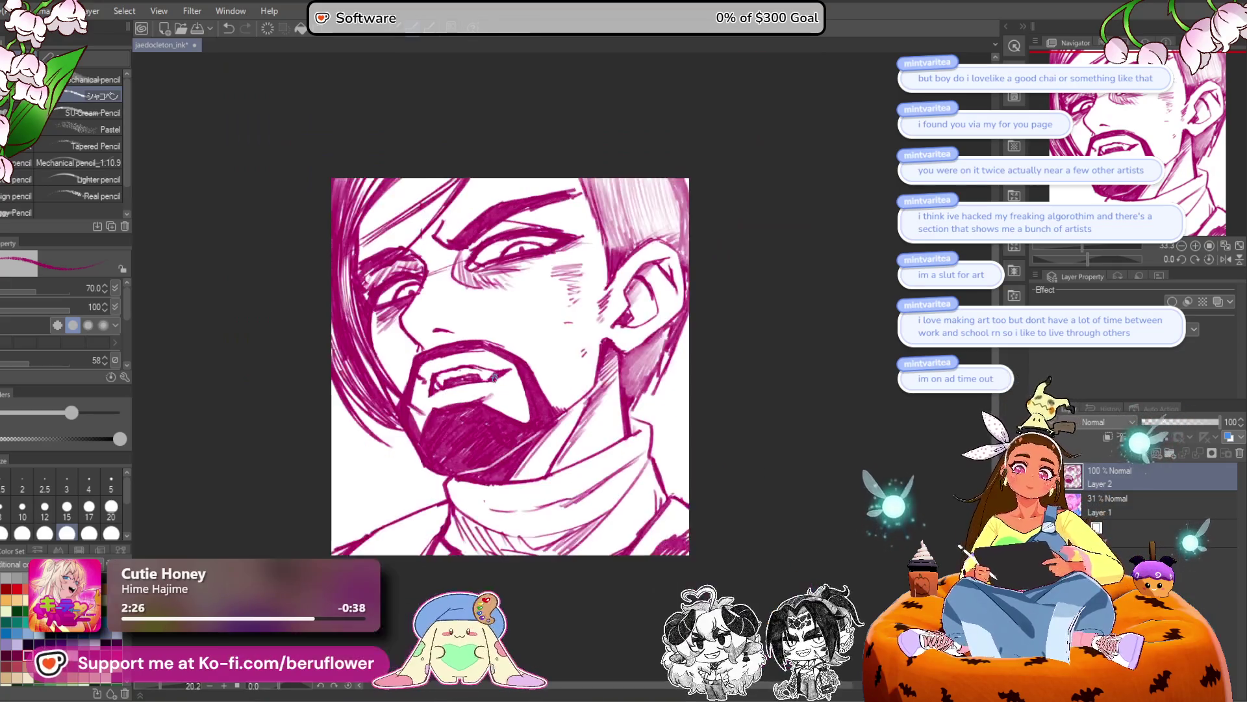
scroll(494, 377, "up", 3)
left_click_drag(406, 386, 455, 380)
scroll(498, 368, "down", 3)
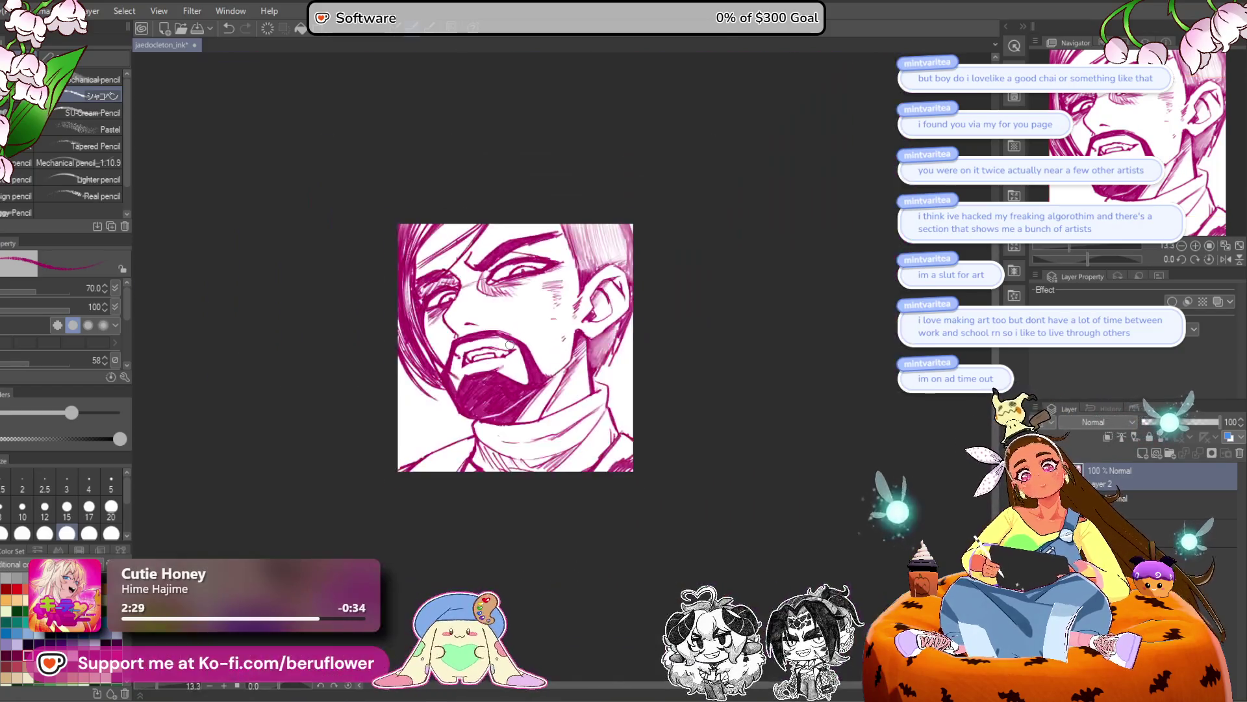
scroll(409, 380, "up", 2)
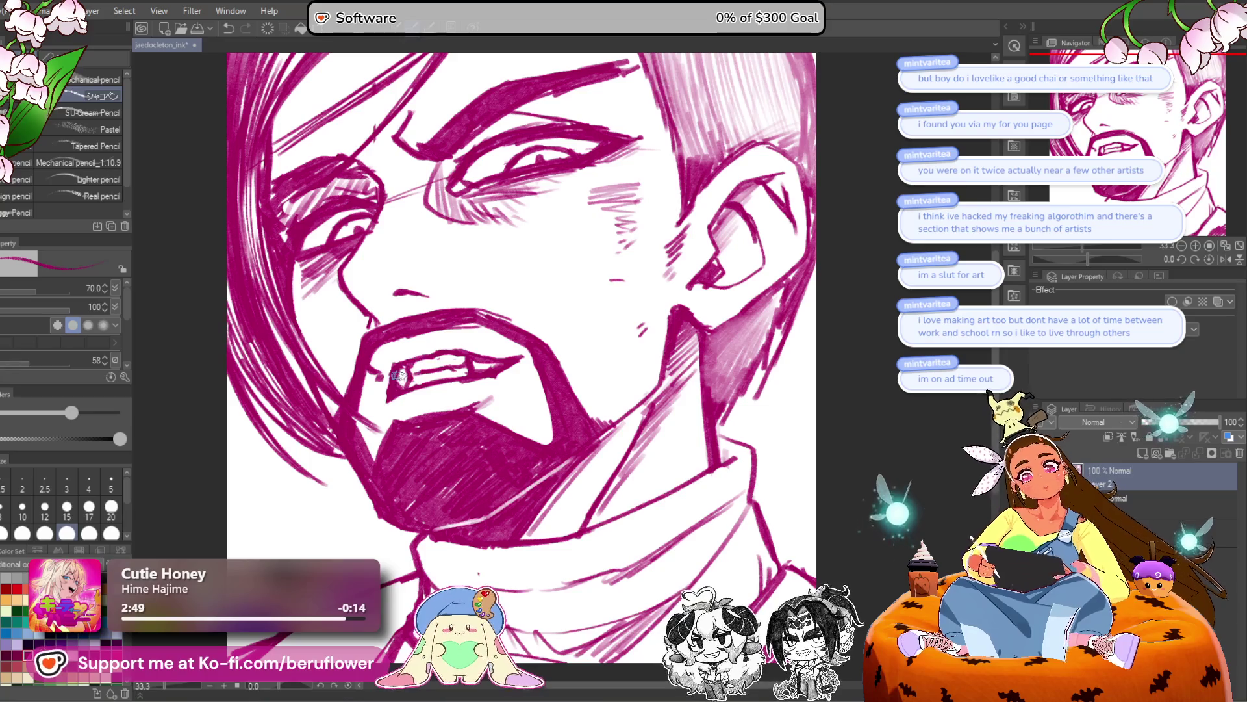
scroll(398, 376, "down", 5)
scroll(454, 380, "up", 3)
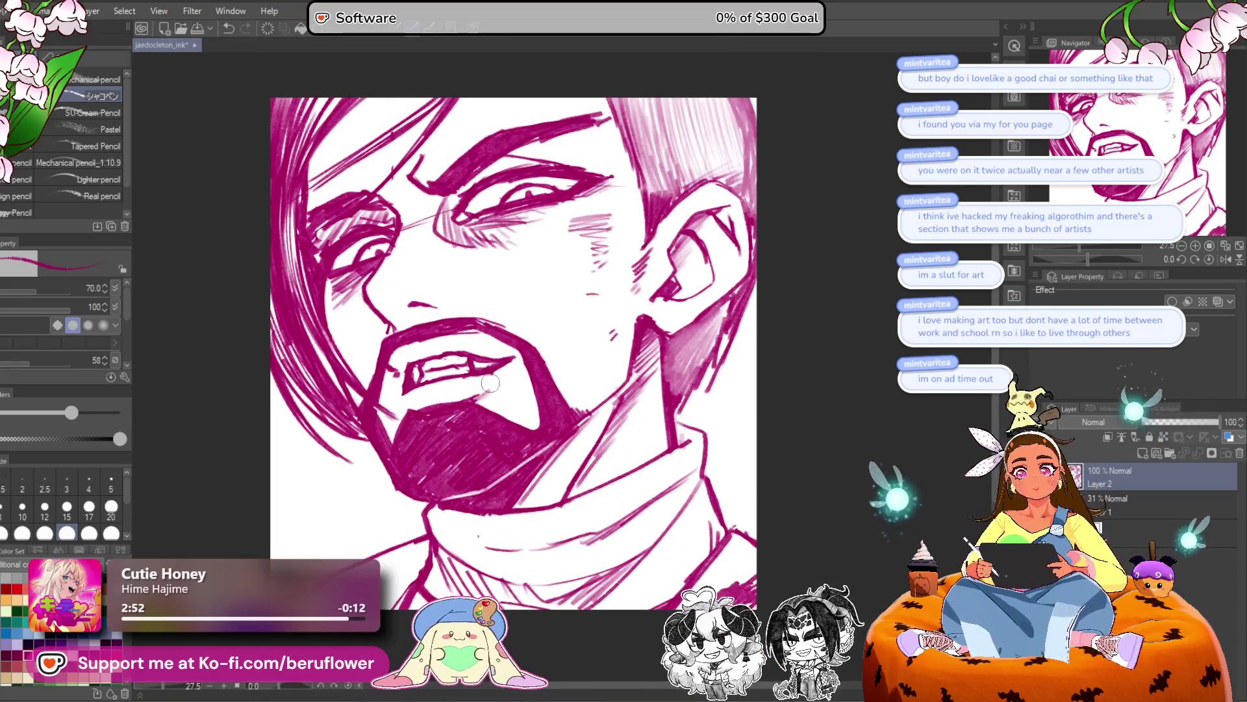
left_click_drag(486, 351, 507, 348)
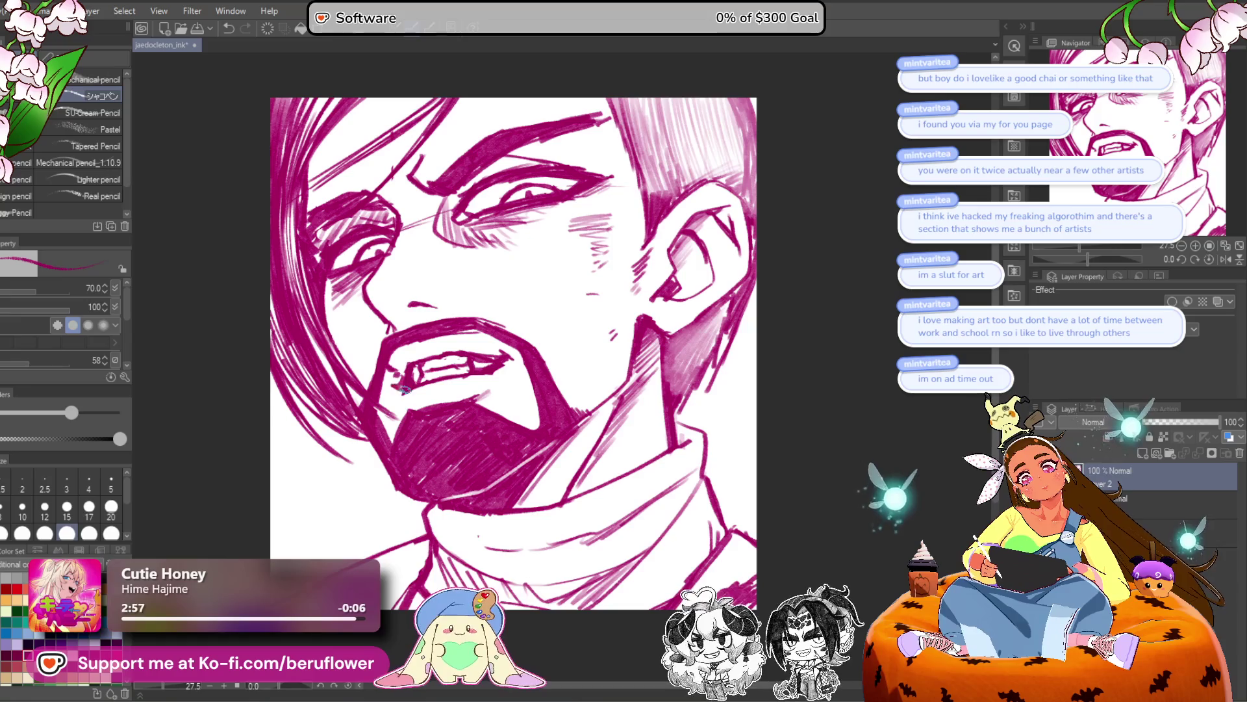
Lasso-select the mouth and teeth with the freehand selection tool.
scroll(402, 388, "down", 3)
scroll(611, 344, "up", 6)
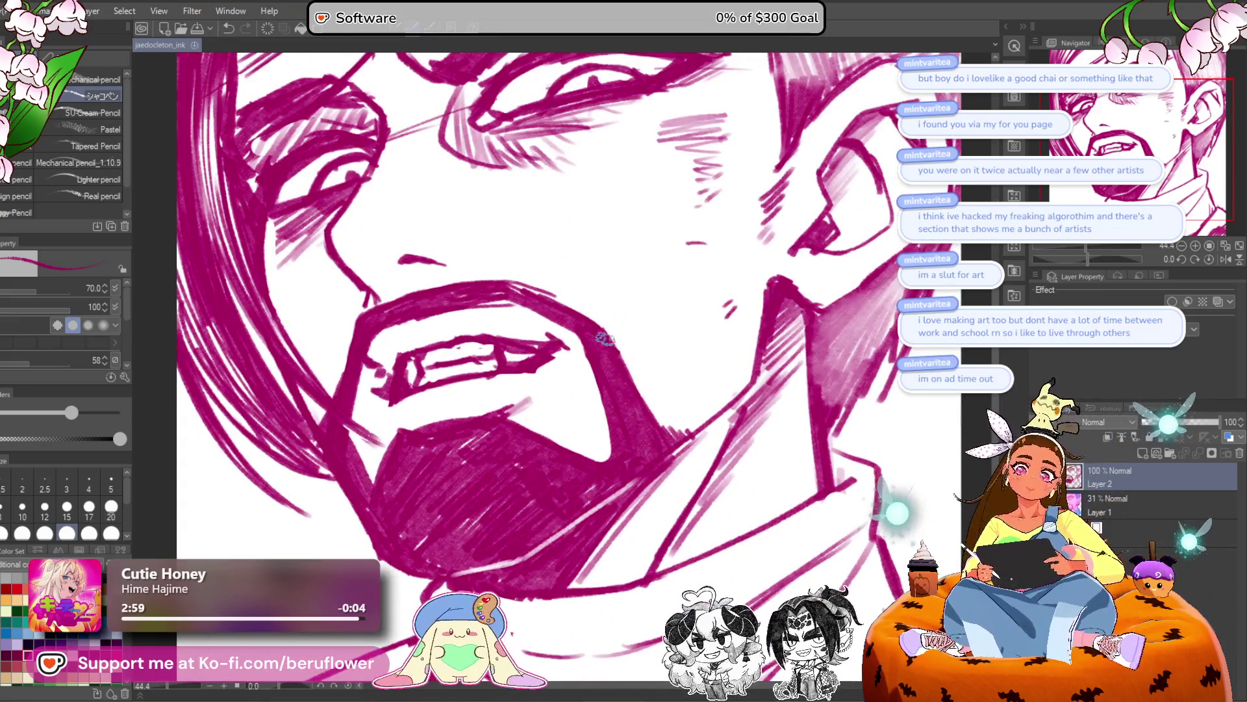
scroll(610, 344, "down", 5)
scroll(452, 486, "up", 3)
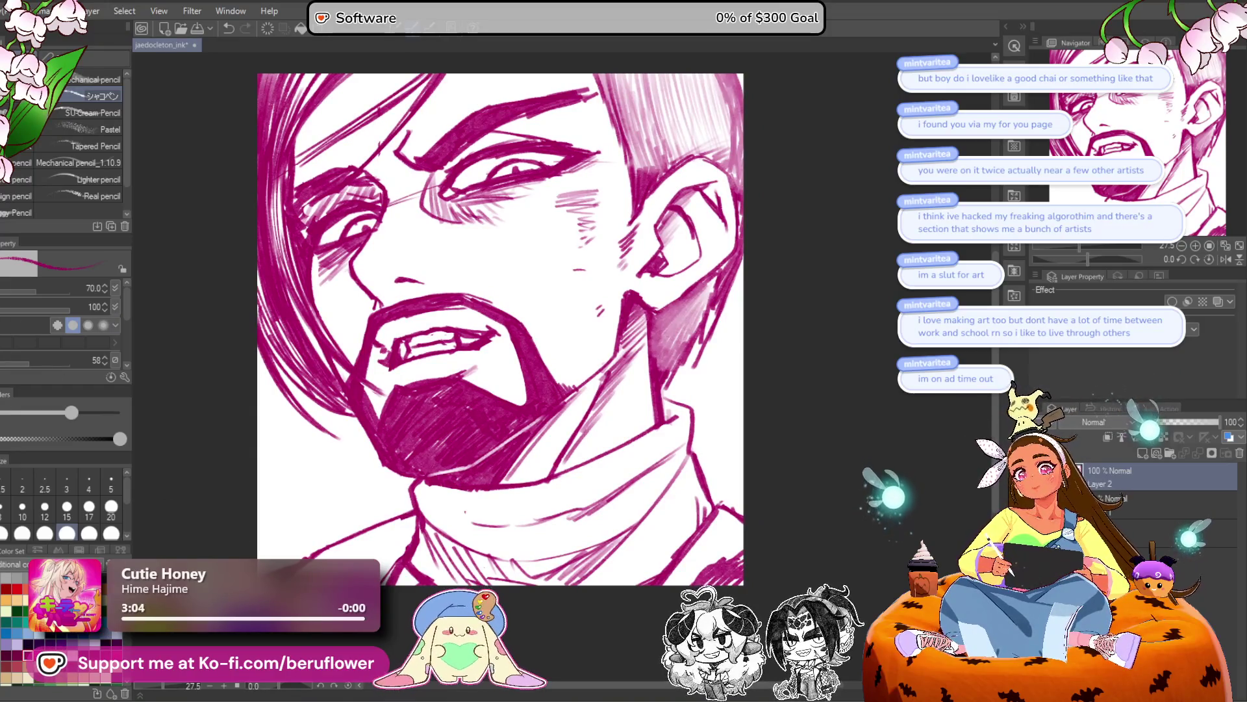
key("m")
mouse_move(392, 334)
left_mouse_down()
mouse_move(414, 367)
mouse_move(503, 328)
mouse_move(423, 330)
left_mouse_up()
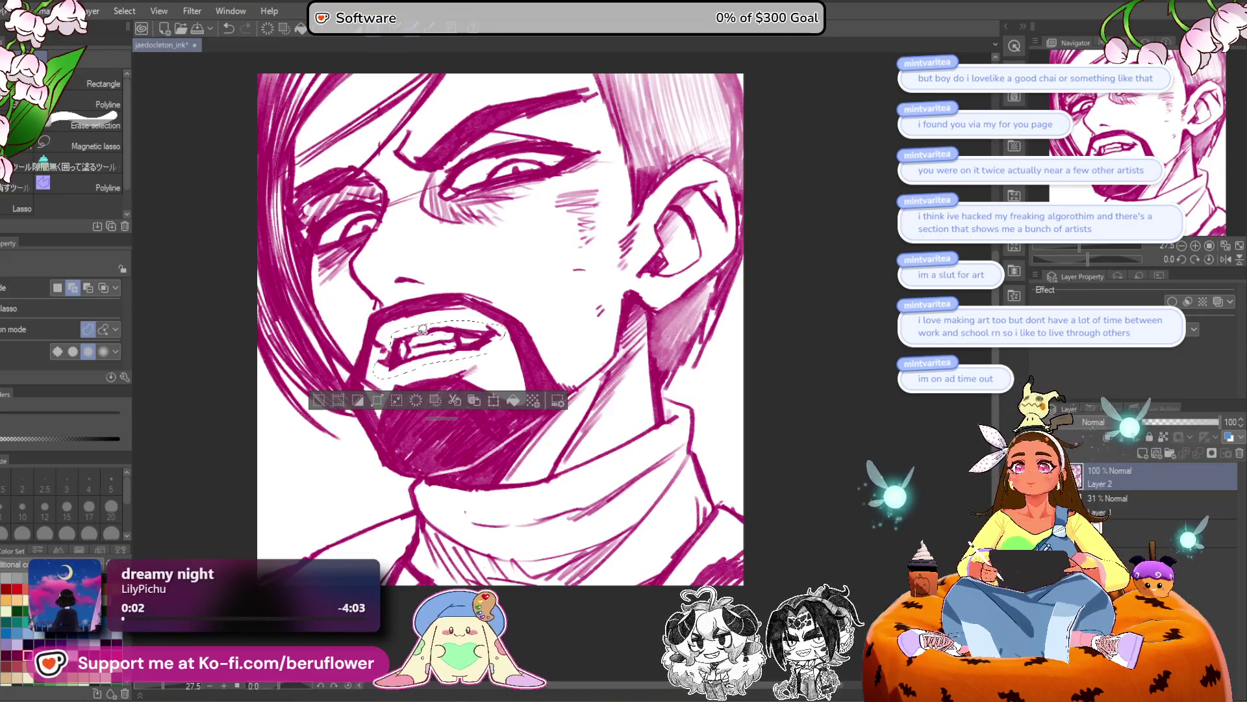
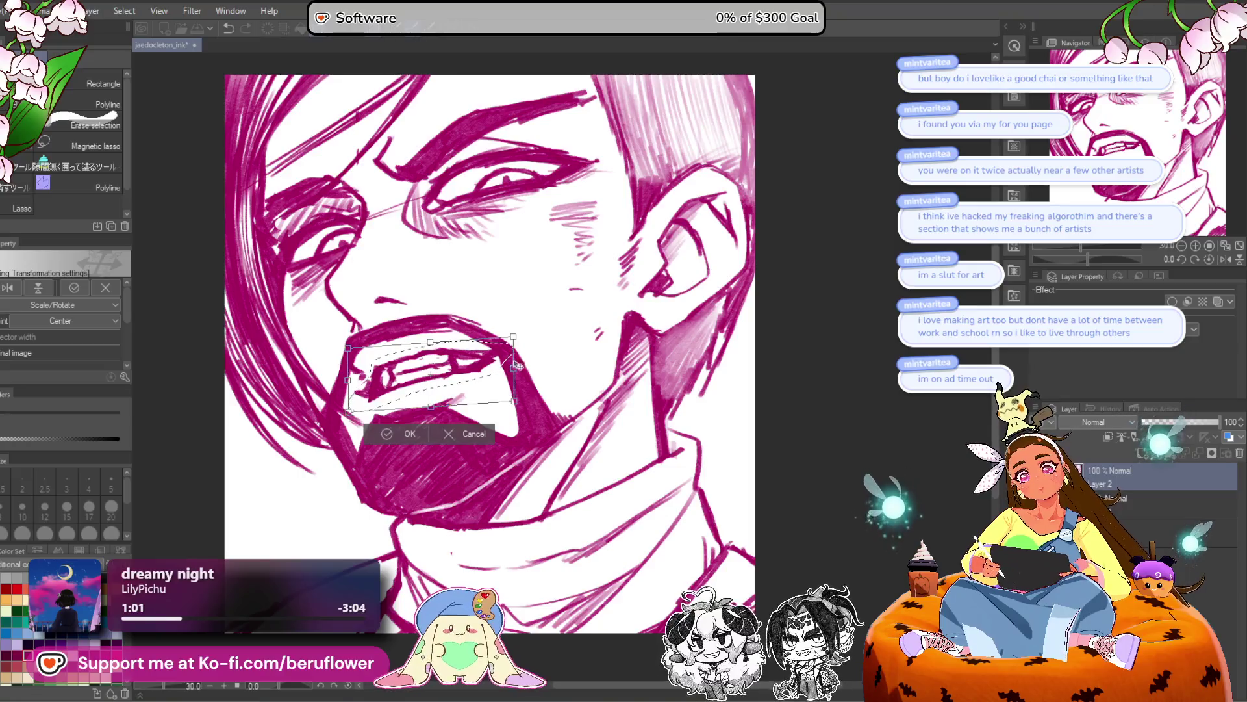
Drag the mouth's transform handles to widen and lower it, then apply the change.
left_click_drag(515, 368, 520, 365)
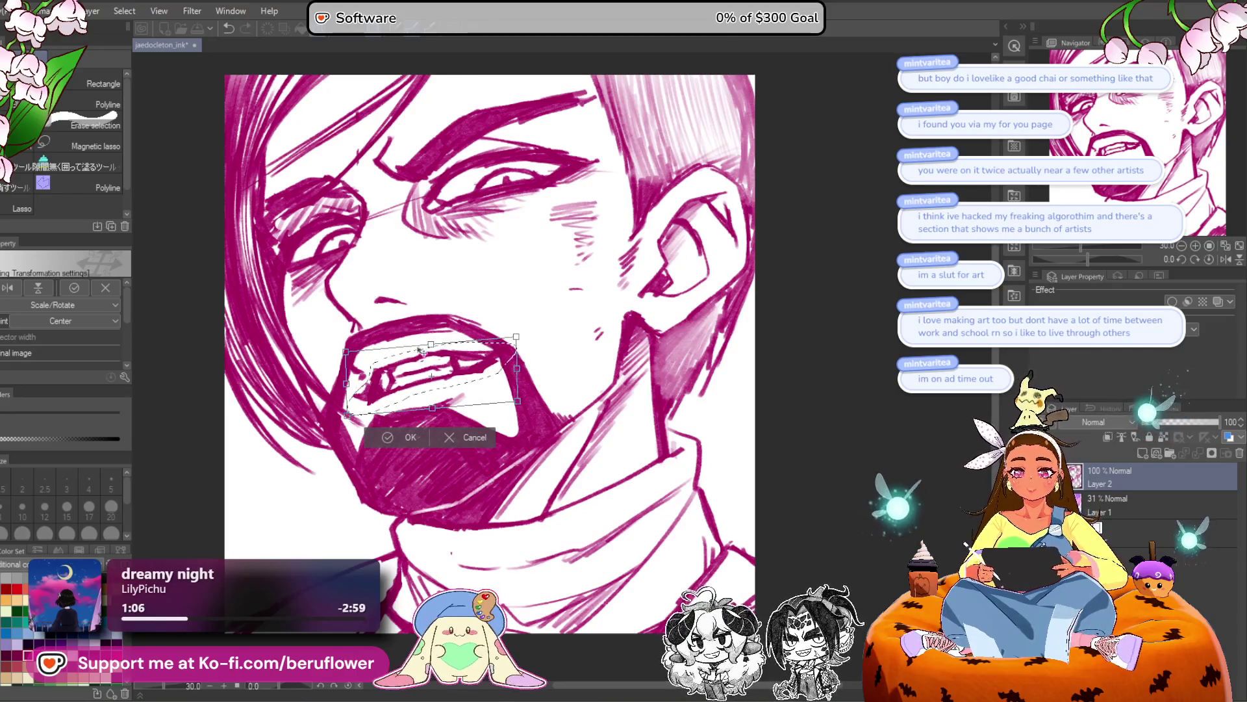
left_click_drag(445, 414, 434, 414)
left_click_drag(539, 359, 497, 370)
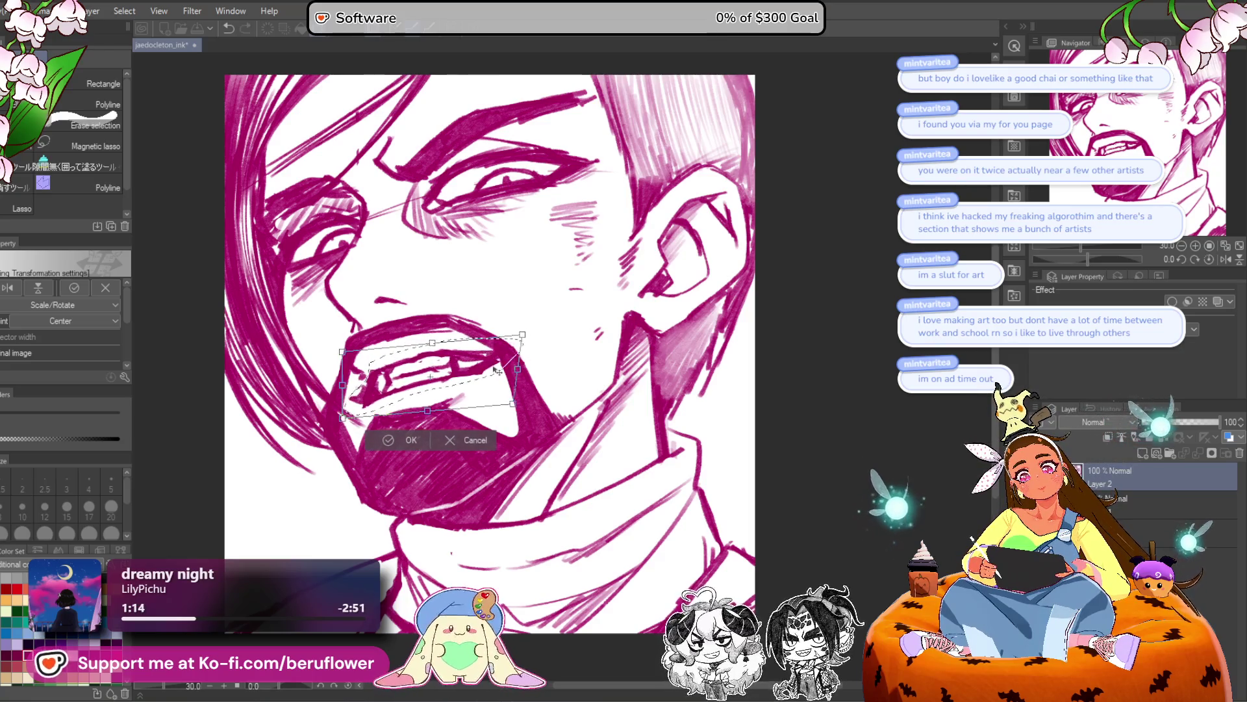
key("Return")
Deselect and erase the stroke running from the mouth's right corner toward the chin.
key("ctrl+d")
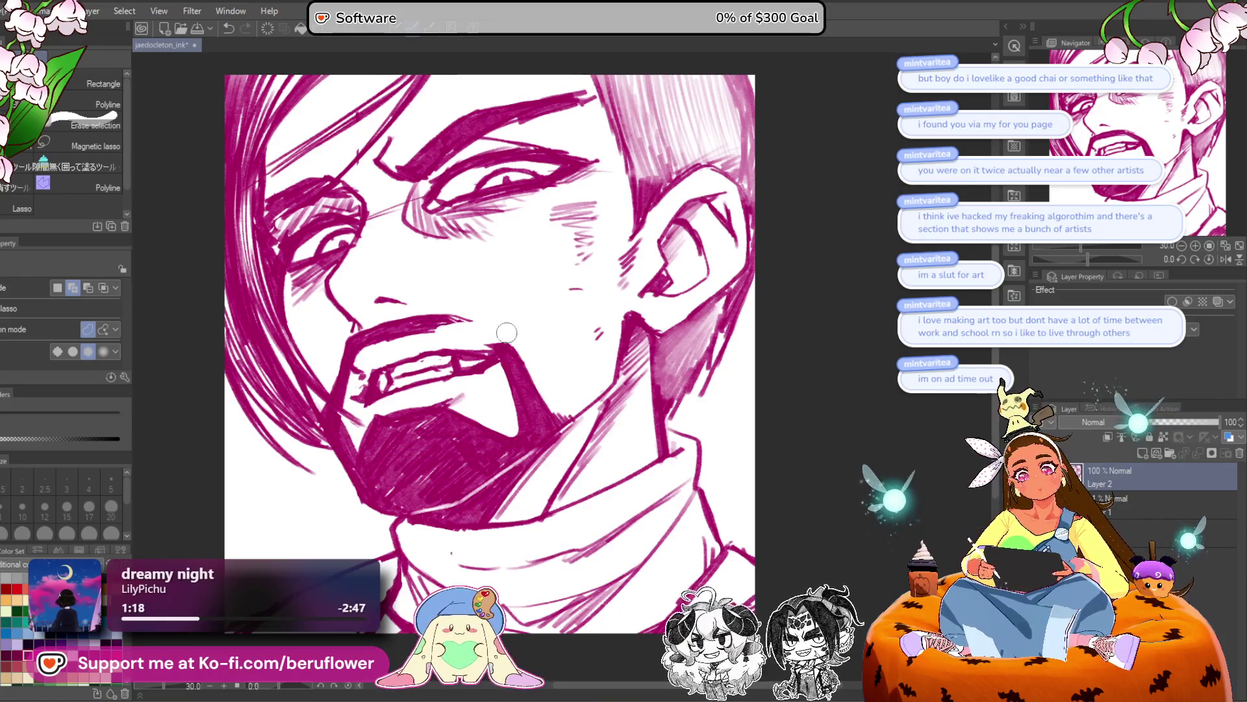
left_click_drag(524, 359, 537, 362)
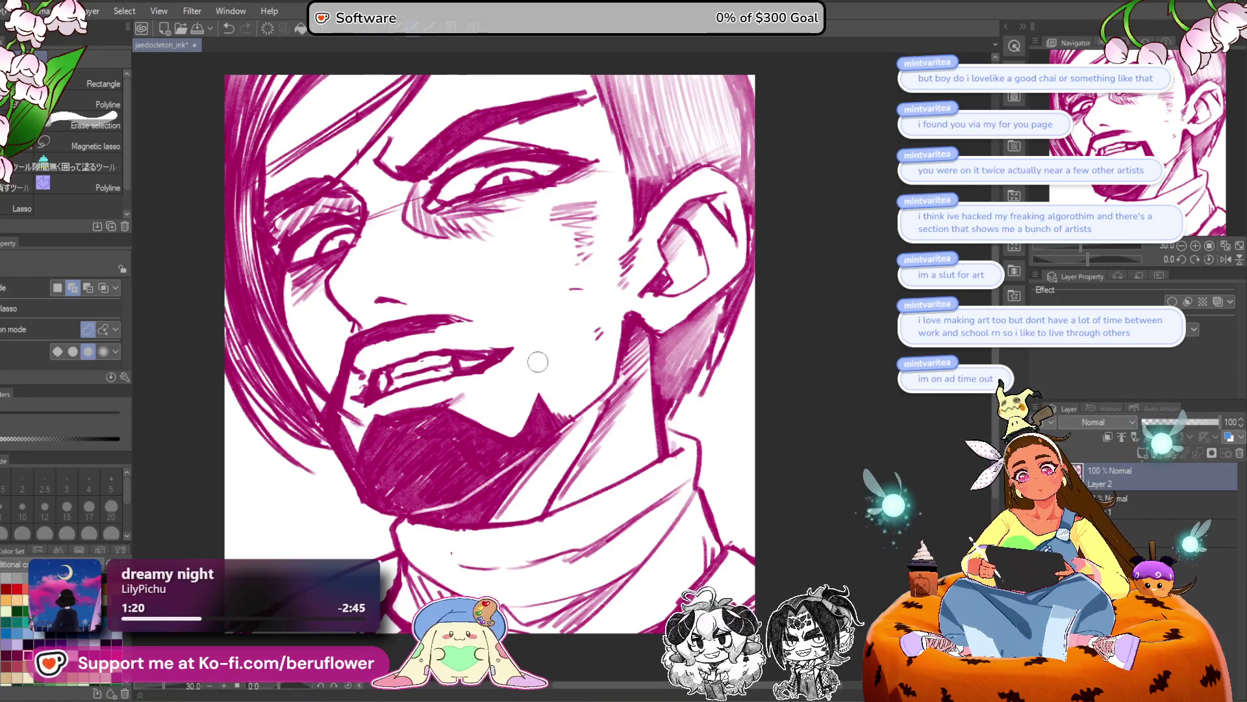
key("p")
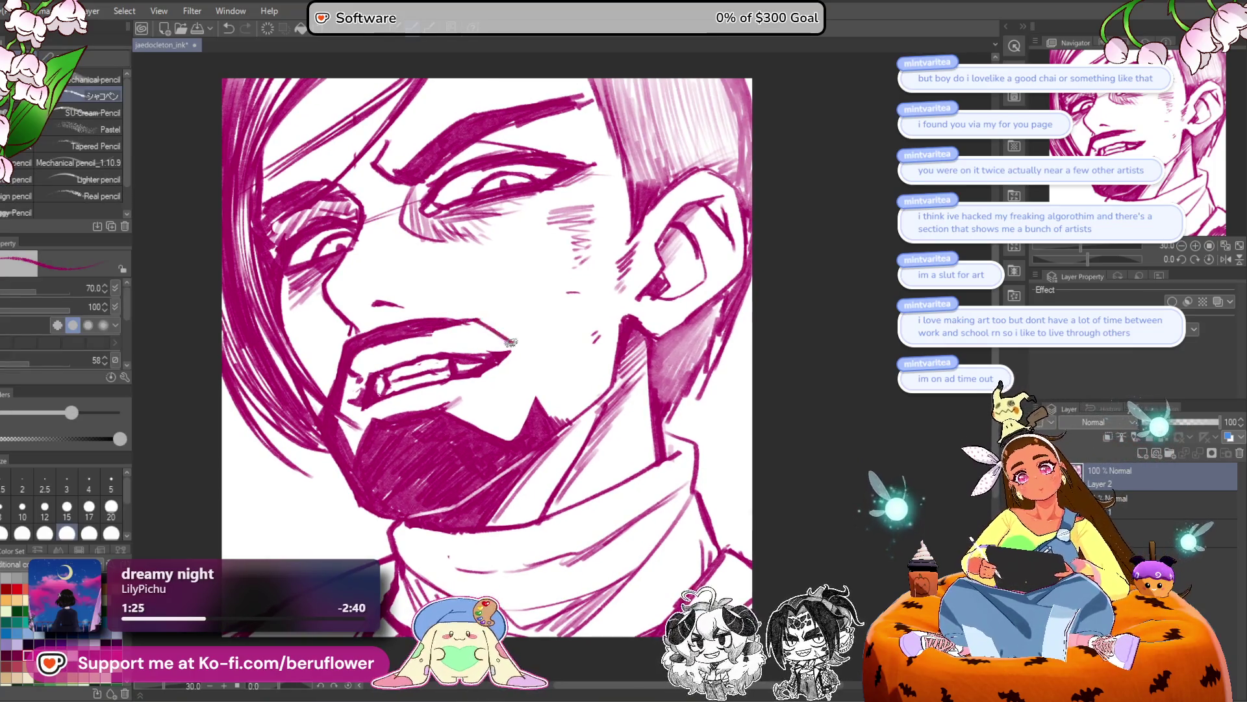
Redraw the right mouth corner, the goatee's right edge to the jaw and the upper lip line.
left_click_drag(539, 381, 529, 422)
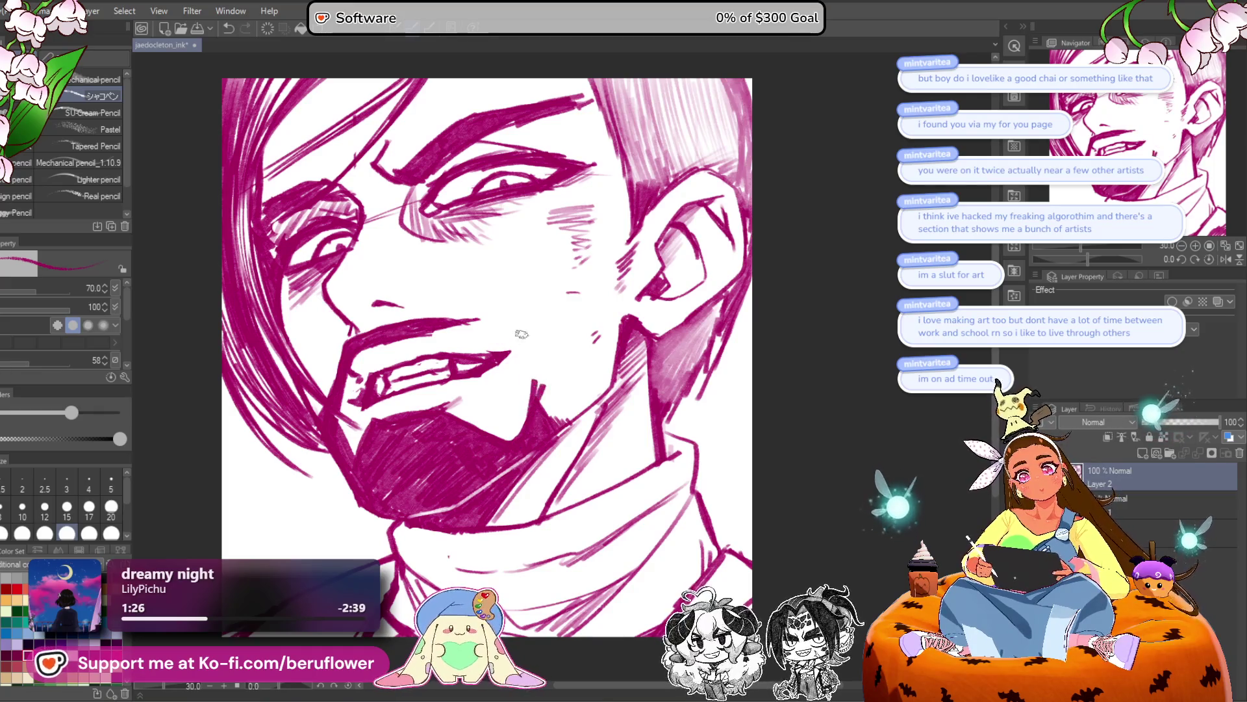
mouse_move(528, 363)
left_mouse_down()
mouse_move(505, 343)
mouse_move(528, 400)
left_mouse_up()
mouse_move(473, 321)
left_mouse_down()
mouse_move(524, 354)
mouse_move(523, 430)
left_mouse_up()
left_click_drag(536, 373, 517, 444)
left_click_drag(458, 326, 544, 362)
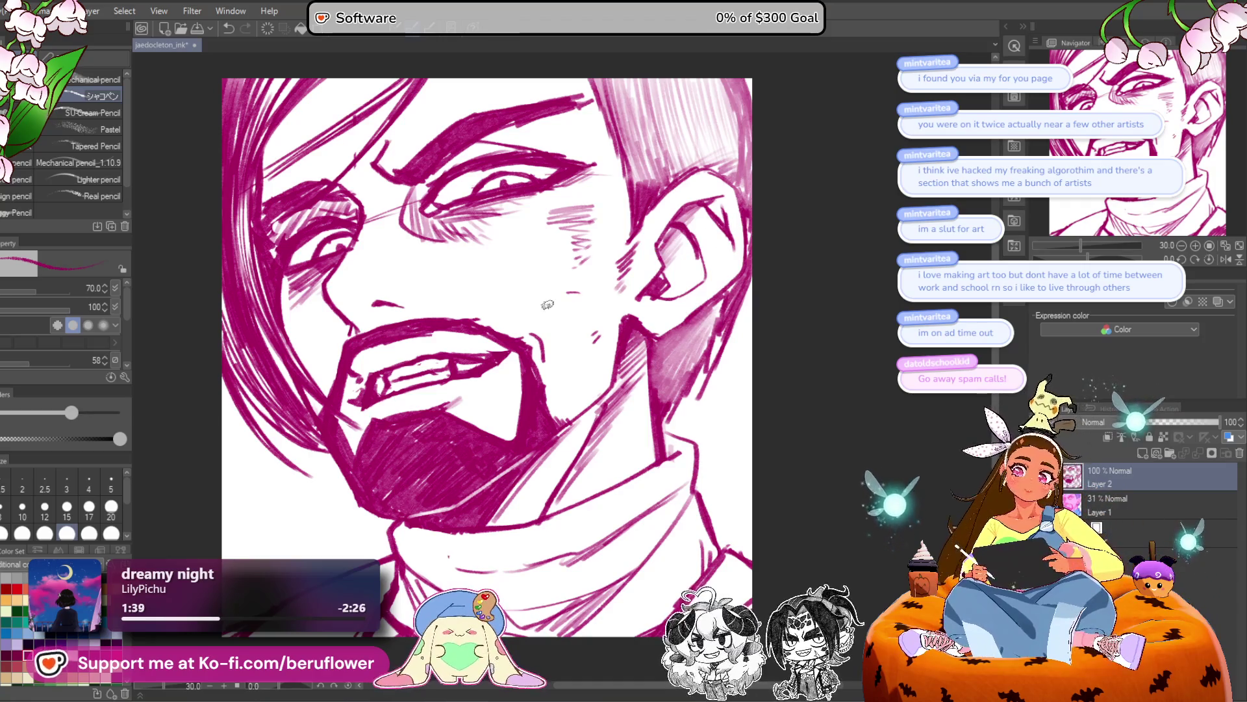
Start a freehand lasso selection around the eyebrow.
scroll(548, 305, "down", 5)
scroll(548, 306, "up", 5)
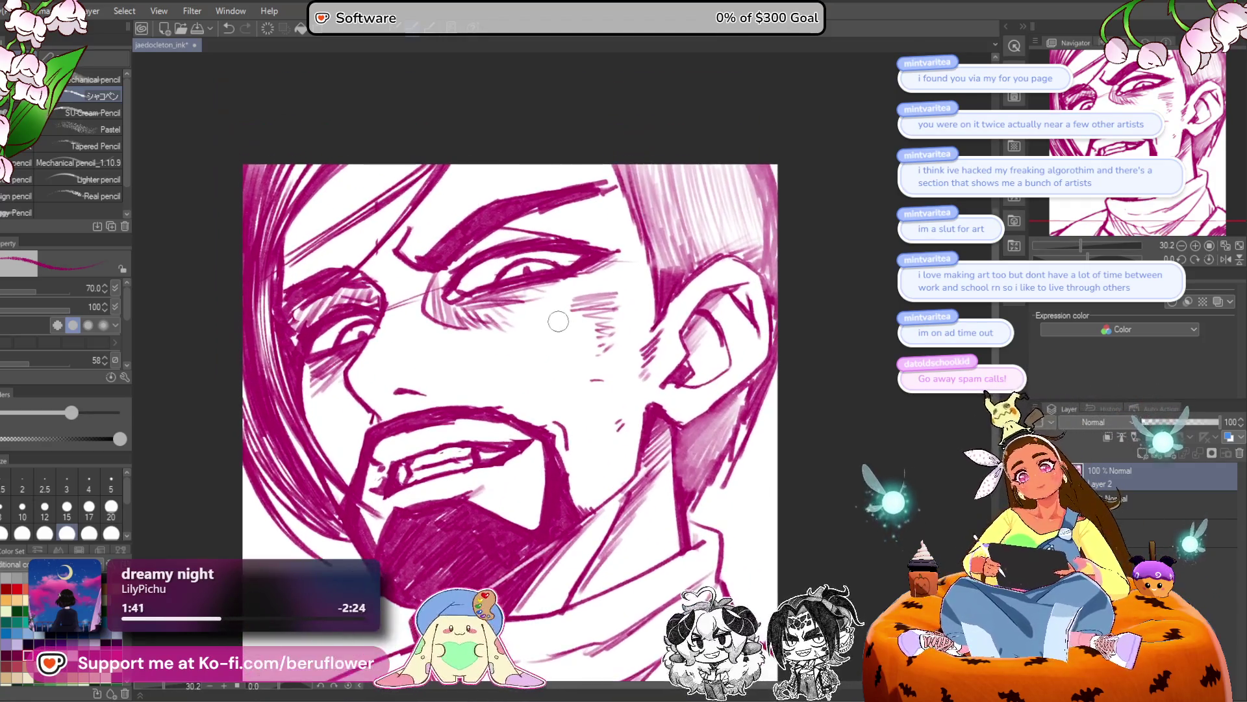
key("m")
mouse_move(595, 206)
left_mouse_down()
mouse_move(523, 224)
mouse_move(422, 276)
mouse_move(434, 208)
mouse_move(610, 166)
mouse_move(601, 195)
mouse_move(488, 198)
left_mouse_up()
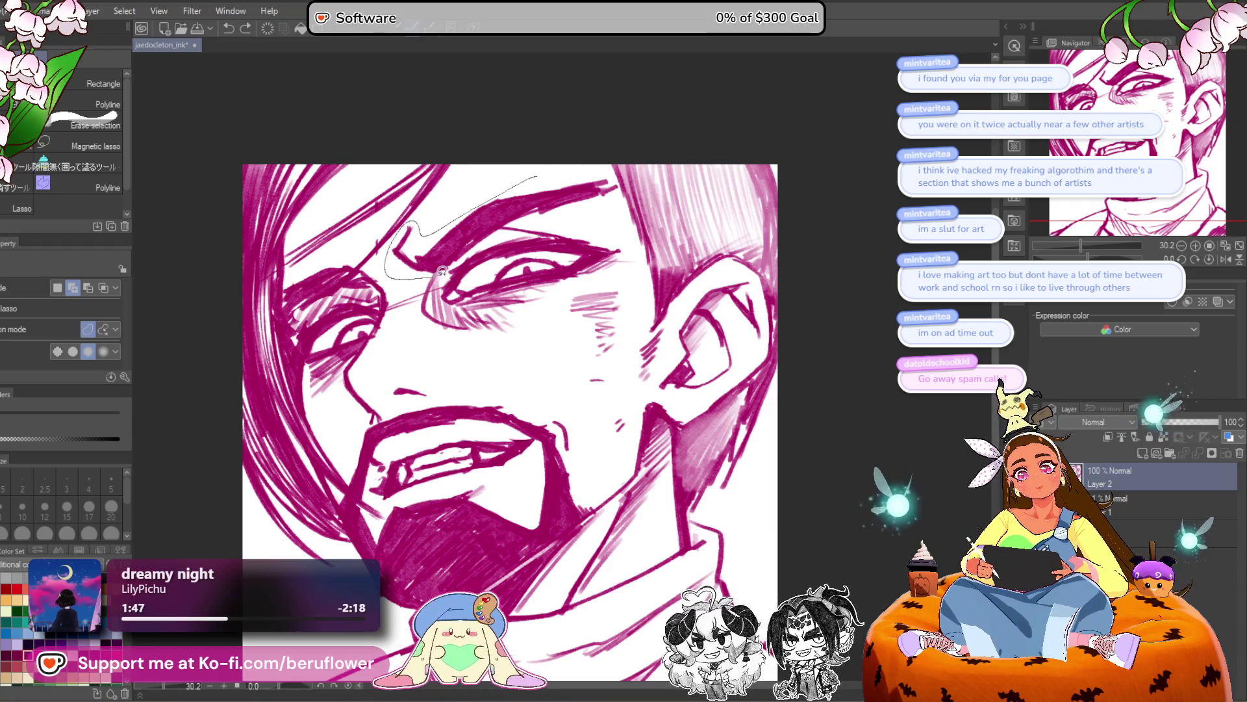
Rotate the first eyebrow to a new angle, reposition it and apply the transform.
left_click_drag(628, 189, 624, 195)
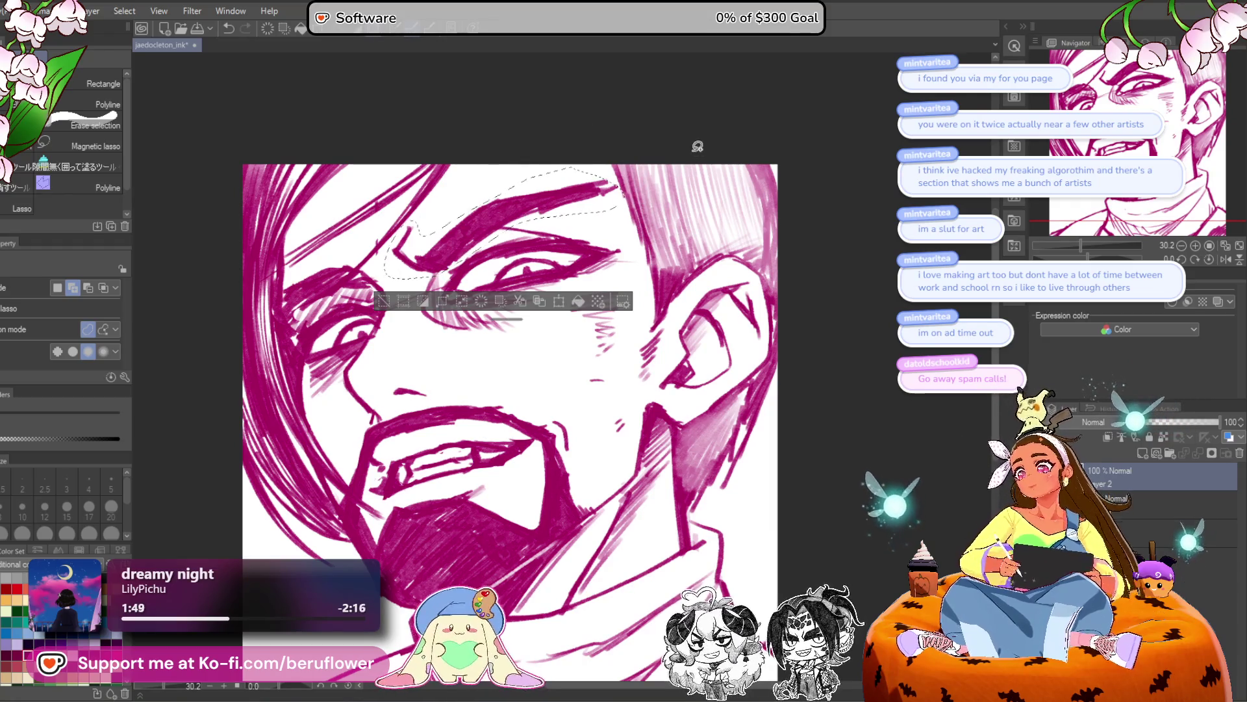
key("ctrl+t")
left_click_drag(734, 193, 708, 258)
left_click_drag(493, 243, 607, 271)
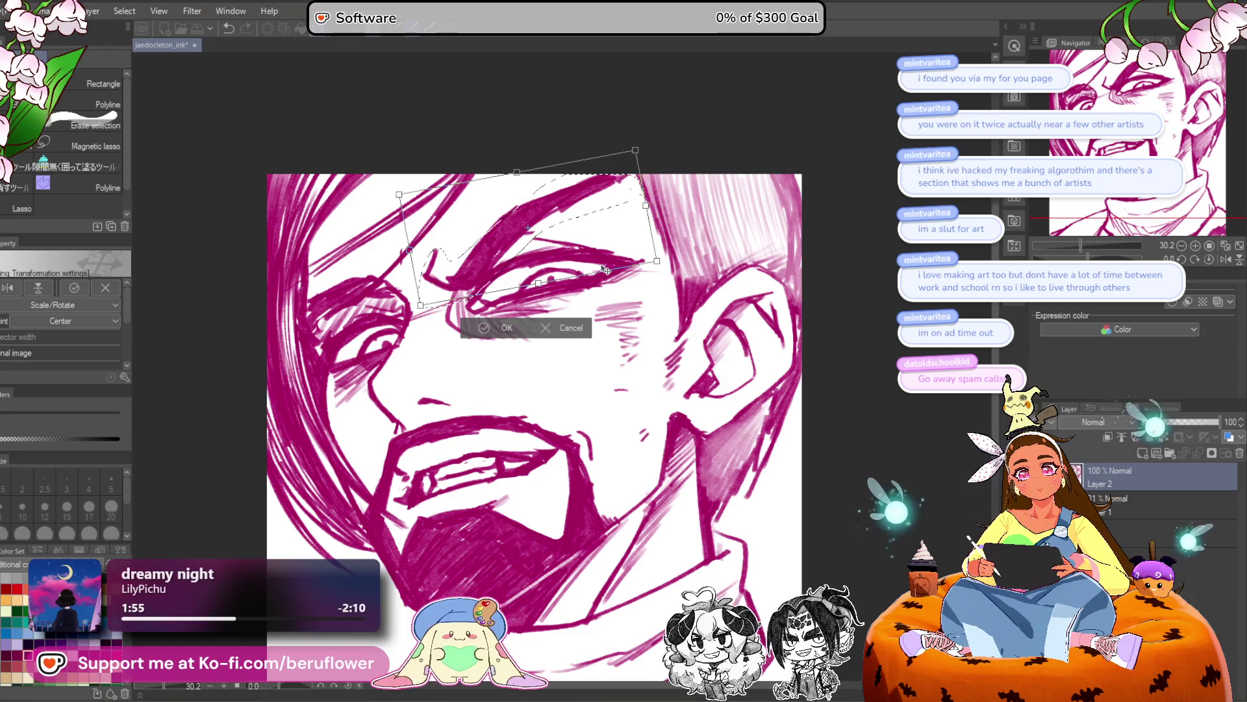
key("Return")
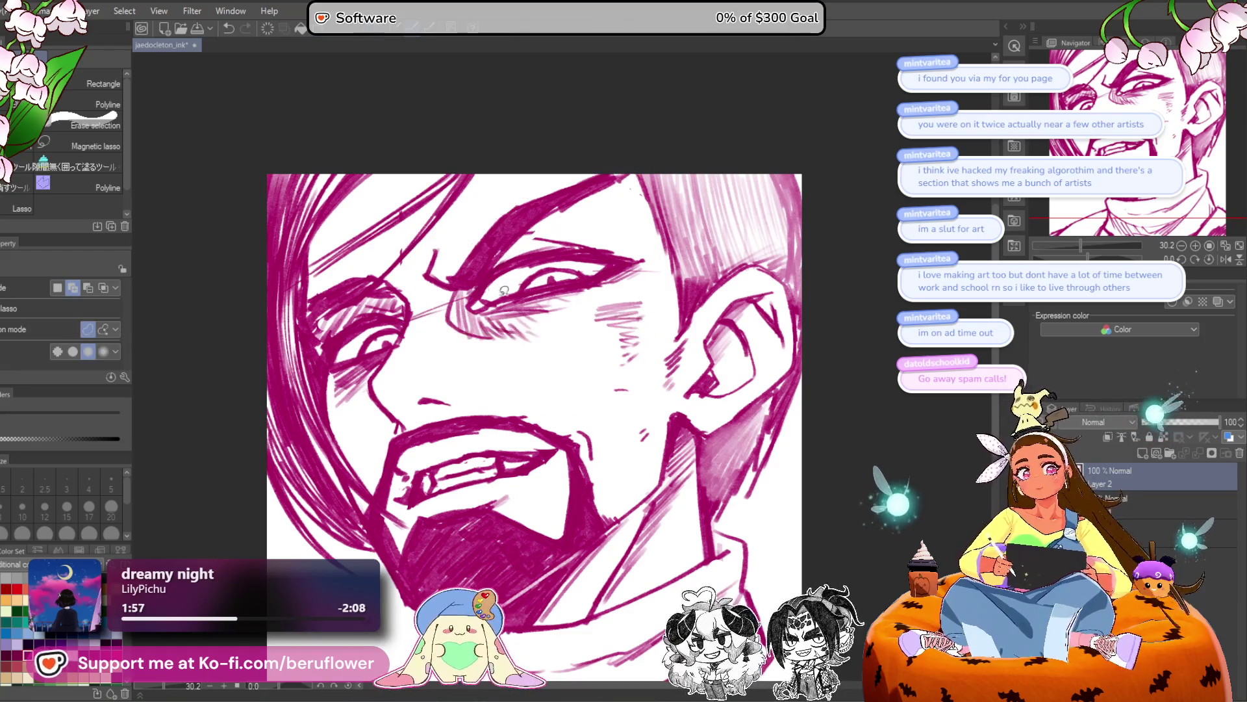
Lasso the other eyebrow, rotate it slightly clockwise, nudge it up-right, and apply.
mouse_move(342, 308)
left_mouse_down()
mouse_move(316, 286)
mouse_move(402, 252)
left_mouse_up()
key("ctrl+t")
left_click_drag(552, 292, 561, 249)
left_click_drag(351, 299, 357, 290)
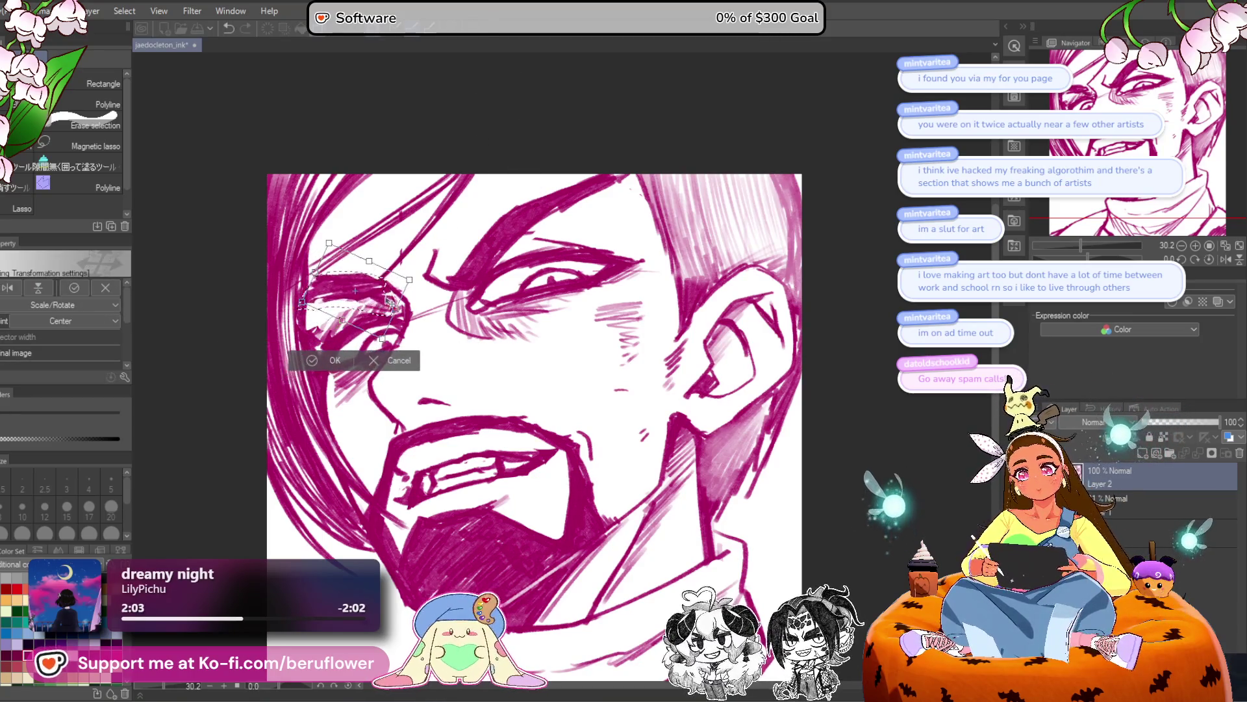
left_click_drag(554, 136, 486, 215)
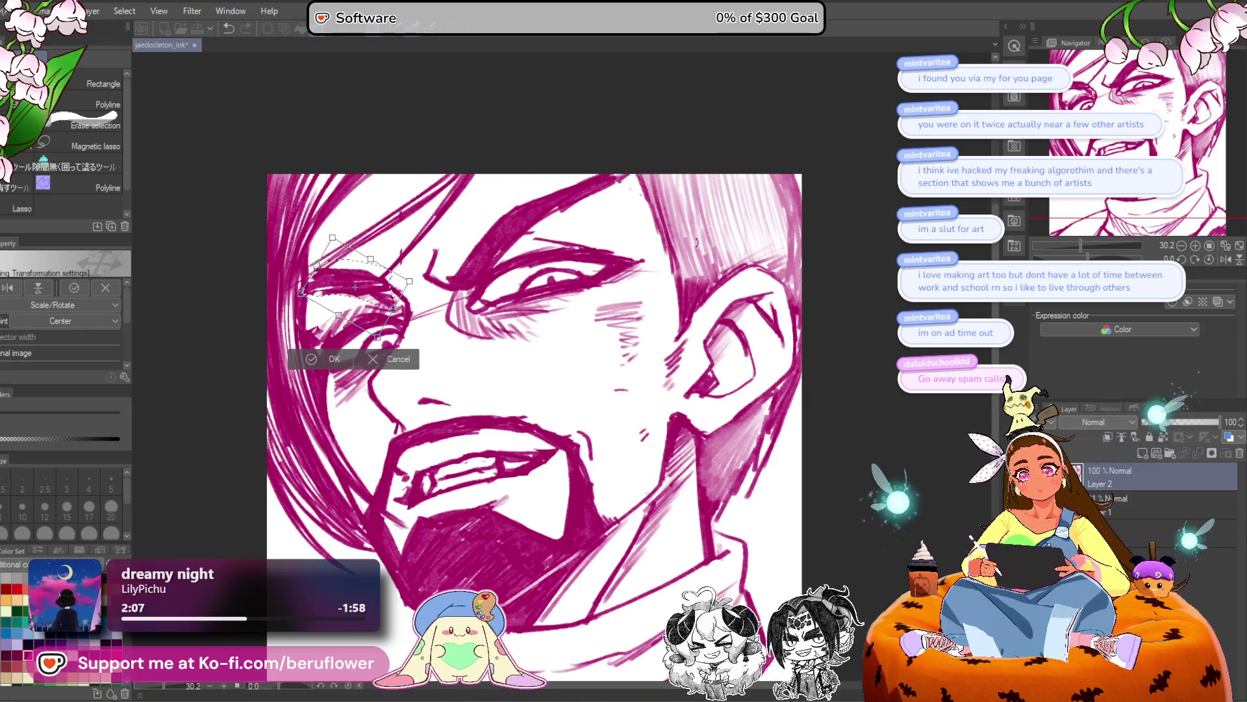
key("Return")
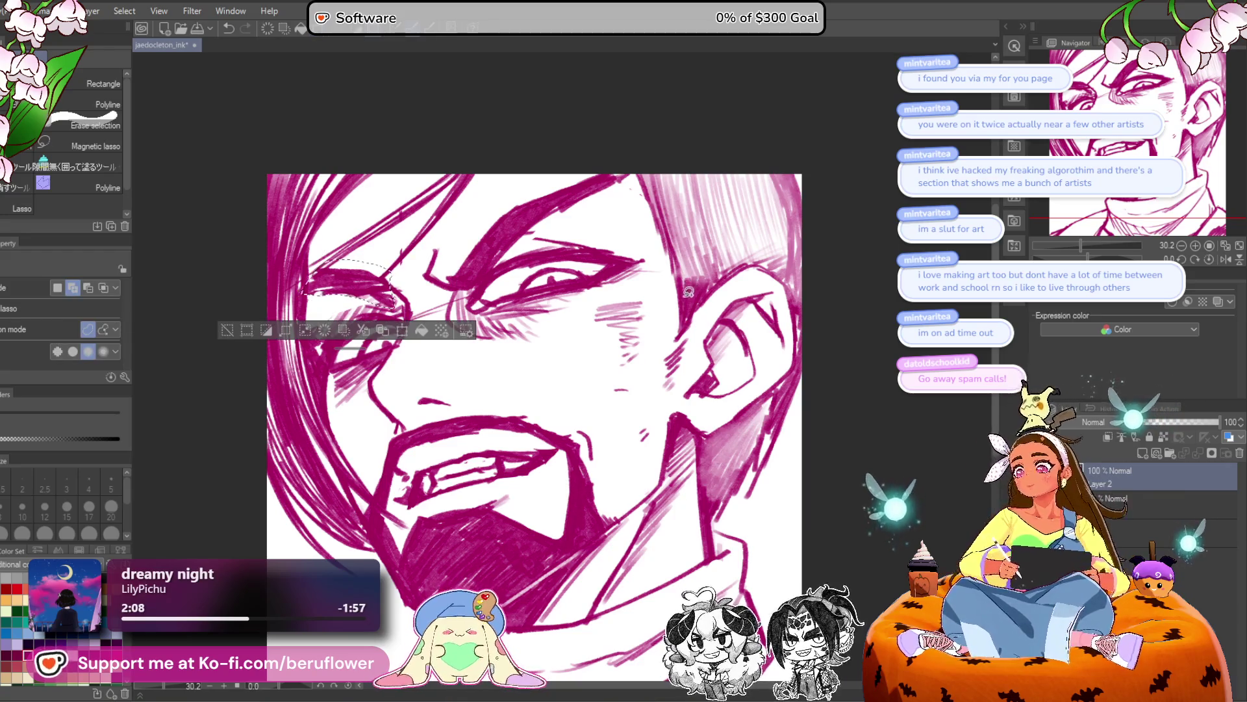
key("ctrl+d")
key("p")
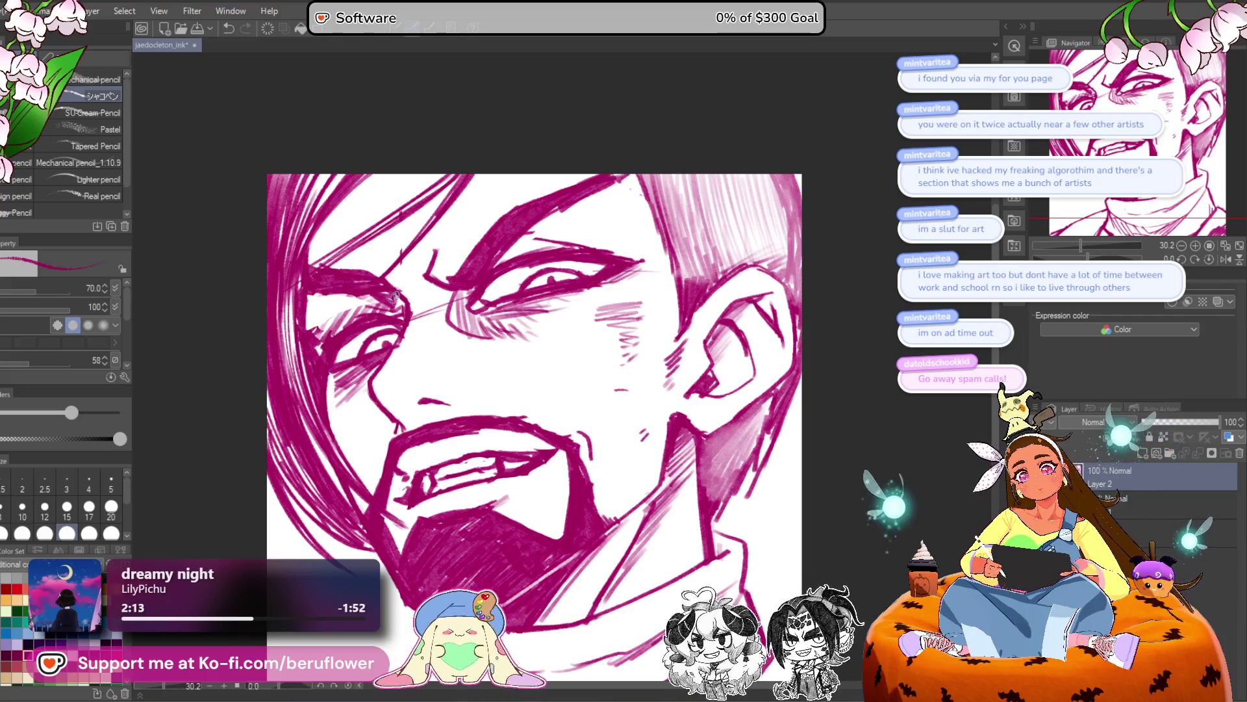
Hatch around the left eye and brow.
mouse_move(310, 313)
left_mouse_down()
mouse_move(305, 330)
mouse_move(321, 348)
left_mouse_up()
left_click_drag(358, 296, 355, 322)
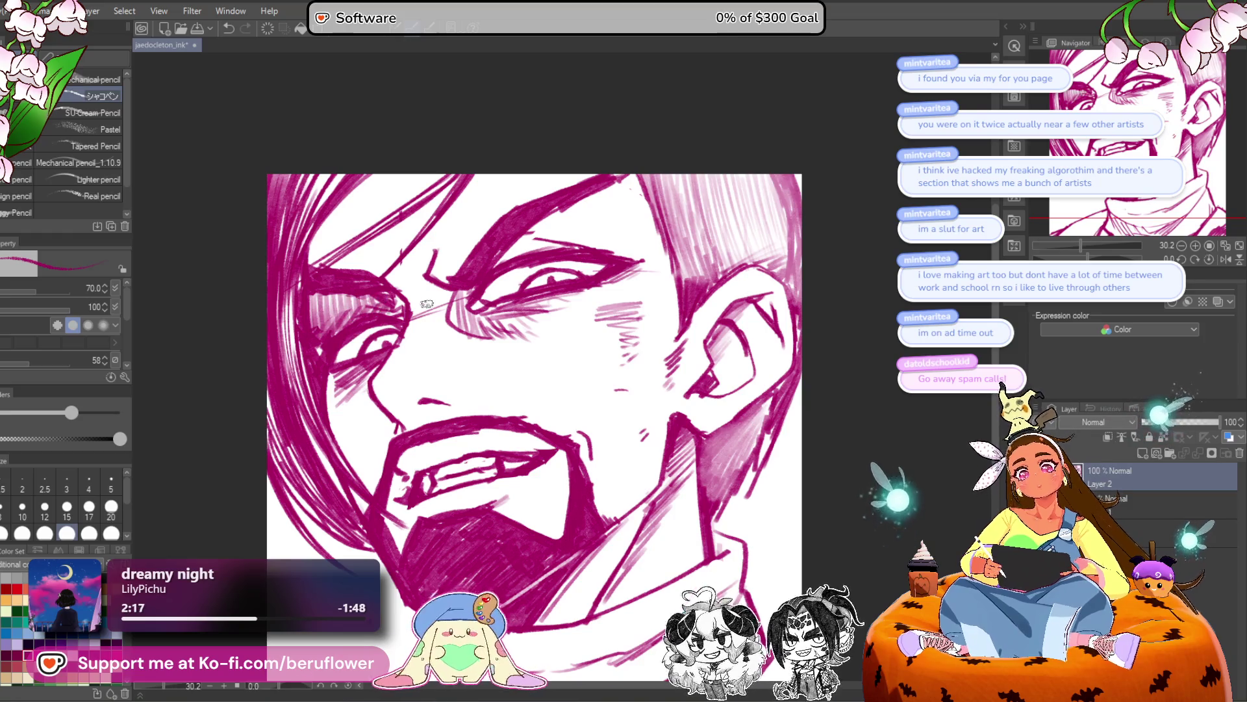
scroll(389, 306, "down", 3)
scroll(409, 305, "up", 2)
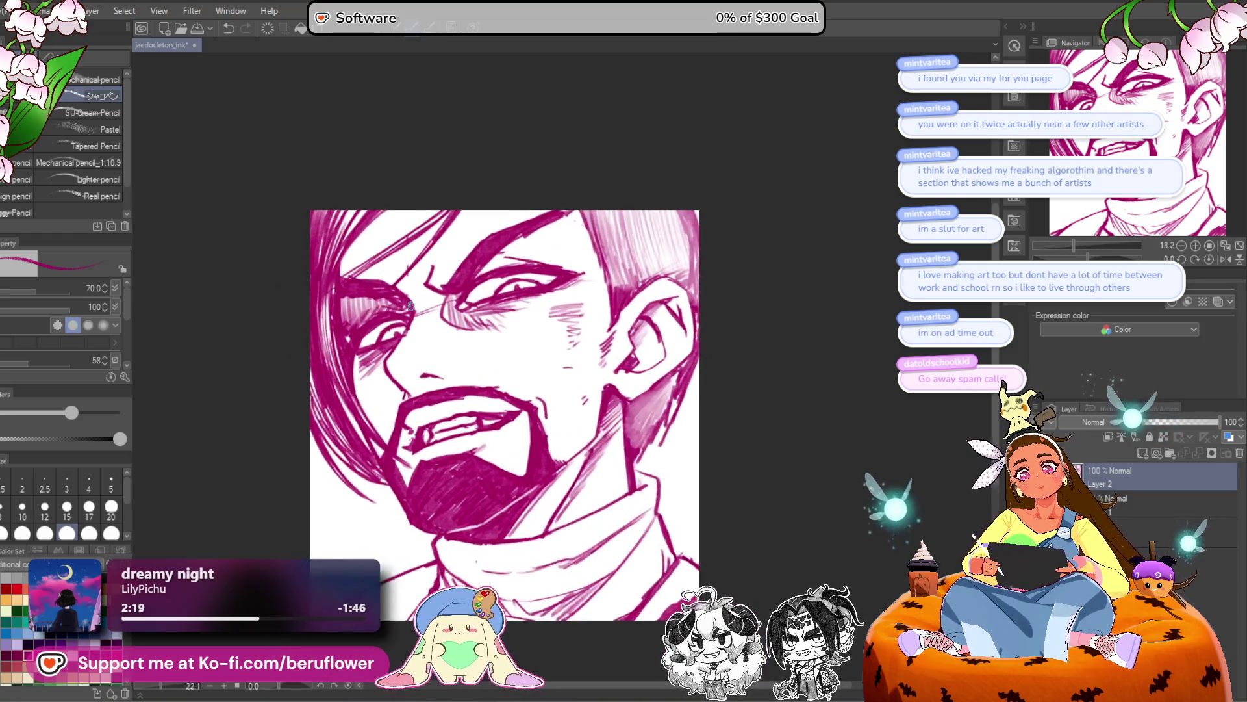
Ink strokes along the hairline and brow, undoing a stray mark near the eye.
mouse_move(533, 224)
left_mouse_down()
mouse_move(575, 200)
mouse_move(510, 224)
mouse_move(545, 210)
left_mouse_up()
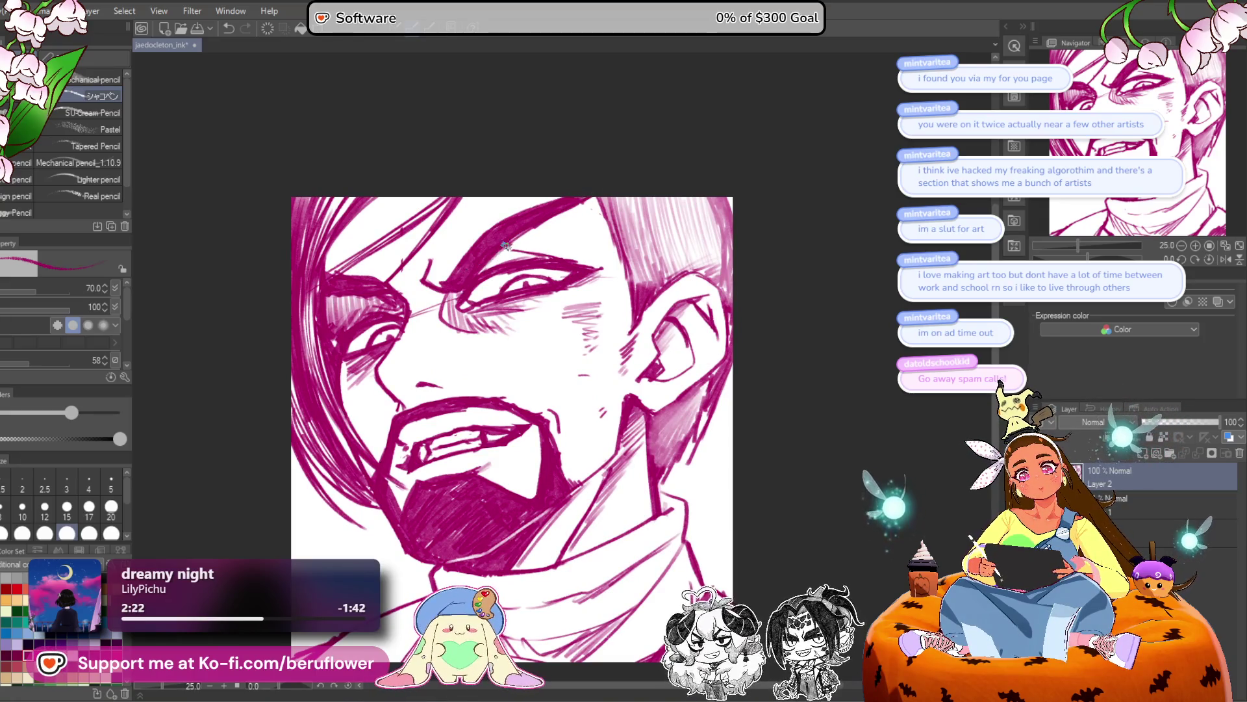
left_click_drag(608, 166, 626, 163)
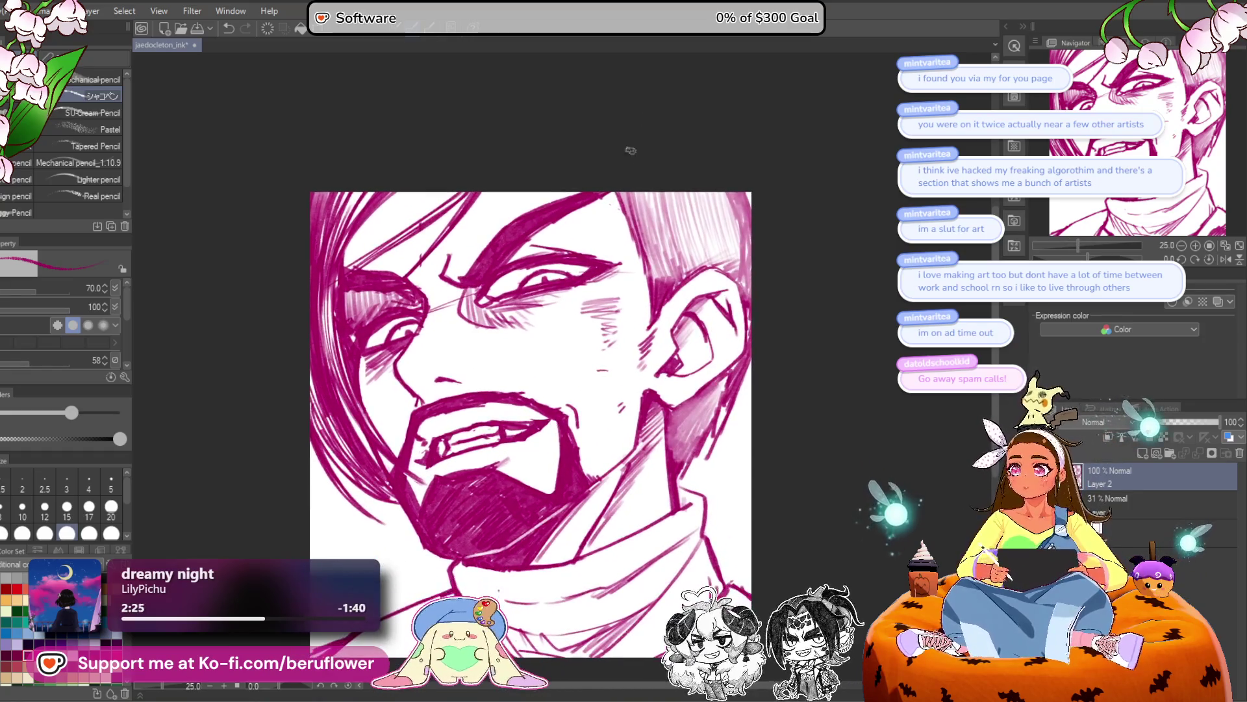
mouse_move(576, 261)
left_mouse_down()
mouse_move(589, 267)
mouse_move(597, 313)
left_mouse_up()
left_click_drag(484, 304, 509, 291)
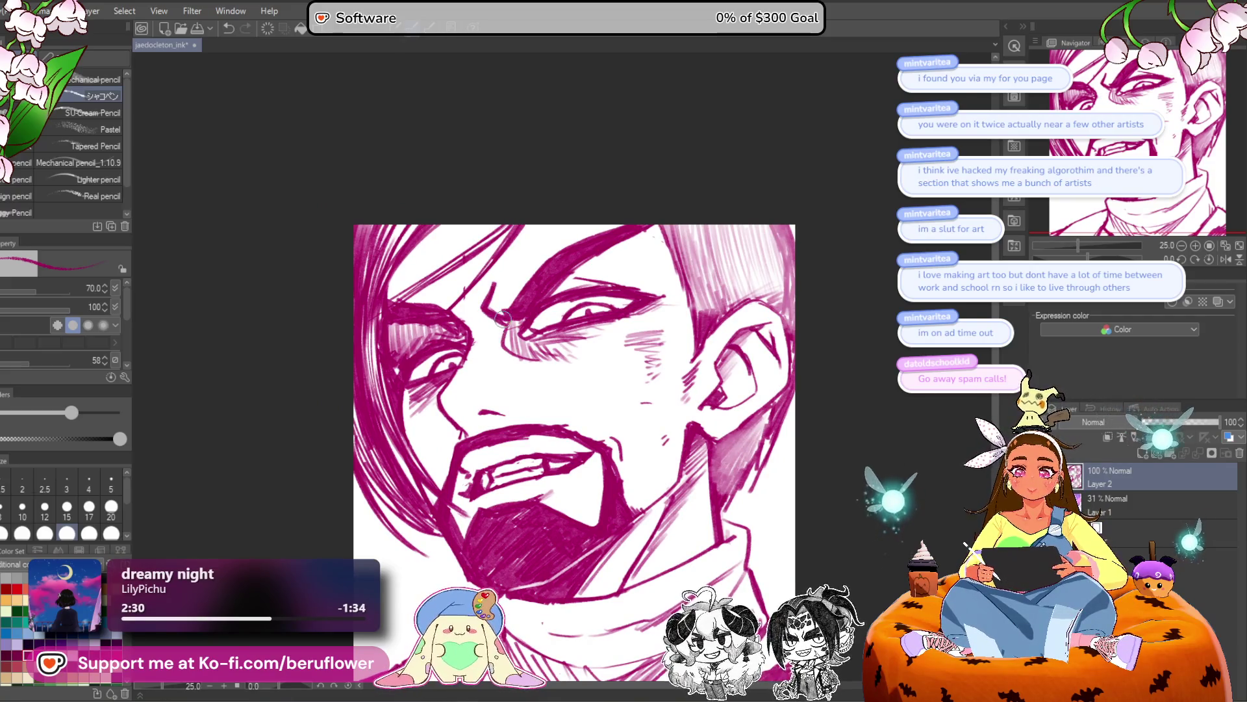
left_click_drag(613, 388, 592, 390)
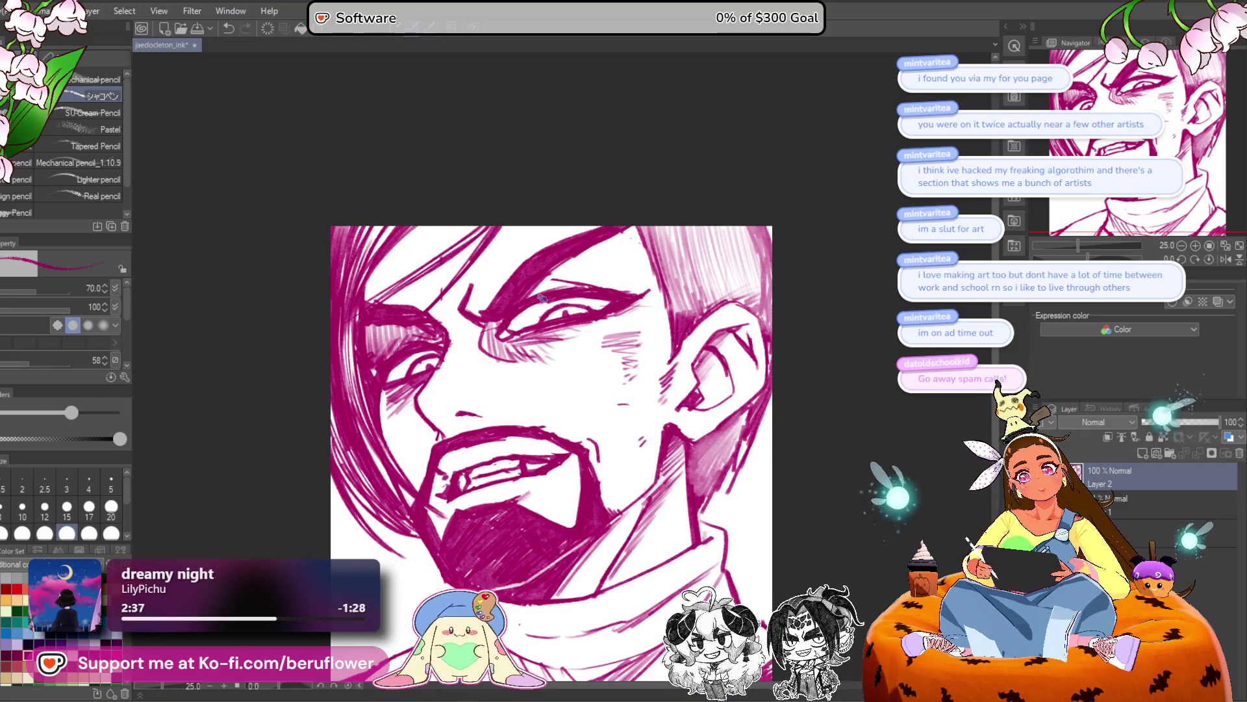
key("ctrl+z")
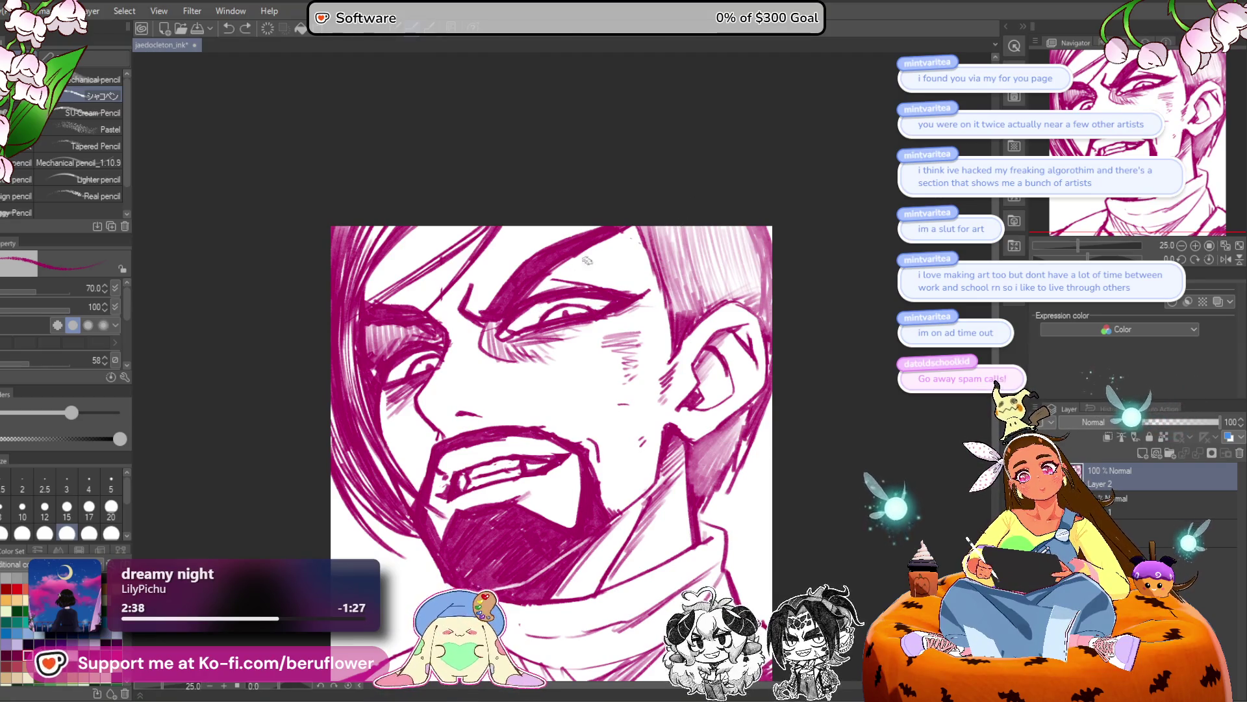
left_click_drag(617, 364, 626, 358)
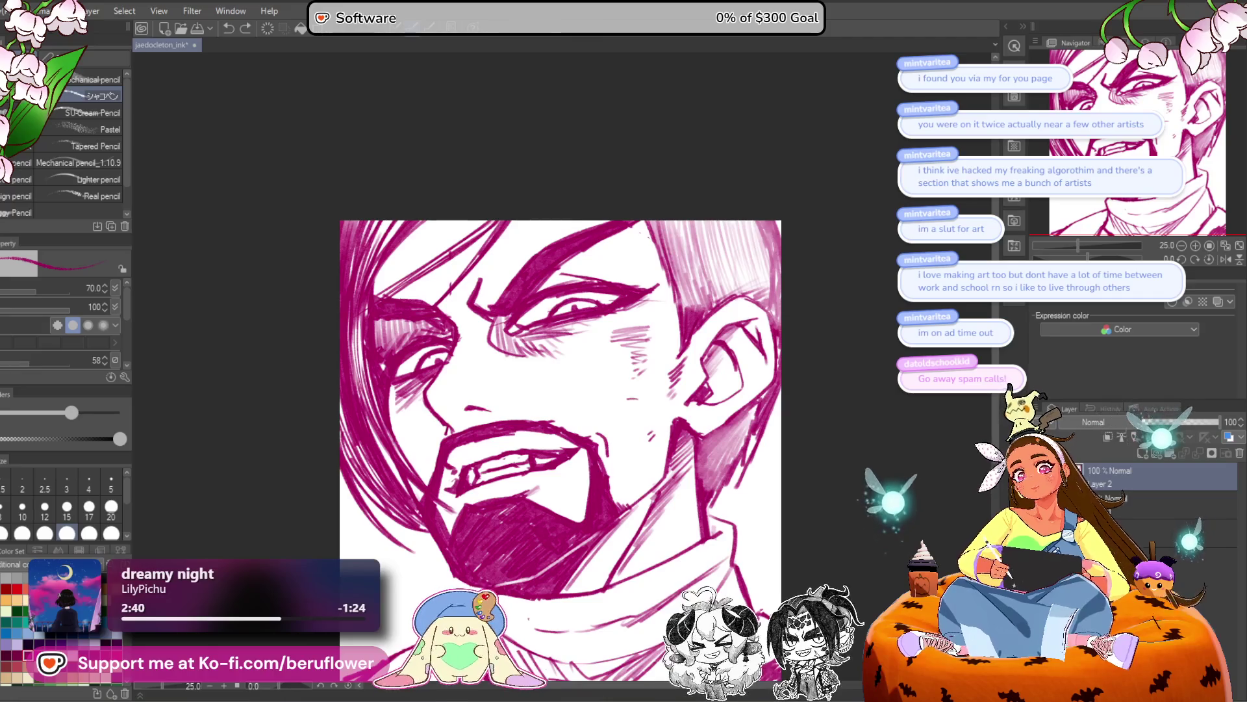
key("m")
left_click_drag(609, 400, 633, 385)
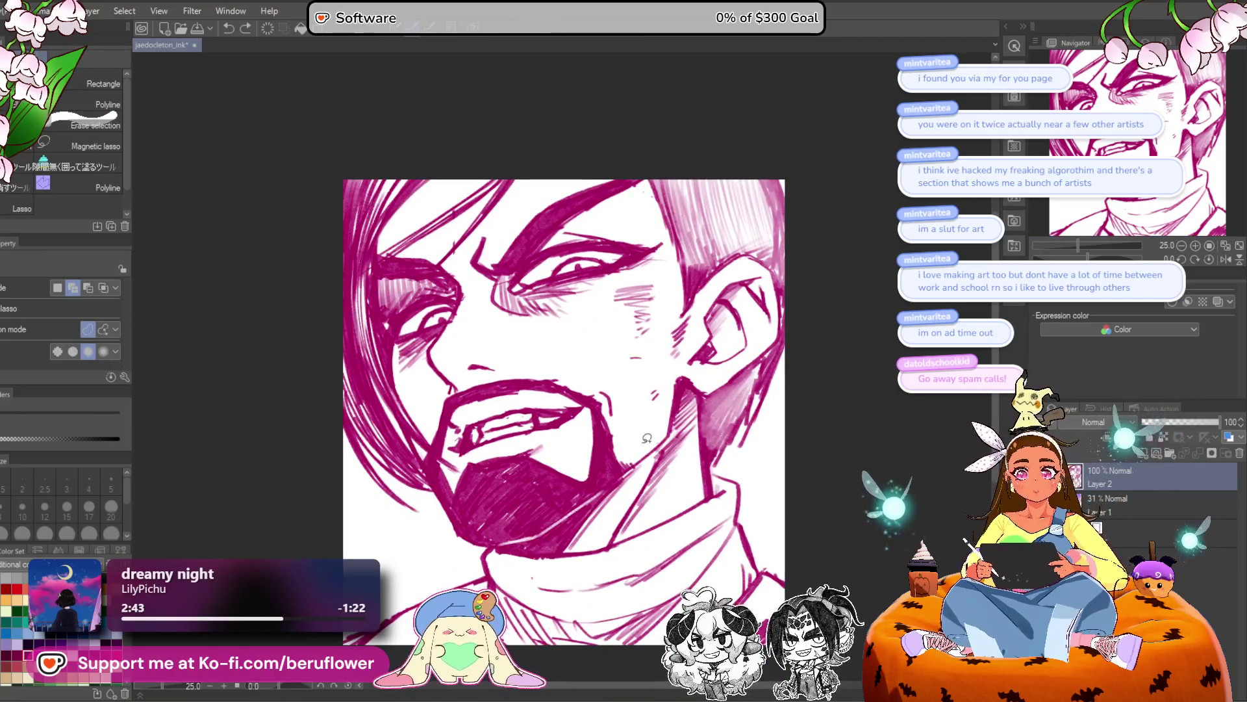
Lasso the mouth and rotate it slightly to a steeper angle.
left_click_drag(646, 437, 612, 412)
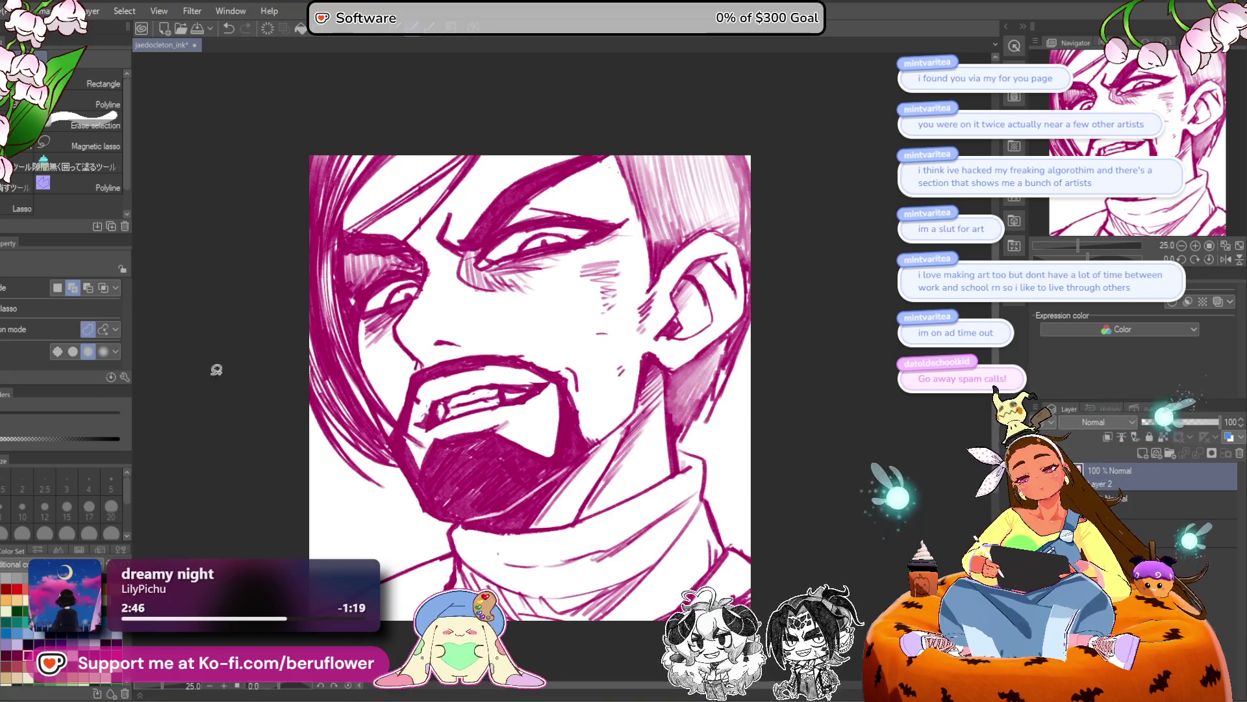
mouse_move(441, 402)
left_mouse_down()
mouse_move(416, 427)
mouse_move(497, 413)
mouse_move(555, 383)
left_mouse_up()
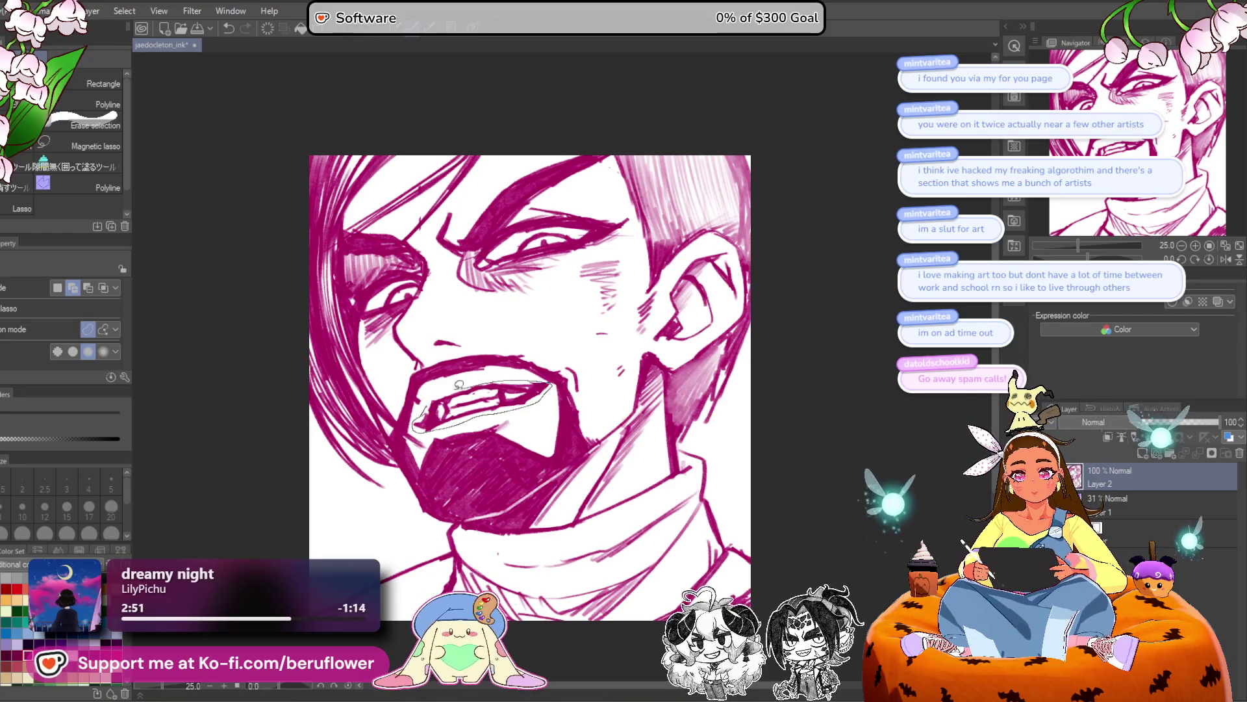
key("ctrl+t")
left_click_drag(557, 447, 556, 450)
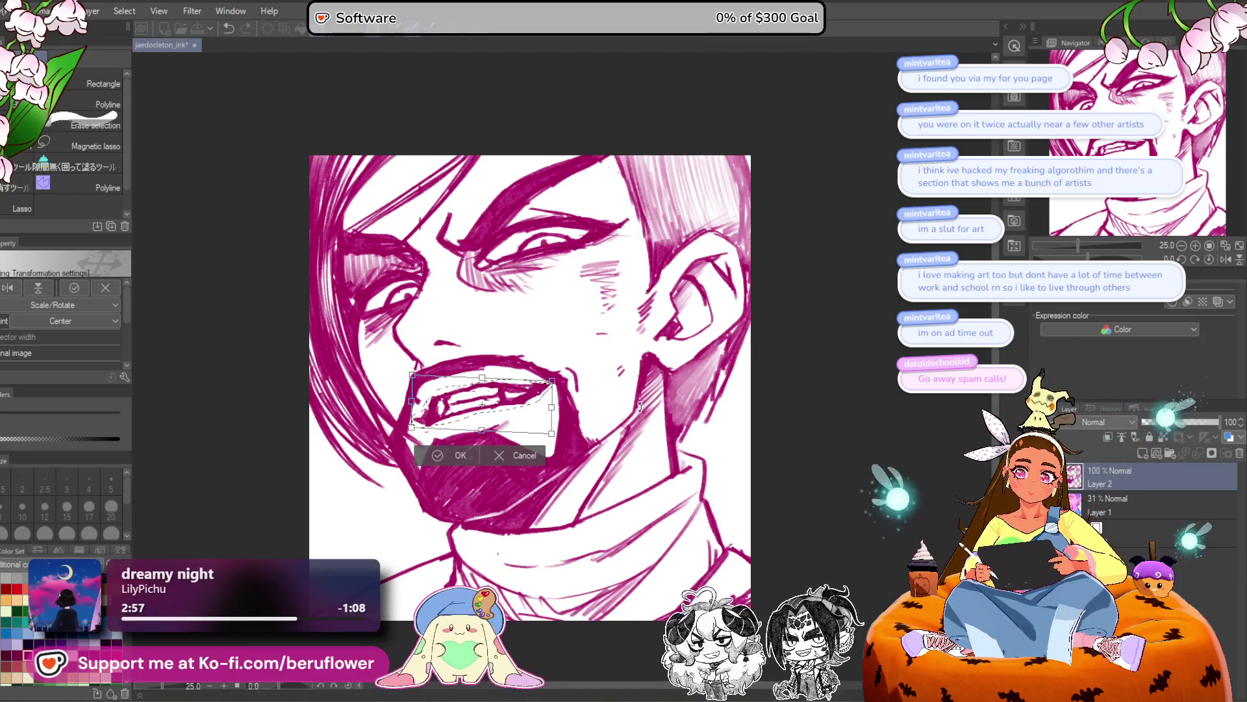
key("Return")
Deselect, zoom out a little, and set up Liquify with brush size halved to 250.
left_click(624, 430)
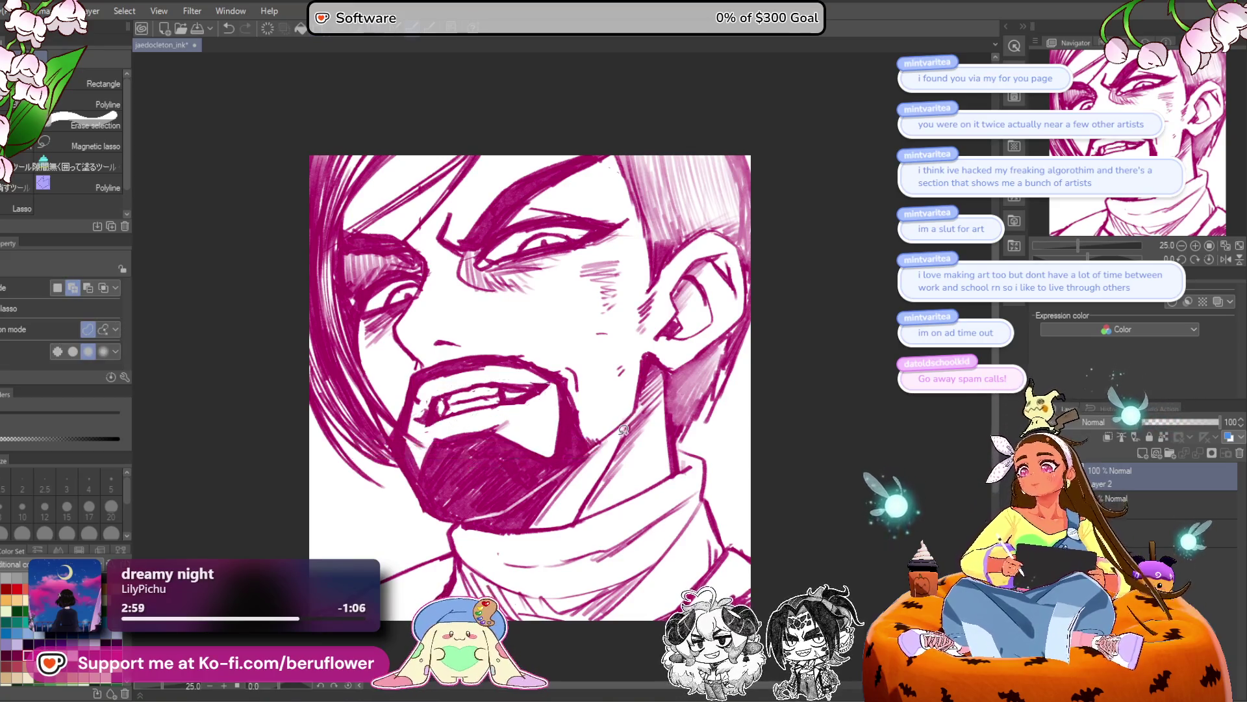
mouse_move(616, 450)
left_mouse_down()
mouse_move(633, 481)
mouse_move(555, 522)
left_mouse_up()
key("ctrl+minus")
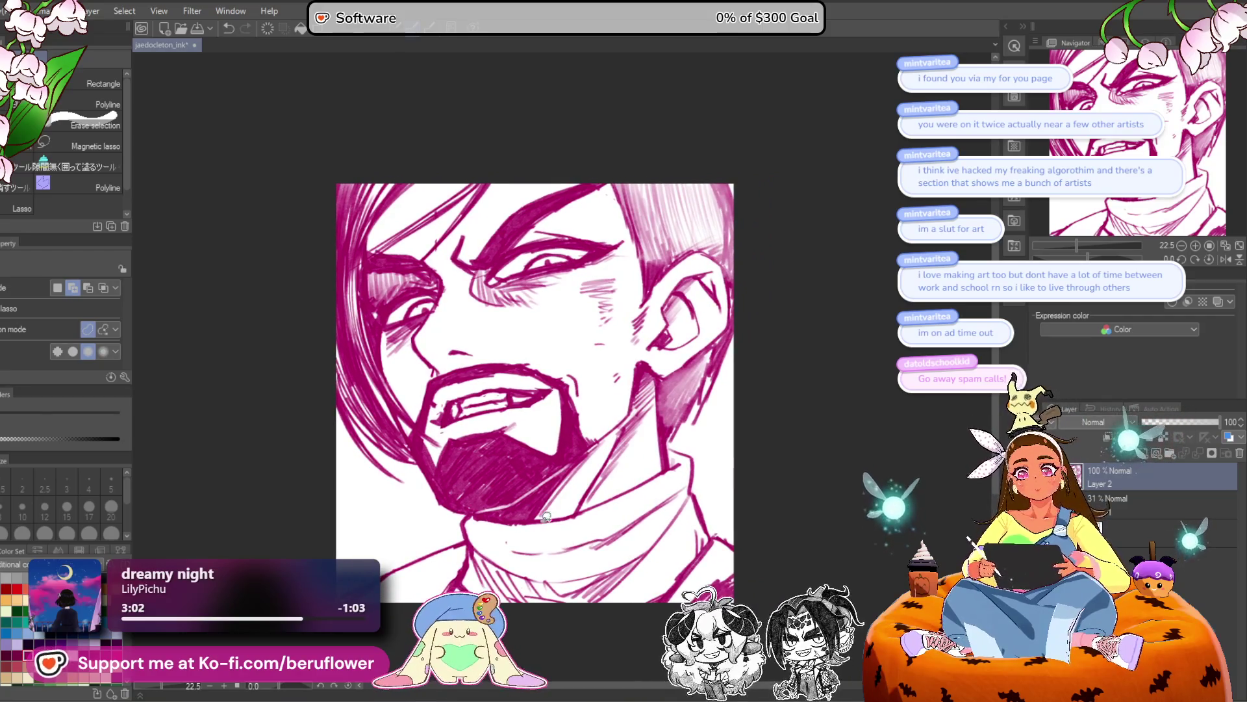
key("j")
left_click_drag(480, 410, 455, 419)
key("bracketleft")
key("bracketleft")
key("bracketleft")
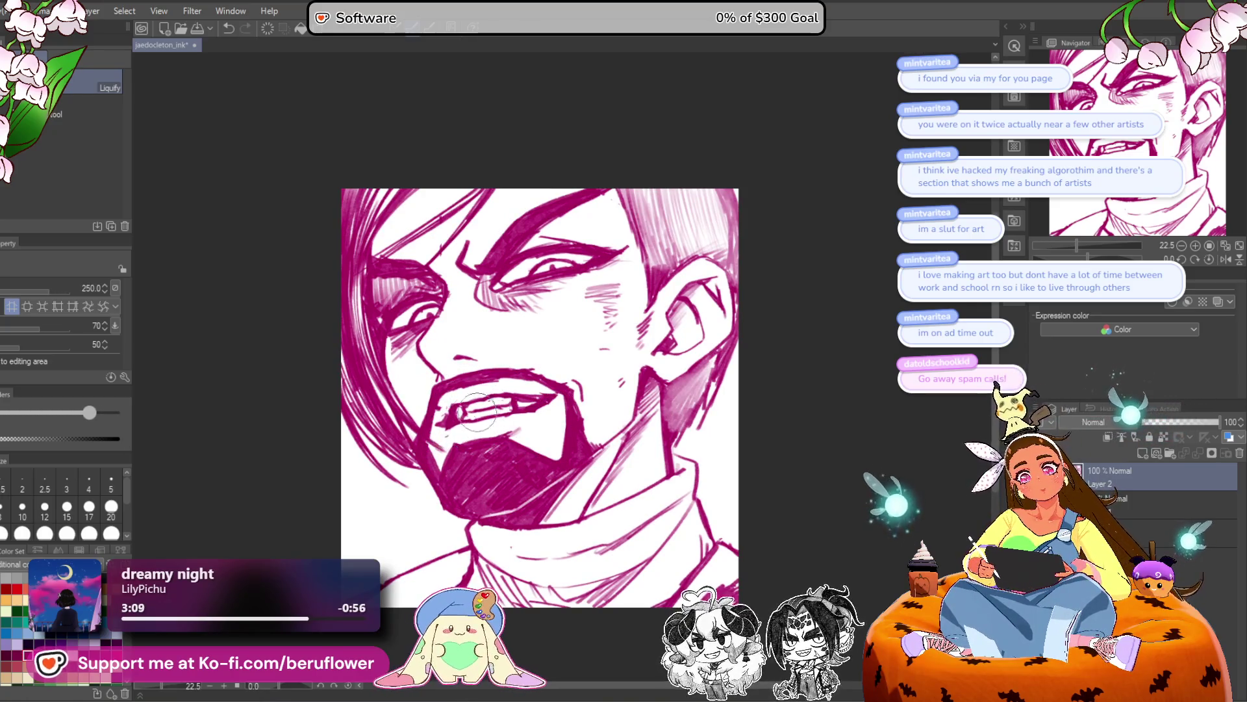
Liquify the teeth and lip lines into shape, then undo the old teeth strokes in pencil.
mouse_move(530, 389)
left_mouse_down()
mouse_move(468, 406)
mouse_move(514, 426)
left_mouse_up()
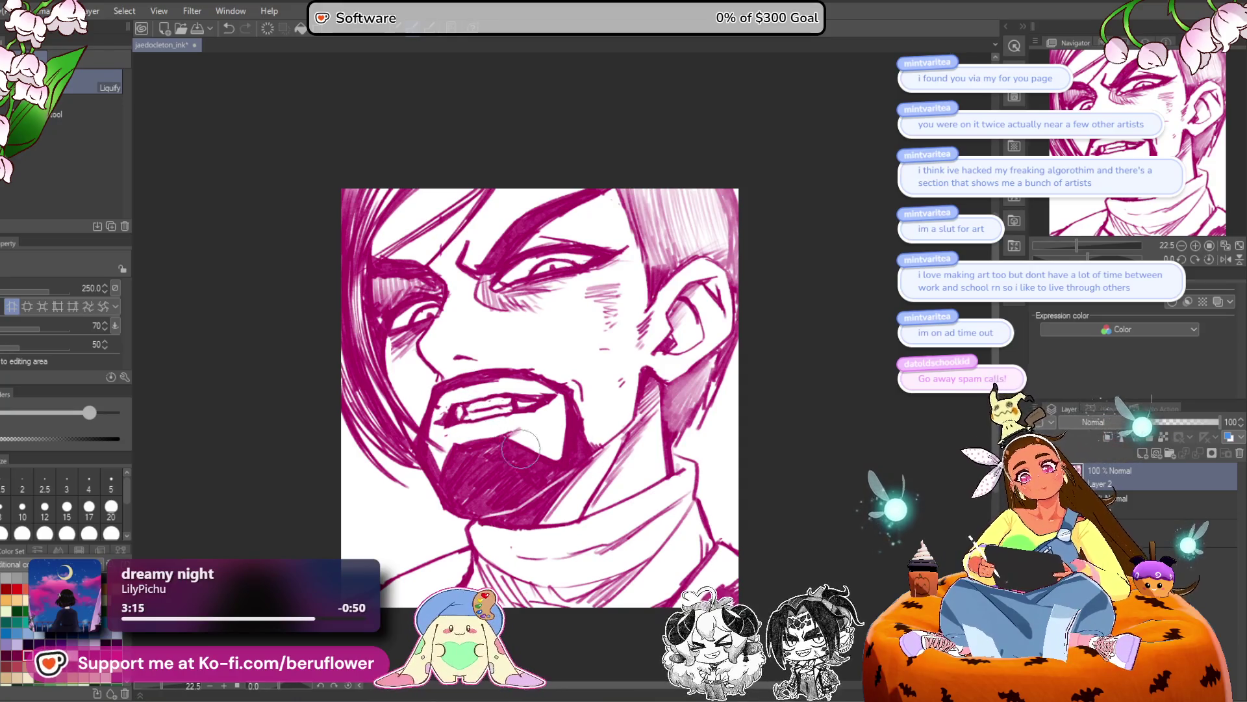
key("b")
key("p")
left_click_drag(524, 390, 538, 361)
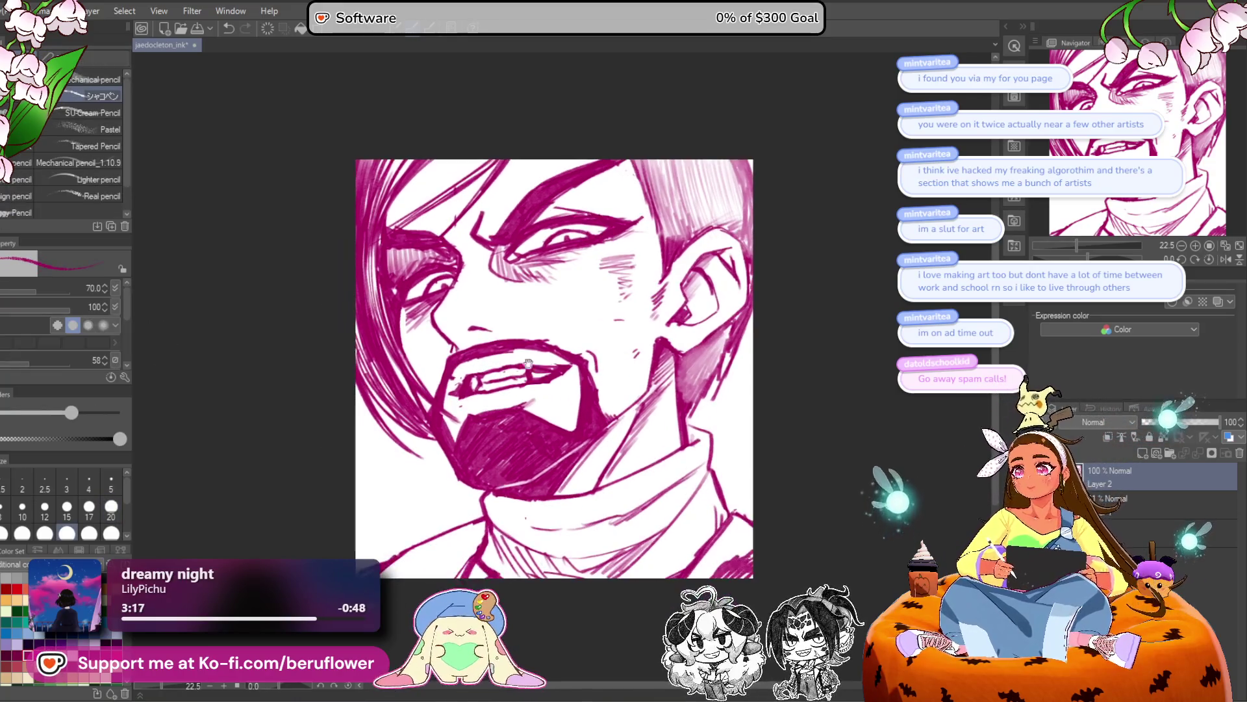
key("ctrl+z")
key("ctrl+z")
key("ctrl+z")
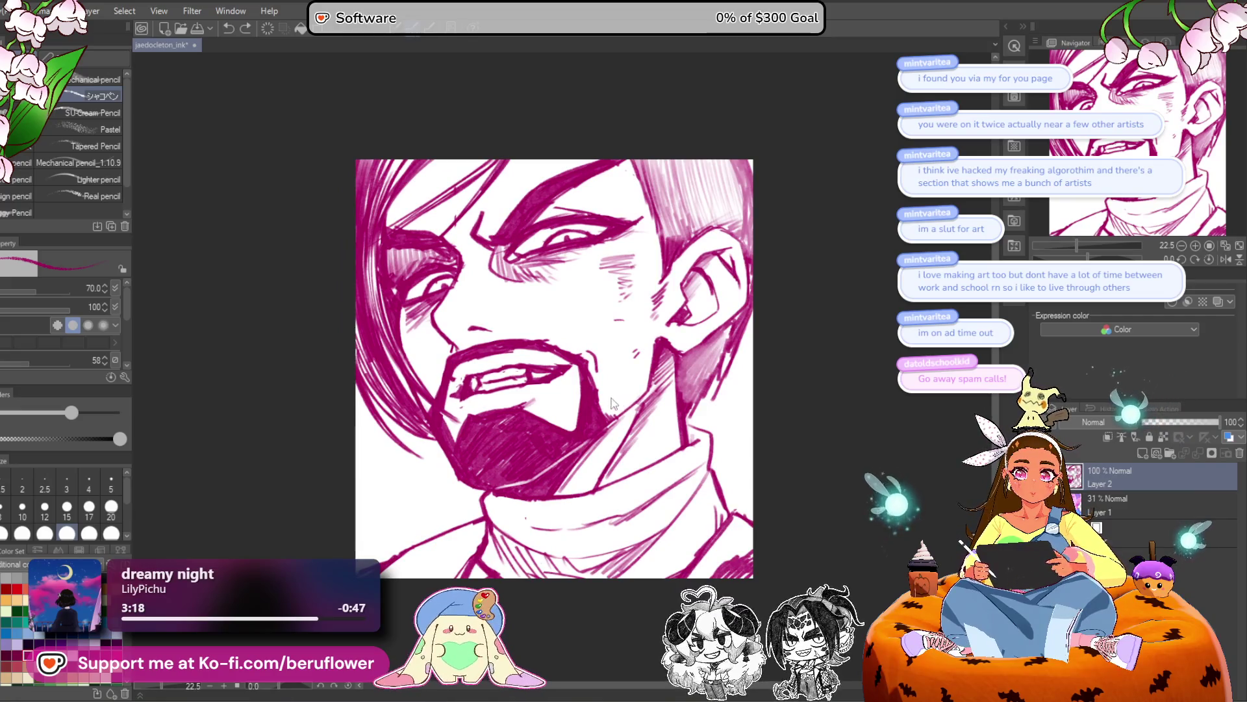
Redraw the upper teeth and hatch the mouth's left corner, undoing stray ink by the lip.
mouse_move(497, 369)
left_mouse_down()
mouse_move(475, 366)
mouse_move(484, 383)
left_mouse_up()
mouse_move(510, 350)
left_mouse_down()
mouse_move(442, 361)
mouse_move(409, 396)
mouse_move(435, 378)
left_mouse_up()
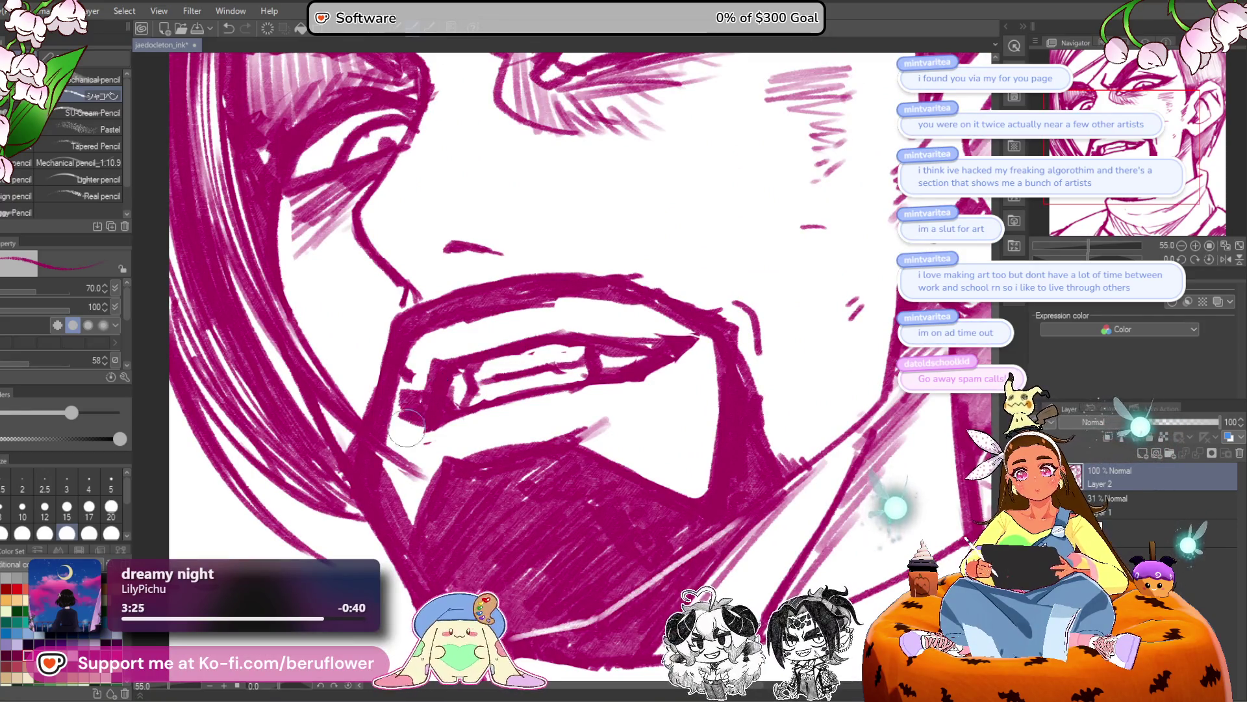
key("ctrl+minus")
key("ctrl+minus")
key("ctrl+minus")
scroll(468, 419, "up", 2)
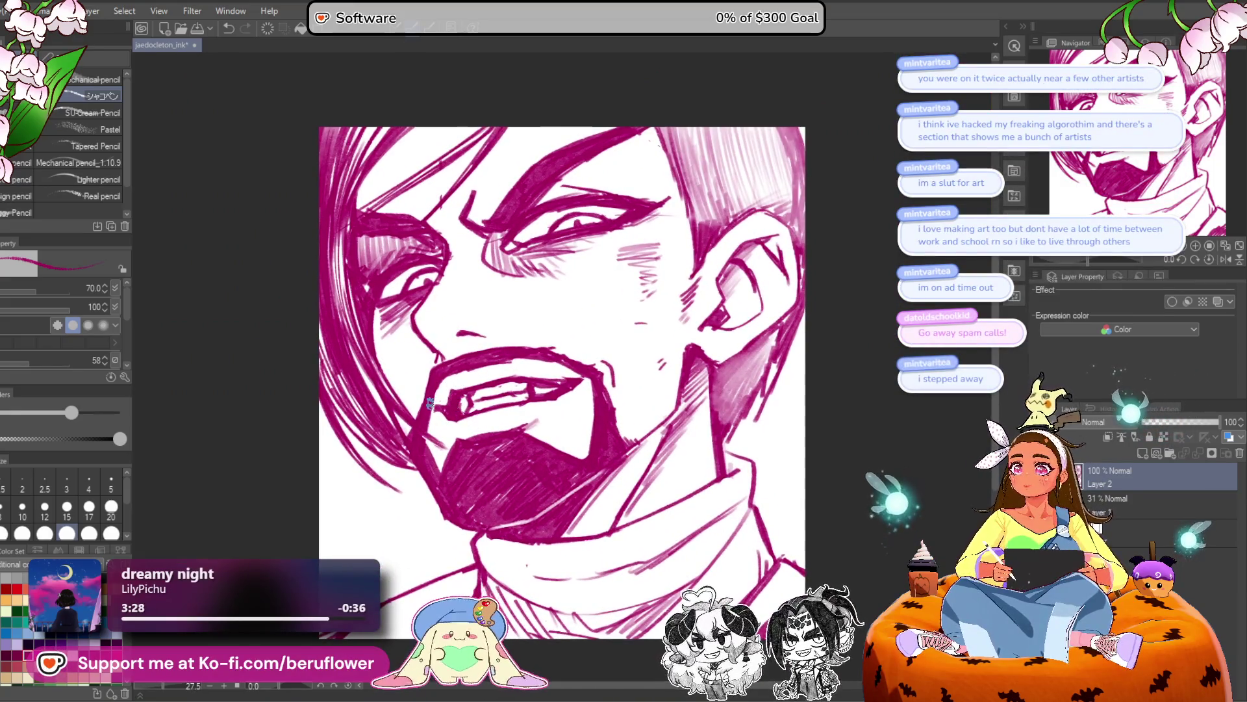
left_click_drag(482, 370, 476, 367)
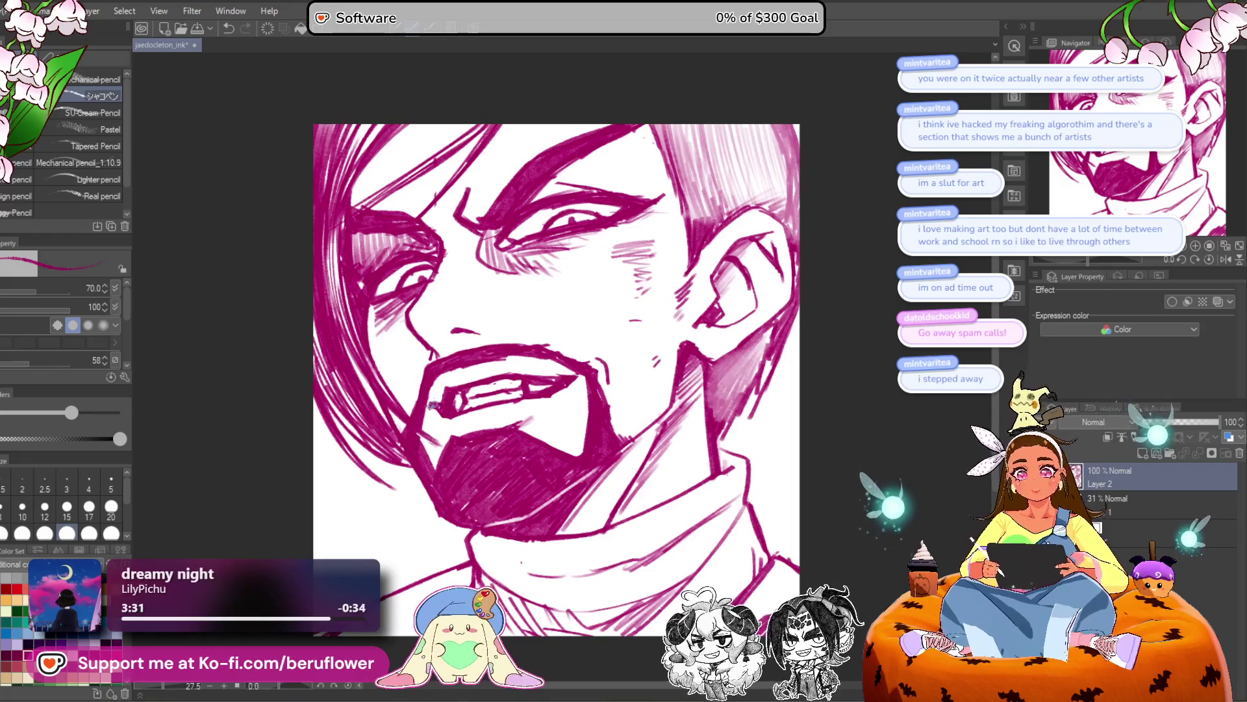
key("ctrl+z")
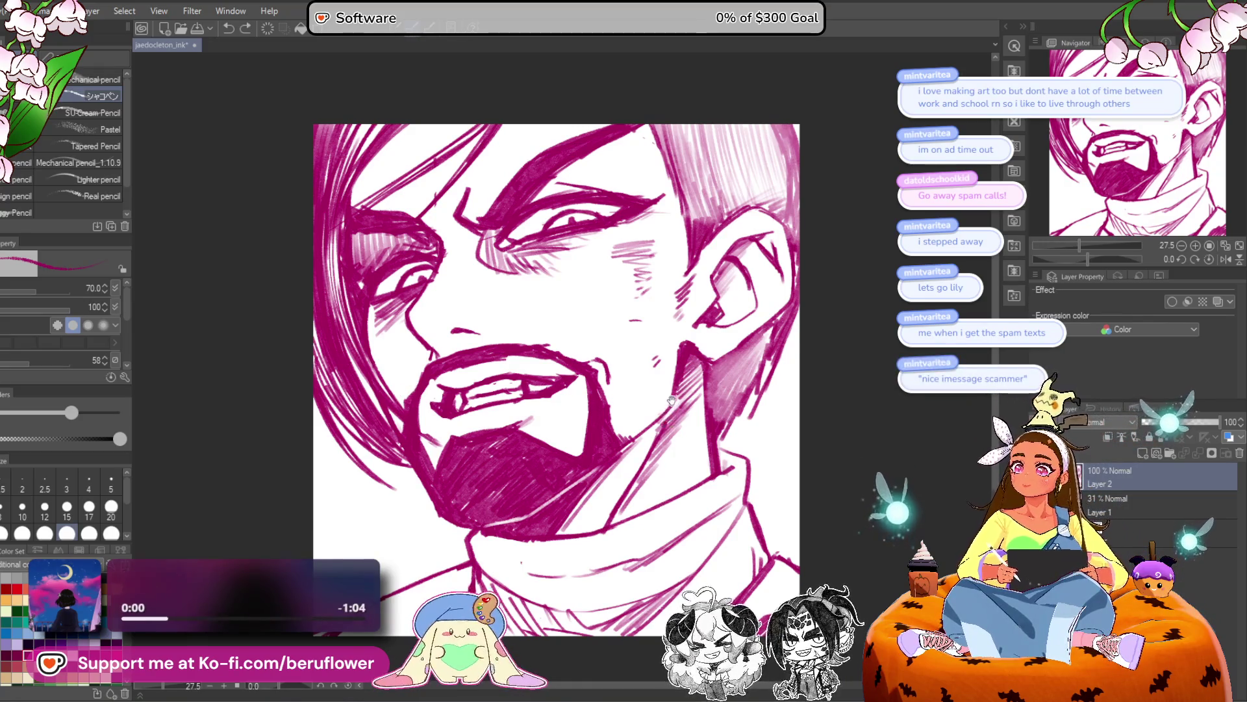
Save the drawing.
left_click_drag(671, 406, 667, 424)
key("ctrl+s")
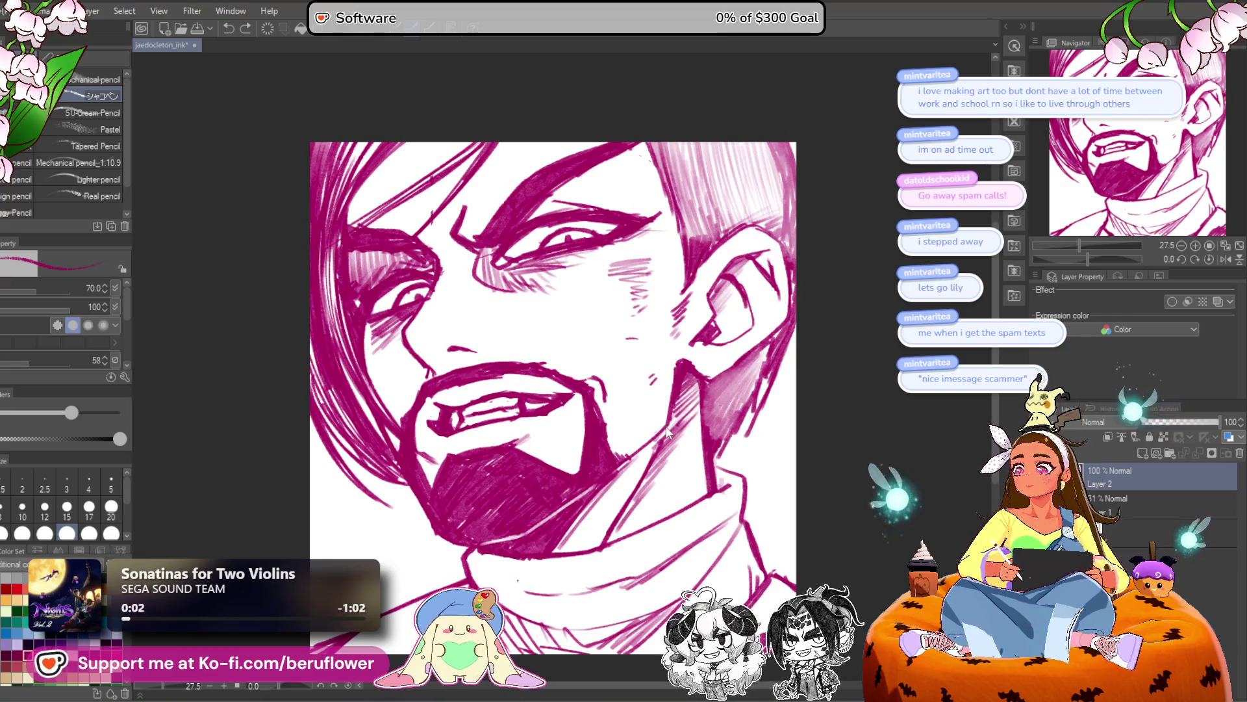
left_click_drag(655, 533, 608, 493)
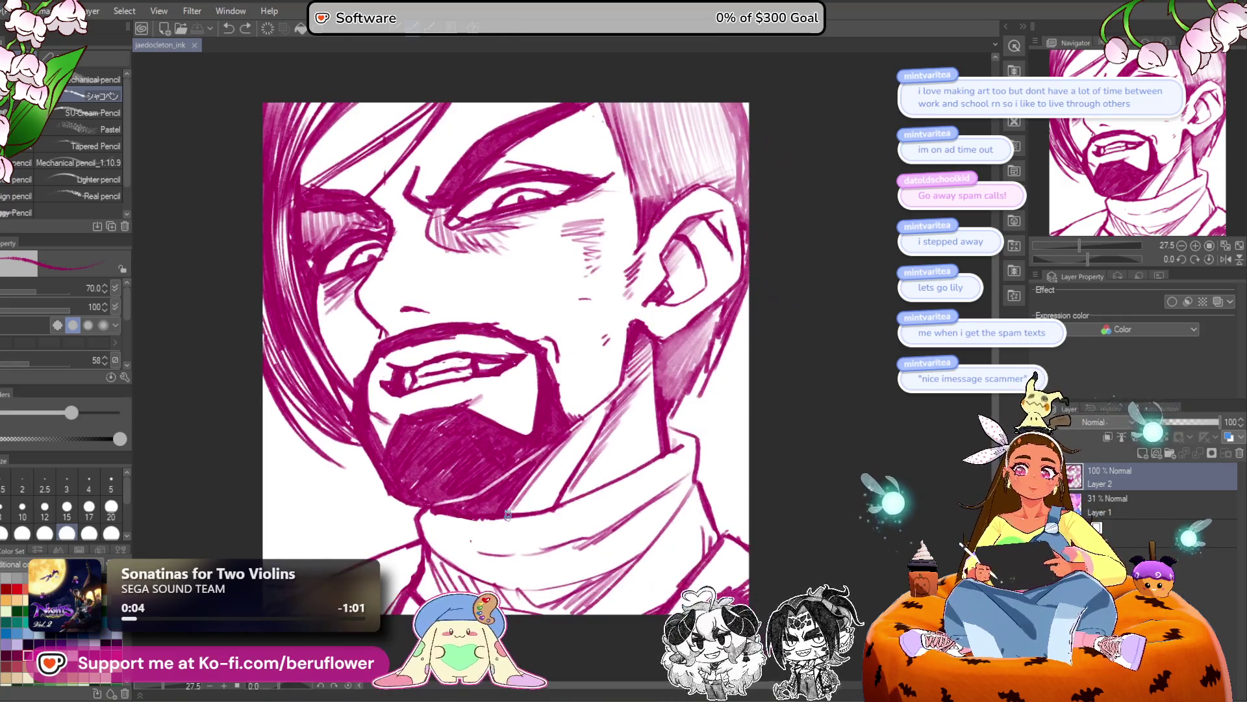
scroll(508, 515, "up", 2)
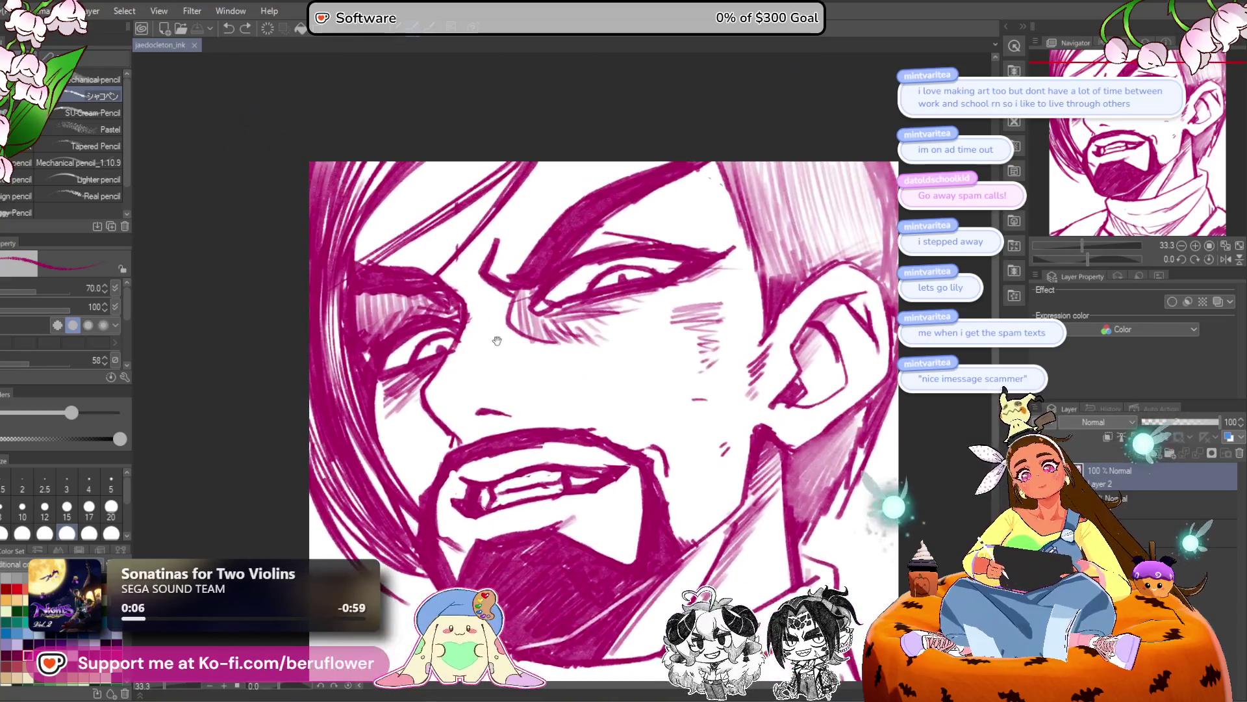
left_click_drag(549, 115, 554, 122)
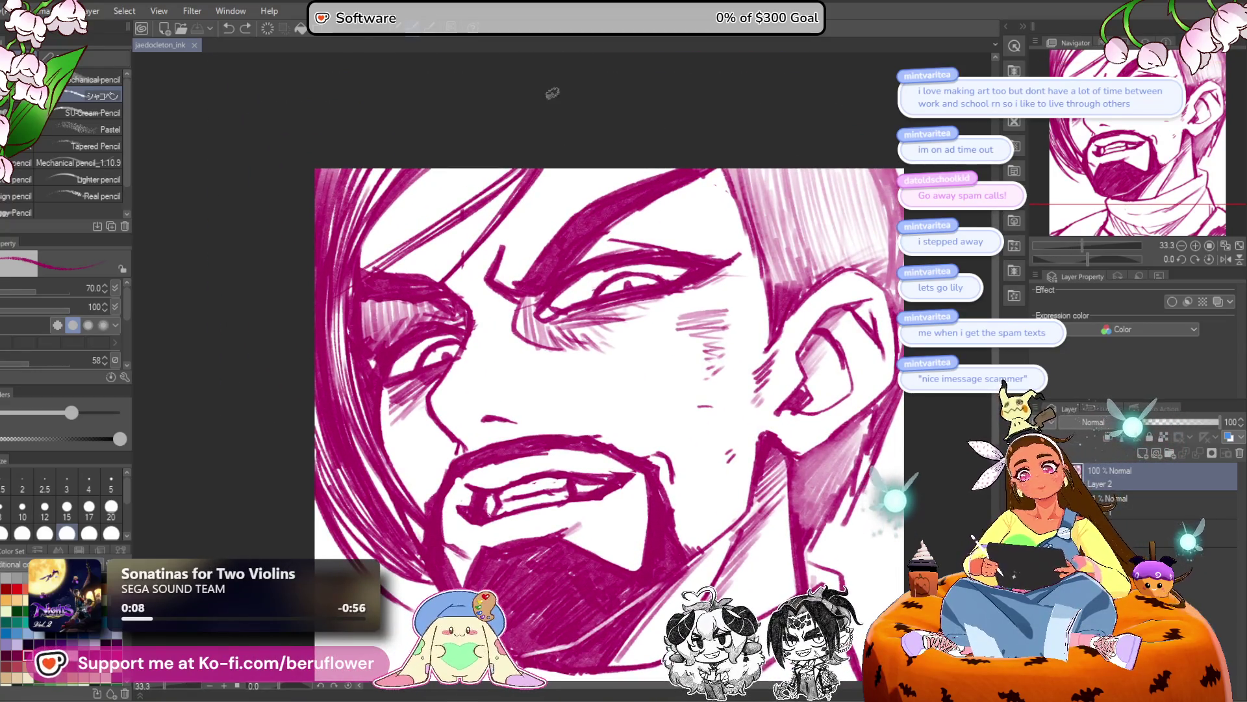
Lasso the left eye and tilt it slightly clockwise.
key("m")
left_click_drag(496, 249, 517, 249)
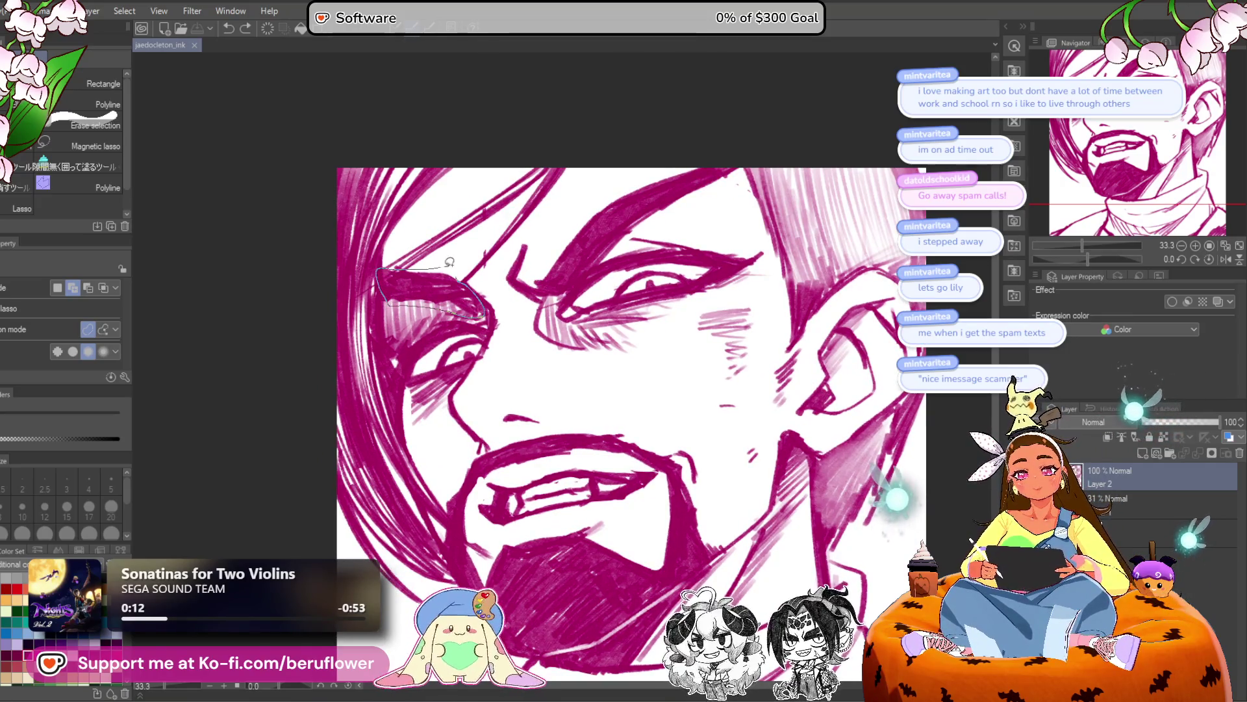
left_click_drag(445, 263, 455, 265)
key("ctrl+t")
mouse_move(529, 216)
left_mouse_down()
mouse_move(537, 229)
mouse_move(565, 221)
left_mouse_up()
left_click_drag(647, 201, 645, 210)
key("p")
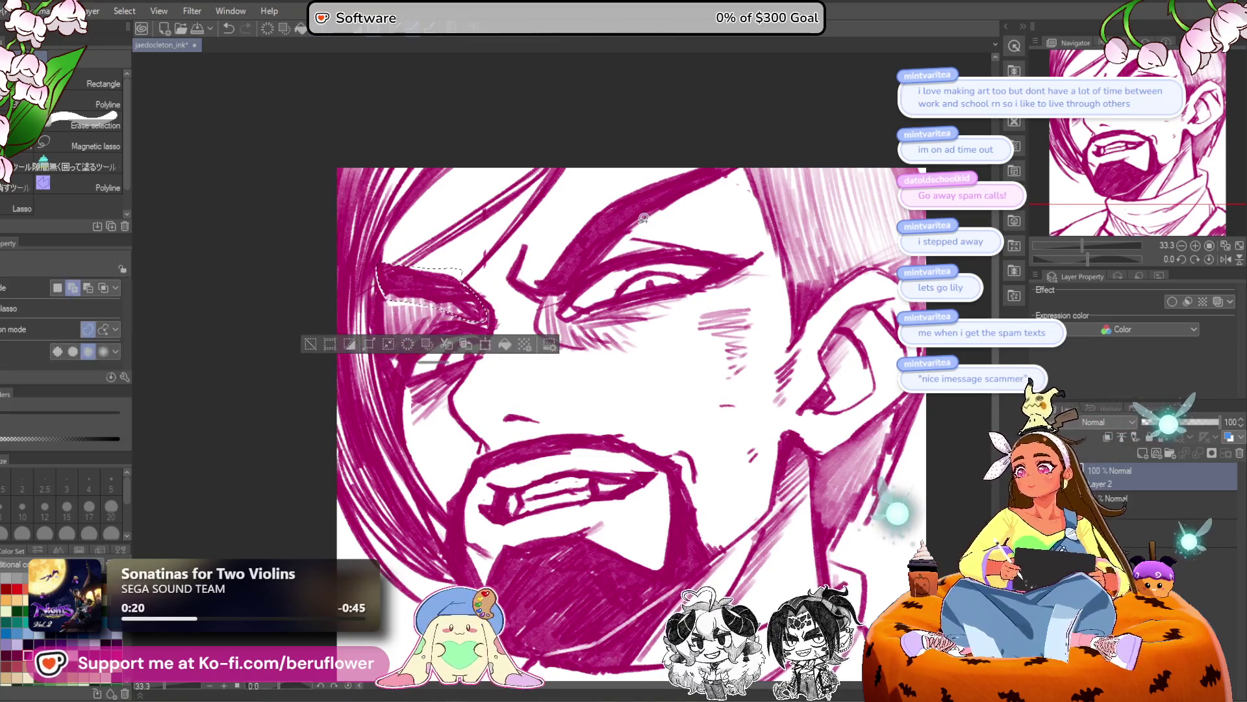
Redraw the brow with hair-edge hatching and a dark upper brow stroke.
mouse_move(376, 269)
left_mouse_down()
mouse_move(380, 318)
mouse_move(490, 328)
left_mouse_up()
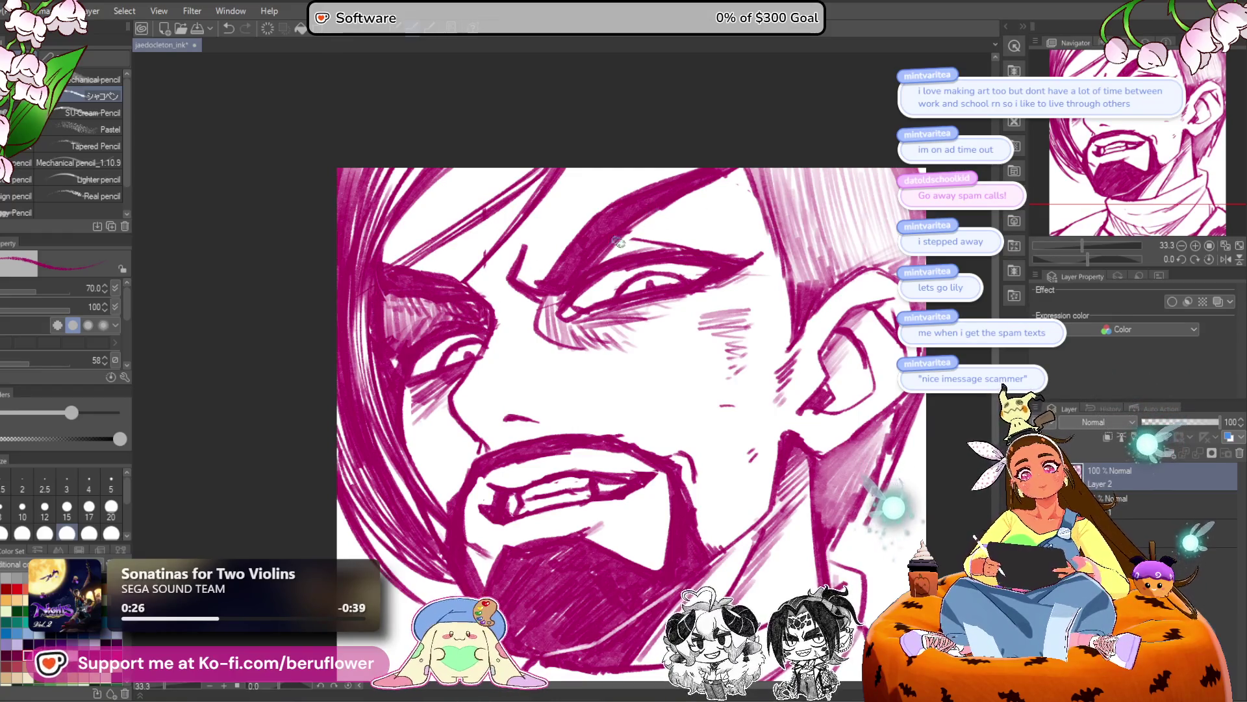
left_click_drag(653, 217, 622, 252)
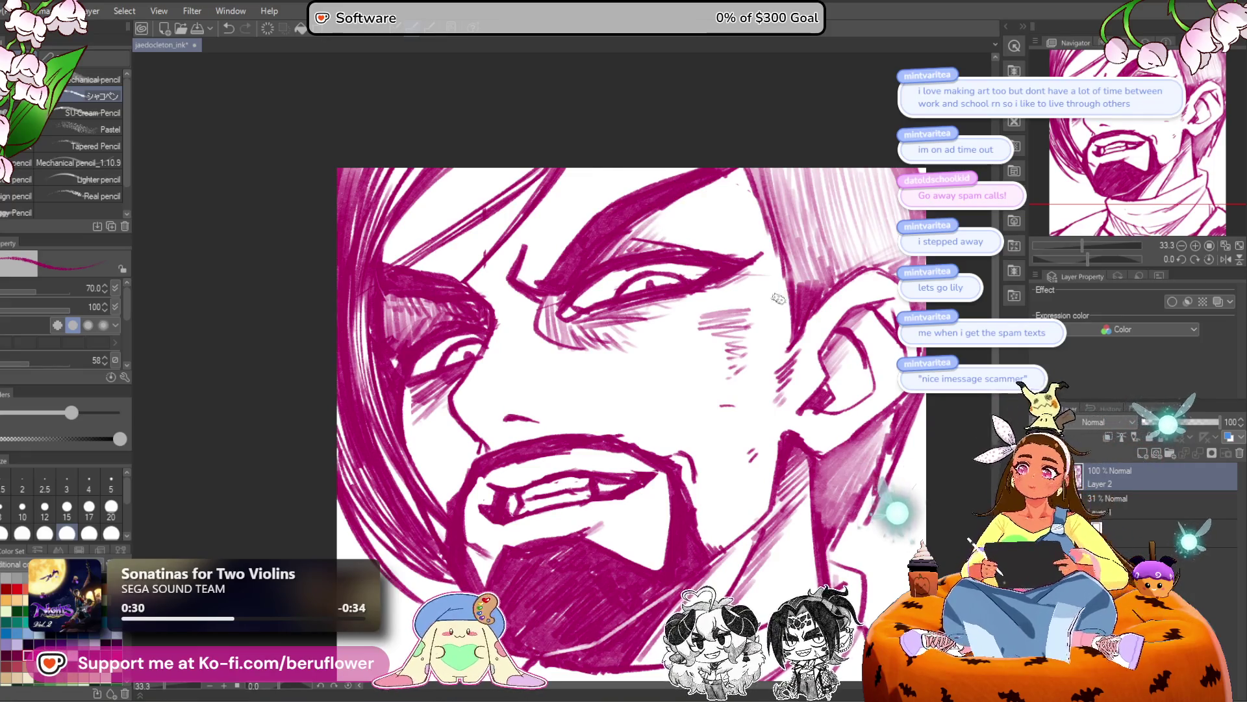
left_click_drag(786, 297, 745, 330)
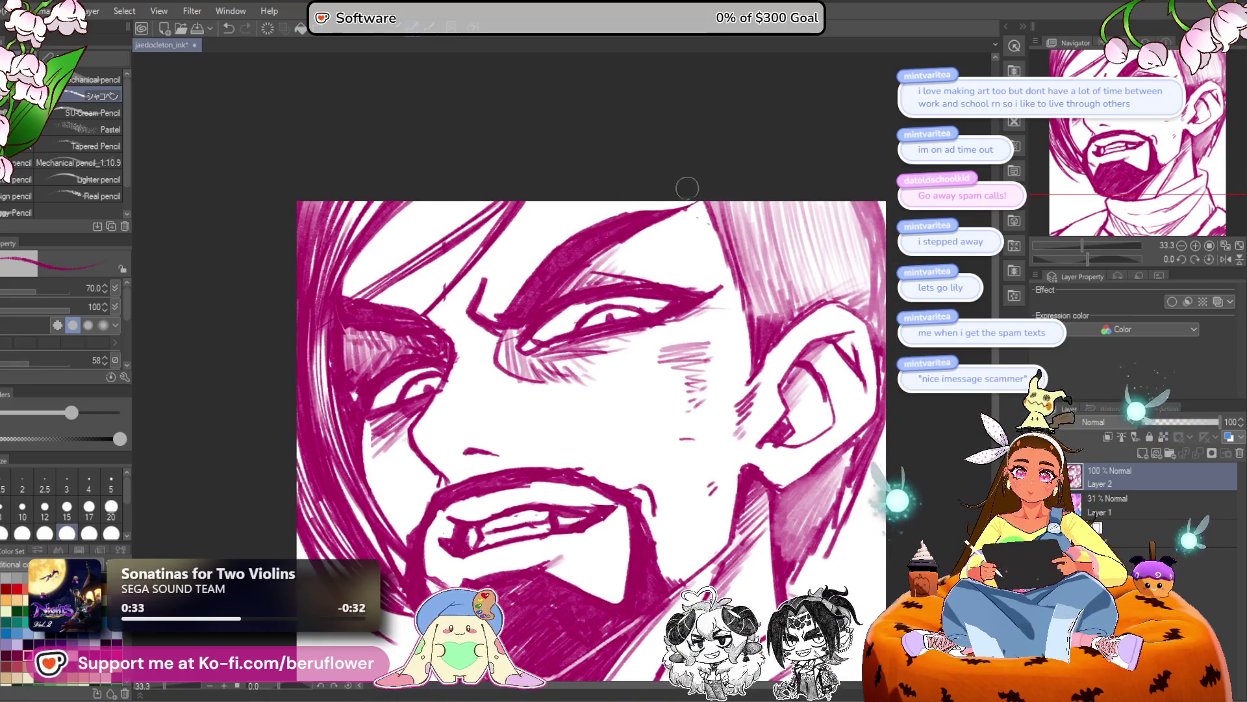
key("ctrl+z")
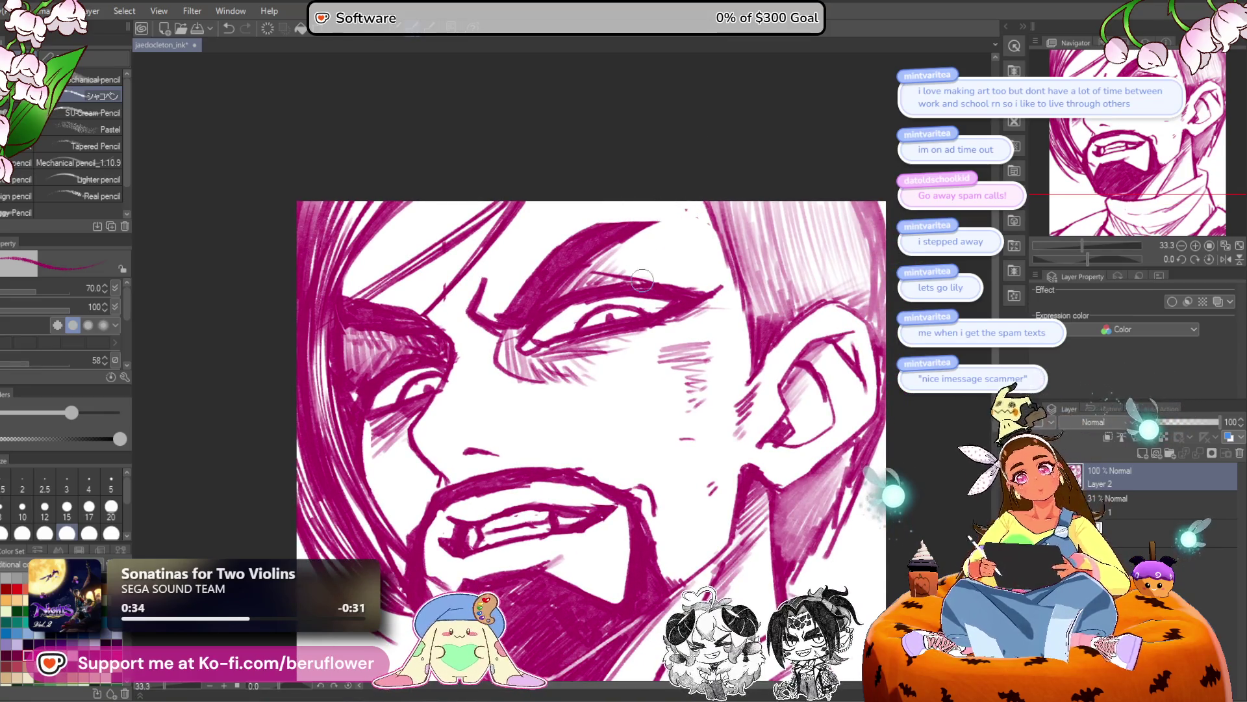
left_click_drag(604, 225, 704, 204)
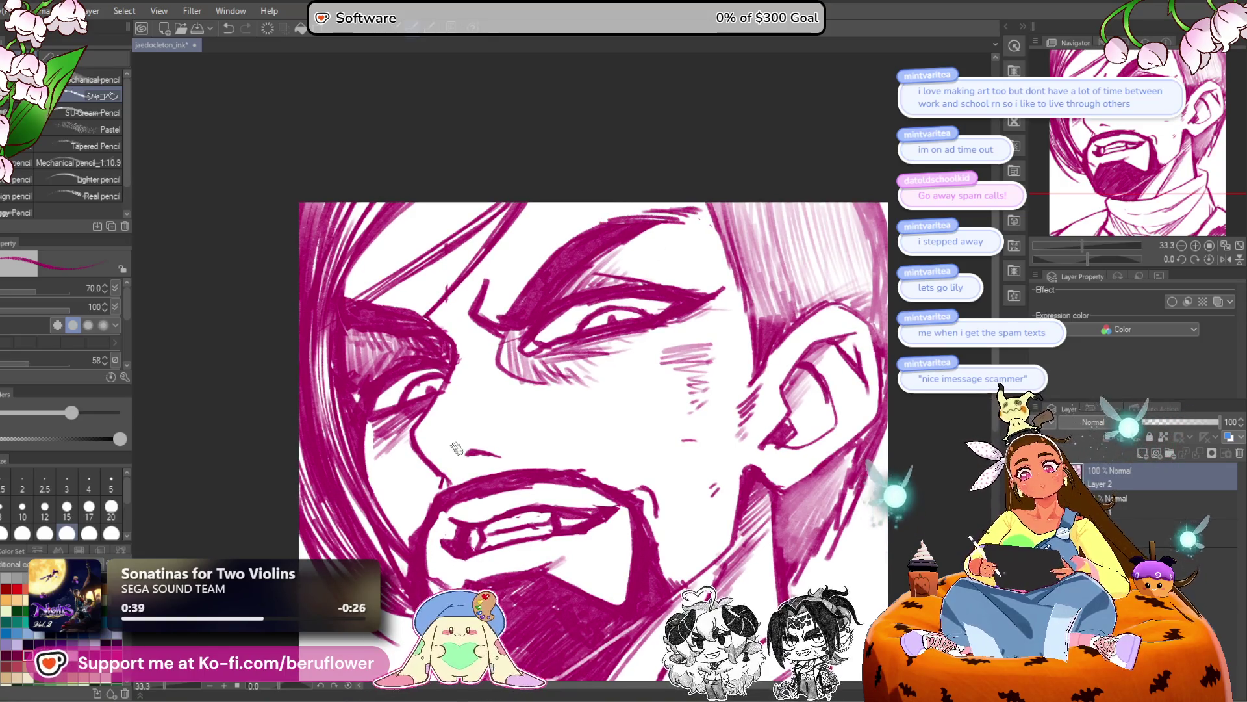
scroll(457, 448, "down", 3)
scroll(457, 448, "up", 2)
Lasso around the ear to select it.
mouse_move(805, 591)
left_mouse_down()
mouse_move(806, 507)
mouse_move(788, 509)
mouse_move(781, 476)
mouse_move(754, 482)
mouse_move(748, 462)
left_mouse_up()
scroll(572, 489, "up", 1)
left_click_drag(571, 489, 542, 524)
scroll(643, 521, "down", 2)
left_click_drag(643, 520, 629, 508)
key("m")
left_click_drag(714, 323, 685, 323)
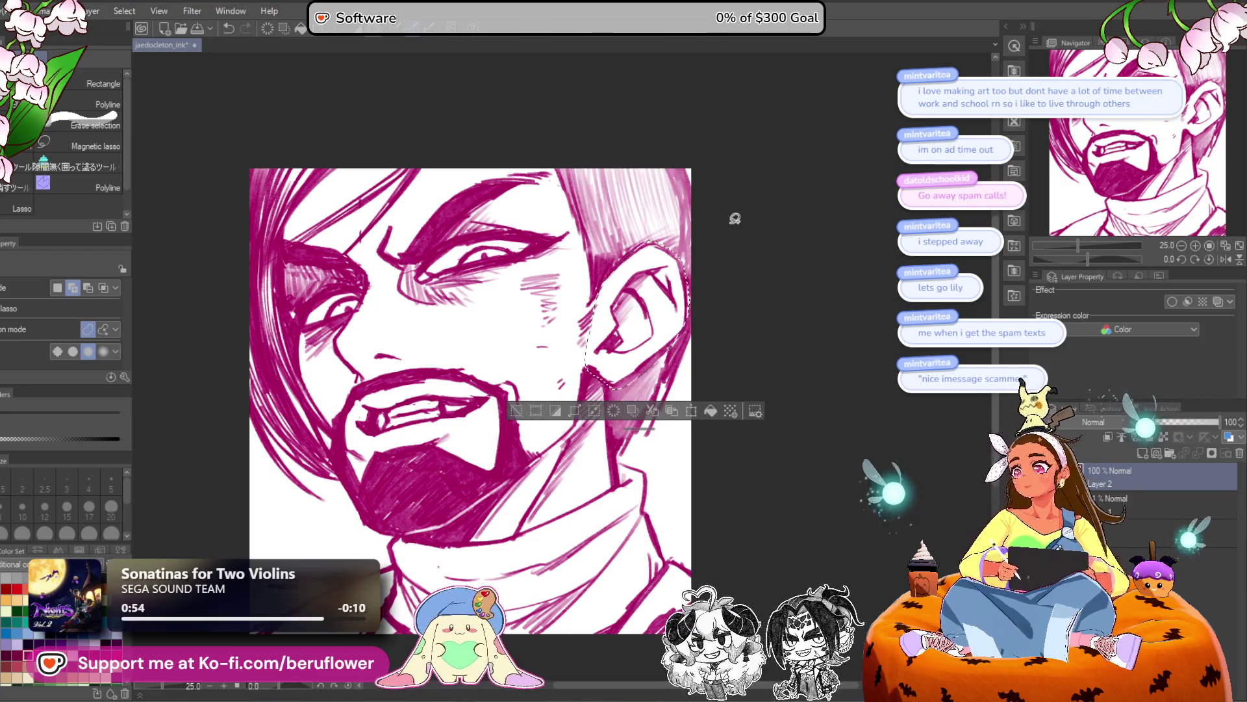
Transform the ear: shift it slightly upward and pull the bottom-right handle in to shrink it.
key("ctrl+t")
left_click_drag(687, 349, 687, 352)
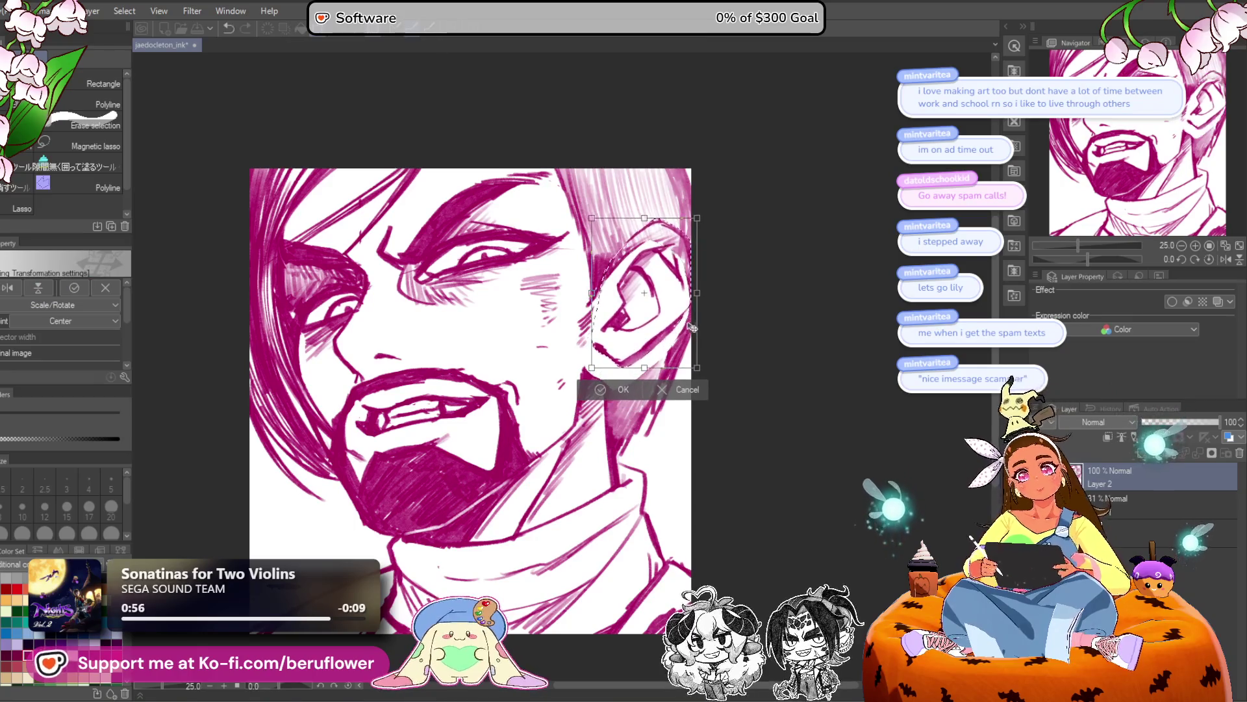
left_click_drag(645, 284, 654, 257)
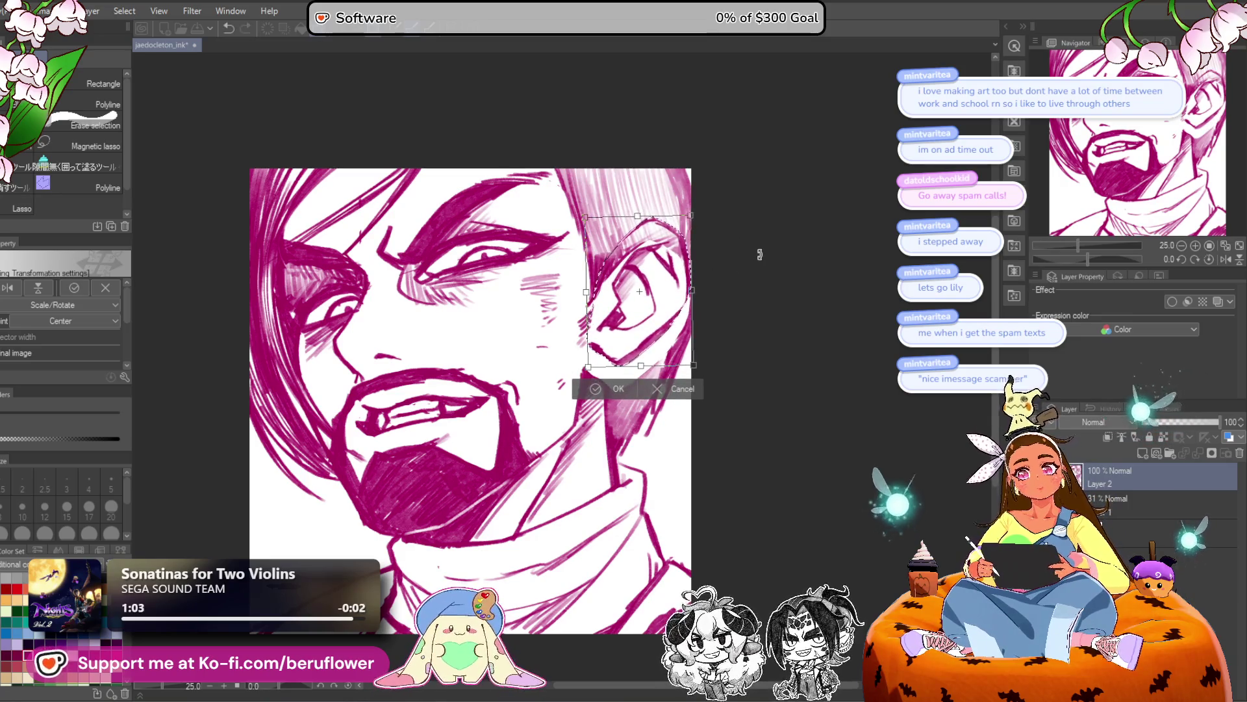
left_click_drag(665, 313, 669, 321)
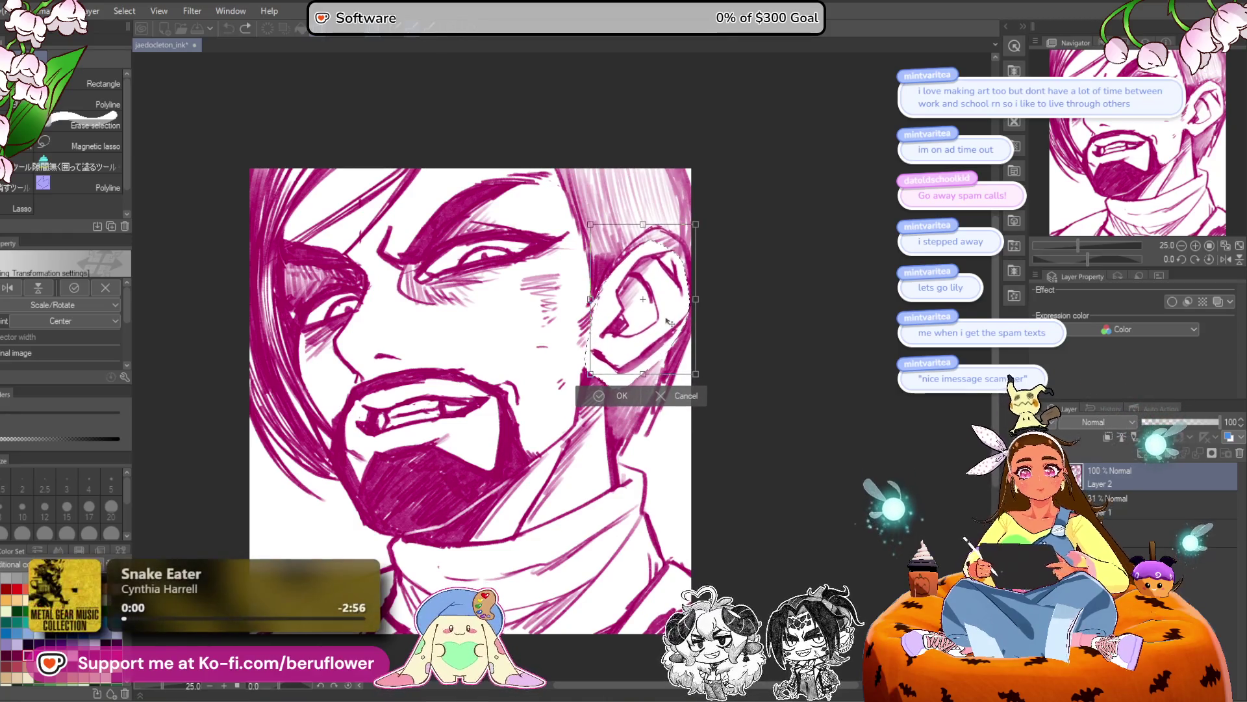
left_click_drag(669, 321, 667, 320)
left_click_drag(694, 372, 680, 340)
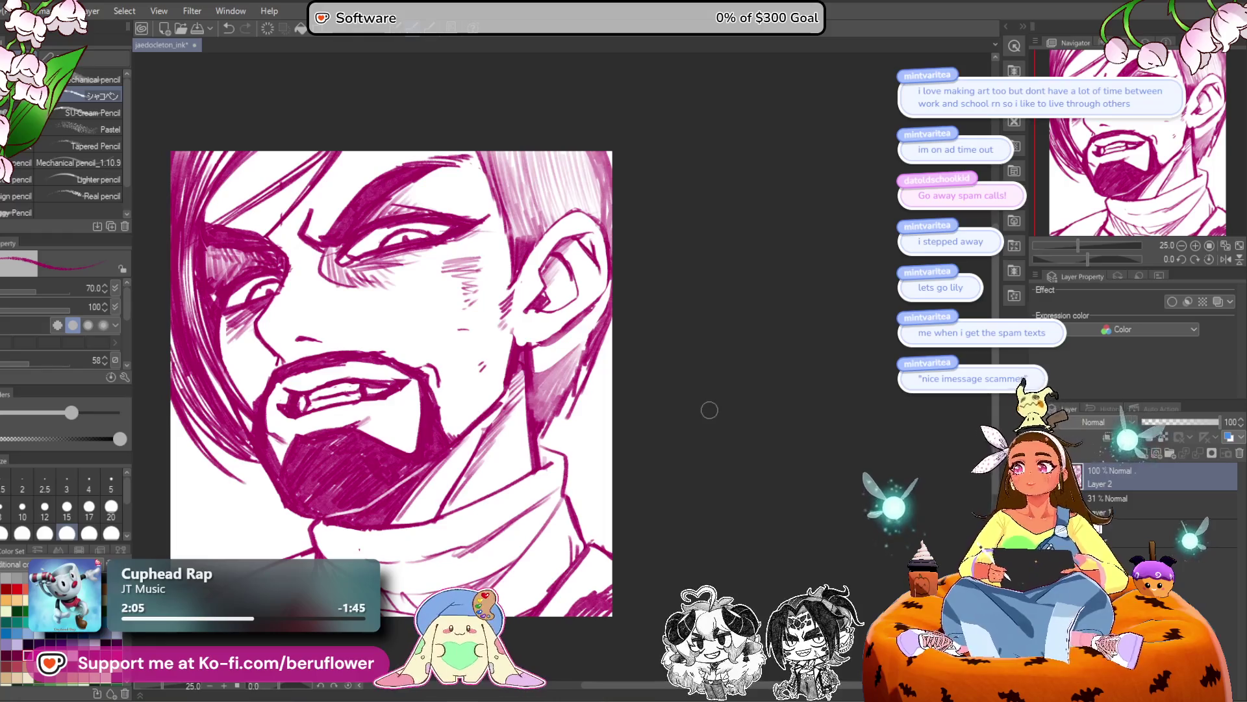
Hatch the neck shading near the ear.
mouse_move(721, 425)
left_mouse_down()
mouse_move(704, 412)
mouse_move(754, 423)
left_mouse_up()
mouse_move(808, 372)
left_mouse_down()
mouse_move(797, 417)
mouse_move(812, 404)
left_mouse_up()
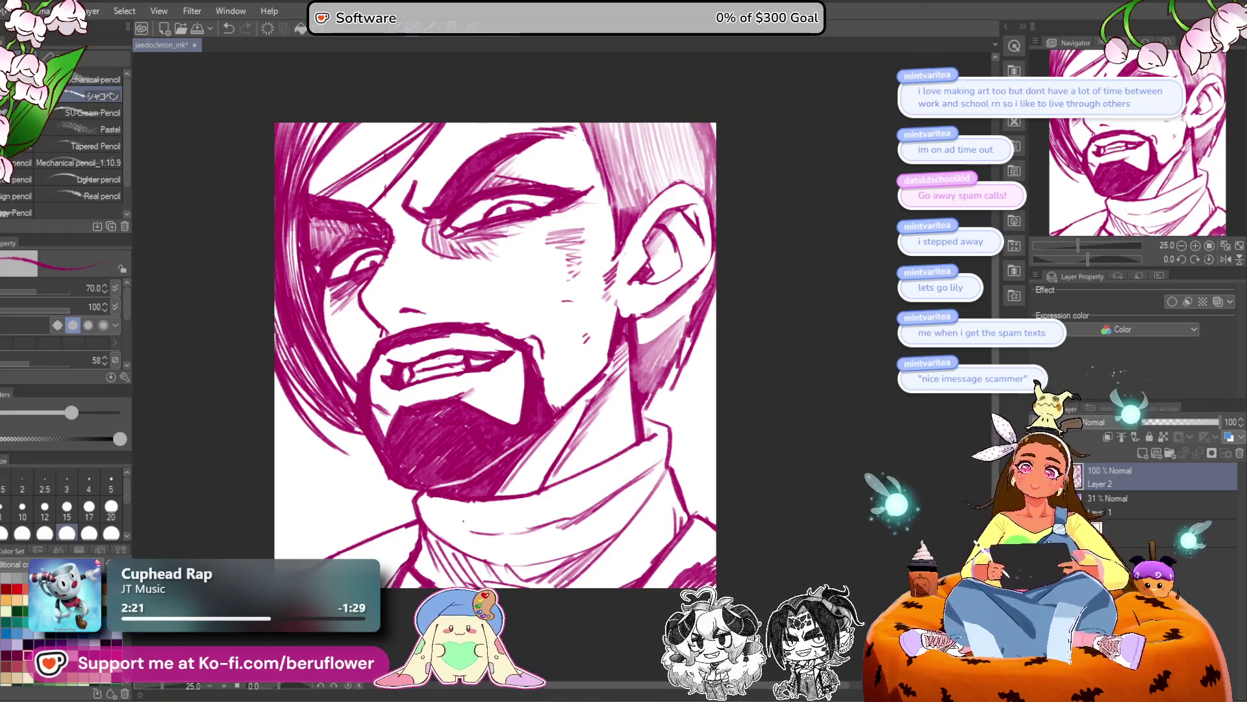
mouse_move(808, 409)
left_mouse_down()
mouse_move(776, 381)
mouse_move(725, 390)
left_mouse_up()
mouse_move(666, 286)
left_mouse_down()
mouse_move(612, 325)
mouse_move(615, 348)
mouse_move(641, 328)
left_mouse_up()
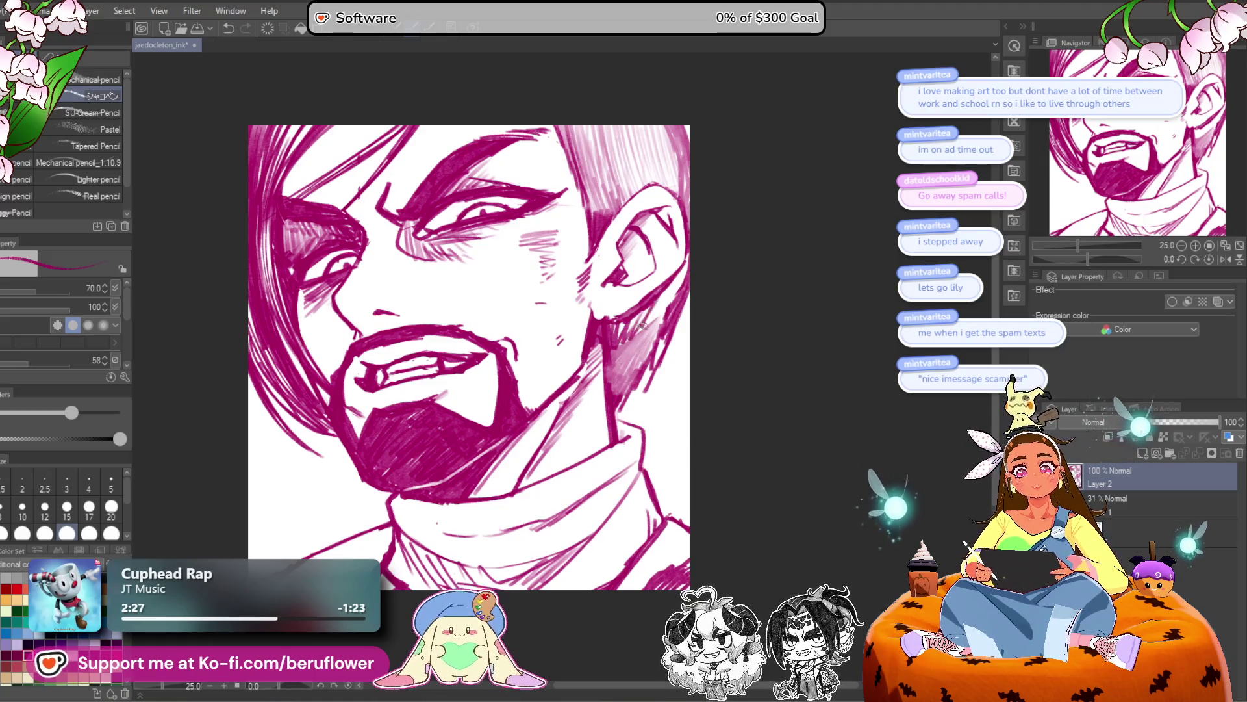
Erase the stray hatching on the right cheek and neck and touch up the ear lines.
left_click_drag(666, 184, 662, 210)
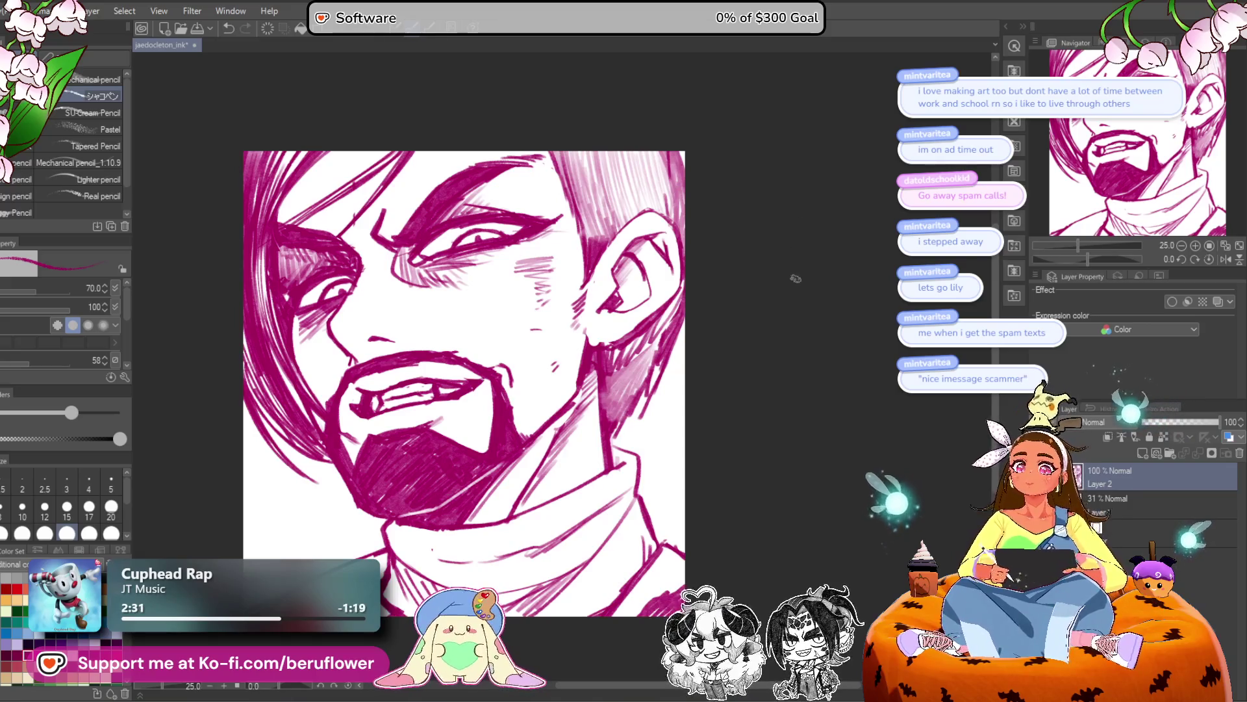
left_click_drag(814, 333, 817, 357)
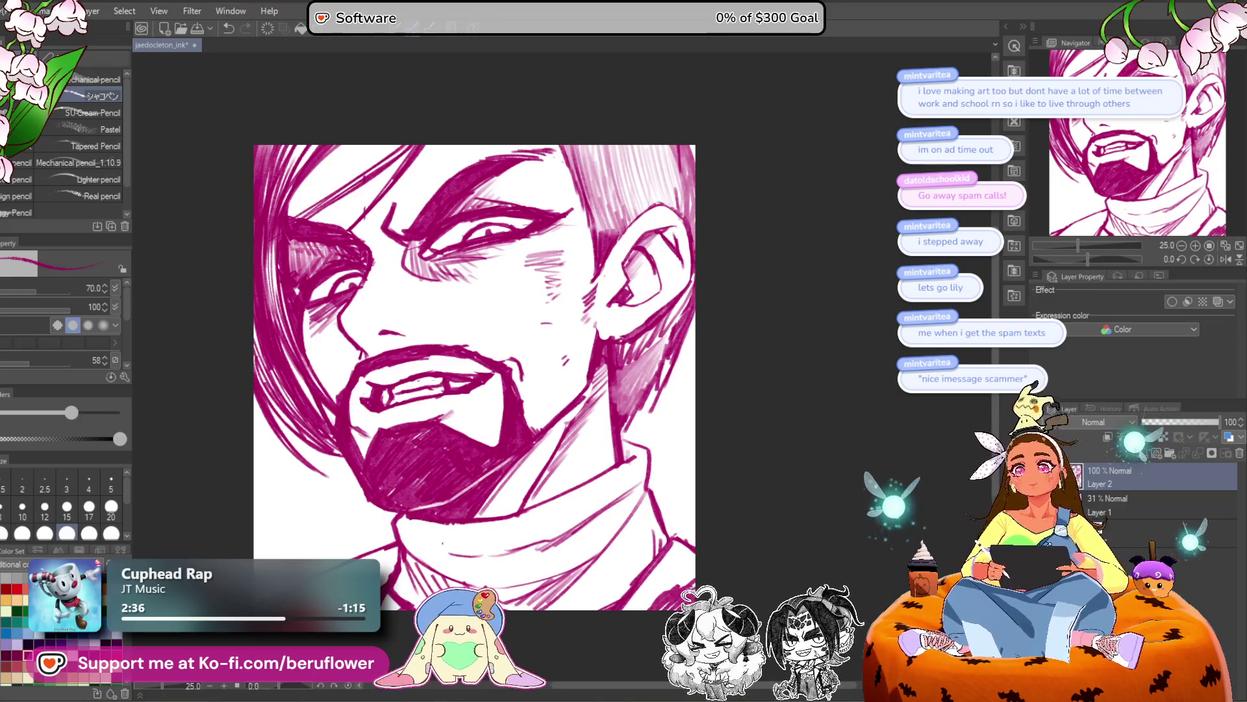
scroll(786, 314, "up", 2)
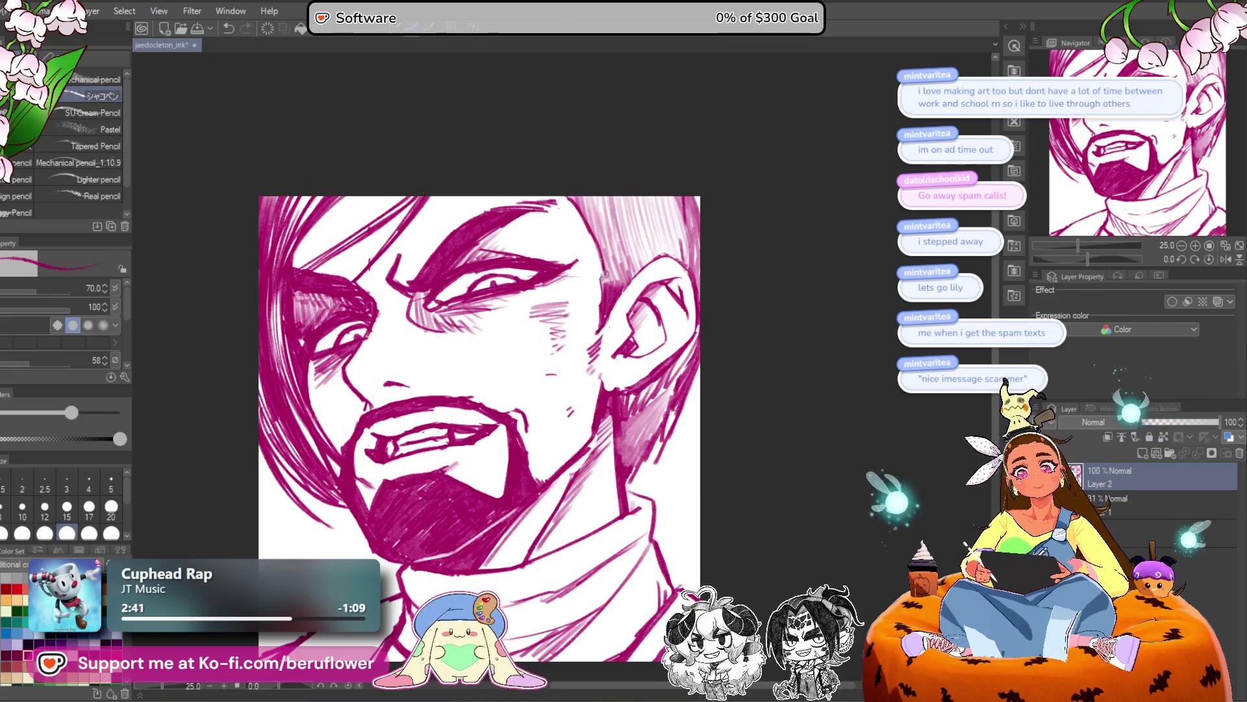
left_click_drag(774, 401, 768, 406)
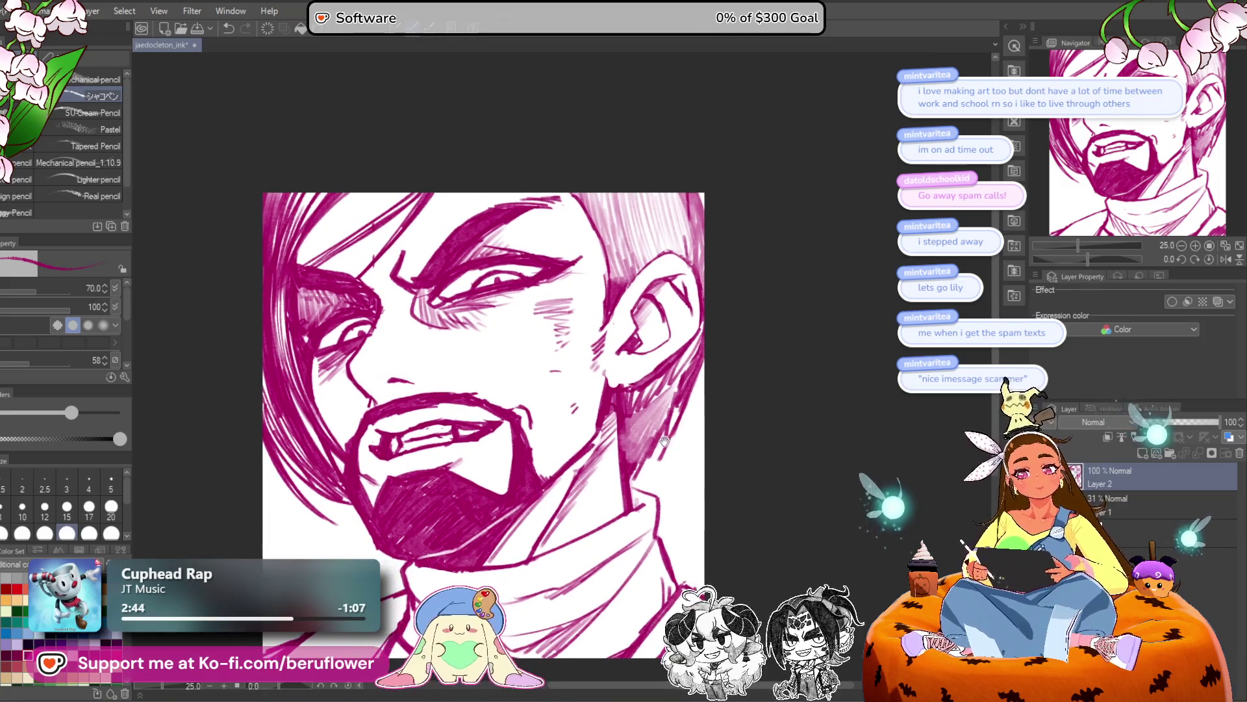
scroll(676, 429, "up", 1)
left_click_drag(670, 441, 676, 427)
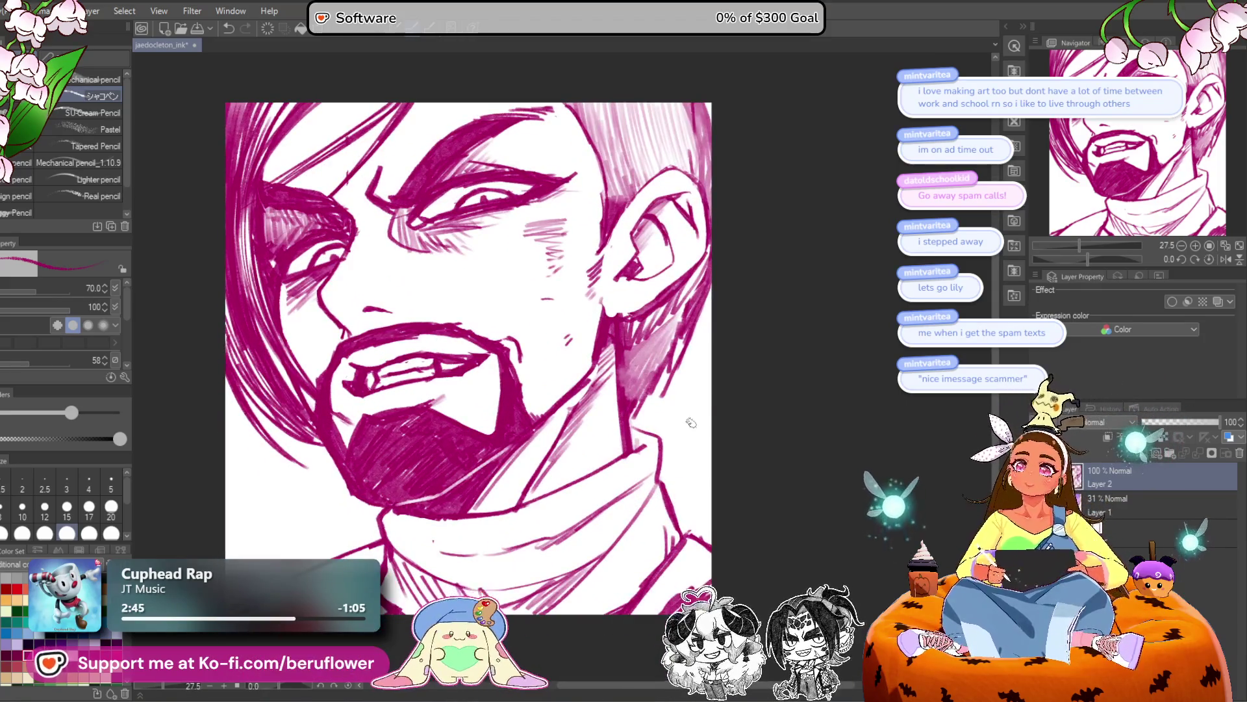
mouse_move(737, 255)
left_mouse_down()
mouse_move(669, 388)
mouse_move(729, 256)
mouse_move(649, 403)
mouse_move(639, 398)
left_mouse_up()
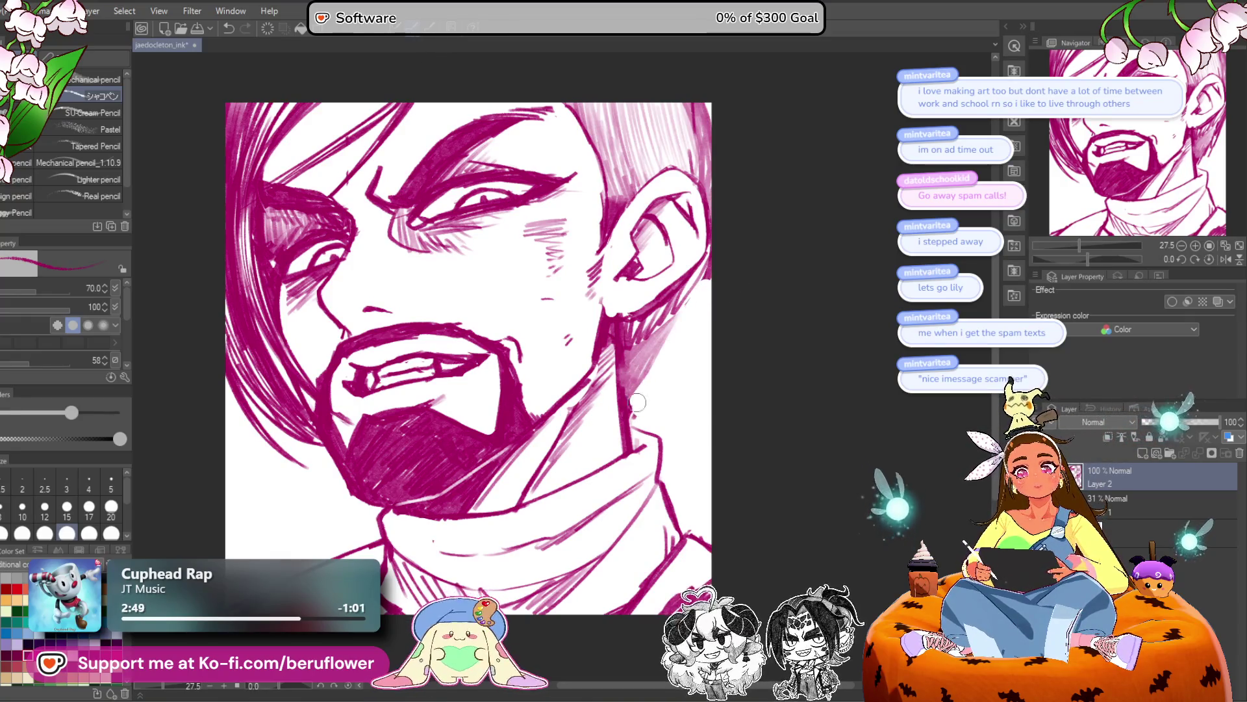
left_click_drag(689, 286, 702, 279)
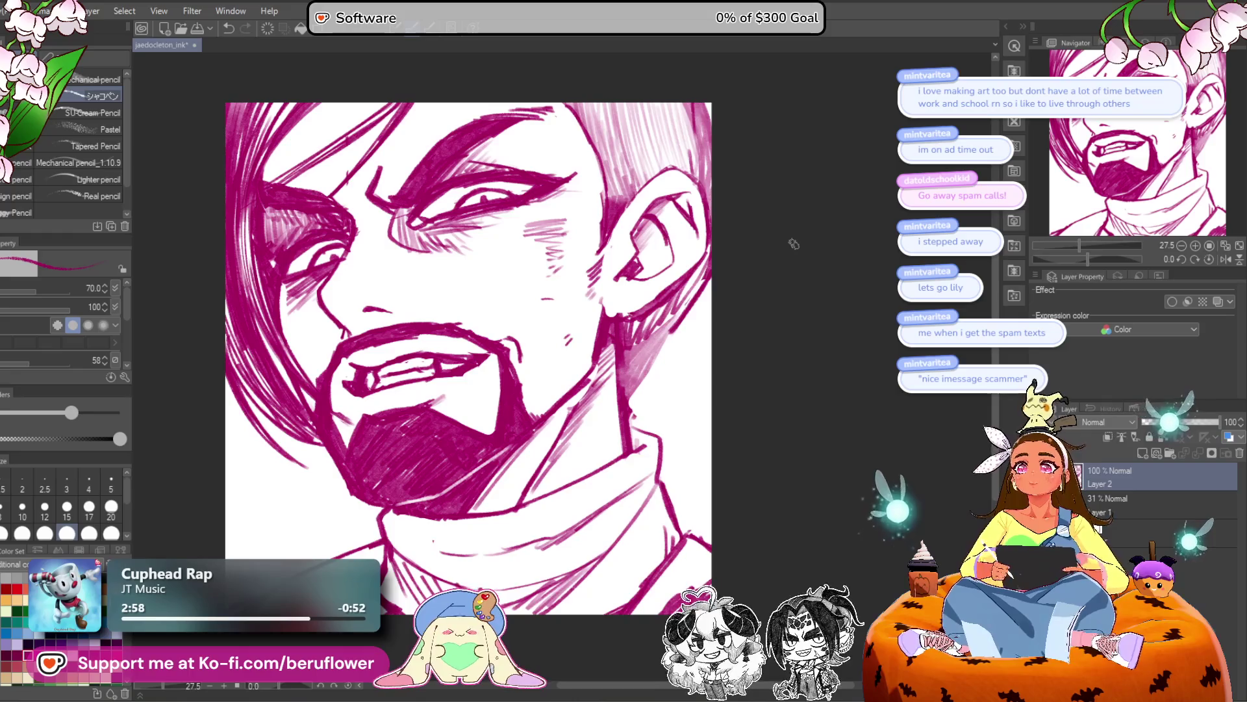
Redraw hatching along the jaw and neck edge.
left_click_drag(675, 335, 640, 393)
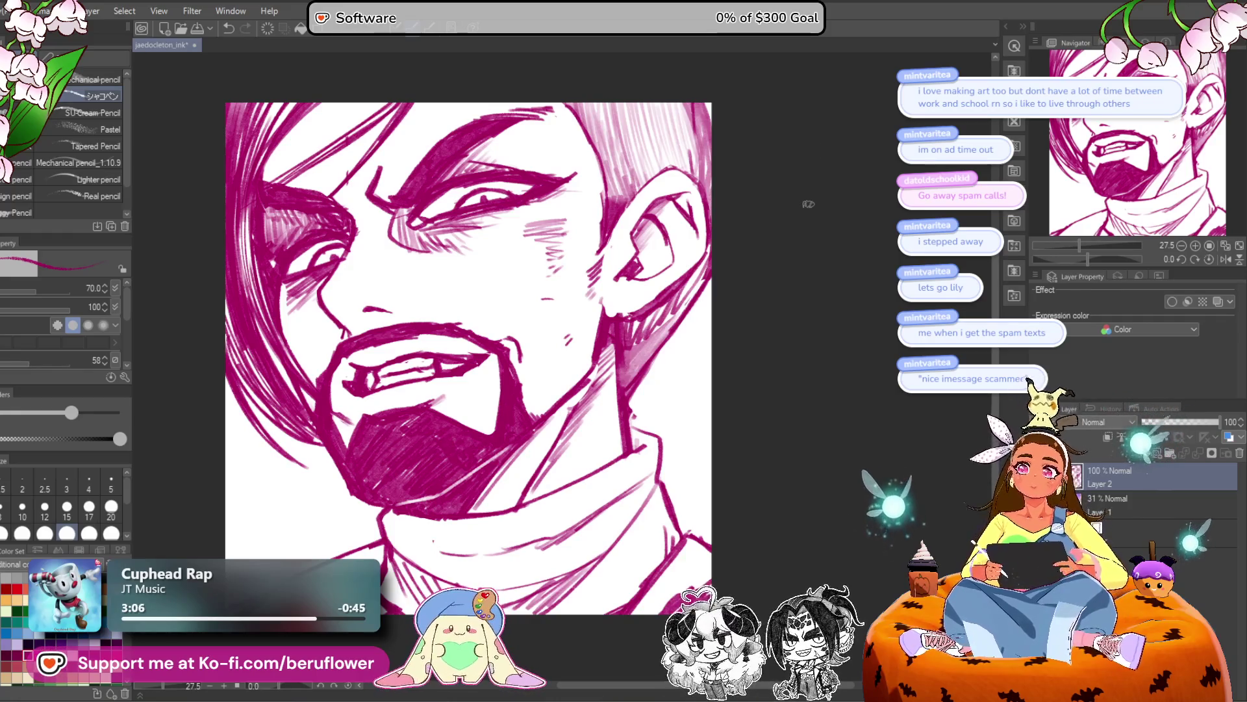
left_click_drag(800, 289, 813, 273)
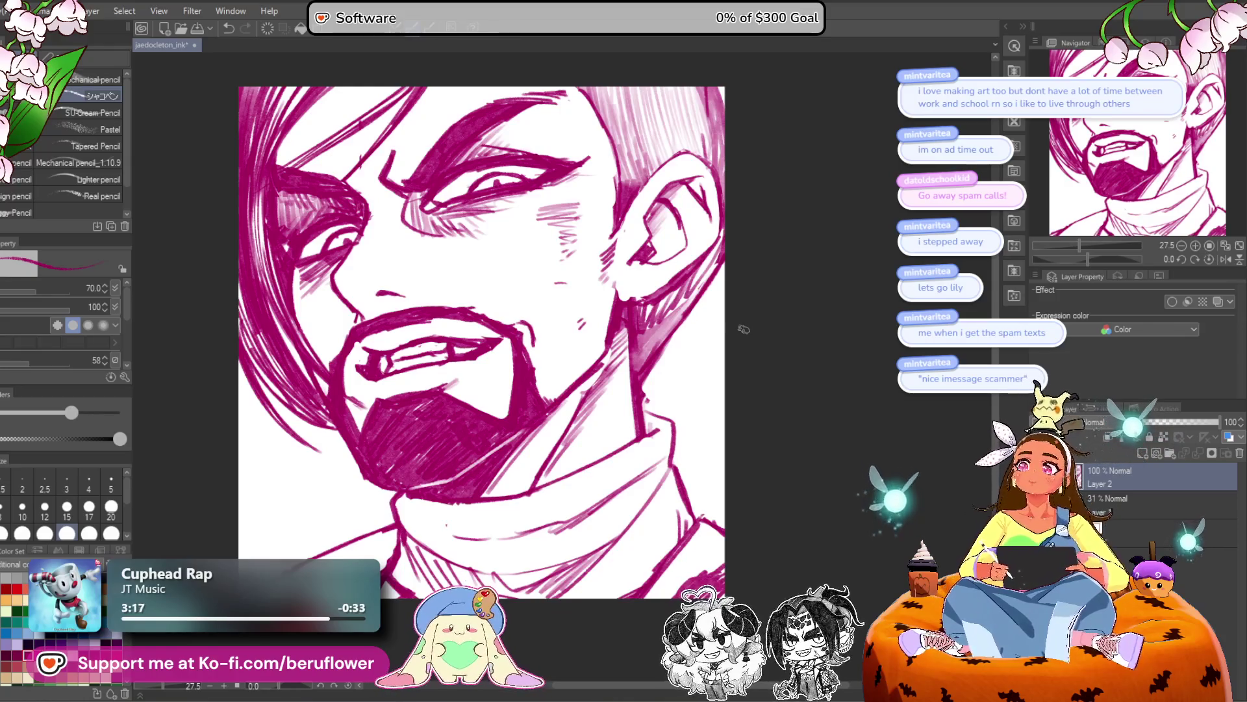
left_click_drag(754, 409, 758, 406)
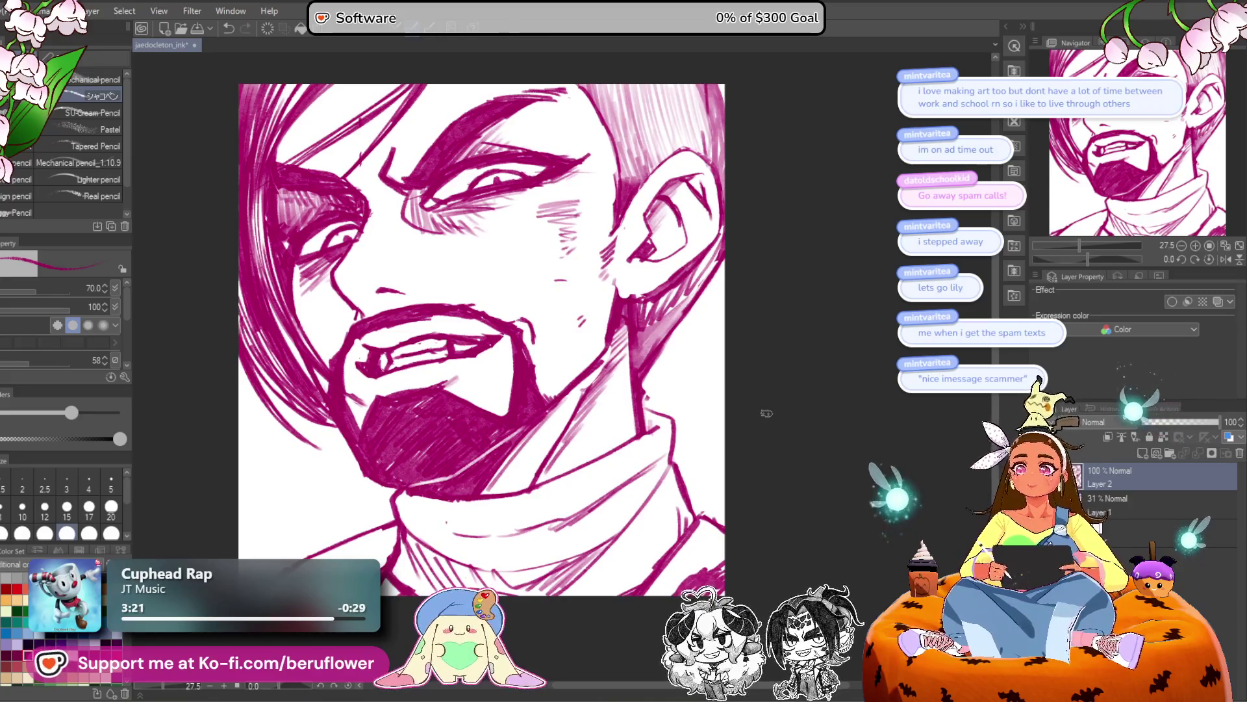
left_click_drag(796, 413, 770, 394)
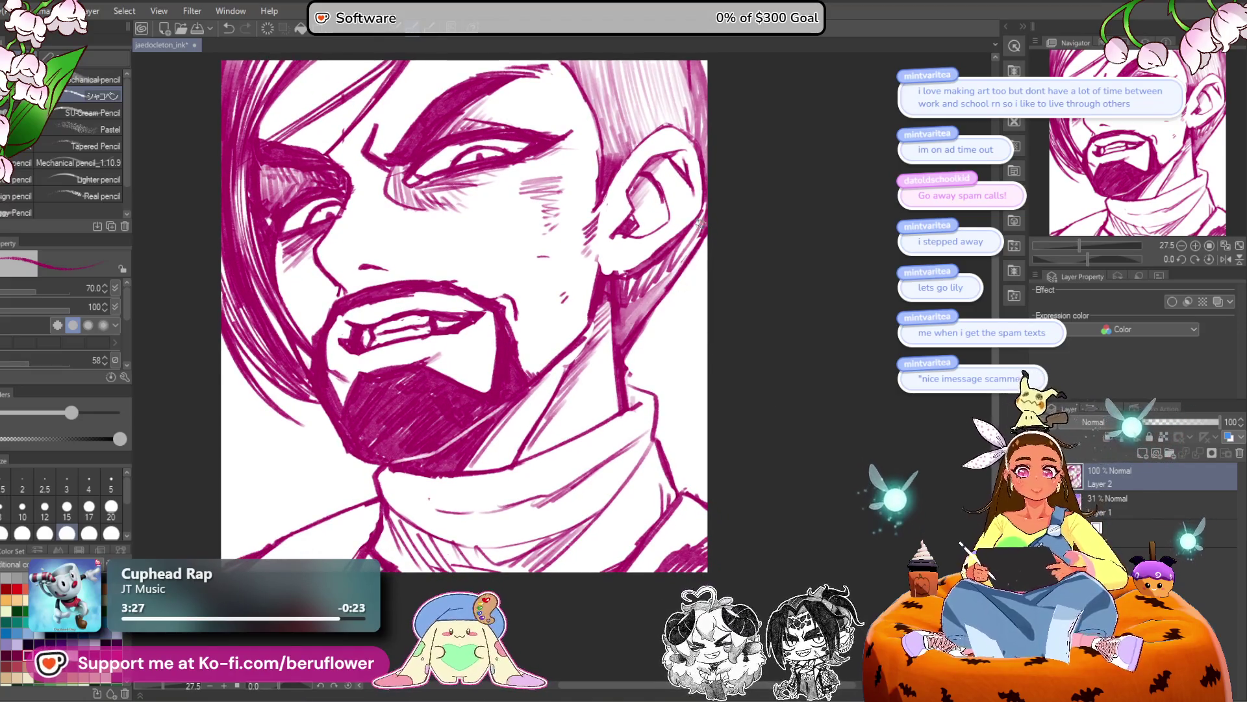
left_click_drag(691, 234, 663, 298)
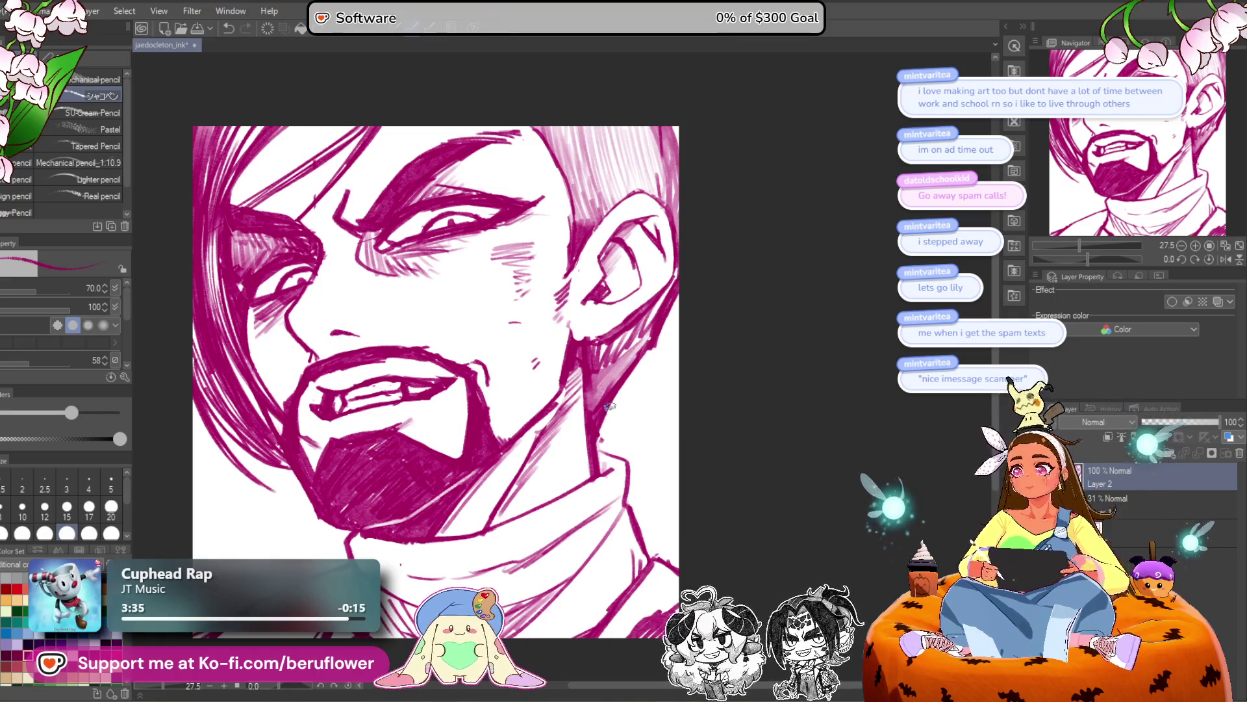
mouse_move(609, 406)
left_mouse_down()
mouse_move(721, 439)
mouse_move(714, 454)
mouse_move(682, 463)
left_mouse_up()
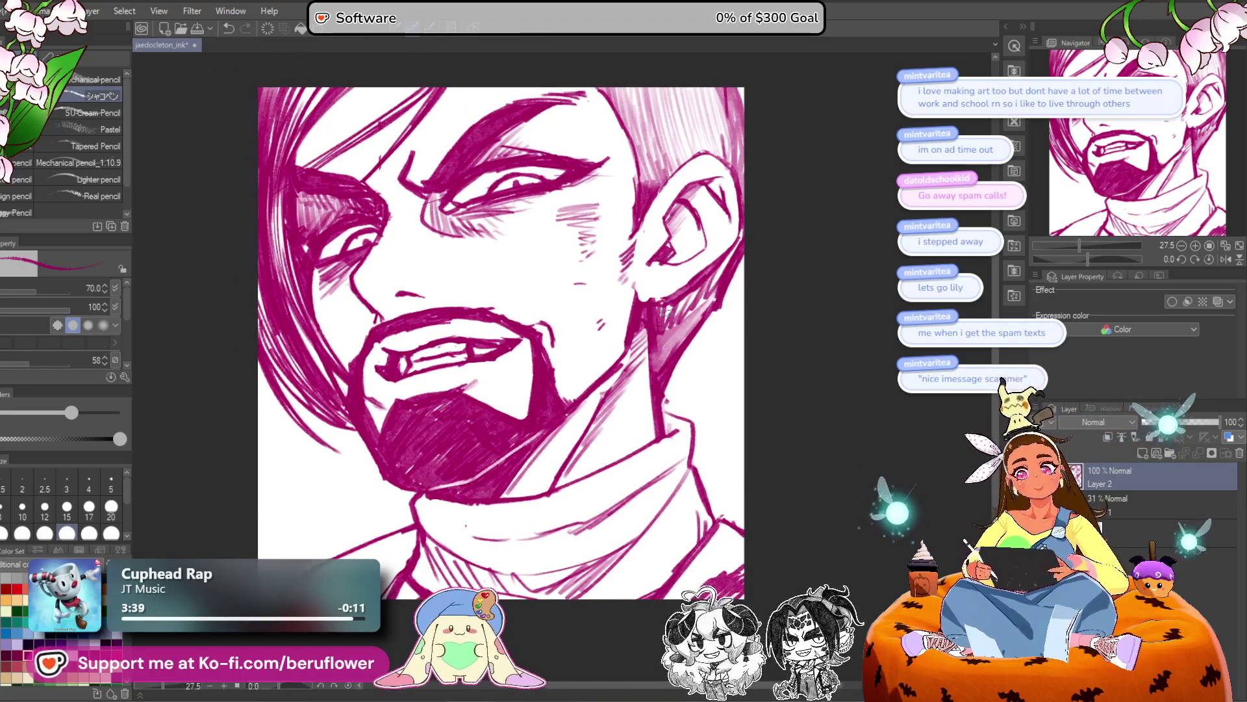
scroll(697, 296, "down", 2)
scroll(643, 351, "up", 1)
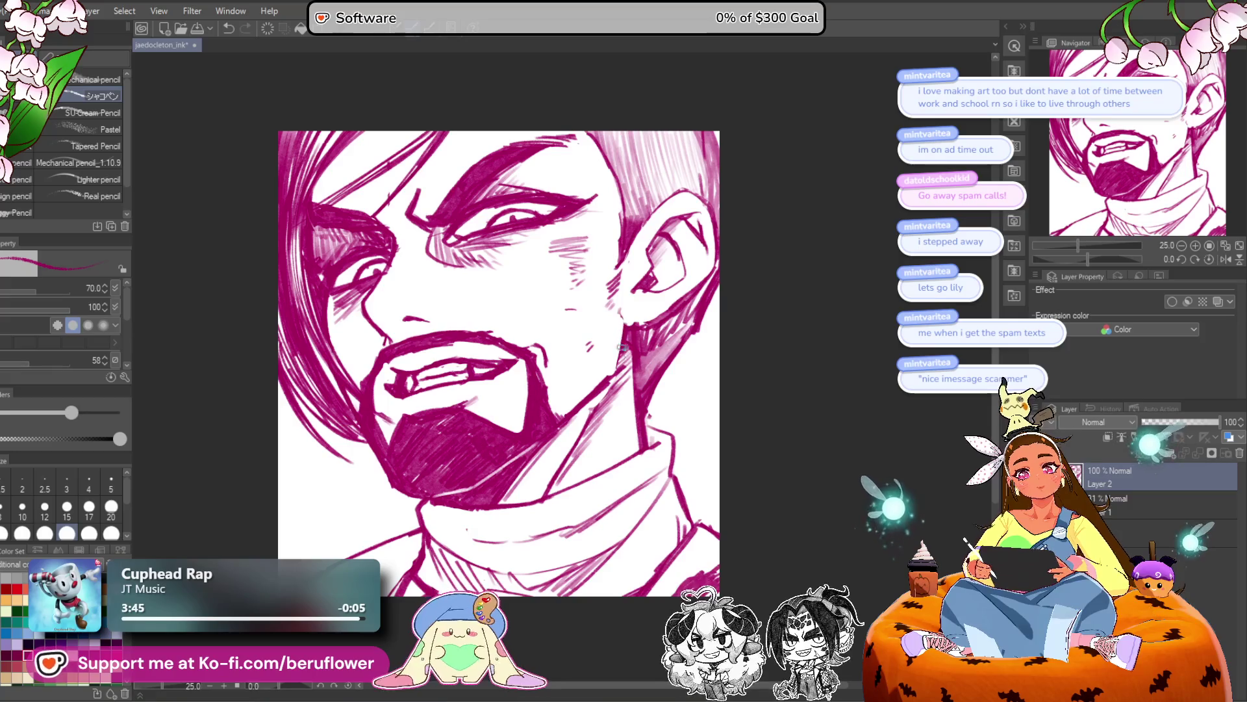
left_click_drag(619, 368, 625, 363)
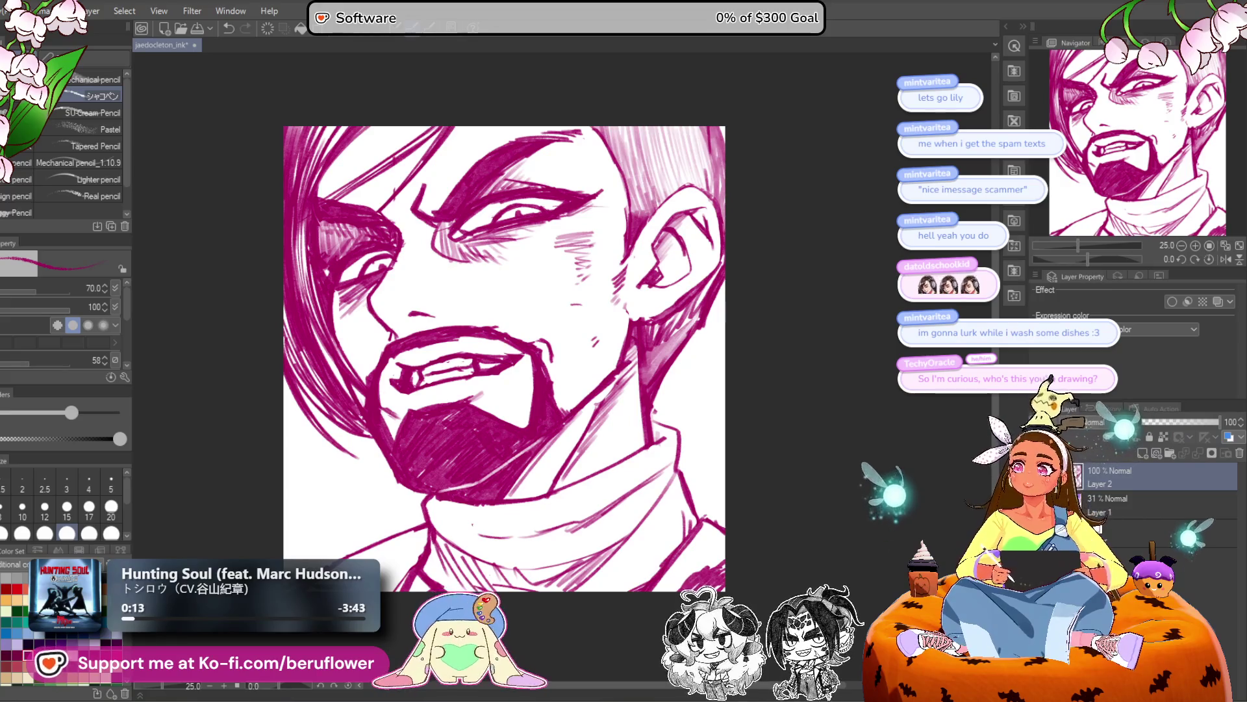
Ink the right edge of the jaw and darken the beard's outer edge.
scroll(692, 314, "down", 2)
scroll(692, 313, "up", 2)
left_click_drag(727, 390, 698, 393)
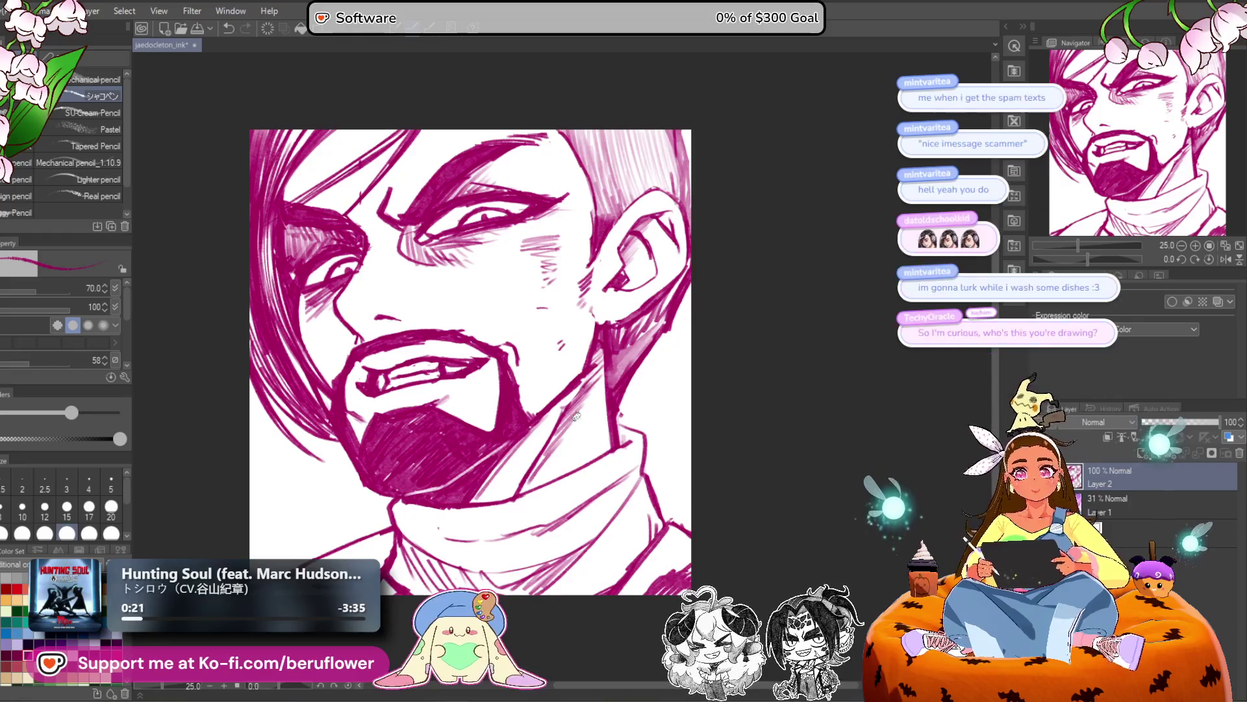
scroll(712, 440, "down", 3)
left_click_drag(706, 405, 718, 430)
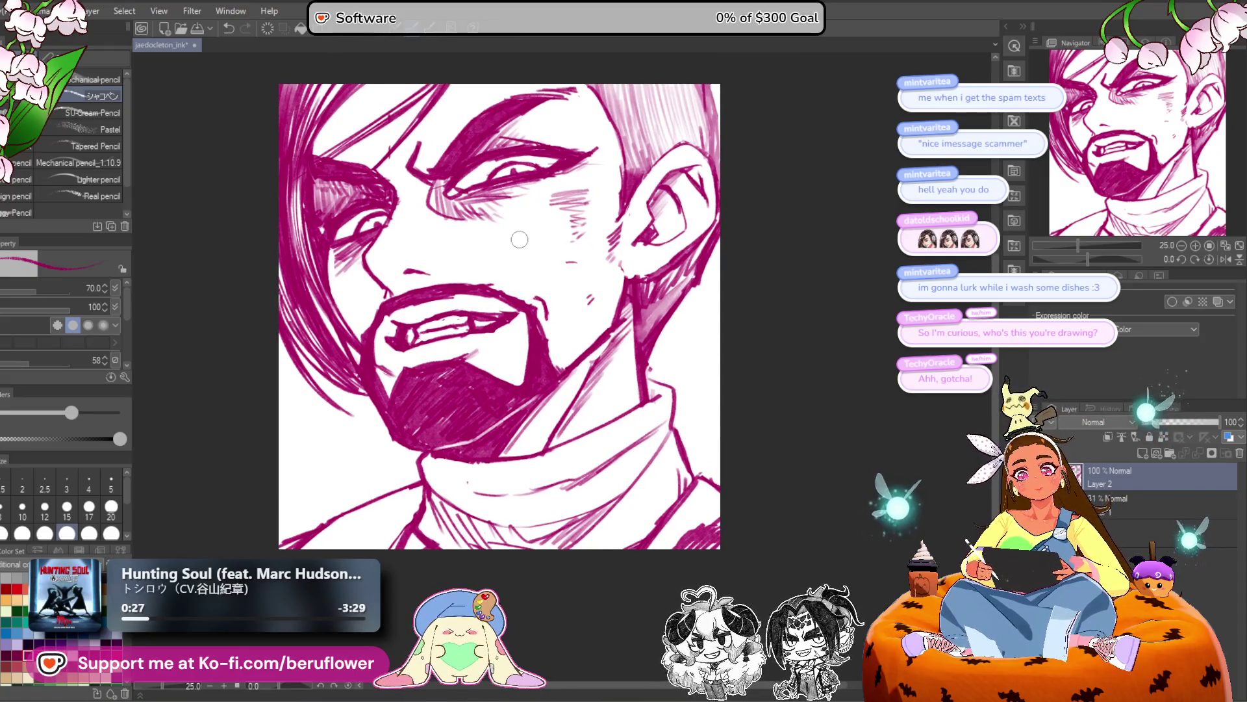
left_click_drag(505, 208, 496, 217)
mouse_move(525, 315)
left_mouse_down()
mouse_move(551, 380)
mouse_move(560, 371)
left_mouse_up()
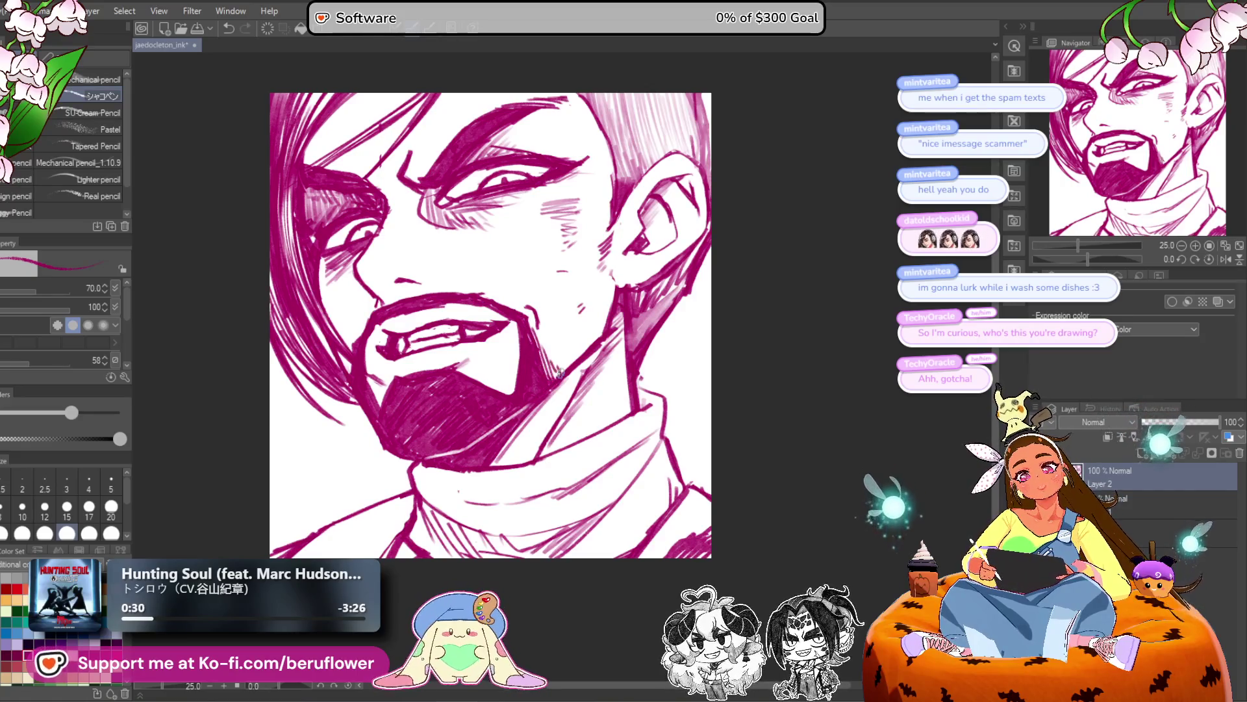
left_click_drag(540, 313, 536, 328)
Hatch the hair above the left eyebrow, then tilt the canvas view slightly.
scroll(541, 290, "down", 3)
scroll(541, 289, "up", 2)
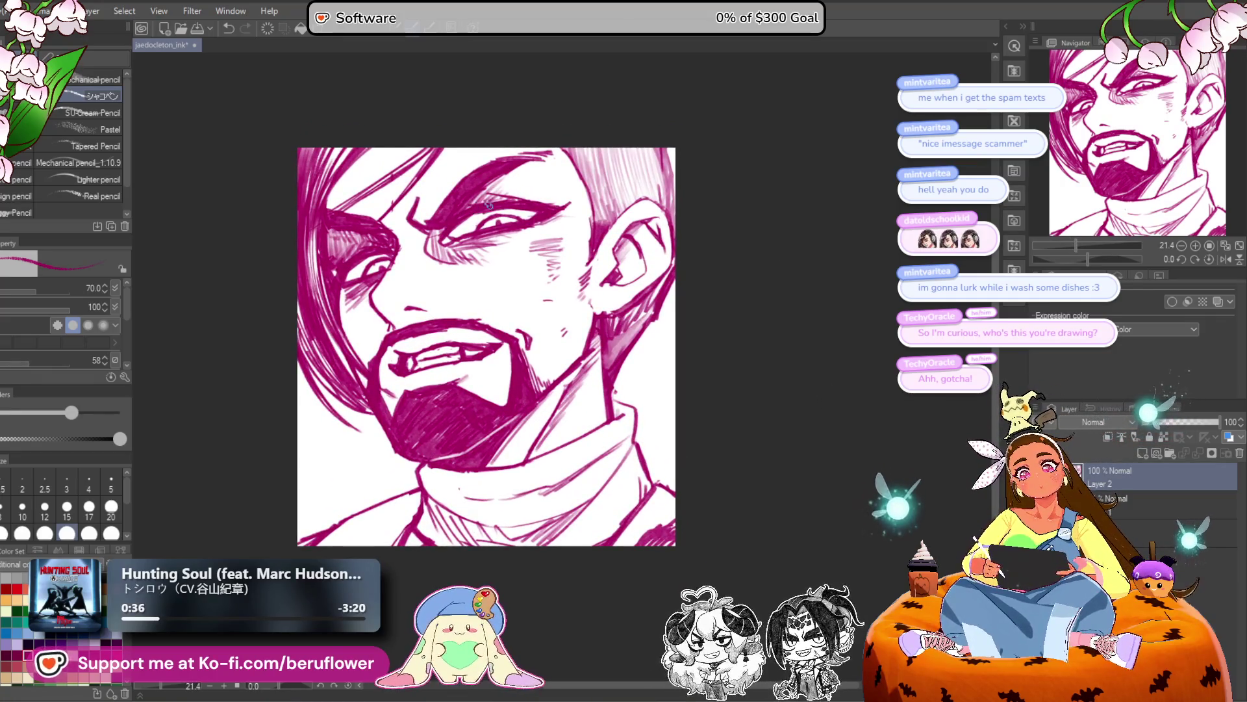
left_click_drag(530, 128, 565, 124)
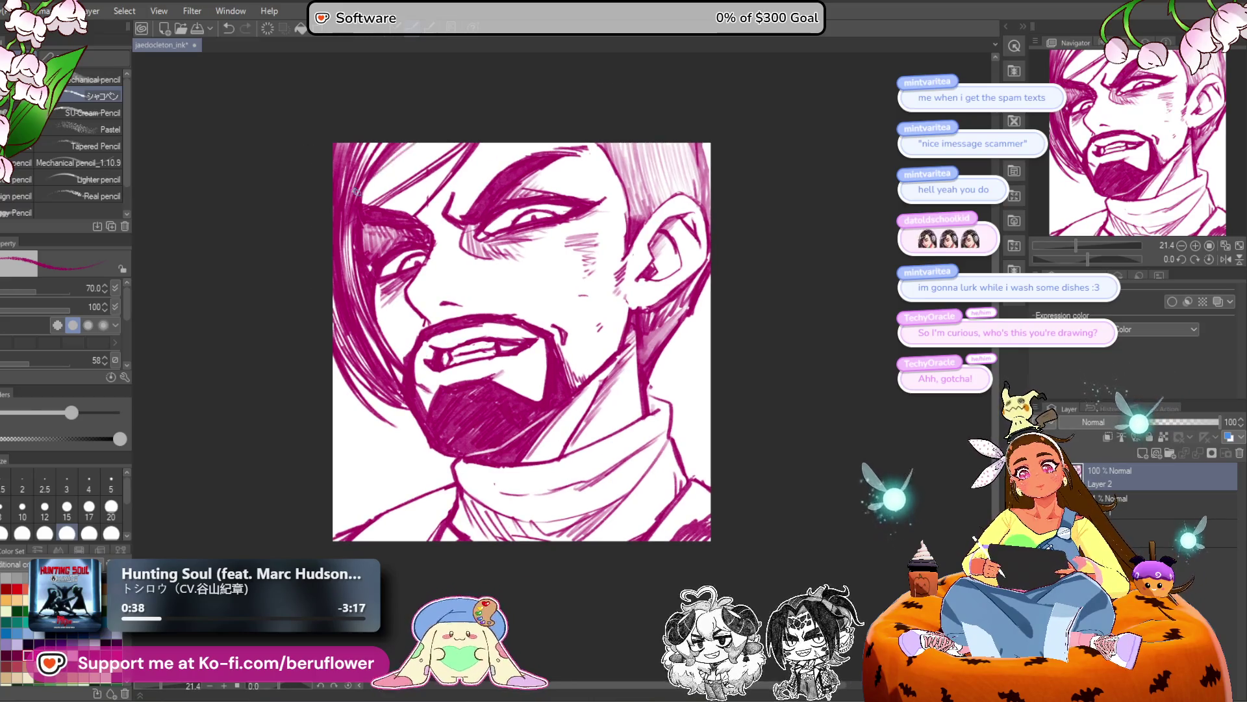
mouse_move(350, 205)
left_mouse_down()
mouse_move(403, 195)
mouse_move(390, 201)
mouse_move(424, 227)
left_mouse_up()
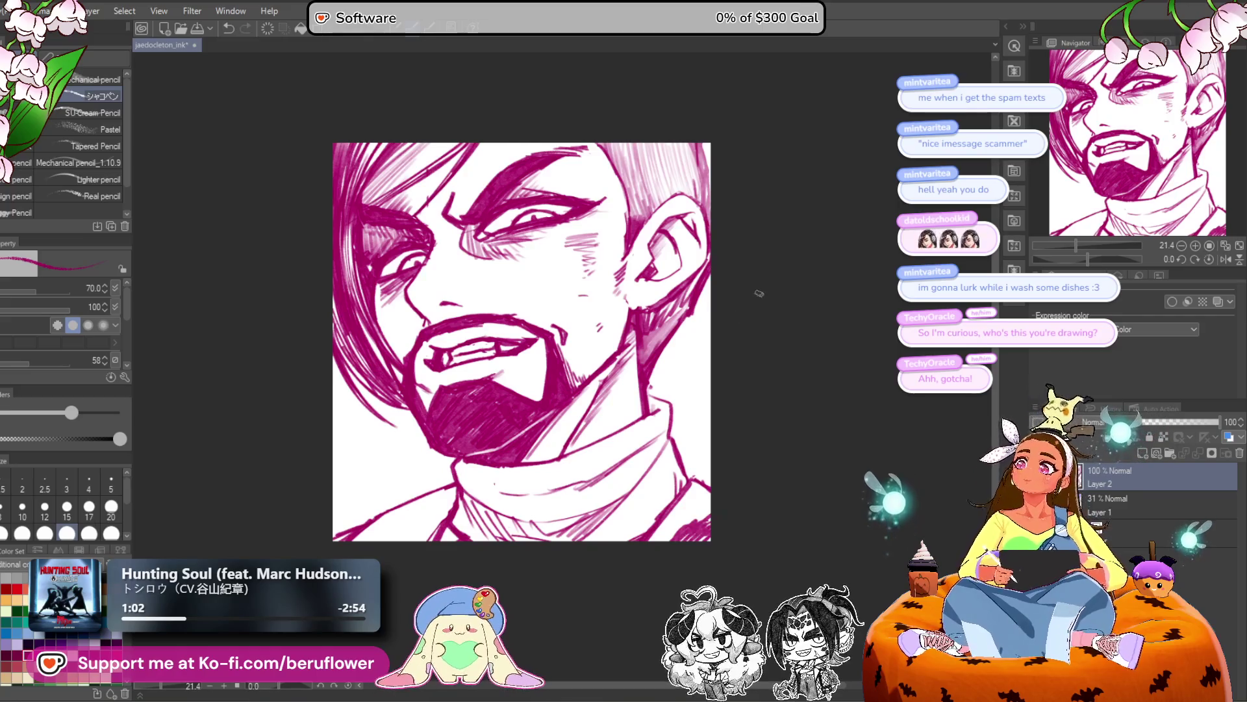
left_click_drag(721, 398, 712, 415)
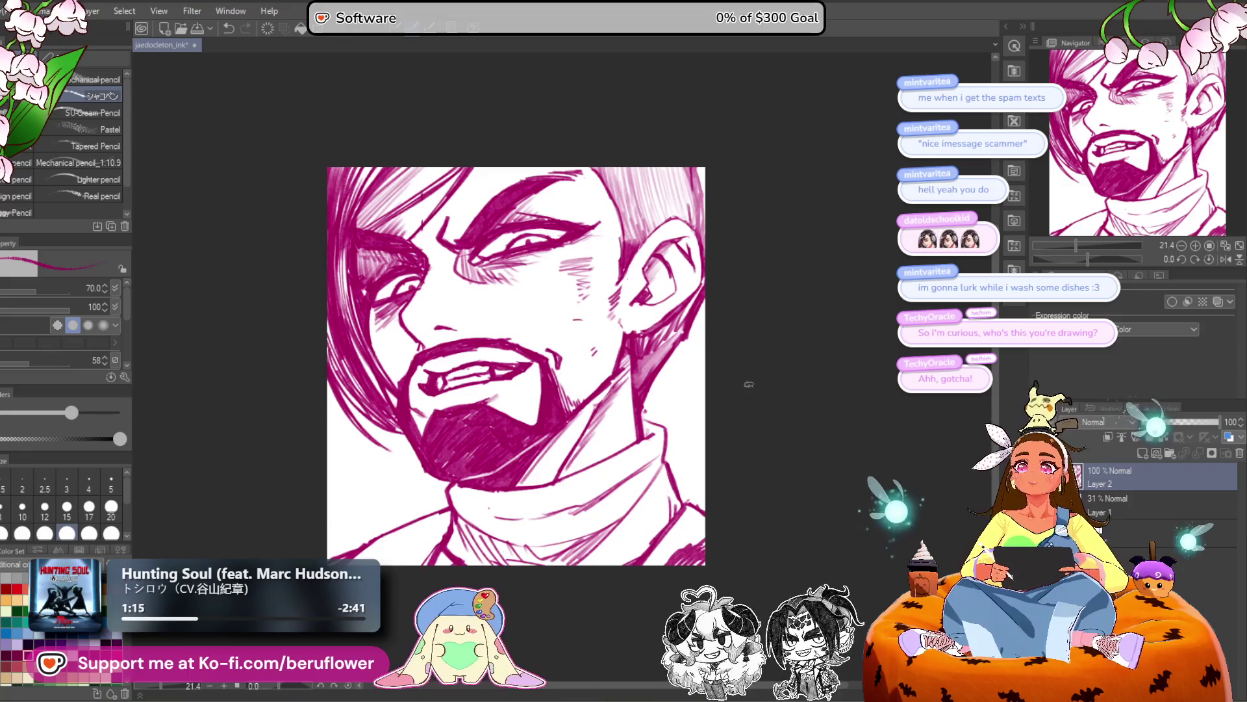
left_click_drag(752, 412, 766, 407)
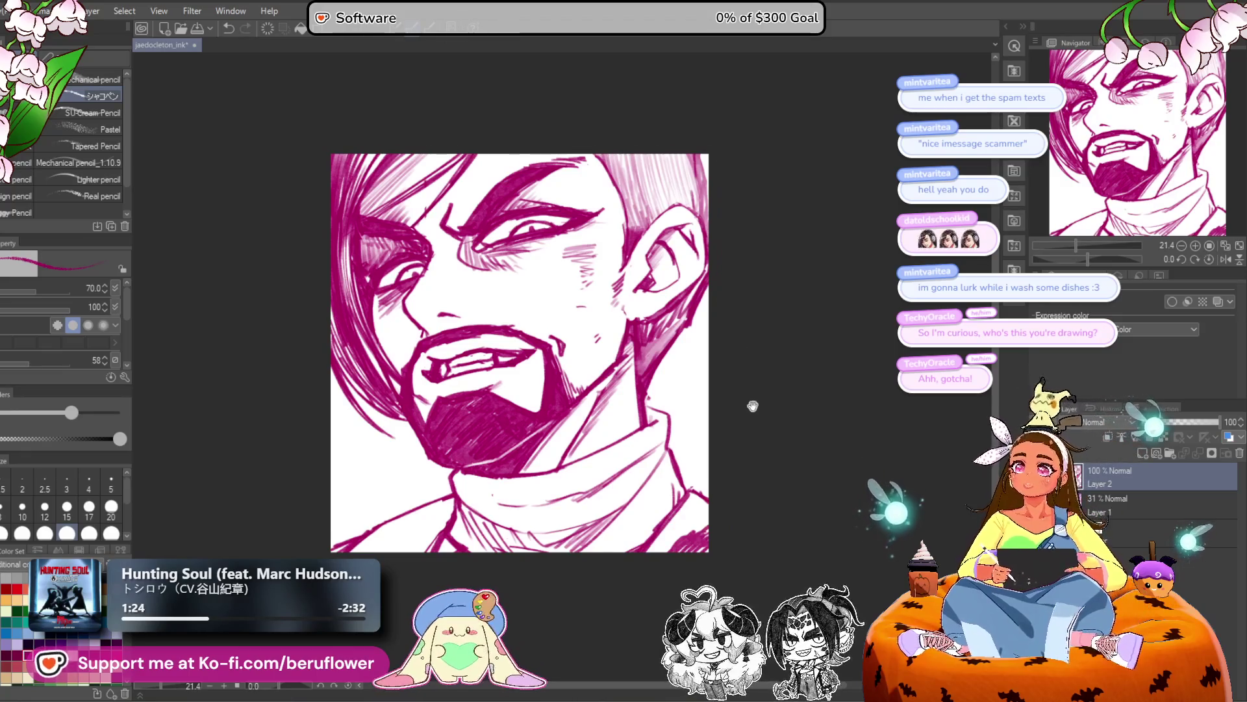
key("ctrl+z")
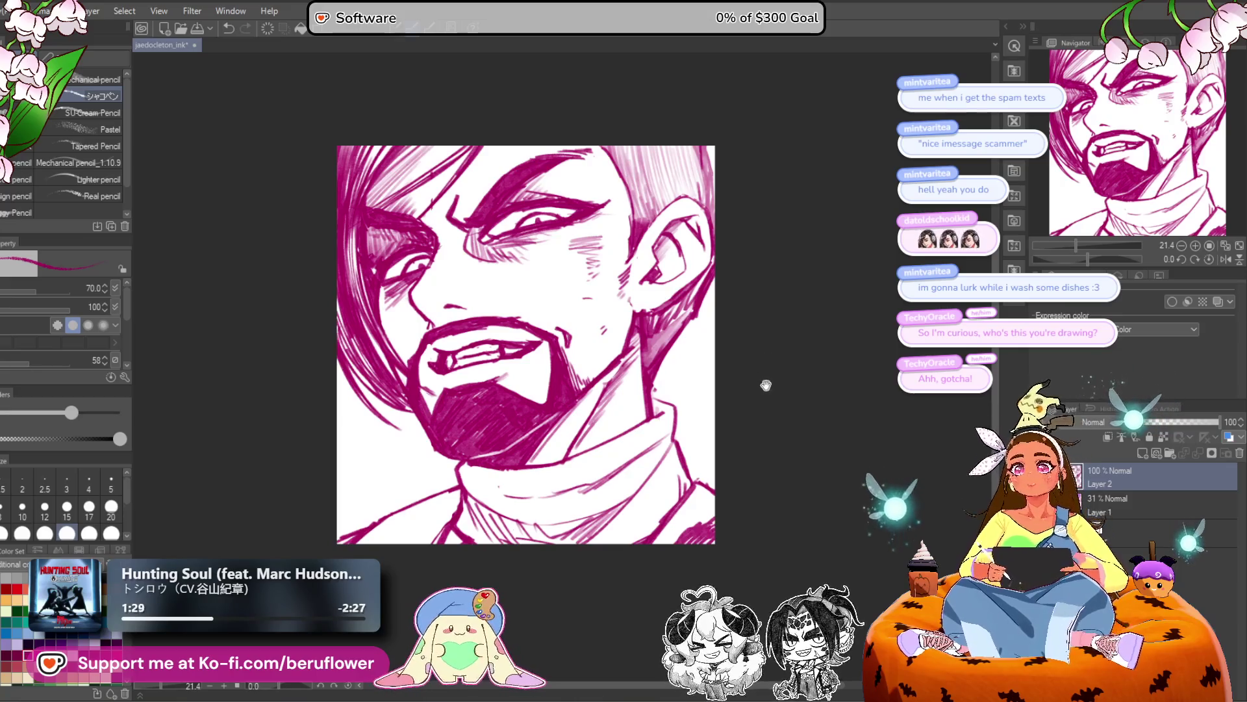
key("ctrl+z")
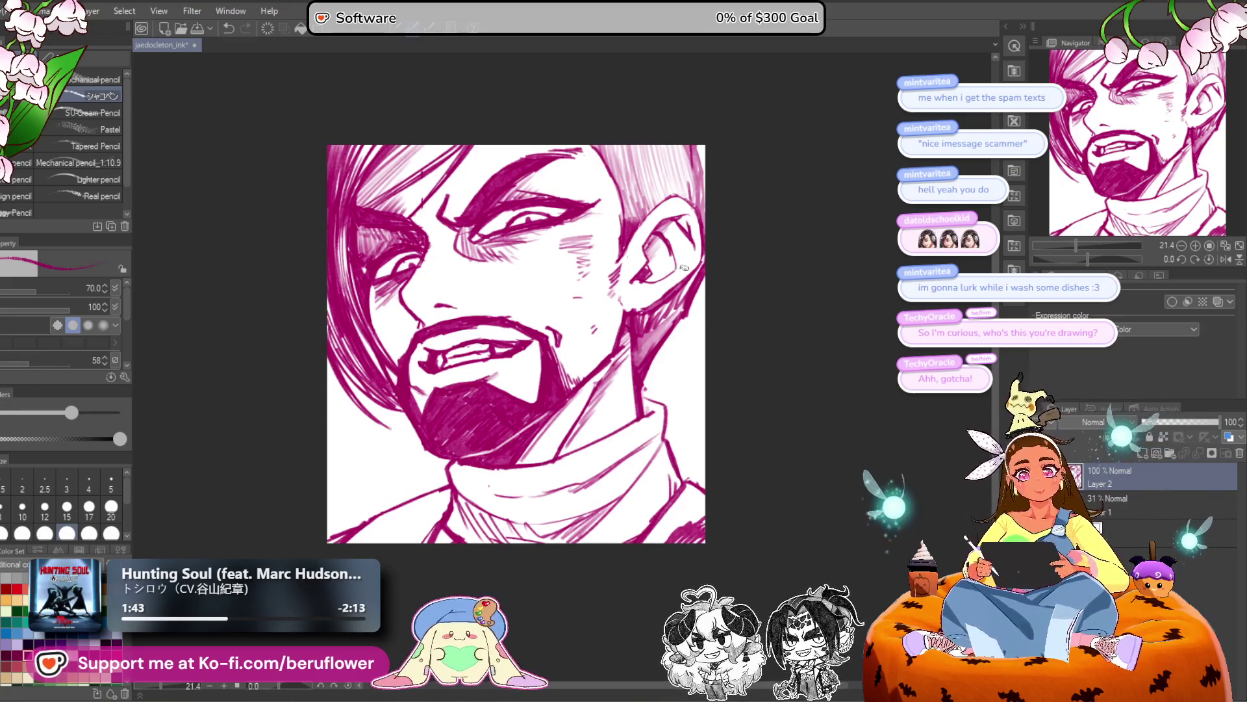
left_click_drag(664, 237, 659, 278)
scroll(689, 252, "up", 3)
mouse_move(475, 459)
left_mouse_down()
mouse_move(500, 457)
mouse_move(513, 478)
left_mouse_up()
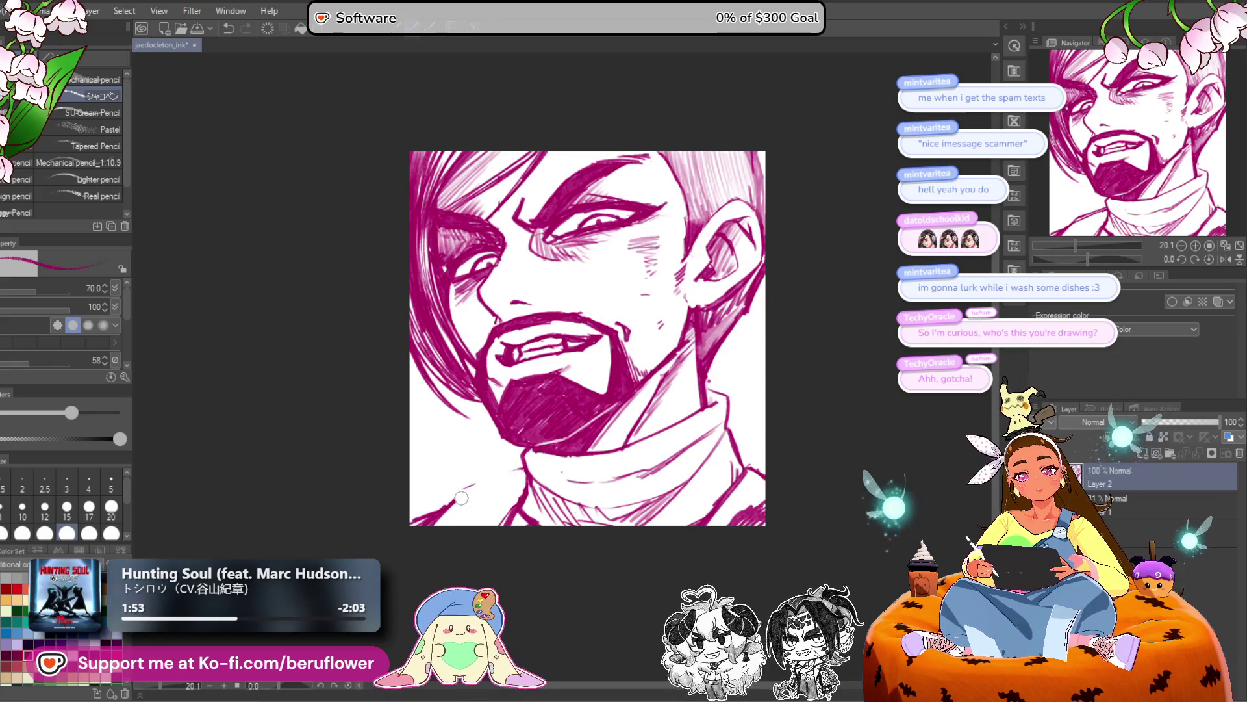
left_click_drag(532, 424, 592, 381)
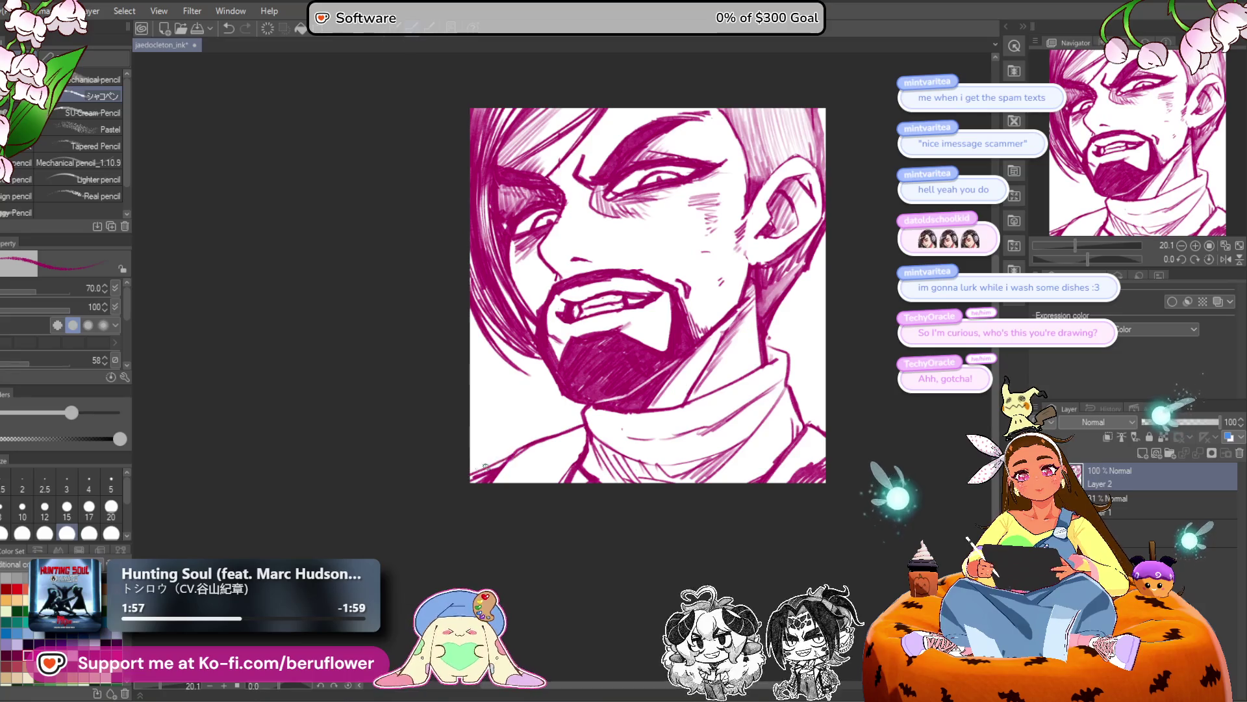
left_click_drag(523, 474, 436, 474)
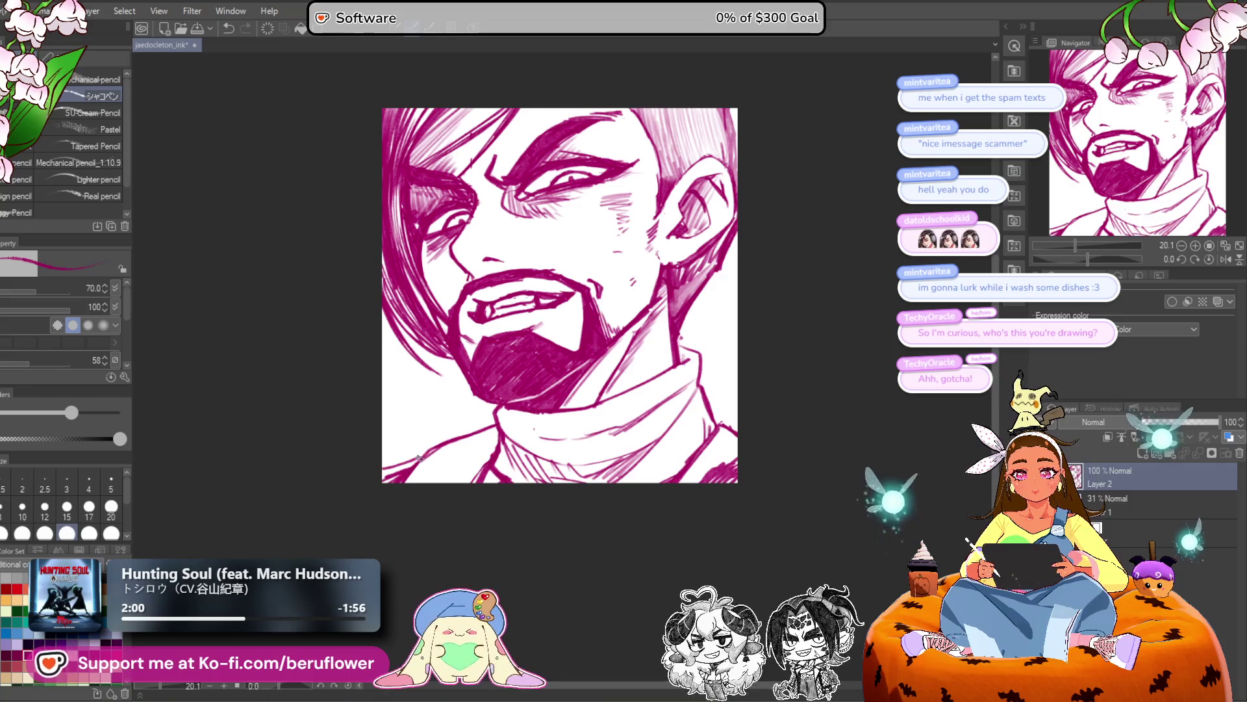
left_click_drag(410, 461, 389, 468)
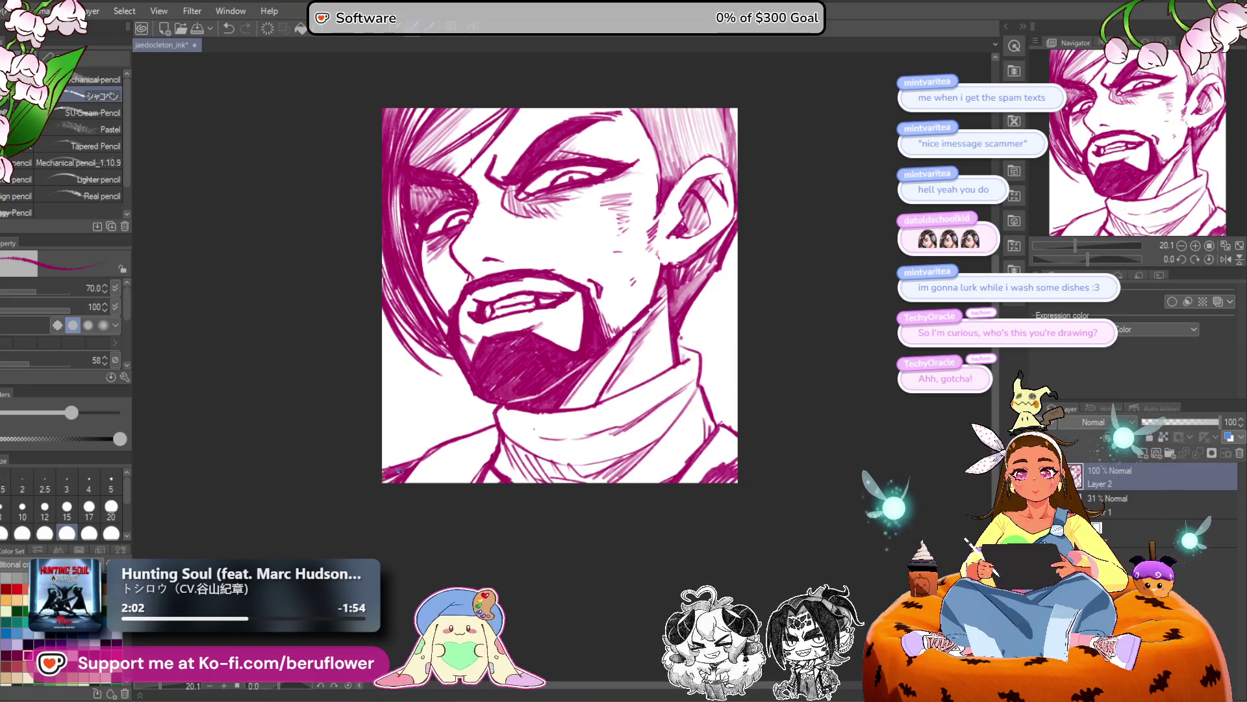
left_click_drag(754, 387, 754, 386)
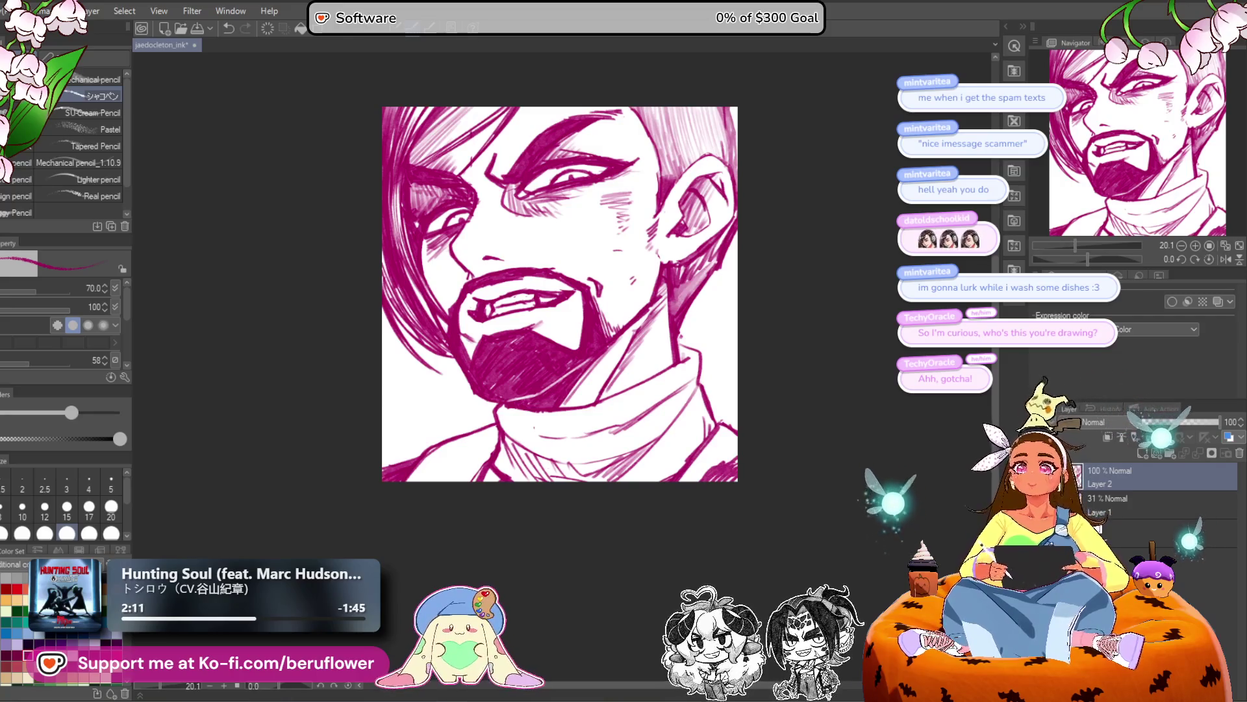
left_click_drag(722, 189, 714, 263)
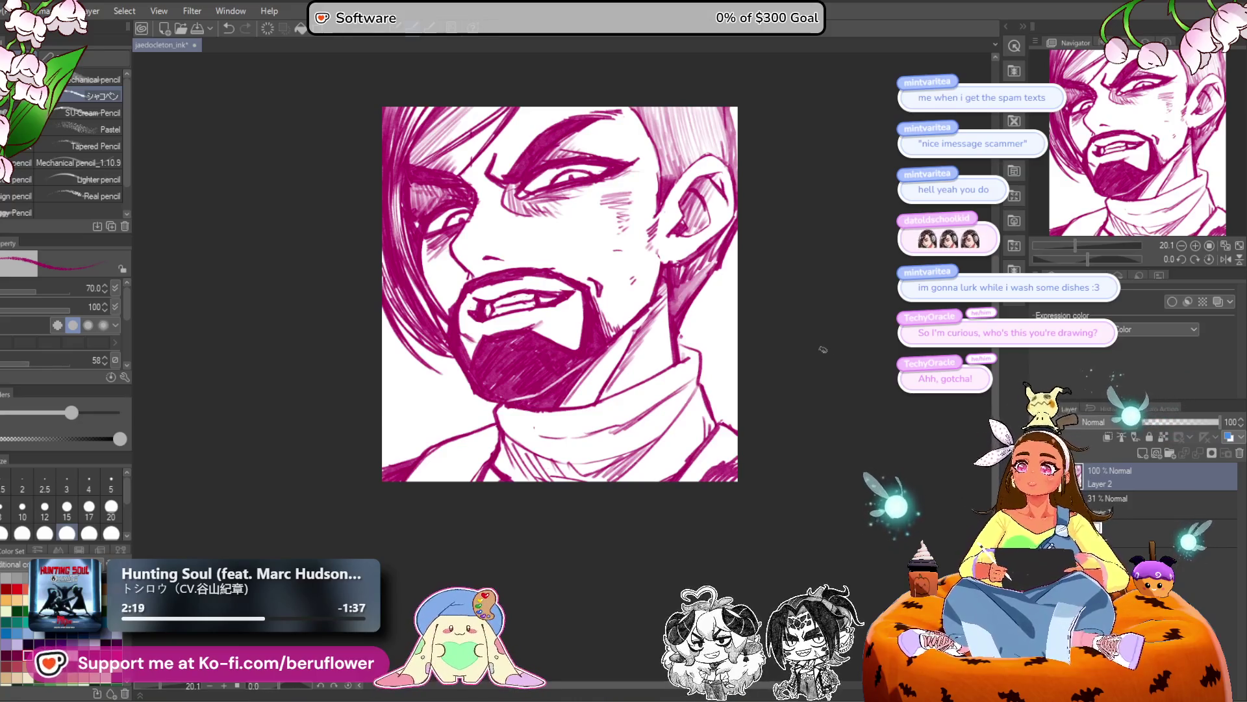
mouse_move(836, 355)
left_mouse_down()
mouse_move(821, 348)
mouse_move(835, 344)
left_mouse_up()
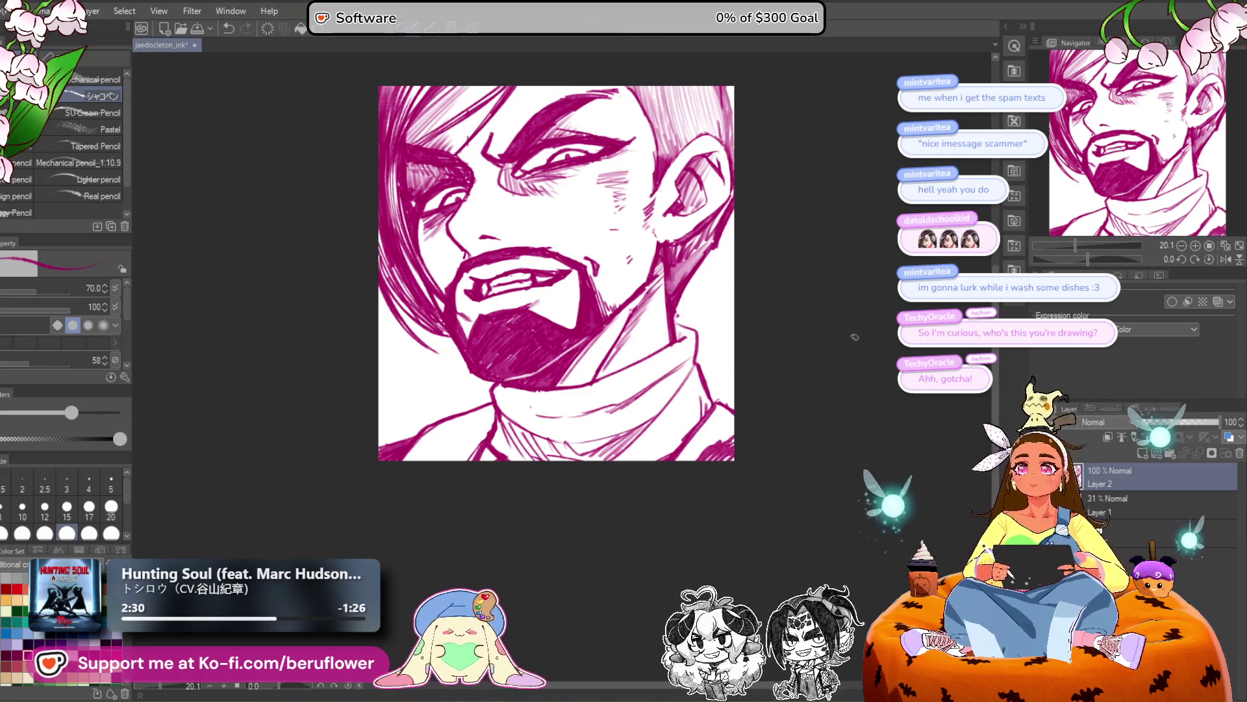
Look over the beard and collar of the magenta sketch, then save the drawing.
mouse_move(838, 354)
left_mouse_down()
mouse_move(824, 365)
mouse_move(851, 357)
mouse_move(855, 382)
mouse_move(847, 373)
mouse_move(782, 403)
mouse_move(801, 390)
mouse_move(773, 420)
mouse_move(640, 368)
left_mouse_up()
scroll(639, 369, "up", 3)
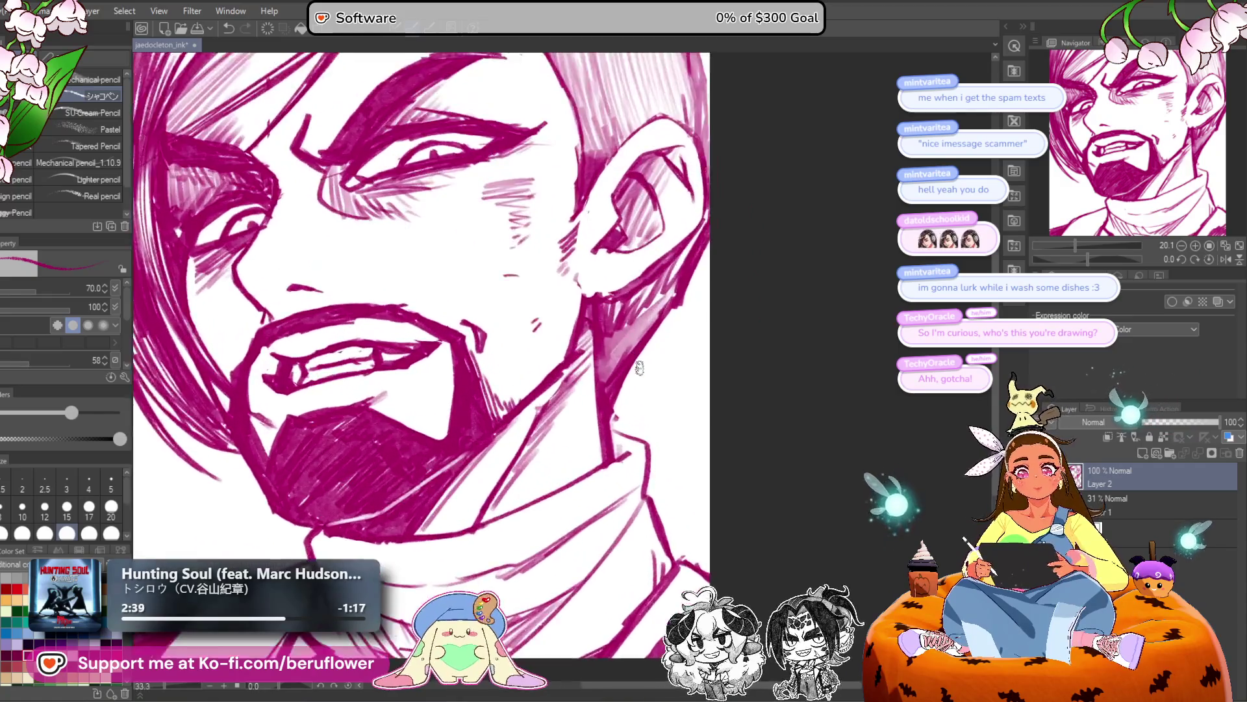
mouse_move(661, 382)
left_mouse_down()
mouse_move(694, 310)
mouse_move(722, 337)
left_mouse_up()
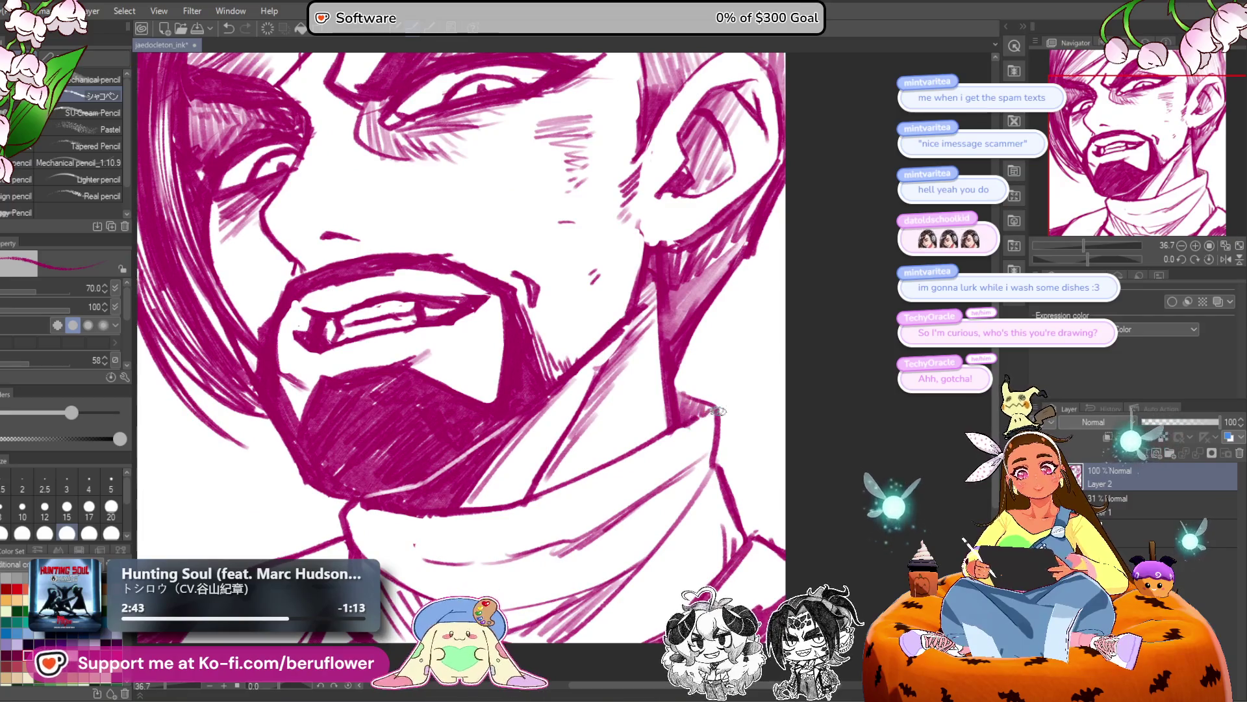
left_click_drag(683, 399, 702, 324)
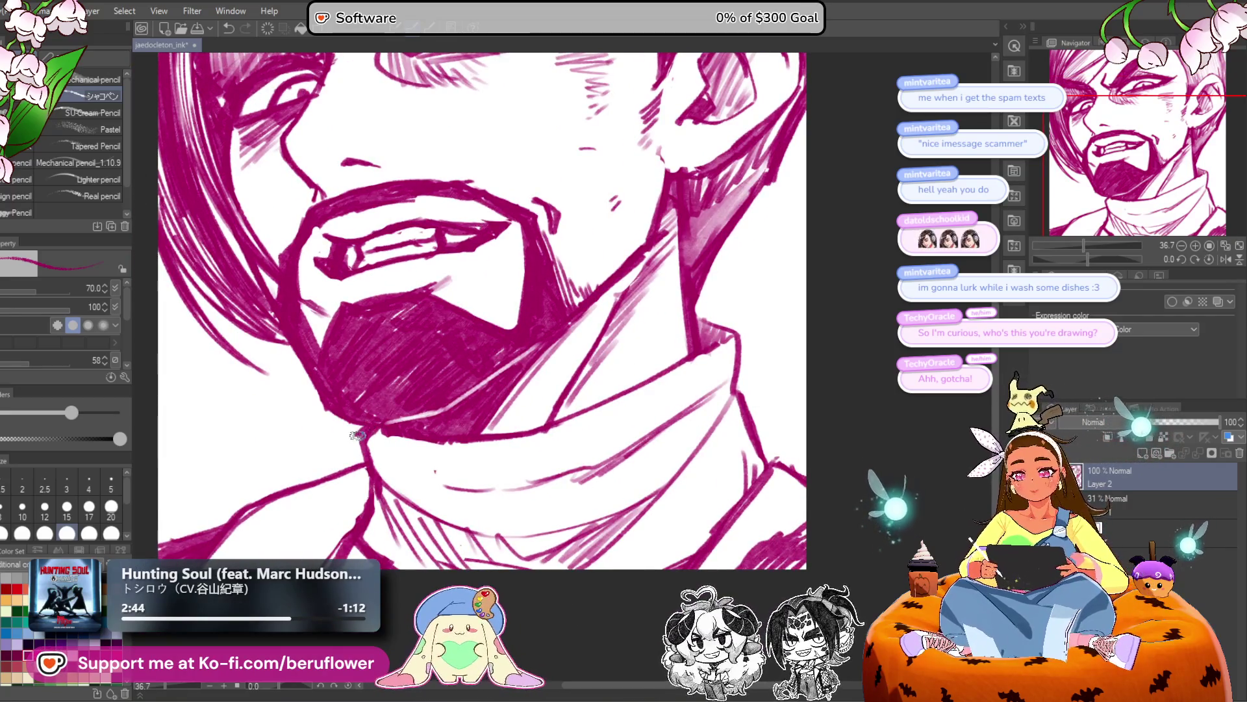
scroll(383, 436, "down", 3)
scroll(415, 454, "up", 2)
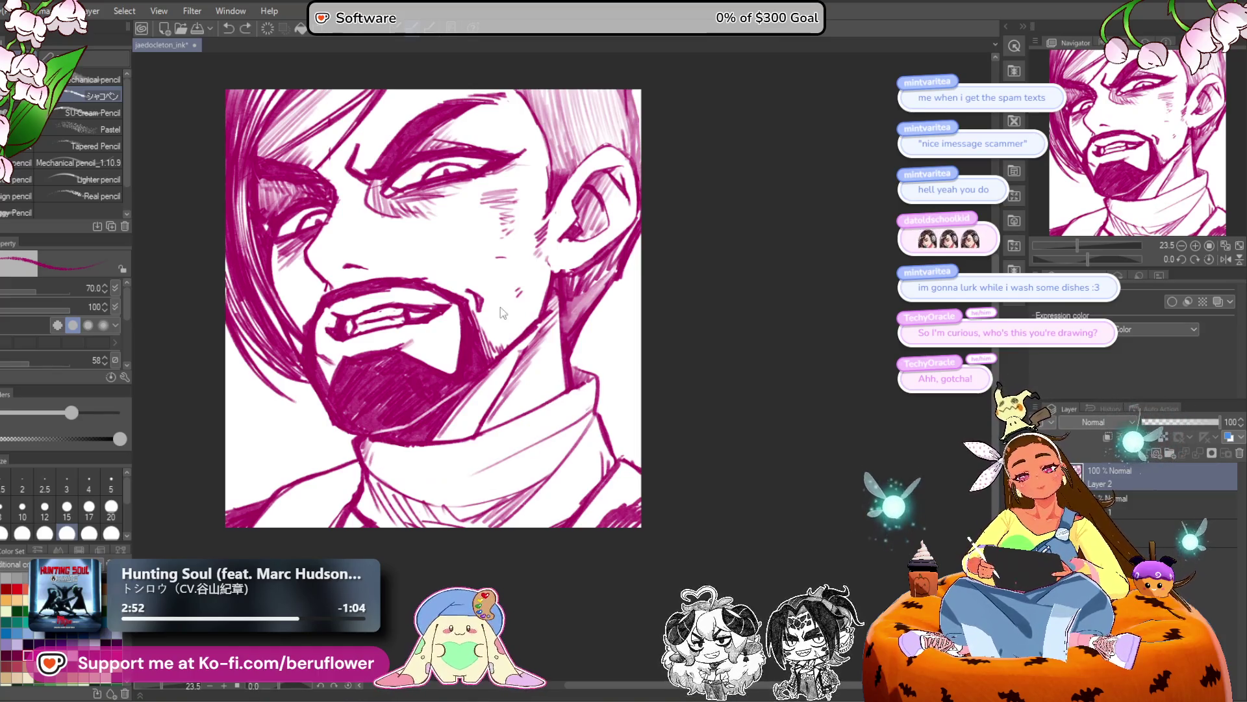
scroll(721, 493, "up", 1)
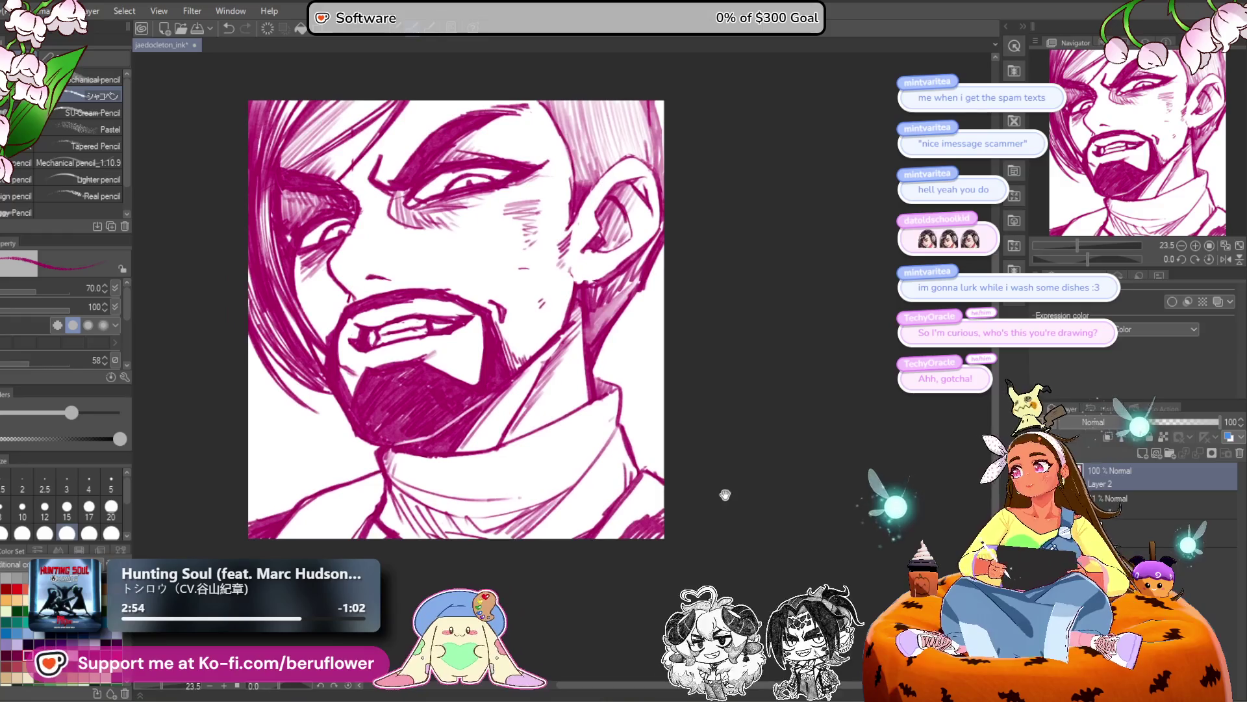
key("ctrl+s")
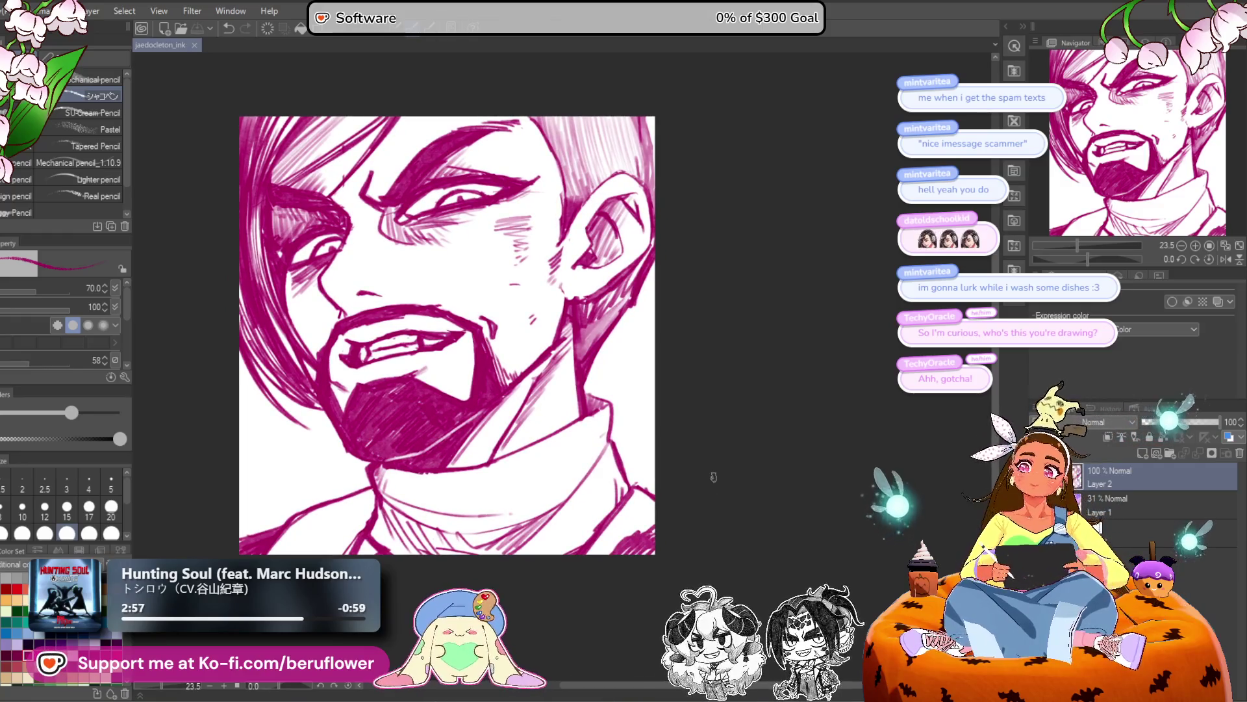
Fade the sketch layer (Layer 2) down to 27% opacity.
scroll(714, 477, "up", 2)
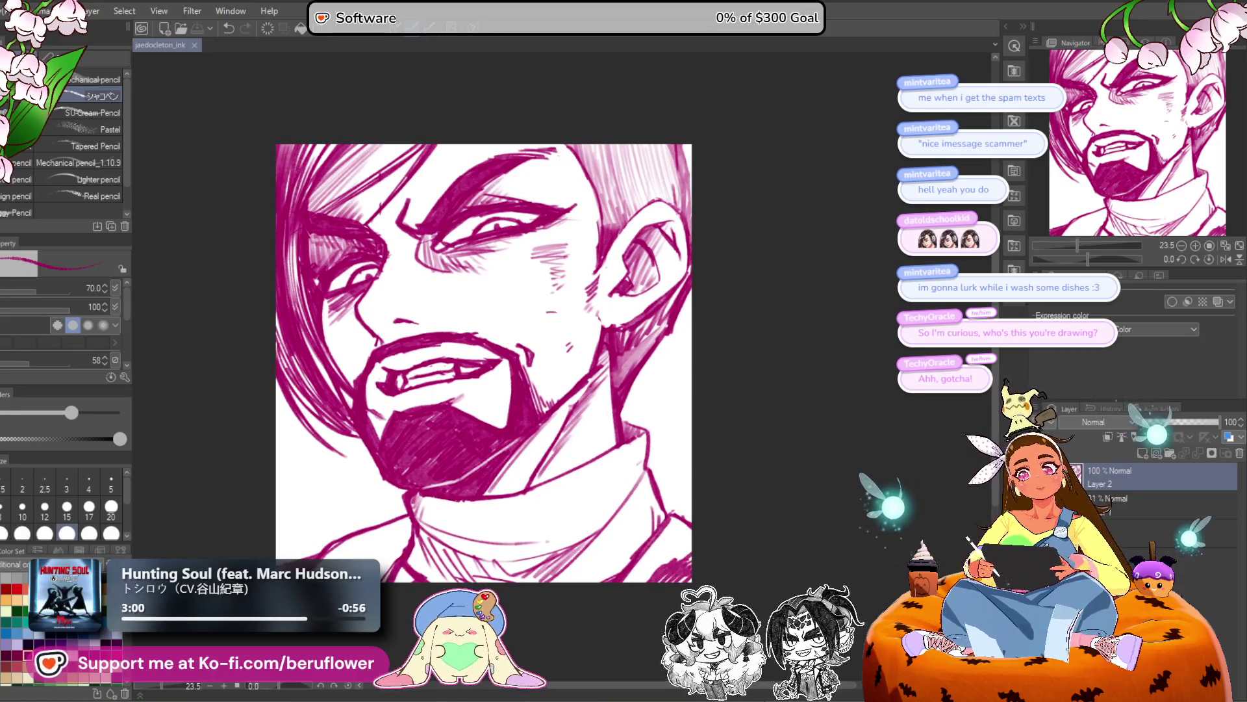
mouse_move(747, 697)
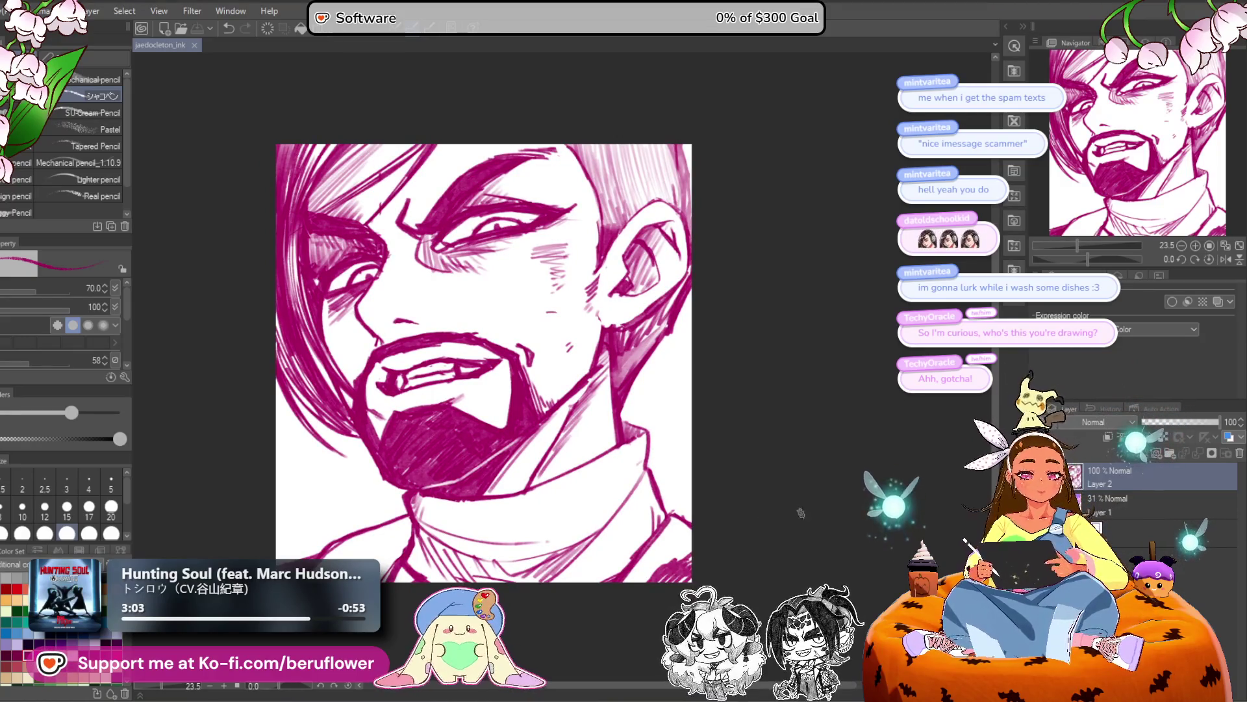
left_click_drag(790, 534, 803, 538)
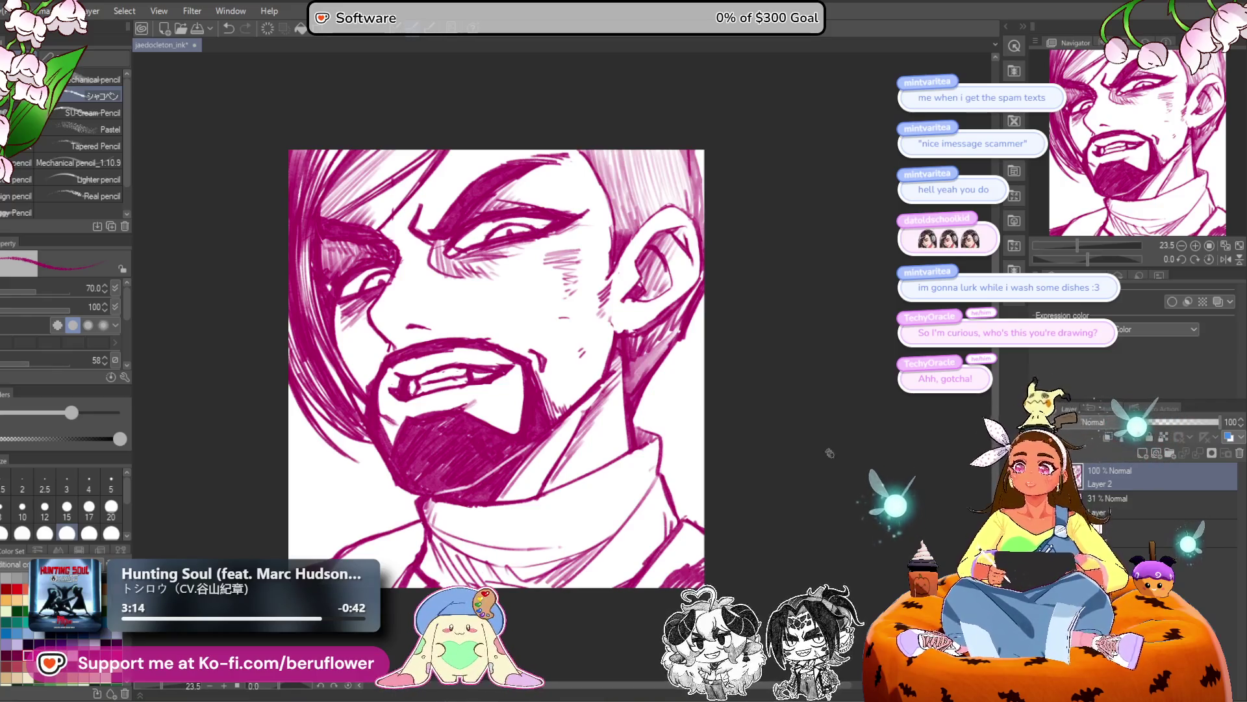
left_click_drag(814, 486, 824, 451)
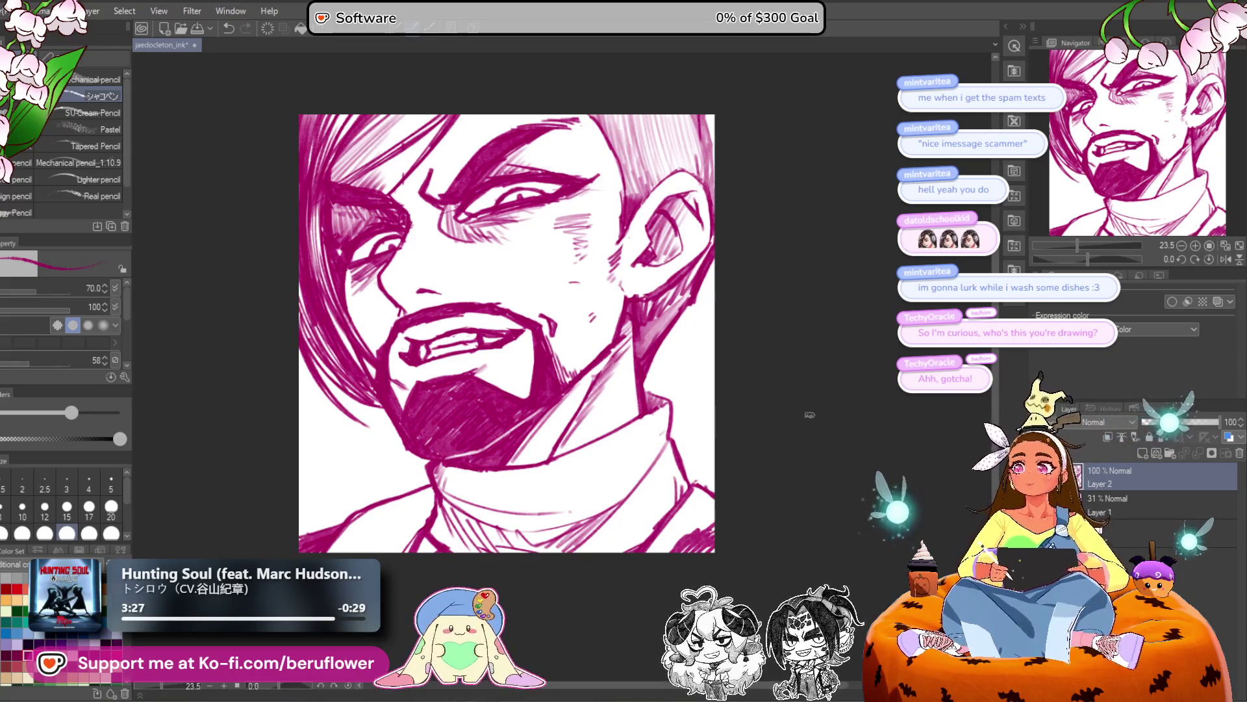
left_click_drag(817, 462, 806, 464)
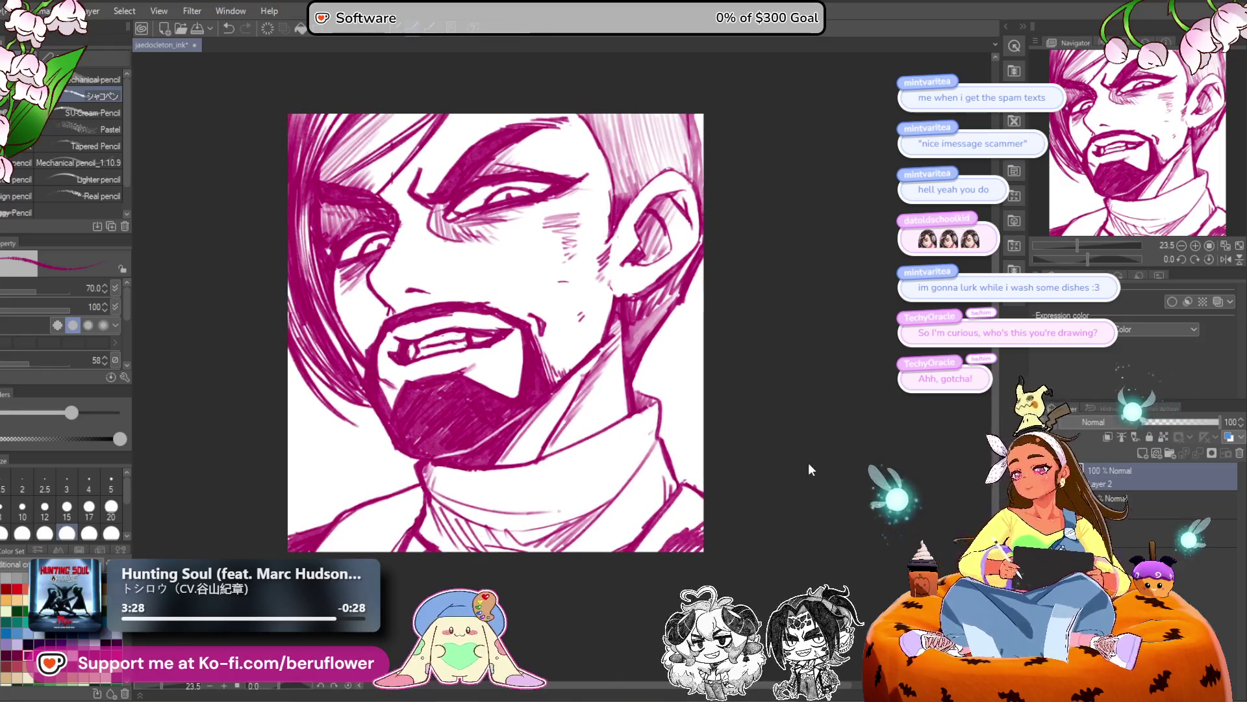
mouse_move(743, 541)
left_mouse_down()
mouse_move(753, 520)
mouse_move(770, 548)
left_mouse_up()
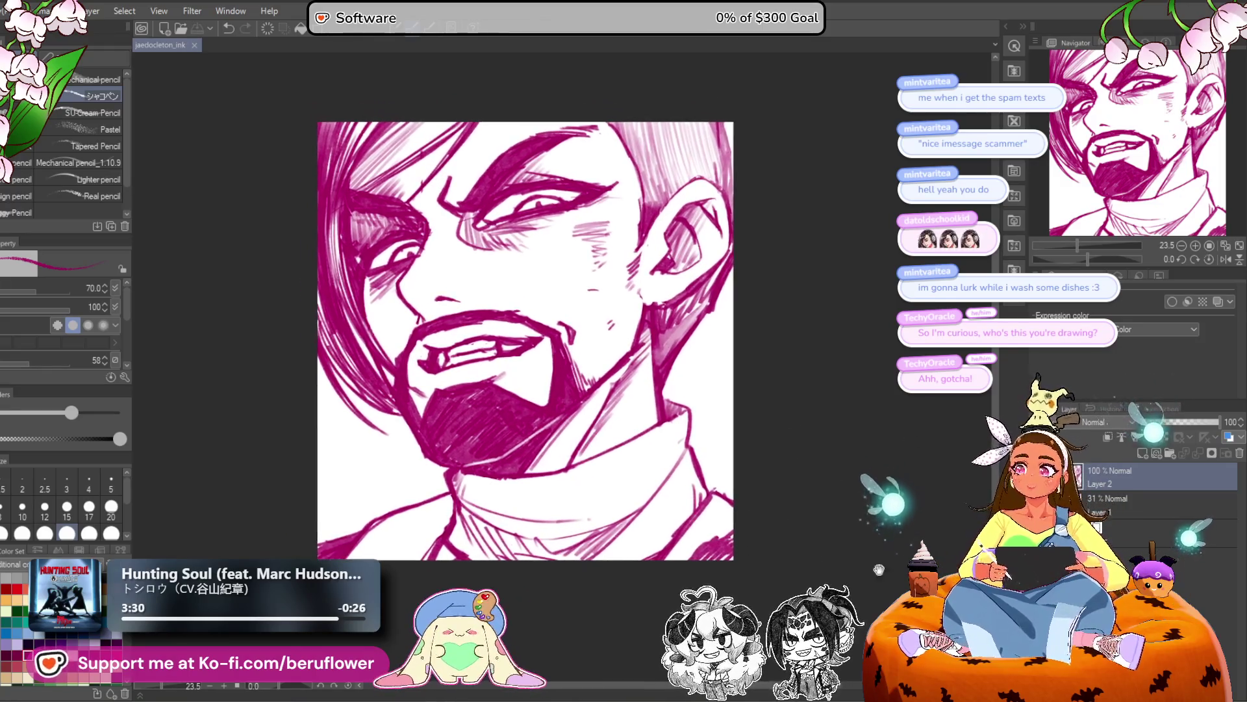
left_click_drag(1218, 421, 1146, 421)
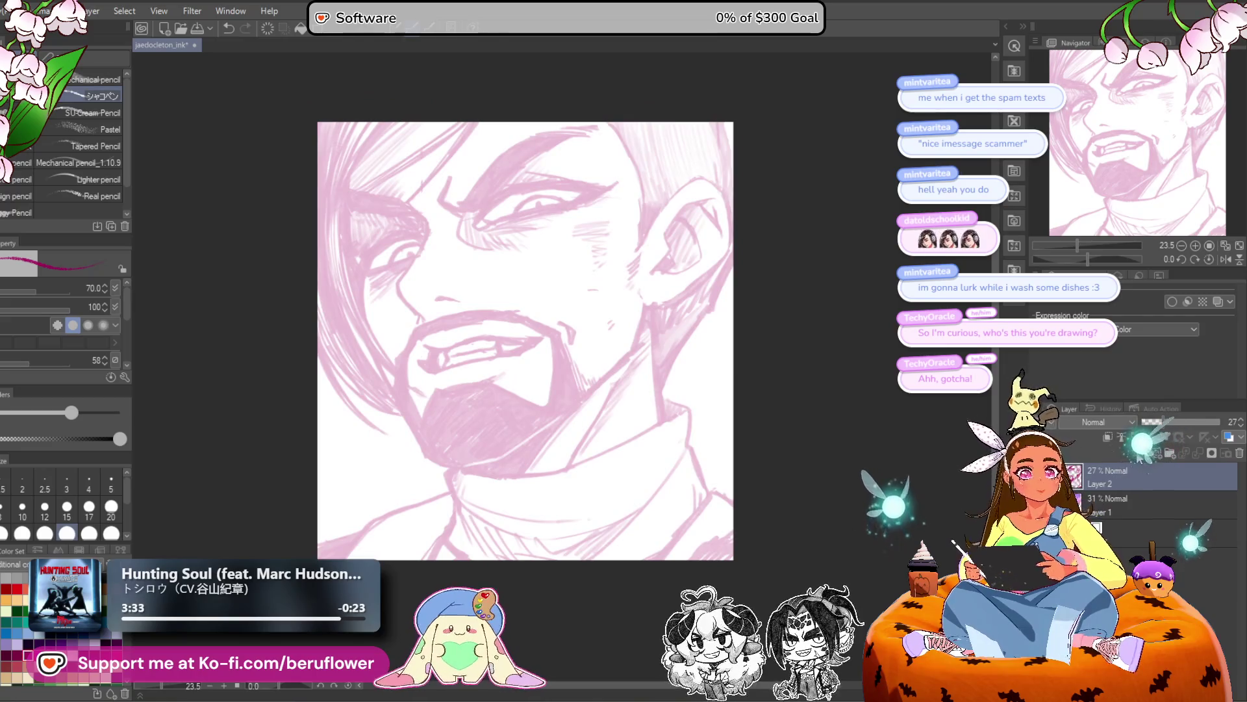
Create a folder named 'sketching' and move Layer 1 and Layer 2 into it.
key("ctrl+shift+n")
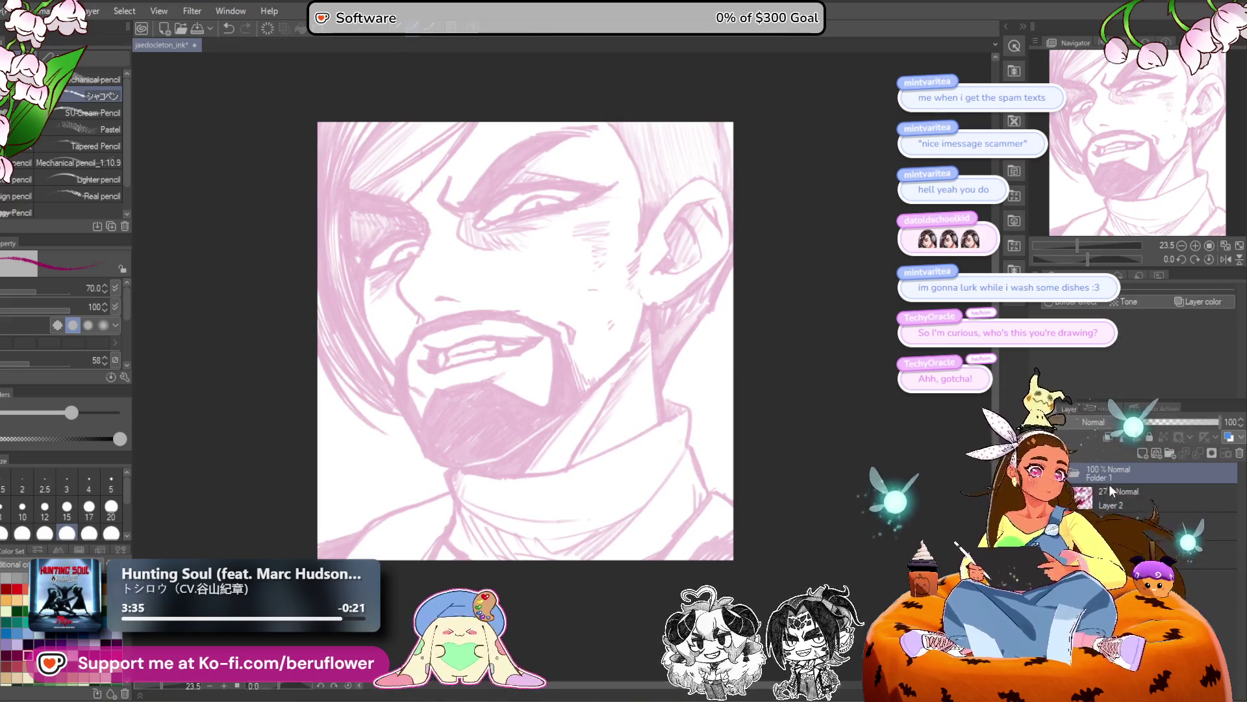
type("sketching")
key("Return")
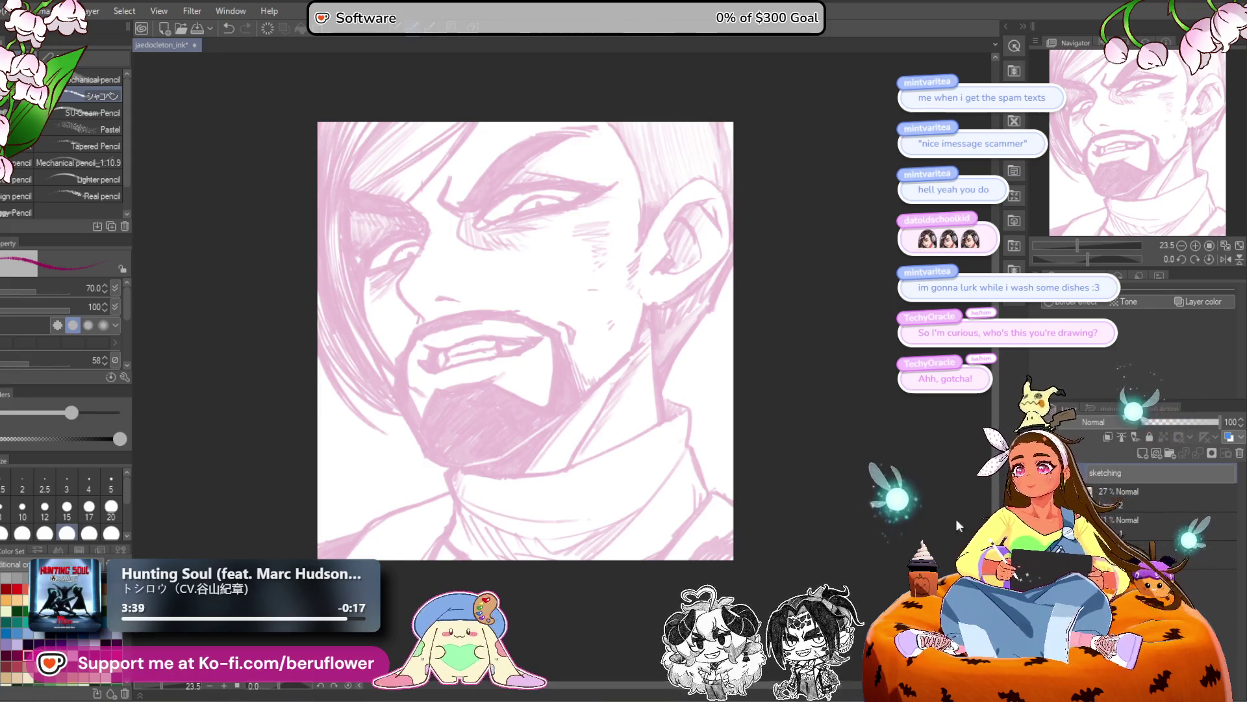
left_click_drag(1130, 475, 1127, 471)
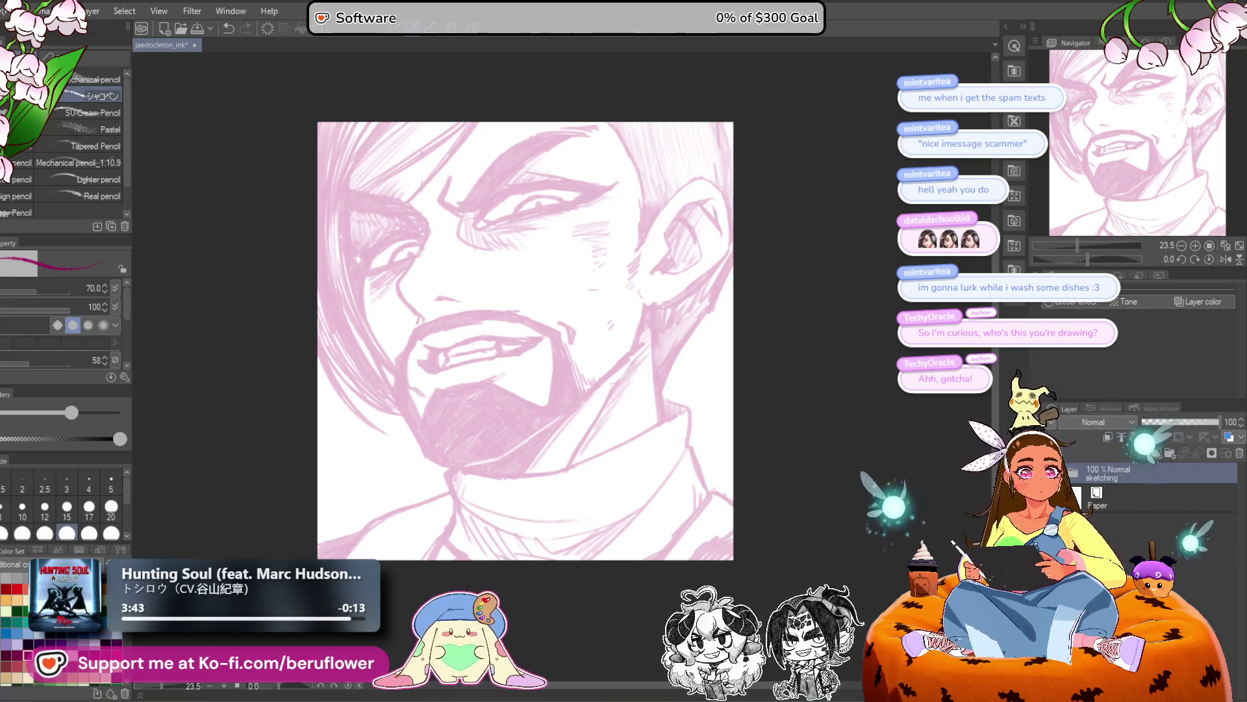
Add a new layer above the folder and set up the inking pen with black colour.
left_click(1143, 453)
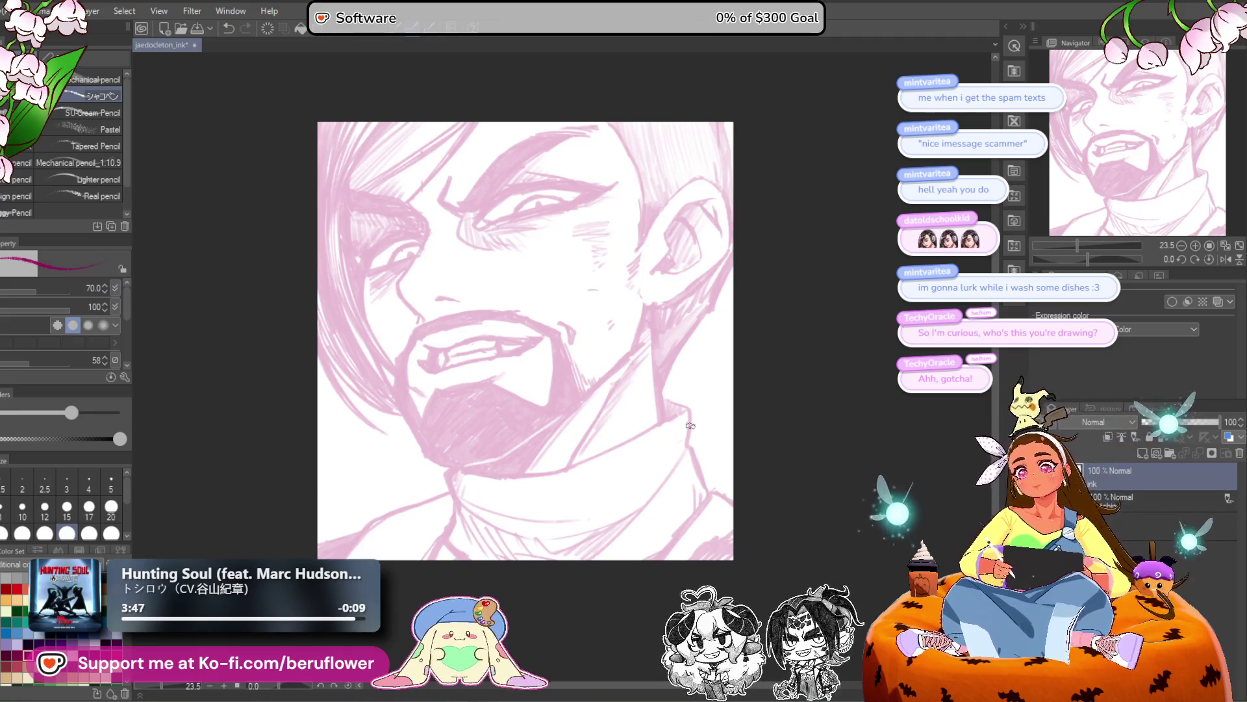
key("p")
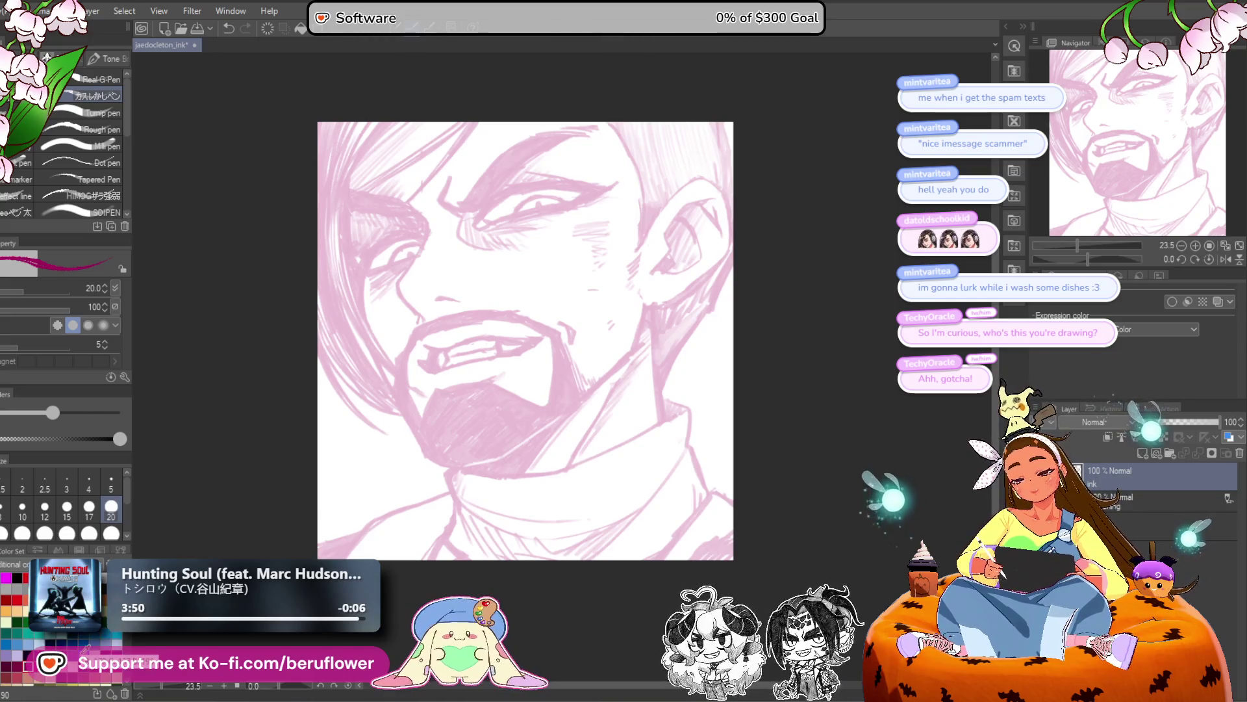
left_click(7, 577)
left_click(7, 577)
left_click(17, 577)
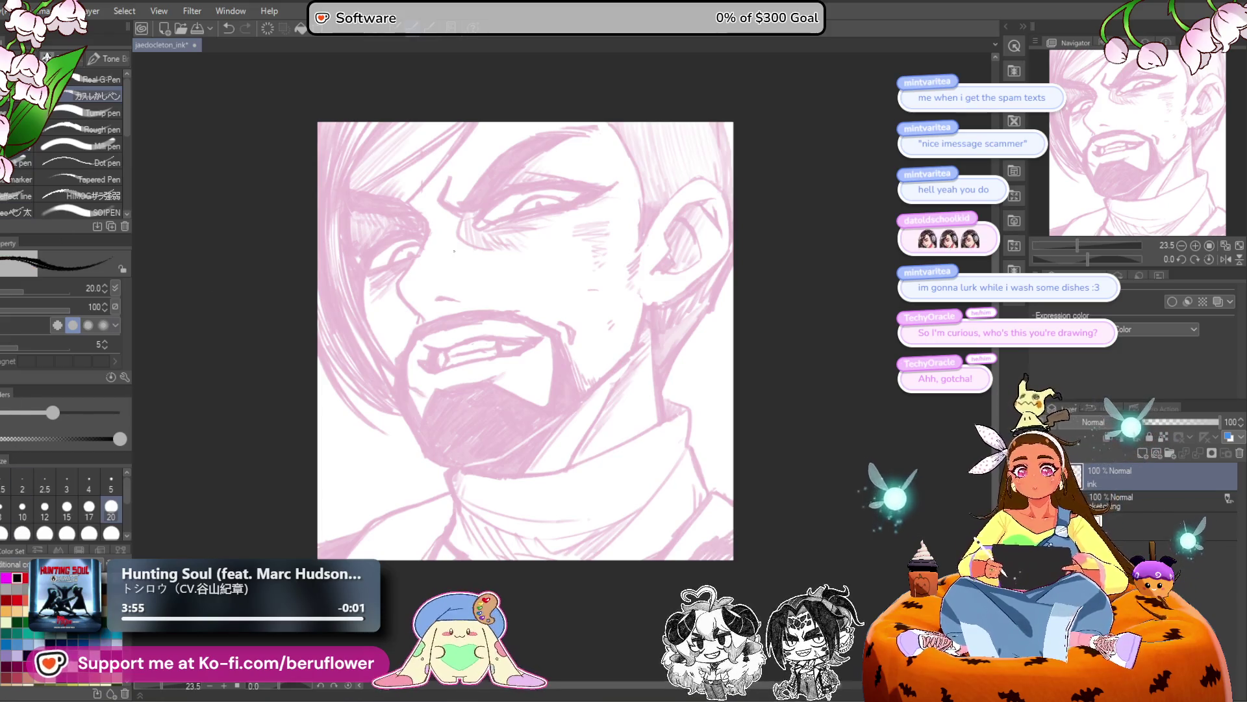
scroll(527, 341, "up", 3)
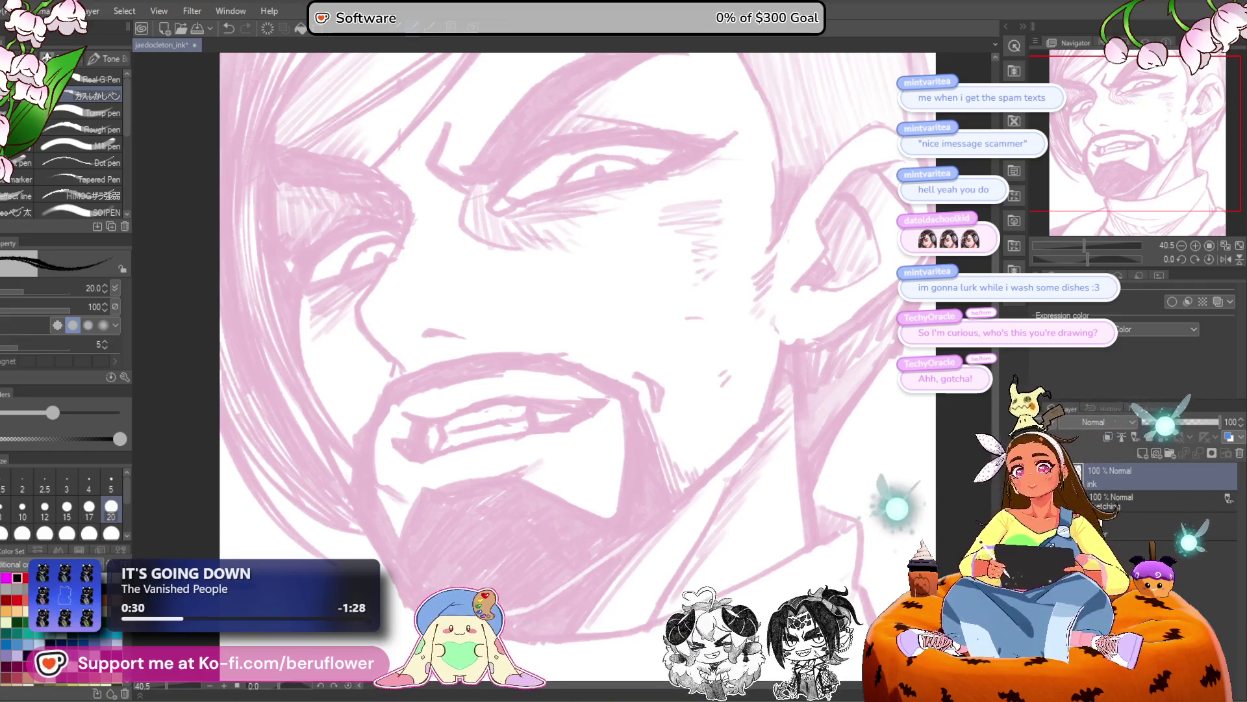
left_click_drag(629, 461, 635, 532)
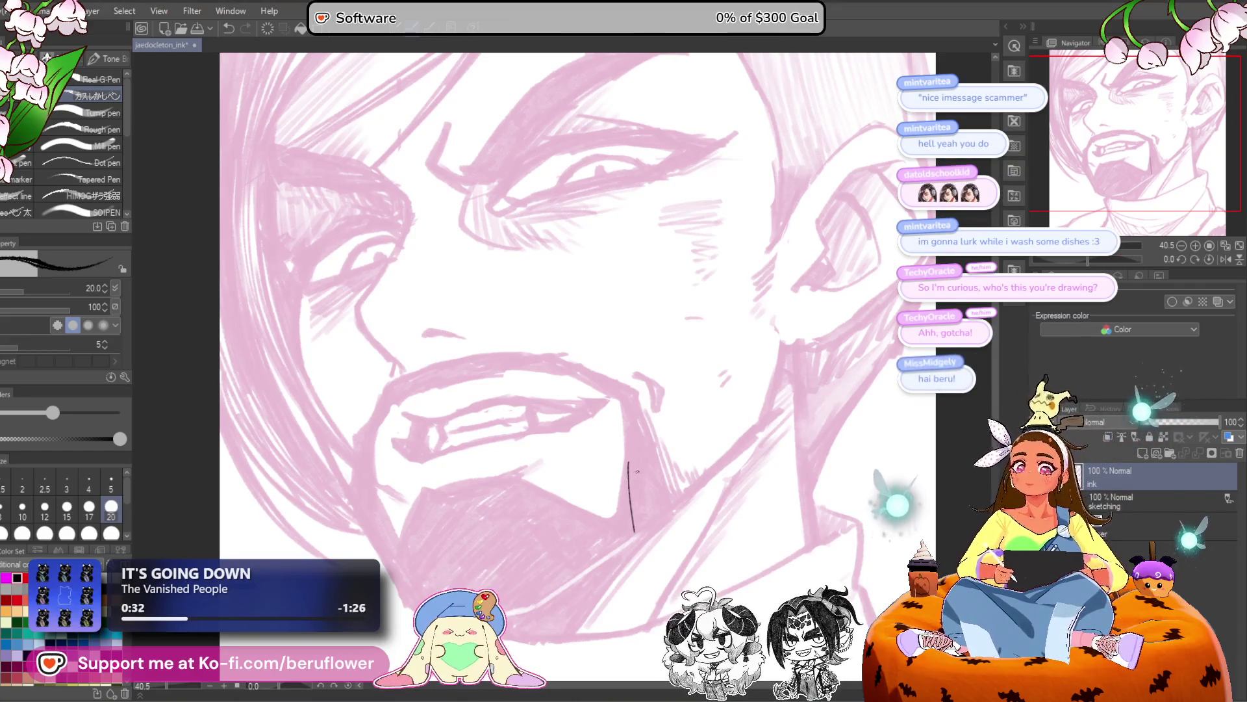
key("ctrl+z")
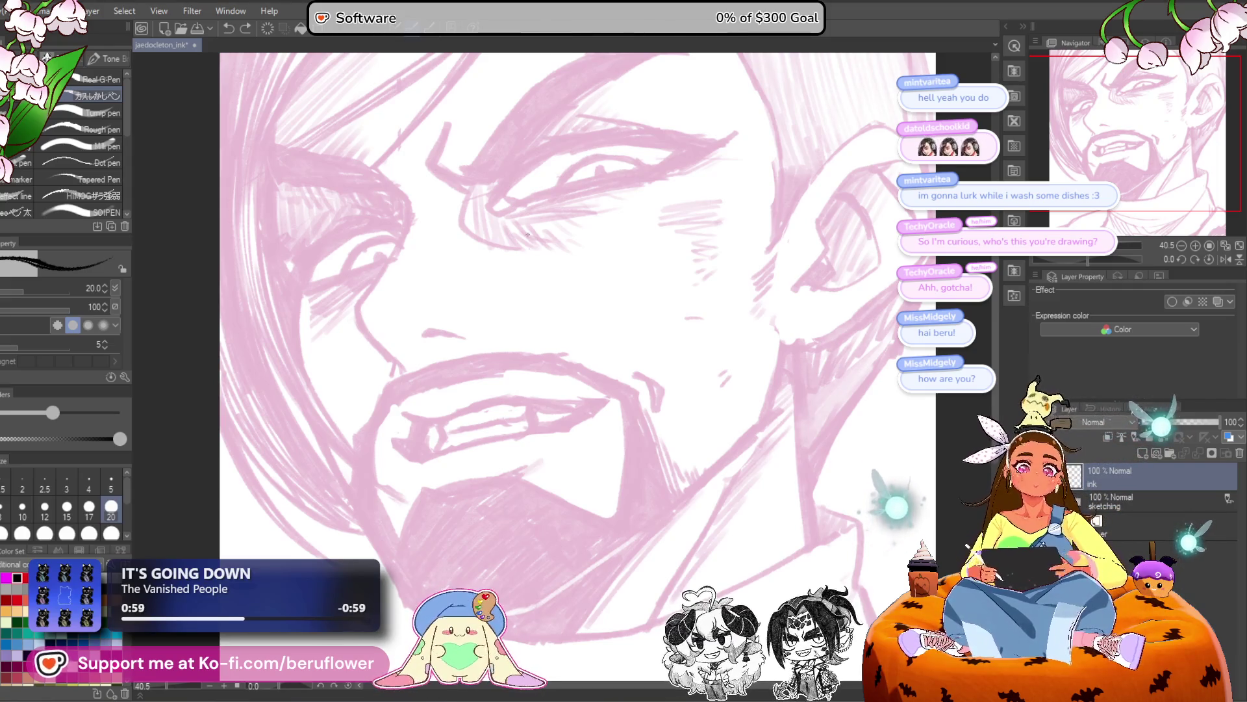
scroll(583, 343, "up", 2)
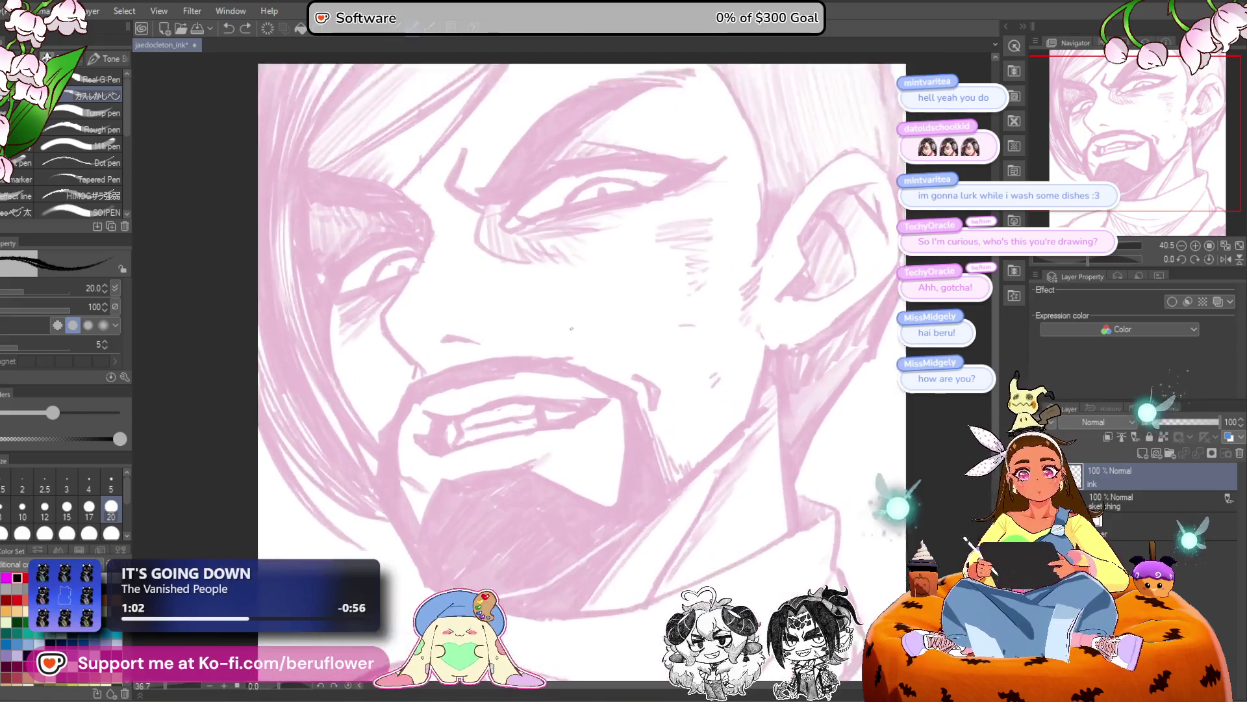
scroll(466, 284, "down", 5)
scroll(467, 283, "up", 3)
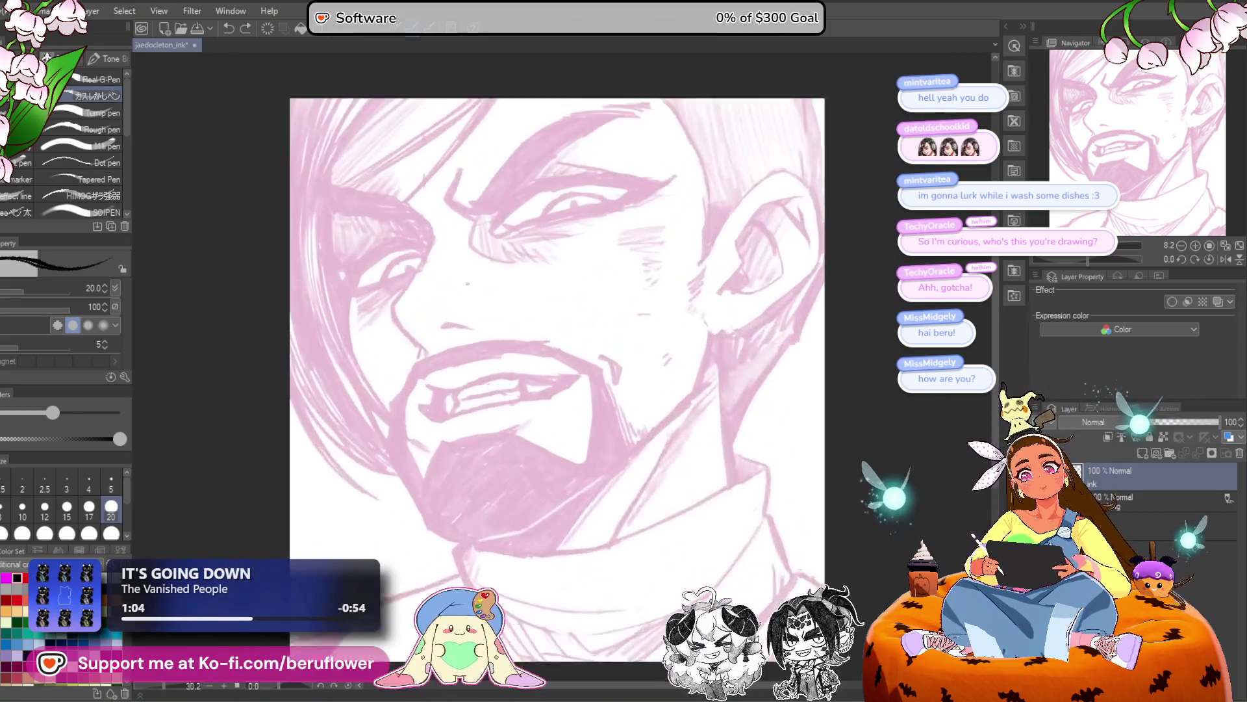
scroll(544, 308, "up", 3)
left_click_drag(530, 224, 526, 283)
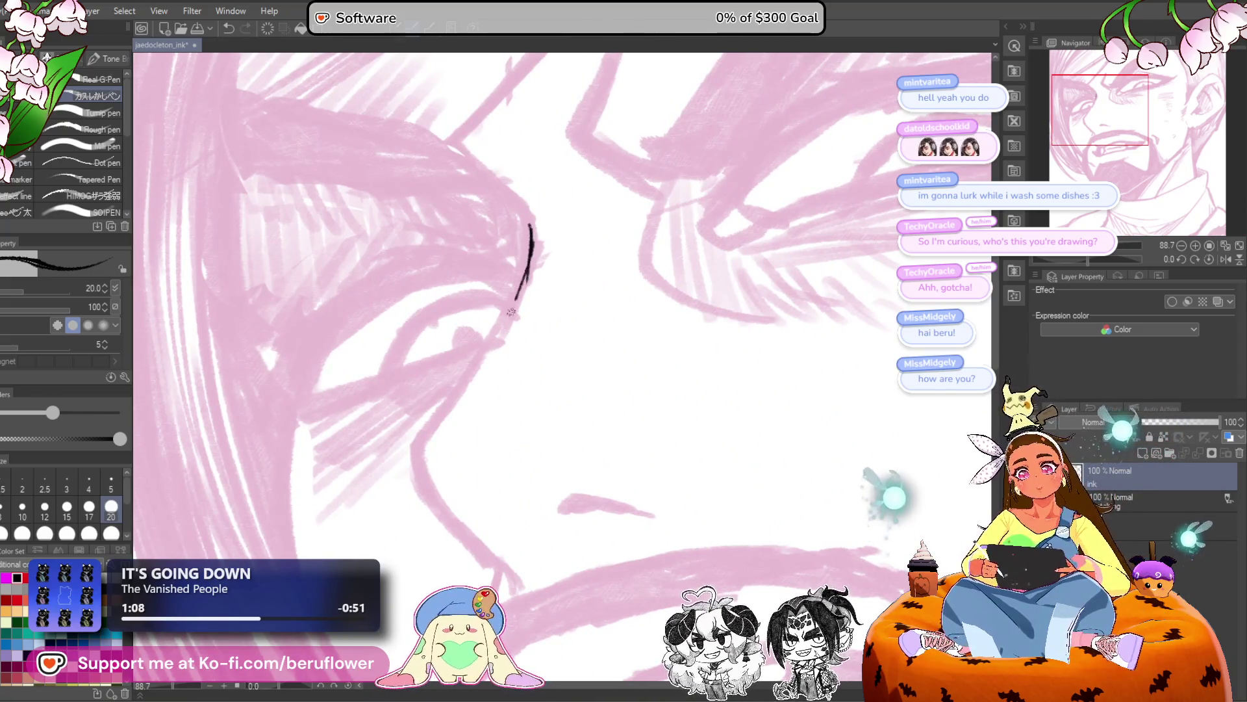
Extend and thicken the cheek ink line below the eye at brush size 25.
left_click_drag(494, 340, 419, 448)
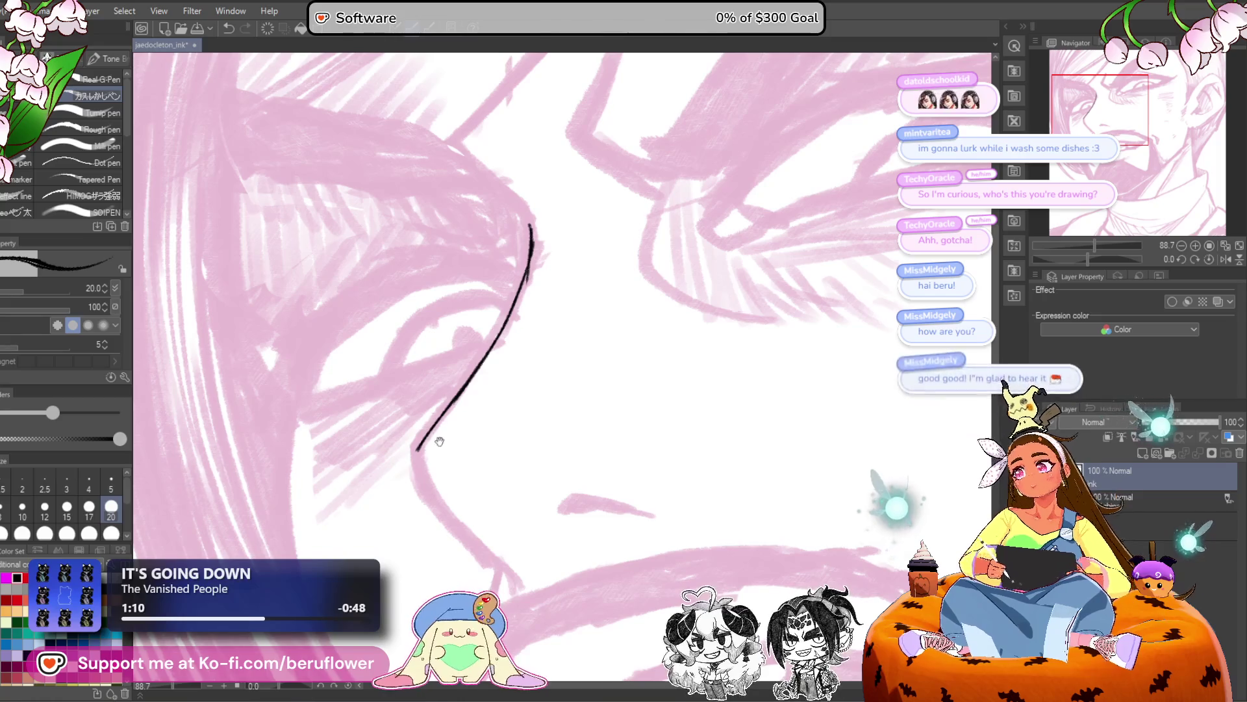
scroll(437, 437, "down", 1)
key("bracketright")
key("bracketright")
mouse_move(539, 184)
left_mouse_down()
mouse_move(529, 247)
mouse_move(426, 396)
mouse_move(429, 437)
left_mouse_up()
scroll(438, 464, "down", 2)
left_click_drag(390, 334, 425, 396)
key("bracketleft")
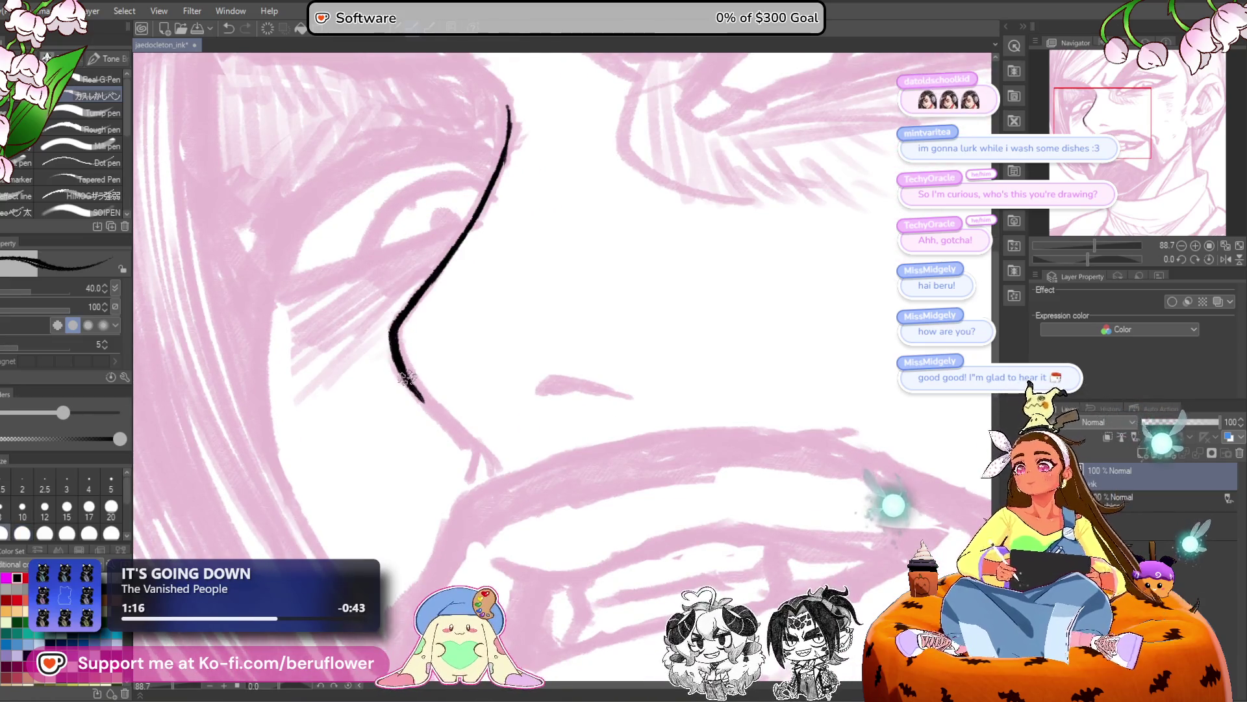
key("bracketleft")
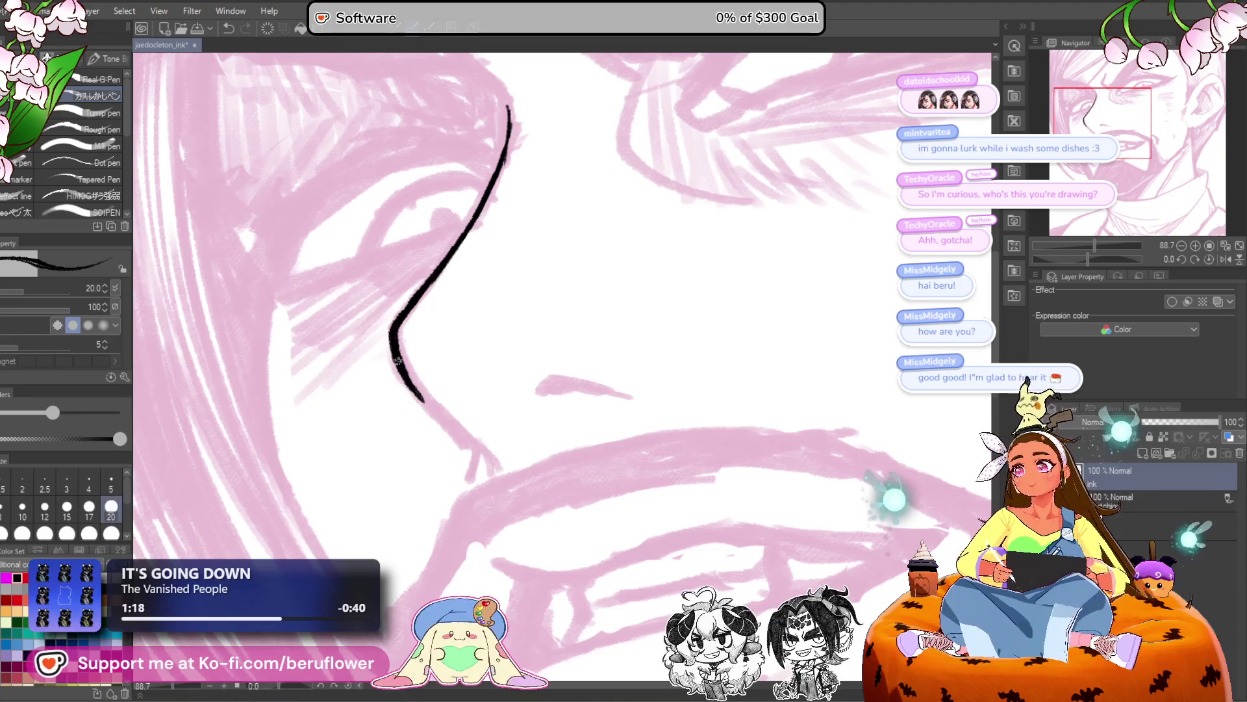
Ink the nose line down to the moustache, fill its tip solid, and add a nostril stroke.
left_click_drag(406, 378, 388, 356)
left_click_drag(421, 394, 462, 432)
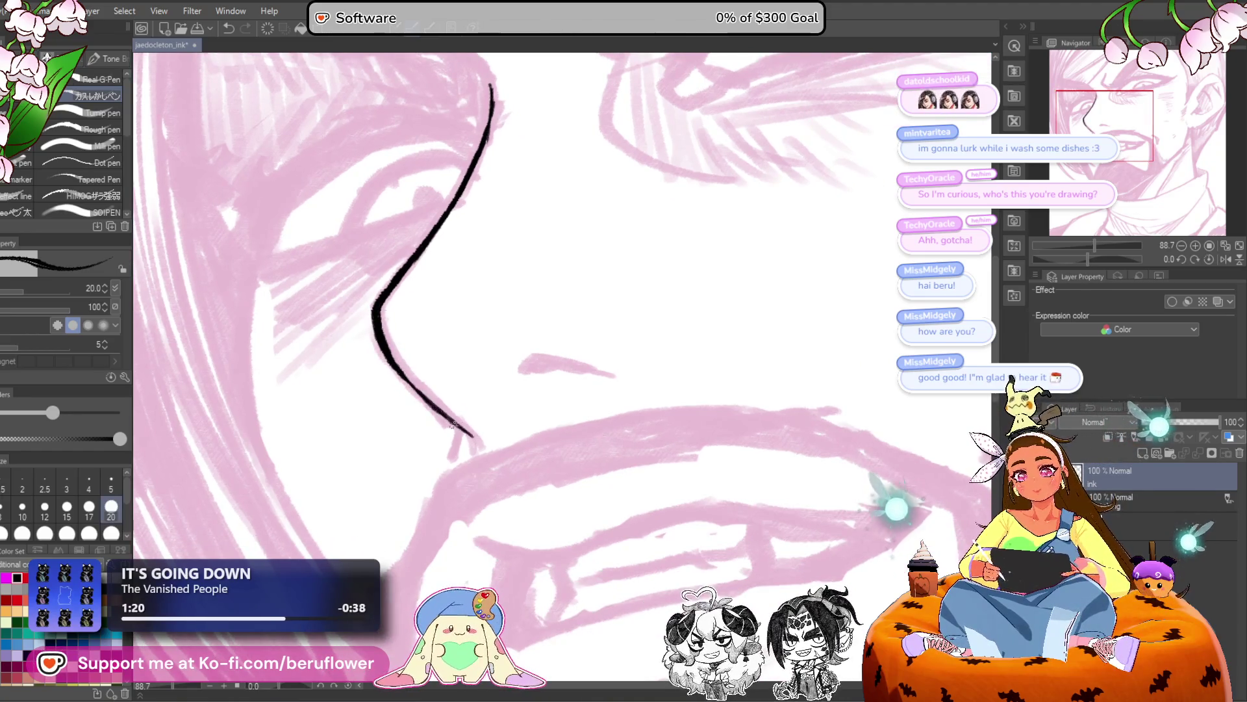
left_click_drag(509, 468, 493, 440)
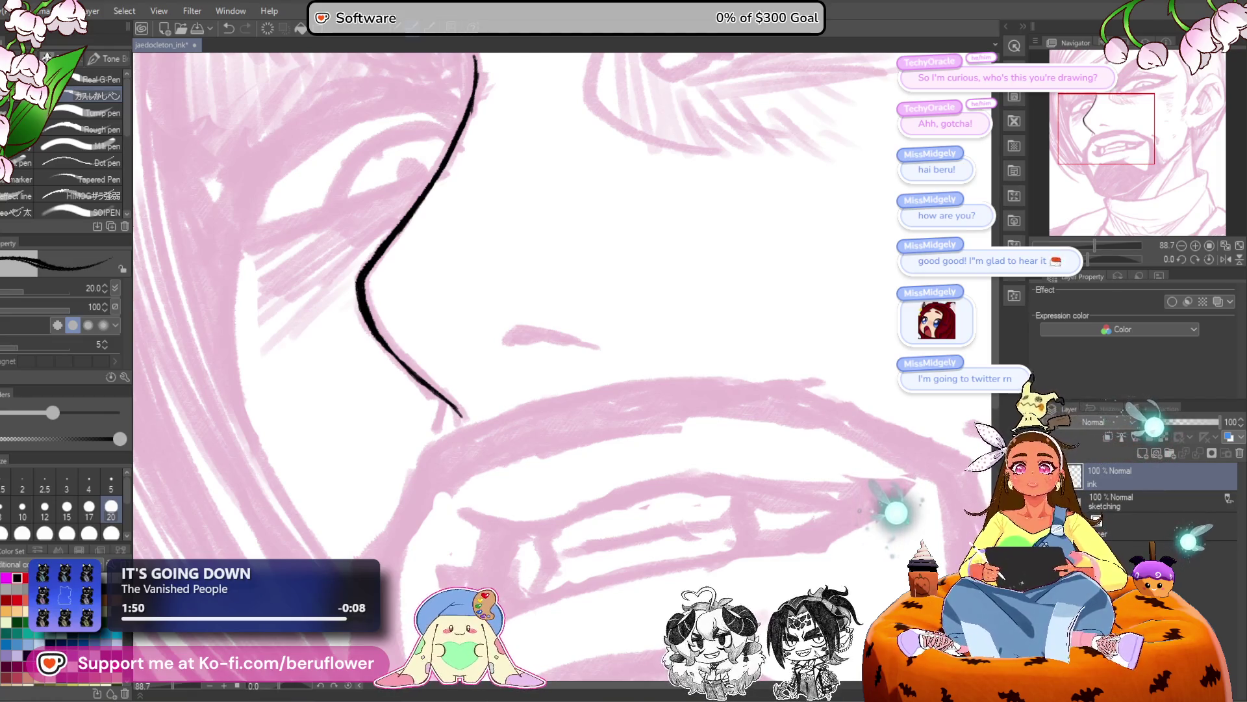
scroll(469, 362, "up", 2)
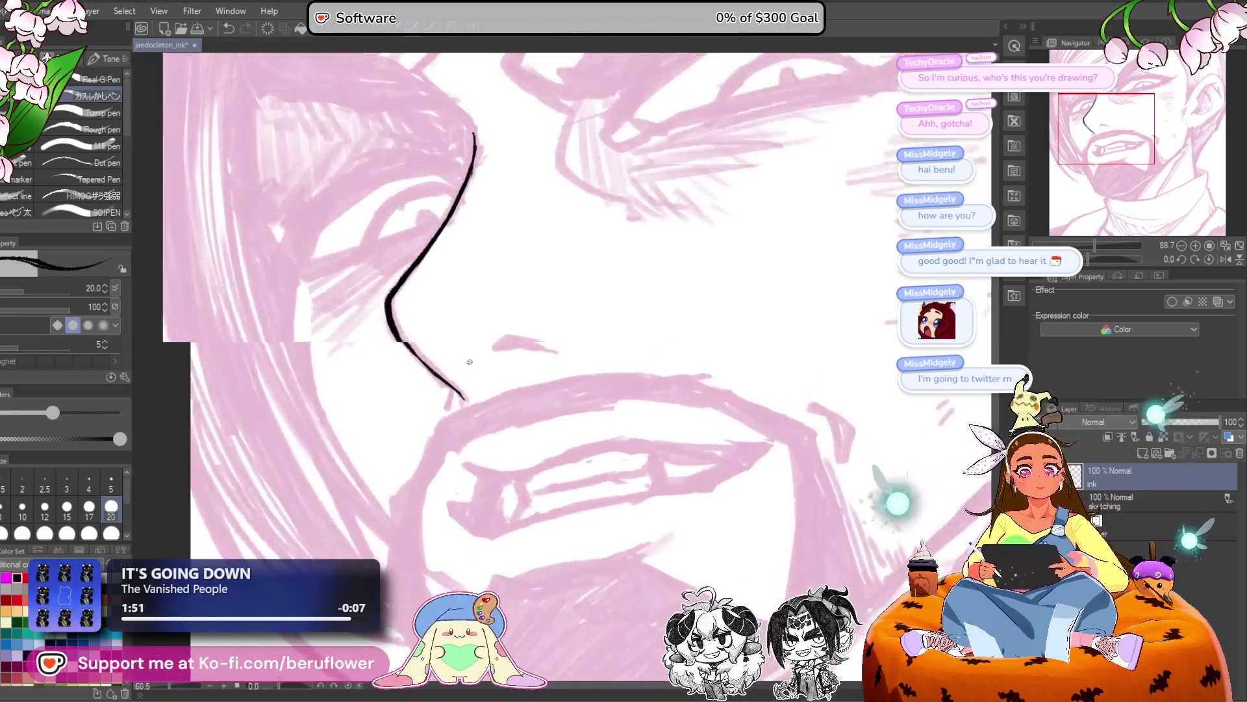
scroll(450, 371, "up", 3)
left_click_drag(468, 347, 455, 393)
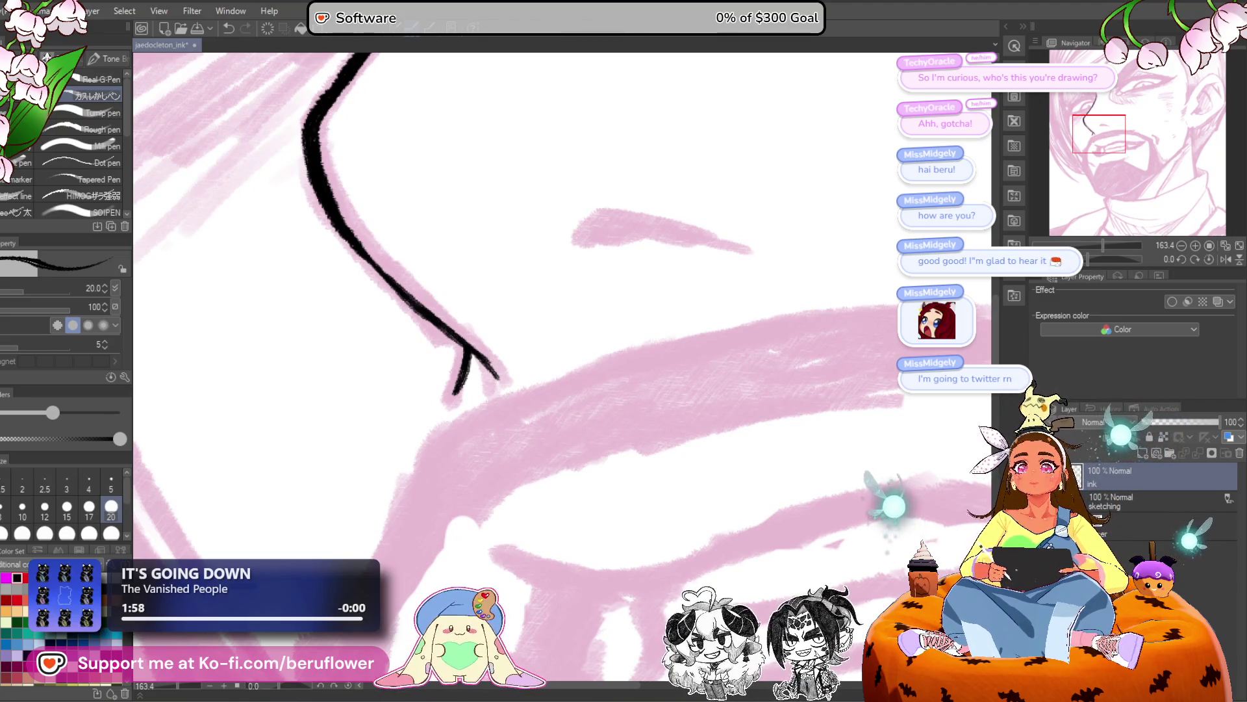
mouse_move(468, 354)
left_mouse_down()
mouse_move(456, 390)
mouse_move(494, 379)
mouse_move(488, 349)
left_mouse_up()
scroll(483, 369, "down", 3)
scroll(611, 304, "up", 1)
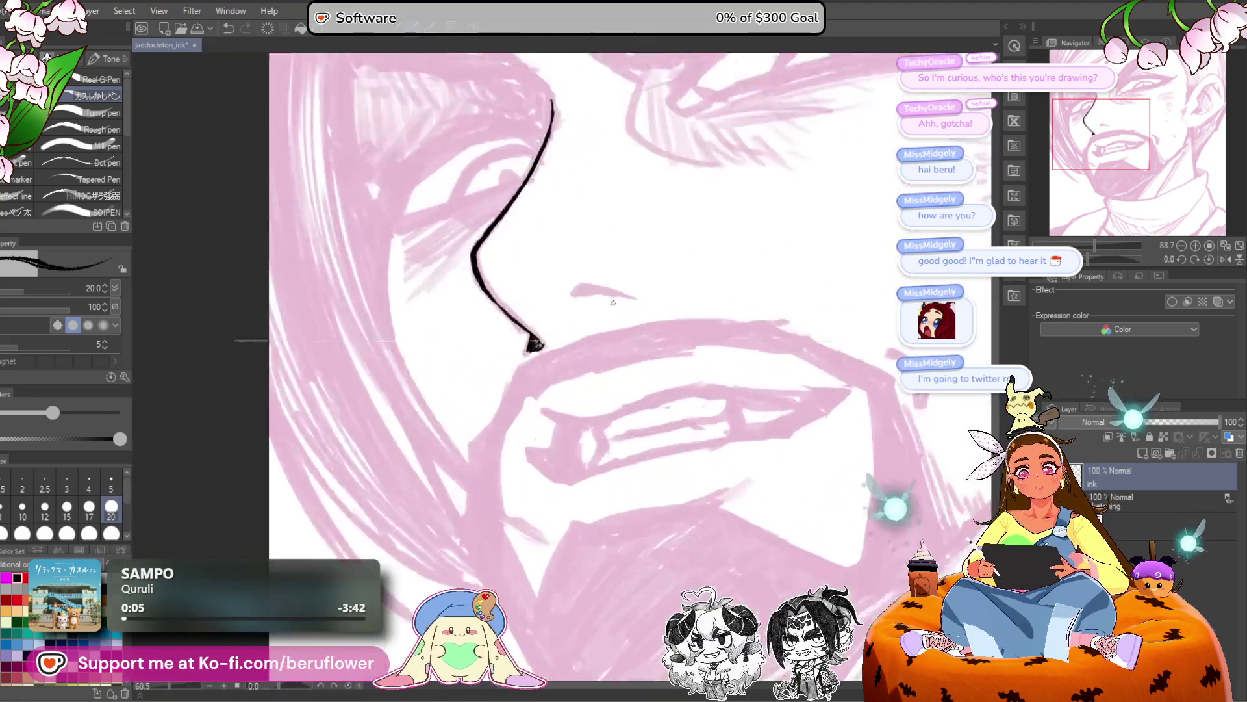
mouse_move(539, 309)
left_mouse_down()
mouse_move(548, 295)
mouse_move(588, 294)
mouse_move(509, 361)
mouse_move(592, 330)
mouse_move(520, 364)
mouse_move(508, 383)
mouse_move(532, 364)
left_mouse_up()
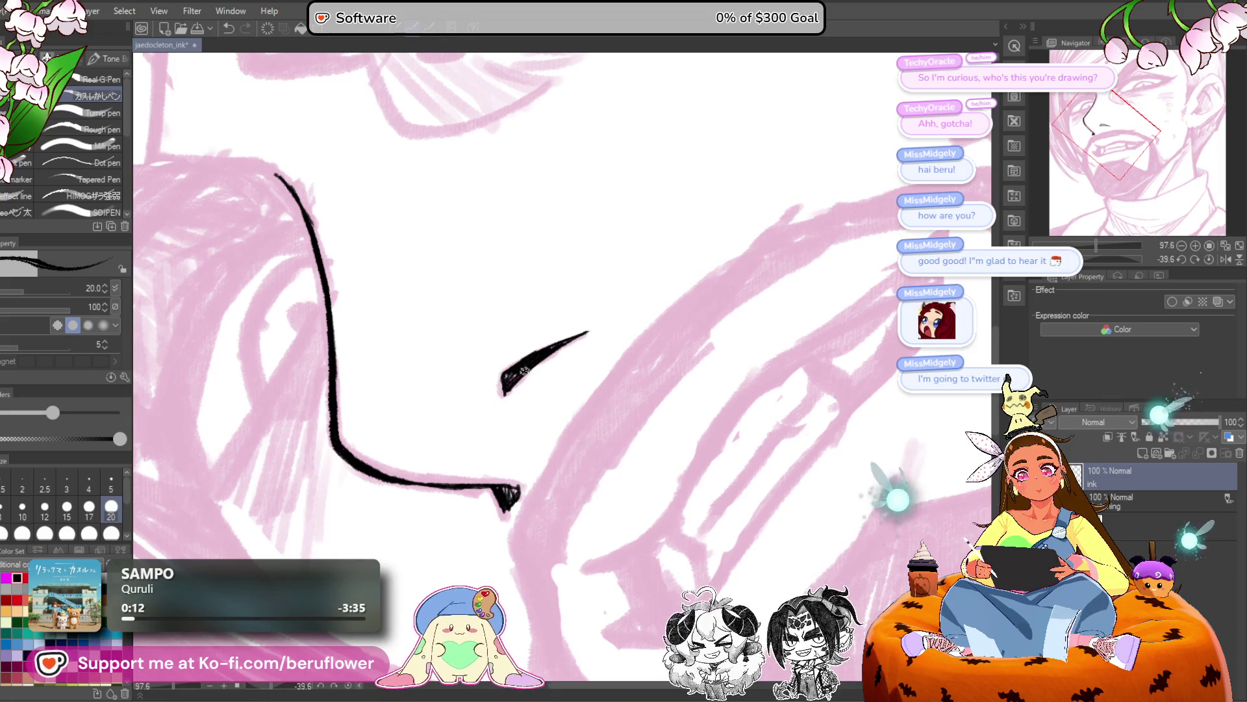
Straighten the canvas rotation and try an upper-lip line, then undo it.
scroll(617, 315, "down", 3)
scroll(618, 325, "up", 2)
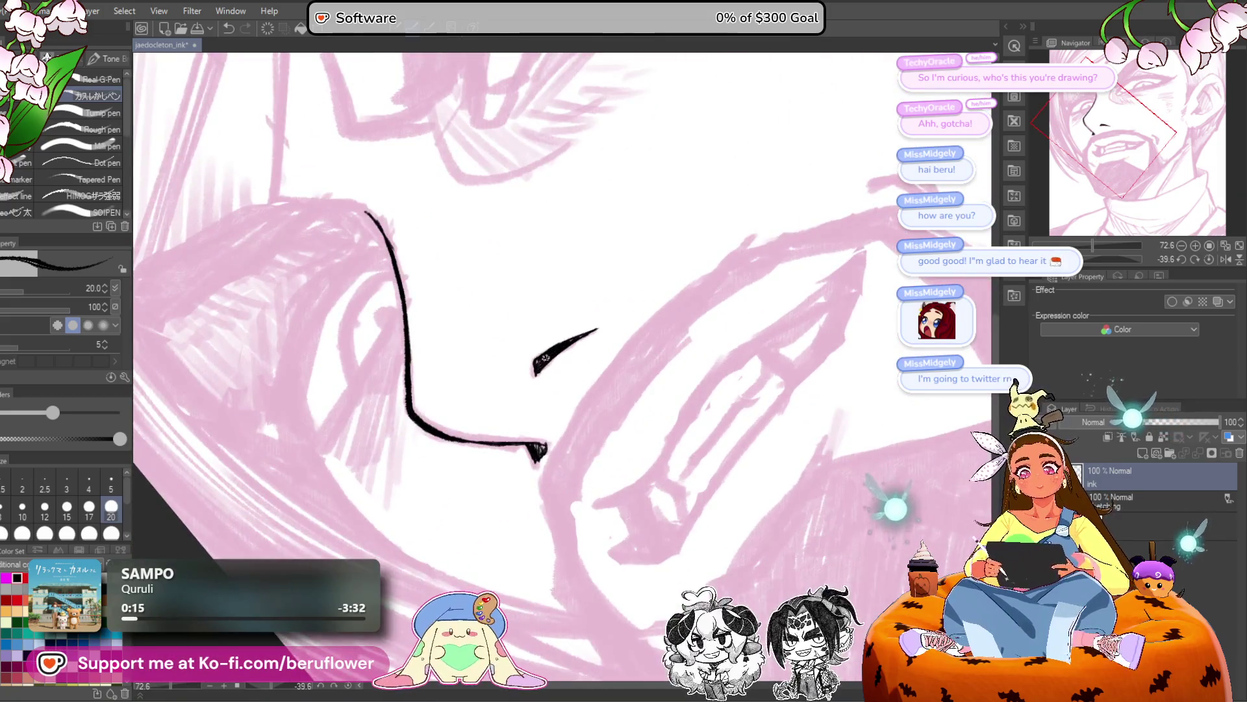
scroll(562, 367, "down", 3)
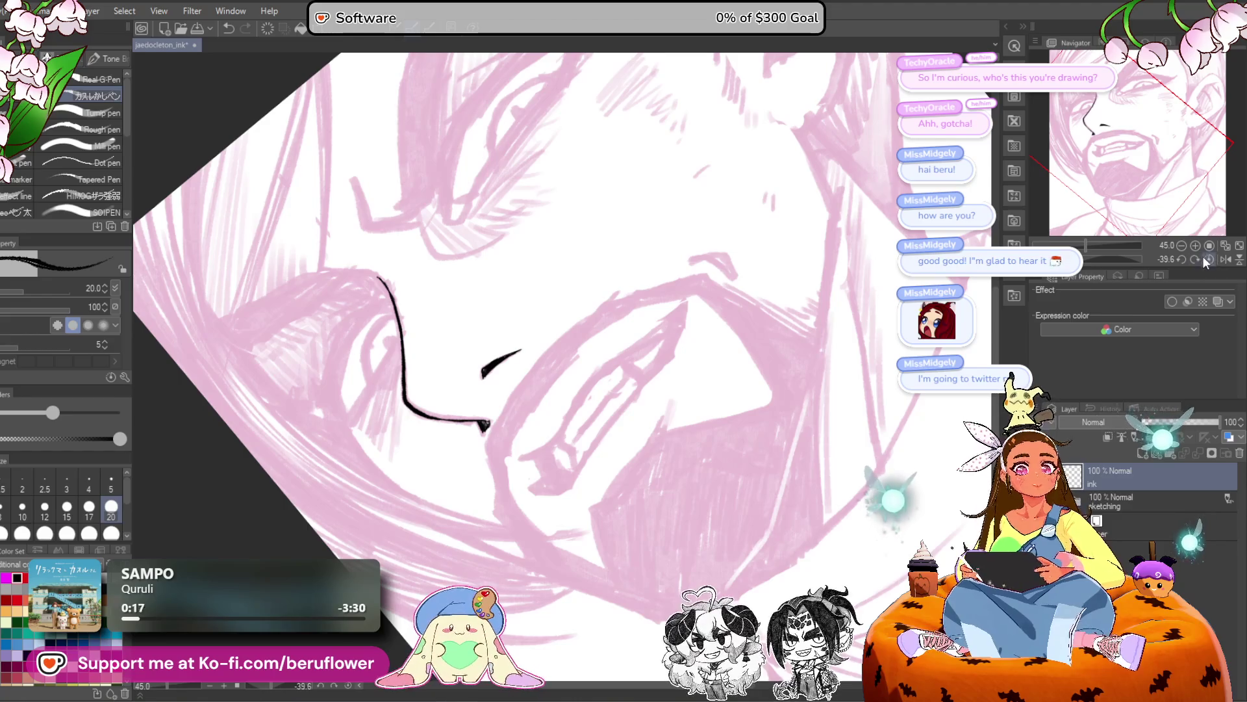
left_click(1205, 259)
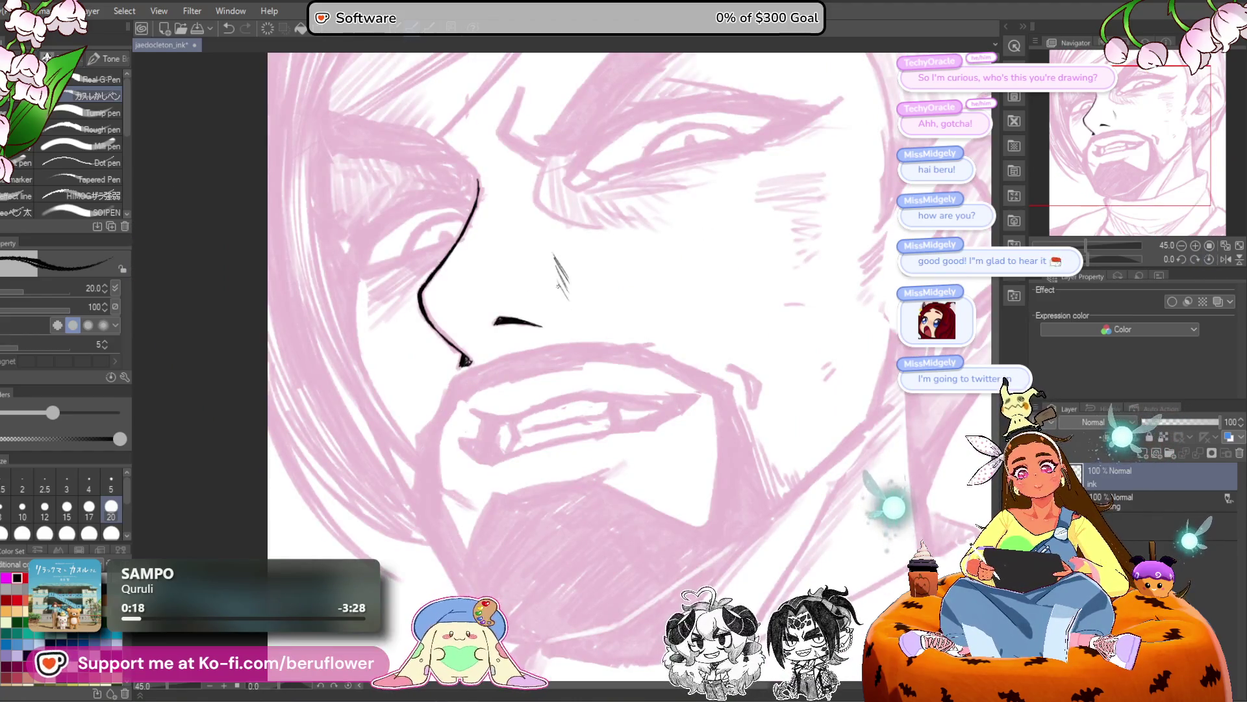
scroll(581, 340, "down", 1)
left_click_drag(640, 317, 623, 347)
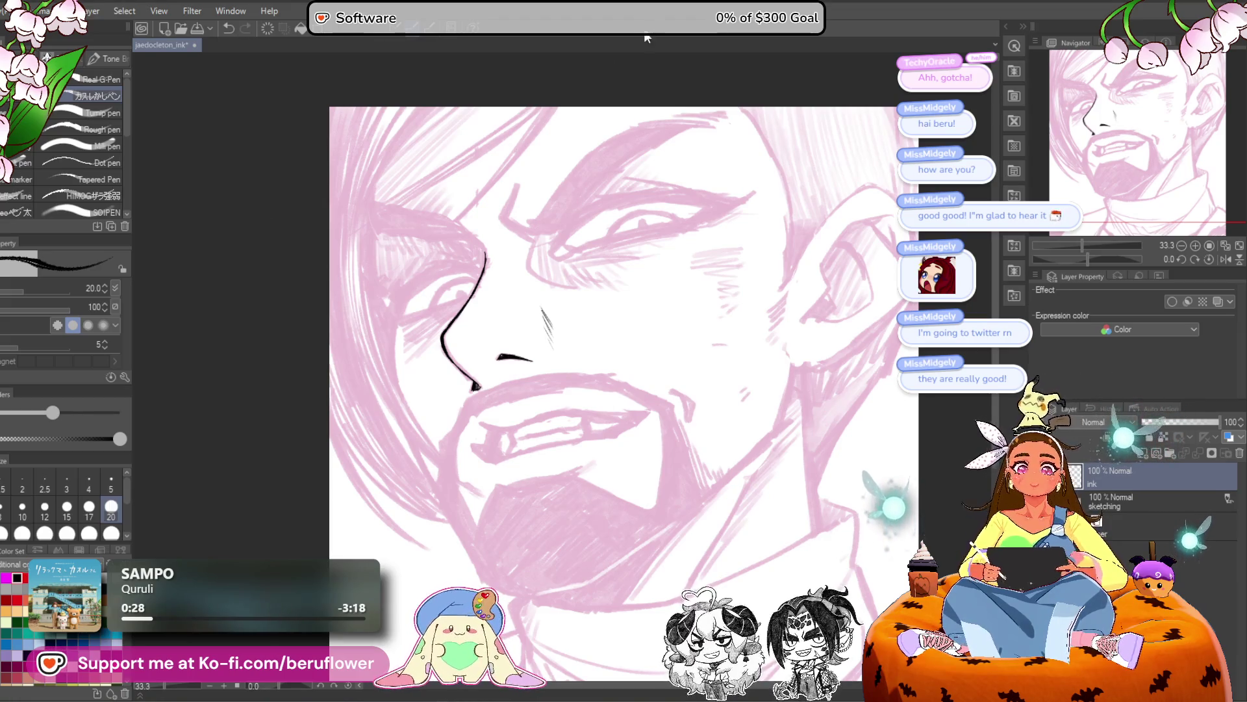
scroll(642, 301, "up", 2)
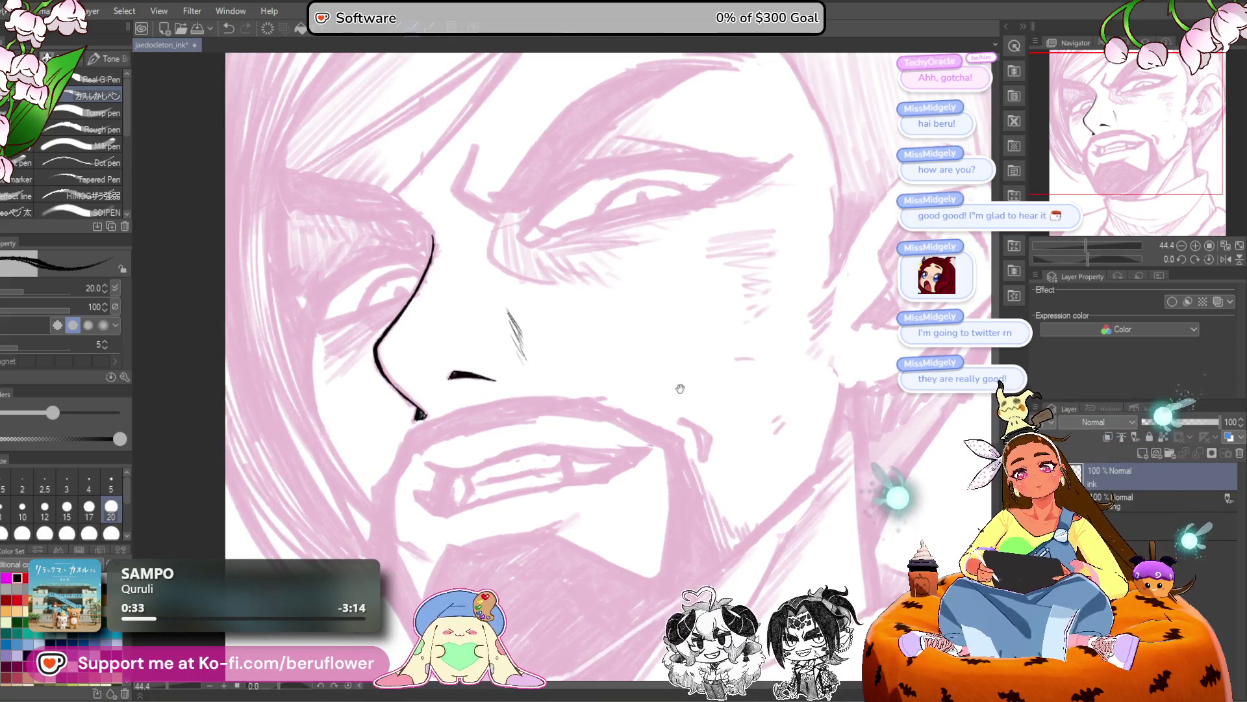
left_click_drag(680, 380, 679, 243)
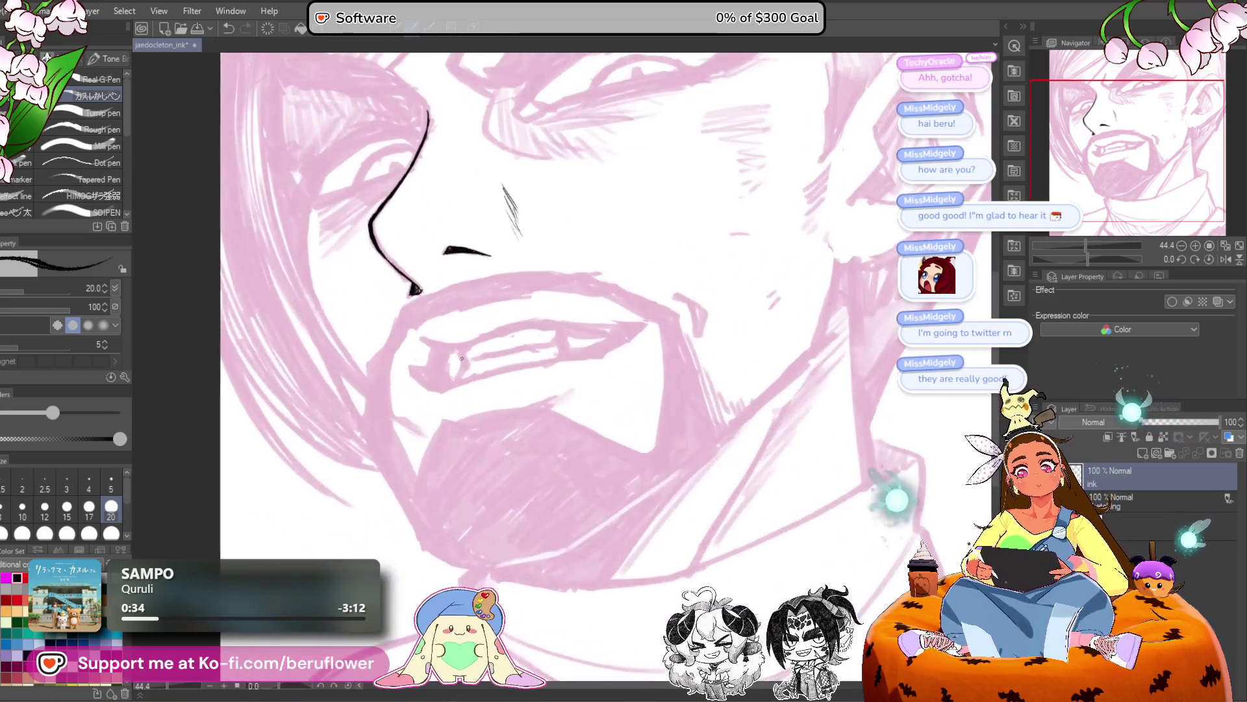
scroll(445, 339, "up", 1)
scroll(445, 339, "up", 3)
mouse_move(410, 343)
left_mouse_down()
mouse_move(459, 351)
mouse_move(608, 295)
mouse_move(569, 311)
left_mouse_up()
key("ctrl+z")
key("ctrl+z")
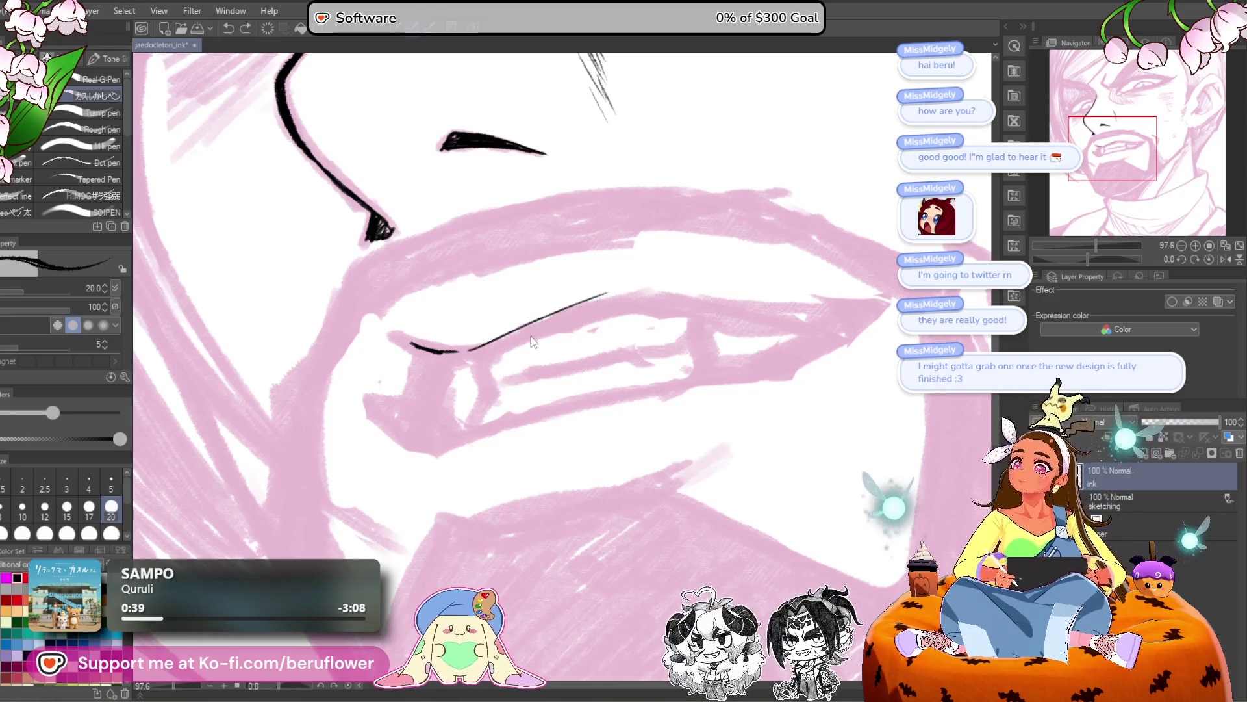
scroll(530, 335, "down", 3)
scroll(530, 335, "up", 2)
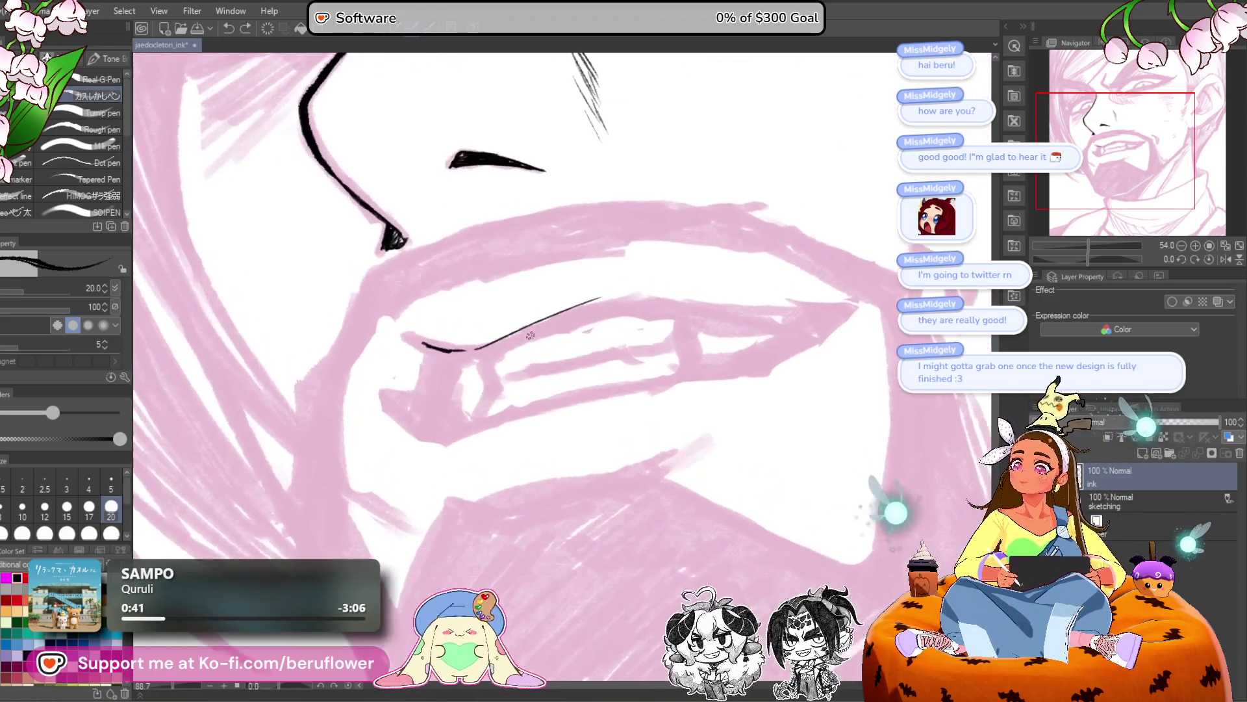
left_click_drag(624, 302, 609, 309)
key("ctrl+z")
key("ctrl+z")
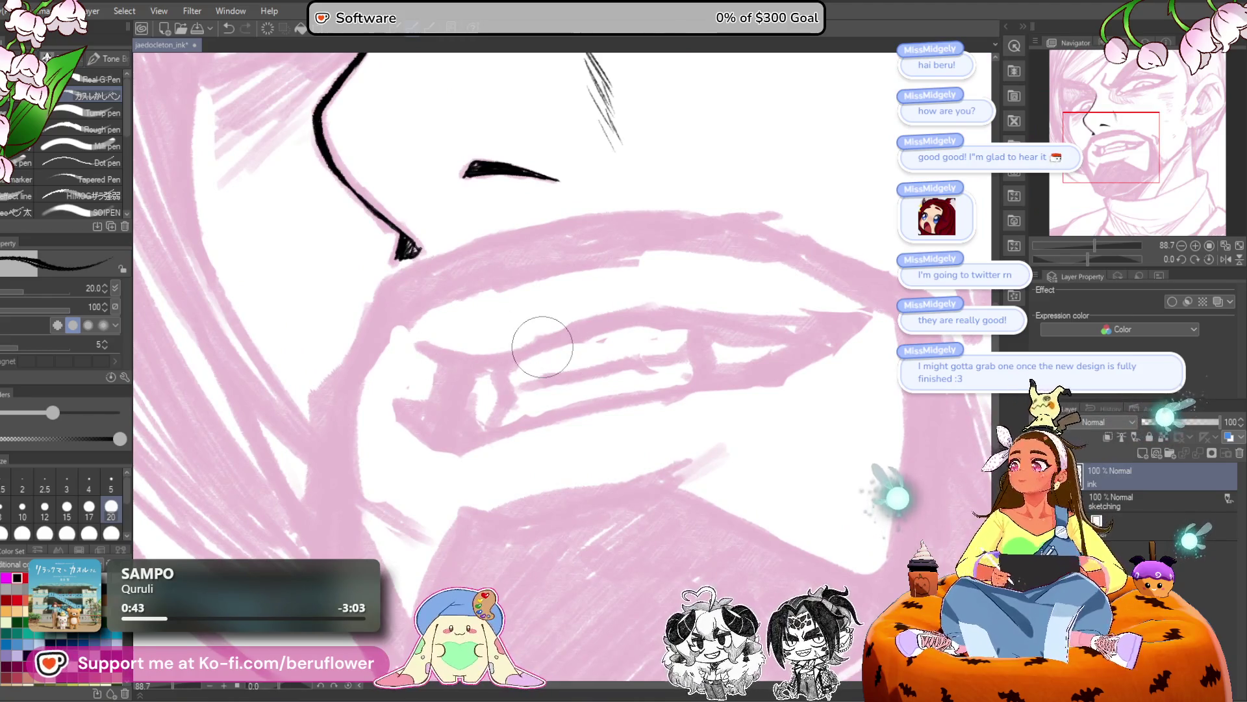
Fill in the nose tip and ink the long right jawline at brush size 20.
scroll(543, 339, "down", 3)
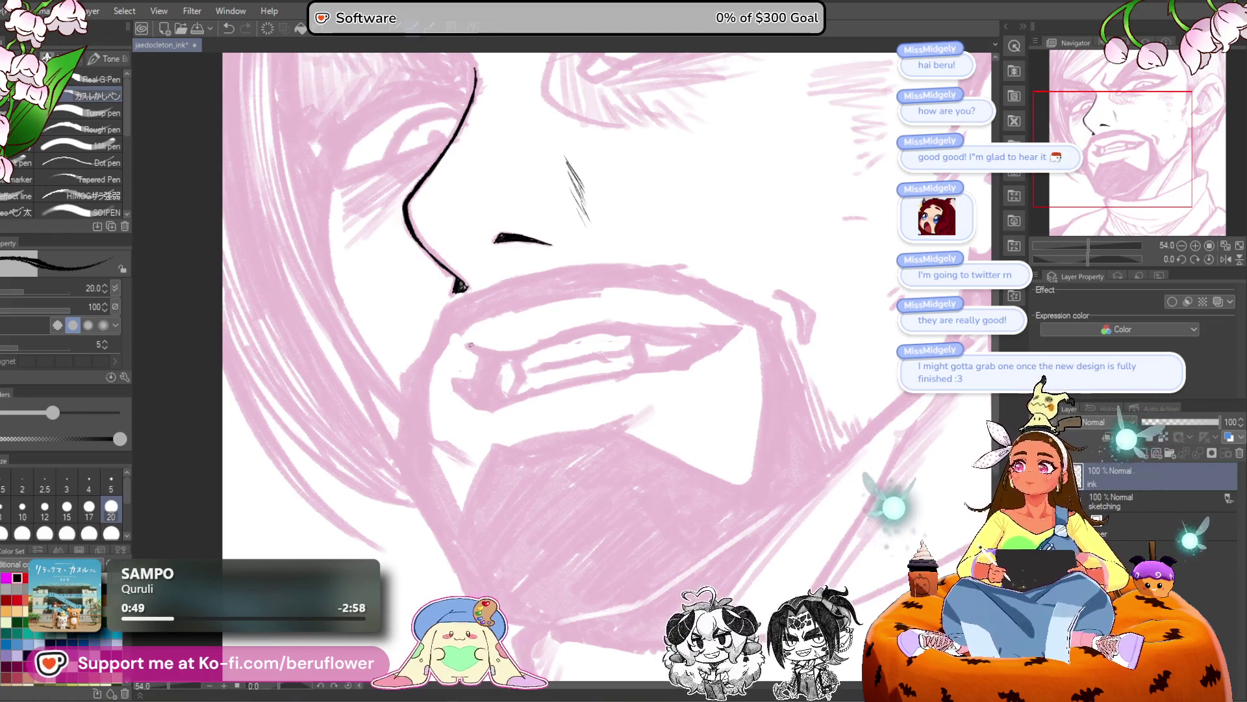
scroll(465, 278, "up", 5)
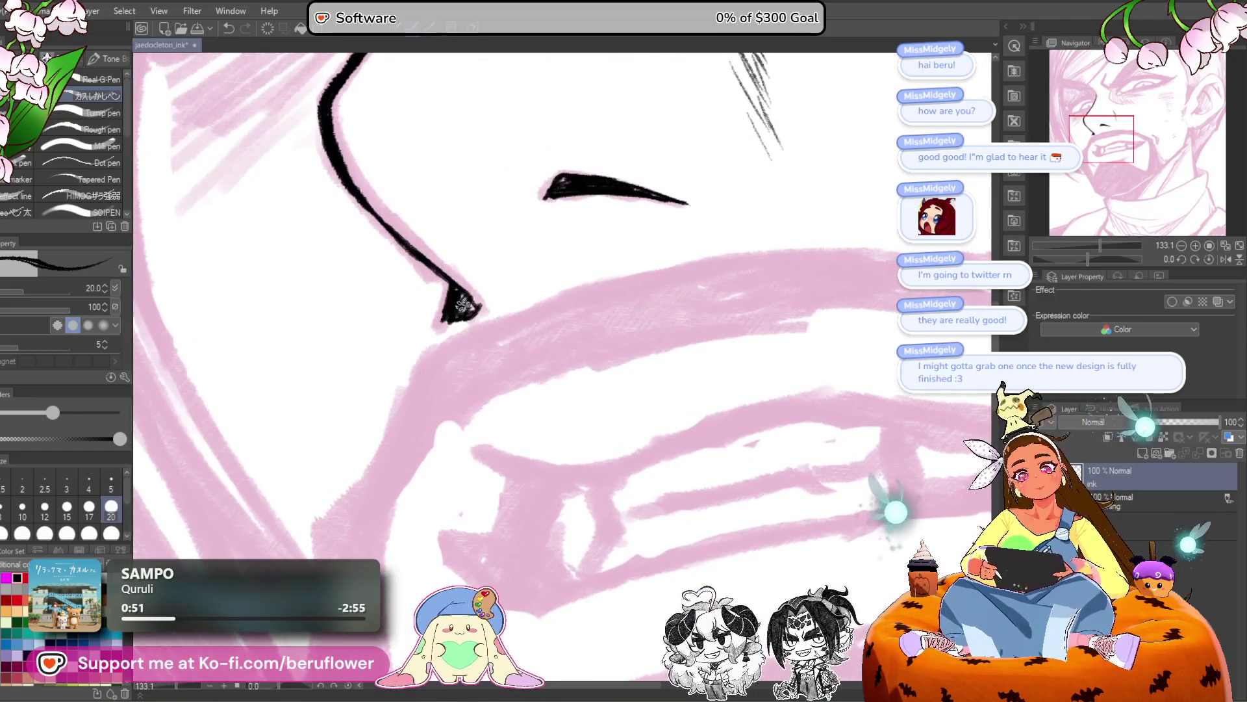
left_click_drag(437, 279, 450, 300)
scroll(444, 335, "down", 6)
mouse_move(806, 390)
left_mouse_down()
mouse_move(821, 367)
mouse_move(784, 383)
left_mouse_up()
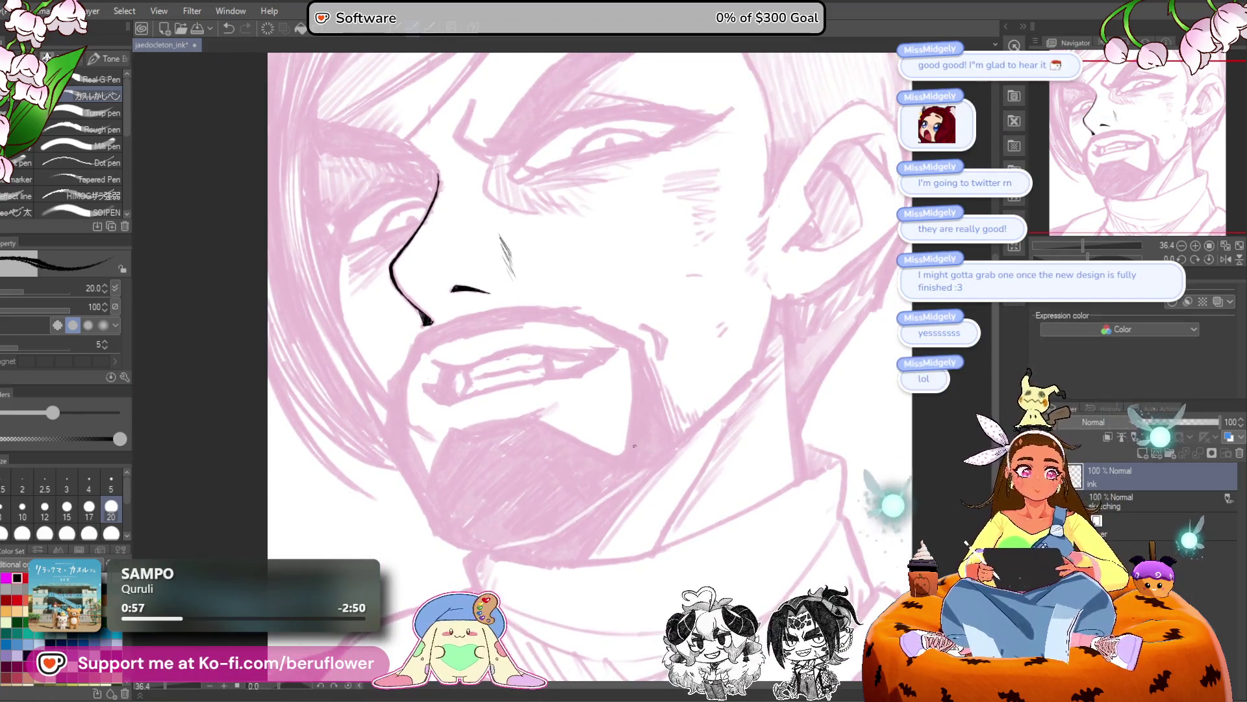
scroll(800, 351, "up", 2)
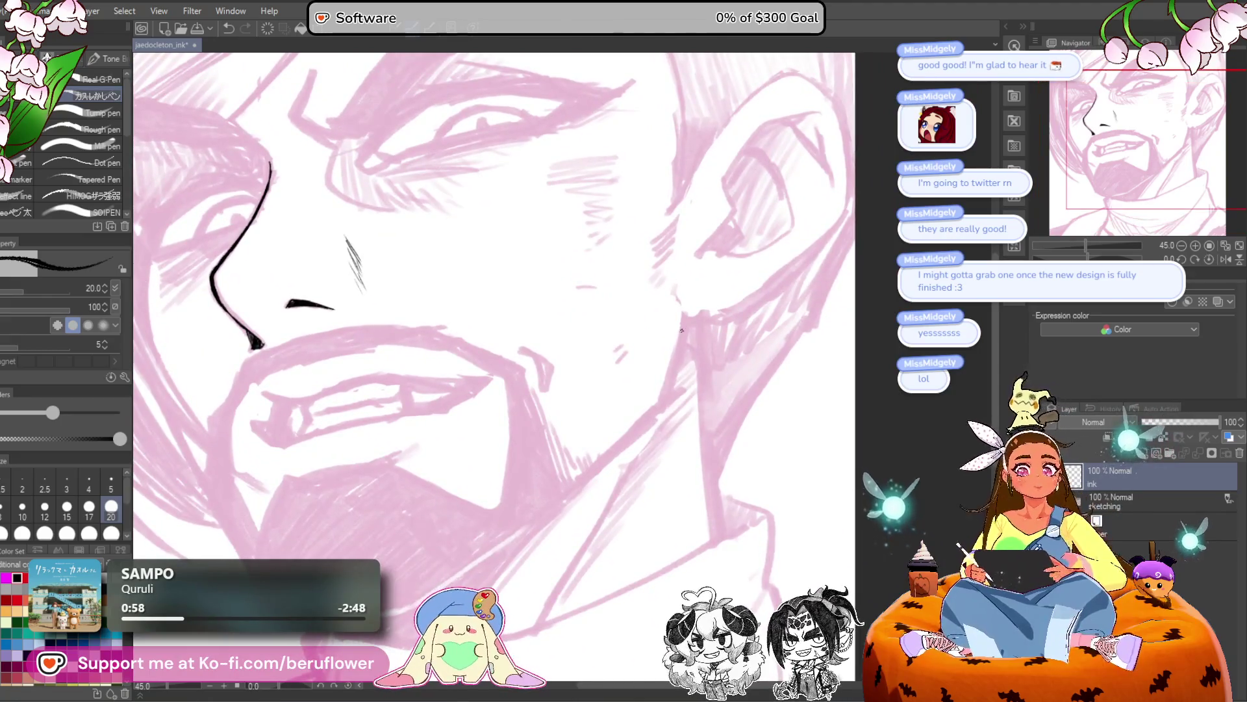
mouse_move(686, 317)
left_mouse_down()
mouse_move(671, 387)
mouse_move(750, 305)
left_mouse_up()
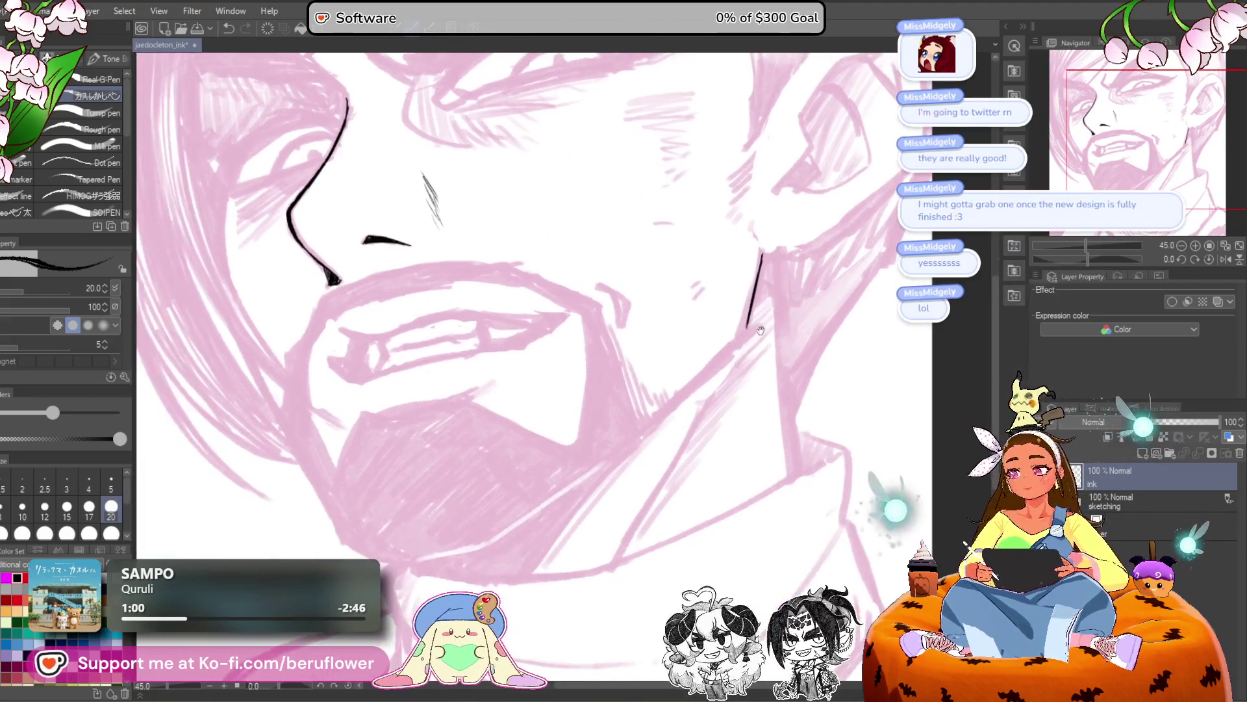
key("bracketleft")
key("bracketleft")
key("bracketright")
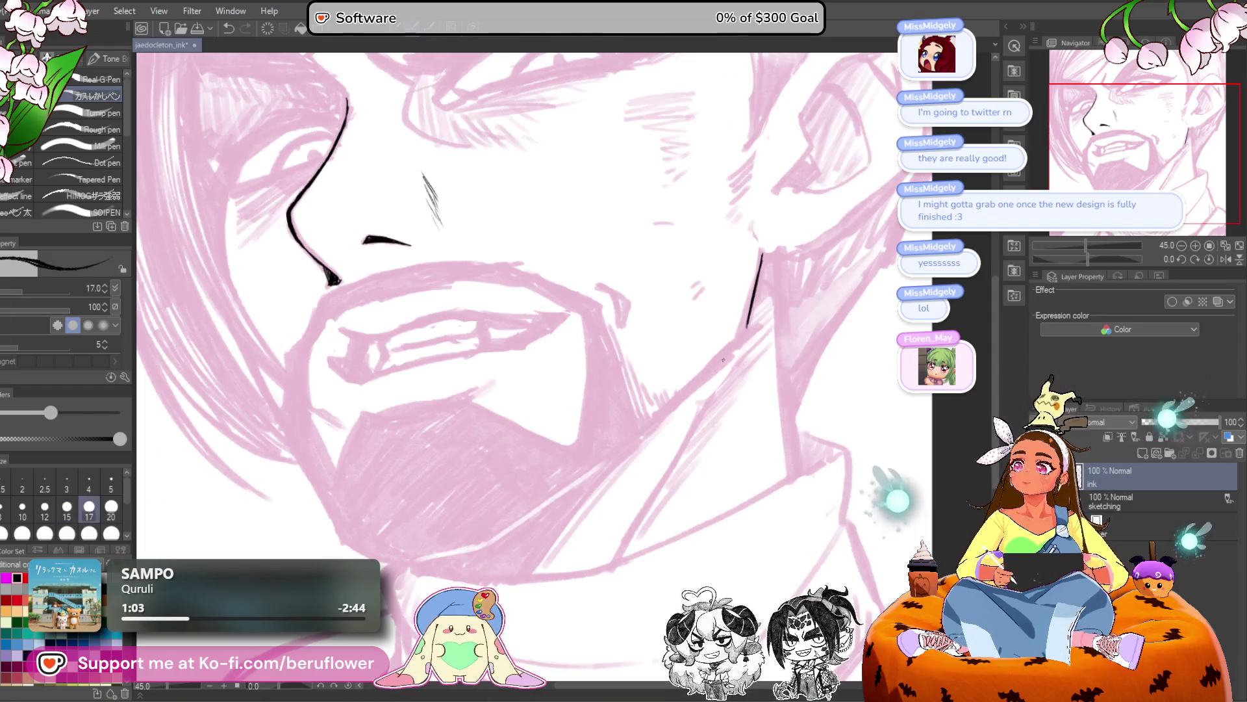
key("bracketright")
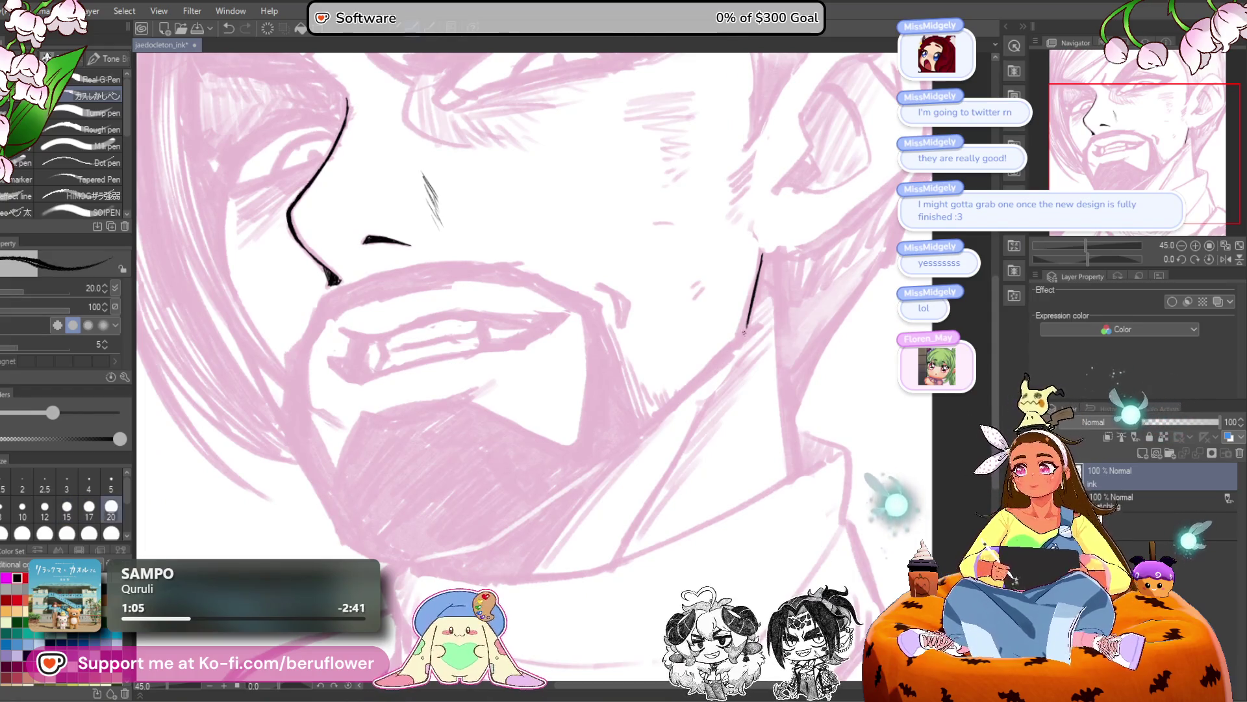
scroll(746, 328, "up", 5)
mouse_move(772, 308)
left_mouse_down()
mouse_move(825, 240)
mouse_move(771, 313)
mouse_move(588, 476)
left_mouse_up()
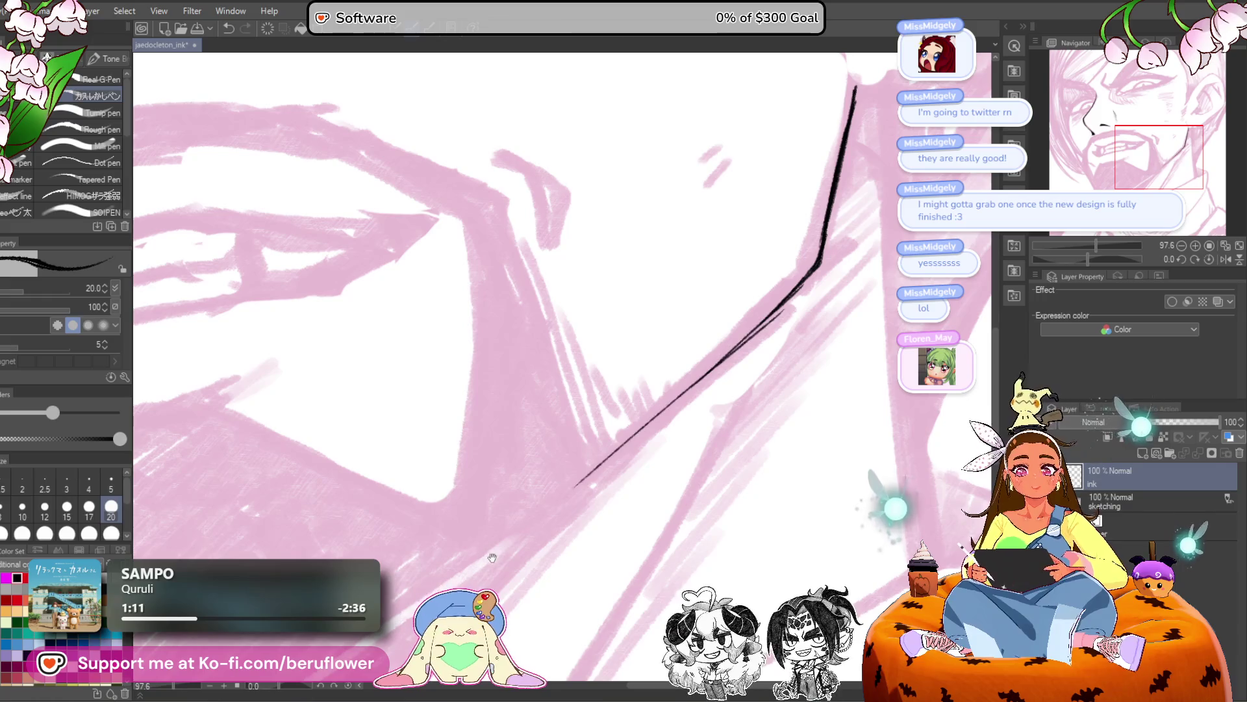
key("ctrl+z")
left_click_drag(804, 281, 593, 480)
mouse_move(655, 418)
left_mouse_down()
mouse_move(590, 476)
mouse_move(610, 513)
mouse_move(643, 531)
mouse_move(669, 514)
mouse_move(681, 463)
mouse_move(681, 518)
left_mouse_up()
Ink a thin line down the left side of the face.
scroll(571, 481, "down", 5)
left_click_drag(537, 331, 613, 374)
scroll(612, 374, "up", 5)
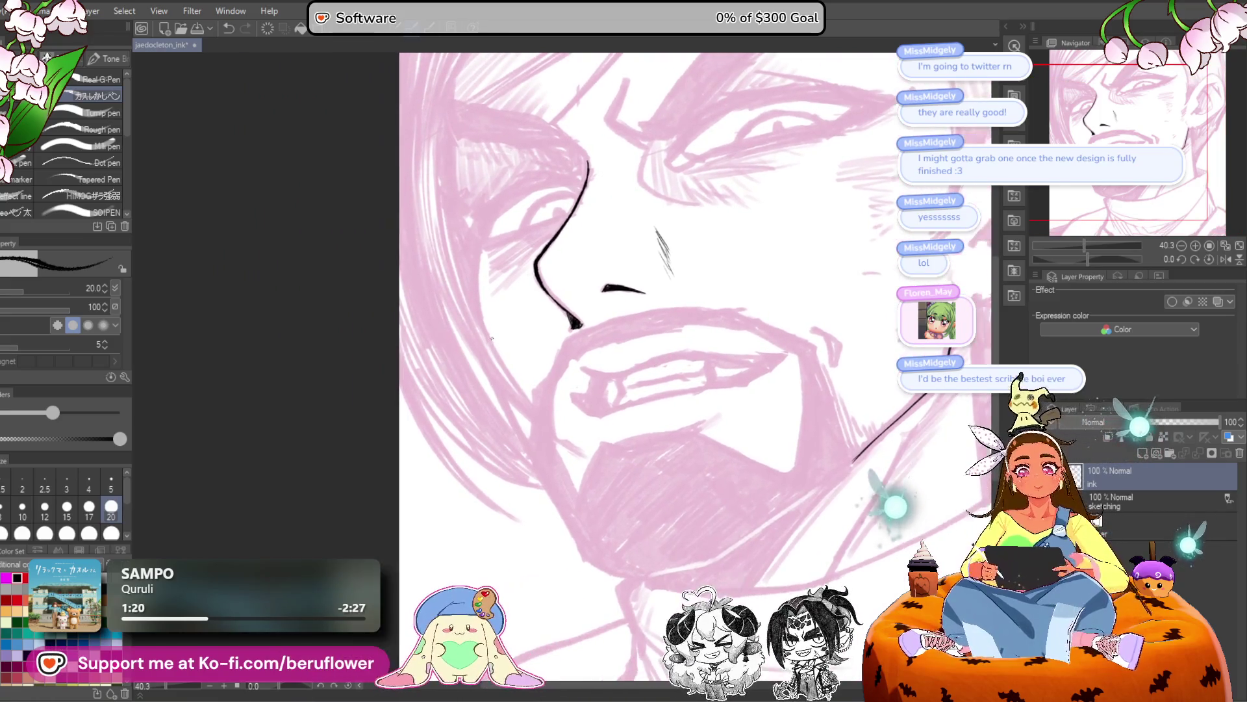
mouse_move(465, 300)
left_mouse_down()
mouse_move(463, 425)
mouse_move(484, 491)
left_mouse_up()
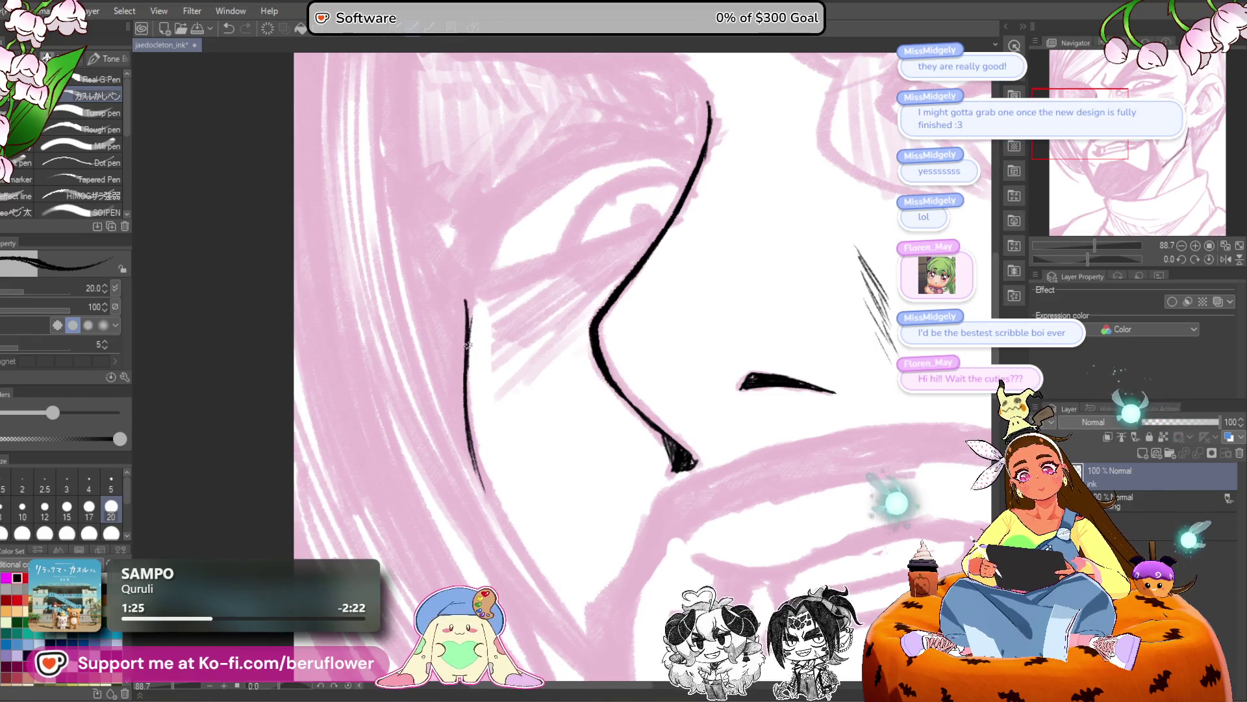
scroll(650, 325, "down", 5)
scroll(650, 324, "up", 2)
mouse_move(735, 200)
left_mouse_down()
mouse_move(696, 247)
mouse_move(628, 184)
left_mouse_up()
scroll(629, 184, "down", 2)
scroll(628, 184, "up", 3)
mouse_move(662, 318)
left_mouse_down()
mouse_move(613, 341)
mouse_move(627, 312)
left_mouse_up()
left_click_drag(593, 357, 609, 341)
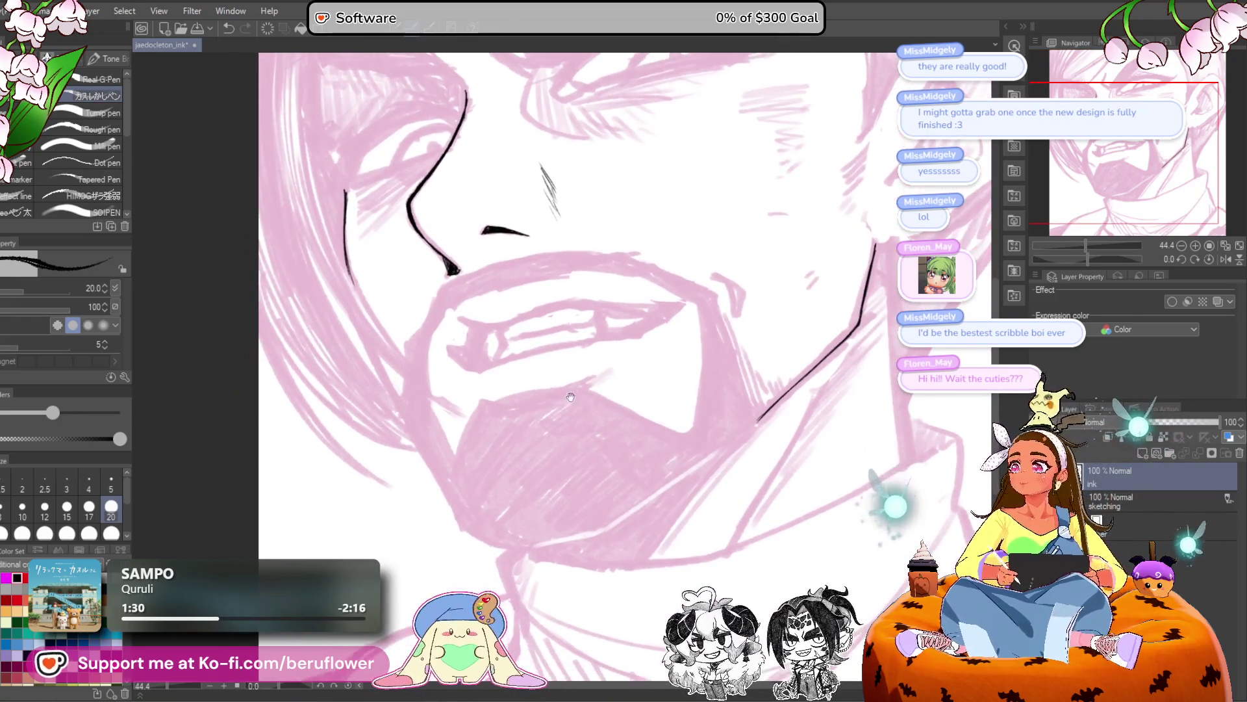
left_click_drag(495, 315, 495, 320)
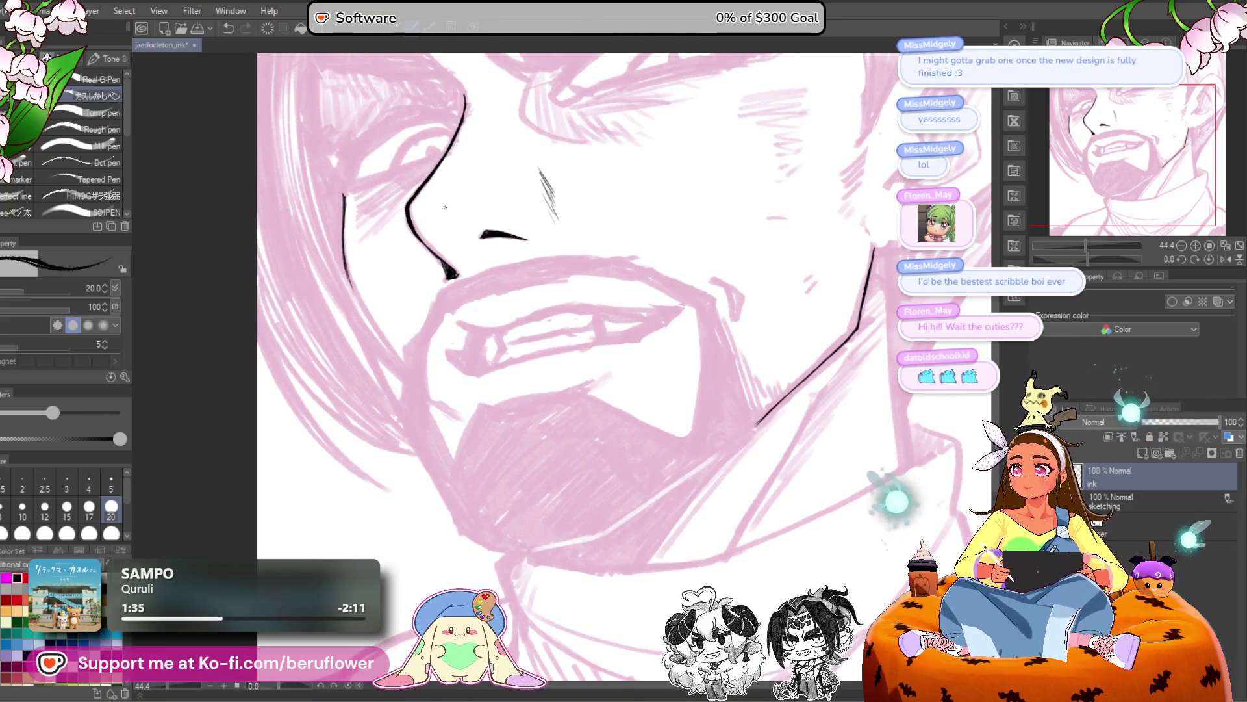
Ink the left jaw line downward, undoing misplaced strokes.
left_click_drag(447, 209, 457, 215)
left_click_drag(354, 246, 365, 314)
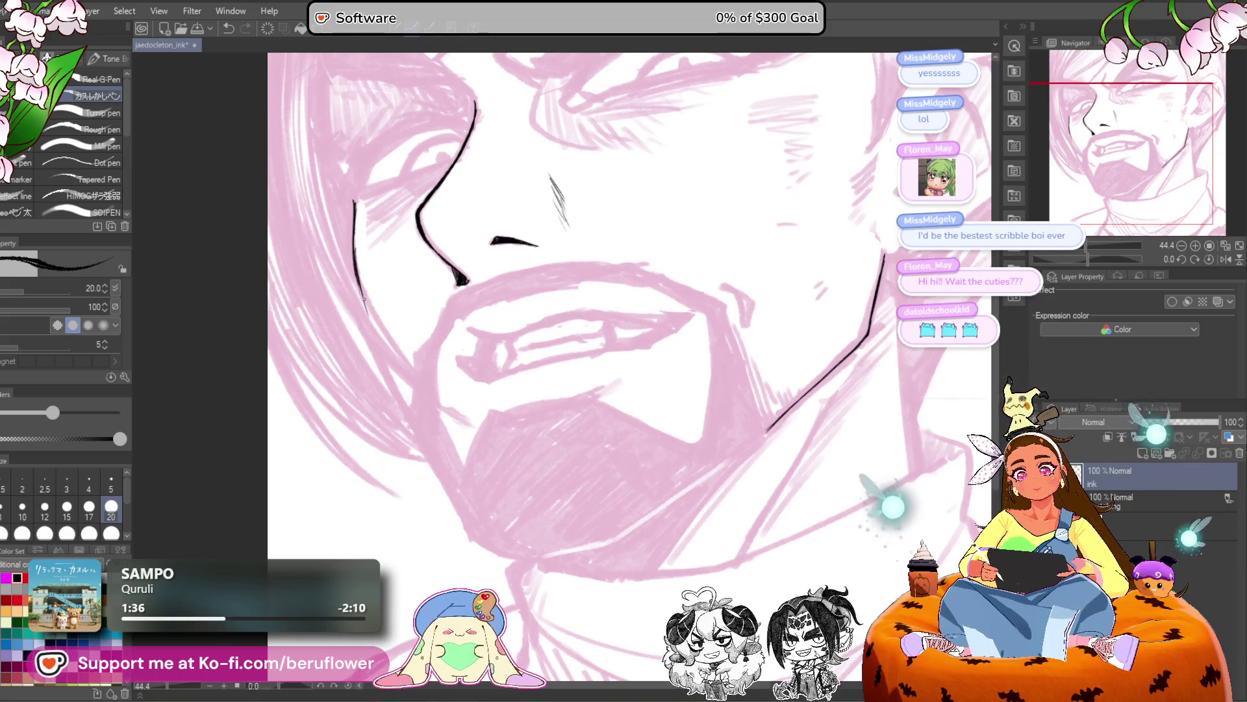
key("ctrl+z")
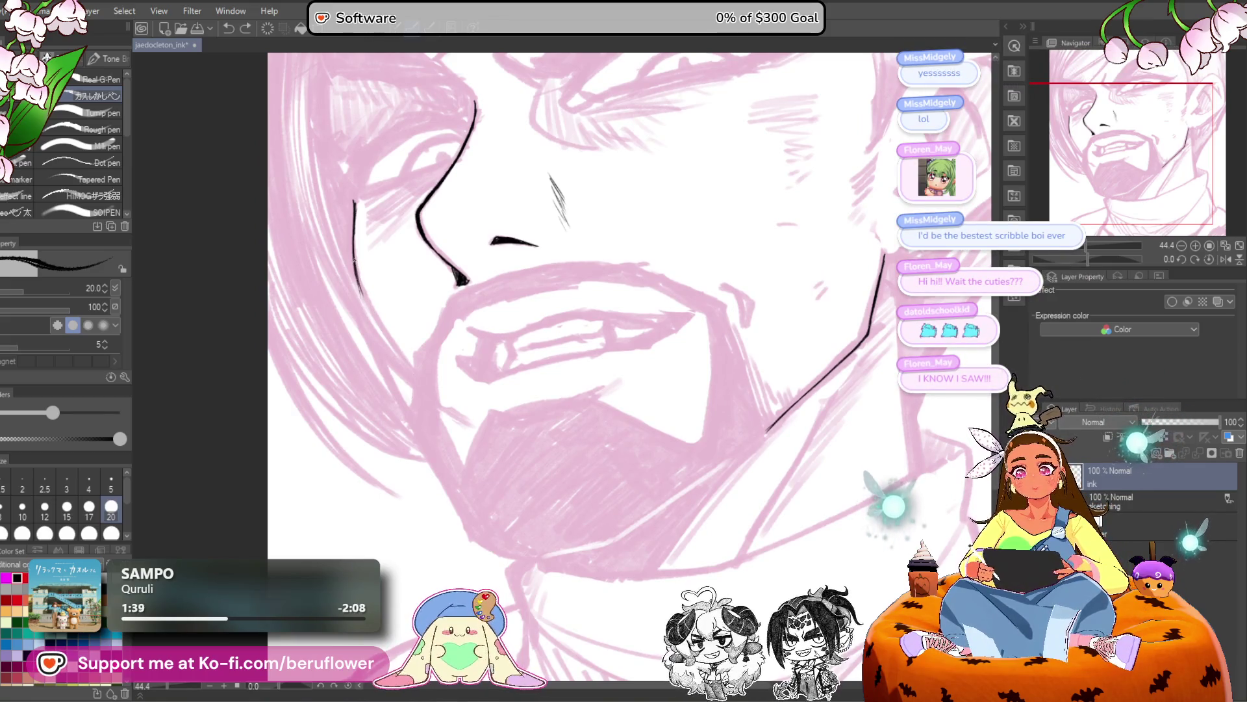
left_click_drag(359, 286, 396, 377)
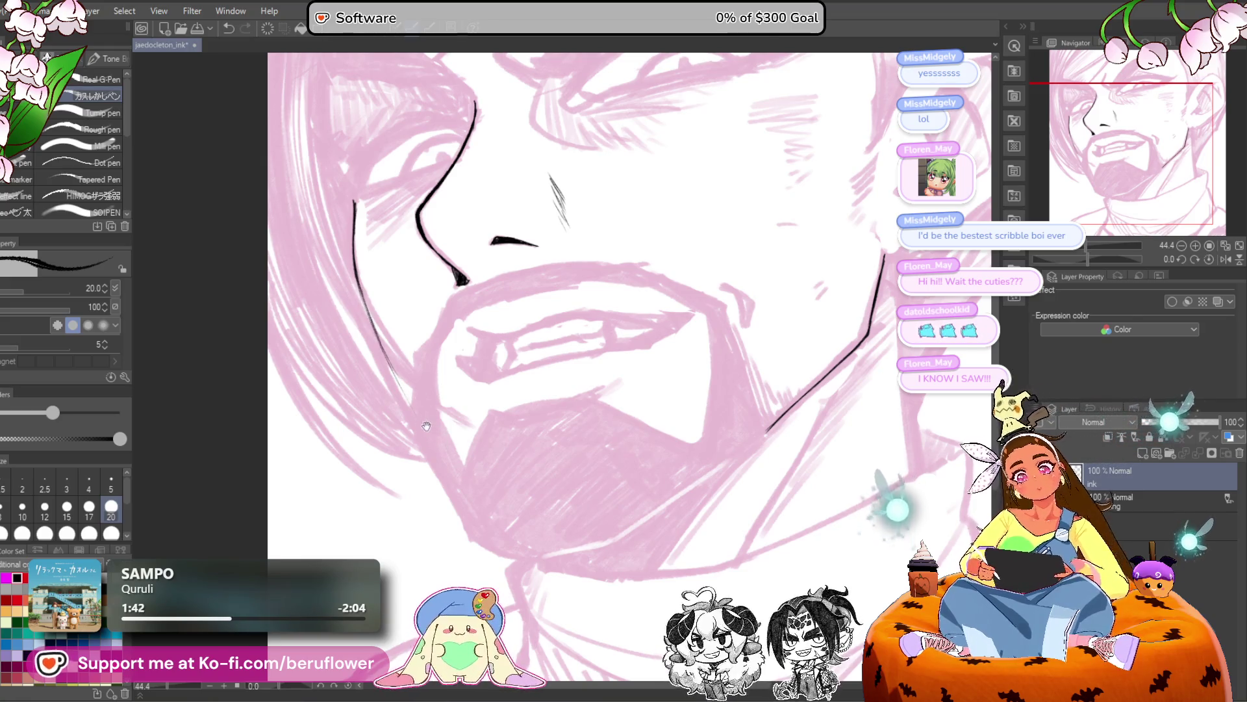
left_click_drag(424, 425, 426, 375)
left_click_drag(376, 284, 411, 359)
key("ctrl+z")
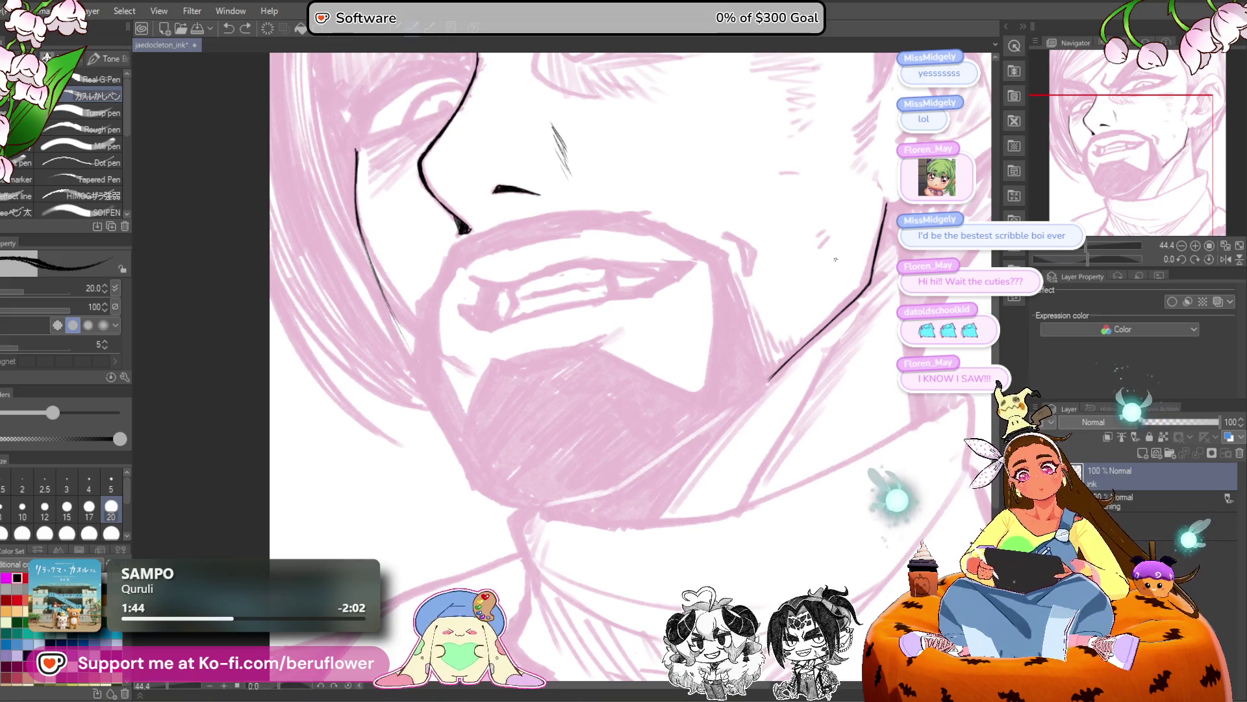
left_click_drag(1096, 263, 1105, 266)
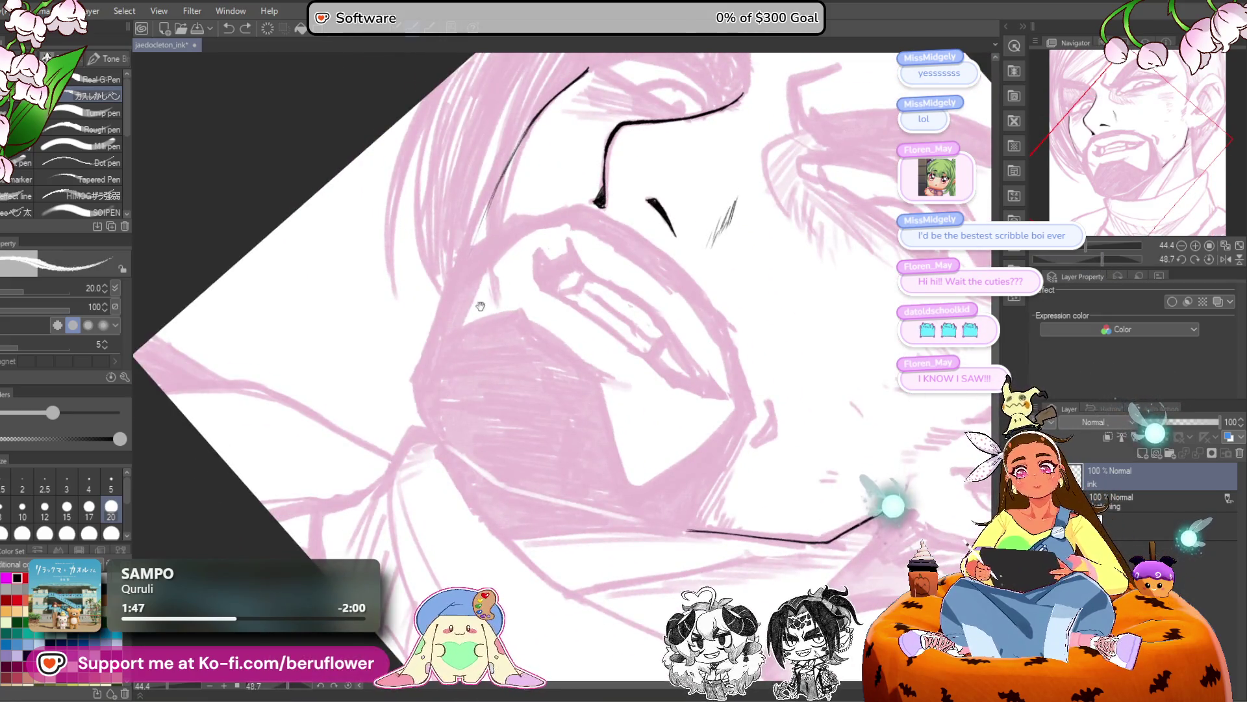
Ink the hair strand sweeping down-left over the cheek, redoing overshooting strokes.
left_click_drag(399, 379, 348, 412)
left_click_drag(1085, 244, 1108, 262)
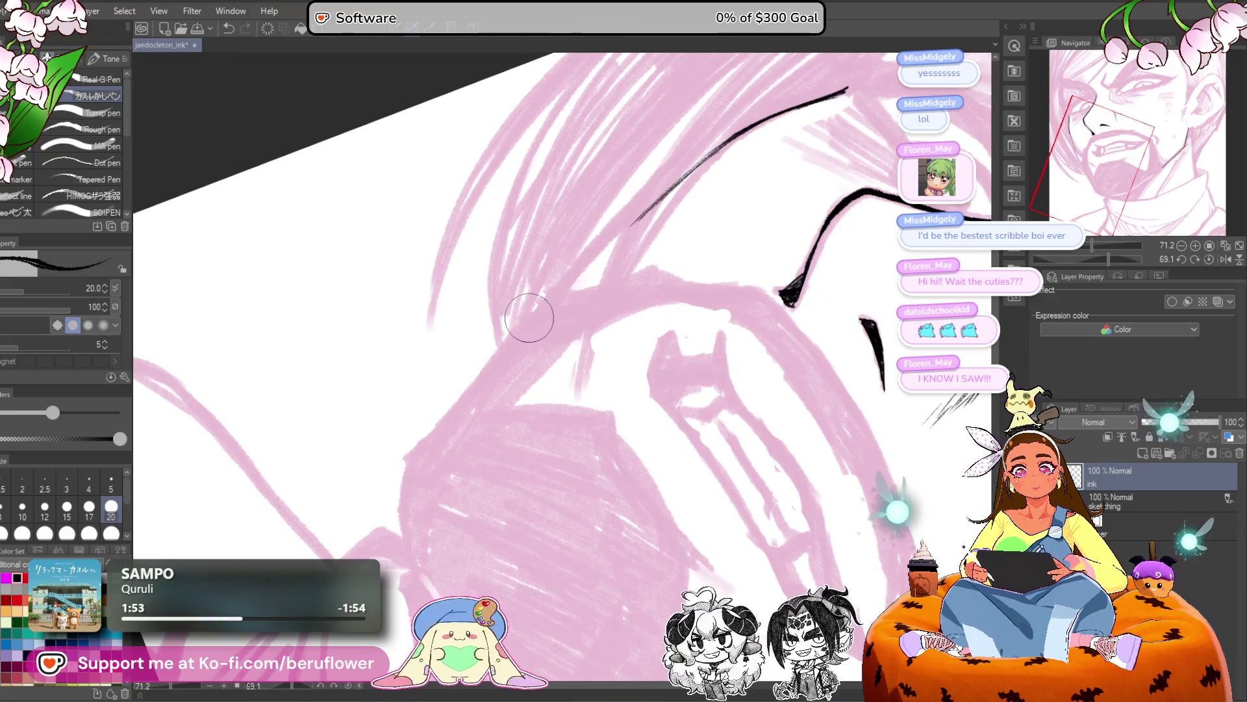
left_click_drag(530, 315, 500, 354)
left_click_drag(672, 207, 486, 388)
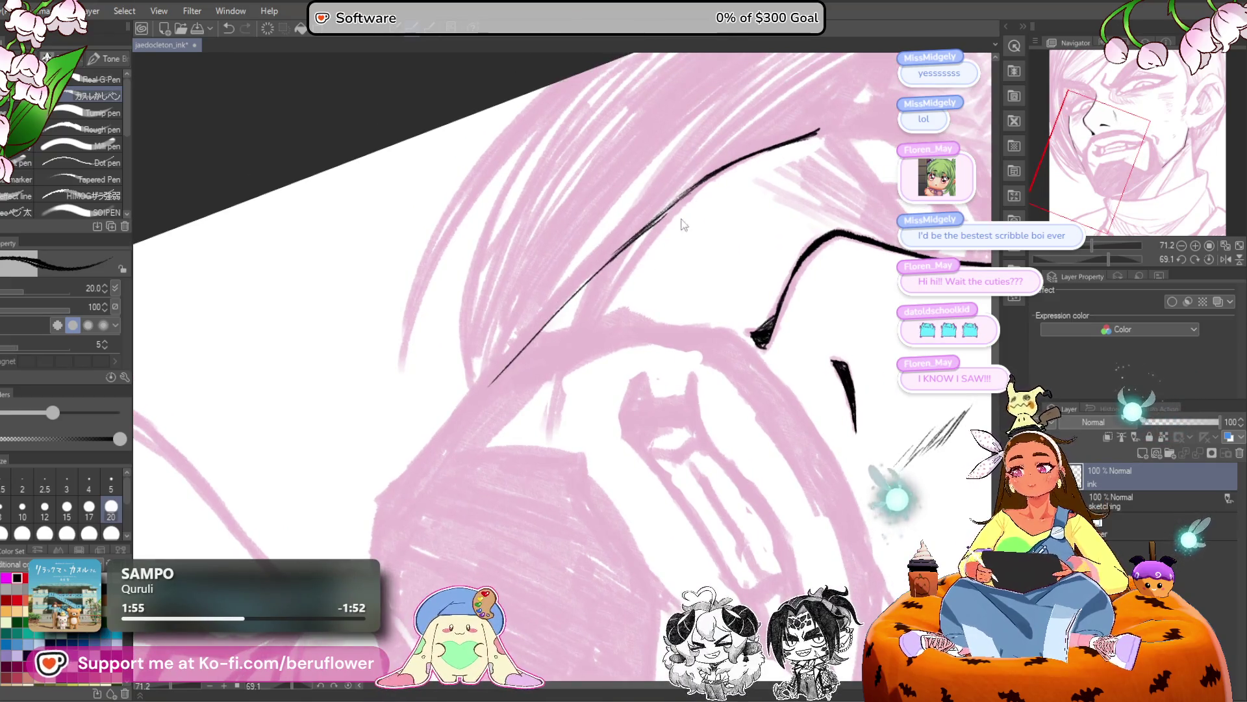
key("ctrl+z")
left_click_drag(615, 299, 628, 301)
left_click_drag(404, 503, 717, 164)
key("ctrl+z")
left_click_drag(655, 235, 523, 360)
left_click_drag(565, 307, 412, 500)
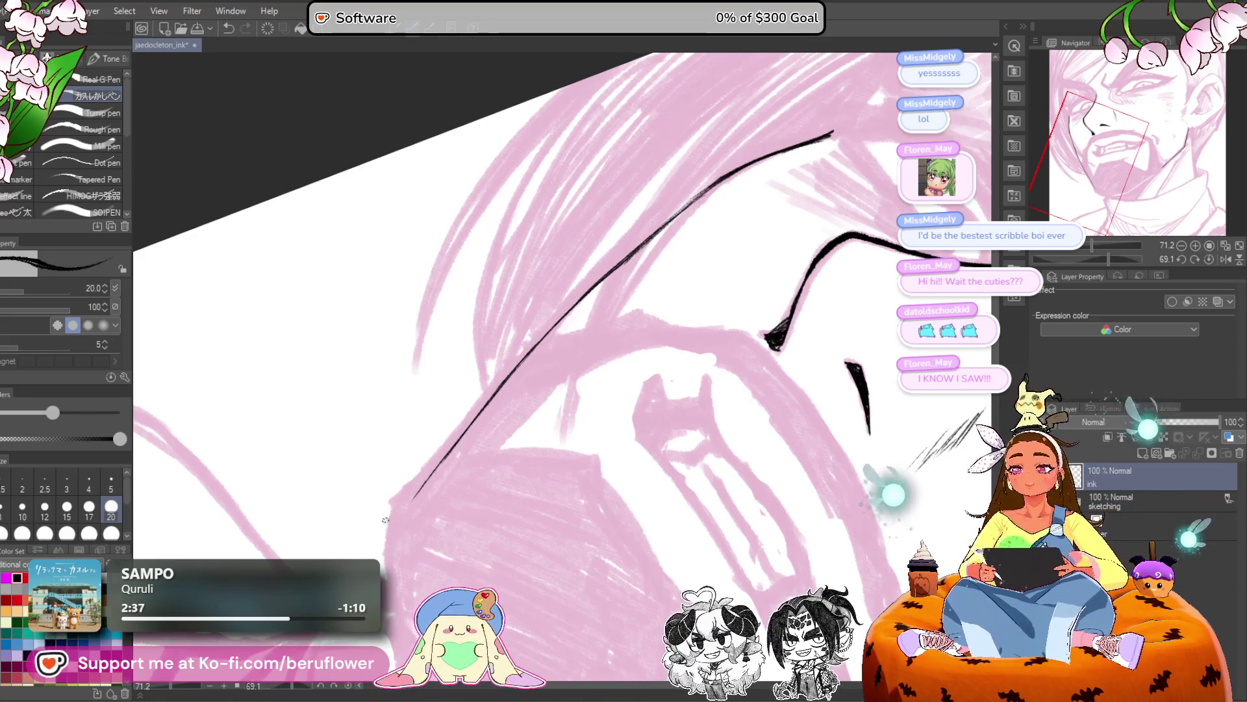
Even out the broken hair line, extend it toward the beard, and reset canvas rotation.
mouse_move(628, 365)
left_mouse_down()
mouse_move(563, 401)
mouse_move(575, 398)
left_mouse_up()
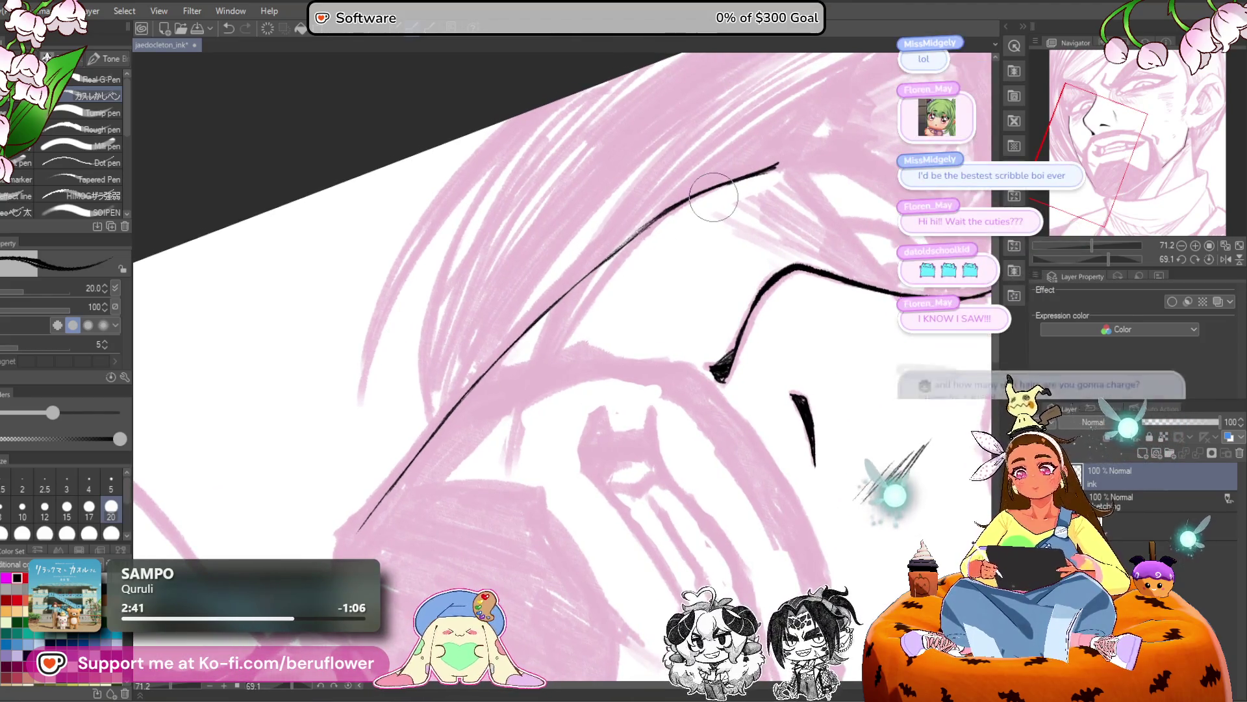
scroll(713, 197, "up", 2)
scroll(713, 197, "down", 1)
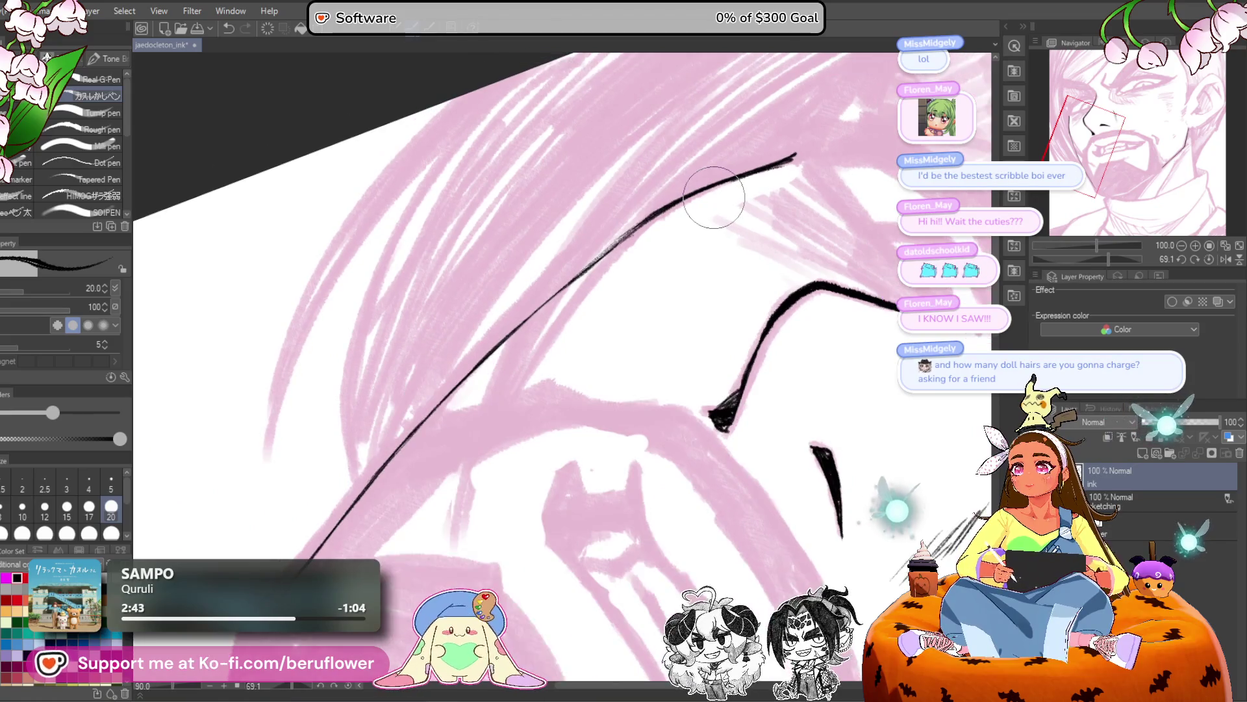
left_click_drag(601, 478, 626, 453)
left_click_drag(614, 250, 571, 292)
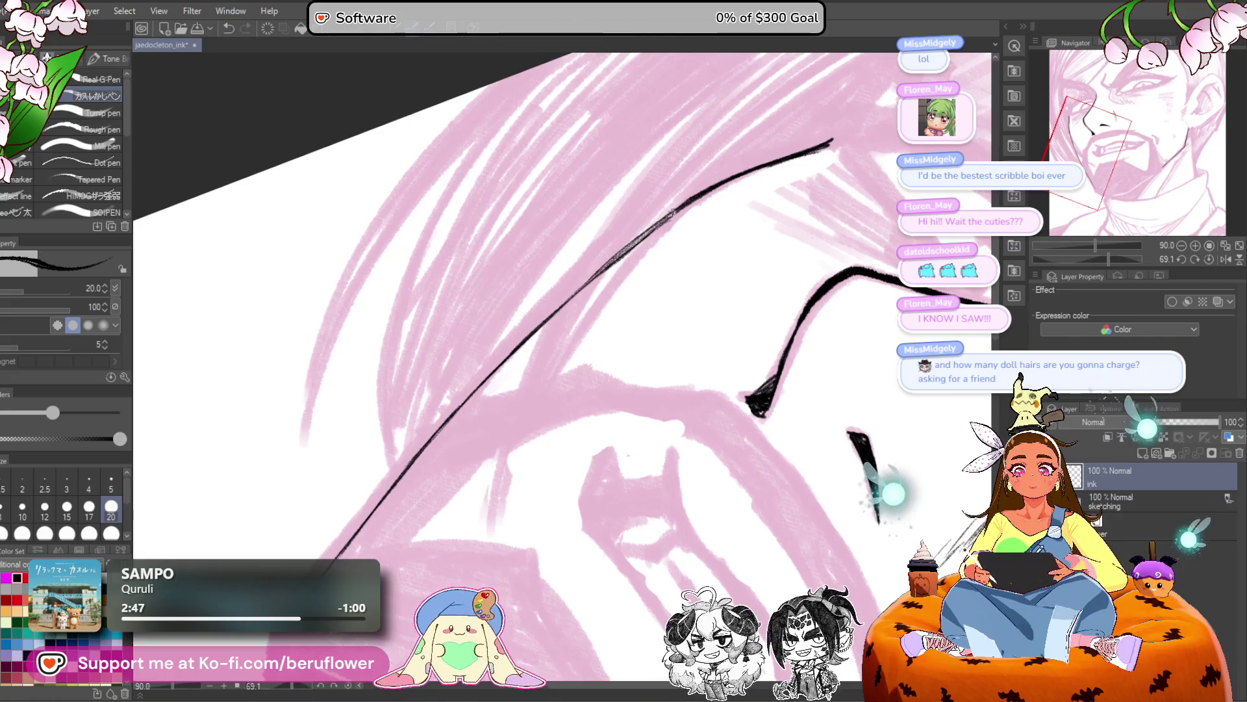
left_click_drag(643, 234, 565, 302)
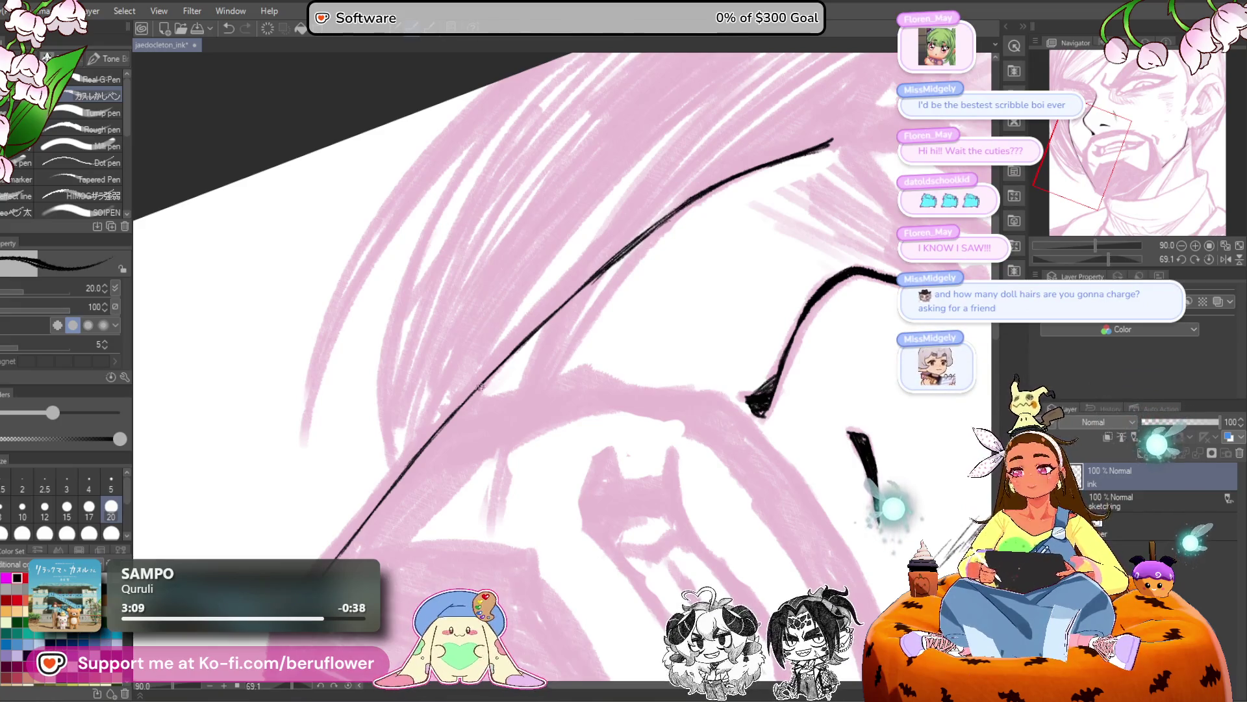
scroll(565, 304, "up", 2)
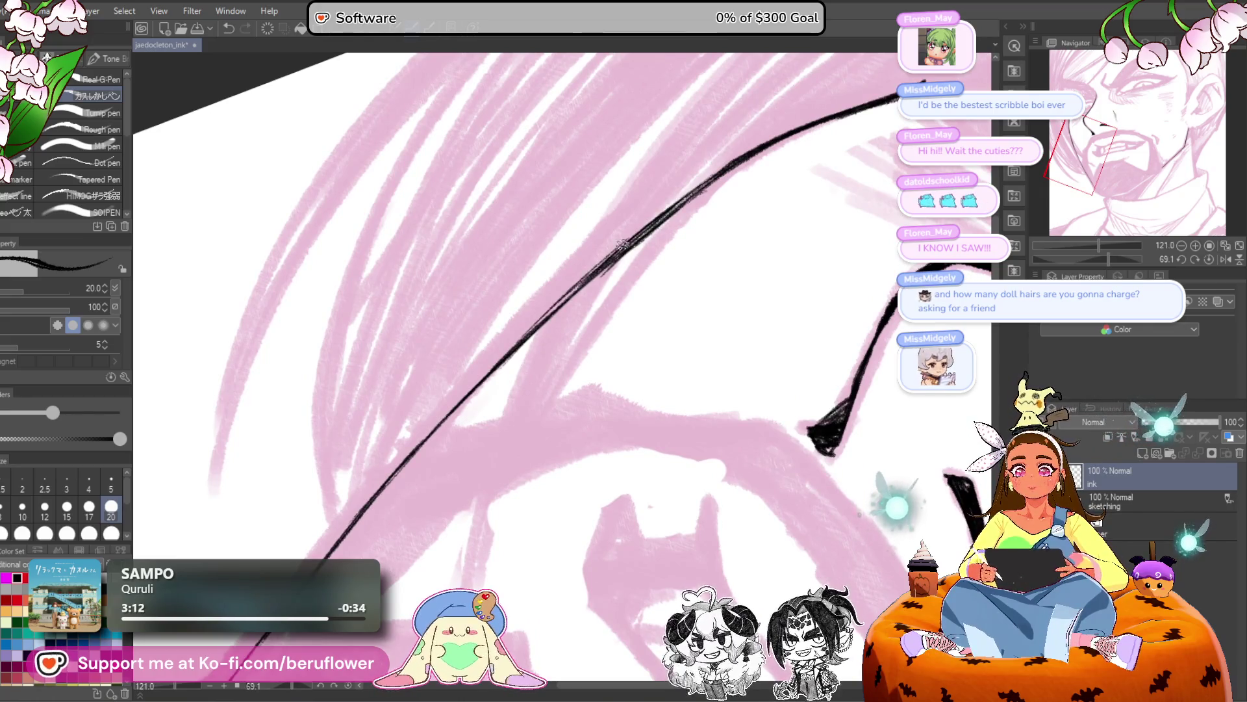
left_click_drag(692, 252, 623, 297)
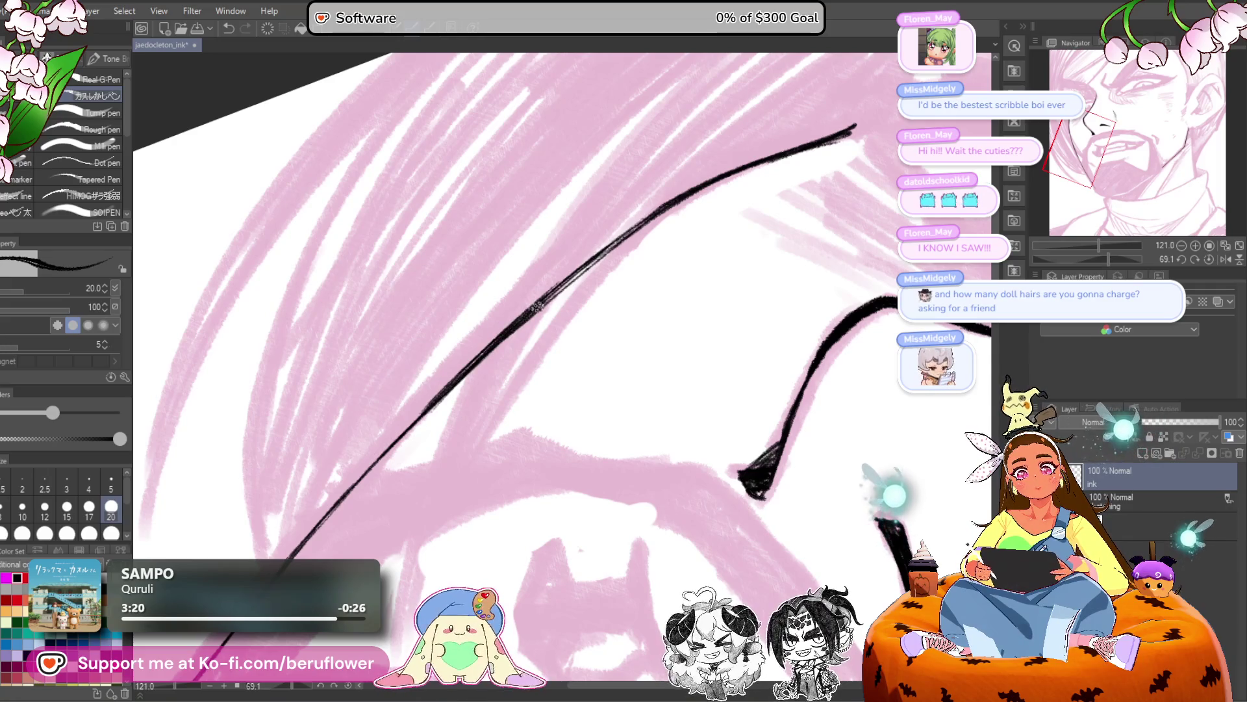
left_click_drag(544, 302, 504, 441)
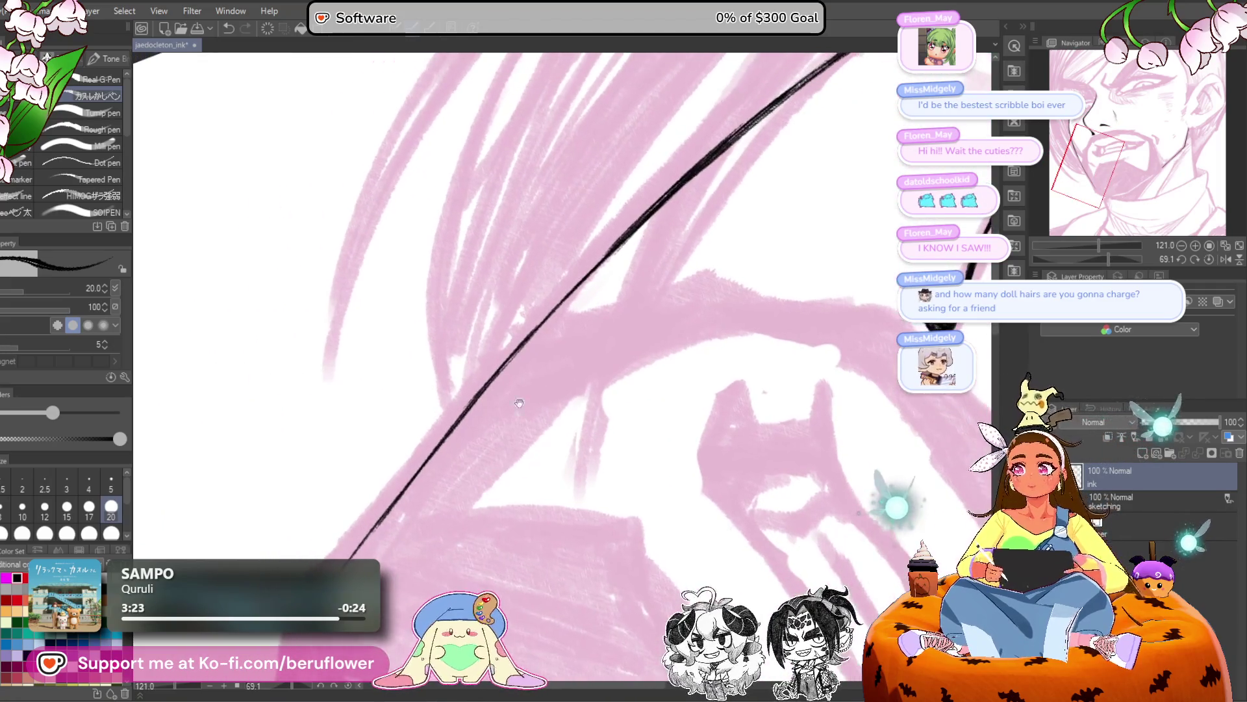
mouse_move(414, 533)
left_mouse_down()
mouse_move(484, 326)
mouse_move(427, 410)
left_mouse_up()
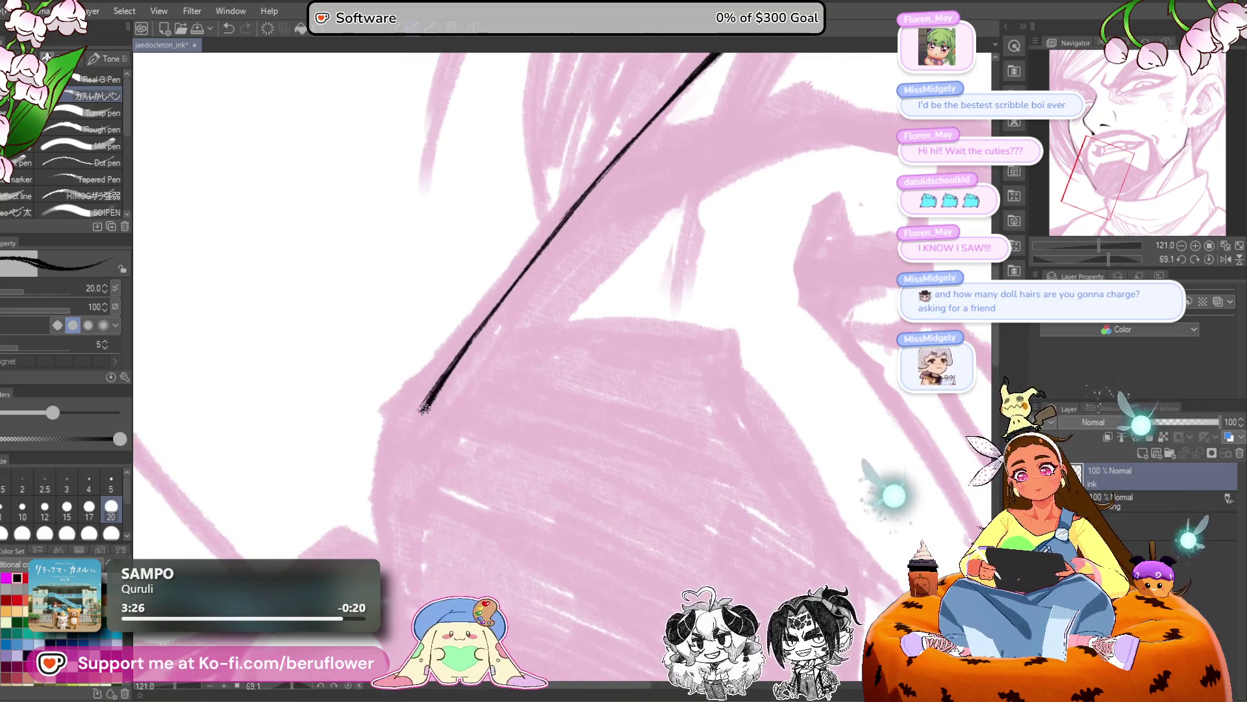
scroll(427, 409, "down", 5)
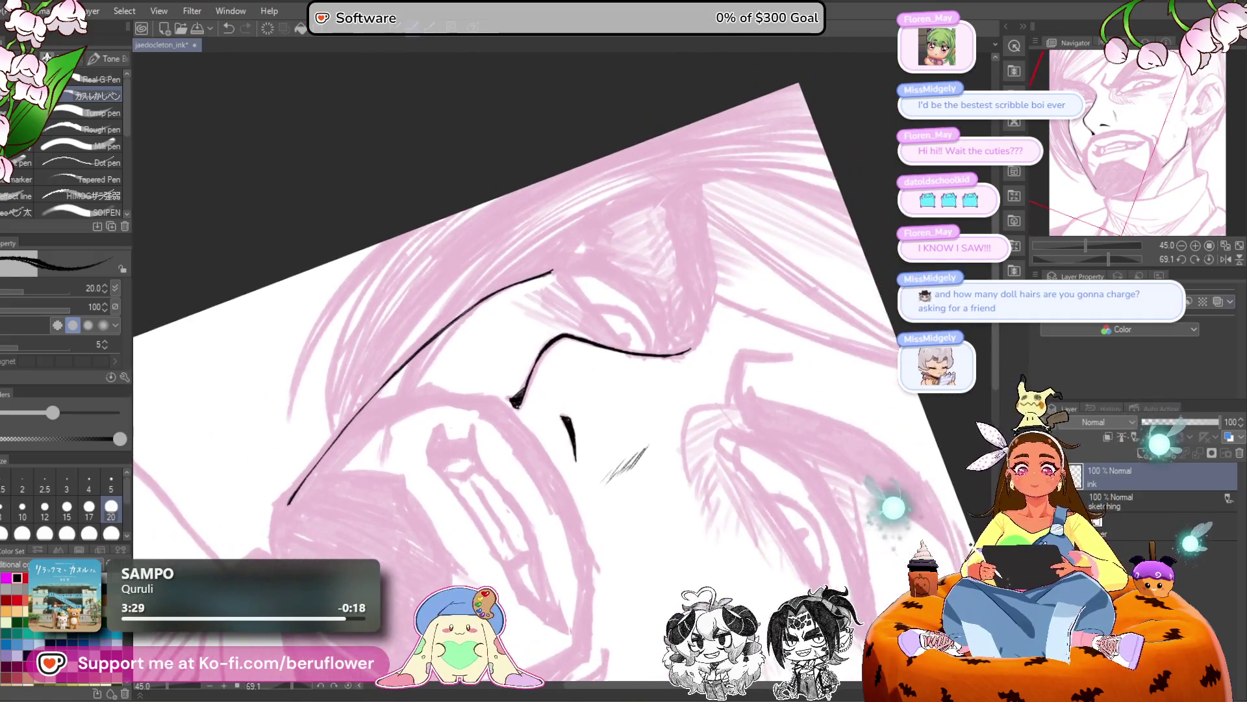
left_click(1209, 259)
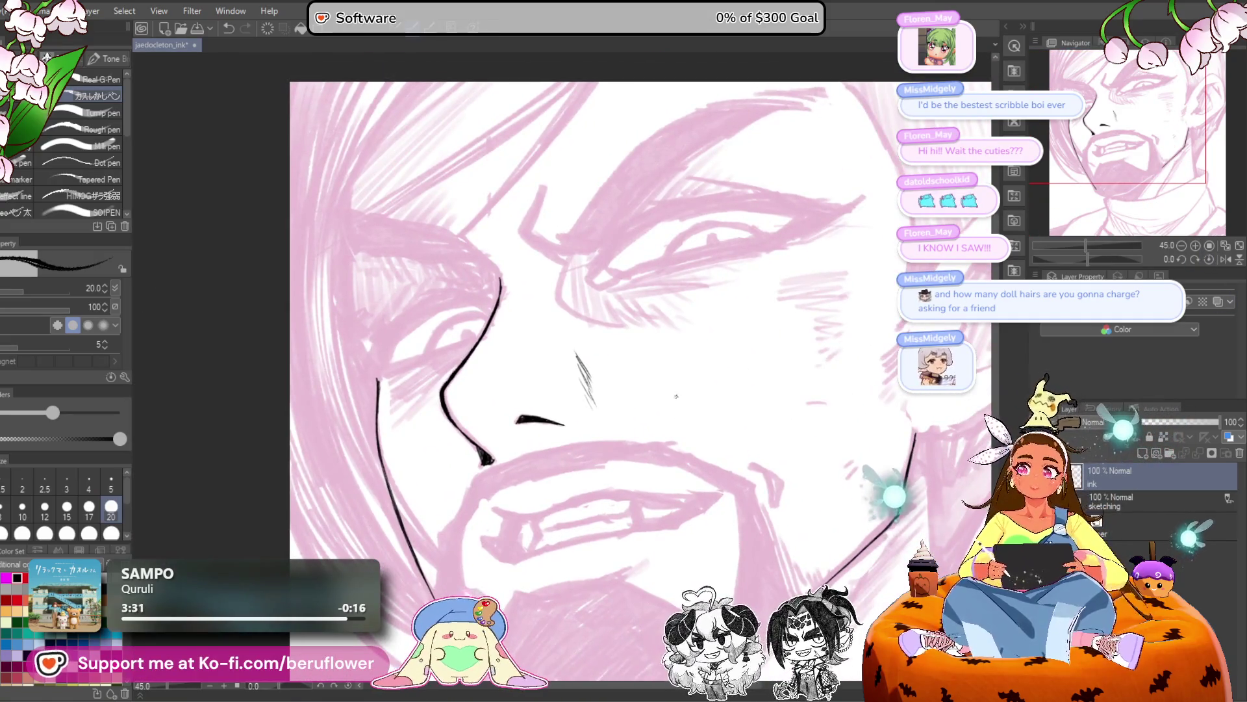
scroll(676, 394, "down", 2)
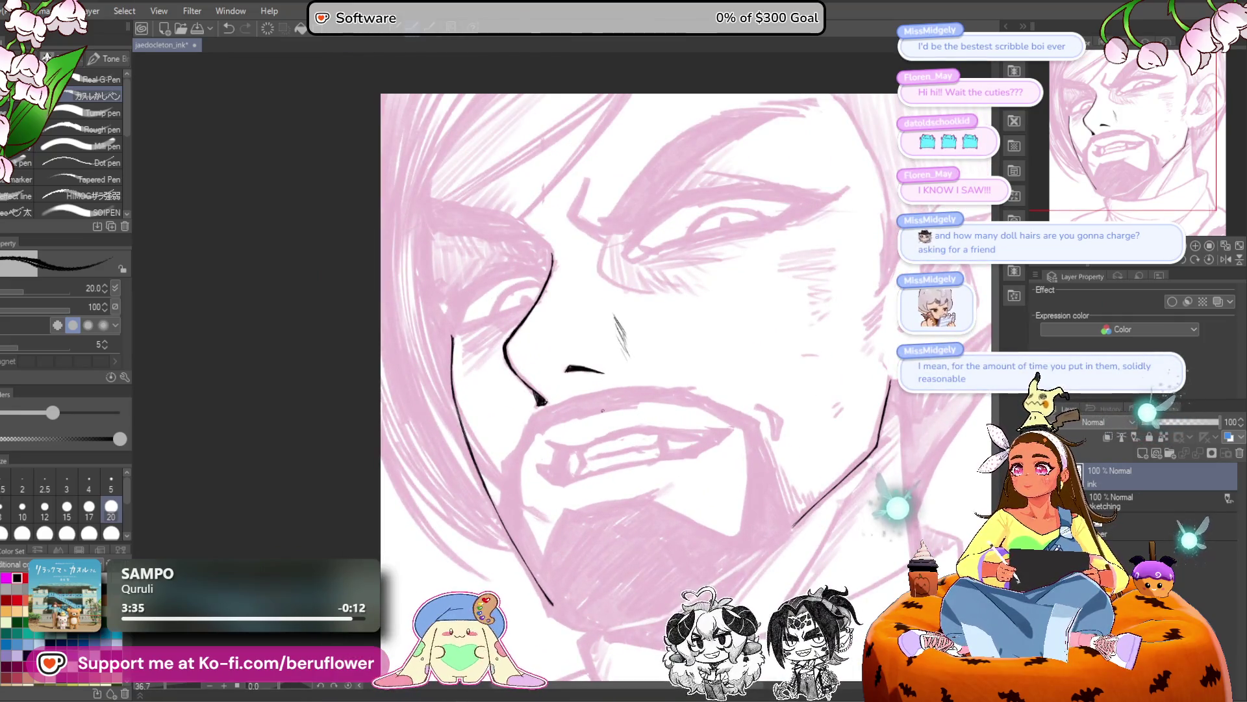
mouse_move(712, 488)
left_mouse_down()
mouse_move(637, 493)
mouse_move(674, 495)
left_mouse_up()
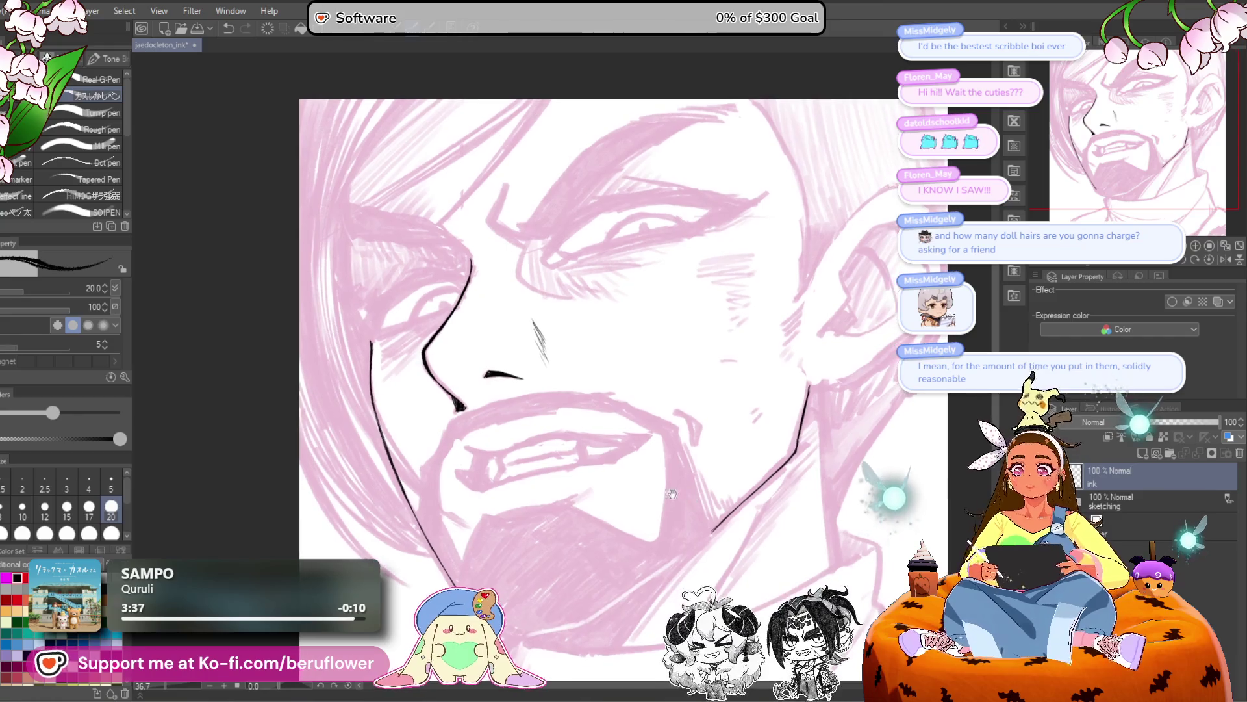
scroll(637, 272, "up", 2)
scroll(637, 272, "up", 2)
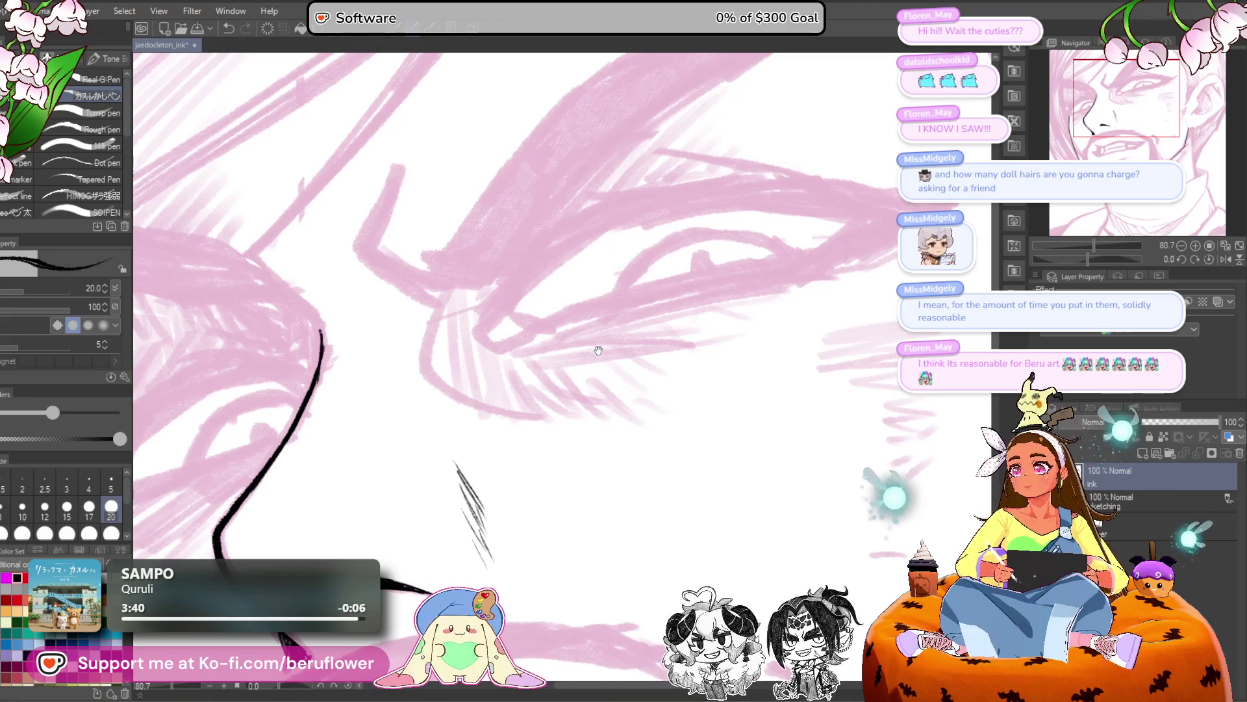
left_click_drag(595, 356, 596, 369)
left_click_drag(516, 309, 576, 235)
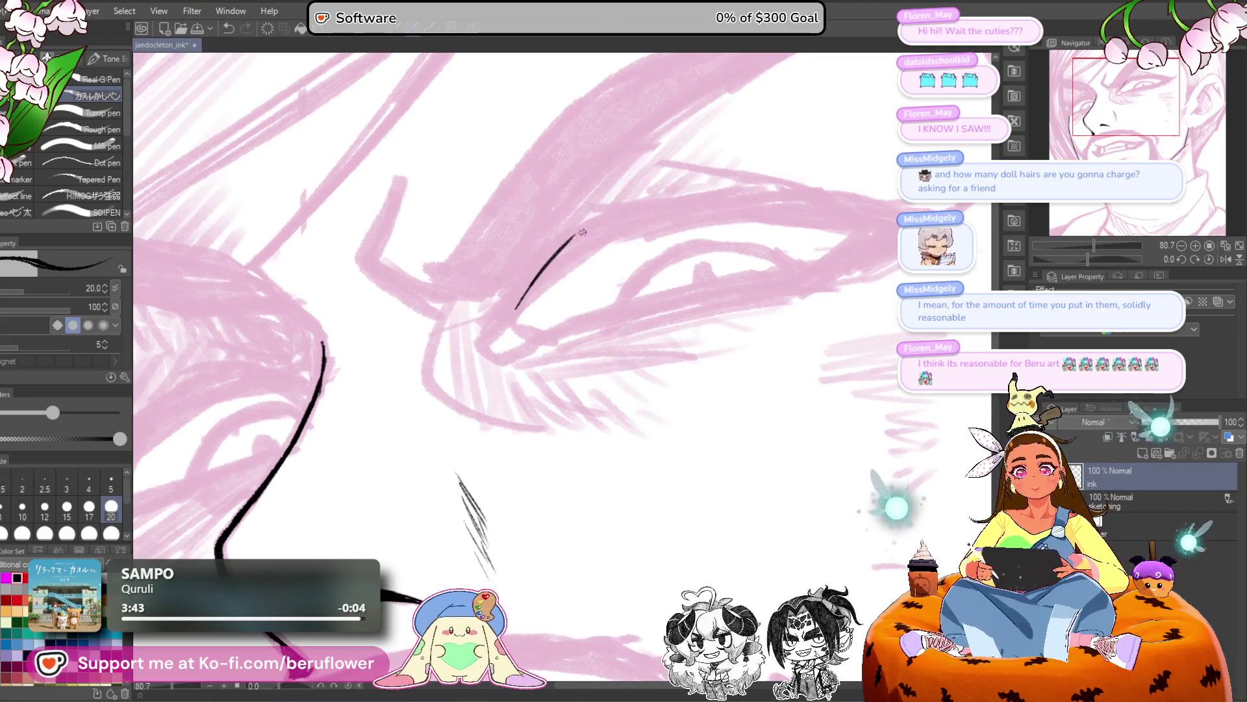
key("ctrl+z")
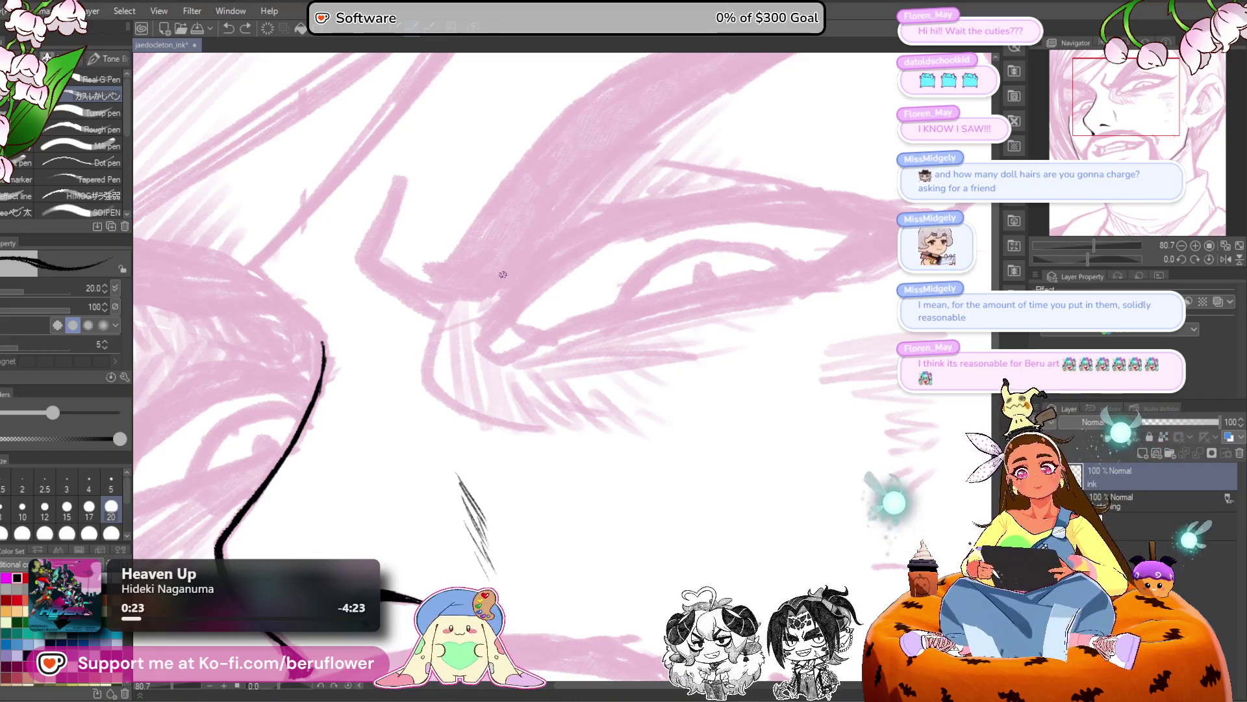
scroll(503, 282, "down", 5)
scroll(585, 325, "up", 2)
left_click_drag(650, 325, 727, 372)
scroll(727, 372, "up", 3)
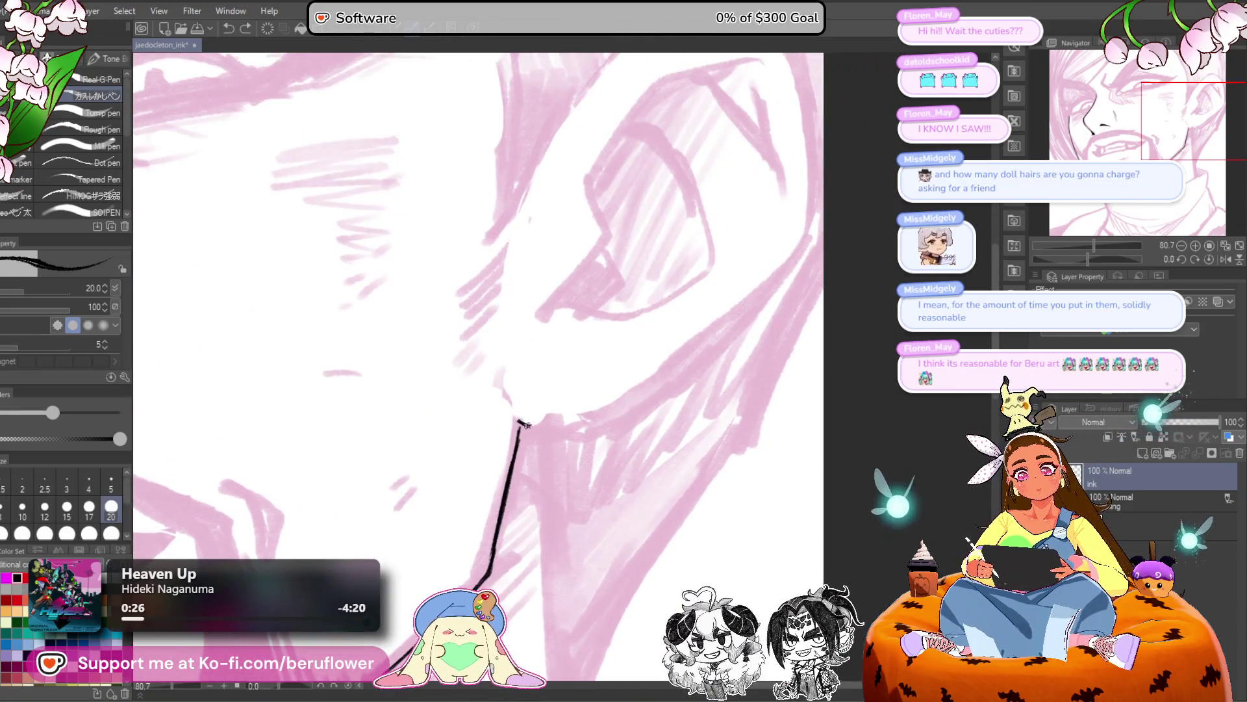
Ink the right jaw line rising from the beard toward the ear.
scroll(781, 362, "down", 3)
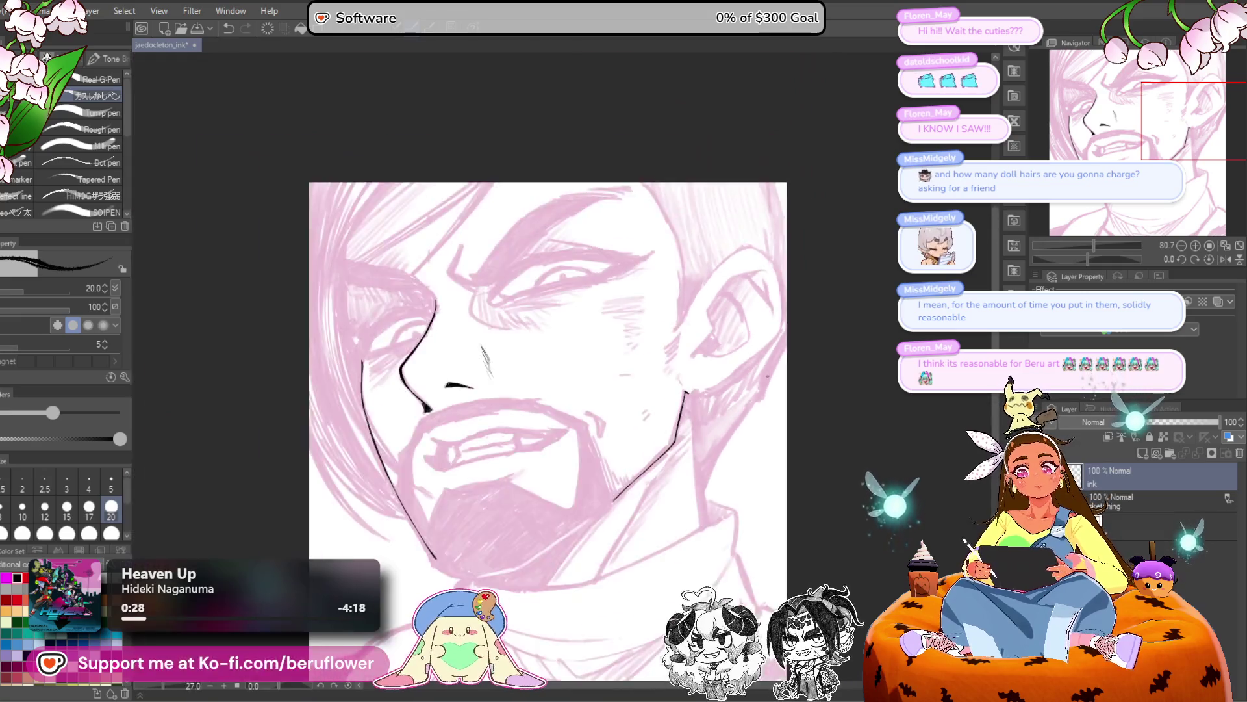
scroll(598, 434, "up", 2)
mouse_move(598, 434)
left_mouse_down()
mouse_move(564, 456)
mouse_move(566, 475)
mouse_move(582, 477)
left_mouse_up()
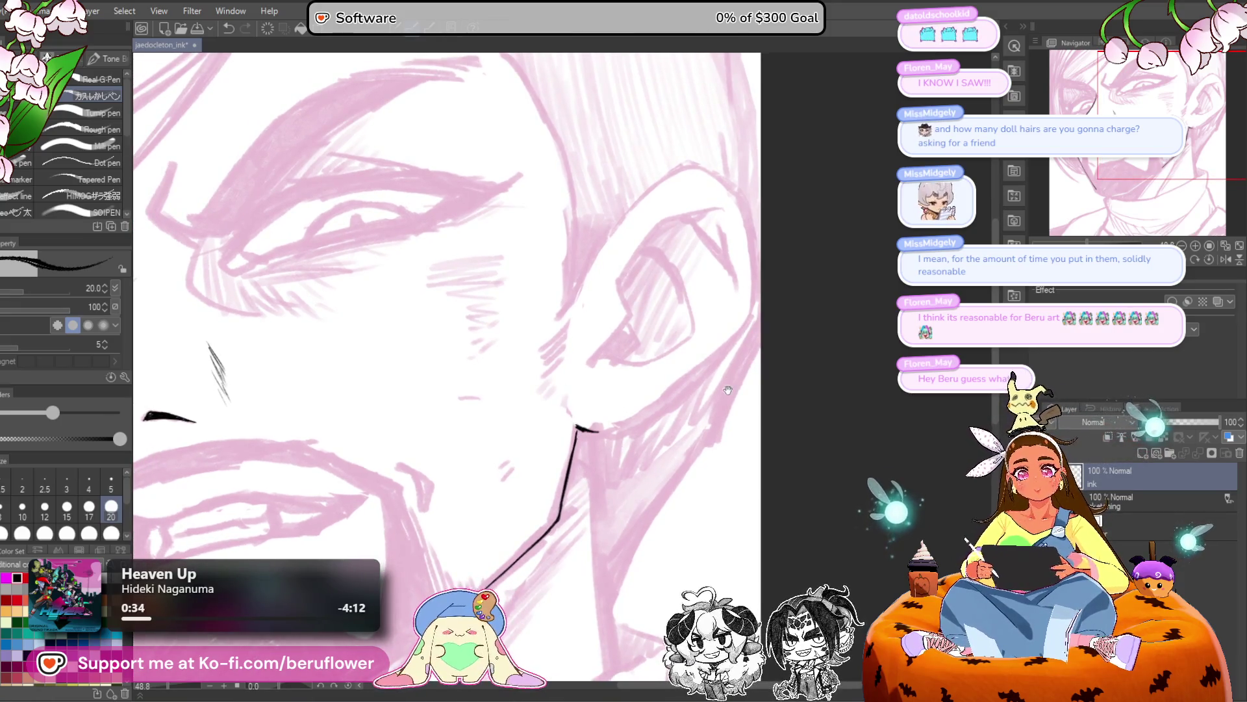
left_click_drag(594, 431, 575, 443)
left_click_drag(718, 344, 611, 425)
left_click_drag(682, 376, 554, 448)
Join and thicken the sharp jaw corner below the ear, checking it zoomed out.
scroll(586, 439, "up", 5)
left_click_drag(634, 434, 565, 478)
mouse_move(471, 460)
left_mouse_down()
mouse_move(572, 480)
mouse_move(621, 450)
left_mouse_up()
mouse_move(565, 478)
left_mouse_down()
mouse_move(596, 467)
mouse_move(654, 390)
left_mouse_up()
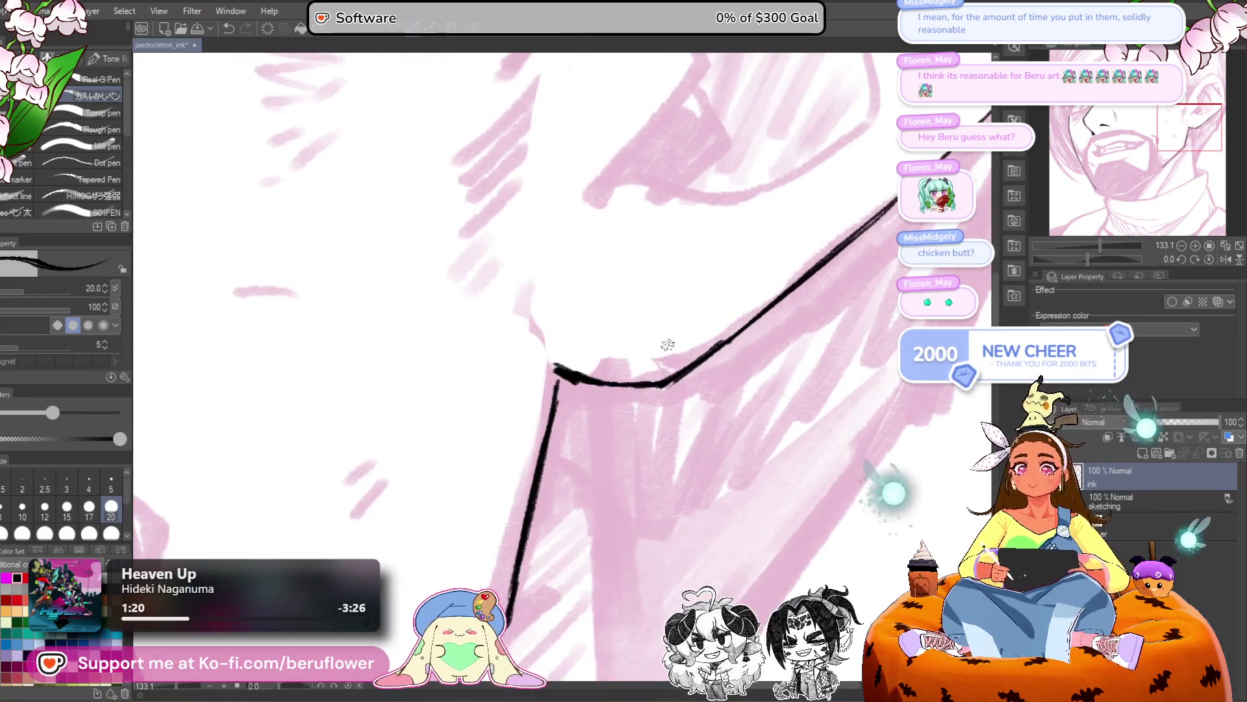
left_click_drag(668, 344, 761, 321)
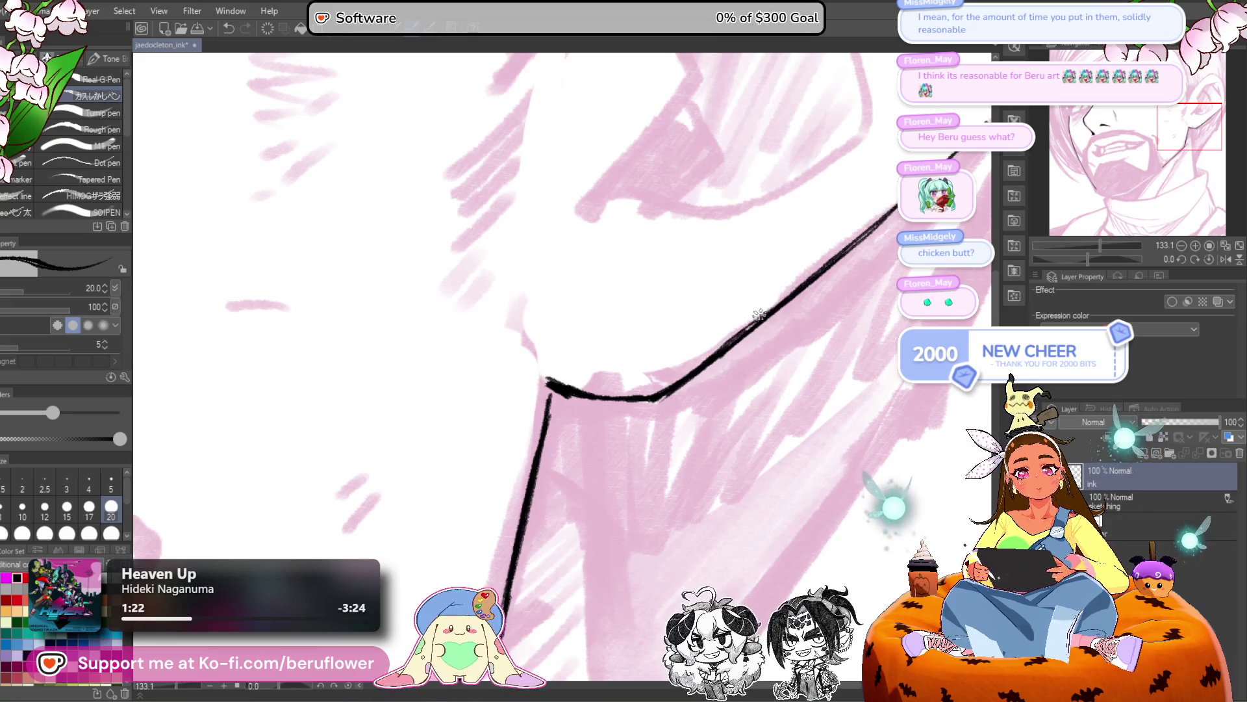
mouse_move(737, 341)
left_mouse_down()
mouse_move(653, 401)
mouse_move(551, 382)
mouse_move(518, 527)
left_mouse_up()
key("ctrl+minus")
key("ctrl+minus")
key("ctrl+minus")
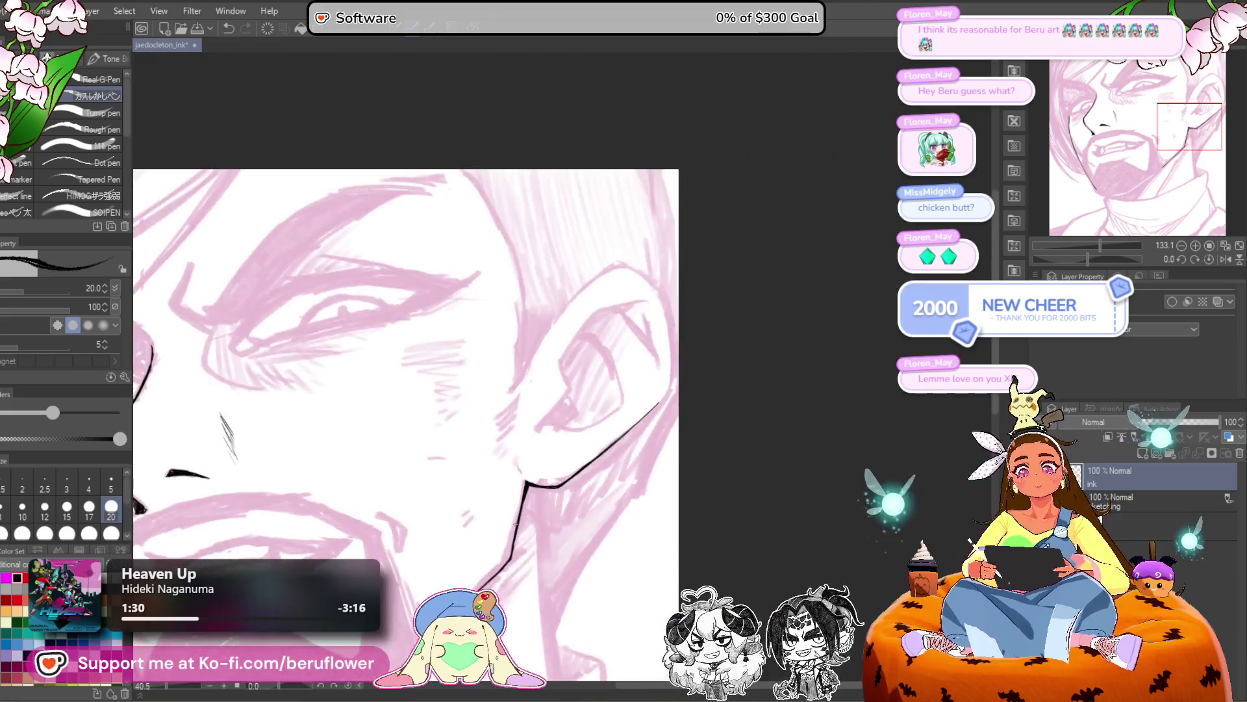
key("ctrl+plus")
key("ctrl+plus")
key("ctrl+plus")
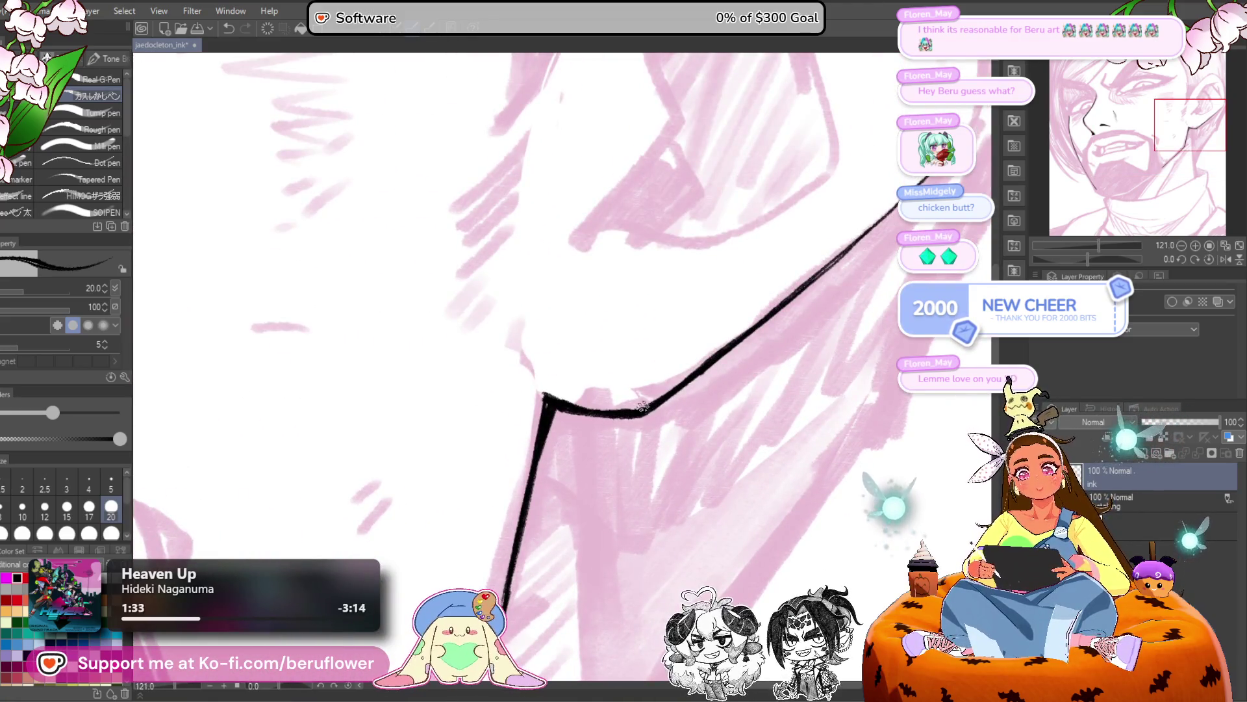
key("ctrl+minus")
key("ctrl+minus")
key("ctrl+minus")
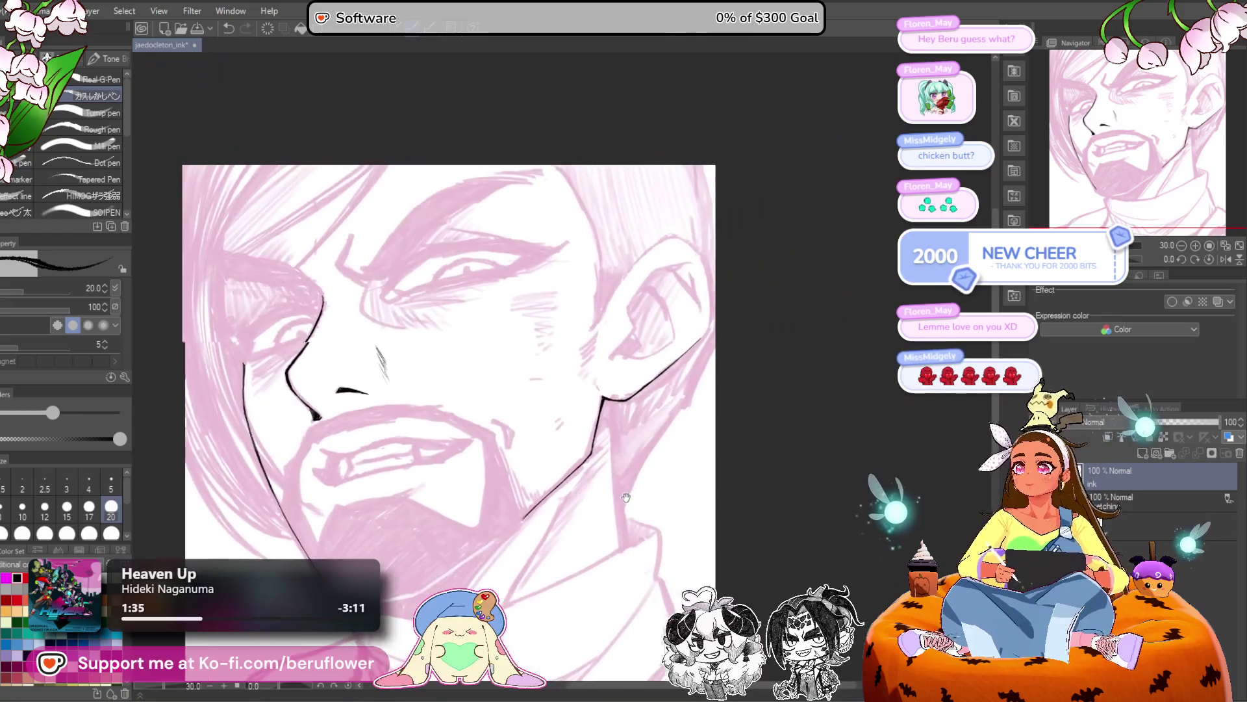
mouse_move(630, 497)
left_mouse_down()
mouse_move(591, 488)
mouse_move(559, 508)
left_mouse_up()
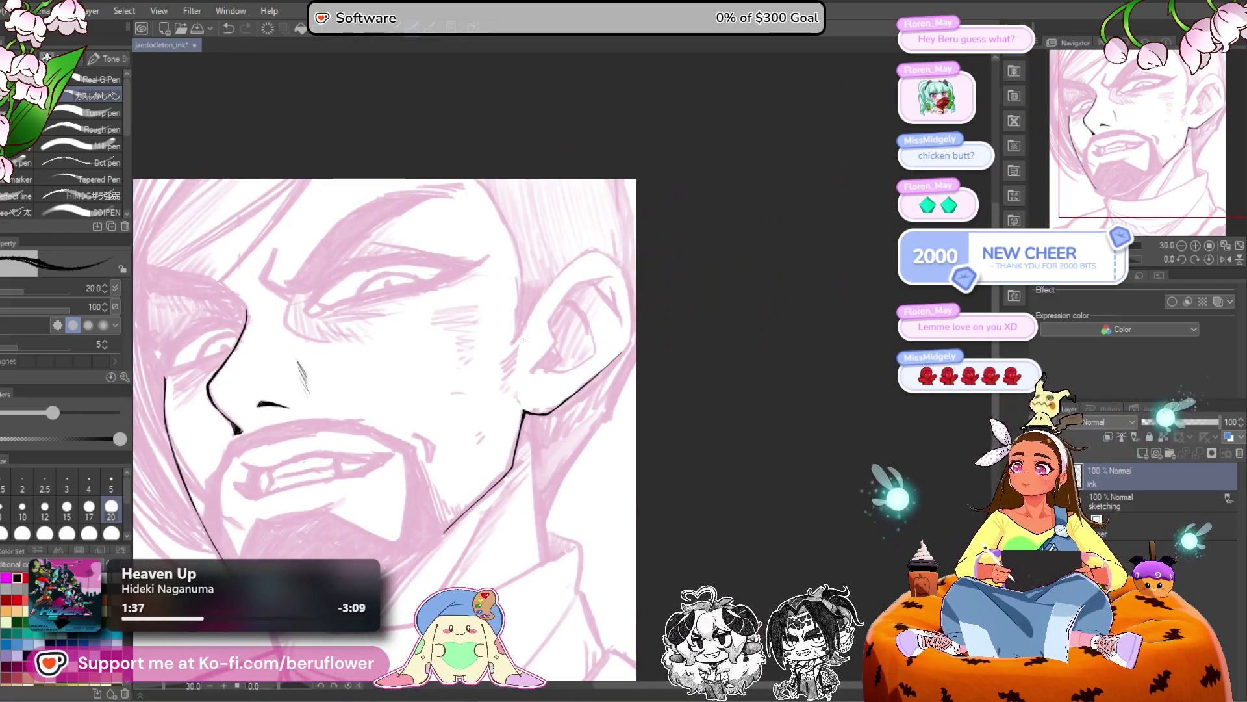
key("ctrl+plus")
key("ctrl+plus")
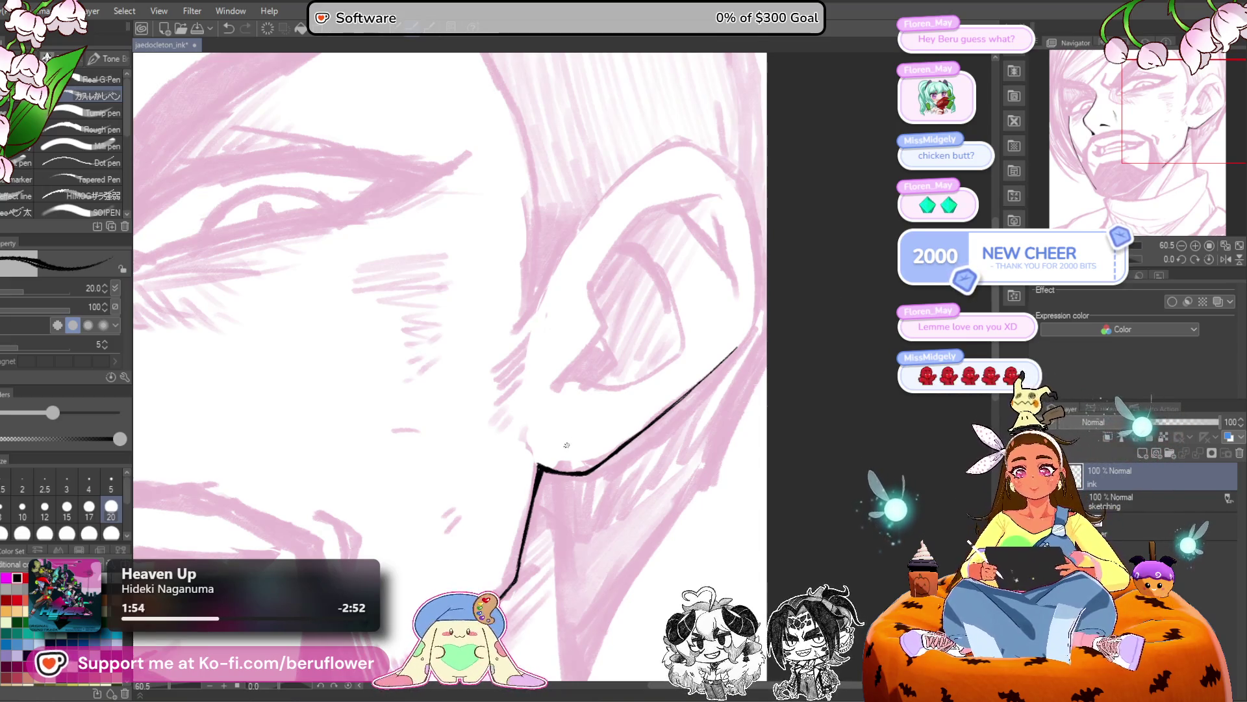
Ink and thicken the ear's lower curve down to the V tip.
scroll(566, 445, "up", 2)
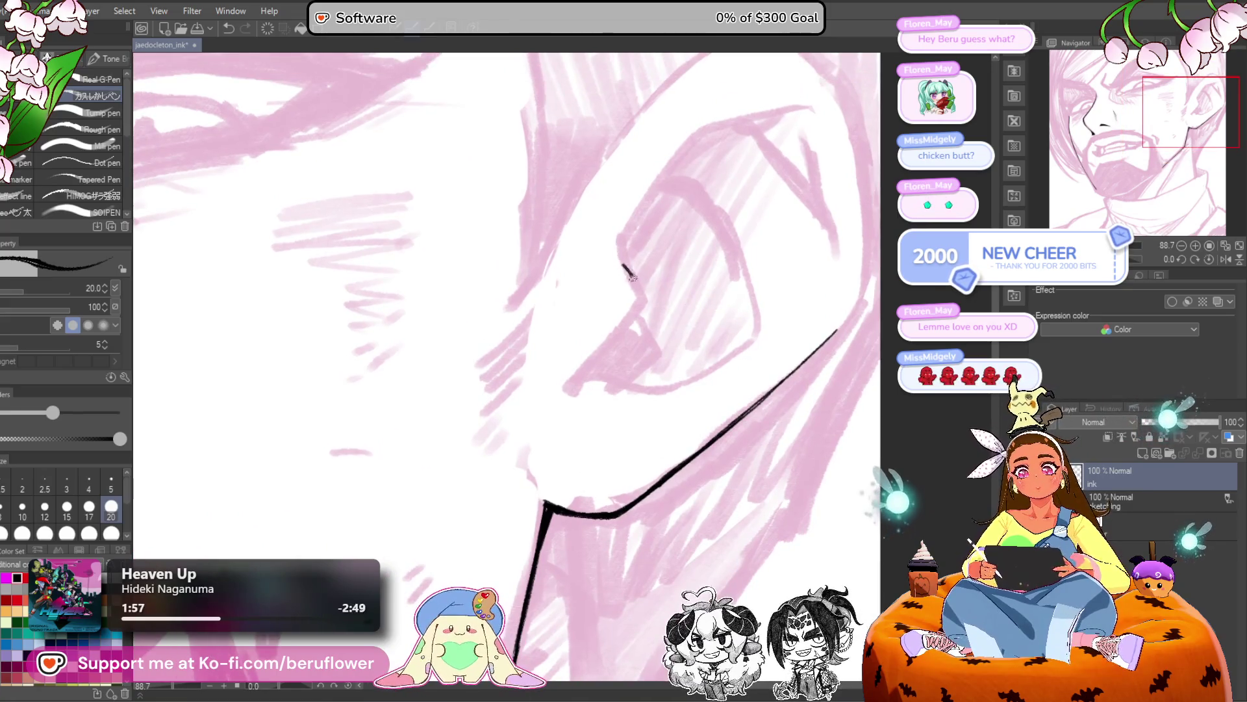
scroll(585, 357, "up", 5)
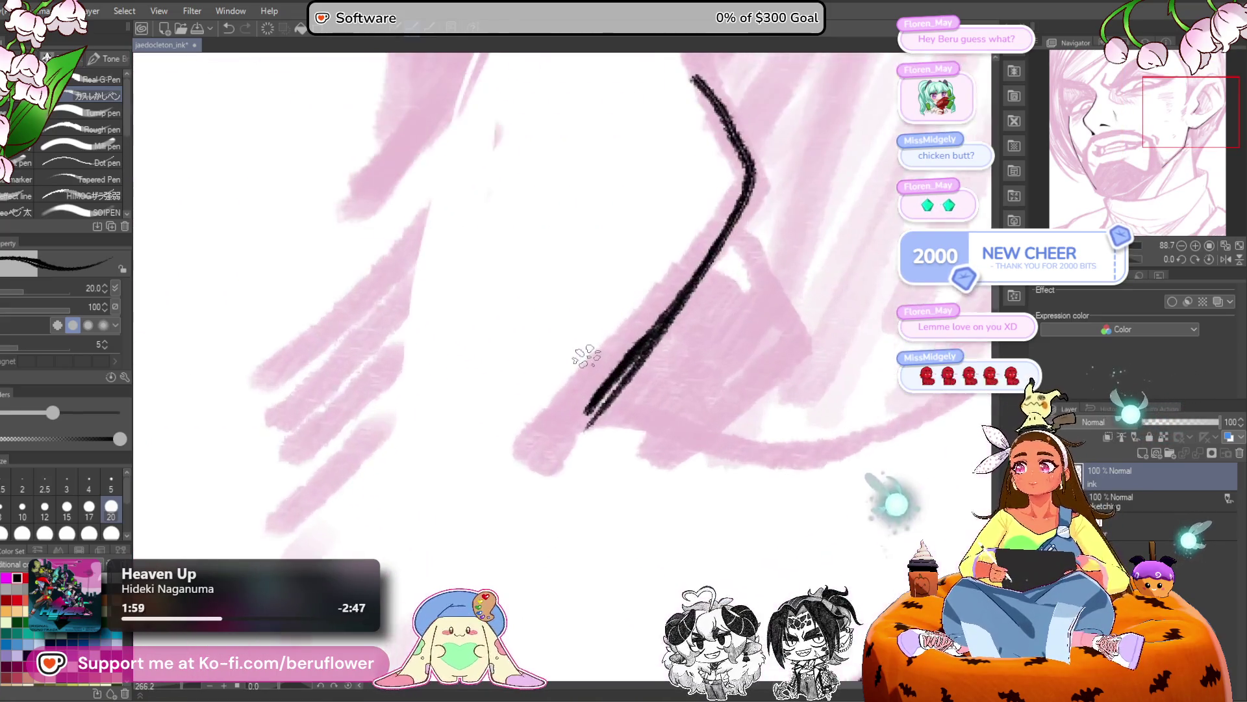
mouse_move(747, 228)
left_mouse_down()
mouse_move(704, 392)
mouse_move(653, 492)
left_mouse_up()
mouse_move(539, 441)
left_mouse_down()
mouse_move(588, 371)
mouse_move(783, 246)
left_mouse_up()
left_click_drag(552, 325, 538, 435)
left_click_drag(551, 364, 540, 409)
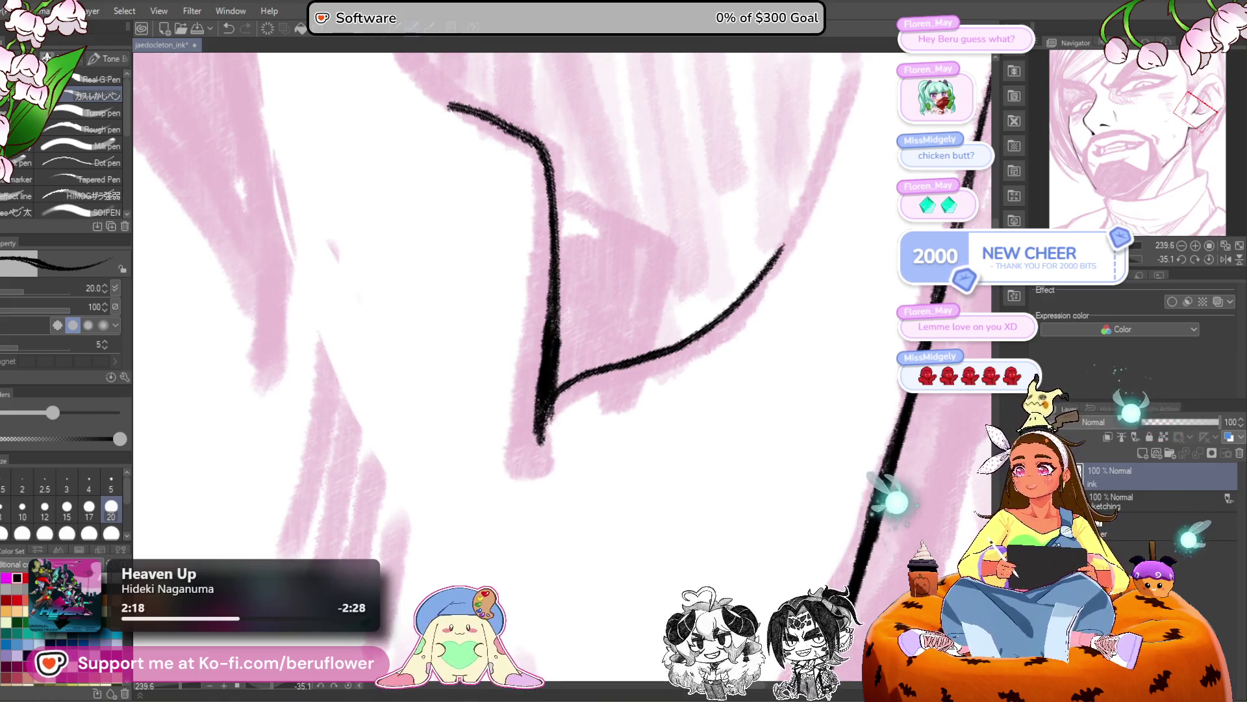
mouse_move(665, 361)
left_mouse_down()
mouse_move(575, 383)
mouse_move(538, 447)
left_mouse_up()
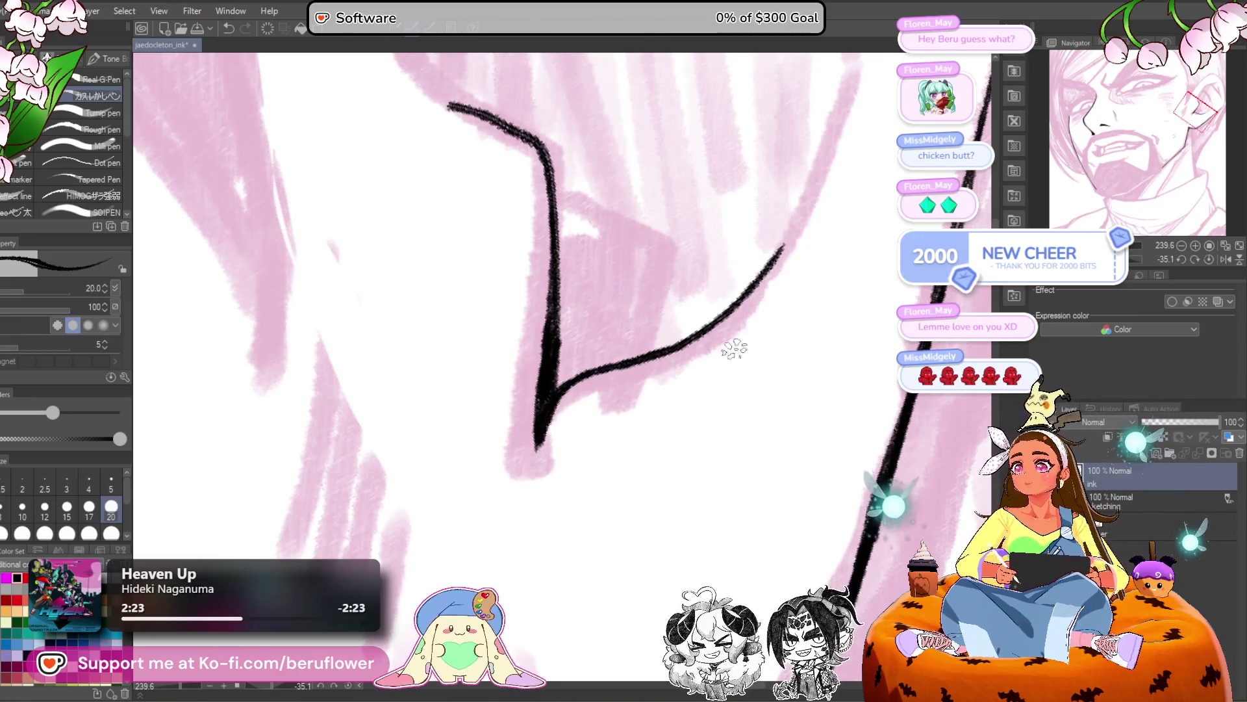
Ink the ear's left edge up from the V tip and along its top contour.
scroll(668, 373, "down", 3)
mouse_move(668, 375)
left_mouse_down()
mouse_move(687, 505)
mouse_move(713, 574)
left_mouse_up()
mouse_move(578, 395)
left_mouse_down()
mouse_move(574, 260)
mouse_move(676, 140)
mouse_move(639, 169)
left_mouse_up()
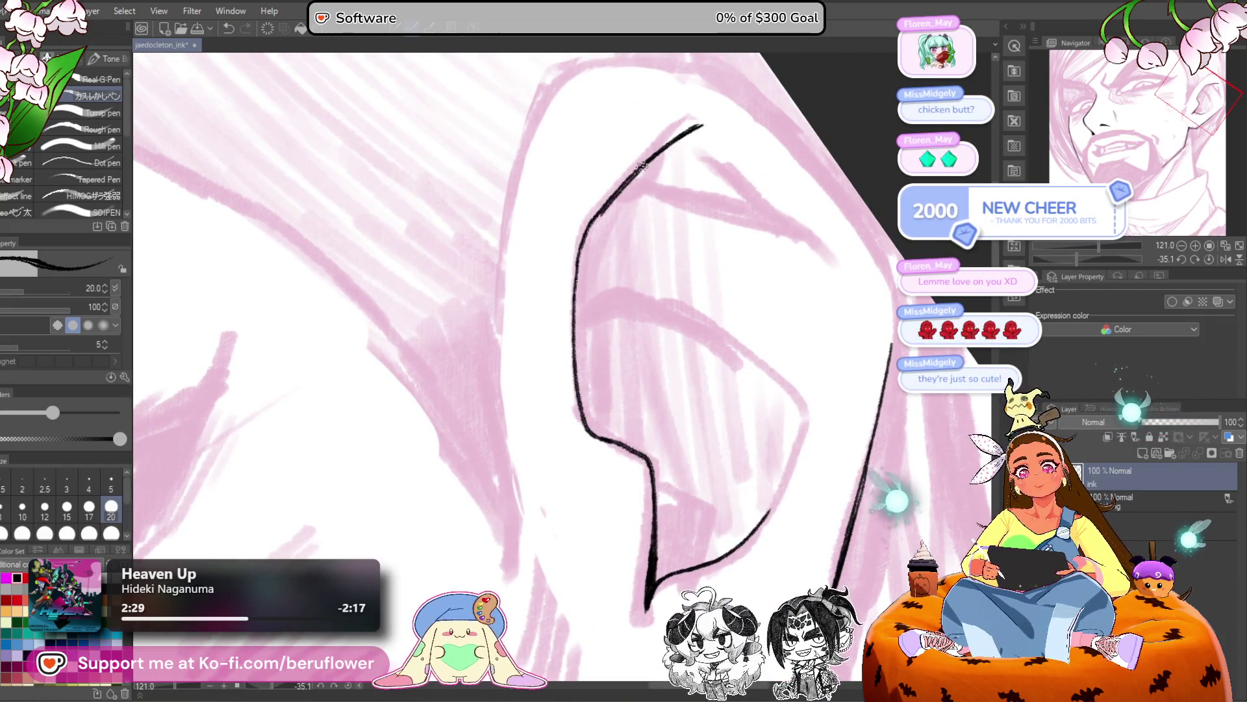
left_click_drag(757, 420, 690, 438)
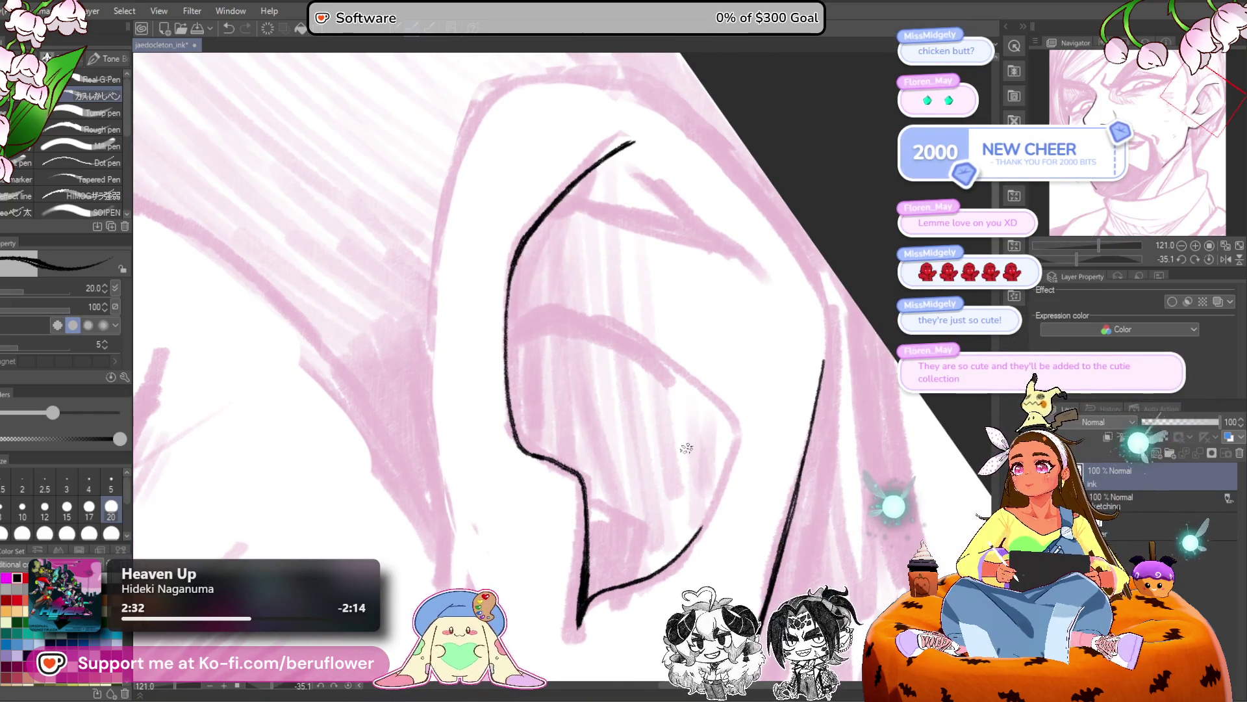
left_click_drag(718, 438, 752, 400)
left_click_drag(756, 263, 827, 351)
mouse_move(1097, 259)
left_mouse_down()
mouse_move(1058, 243)
mouse_move(1041, 259)
left_mouse_up()
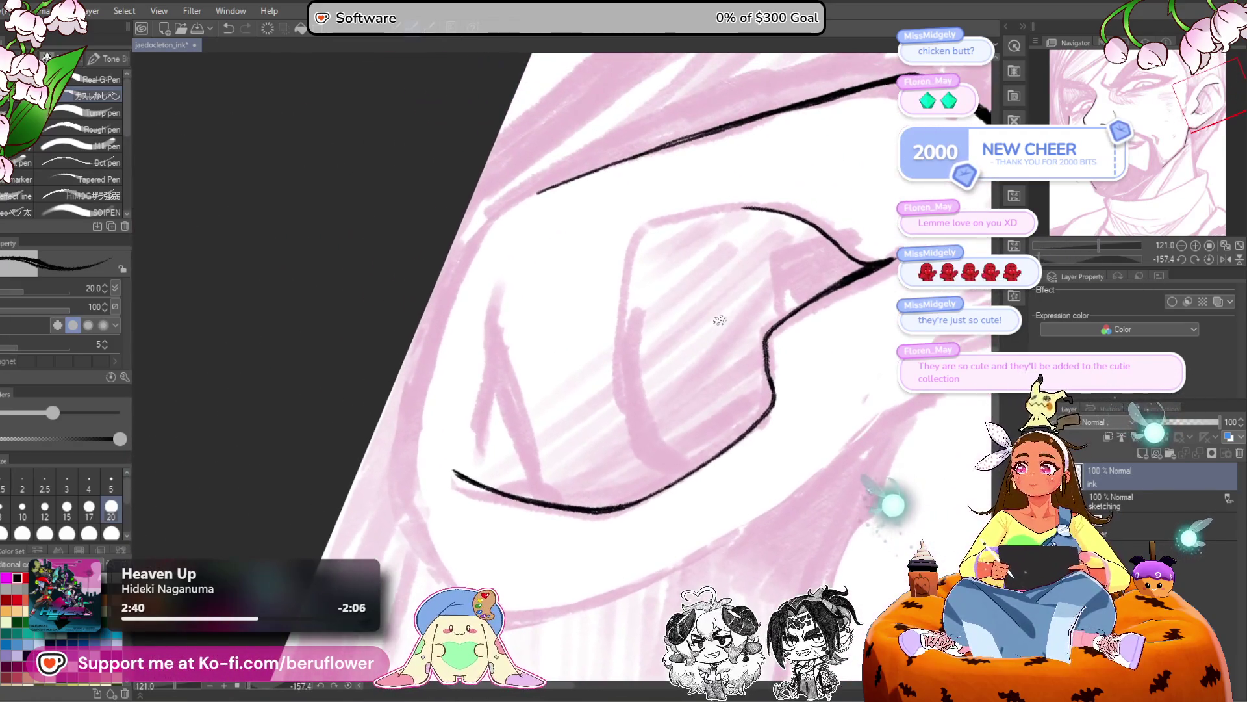
scroll(720, 317, "up", 3)
mouse_move(805, 219)
left_mouse_down()
mouse_move(611, 256)
mouse_move(570, 364)
mouse_move(592, 182)
mouse_move(576, 280)
mouse_move(593, 390)
mouse_move(618, 455)
mouse_move(665, 499)
mouse_move(695, 507)
left_mouse_up()
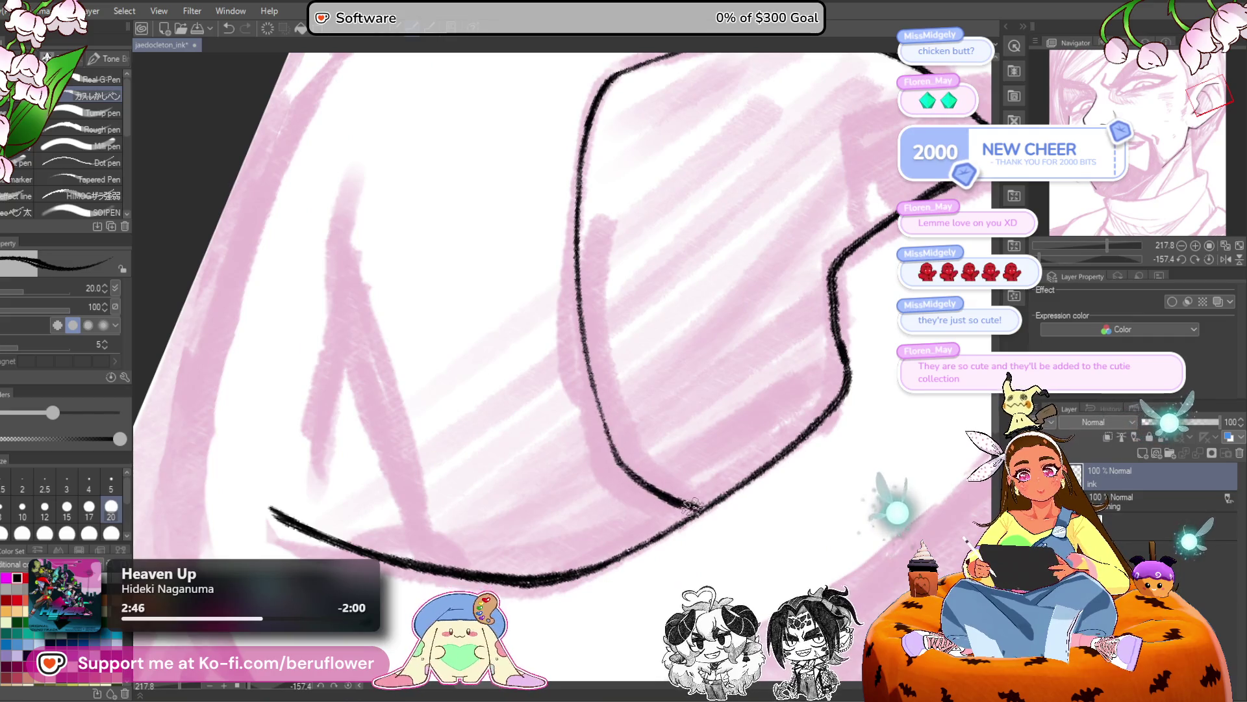
mouse_move(616, 429)
left_mouse_down()
mouse_move(709, 422)
mouse_move(587, 494)
left_mouse_up()
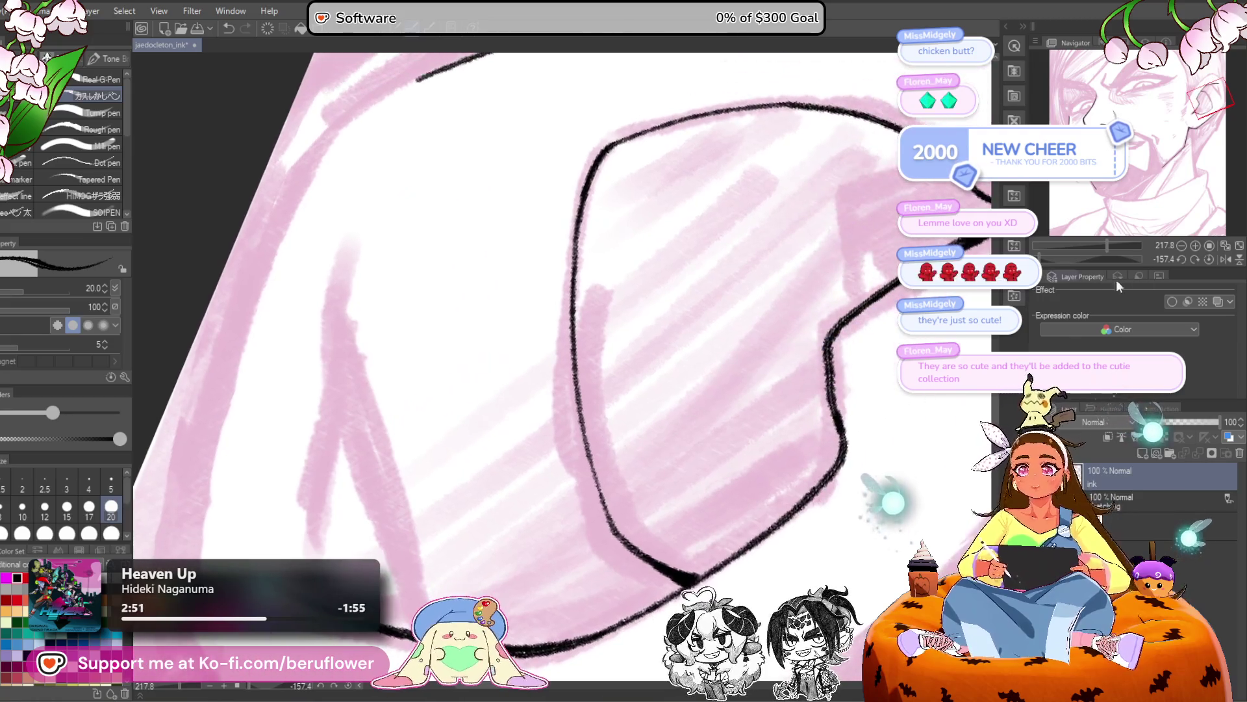
Straighten the canvas, remove a stray diagonal ear stroke, and add a short mark below the top contour.
left_click(1209, 258)
mouse_move(631, 240)
left_mouse_down()
mouse_move(714, 516)
mouse_move(688, 426)
left_mouse_up()
key("ctrl+z")
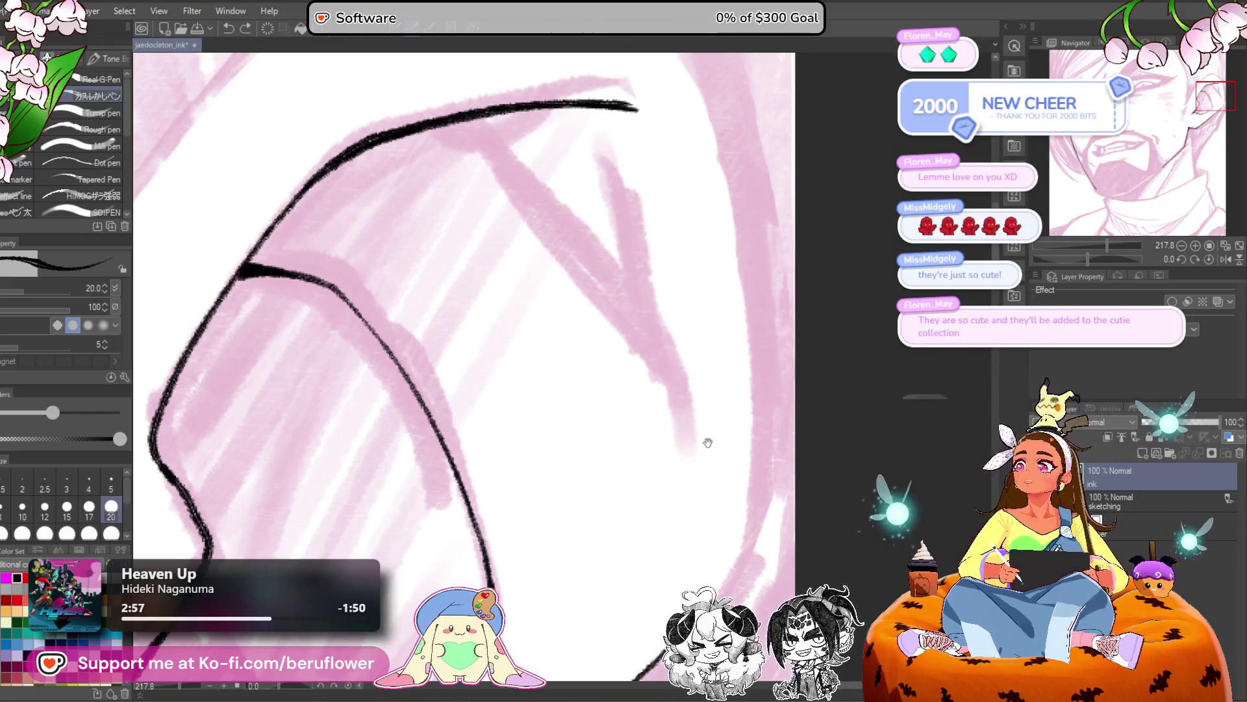
left_click_drag(703, 445, 685, 463)
left_click_drag(439, 141, 455, 149)
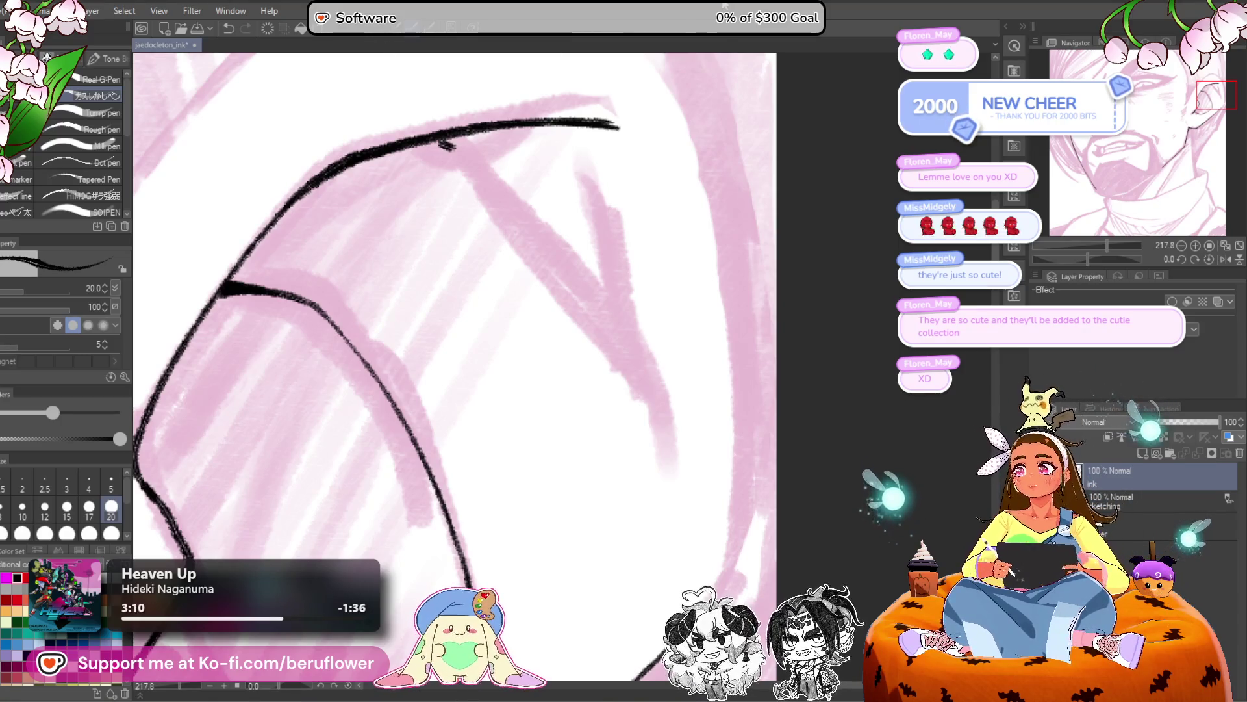
Ink the inner ear contour down-left and a short inner fold line, with the canvas rotated sideways then straightened.
left_click_drag(1094, 258, 1113, 259)
left_click_drag(780, 238, 764, 262)
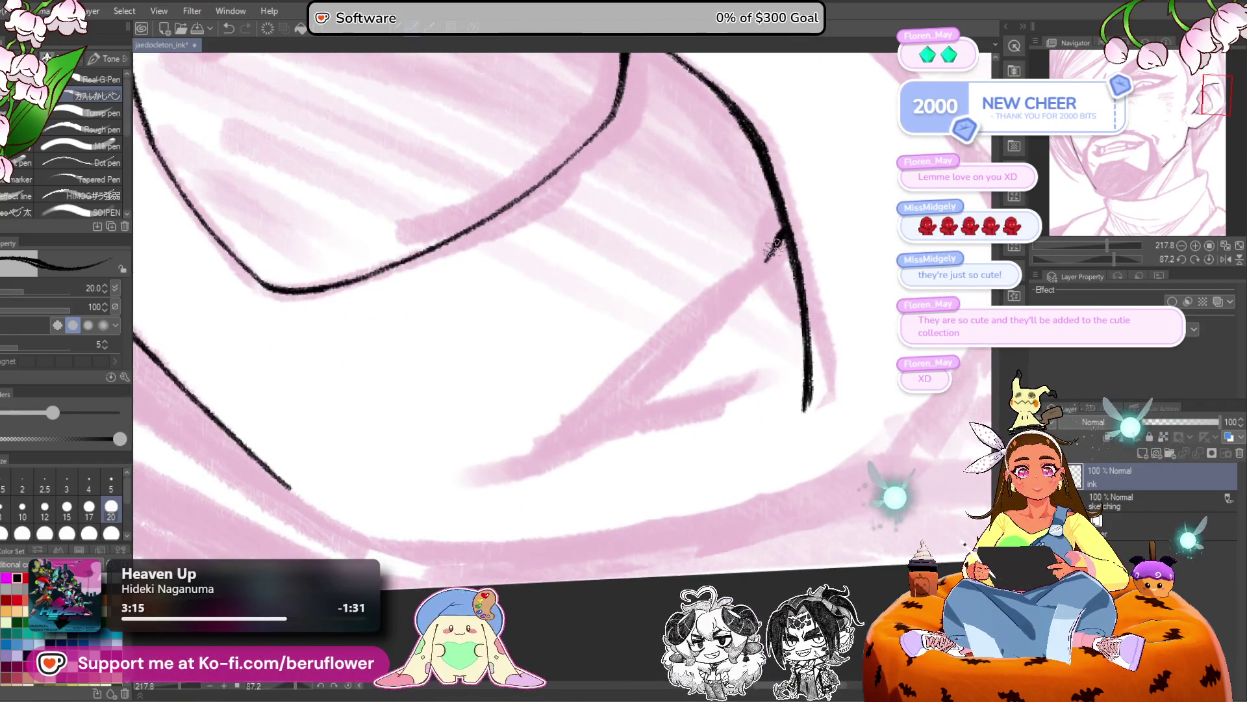
mouse_move(725, 300)
left_mouse_down()
mouse_move(568, 432)
mouse_move(473, 481)
left_mouse_up()
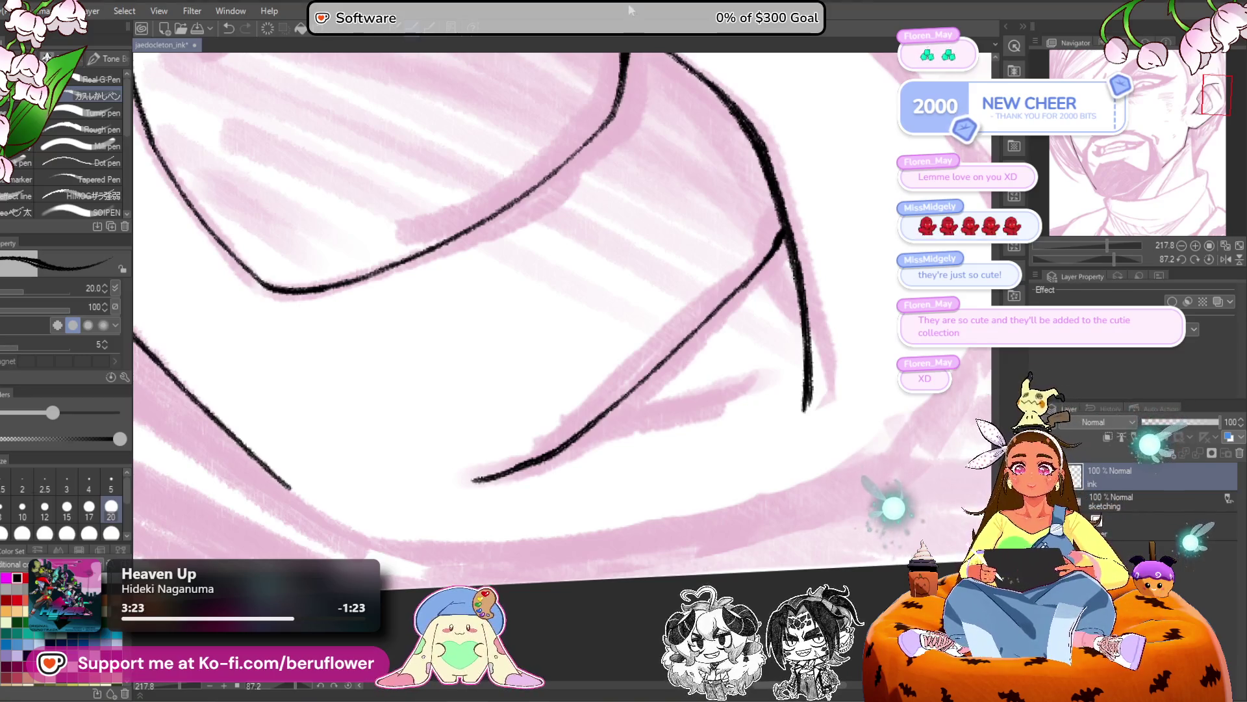
left_click(1208, 259)
left_click_drag(654, 421, 622, 313)
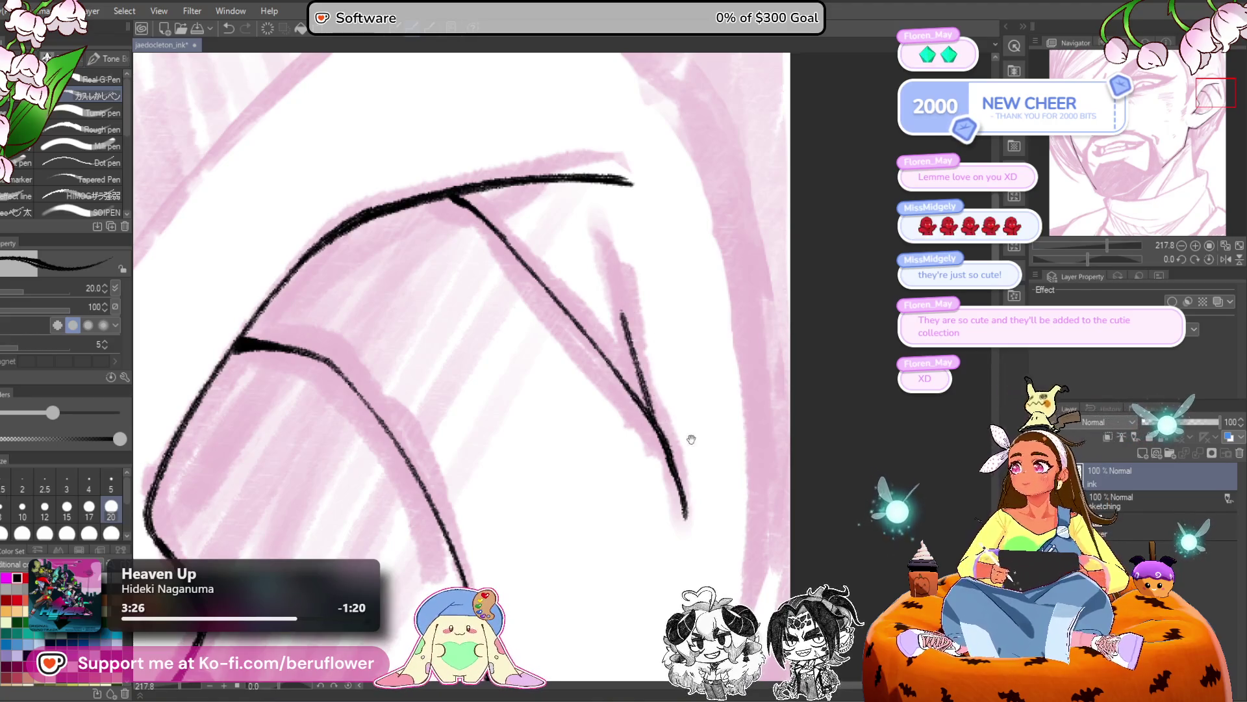
left_click_drag(690, 437, 723, 263)
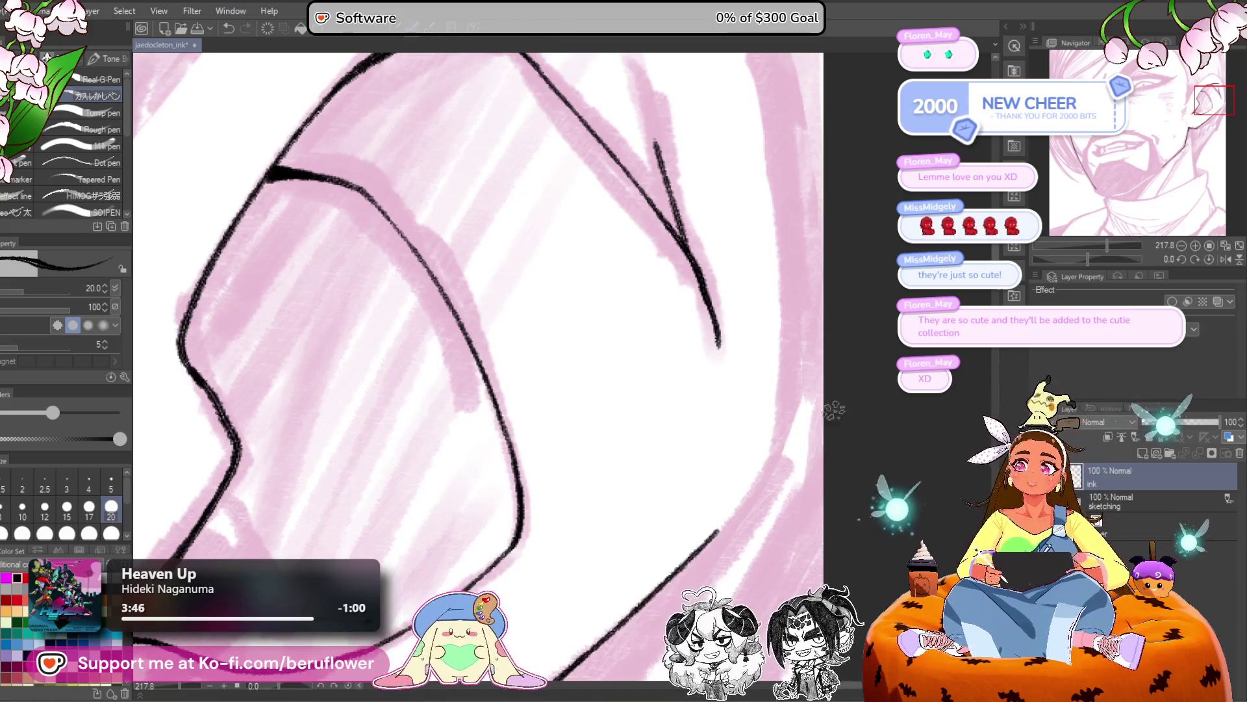
left_click_drag(843, 414, 813, 460)
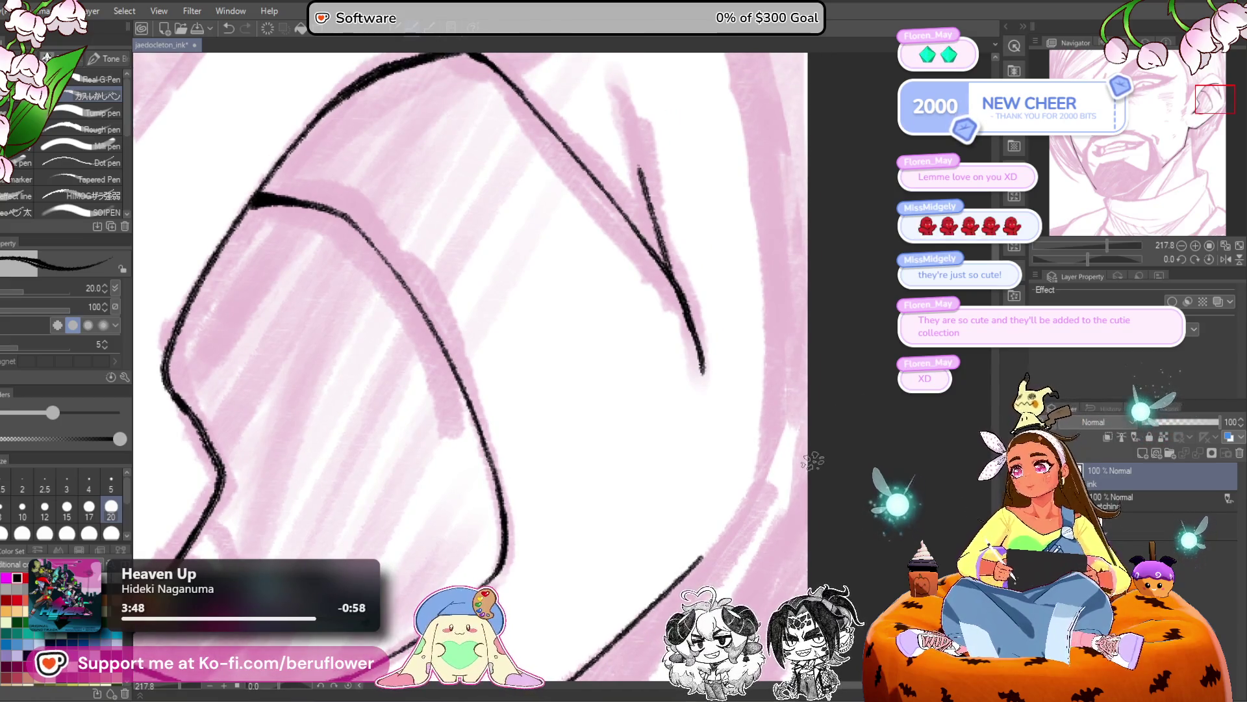
left_click_drag(796, 408, 802, 511)
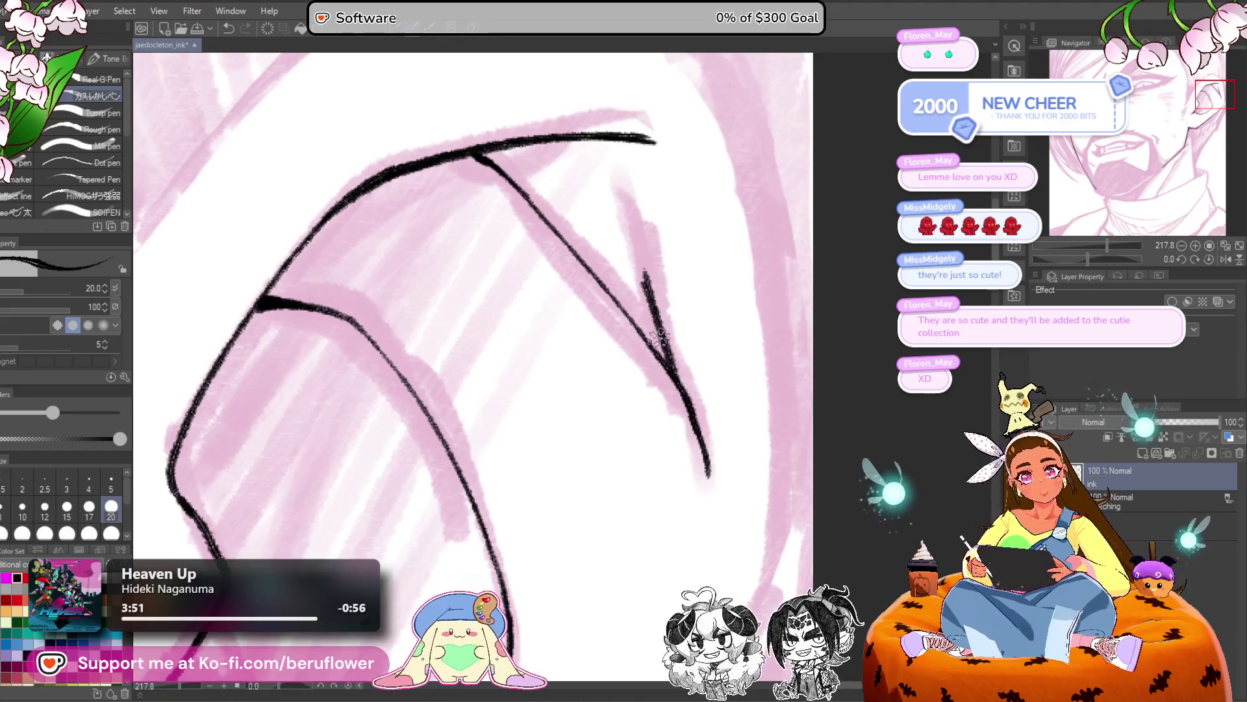
scroll(640, 263, "down", 5)
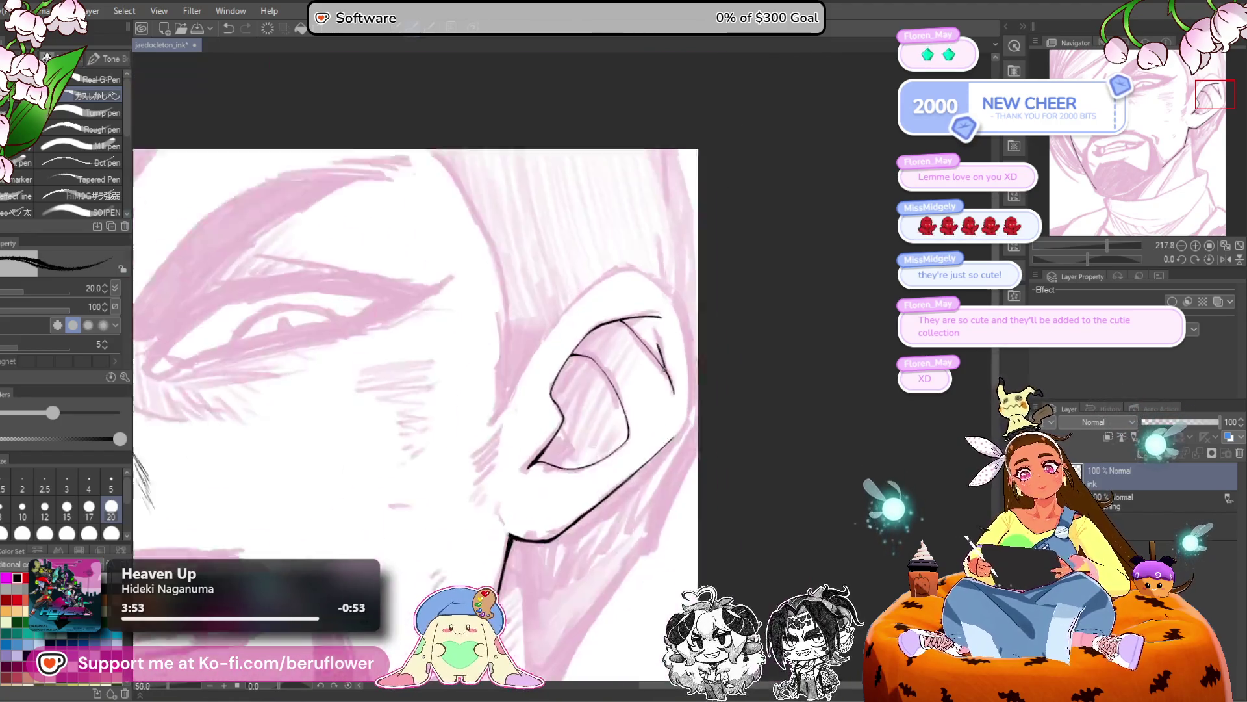
Ink and thicken the lower end of the ear's inner fold line.
scroll(635, 333, "up", 4)
mouse_move(601, 354)
left_mouse_down()
mouse_move(635, 416)
mouse_move(608, 497)
left_mouse_up()
left_click_drag(640, 429, 588, 510)
scroll(595, 486, "down", 4)
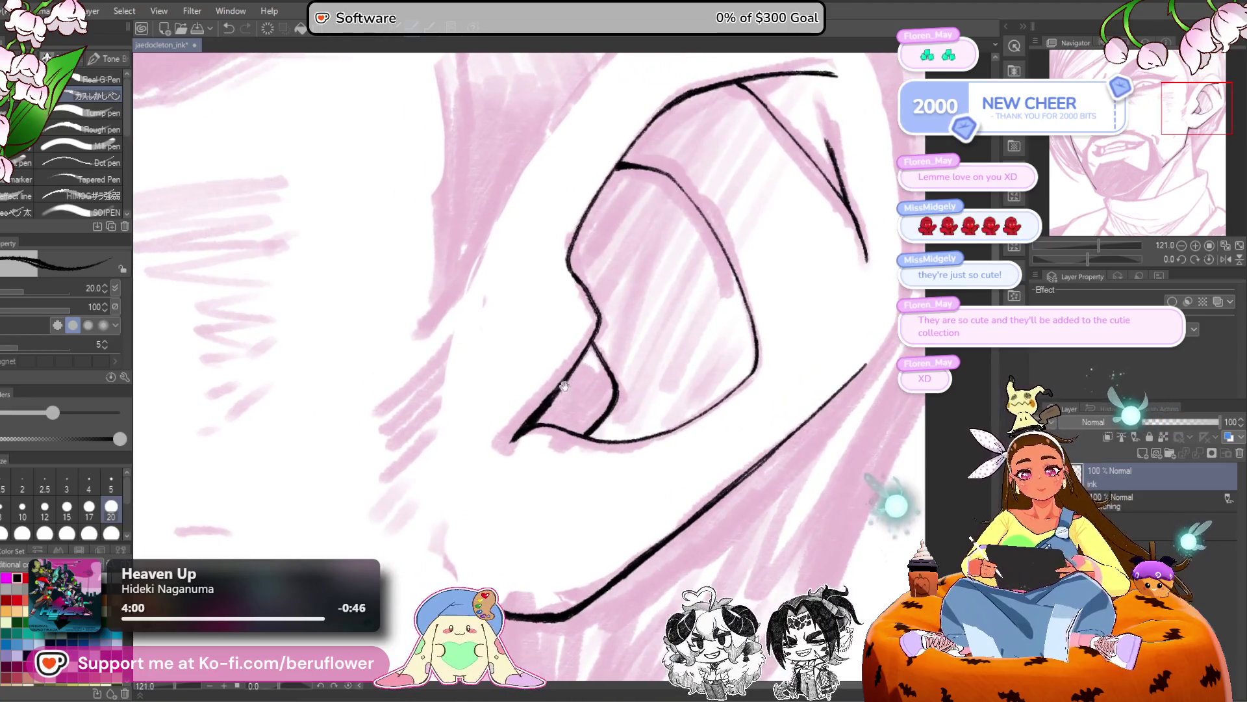
mouse_move(563, 386)
left_mouse_down()
mouse_move(585, 385)
mouse_move(564, 422)
left_mouse_up()
At brush size 12, hatch fine lines densely inside the ear's lower corner.
key("bracketleft")
key("bracketleft")
key("bracketleft")
left_click_drag(603, 363, 565, 416)
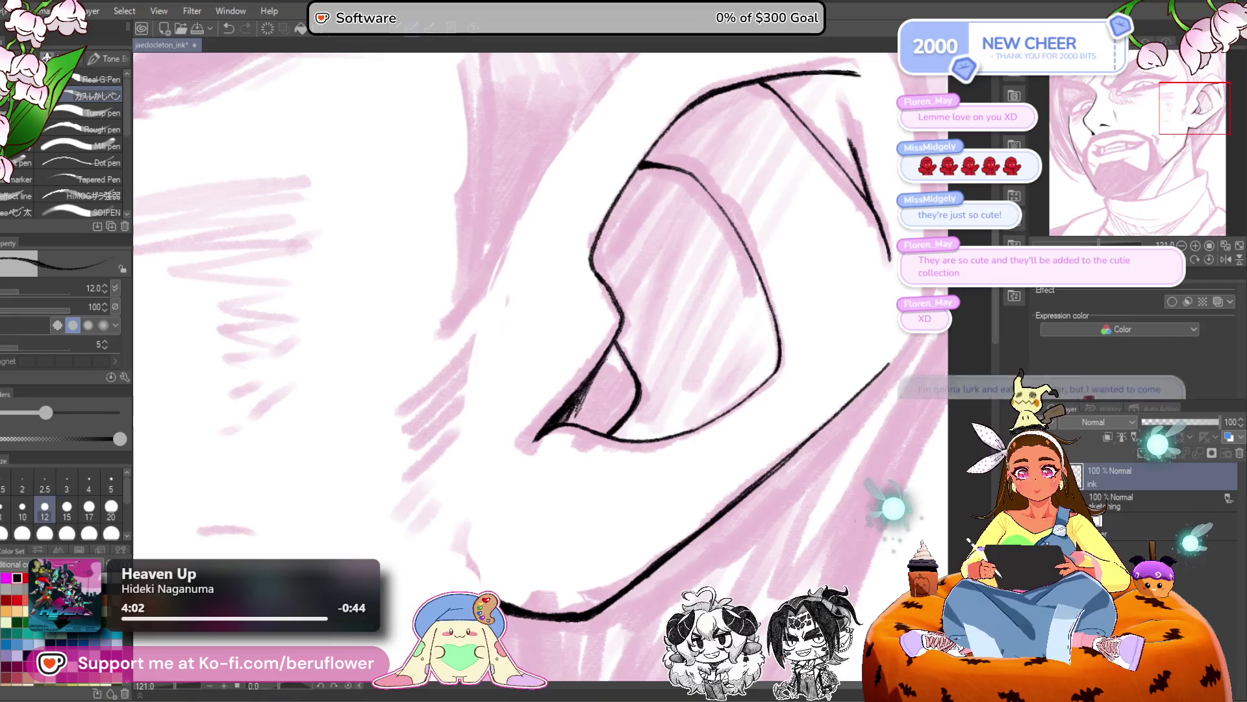
left_click_drag(610, 365, 591, 412)
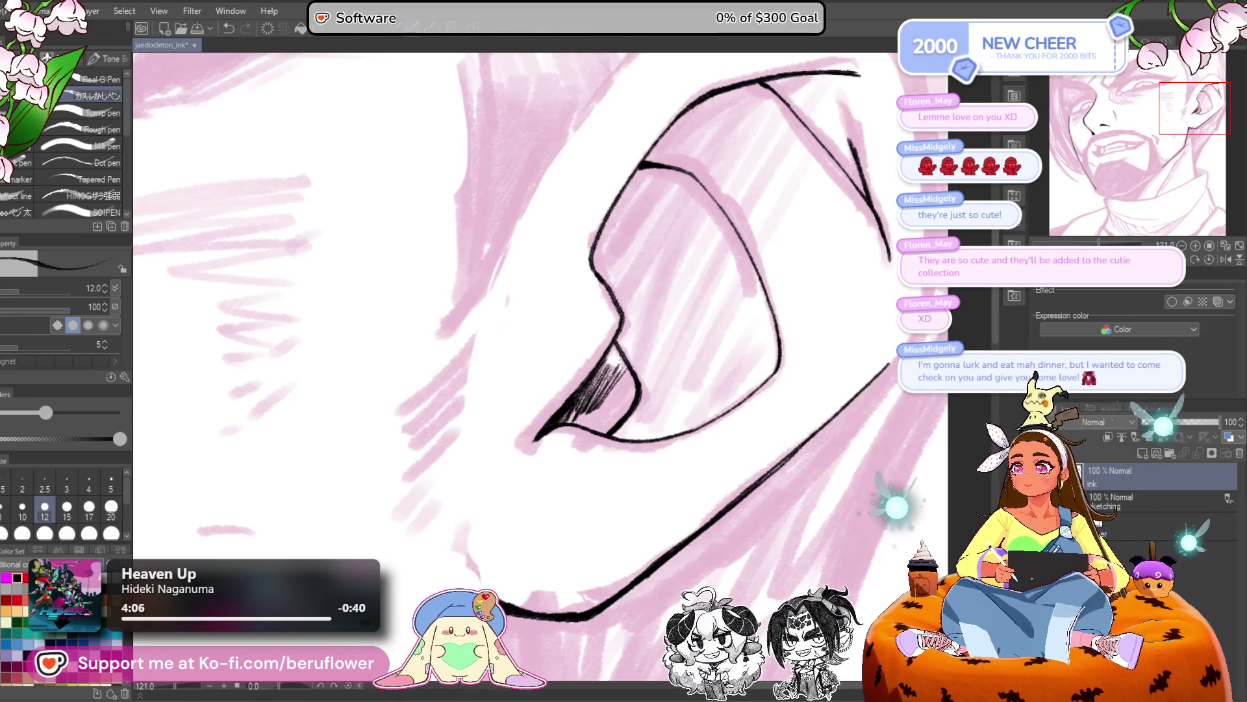
mouse_move(620, 361)
left_mouse_down()
mouse_move(590, 413)
mouse_move(598, 385)
mouse_move(600, 429)
left_mouse_up()
key("ctrl+minus")
left_click_drag(619, 328, 545, 434)
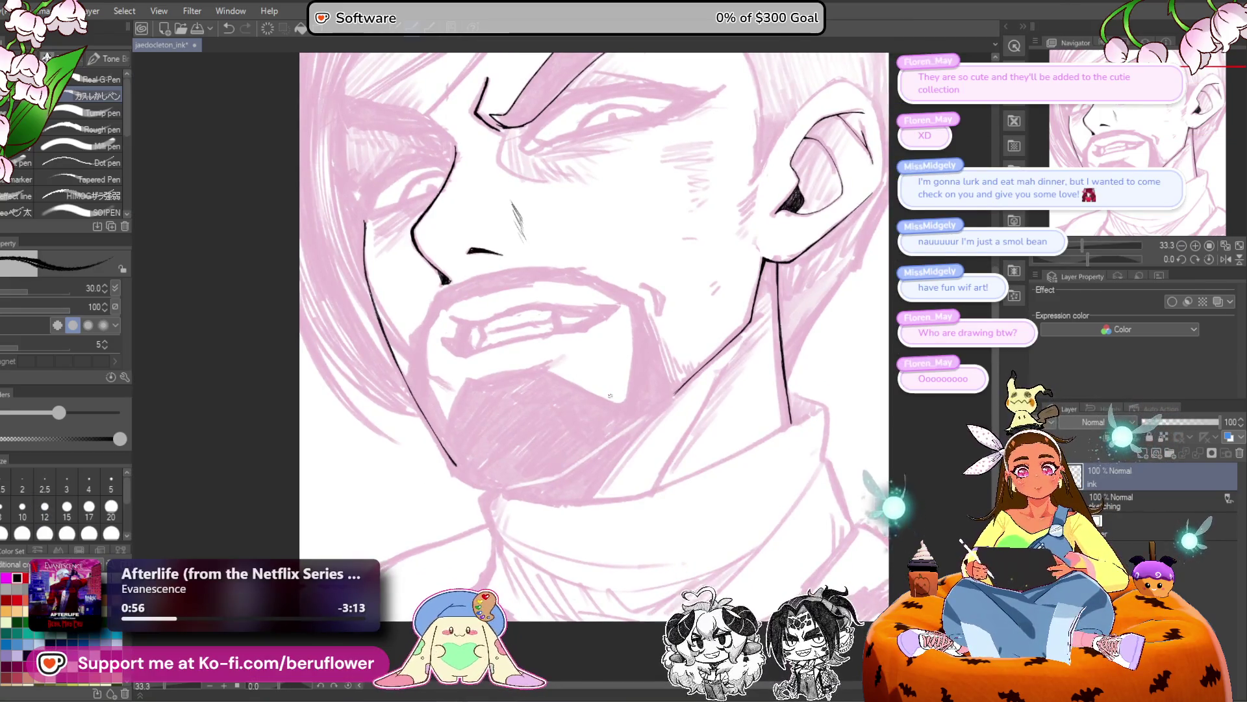
Ink the upper lip edge and extend the lip line up-right, trimming its top.
scroll(610, 394, "up", 2)
left_click_drag(721, 424, 719, 478)
left_click_drag(418, 327, 447, 335)
left_click_drag(711, 361, 530, 436)
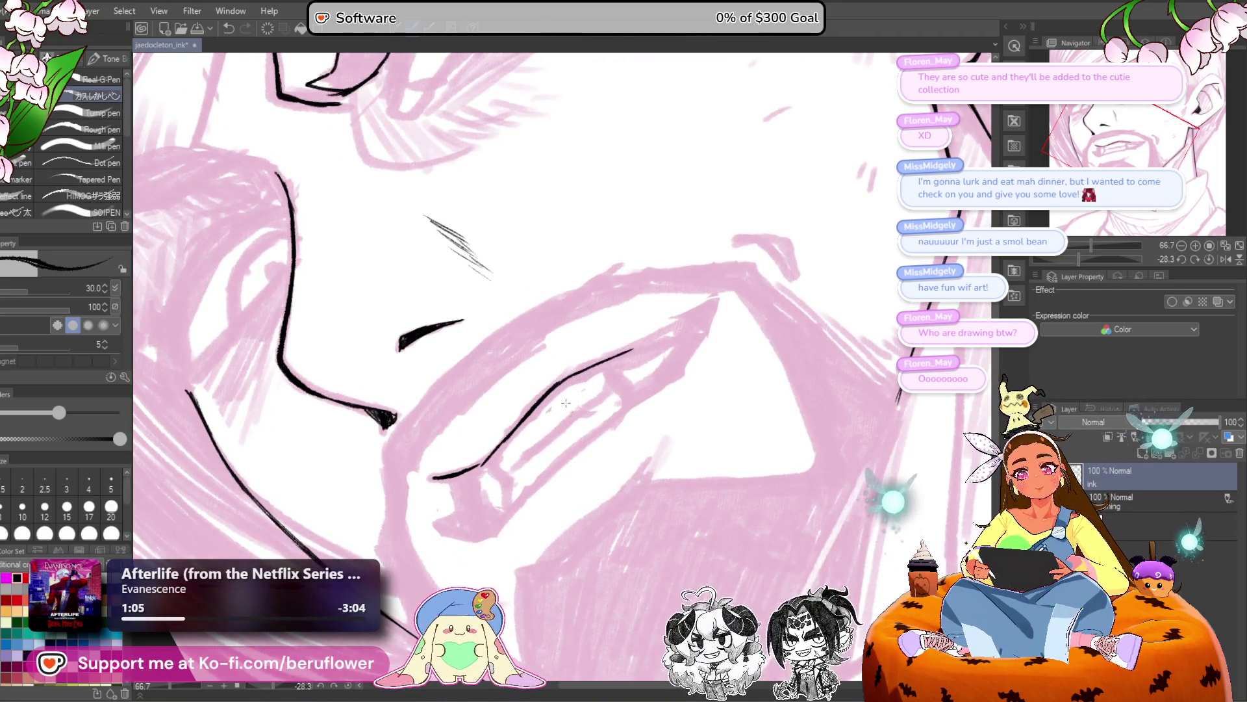
mouse_move(554, 390)
left_mouse_down()
mouse_move(481, 467)
mouse_move(552, 387)
left_mouse_up()
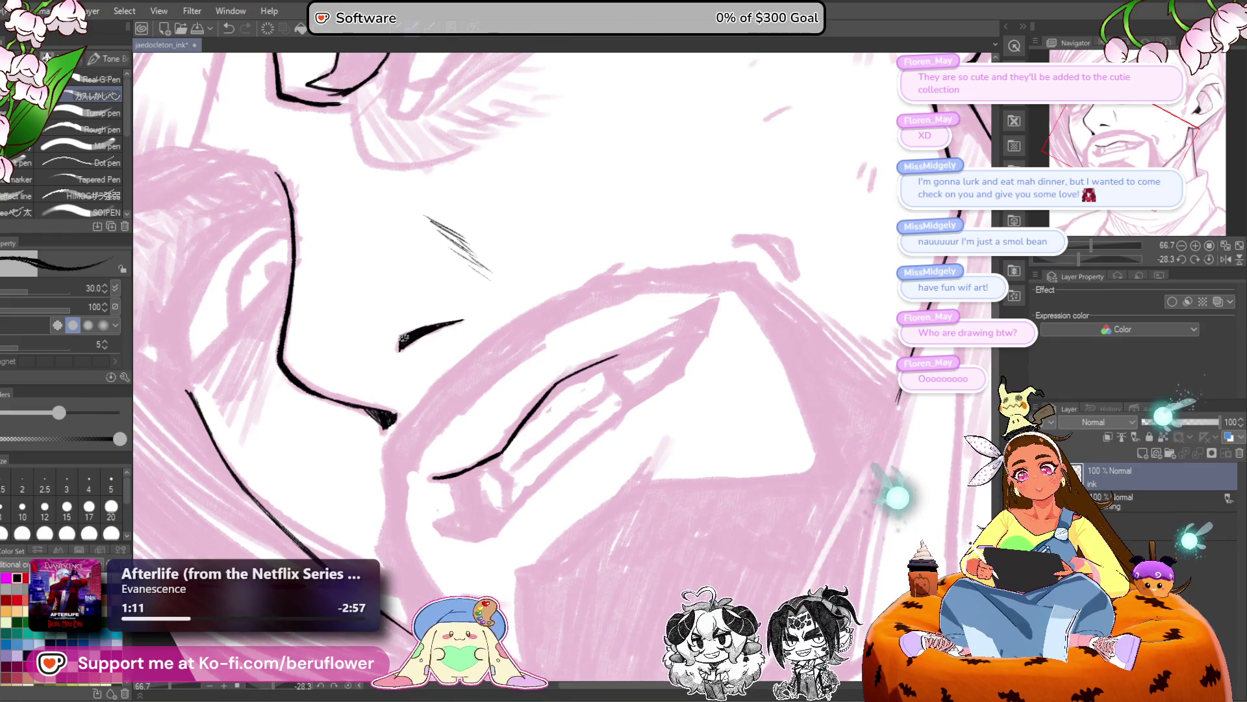
mouse_move(449, 323)
left_mouse_down()
mouse_move(609, 354)
mouse_move(682, 318)
mouse_move(681, 341)
left_mouse_up()
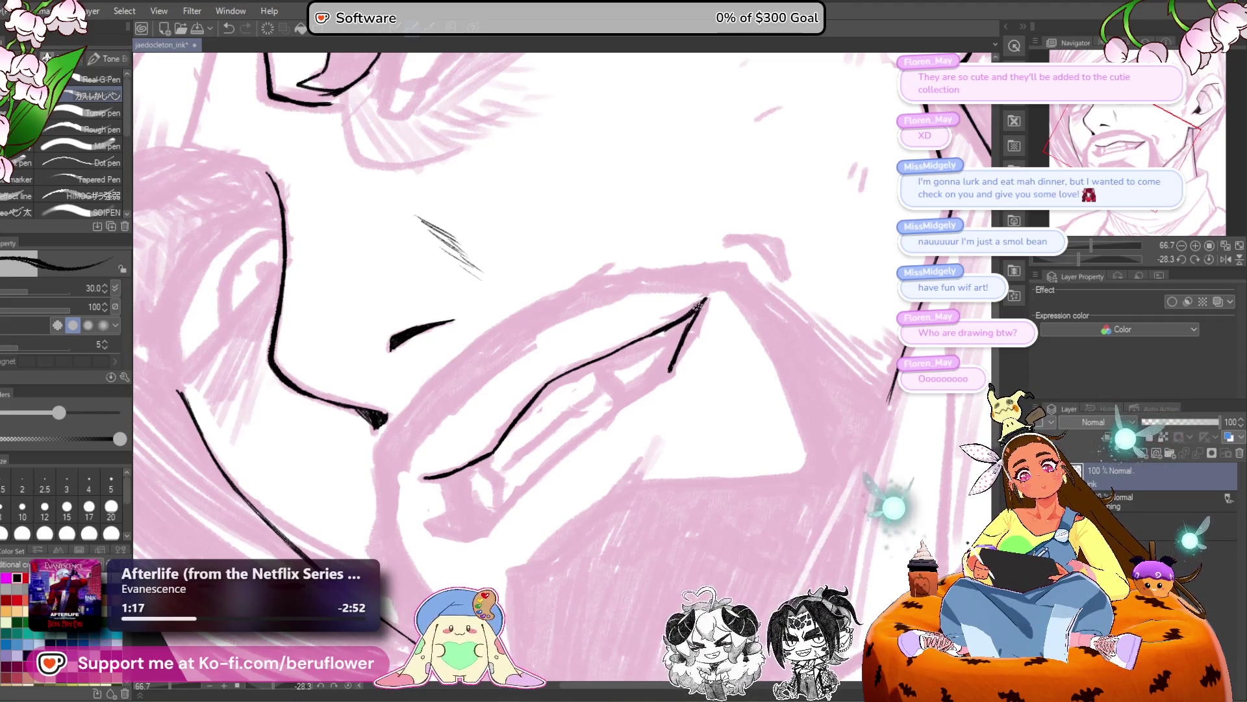
Trace a curving stroke along the teeth, then straighten and zoom out to view the face.
left_click_drag(644, 410, 680, 358)
left_click_drag(488, 448, 460, 471)
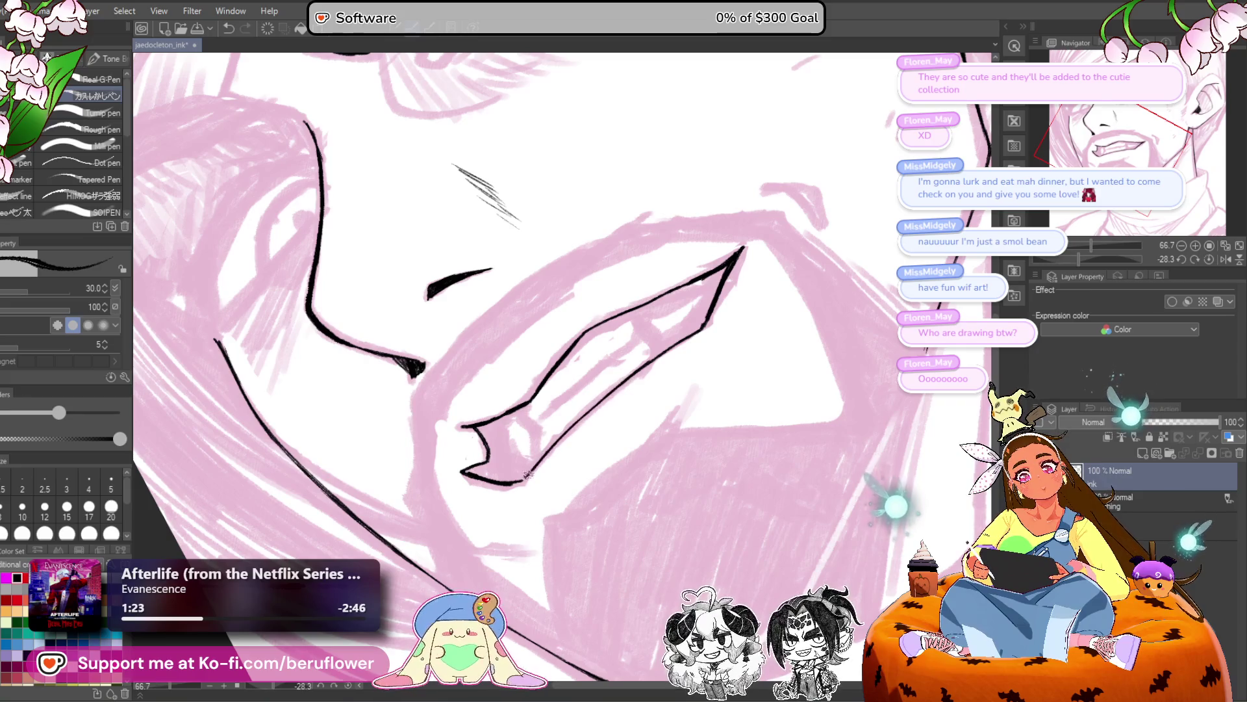
left_click_drag(527, 475, 512, 507)
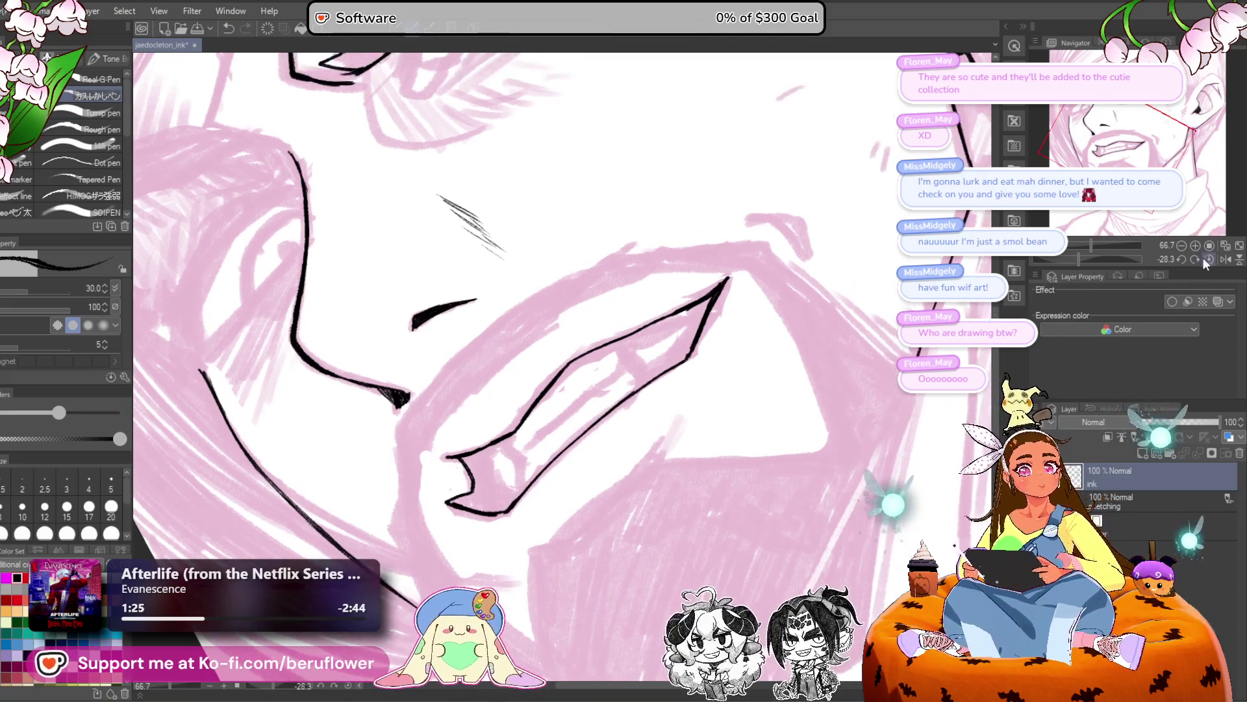
left_click(1209, 259)
left_click(1225, 245)
scroll(595, 371, "up", 3)
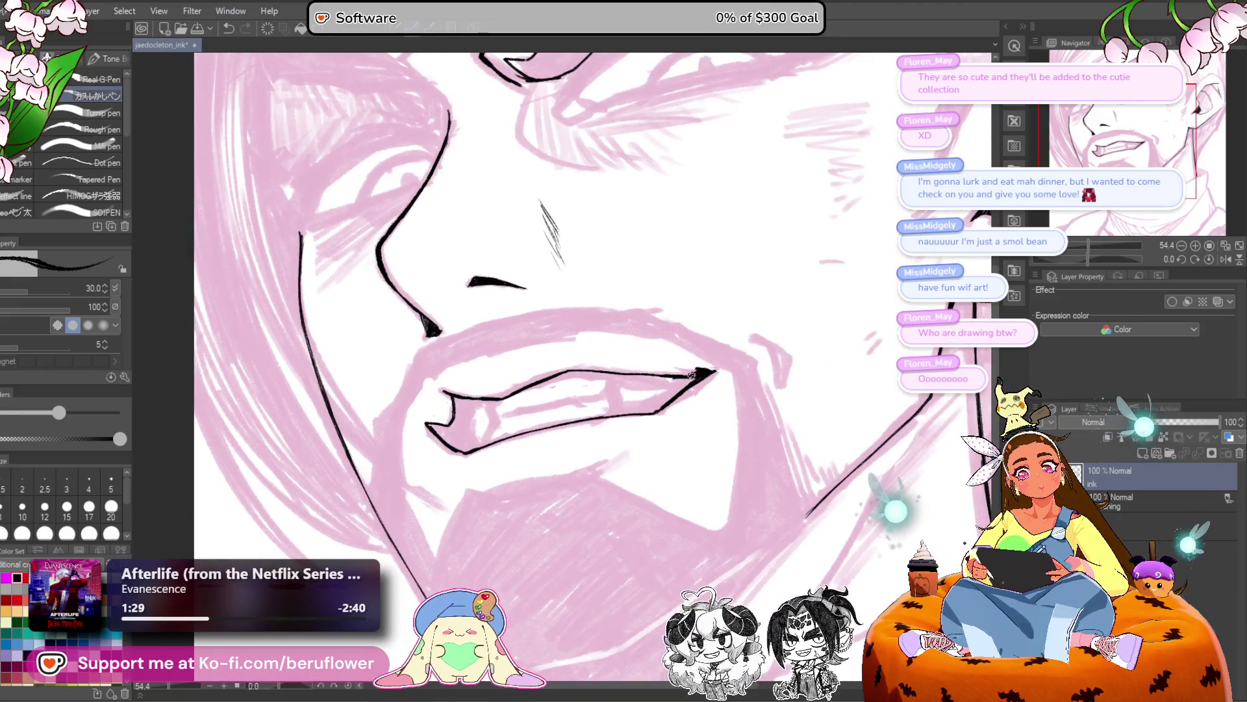
scroll(694, 373, "down", 3)
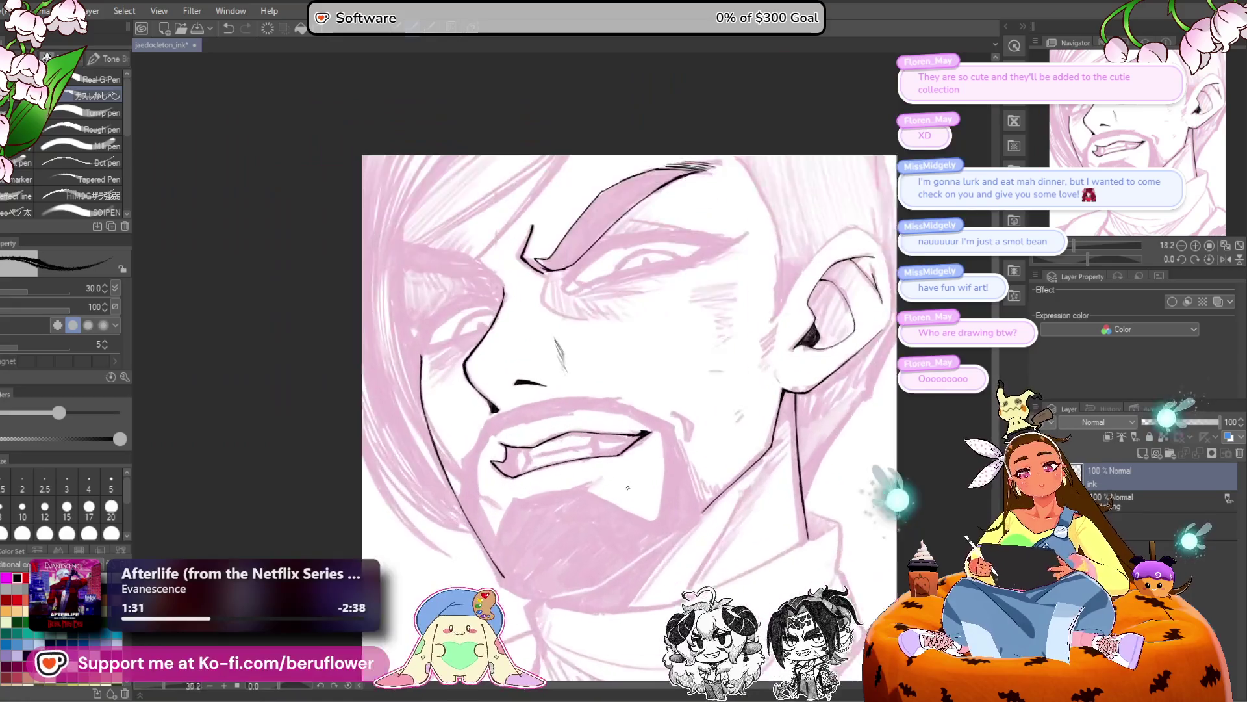
Ink the line beneath the lower lip, replacing a discarded short chin stroke.
scroll(628, 487, "up", 1)
scroll(627, 487, "up", 1)
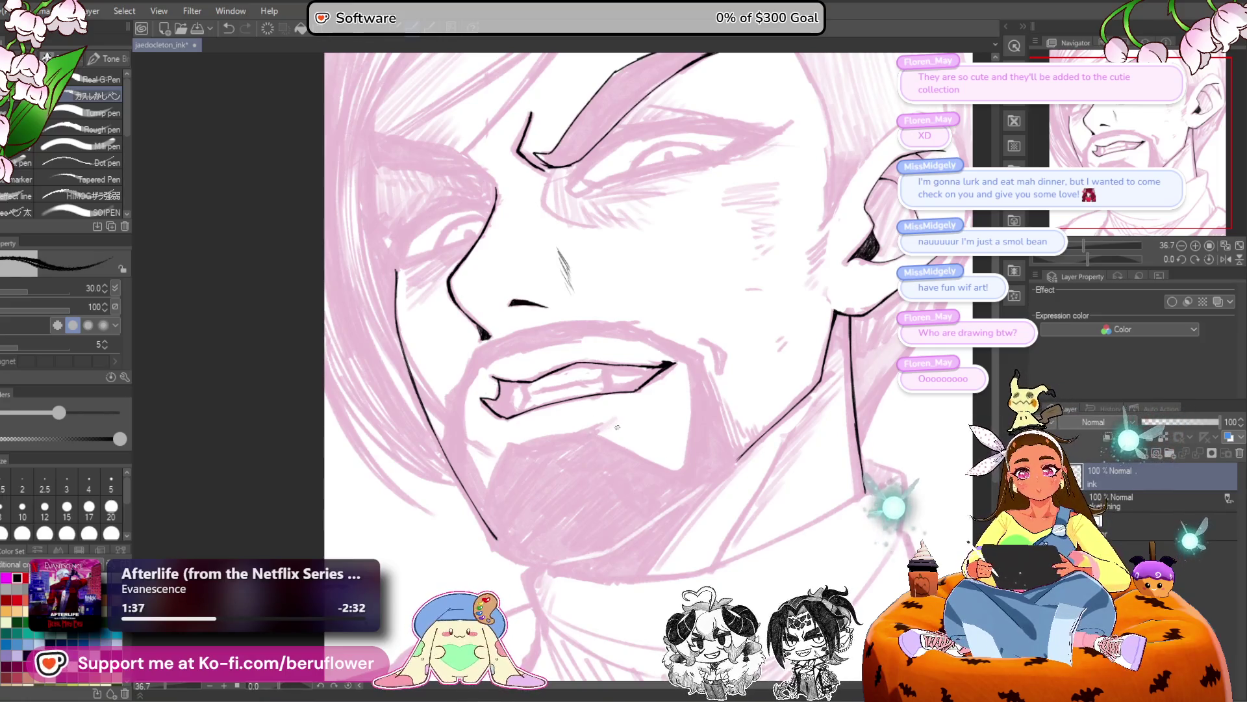
scroll(617, 427, "up", 2)
left_click_drag(489, 569, 439, 408)
scroll(451, 414, "down", 2)
mouse_move(724, 459)
left_mouse_down()
mouse_move(682, 529)
mouse_move(808, 390)
left_mouse_up()
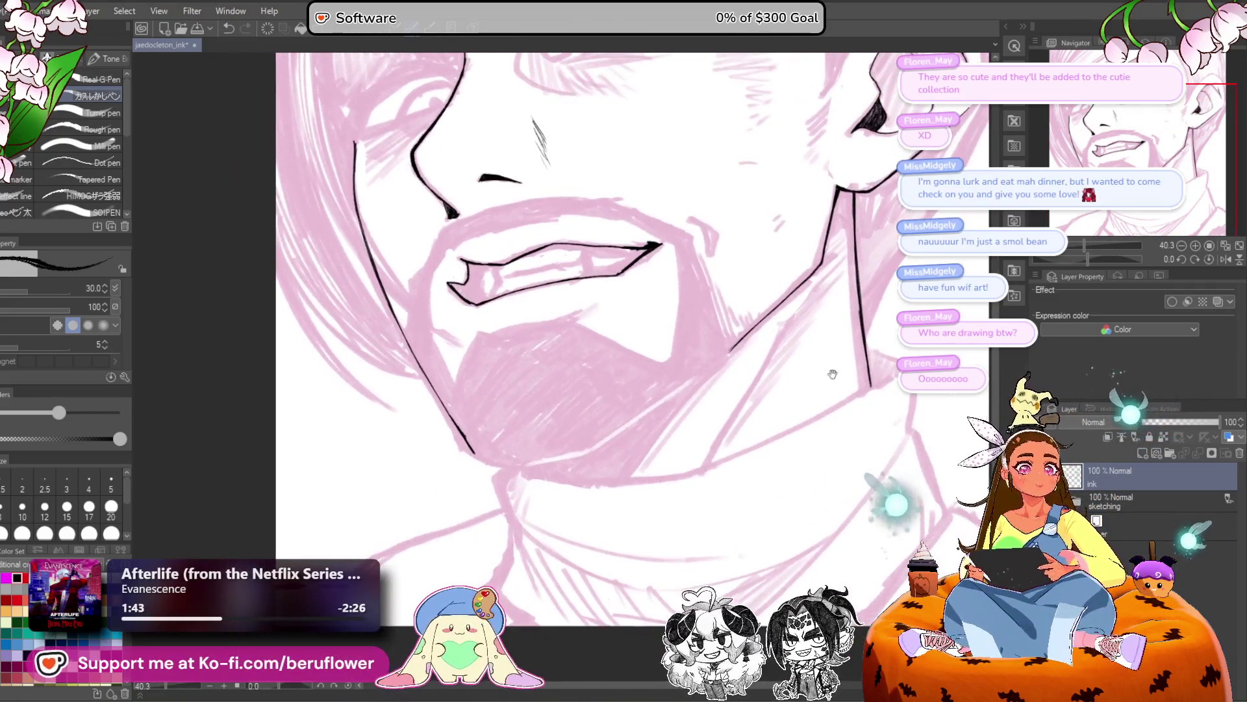
left_click_drag(1086, 259, 1084, 259)
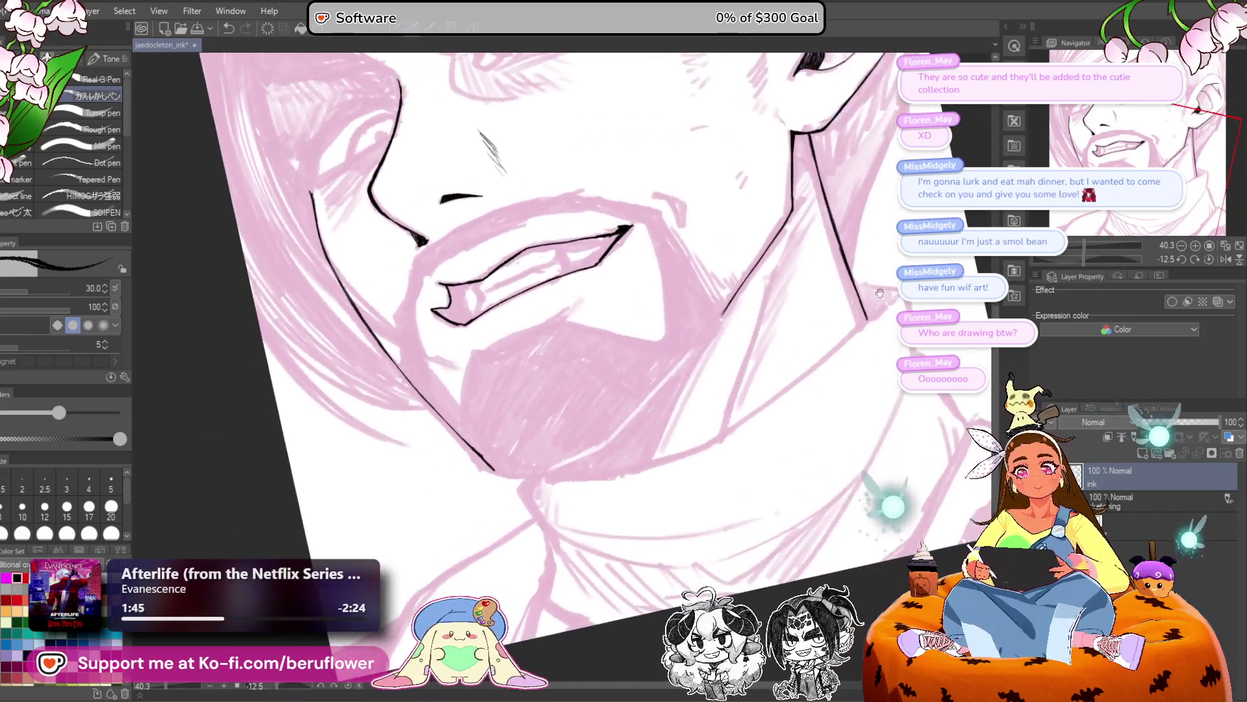
scroll(479, 264, "up", 5)
left_click_drag(449, 484, 484, 498)
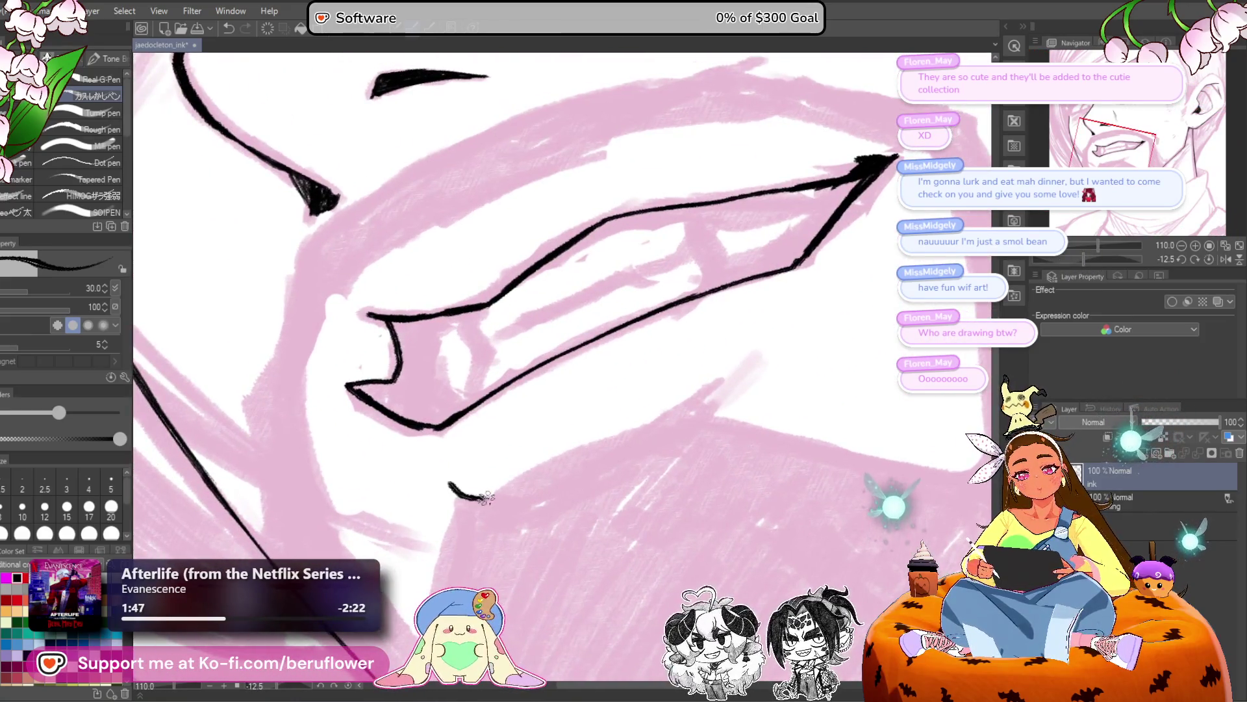
key("ctrl+z")
left_click_drag(750, 362, 690, 404)
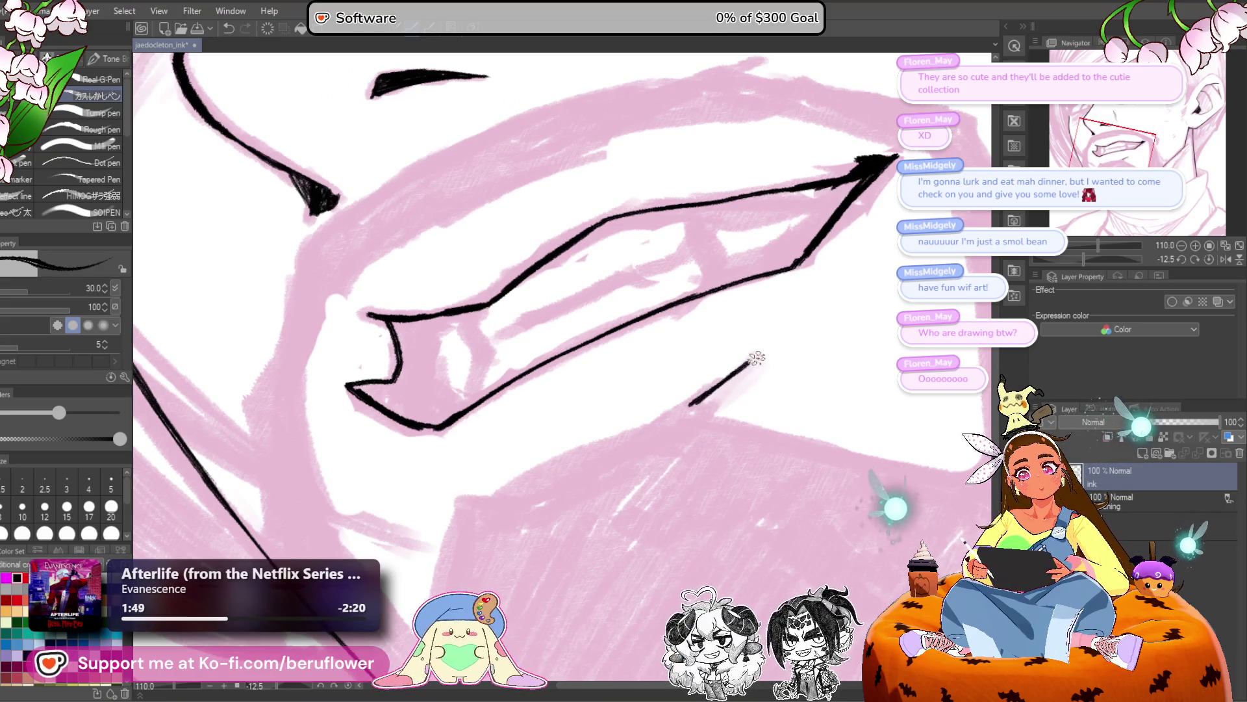
left_click_drag(776, 361, 820, 329)
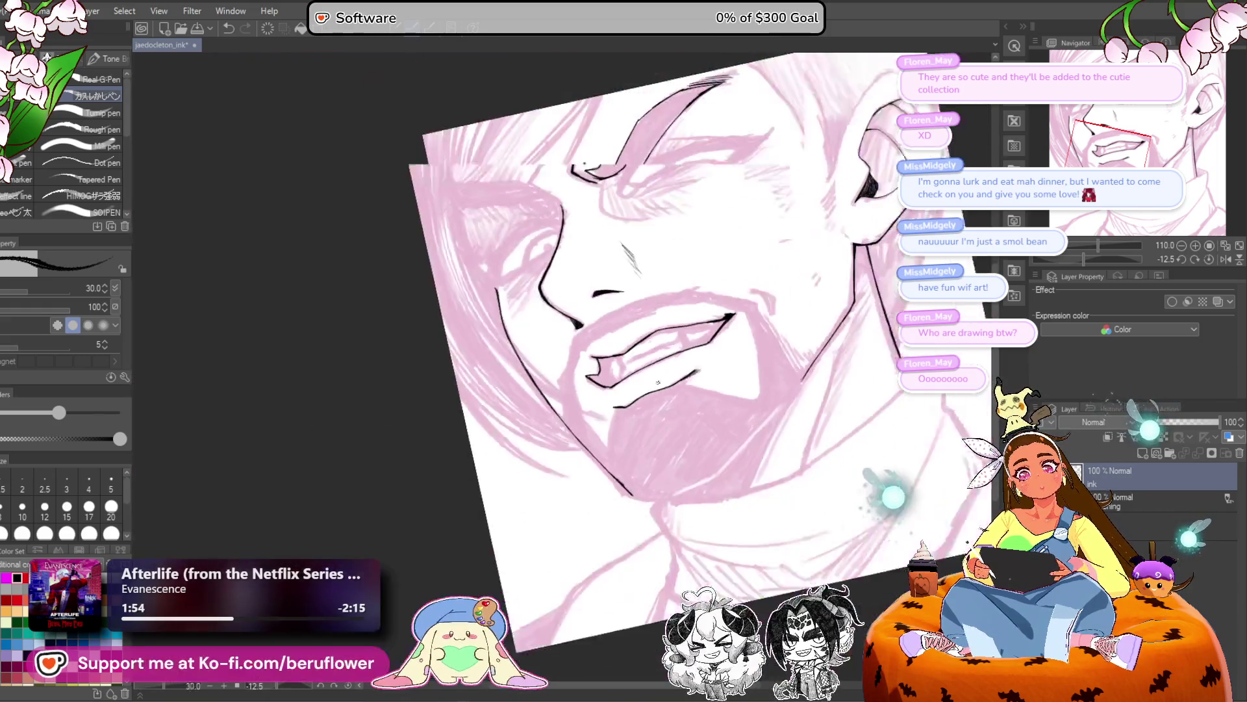
scroll(658, 382, "down", 5)
With the view rotation reset, ink the left edge of the chin.
key("ctrl+0")
scroll(585, 364, "down", 5)
scroll(585, 363, "up", 5)
left_click_drag(612, 426, 612, 395)
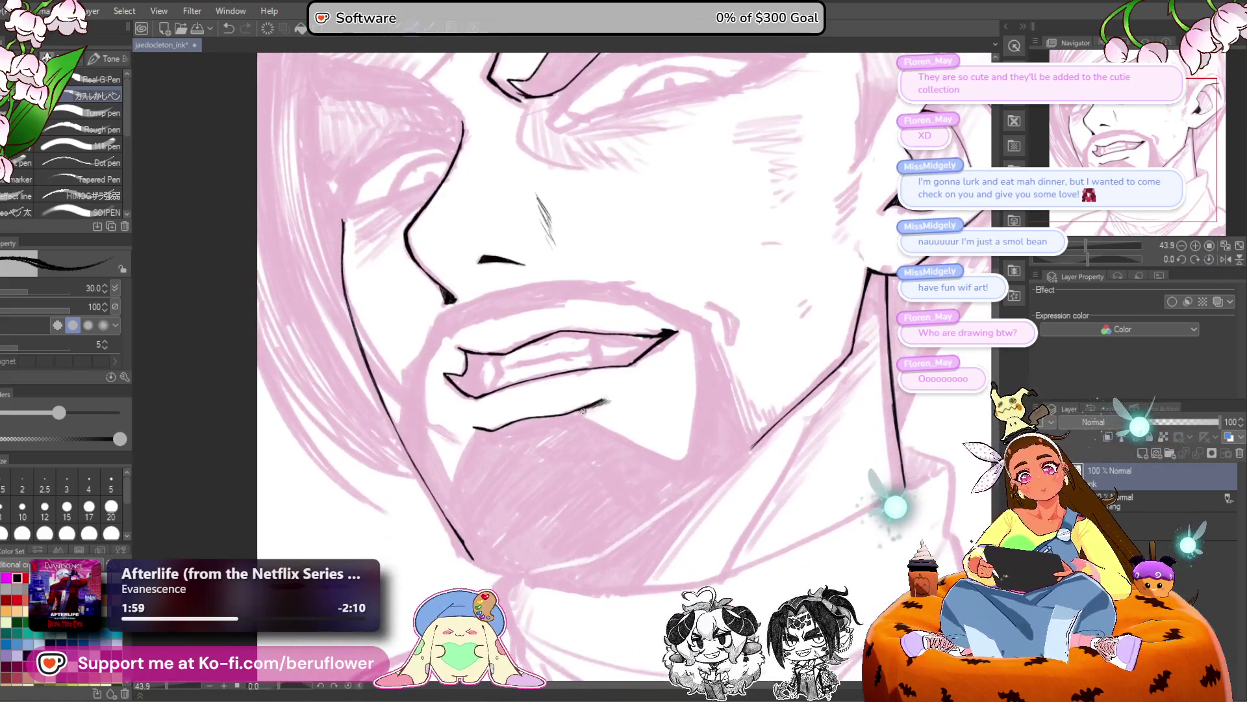
left_click_drag(647, 442, 698, 410)
left_click_drag(527, 399, 508, 476)
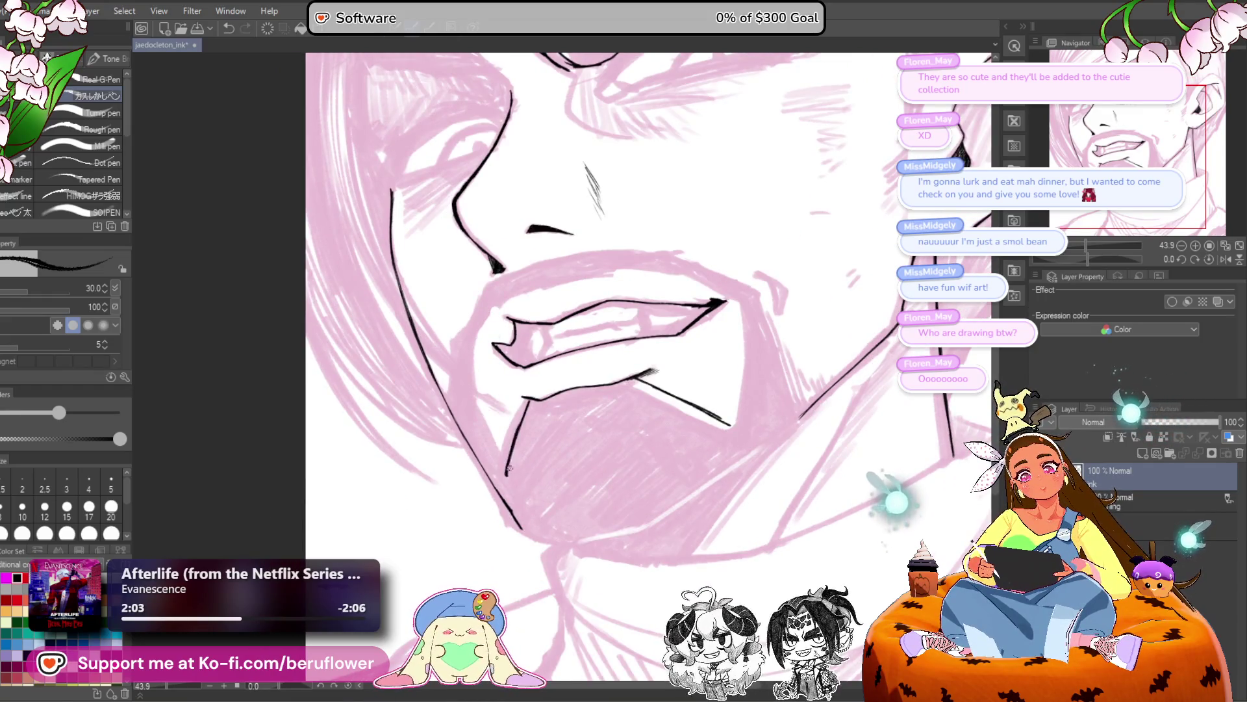
Ink the left, lower and right jaw lines under the beard, erasing the lower line's overshoot.
left_click_drag(713, 306, 697, 257)
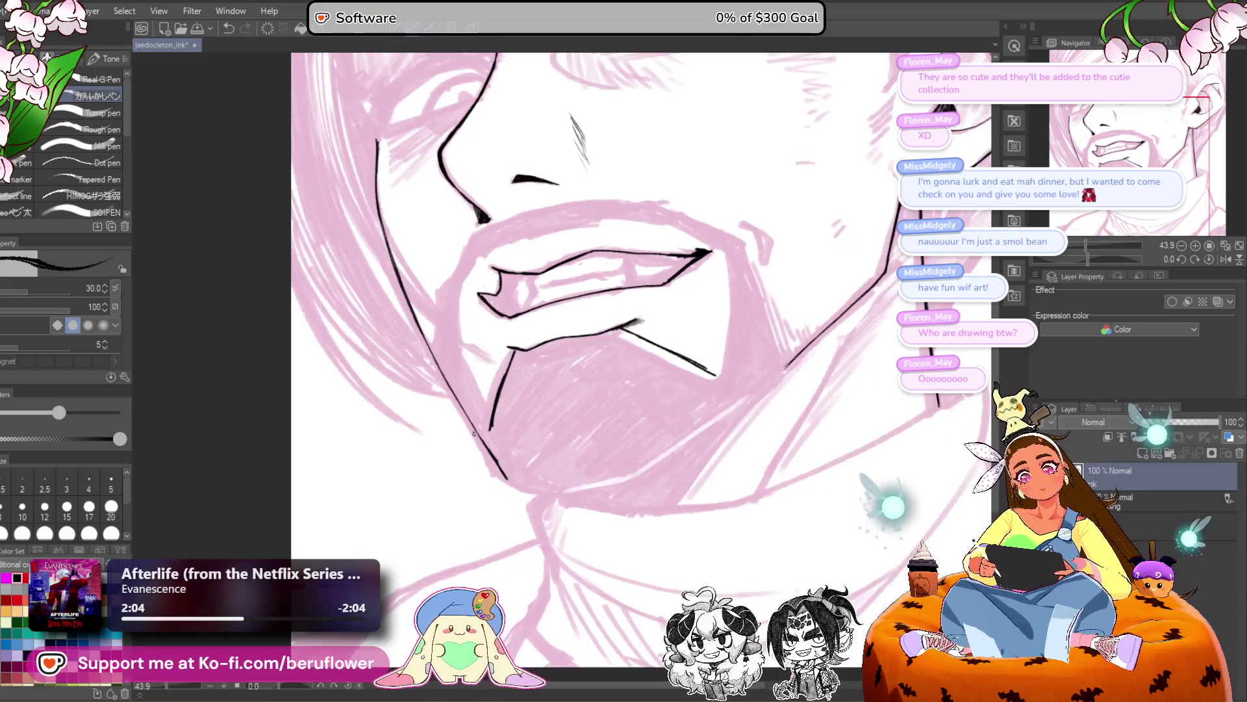
mouse_move(430, 355)
left_mouse_down()
mouse_move(506, 477)
mouse_move(487, 458)
left_mouse_up()
mouse_move(798, 411)
left_mouse_down()
mouse_move(610, 483)
mouse_move(672, 441)
left_mouse_up()
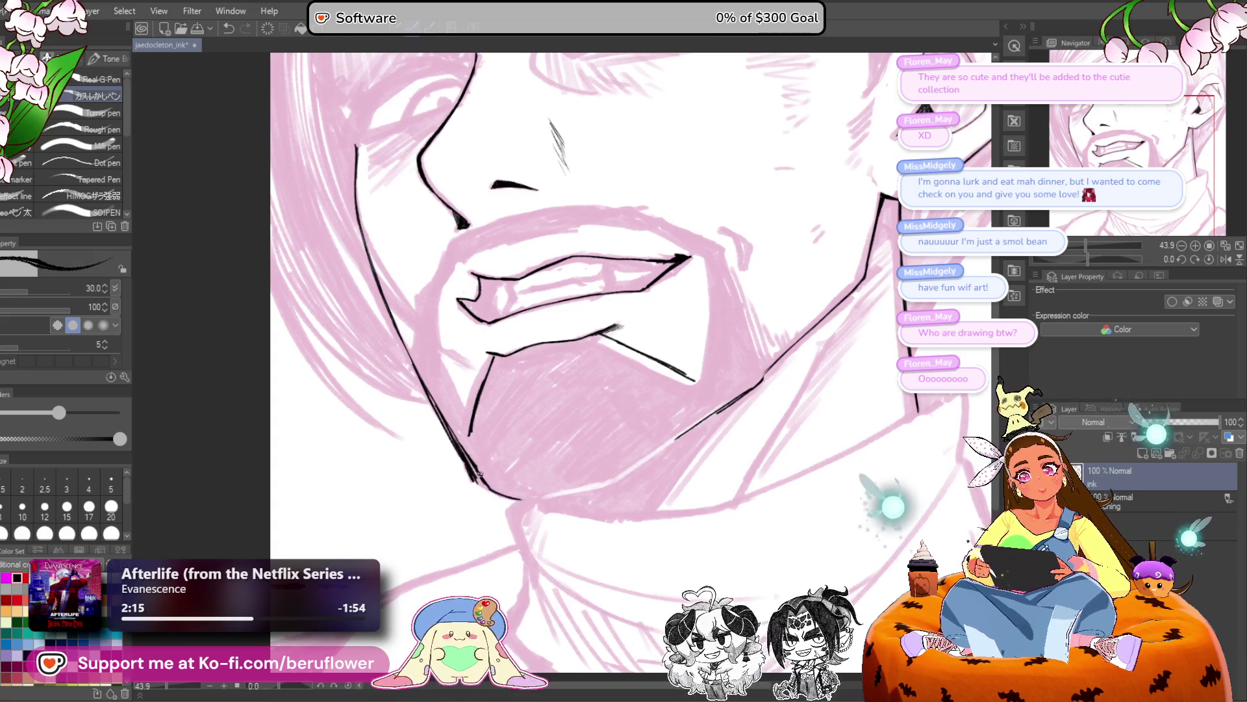
mouse_move(575, 489)
left_mouse_down()
mouse_move(650, 471)
mouse_move(608, 482)
mouse_move(699, 441)
mouse_move(732, 406)
left_mouse_up()
key("e")
left_click_drag(673, 442, 626, 479)
mouse_move(780, 363)
left_mouse_down()
mouse_move(682, 448)
mouse_move(614, 484)
left_mouse_up()
scroll(649, 468, "down", 4)
scroll(669, 460, "up", 4)
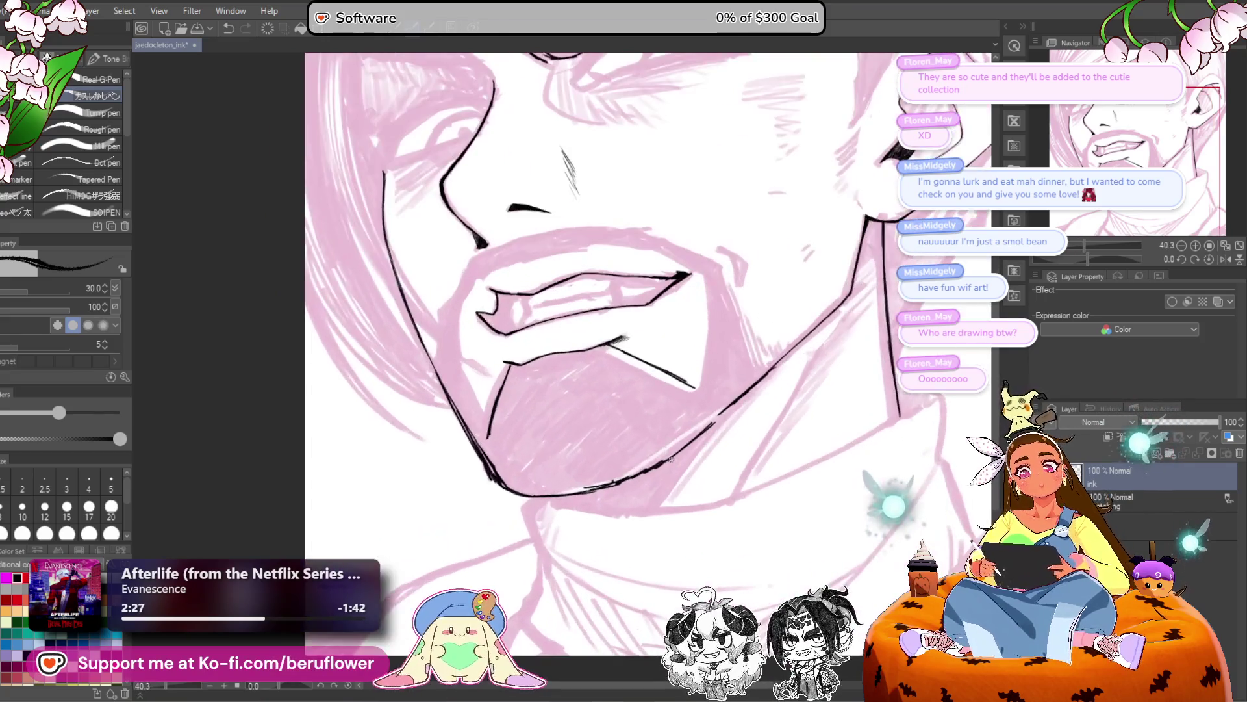
scroll(676, 363, "down", 3)
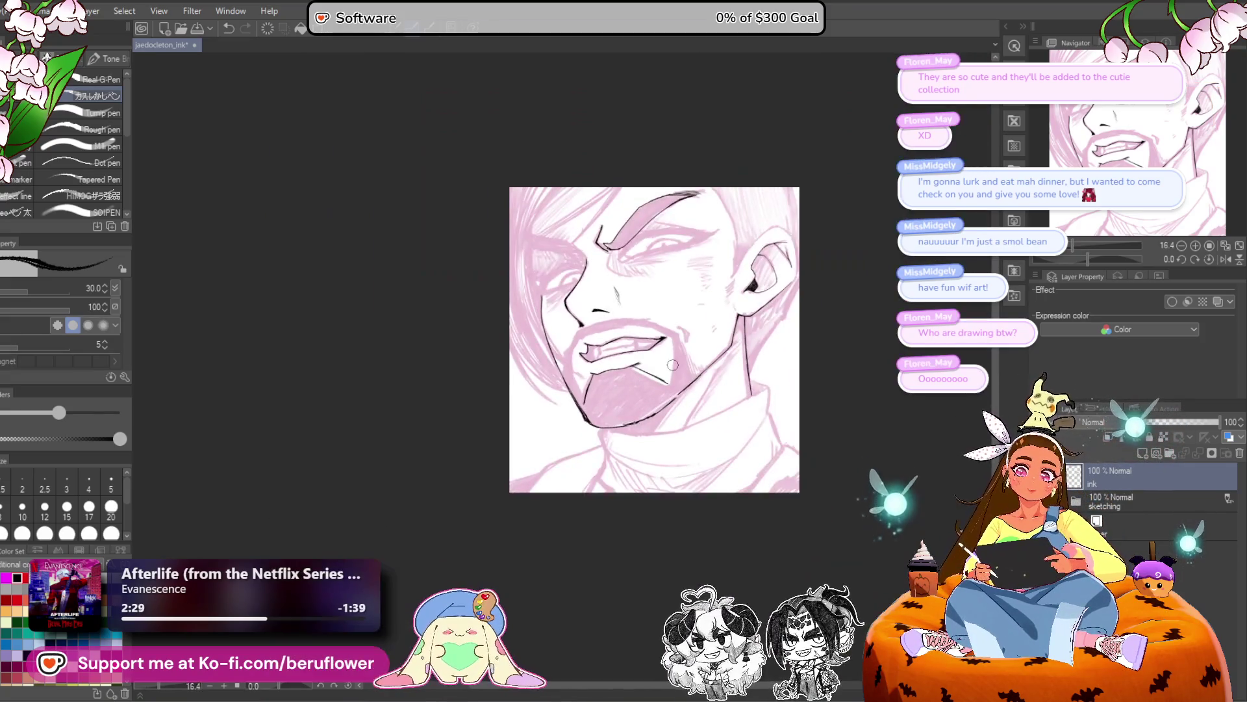
Ink the line from the mouth corner down along the jaw.
scroll(672, 365, "up", 3)
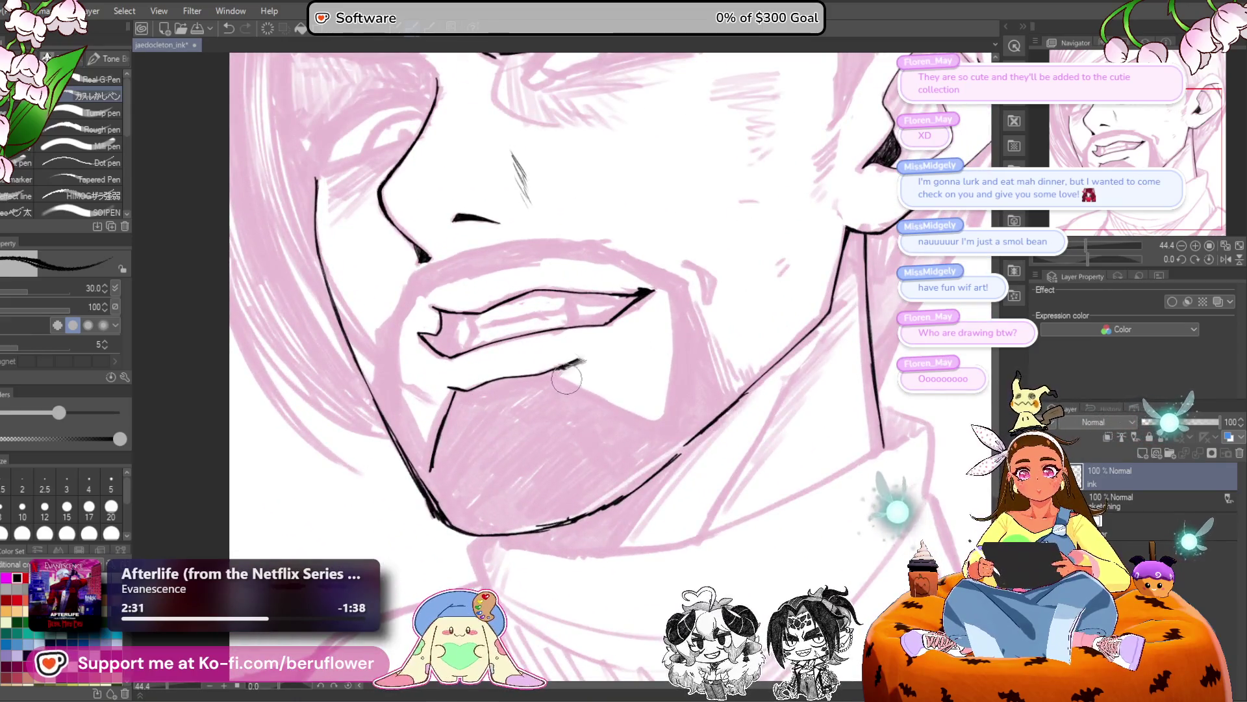
left_click_drag(566, 380, 604, 364)
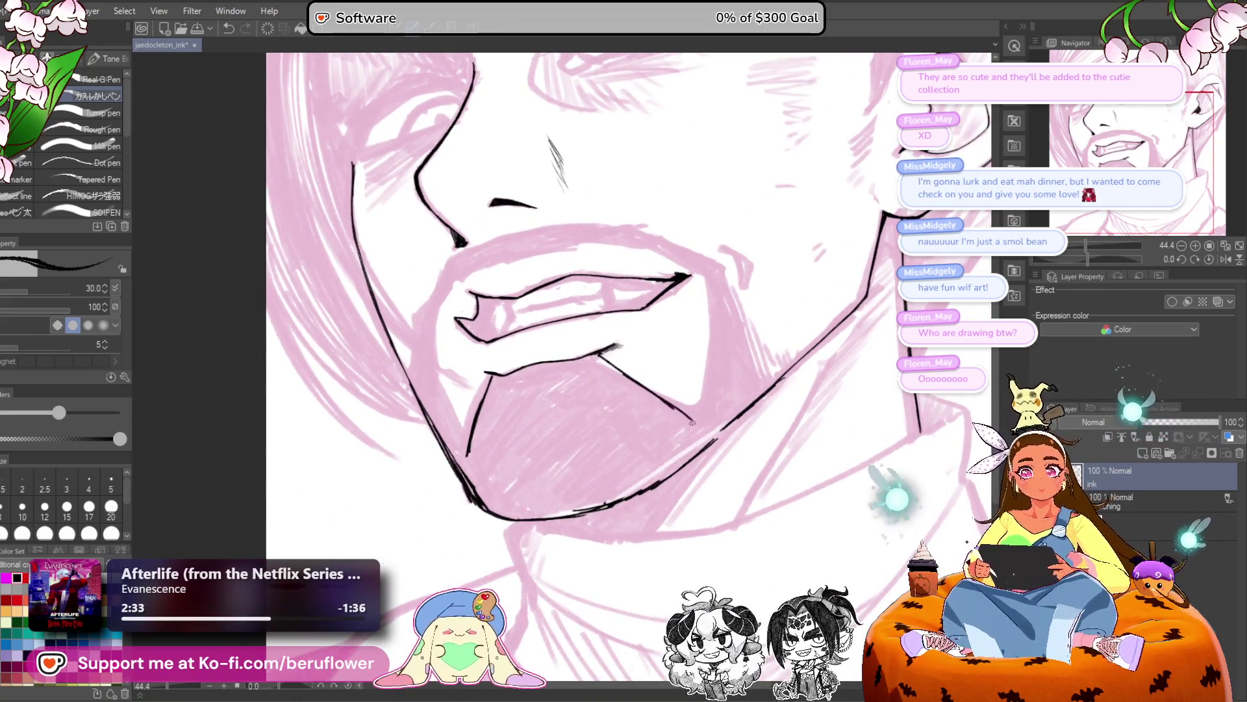
mouse_move(703, 441)
left_mouse_down()
mouse_move(727, 451)
mouse_move(707, 443)
left_mouse_up()
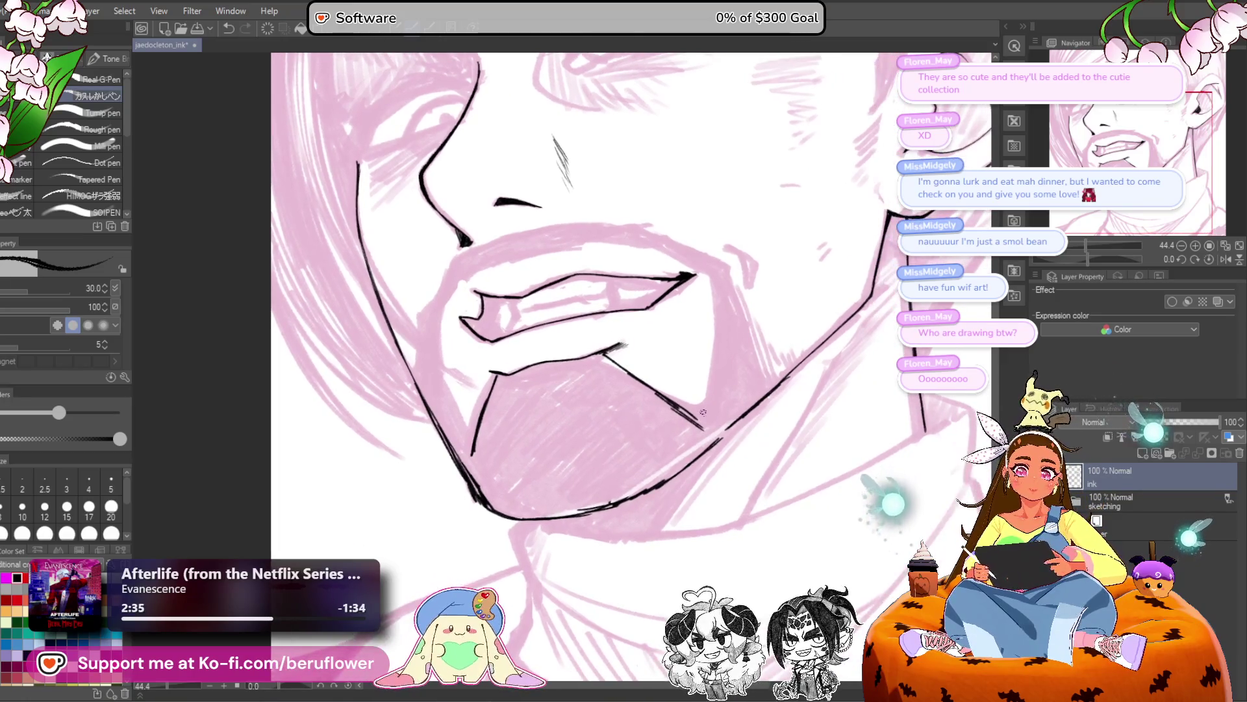
mouse_move(715, 288)
left_mouse_down()
mouse_move(704, 415)
mouse_move(771, 400)
left_mouse_up()
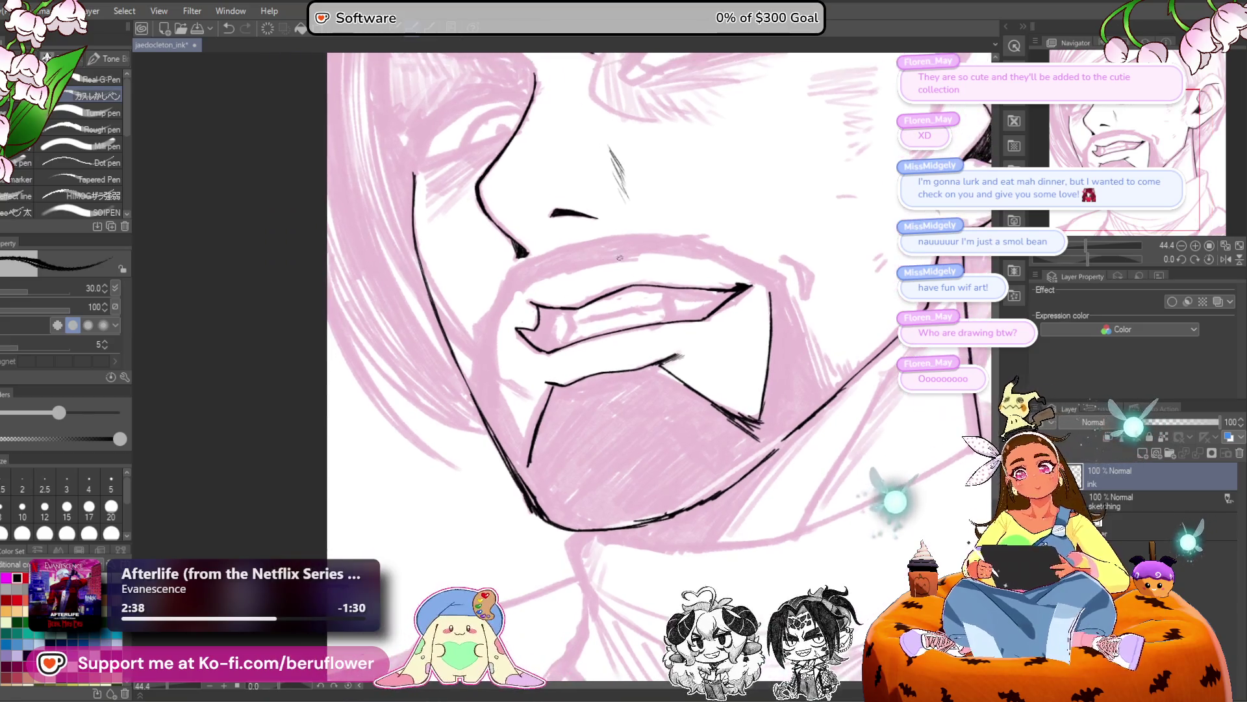
scroll(564, 256, "down", 4)
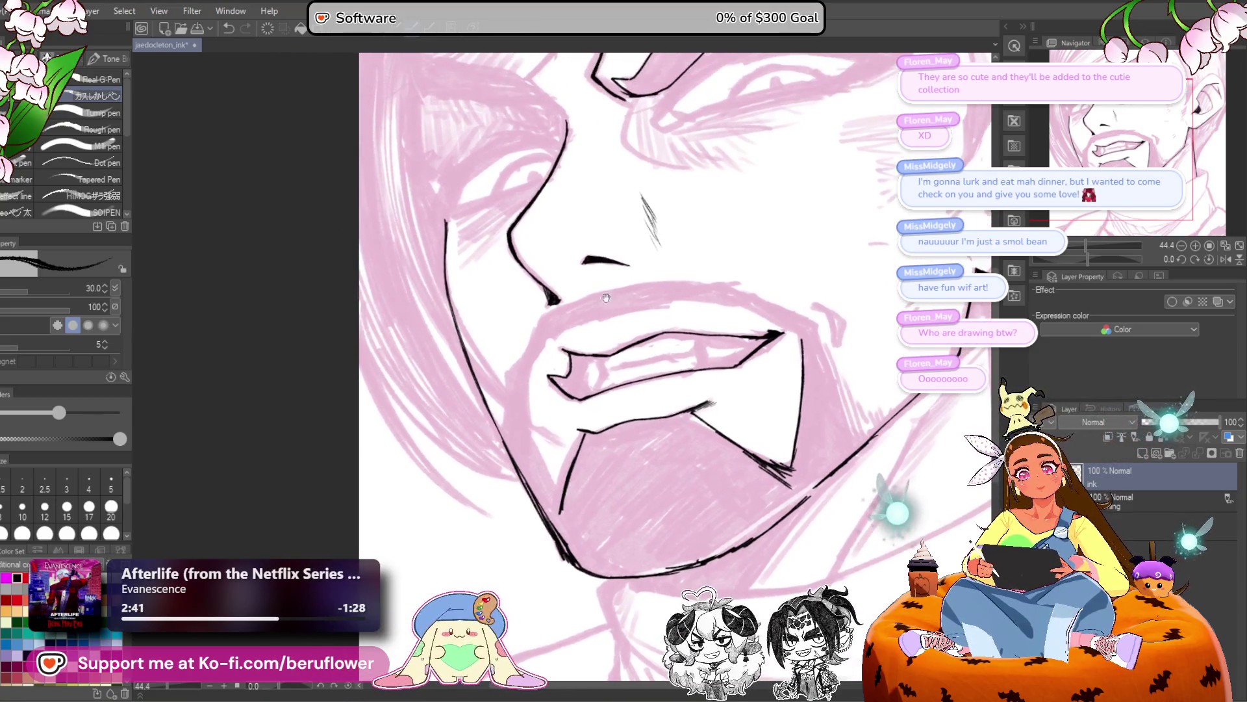
scroll(574, 300, "up", 5)
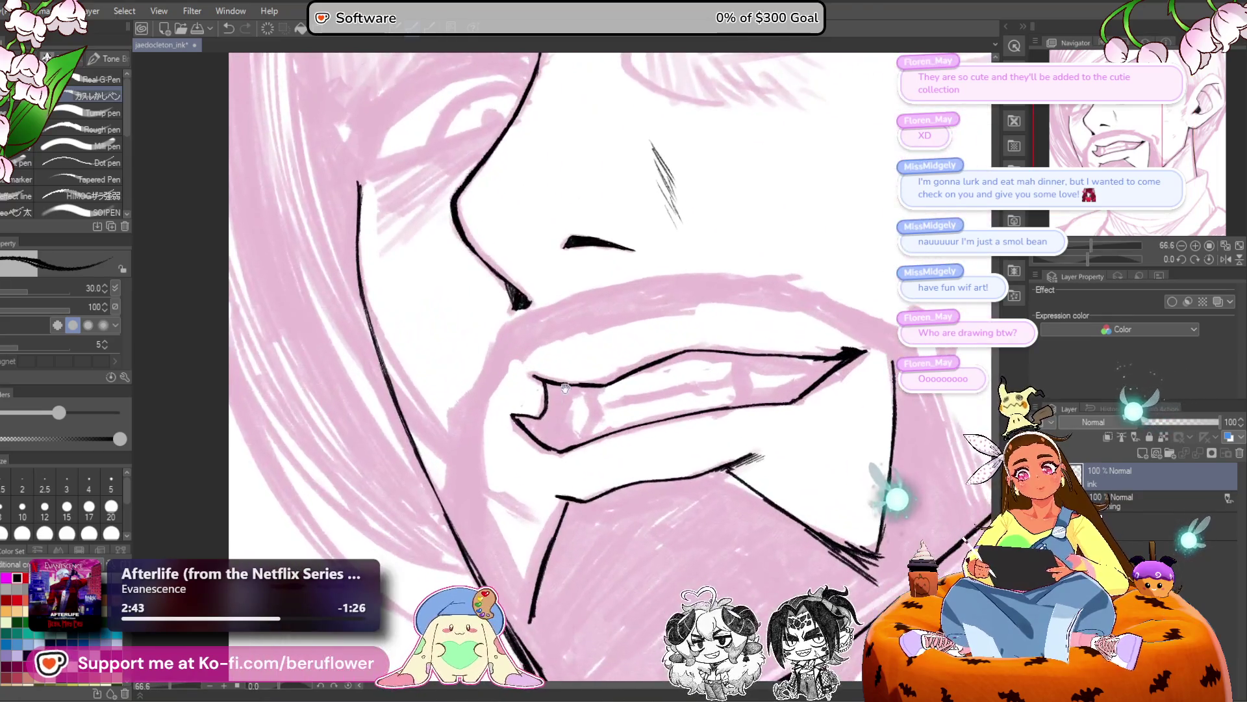
Outline the bared teeth with short strokes, redoing one bad tooth edge.
left_click_drag(682, 369, 659, 376)
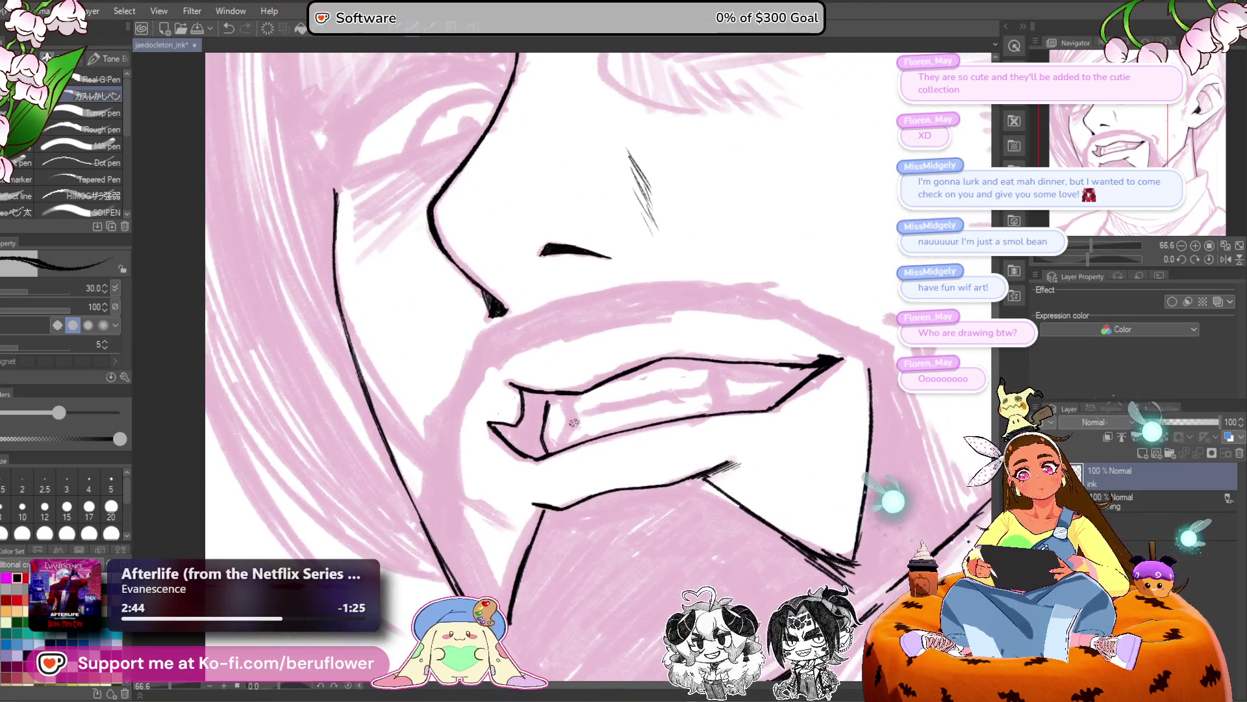
mouse_move(855, 349)
left_mouse_down()
mouse_move(811, 336)
mouse_move(678, 394)
left_mouse_up()
left_click_drag(673, 345, 680, 395)
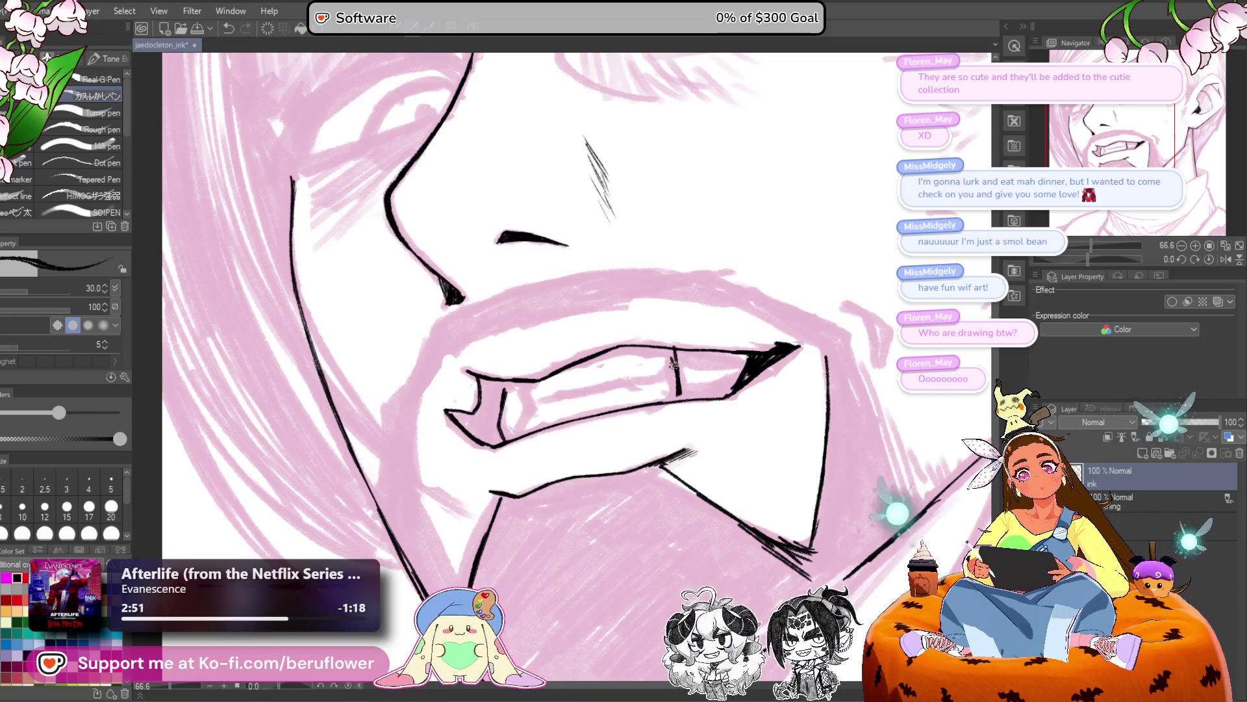
key("ctrl+z")
mouse_move(673, 353)
left_mouse_down()
mouse_move(663, 356)
mouse_move(689, 377)
left_mouse_up()
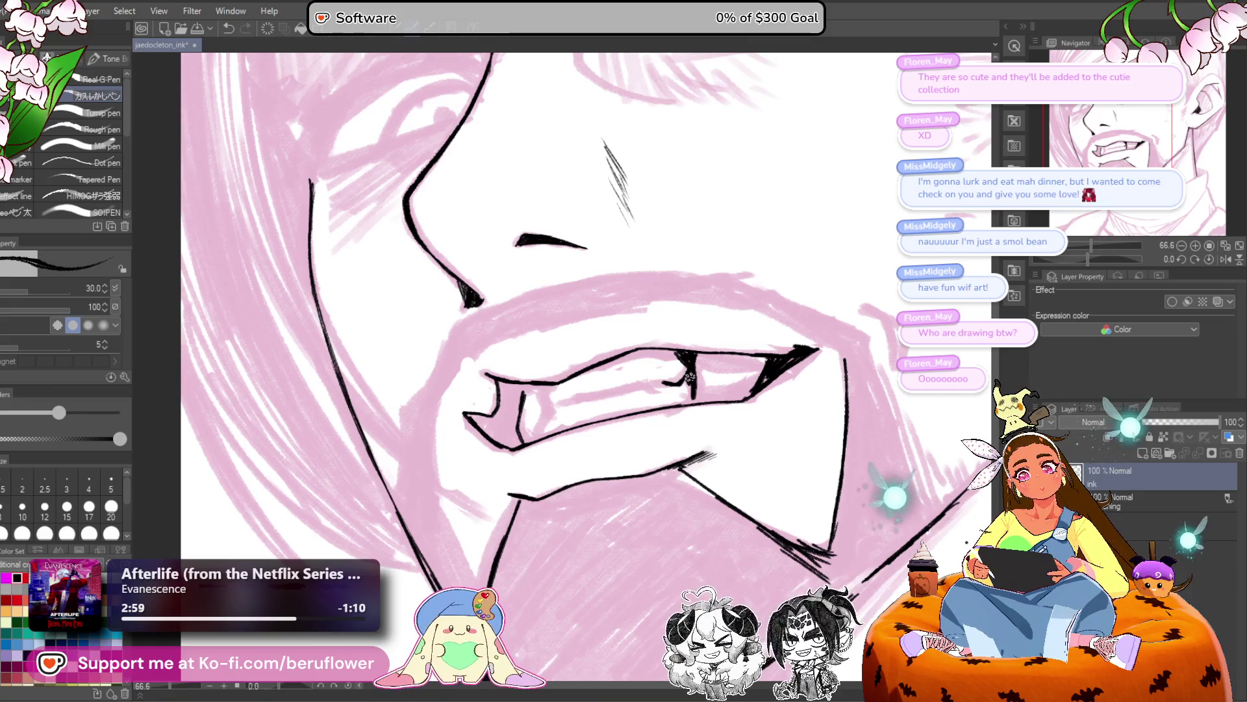
mouse_move(676, 349)
left_mouse_down()
mouse_move(657, 383)
mouse_move(658, 351)
left_mouse_up()
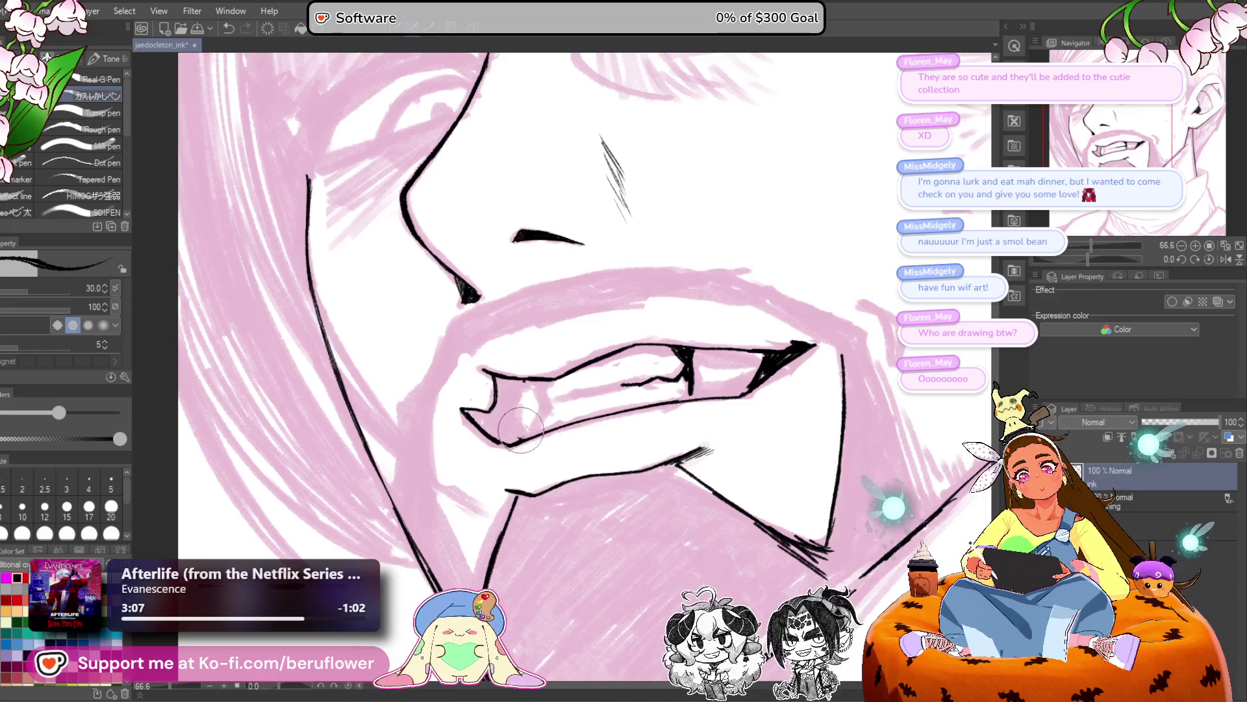
left_click_drag(521, 431, 513, 380)
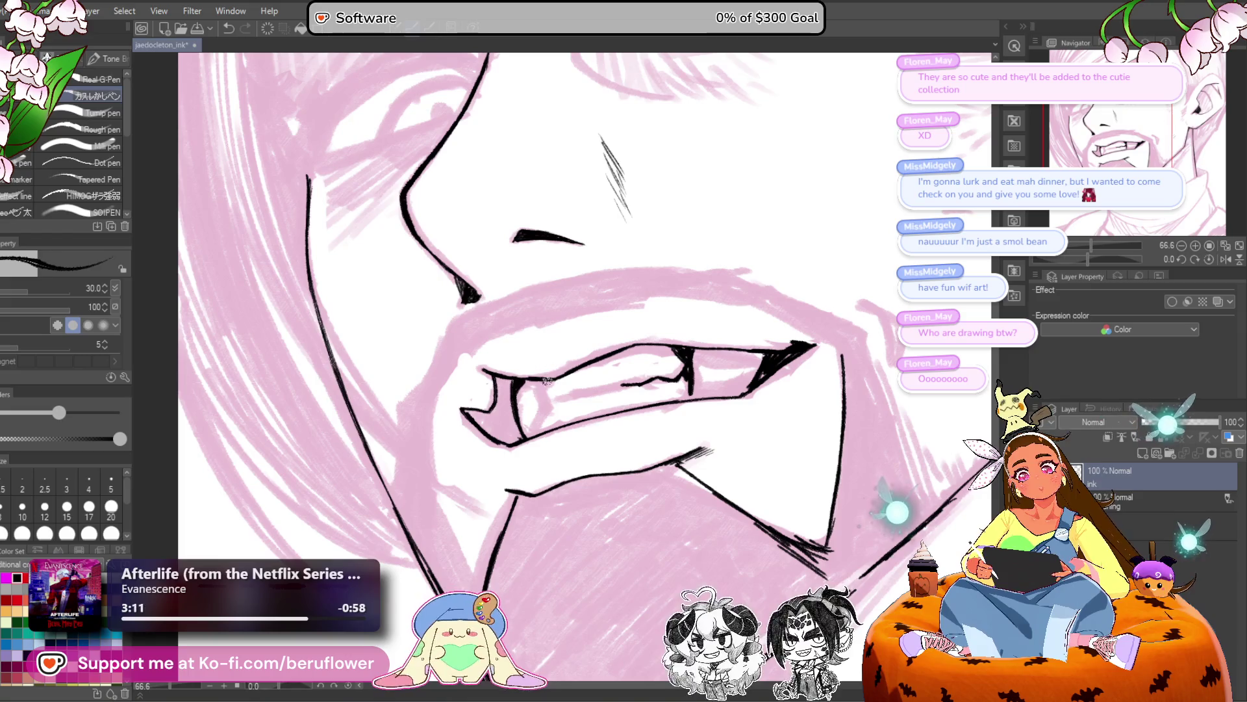
left_click_drag(553, 423, 545, 384)
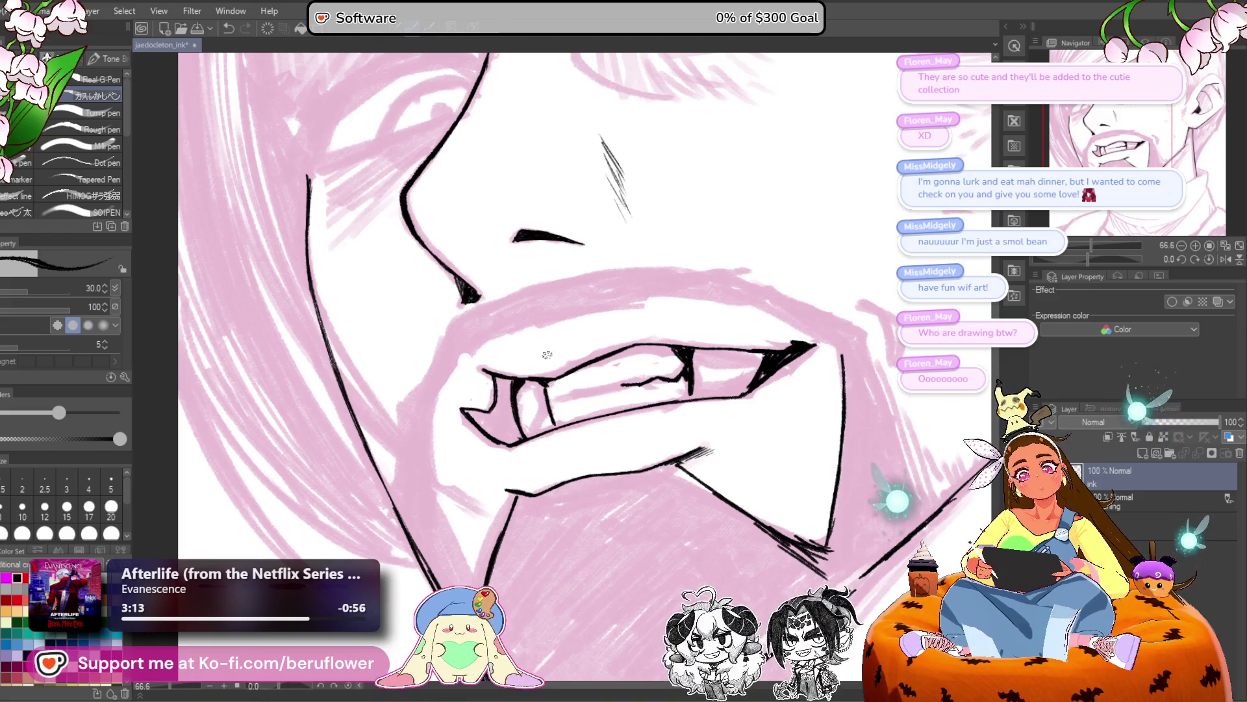
scroll(547, 355, "down", 5)
scroll(548, 361, "up", 5)
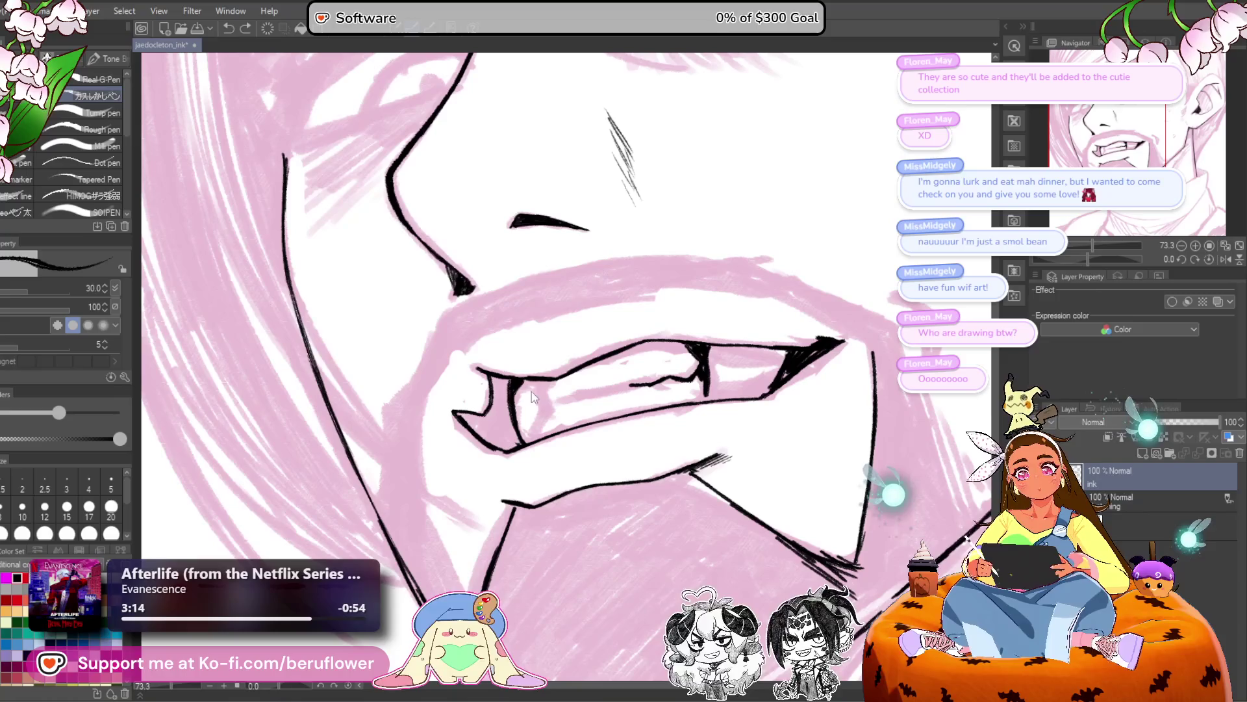